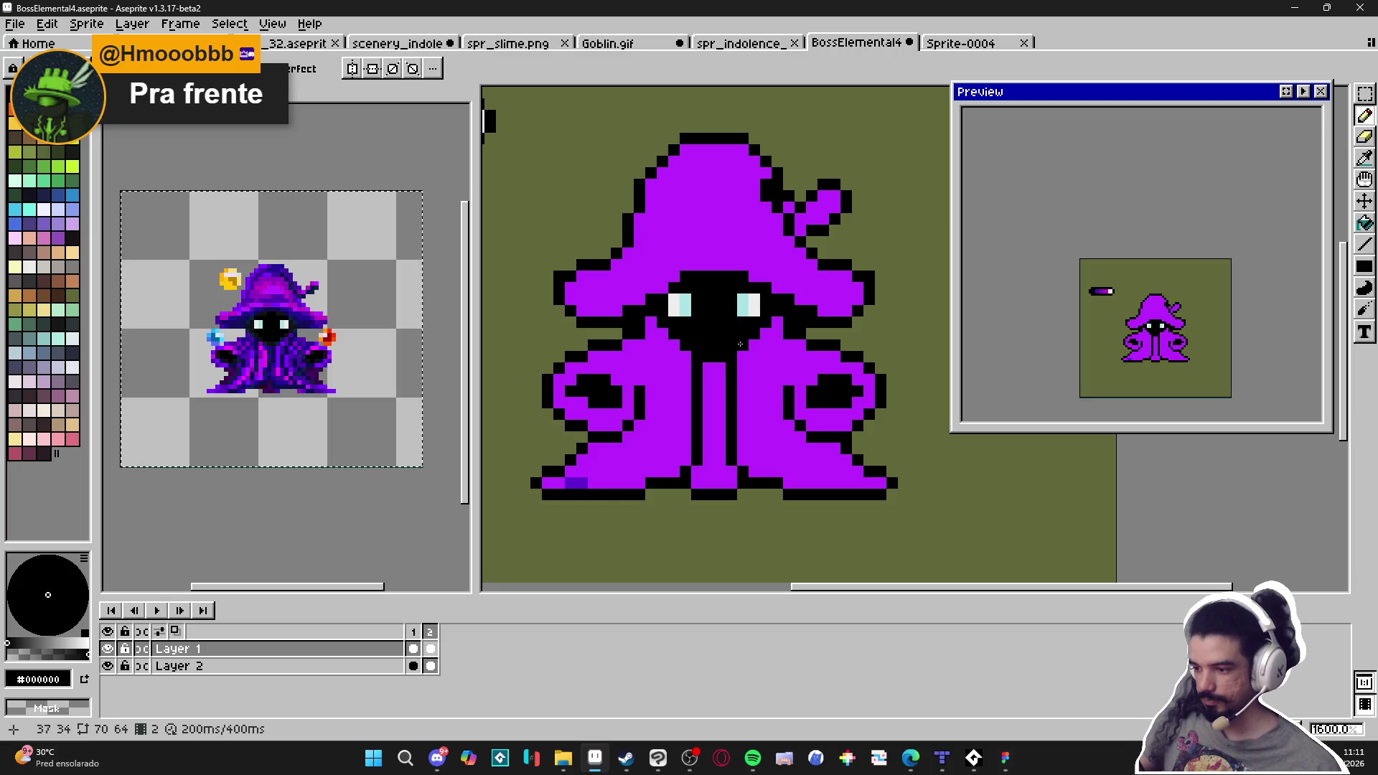
Recolour the stray black pixel beside the wizard's face purple, then re-pick the robe's purple
{"action": "right_click", "coordinate": [775, 324]}
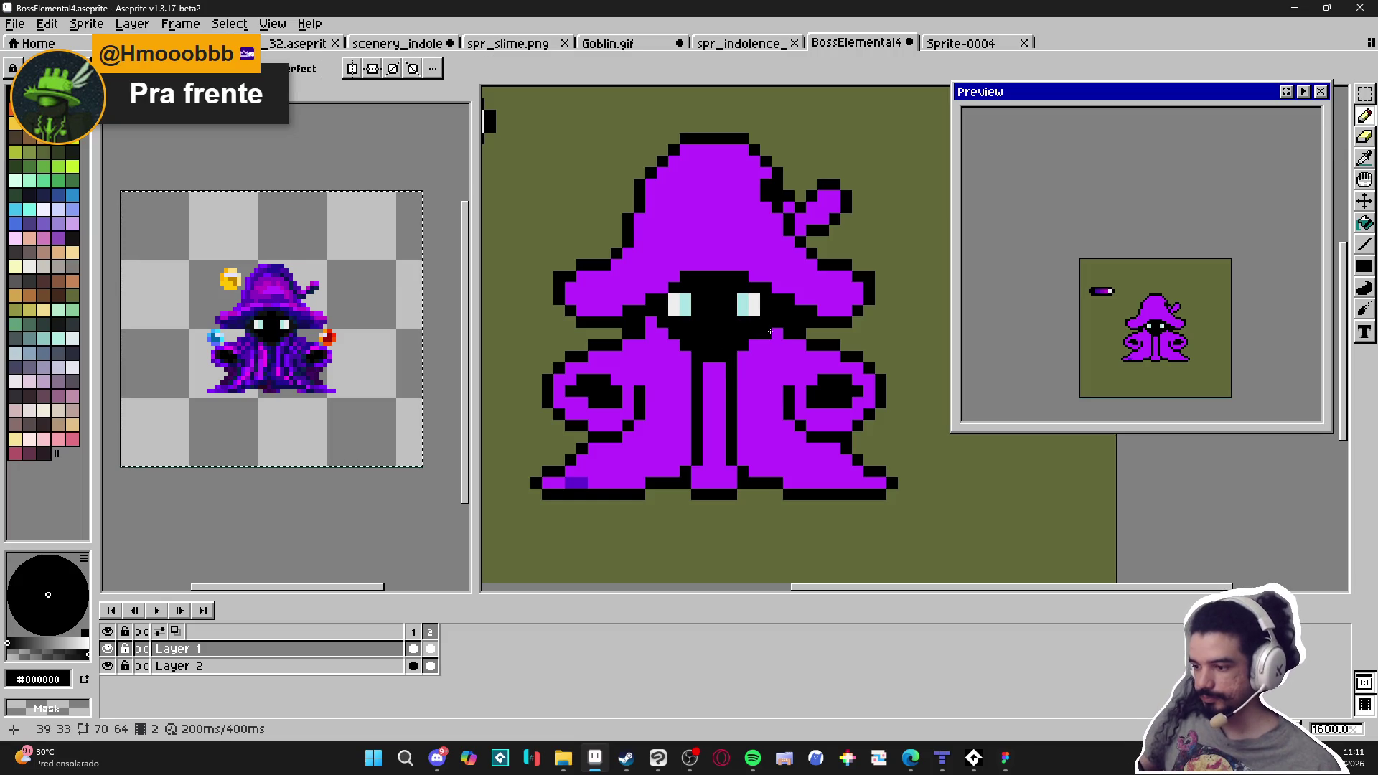
{"action": "left_click", "coordinate": [773, 340], "text": "alt"}
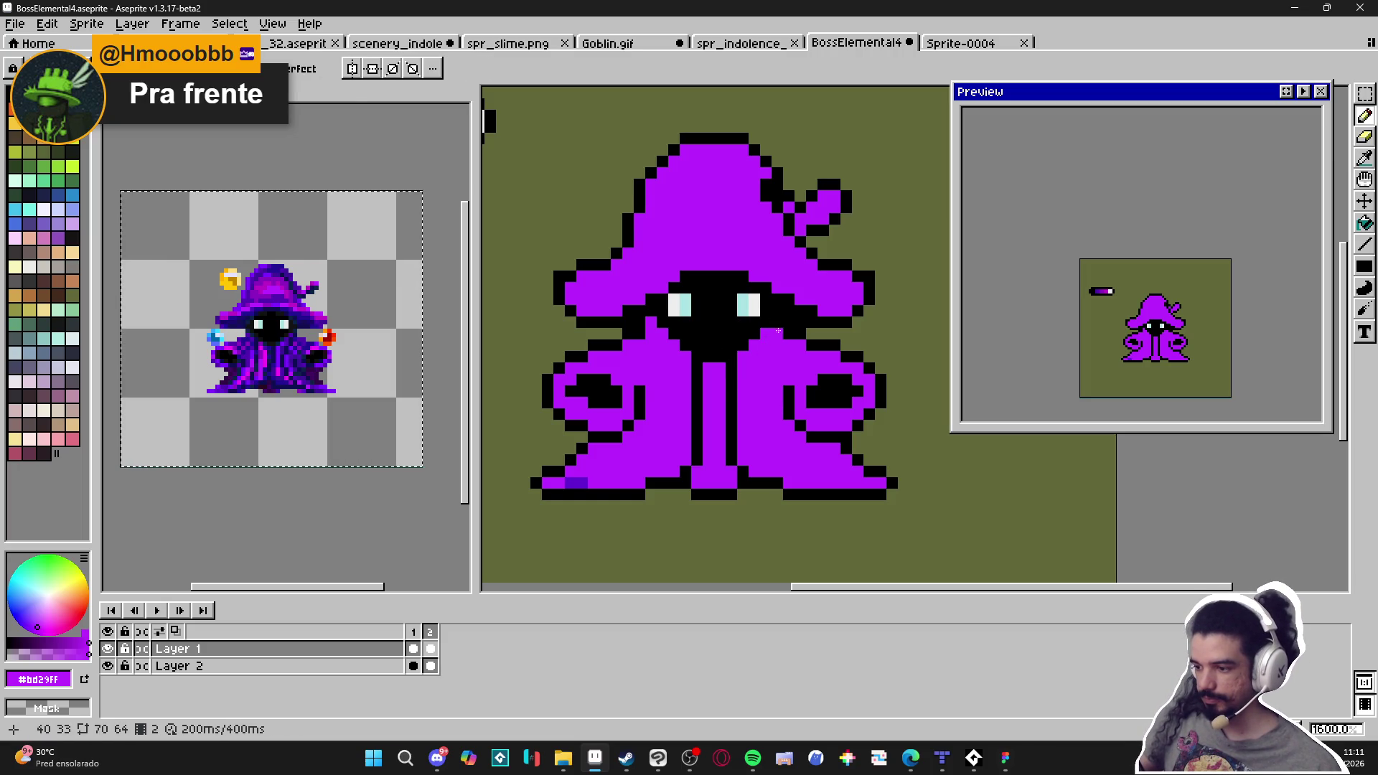
{"action": "key", "text": "alt"}
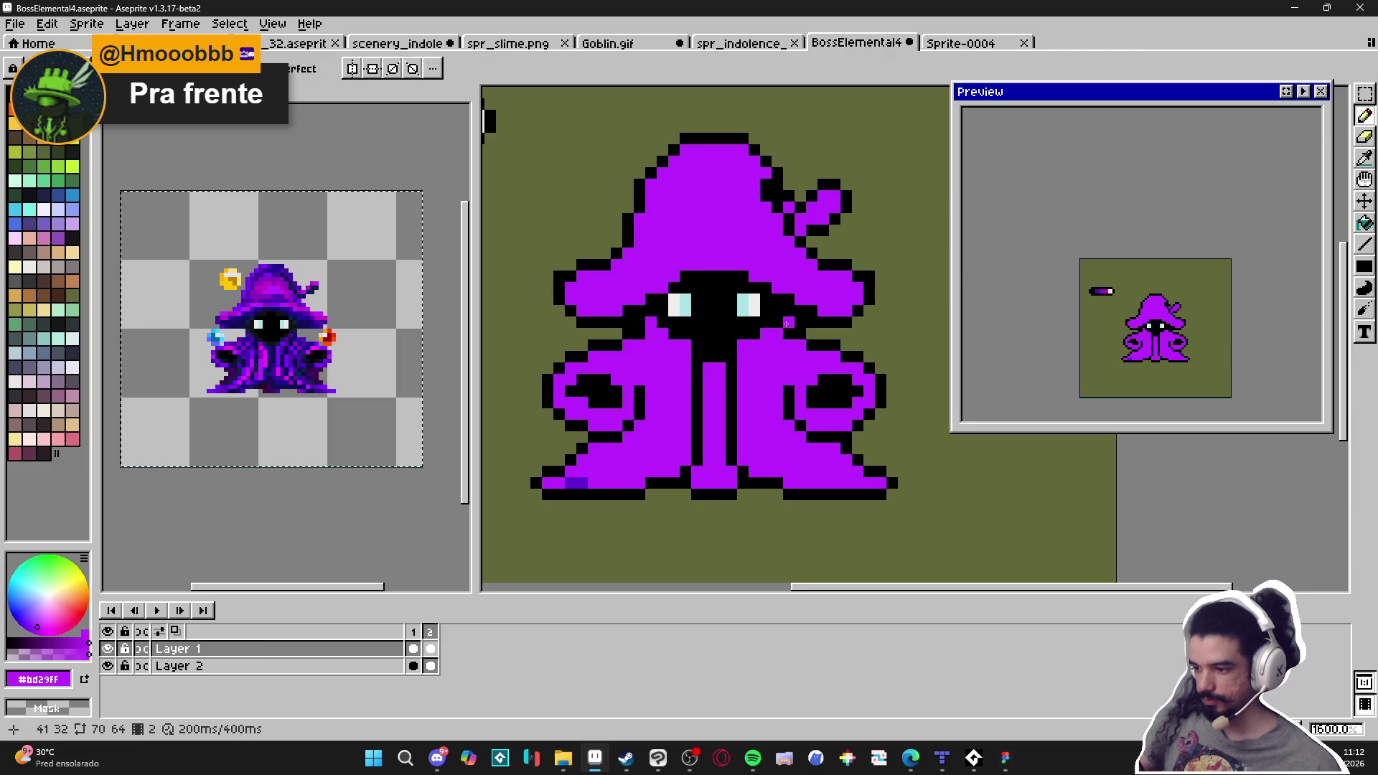
{"action": "left_click", "coordinate": [711, 337], "text": "alt"}
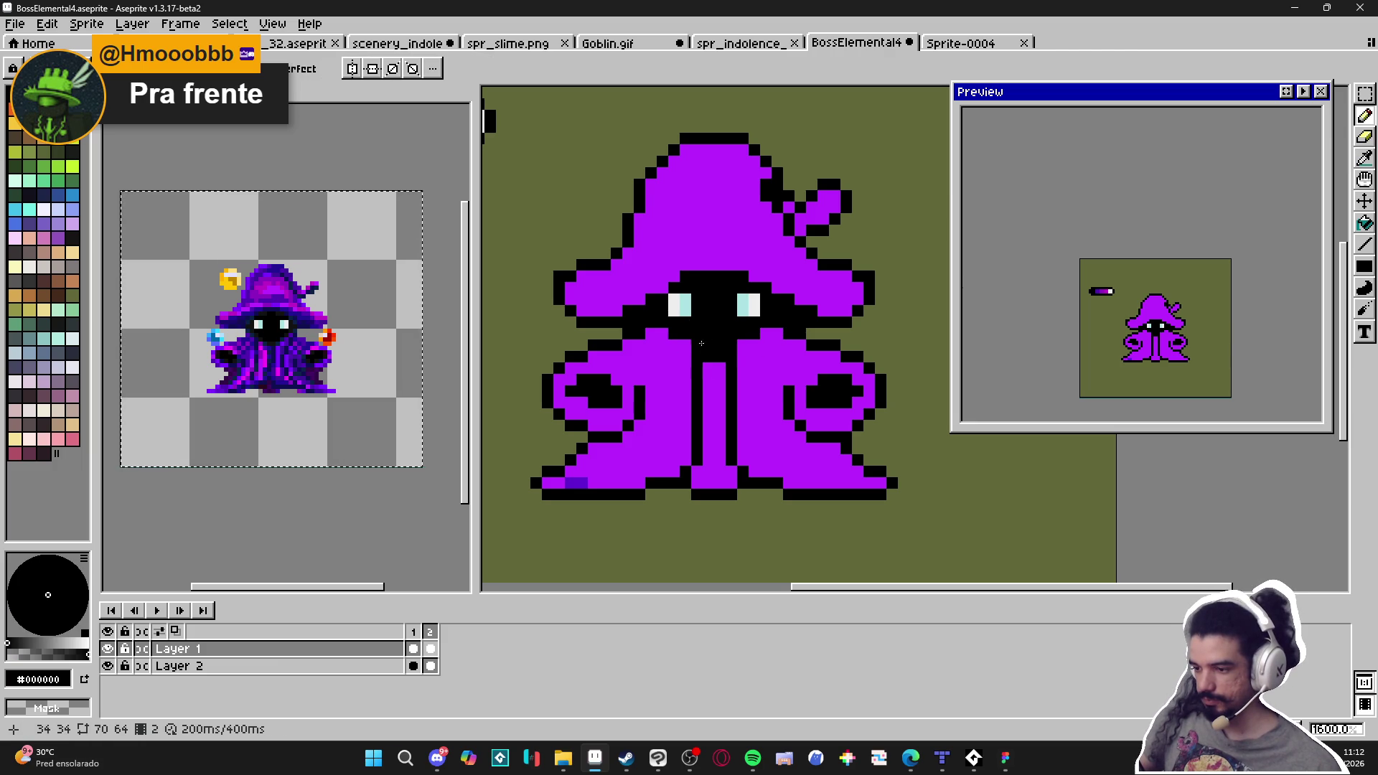
{"action": "left_click", "coordinate": [645, 331], "text": "alt"}
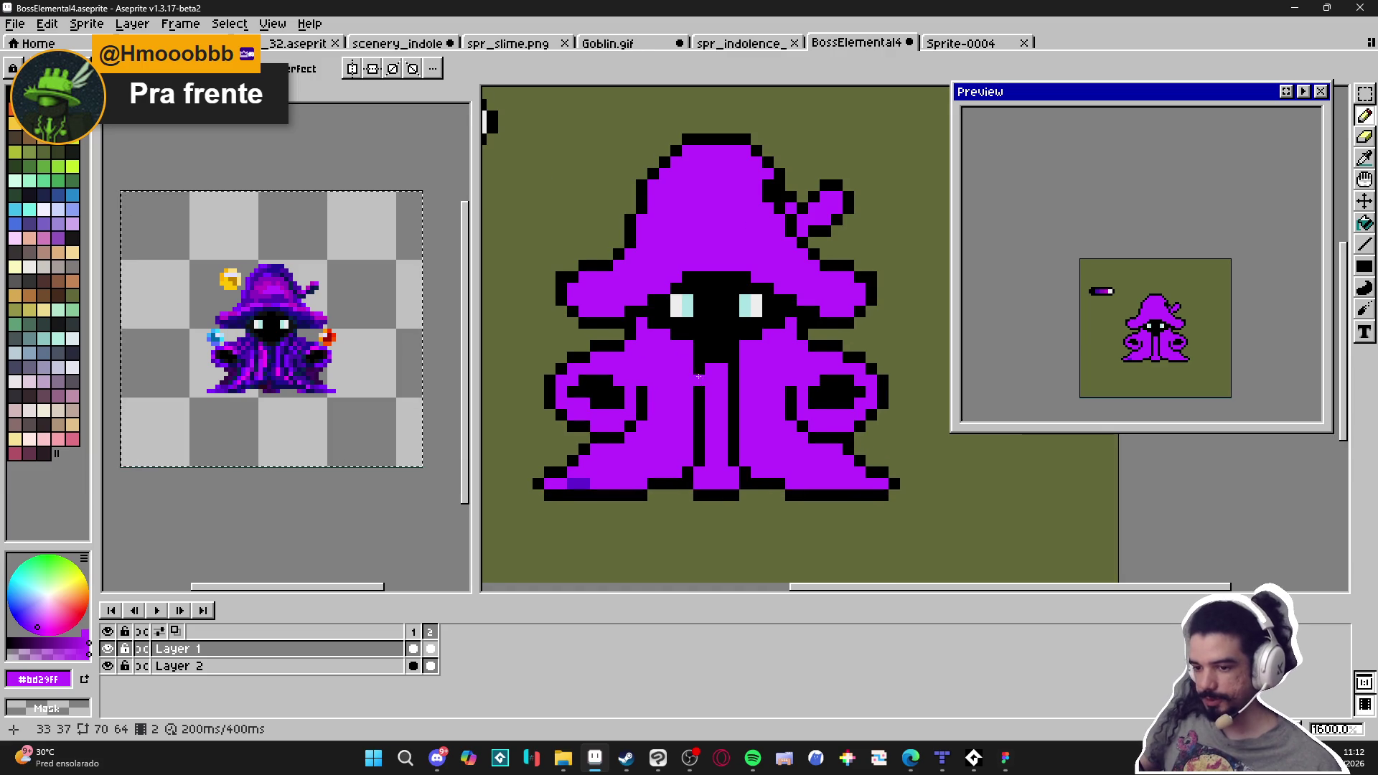
Erase the black outline along the robe's bottom, leaving a purple hem
{"action": "scroll", "coordinate": [697, 377], "scroll_direction": "down", "scroll_amount": 1}
{"action": "scroll", "coordinate": [718, 394], "scroll_direction": "left", "scroll_amount": 1}
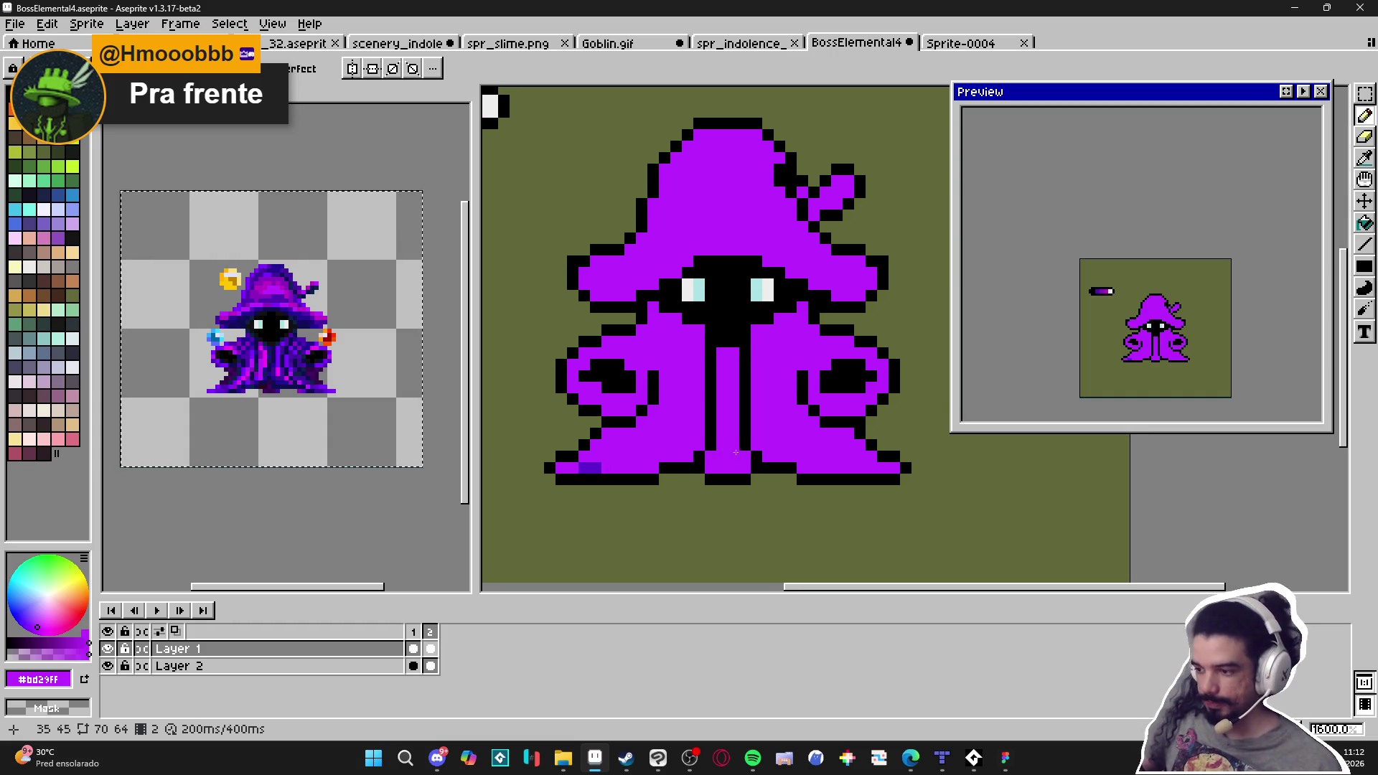
{"action": "scroll", "coordinate": [743, 404], "scroll_direction": "down", "scroll_amount": 1}
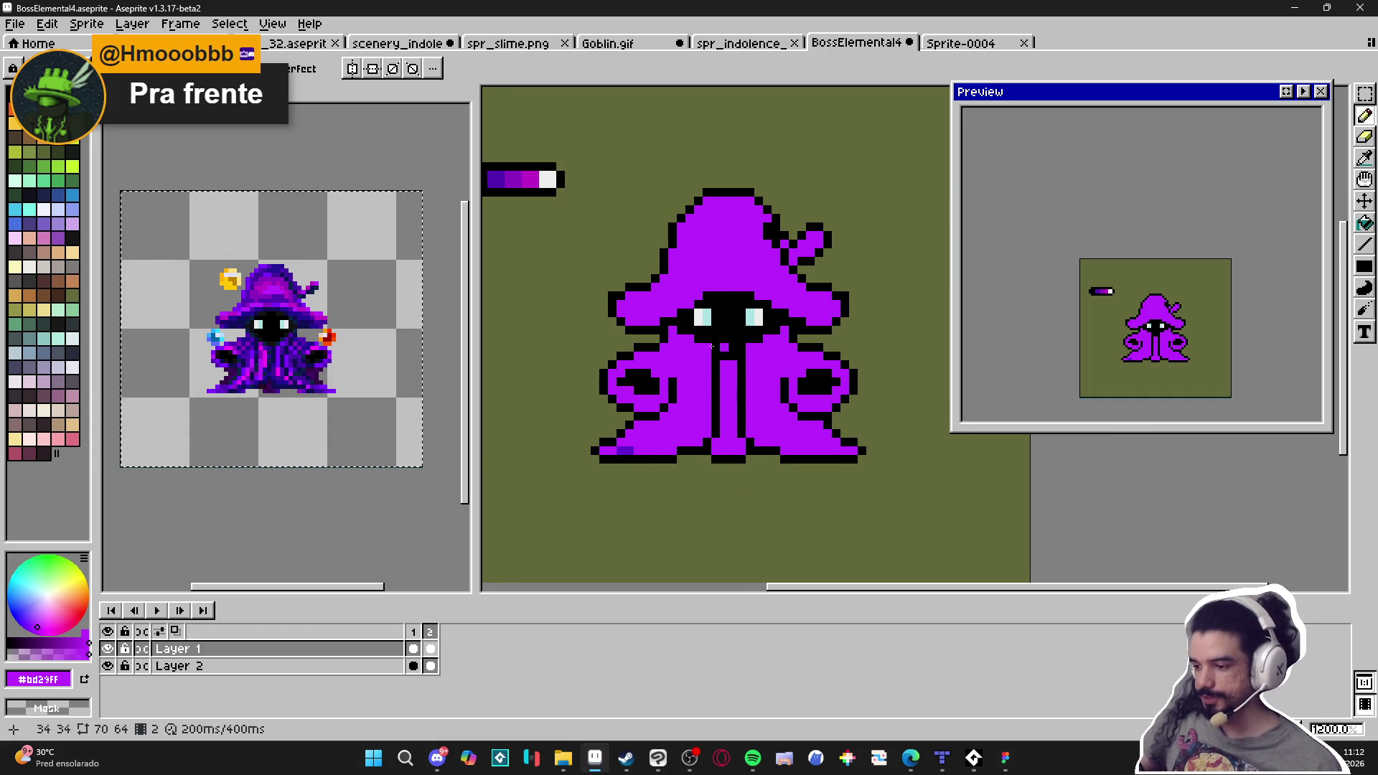
{"action": "scroll", "coordinate": [667, 435], "scroll_direction": "up", "scroll_amount": 1}
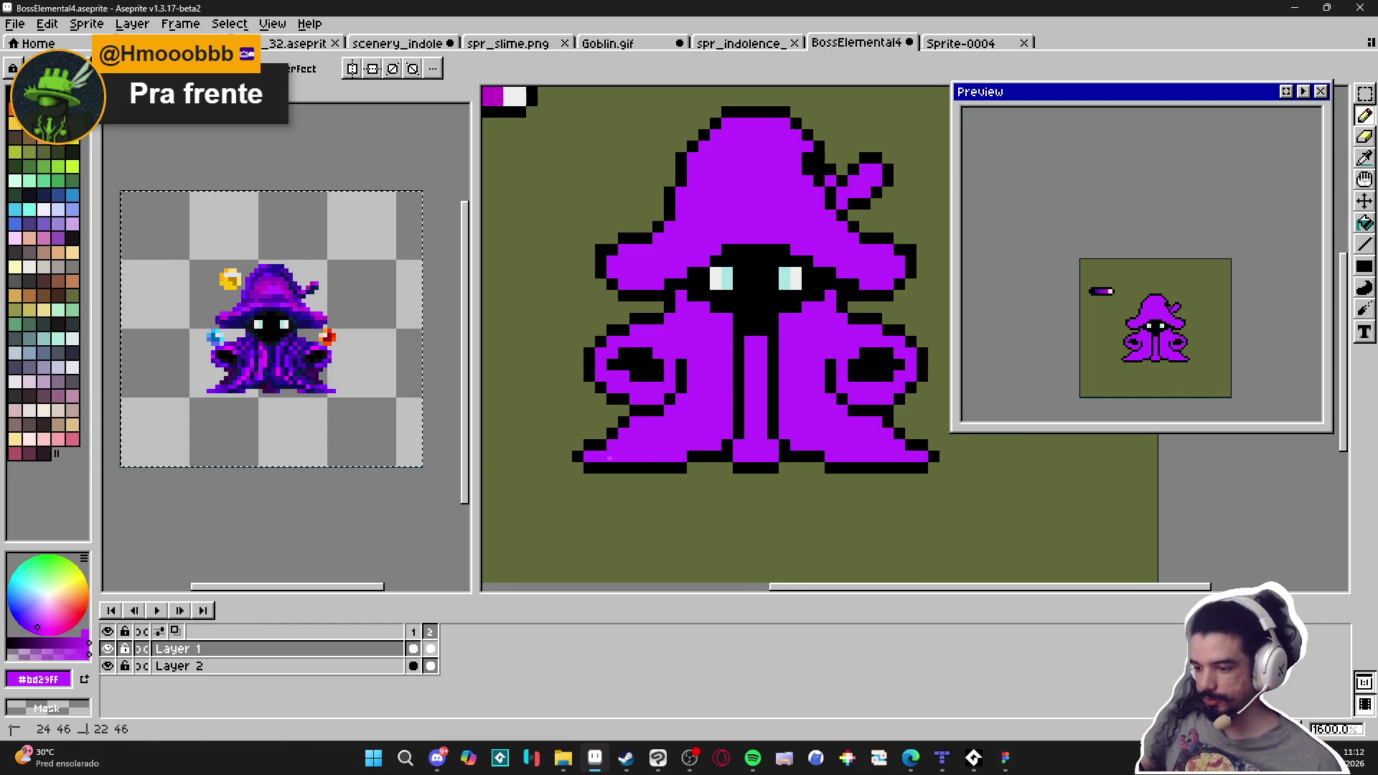
{"action": "key", "text": "e"}
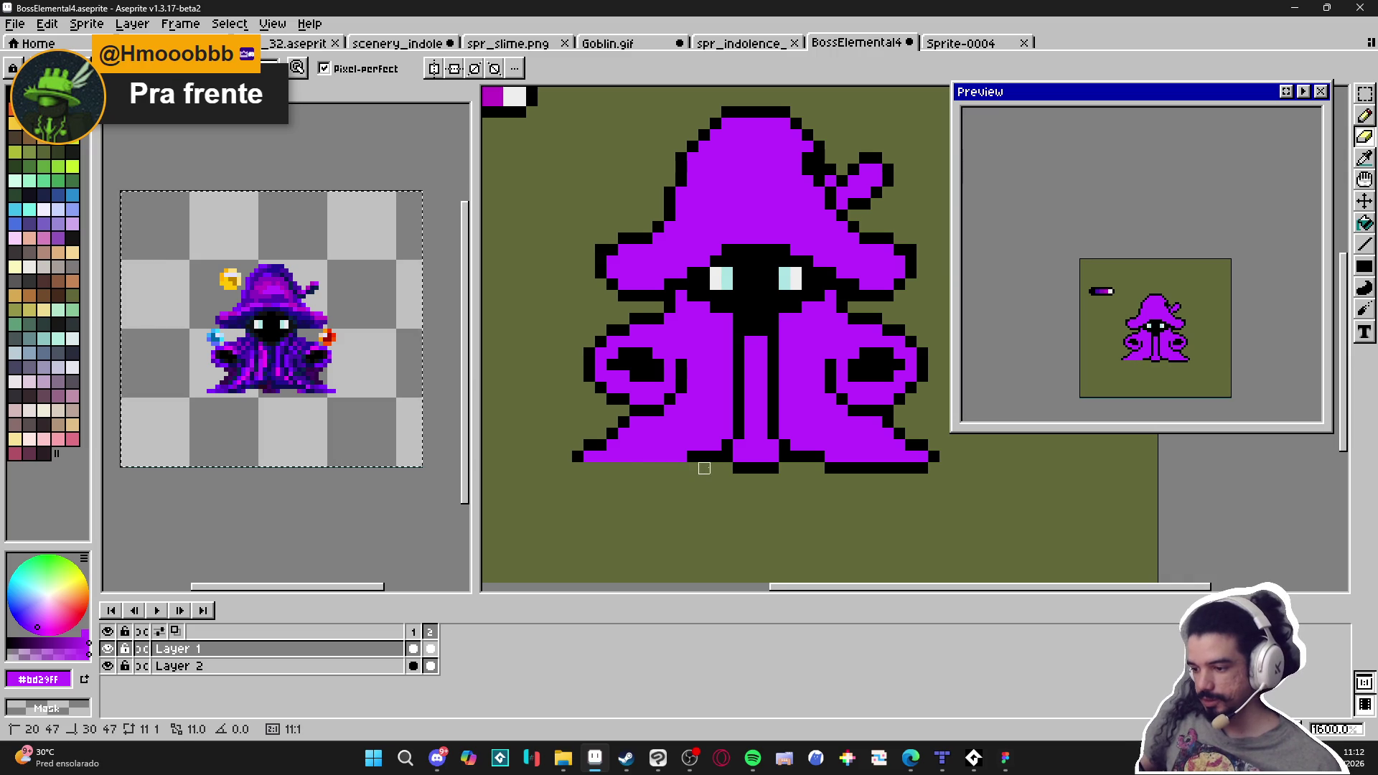
{"action": "mouse_move", "coordinate": [704, 456]}
{"action": "left_mouse_down"}
{"action": "mouse_move", "coordinate": [945, 468]}
{"action": "mouse_move", "coordinate": [885, 444]}
{"action": "left_mouse_up"}
Sample black from the outline and place a single black outline pixel with the Pencil
{"action": "key", "text": "i"}
{"action": "left_click", "coordinate": [924, 445]}
{"action": "key", "text": "b"}
{"action": "left_click", "coordinate": [882, 206]}
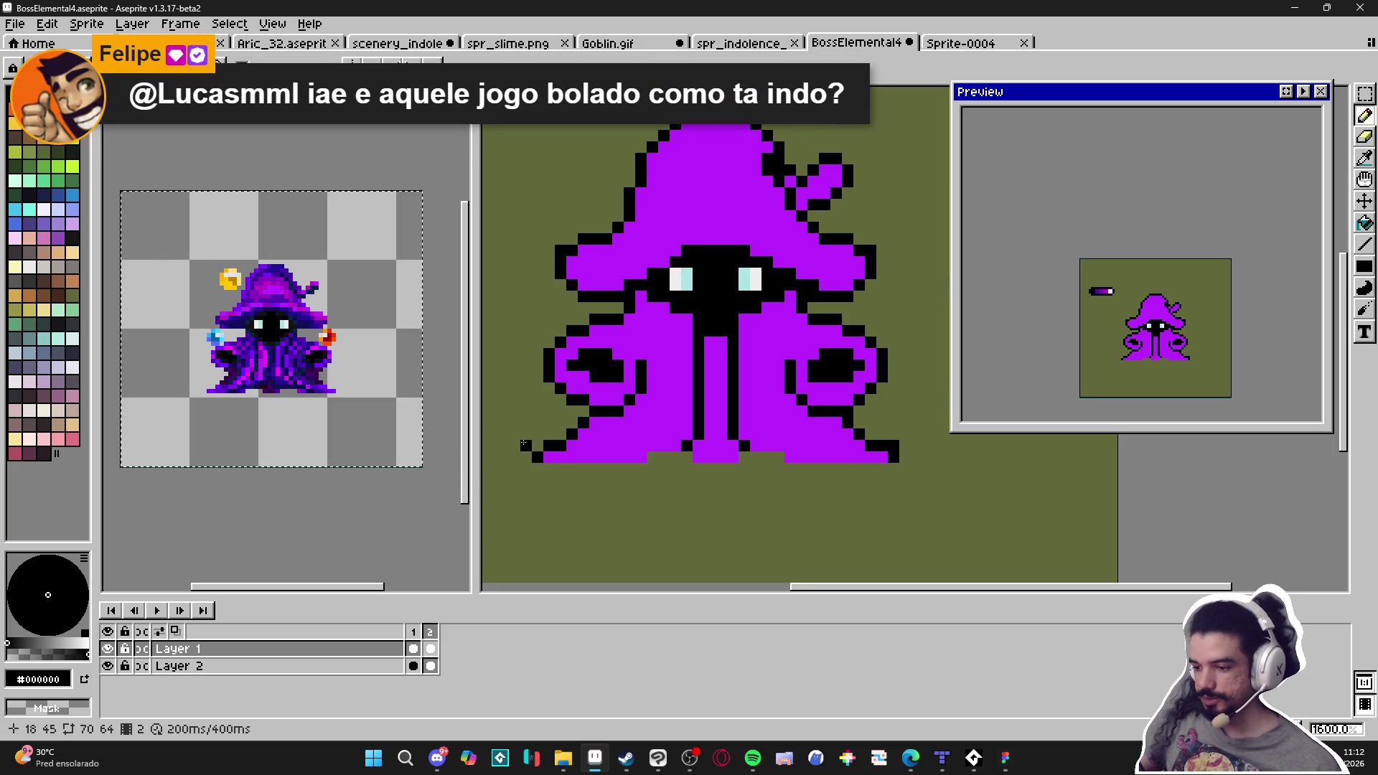
Draw a small black ∩-shaped test mark left of the wizard, then erase it
{"action": "scroll", "coordinate": [554, 452], "scroll_direction": "down", "scroll_amount": 3}
{"action": "scroll", "coordinate": [575, 394], "scroll_direction": "up", "scroll_amount": 3}
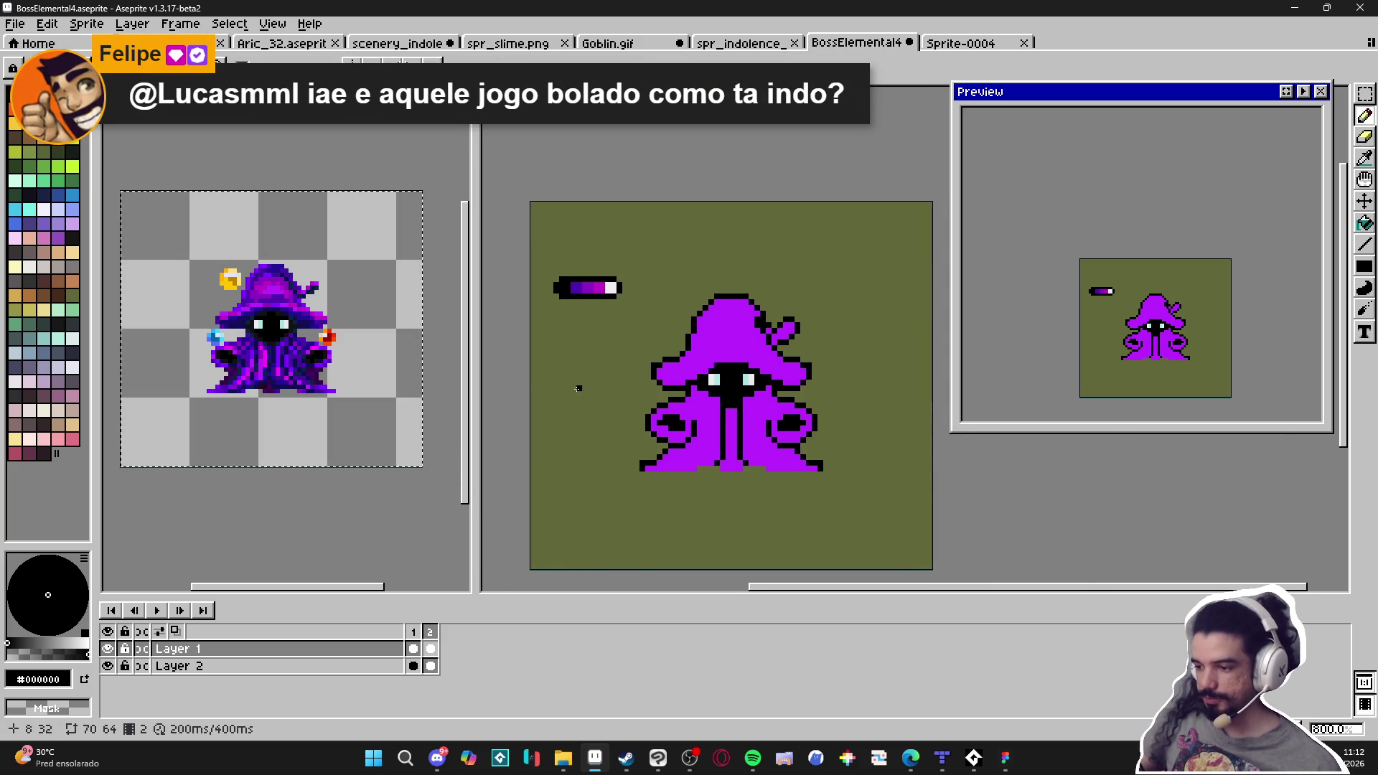
{"action": "scroll", "coordinate": [548, 370], "scroll_direction": "up", "scroll_amount": 2}
{"action": "left_click", "coordinate": [600, 365]}
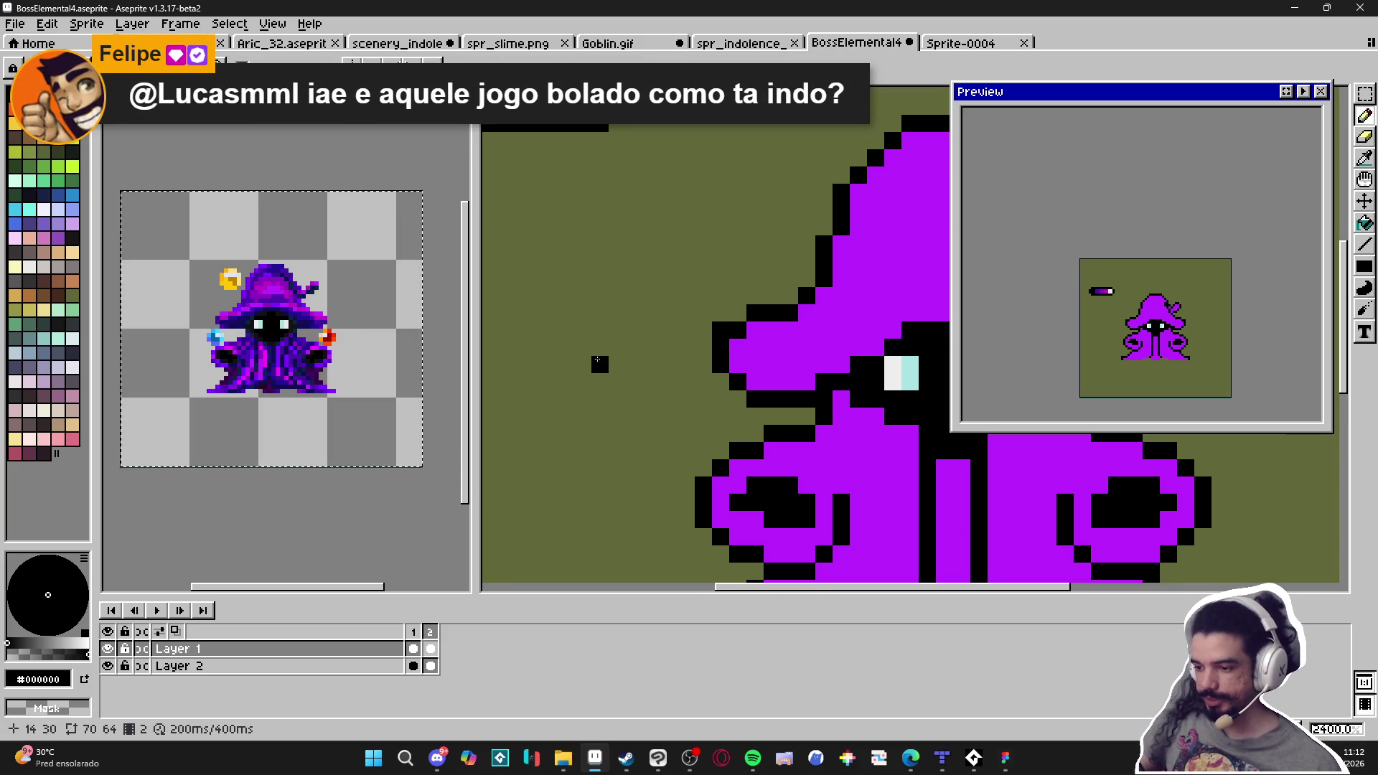
{"action": "left_click", "coordinate": [618, 382]}
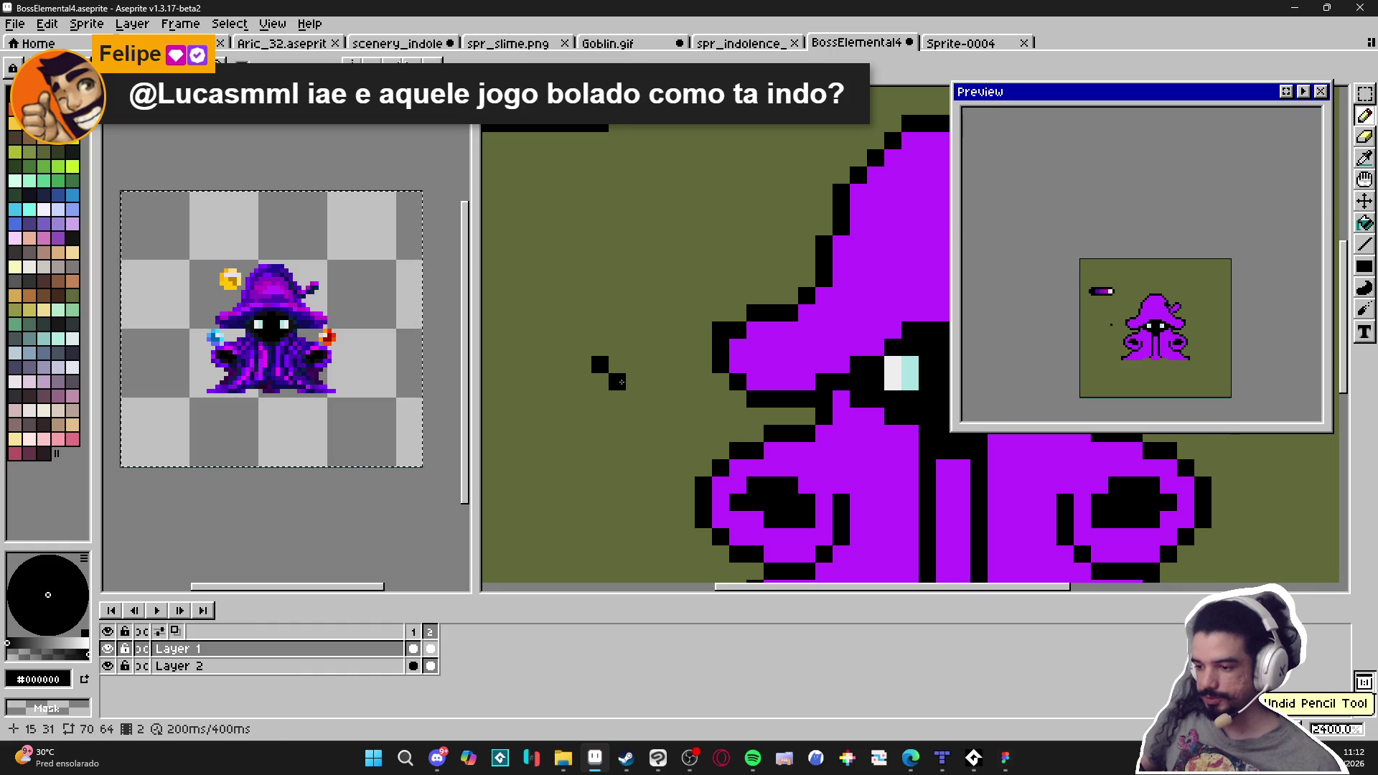
{"action": "left_click", "coordinate": [616, 416]}
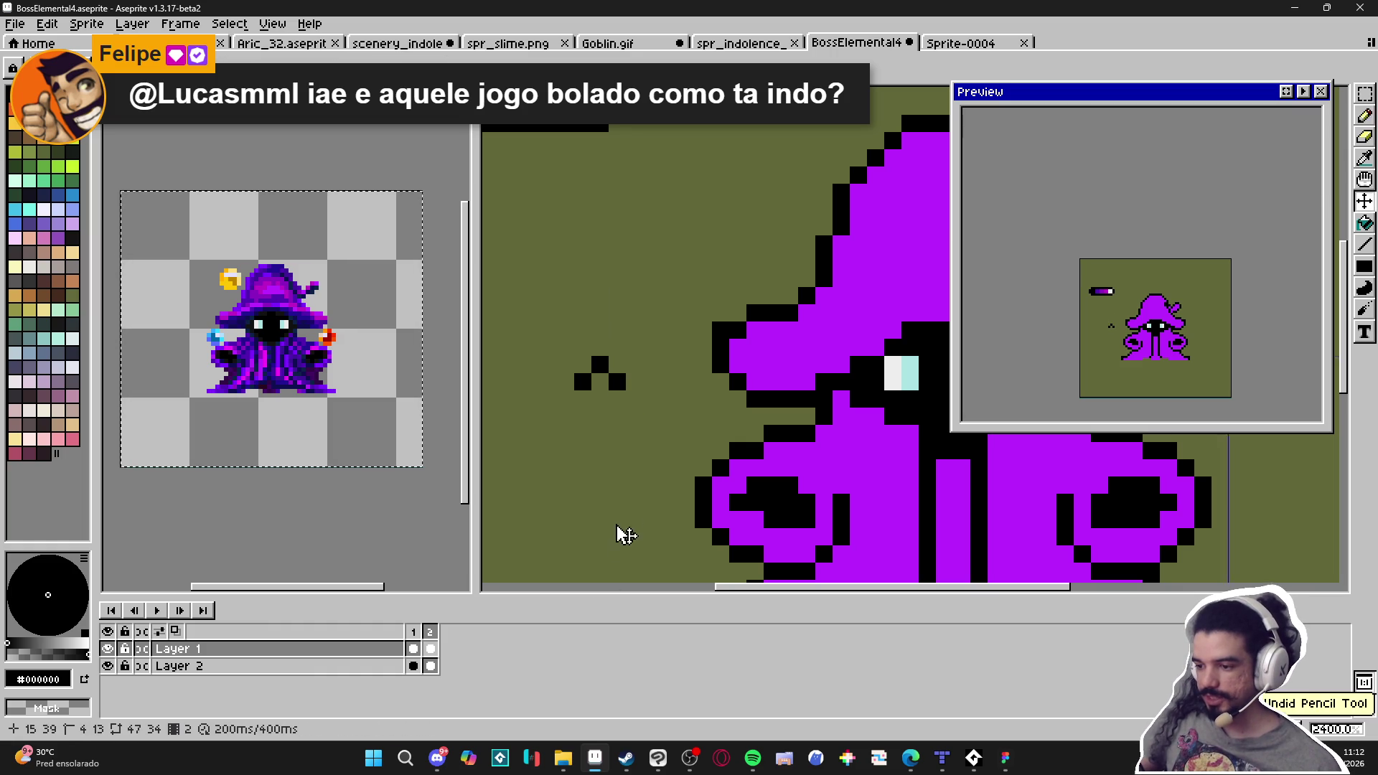
{"action": "scroll", "coordinate": [610, 424], "scroll_direction": "down", "scroll_amount": 2}
{"action": "scroll", "coordinate": [610, 428], "scroll_direction": "down", "scroll_amount": 1}
{"action": "scroll", "coordinate": [607, 402], "scroll_direction": "up", "scroll_amount": 1}
{"action": "left_click", "coordinate": [607, 351]}
{"action": "left_click", "coordinate": [582, 351]}
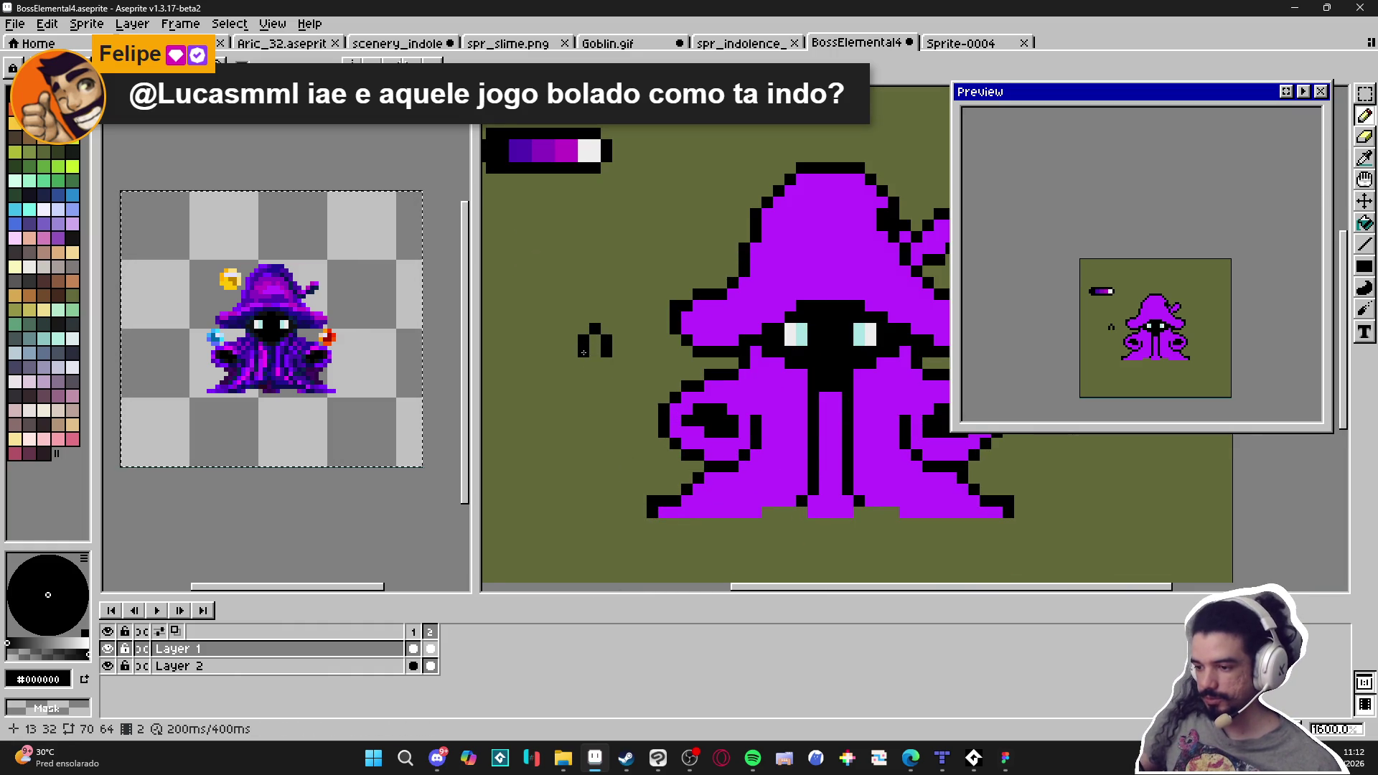
{"action": "scroll", "coordinate": [654, 429], "scroll_direction": "down", "scroll_amount": 1}
{"action": "key", "text": "ctrl+z"}
{"action": "key", "text": "ctrl+z"}
{"action": "key", "text": "ctrl+z"}
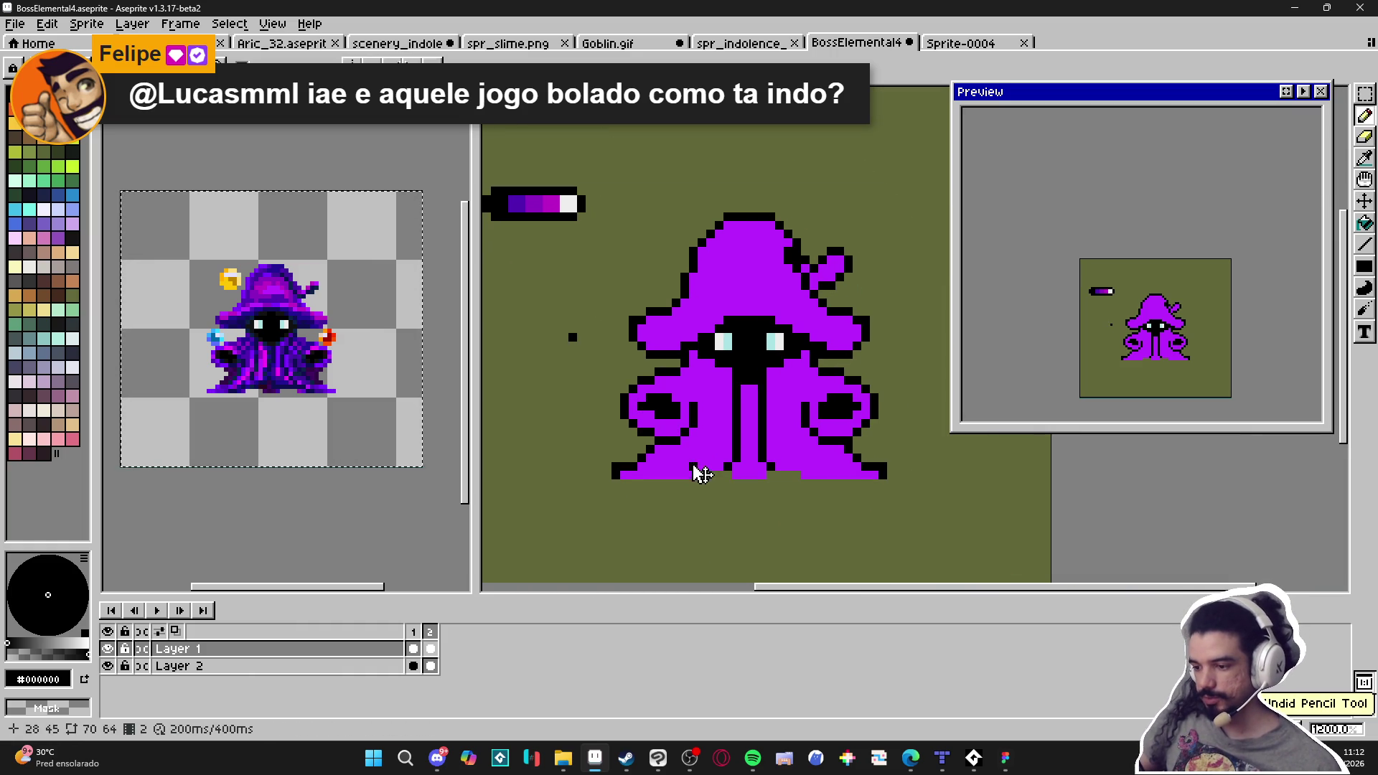
{"action": "left_click_drag", "start_coordinate": [723, 476], "coordinate": [679, 476]}
{"action": "scroll", "coordinate": [652, 217], "scroll_direction": "up", "scroll_amount": 1}
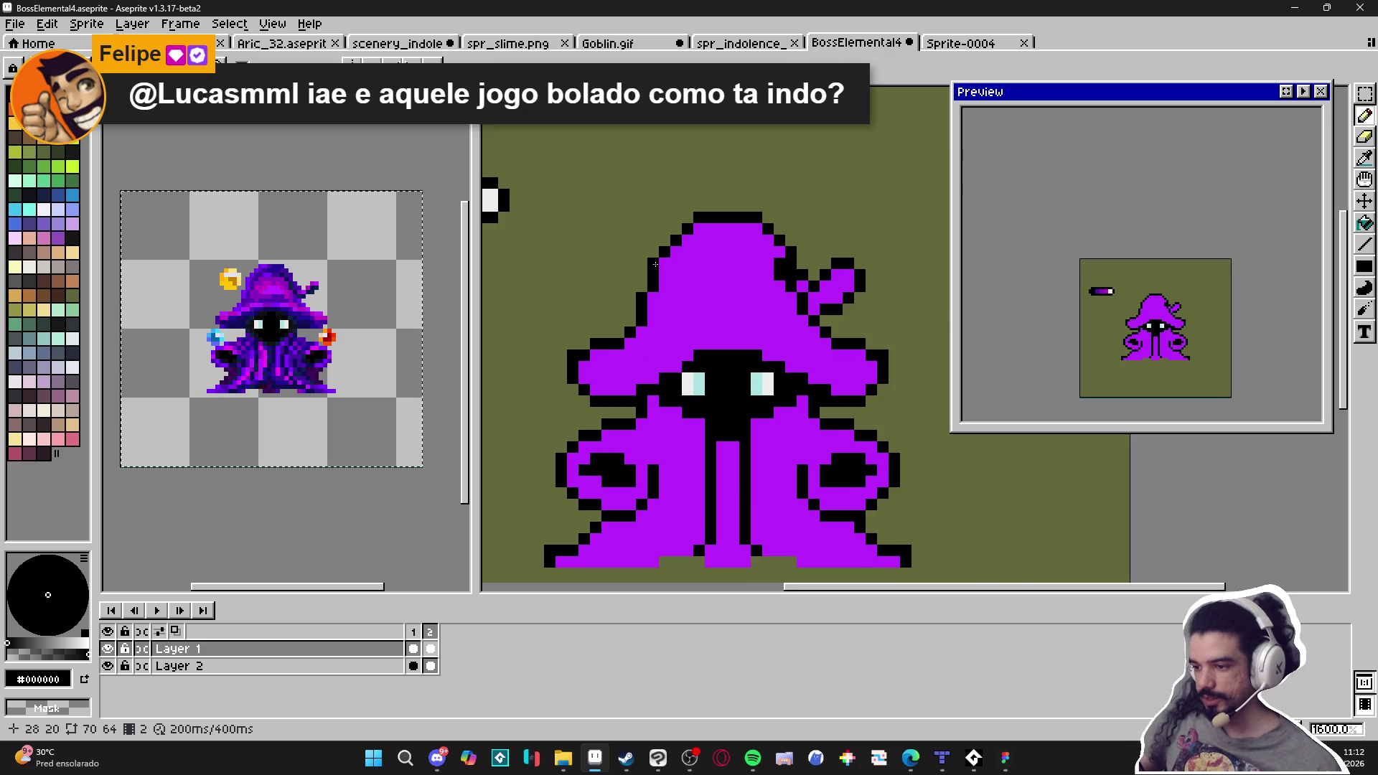
{"action": "scroll", "coordinate": [668, 261], "scroll_direction": "up", "scroll_amount": 1}
Redraw the hat horn's black outline, covering its old edge pixels with olive background
{"action": "left_click", "coordinate": [635, 263], "text": "alt"}
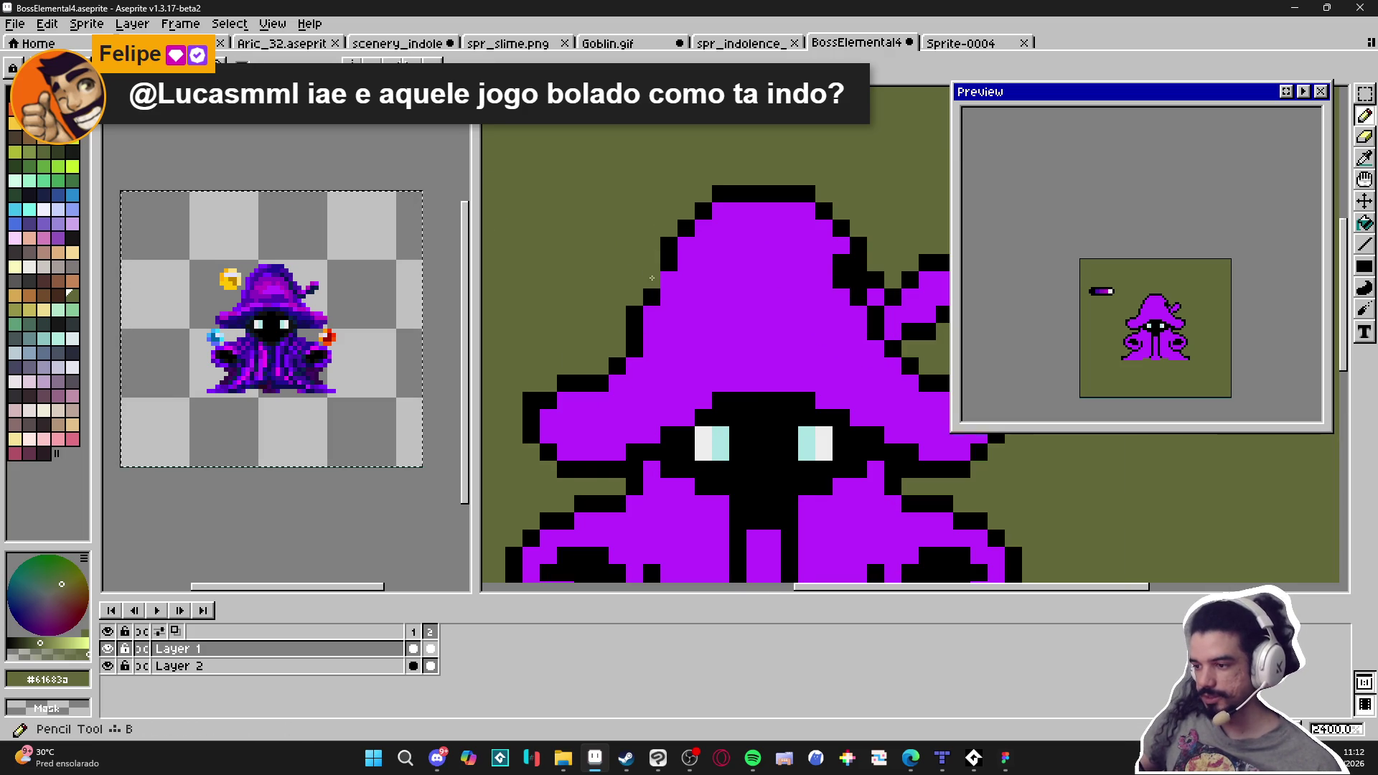
{"action": "scroll", "coordinate": [651, 281], "scroll_direction": "down", "scroll_amount": 1}
{"action": "scroll", "coordinate": [722, 216], "scroll_direction": "up", "scroll_amount": 2}
{"action": "left_click", "coordinate": [718, 219], "text": "alt"}
{"action": "left_click", "coordinate": [717, 208], "text": "alt"}
{"action": "scroll", "coordinate": [756, 265], "scroll_direction": "down", "scroll_amount": 1}
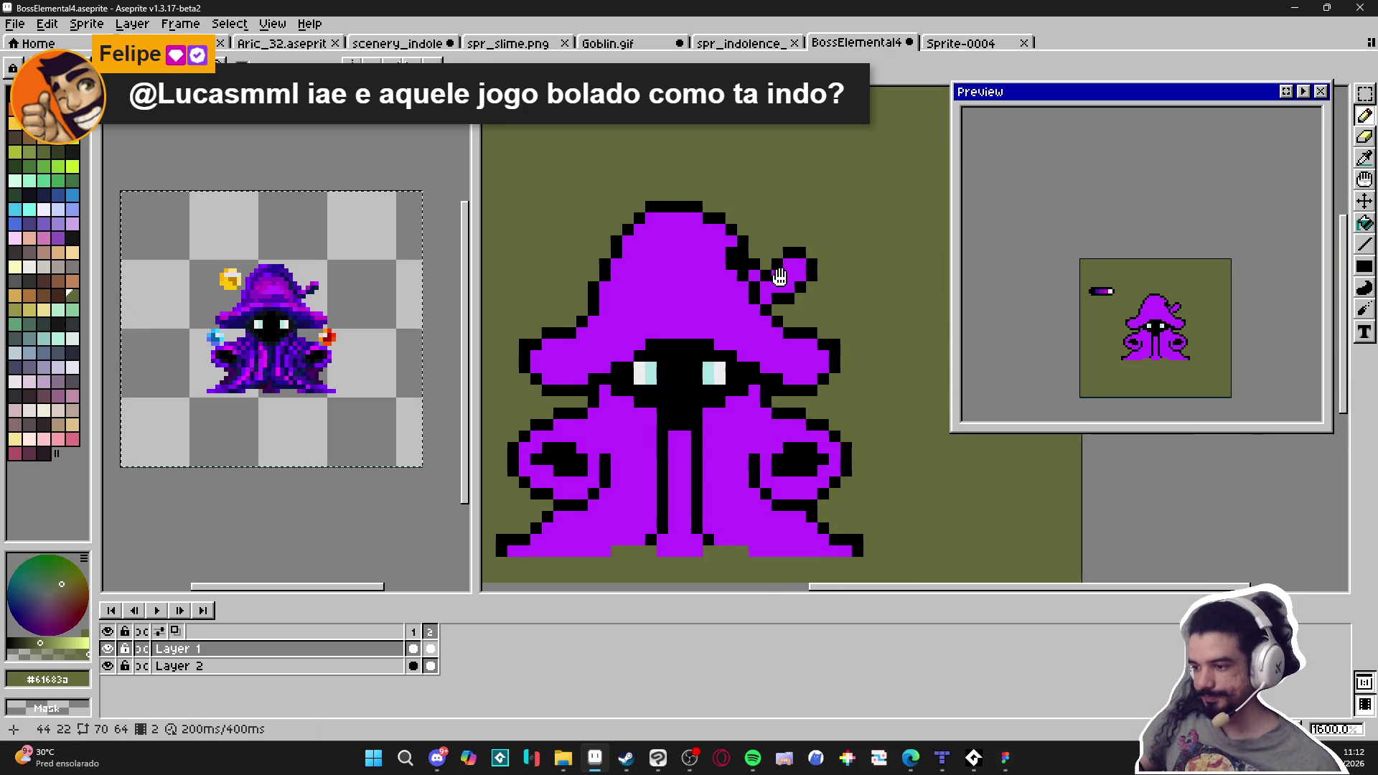
{"action": "scroll", "coordinate": [786, 256], "scroll_direction": "up", "scroll_amount": 1}
{"action": "left_click", "coordinate": [790, 241], "text": "alt"}
{"action": "left_click", "coordinate": [758, 240]}
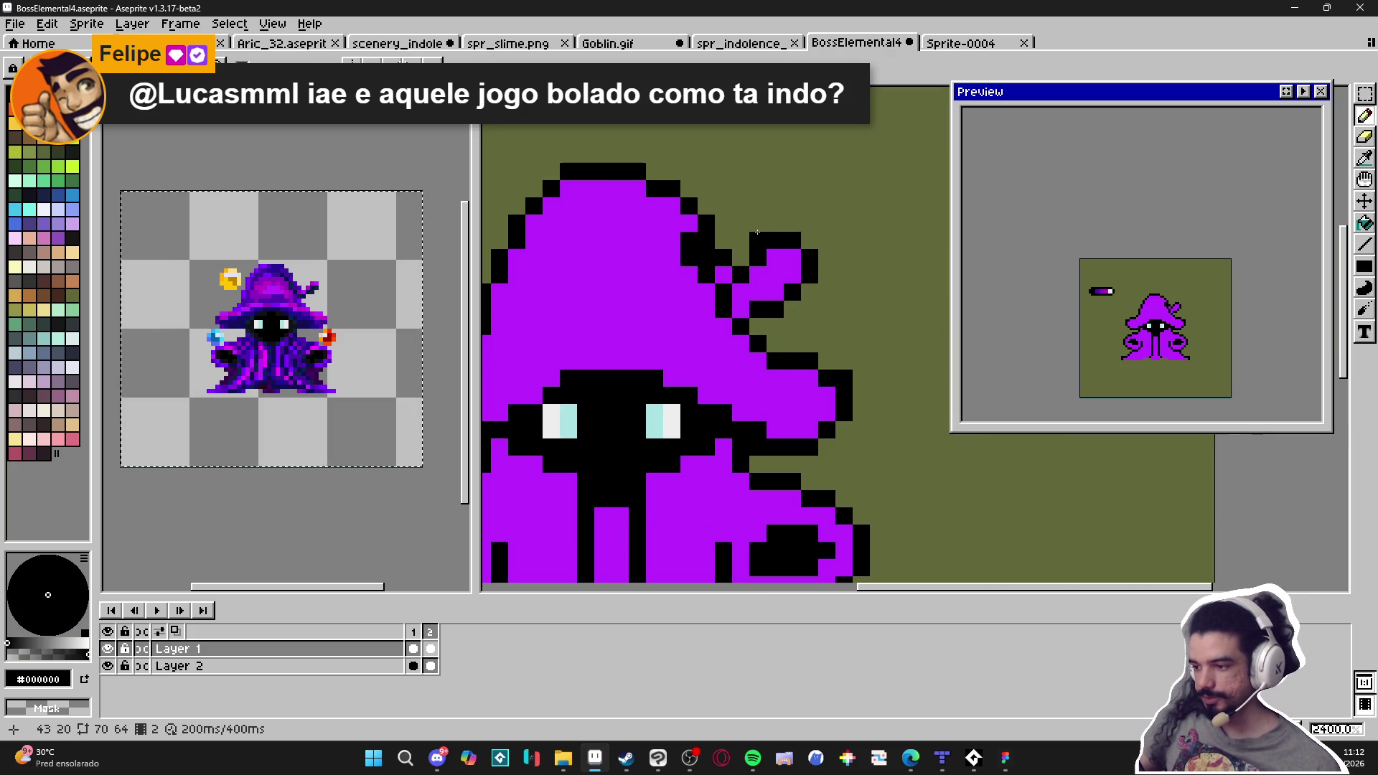
{"action": "left_click", "coordinate": [827, 215], "text": "alt"}
{"action": "left_click_drag", "start_coordinate": [792, 258], "coordinate": [792, 292]}
{"action": "left_click", "coordinate": [809, 269], "text": "alt"}
{"action": "left_click", "coordinate": [793, 259]}
{"action": "left_click", "coordinate": [829, 282], "text": "alt"}
{"action": "left_click", "coordinate": [792, 292]}
{"action": "left_click", "coordinate": [794, 280], "text": "alt"}
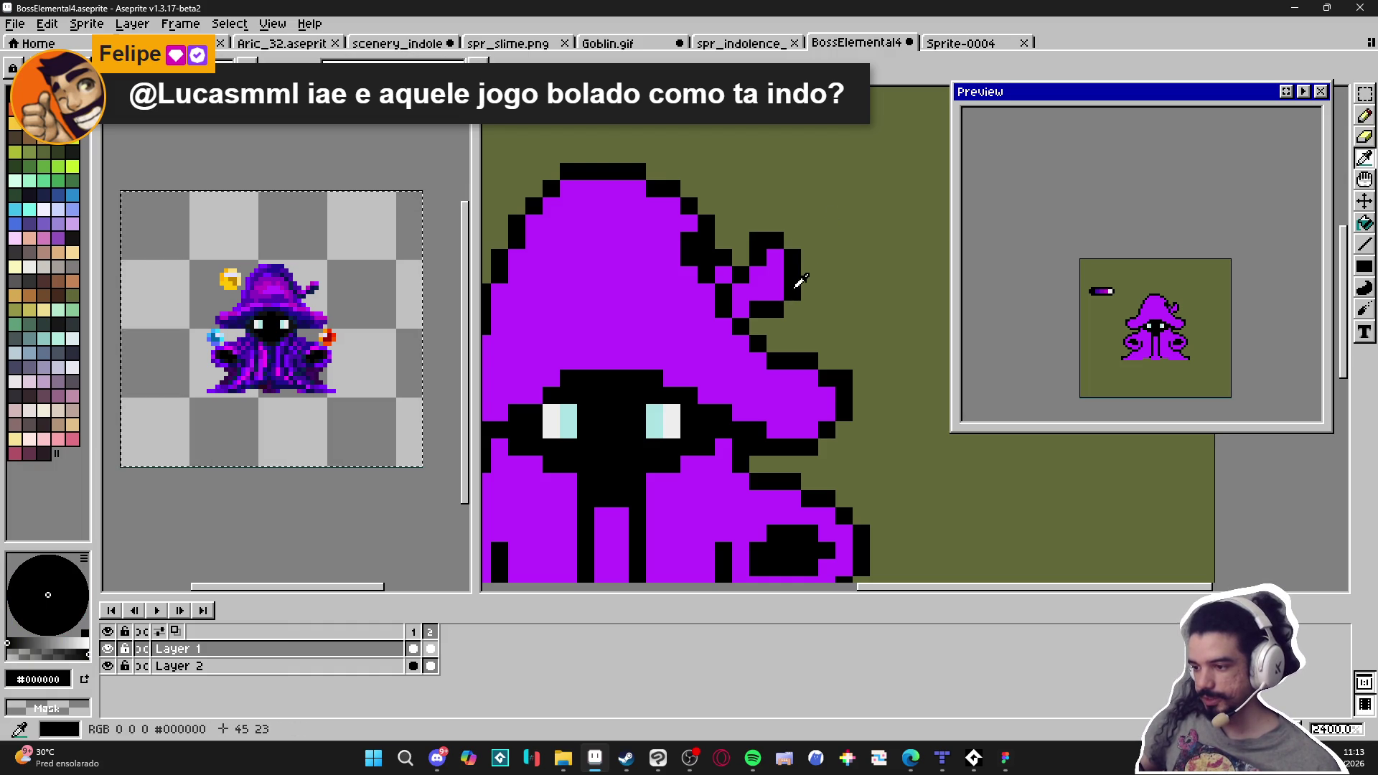
Fill the horn's base with the robe's purple
{"action": "left_click", "coordinate": [756, 326], "text": "alt"}
{"action": "scroll", "coordinate": [761, 327], "scroll_direction": "down", "scroll_amount": 2}
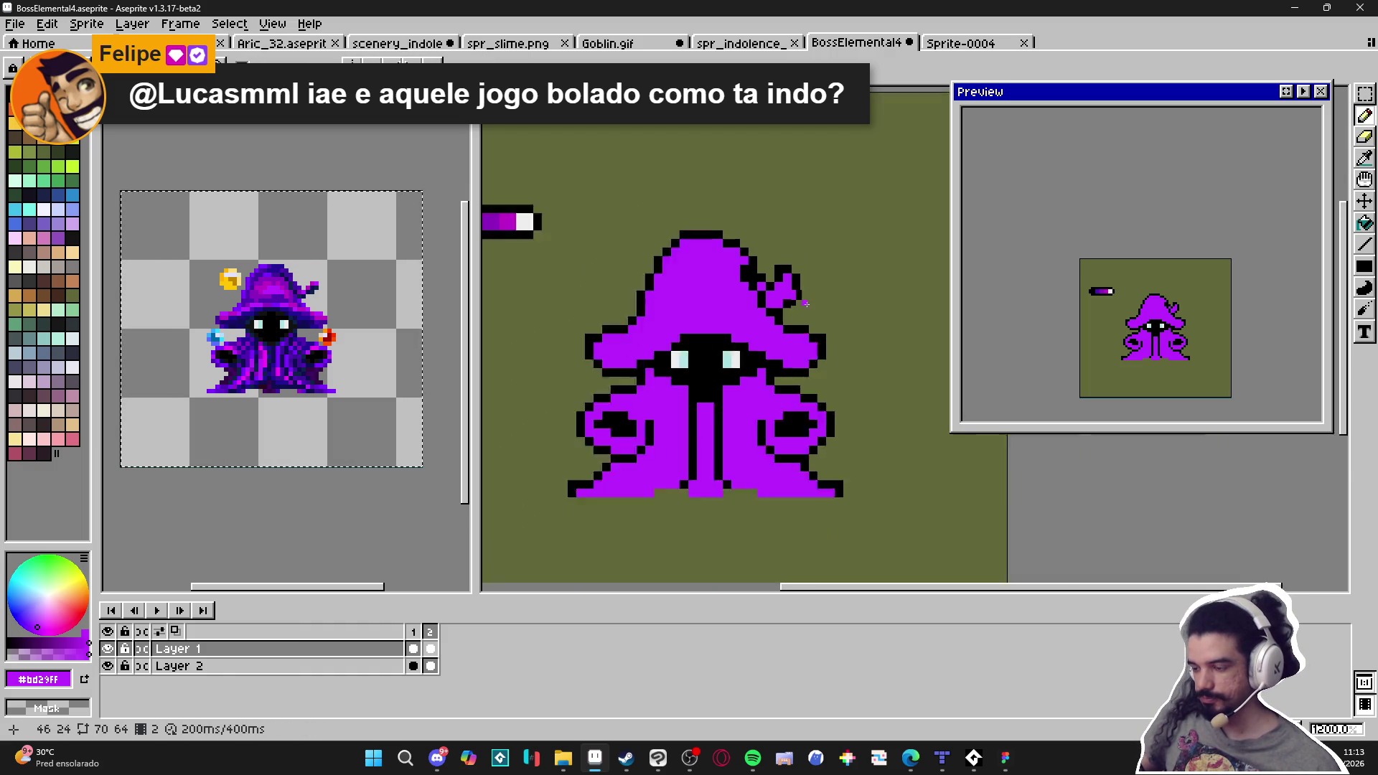
{"action": "scroll", "coordinate": [794, 329], "scroll_direction": "up", "scroll_amount": 1}
{"action": "scroll", "coordinate": [794, 330], "scroll_direction": "up", "scroll_amount": 1}
{"action": "left_click", "coordinate": [788, 310], "text": "alt"}
{"action": "scroll", "coordinate": [788, 311], "scroll_direction": "down", "scroll_amount": 4}
{"action": "scroll", "coordinate": [788, 310], "scroll_direction": "up", "scroll_amount": 3}
{"action": "left_click", "coordinate": [789, 310], "text": "alt"}
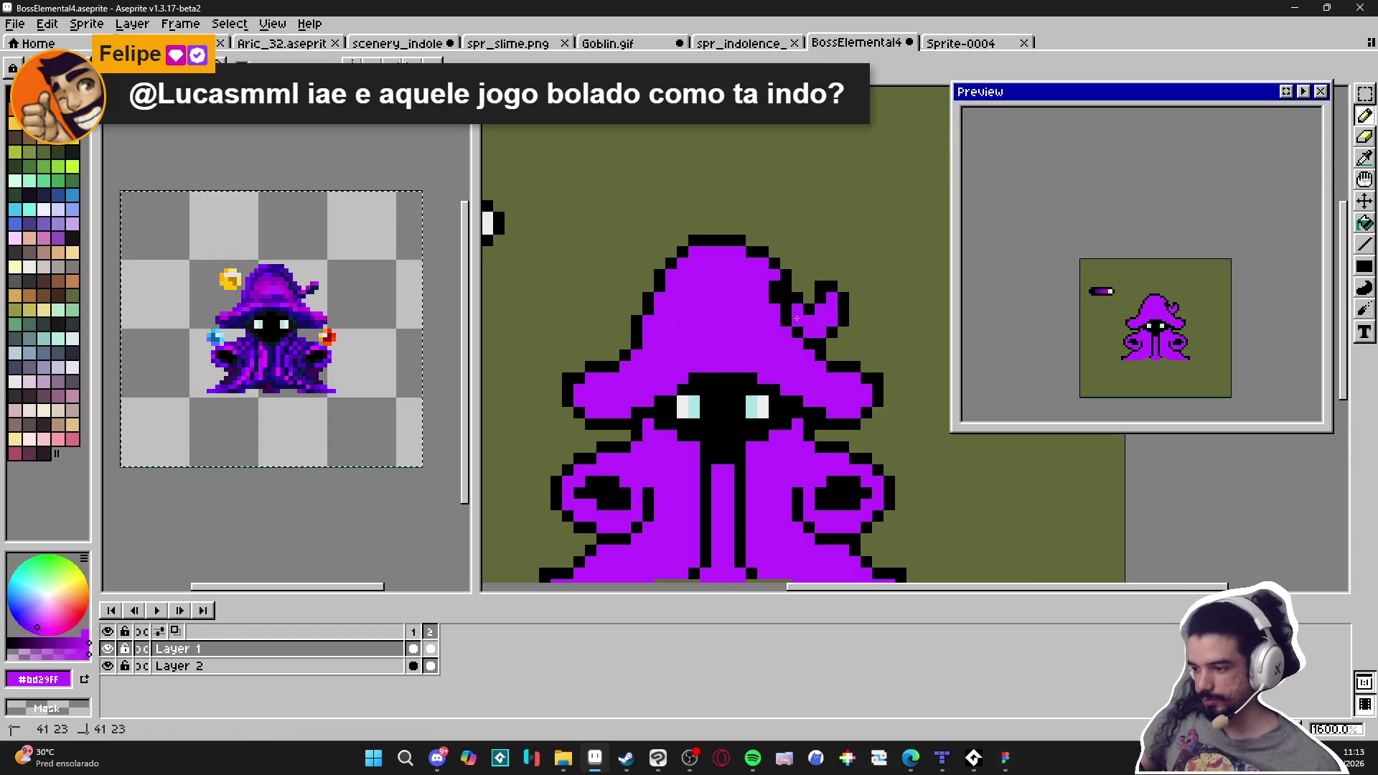
{"action": "left_click", "coordinate": [785, 299]}
Sample a dark purple from the reference wizard
{"action": "scroll", "coordinate": [785, 298], "scroll_direction": "down", "scroll_amount": 3}
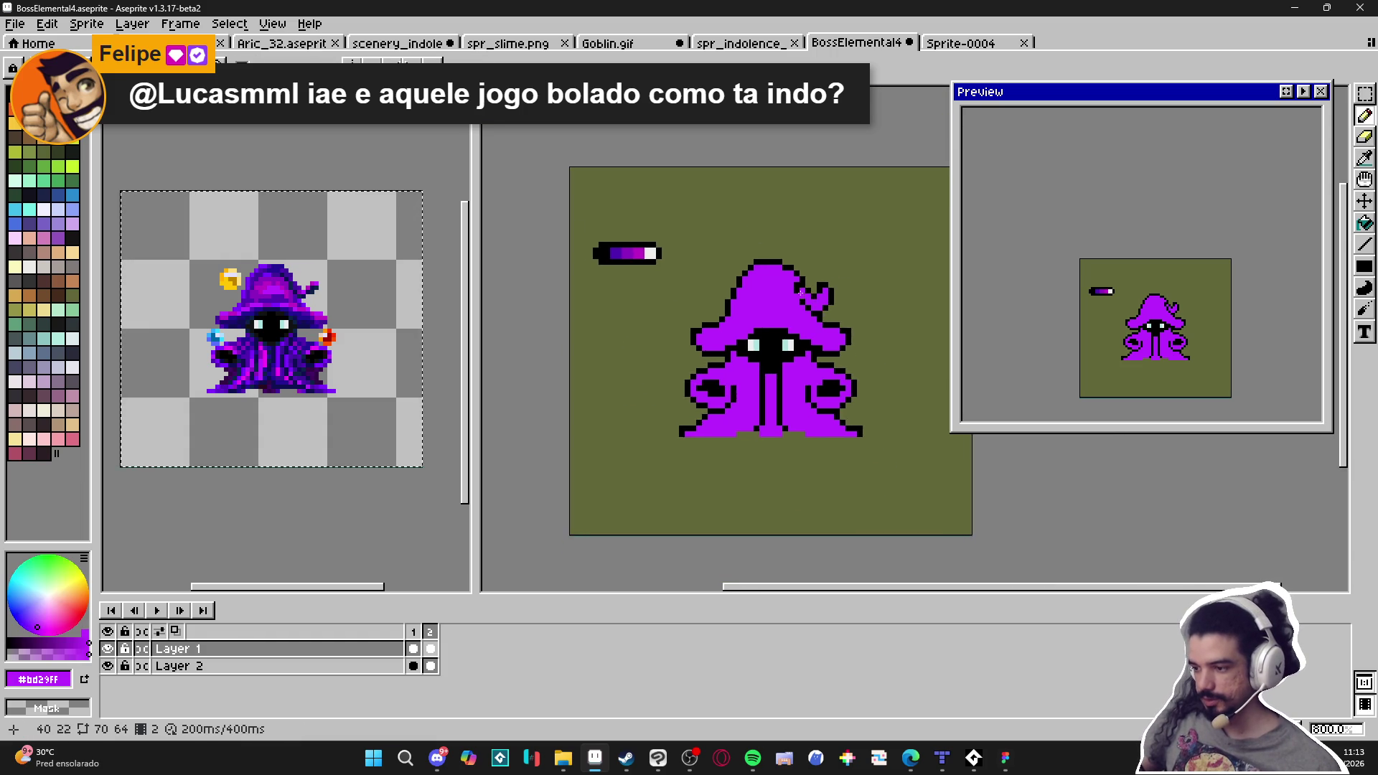
{"action": "scroll", "coordinate": [800, 297], "scroll_direction": "up", "scroll_amount": 3}
{"action": "scroll", "coordinate": [800, 296], "scroll_direction": "down", "scroll_amount": 2}
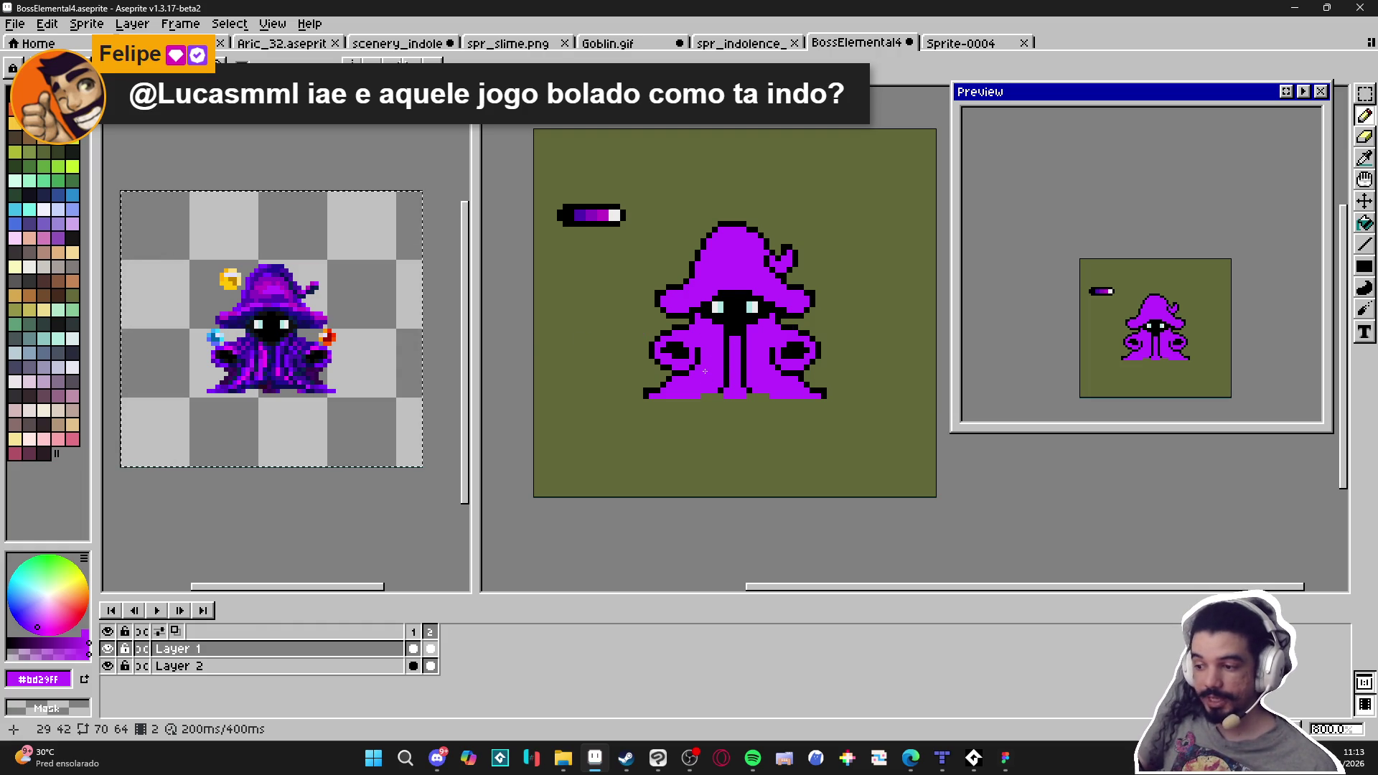
{"action": "scroll", "coordinate": [706, 371], "scroll_direction": "up", "scroll_amount": 2}
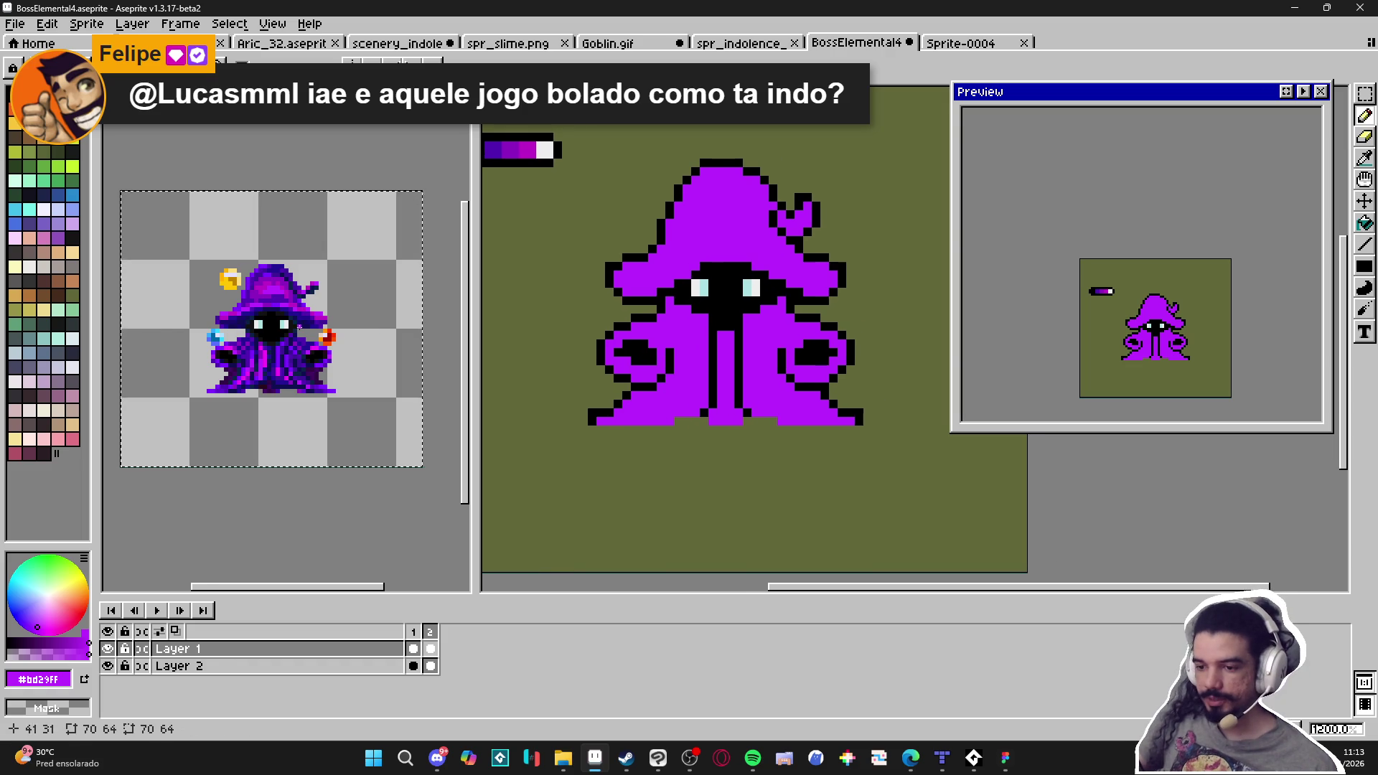
{"action": "scroll", "coordinate": [294, 317], "scroll_direction": "up", "scroll_amount": 3}
{"action": "left_click", "coordinate": [492, 149], "text": "alt"}
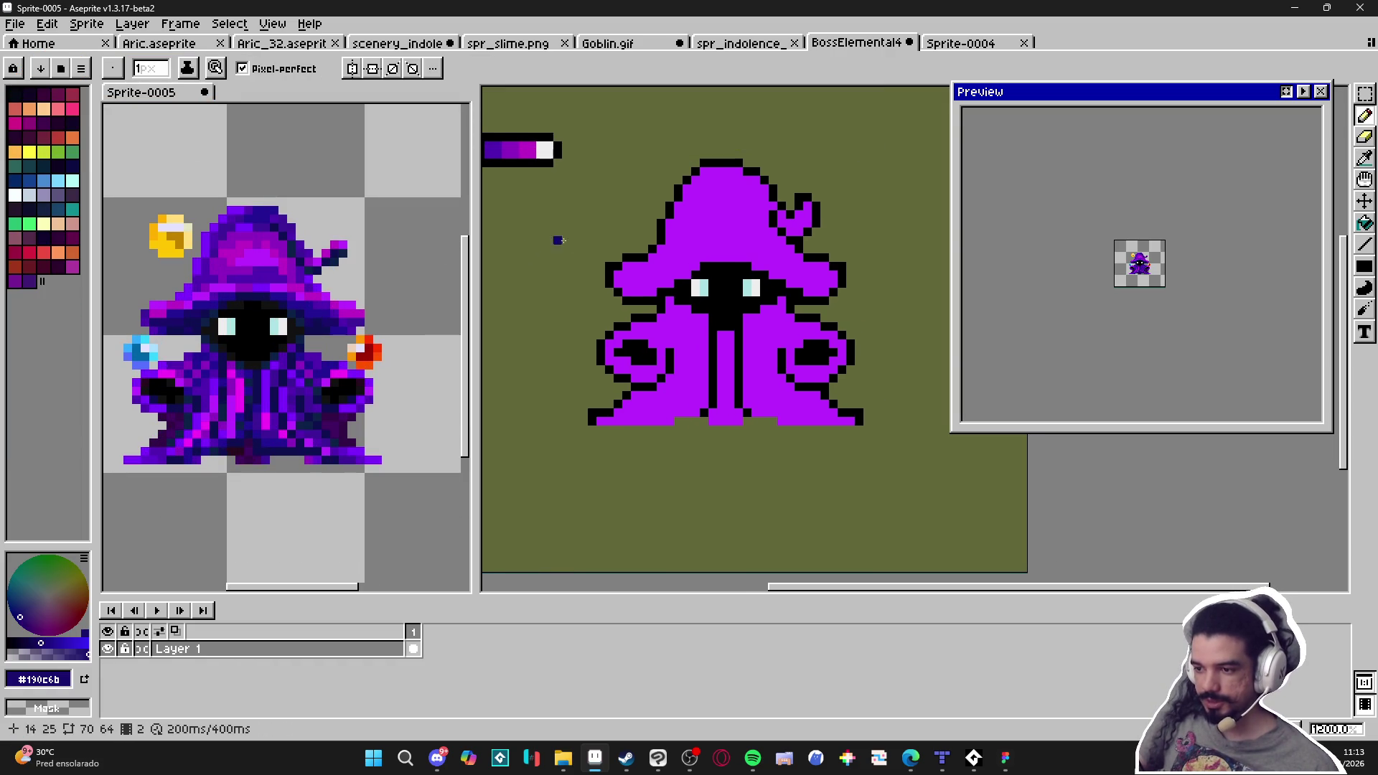
Paint a dark purple shading band along the hood brim with a 2 px brush
{"action": "left_click", "coordinate": [536, 151], "text": "alt"}
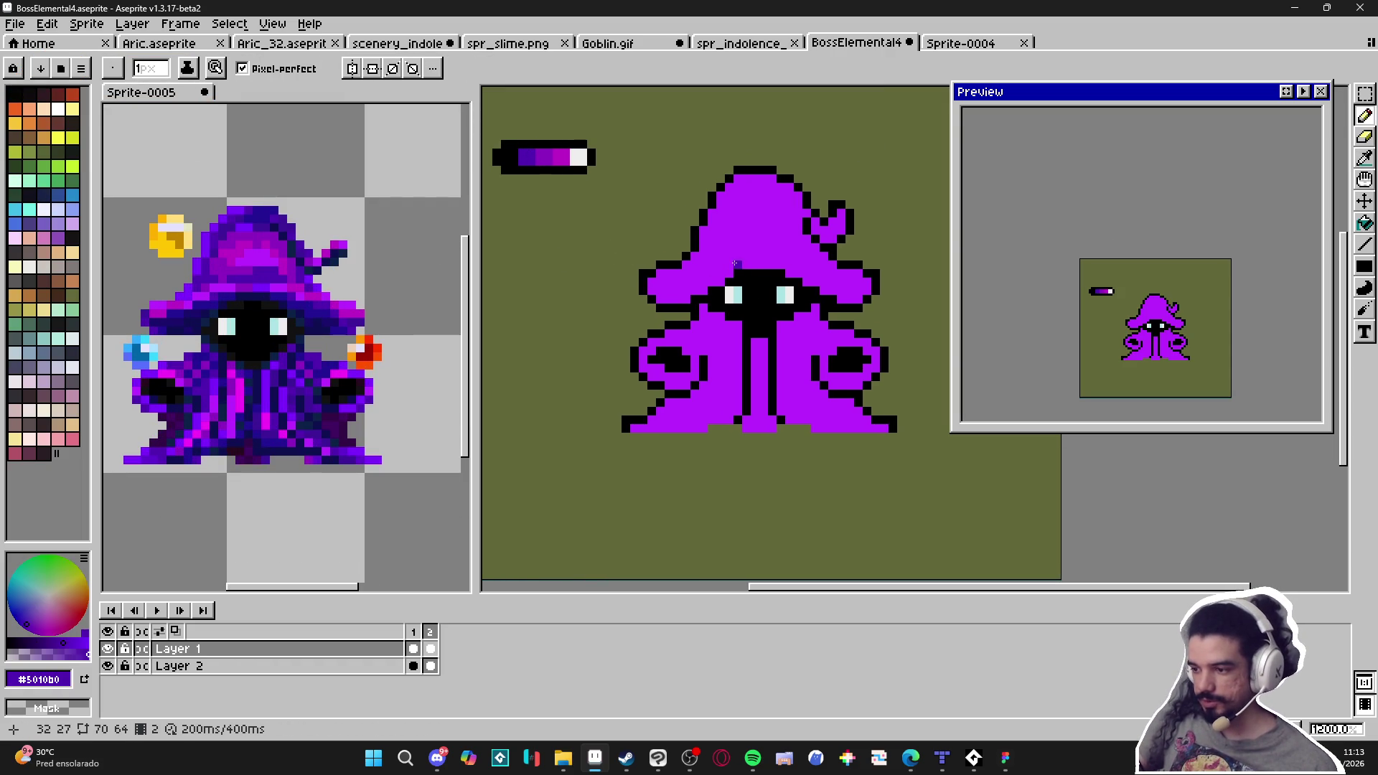
{"action": "mouse_move", "coordinate": [750, 263]}
{"action": "left_mouse_down"}
{"action": "mouse_move", "coordinate": [781, 257]}
{"action": "mouse_move", "coordinate": [808, 286]}
{"action": "mouse_move", "coordinate": [856, 298]}
{"action": "left_mouse_up"}
{"action": "key", "text": "plus"}
{"action": "left_click", "coordinate": [823, 283]}
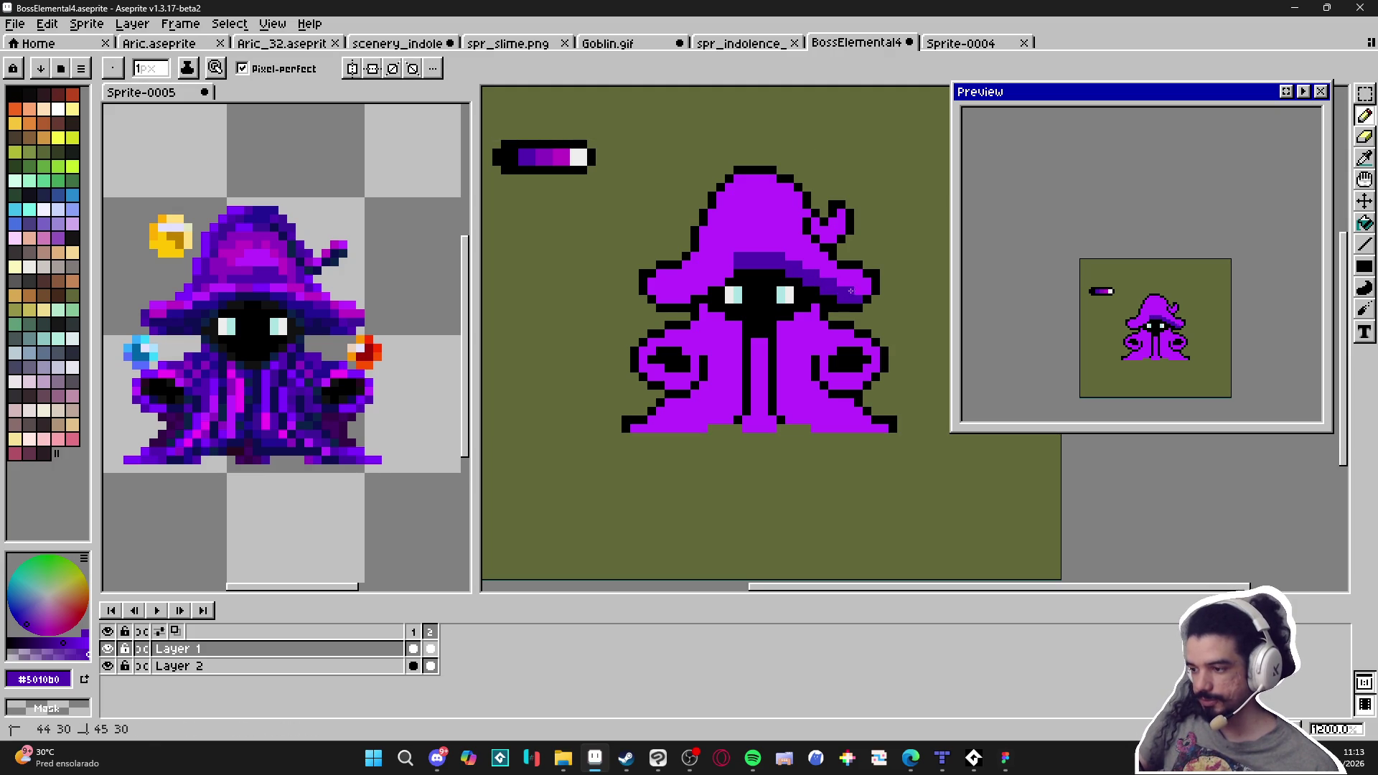
{"action": "key", "text": "plus"}
{"action": "left_click", "coordinate": [726, 275]}
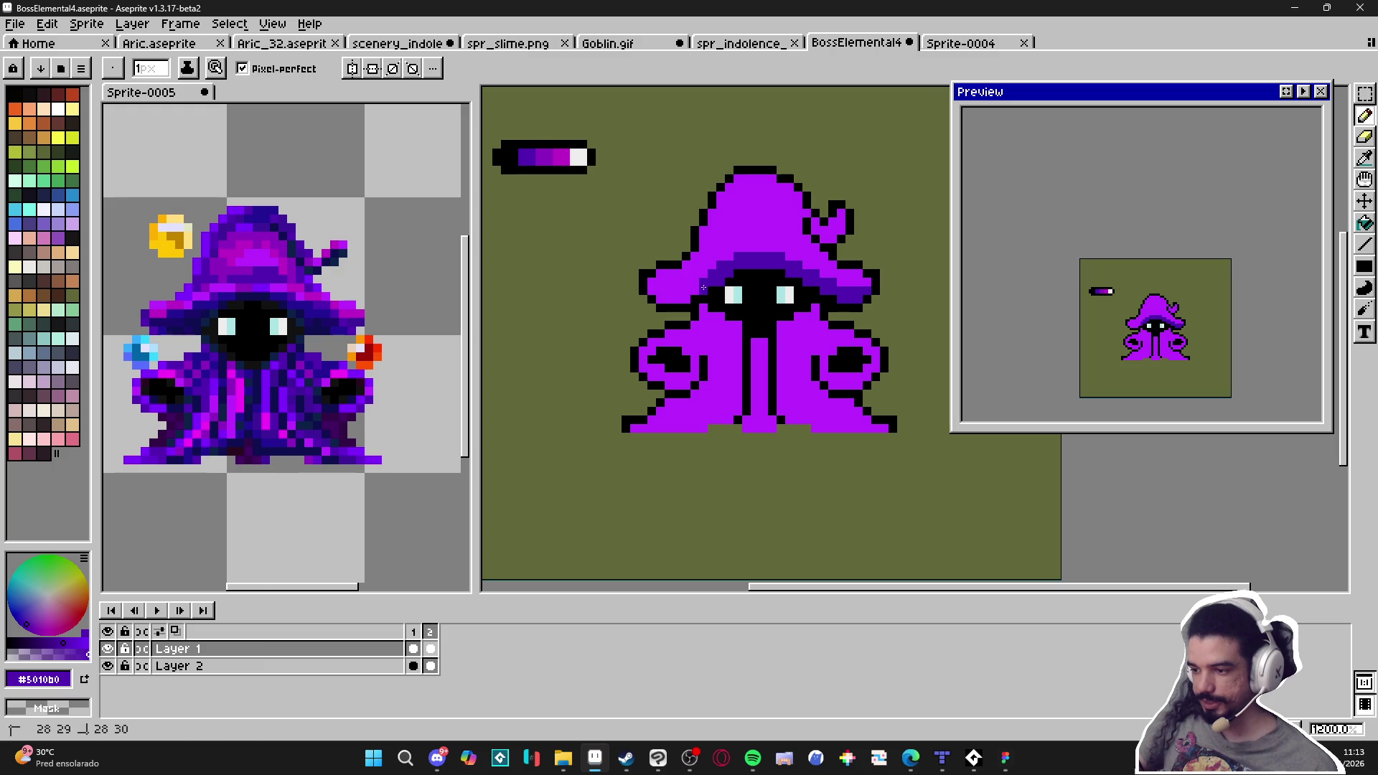
{"action": "left_click", "coordinate": [695, 282]}
{"action": "left_click_drag", "start_coordinate": [682, 300], "coordinate": [657, 300]}
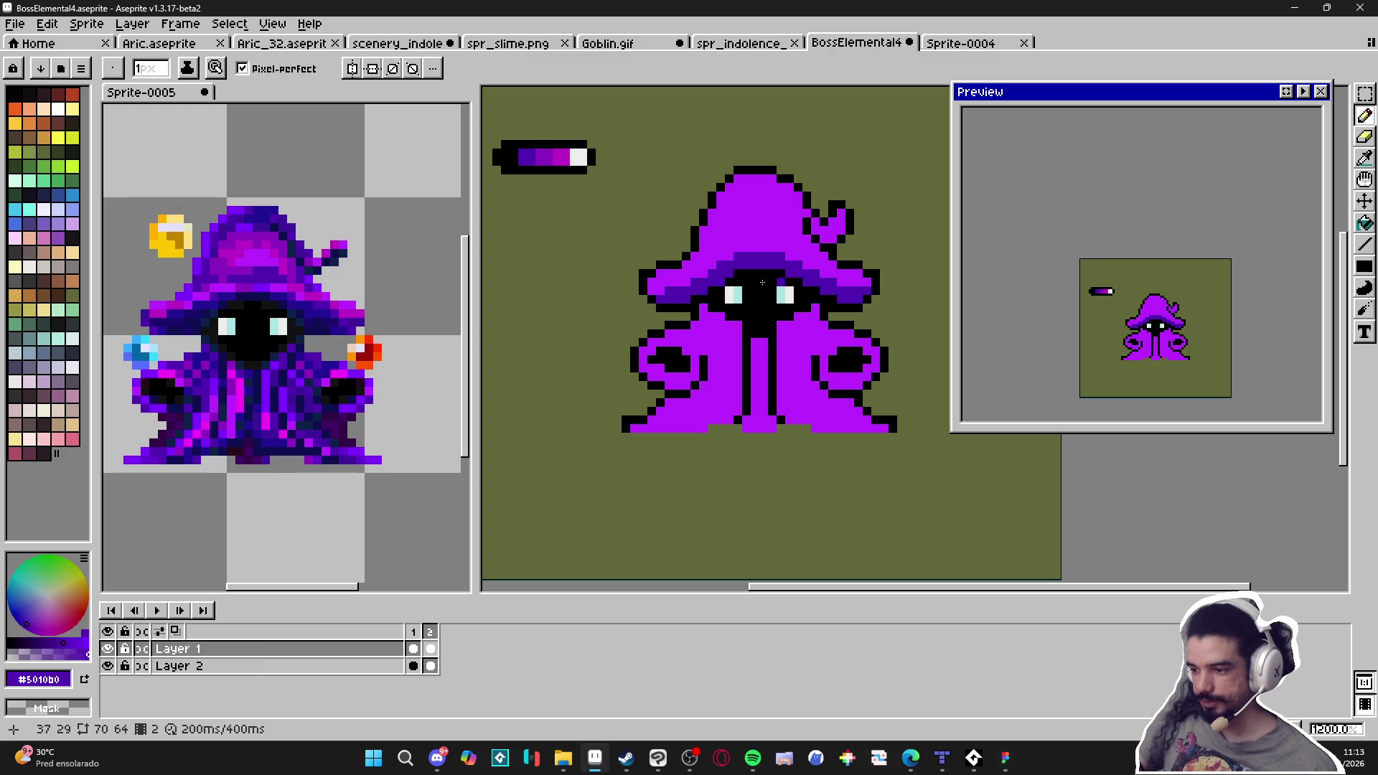
{"action": "left_click", "coordinate": [681, 284]}
{"action": "left_click", "coordinate": [681, 283]}
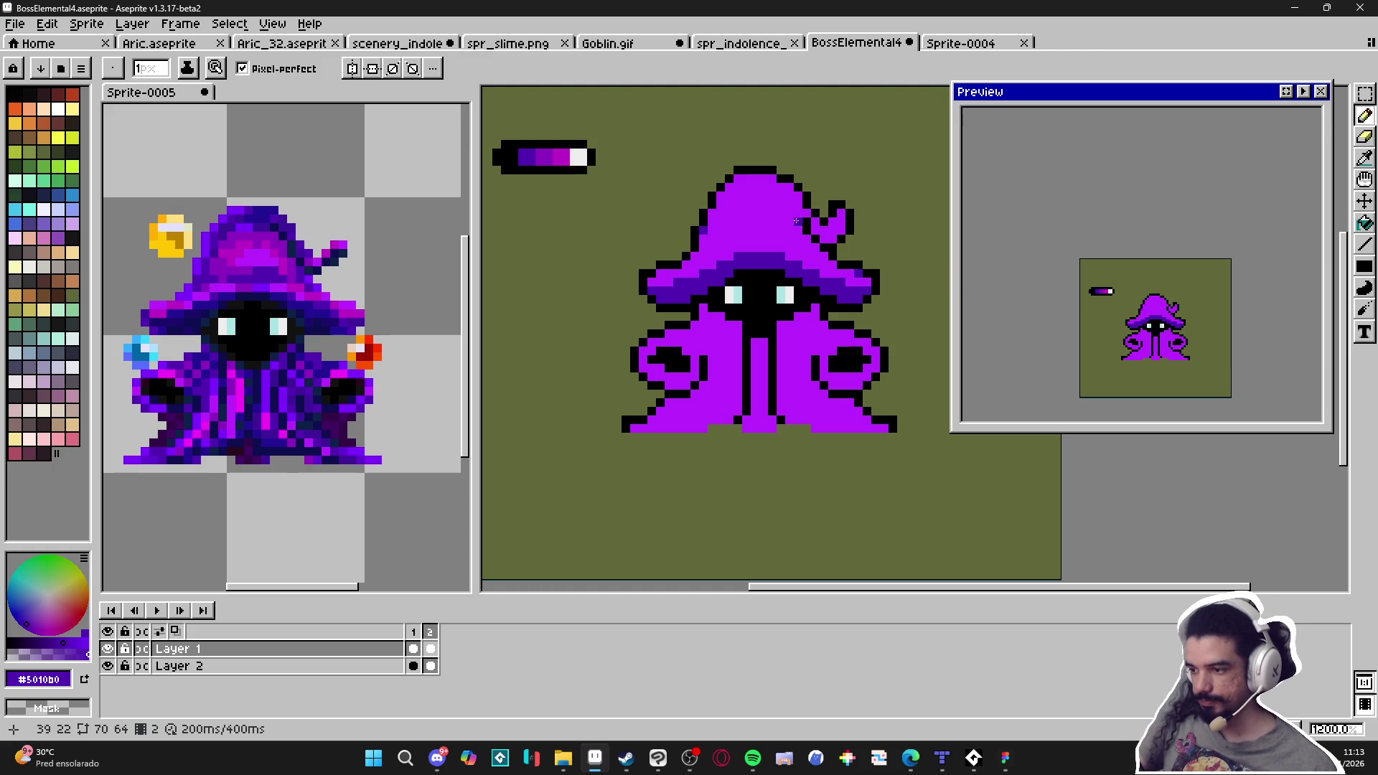
Paint a darker purple line across the hood, extended one pixel left
{"action": "scroll", "coordinate": [809, 246], "scroll_direction": "down", "scroll_amount": 1}
{"action": "scroll", "coordinate": [734, 214], "scroll_direction": "up", "scroll_amount": 1}
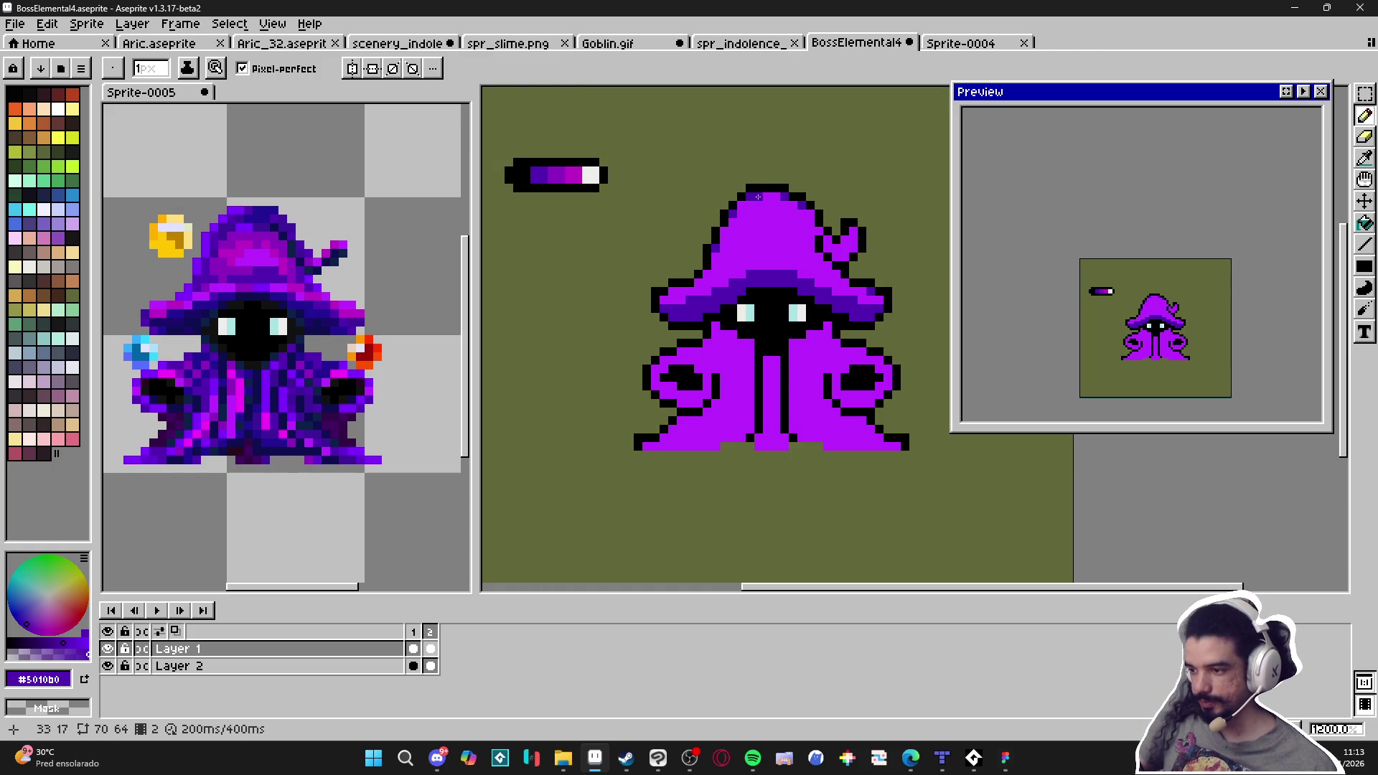
{"action": "scroll", "coordinate": [825, 280], "scroll_direction": "up", "scroll_amount": 1}
{"action": "scroll", "coordinate": [750, 284], "scroll_direction": "down", "scroll_amount": 1}
{"action": "scroll", "coordinate": [749, 284], "scroll_direction": "up", "scroll_amount": 1}
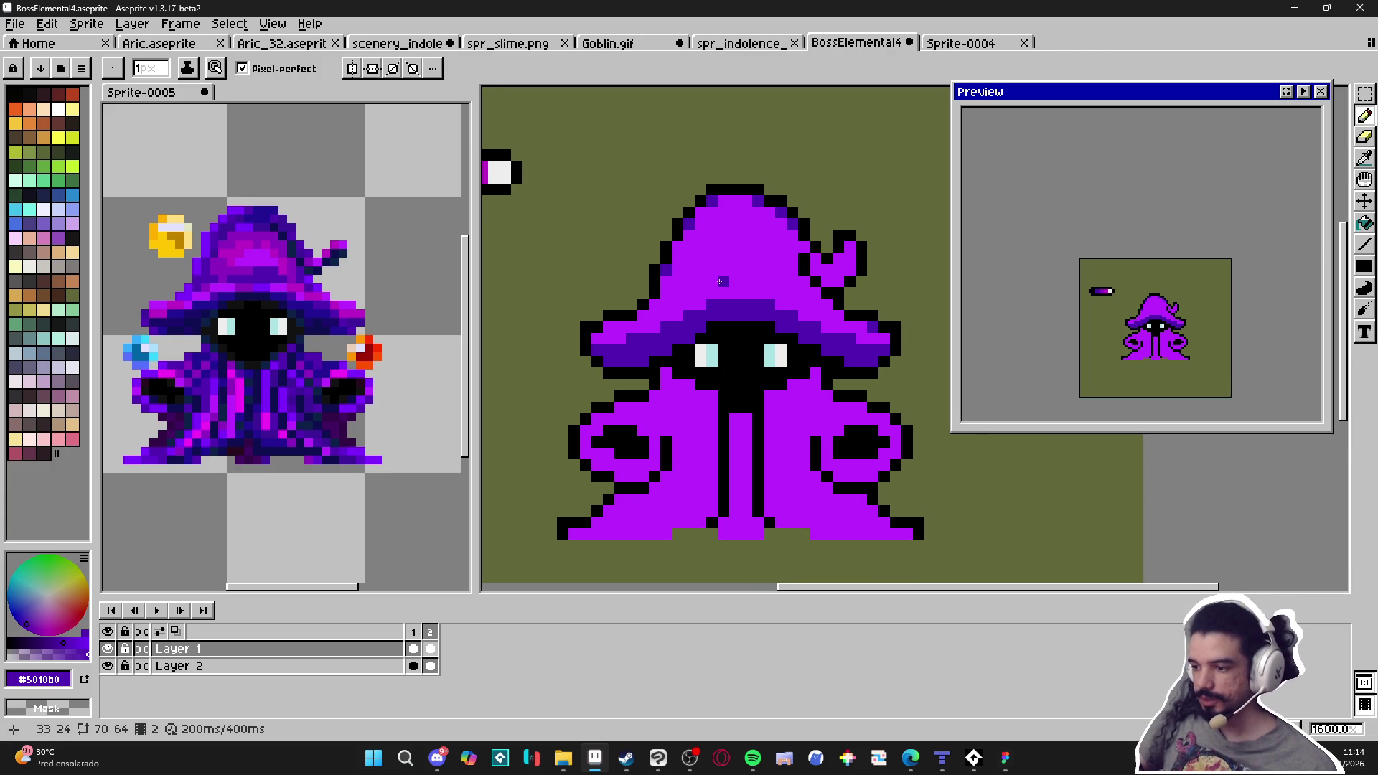
{"action": "mouse_move", "coordinate": [723, 281]}
{"action": "left_mouse_down"}
{"action": "mouse_move", "coordinate": [787, 281]}
{"action": "mouse_move", "coordinate": [827, 304]}
{"action": "left_mouse_up"}
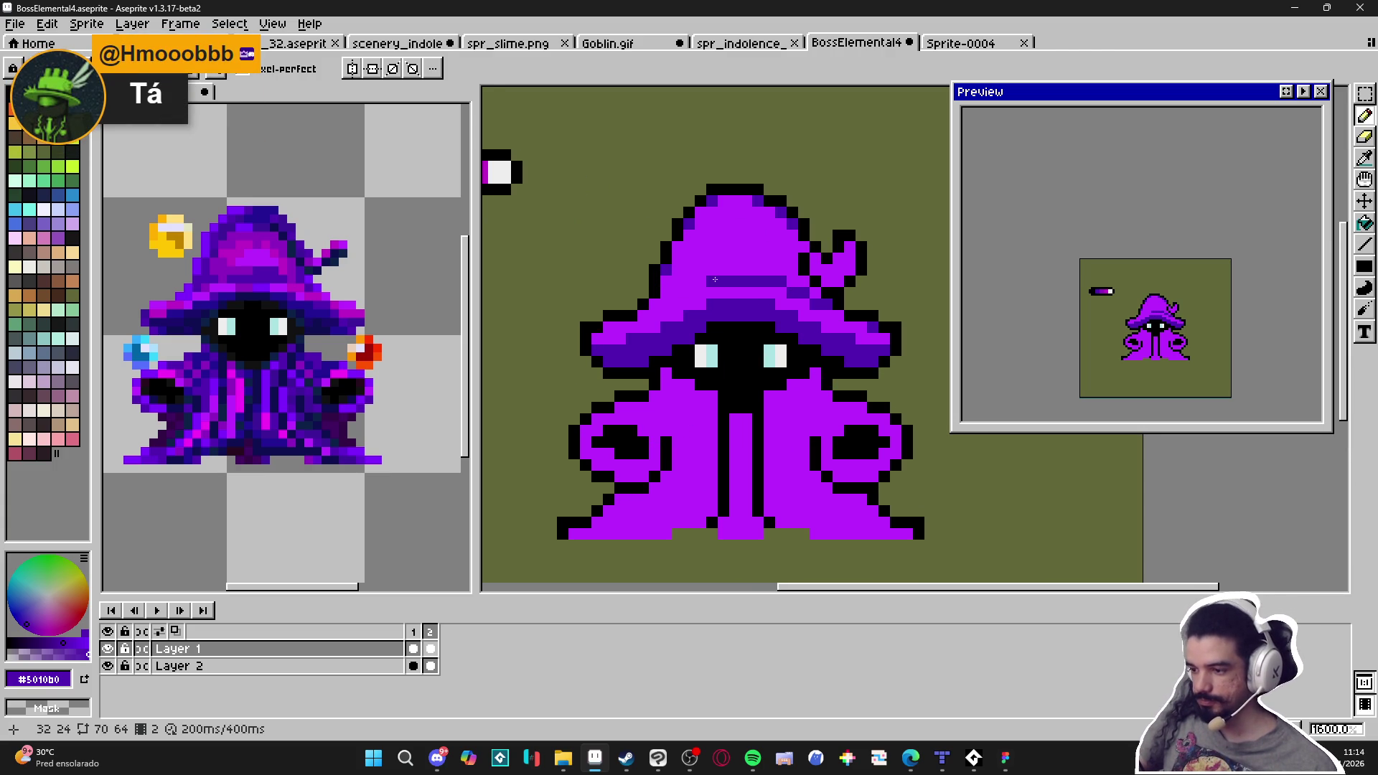
{"action": "left_click_drag", "start_coordinate": [709, 280], "coordinate": [704, 283]}
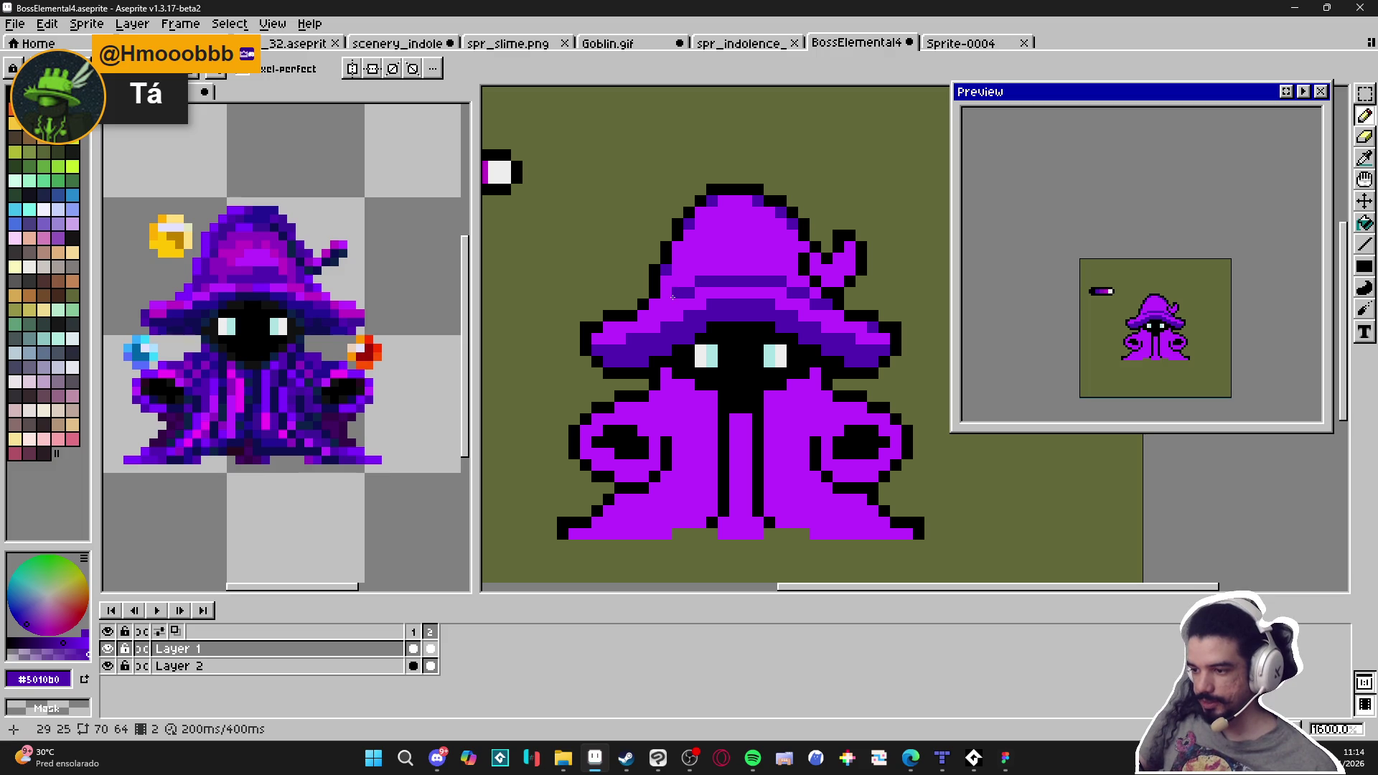
Draw a thin black line along the hat band, undoing the stray brim pixels
{"action": "scroll", "coordinate": [720, 346], "scroll_direction": "down", "scroll_amount": 3}
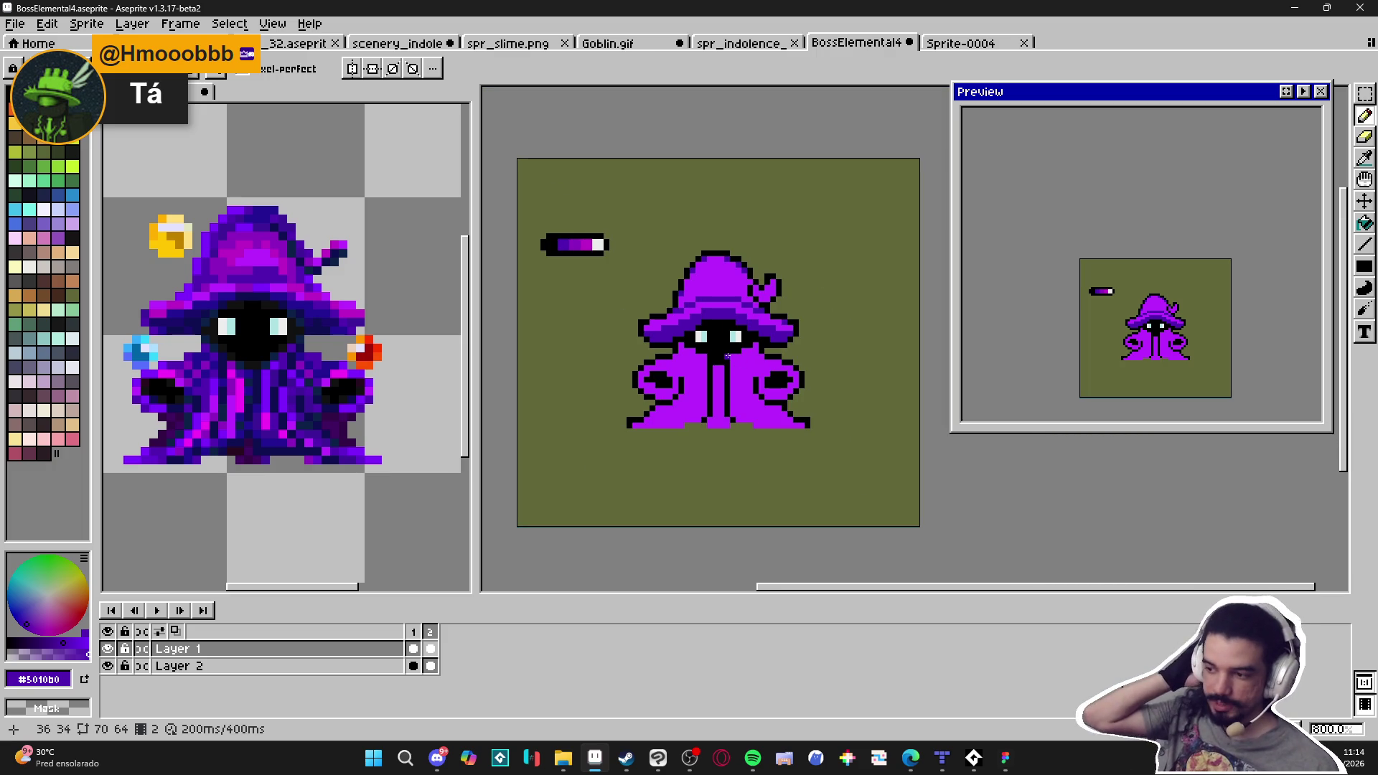
{"action": "scroll", "coordinate": [727, 355], "scroll_direction": "down", "scroll_amount": 1}
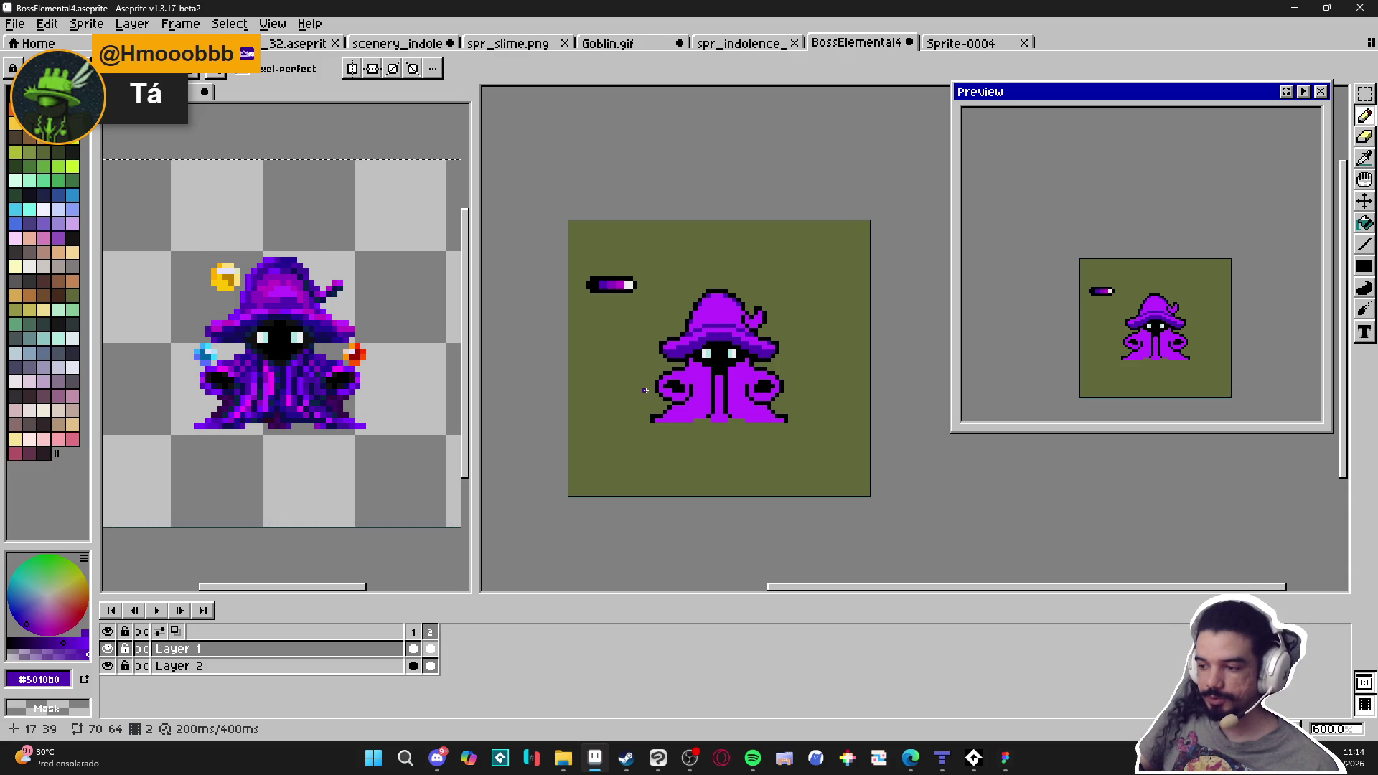
{"action": "scroll", "coordinate": [687, 356], "scroll_direction": "up", "scroll_amount": 6}
{"action": "left_click", "coordinate": [670, 321], "text": "alt"}
{"action": "left_click", "coordinate": [704, 329]}
{"action": "left_click", "coordinate": [739, 347]}
{"action": "scroll", "coordinate": [756, 343], "scroll_direction": "down", "scroll_amount": 2}
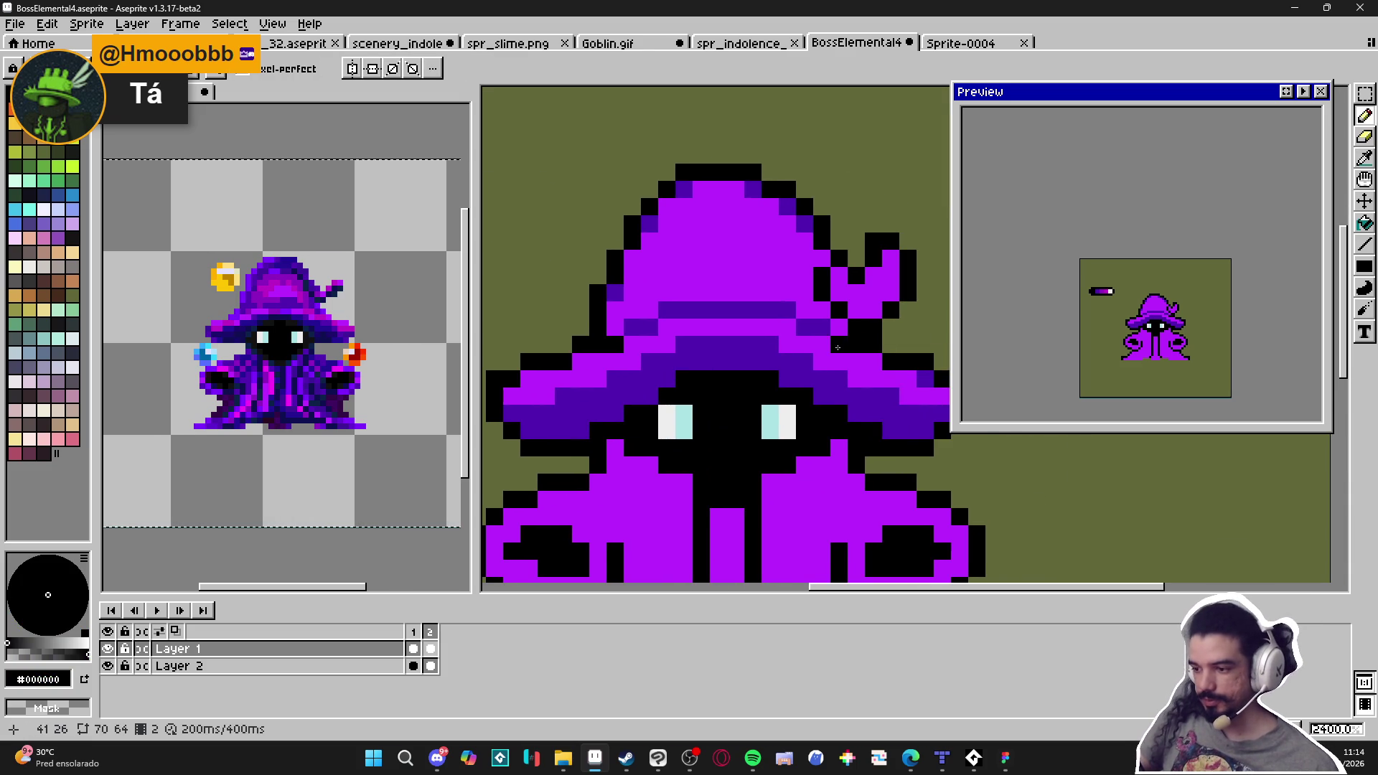
{"action": "key", "text": "ctrl+z"}
{"action": "left_click_drag", "start_coordinate": [718, 326], "coordinate": [787, 324]}
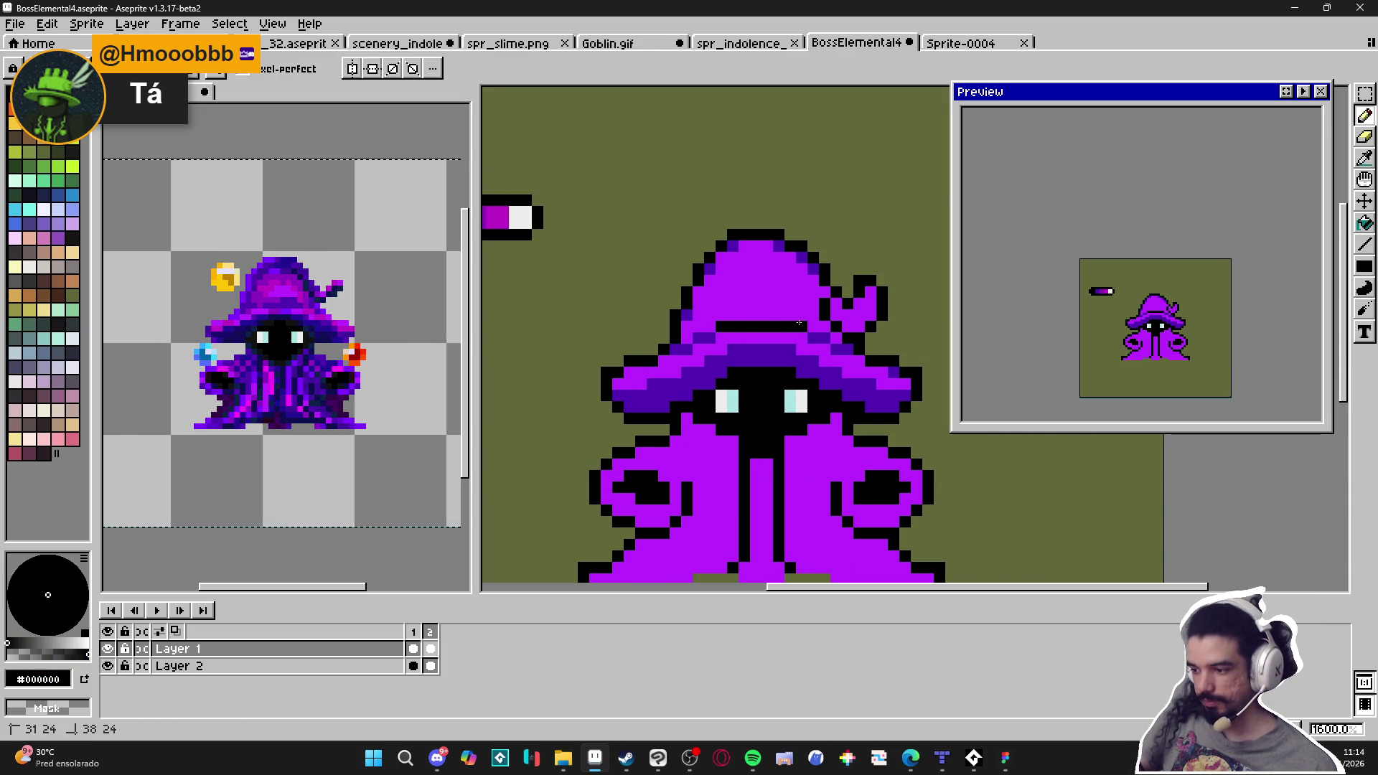
Sample the hat's bright purple, then black again as the drawing colour
{"action": "scroll", "coordinate": [799, 323], "scroll_direction": "down", "scroll_amount": 3}
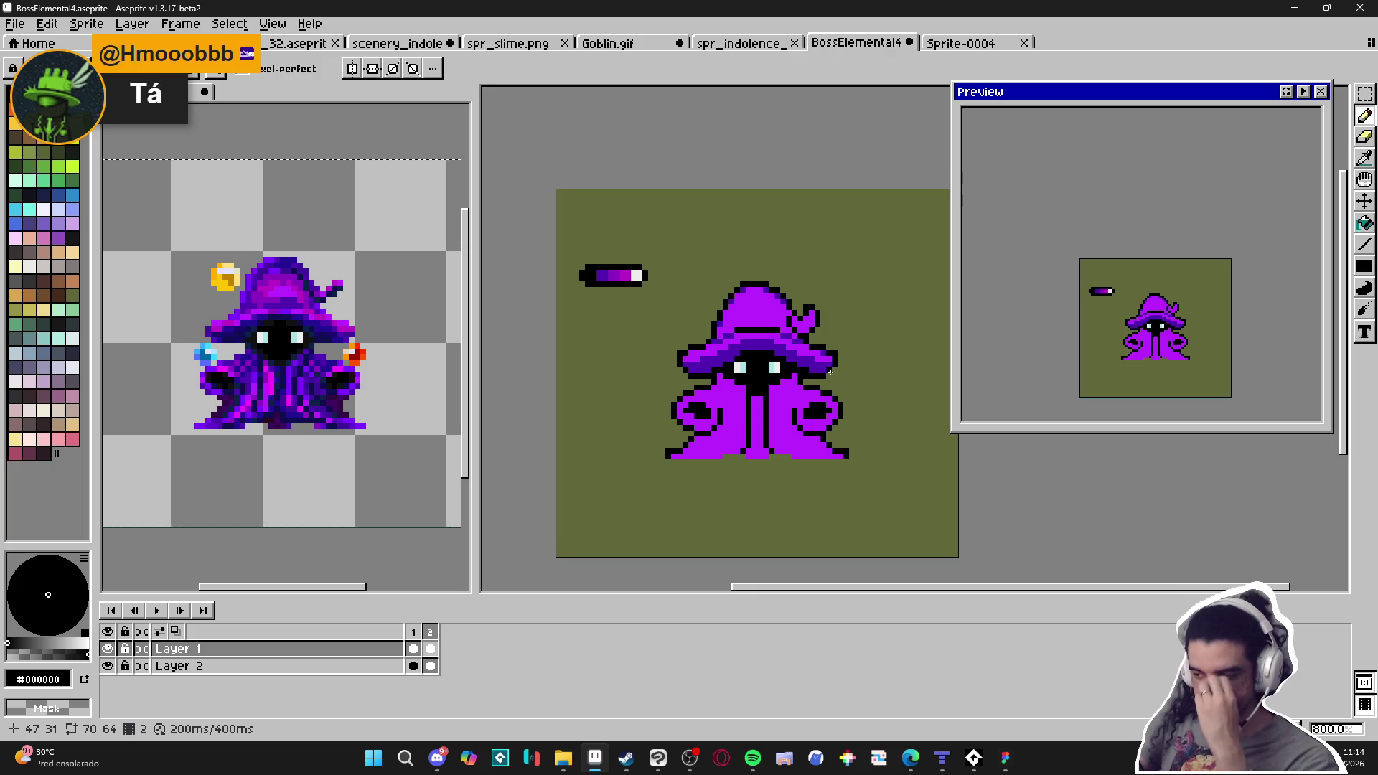
{"action": "scroll", "coordinate": [830, 372], "scroll_direction": "right", "scroll_amount": 1}
{"action": "scroll", "coordinate": [687, 317], "scroll_direction": "up", "scroll_amount": 3}
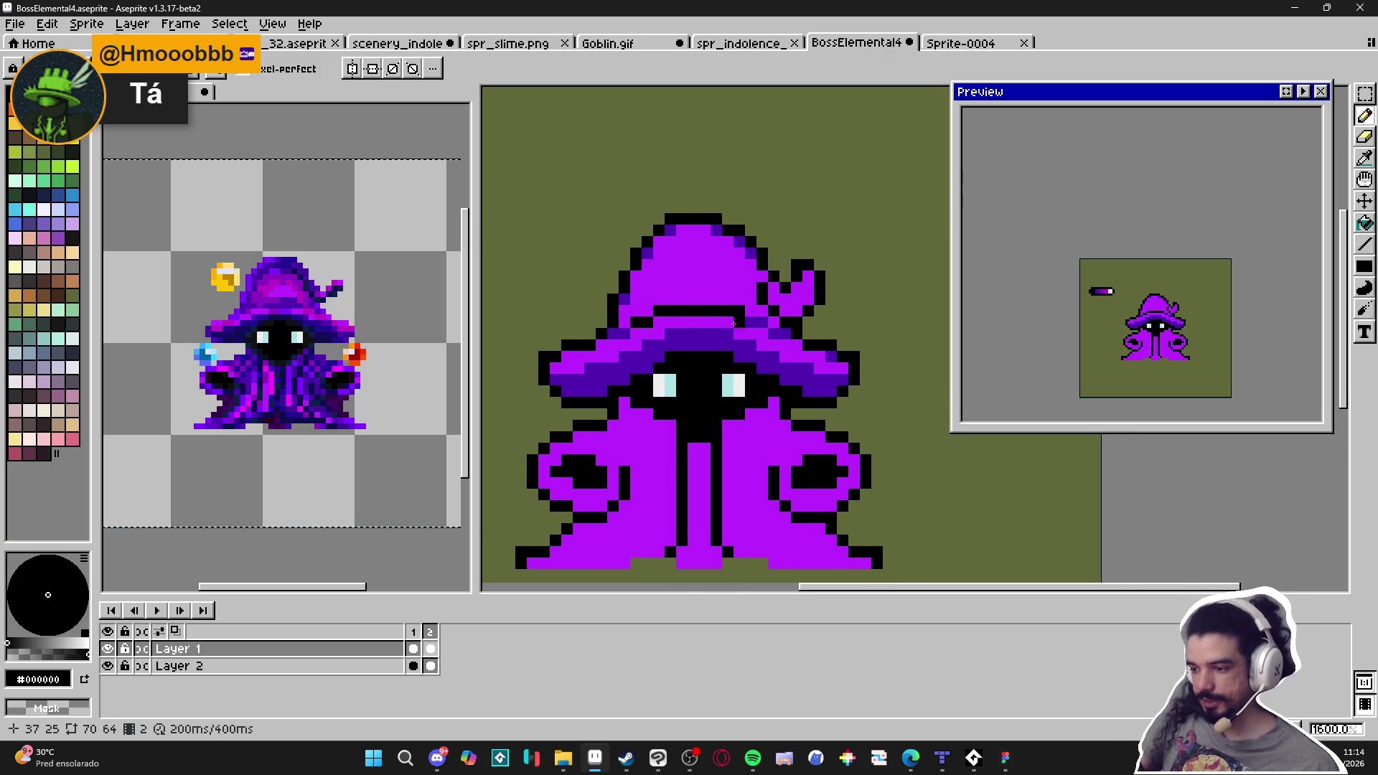
{"action": "scroll", "coordinate": [718, 360], "scroll_direction": "down", "scroll_amount": 3}
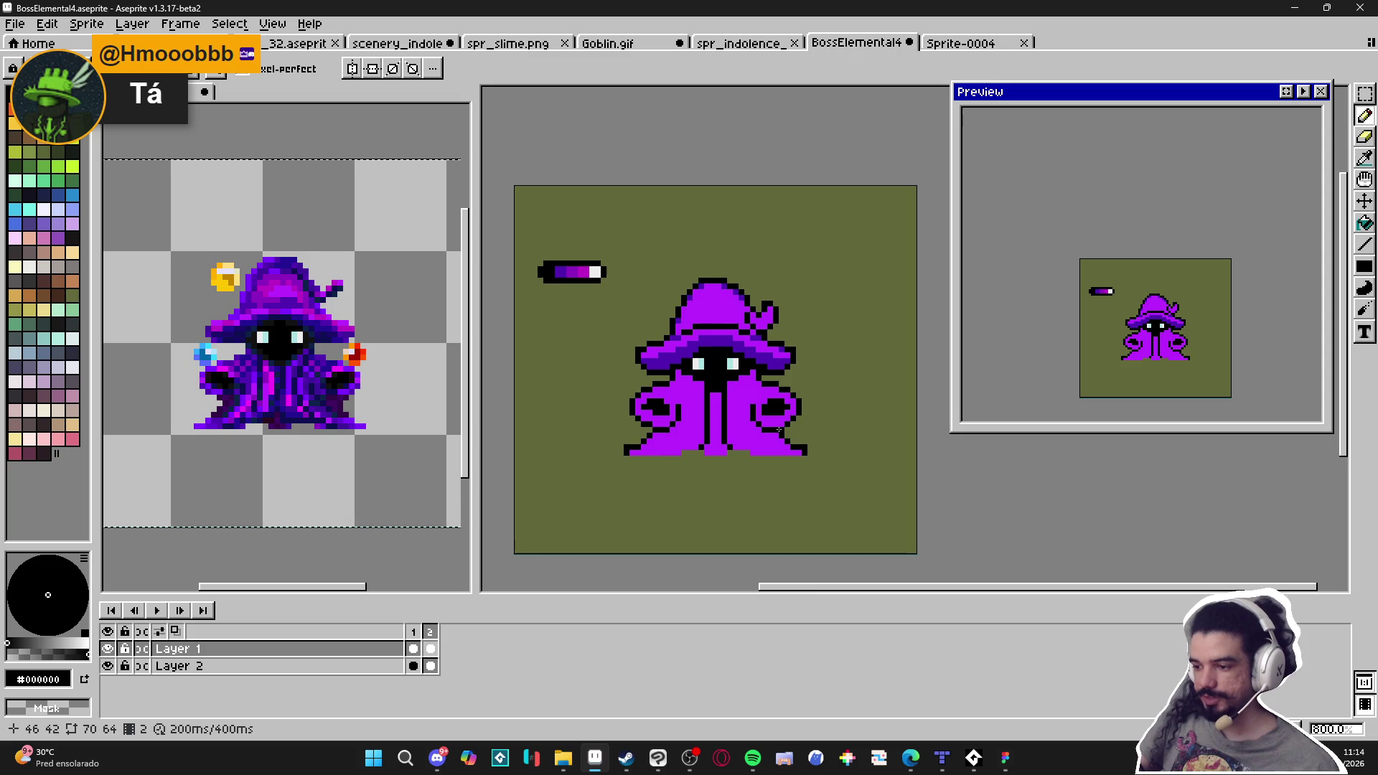
{"action": "scroll", "coordinate": [764, 344], "scroll_direction": "up", "scroll_amount": 3}
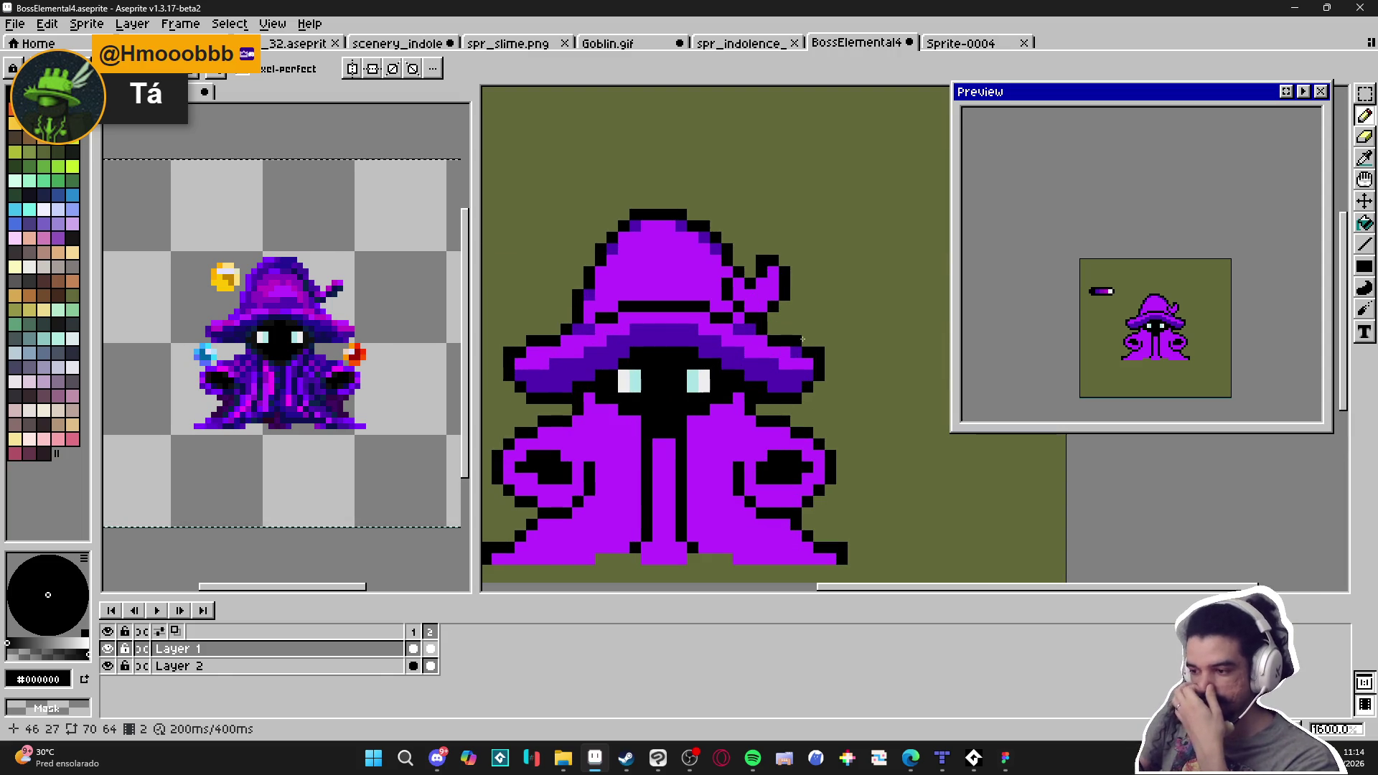
{"action": "scroll", "coordinate": [646, 330], "scroll_direction": "down", "scroll_amount": 1}
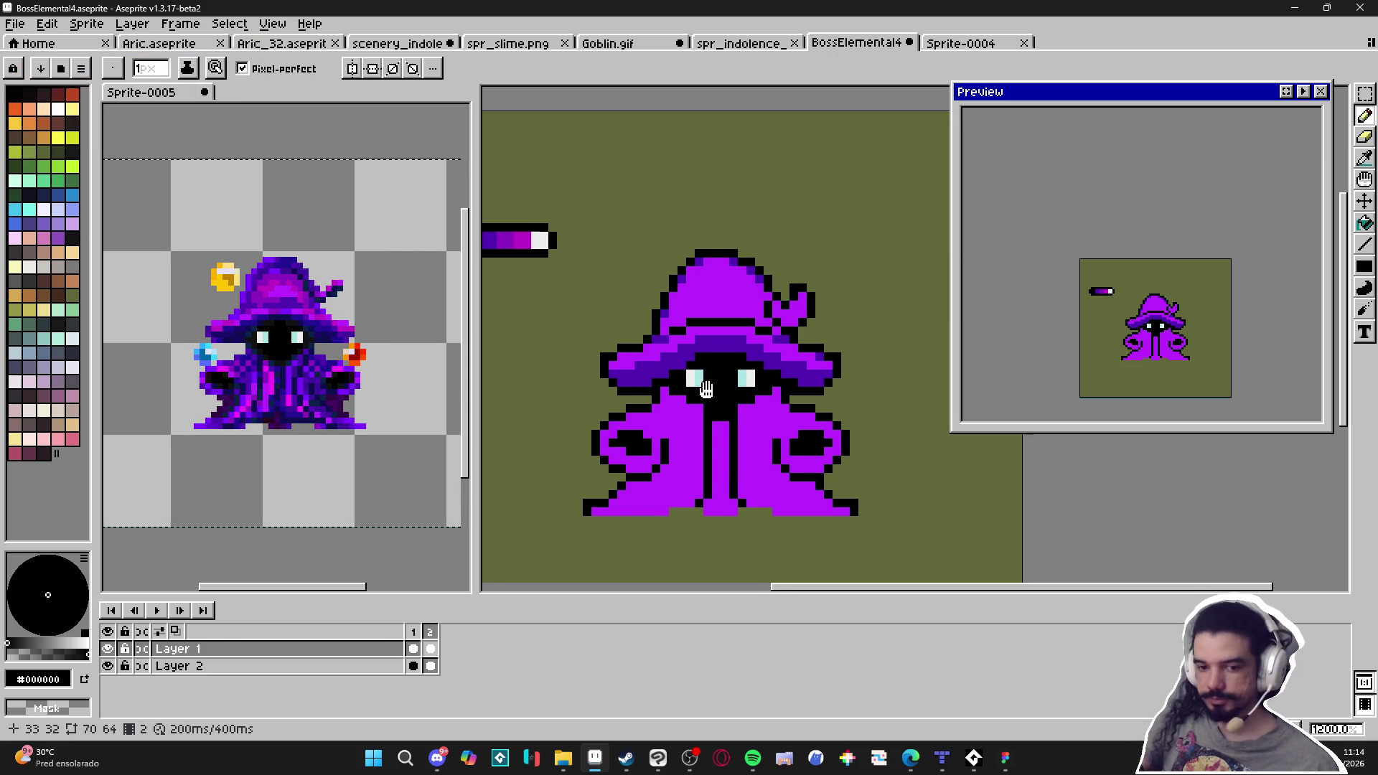
{"action": "scroll", "coordinate": [642, 297], "scroll_direction": "up", "scroll_amount": 1}
{"action": "left_click", "coordinate": [720, 309], "text": "alt"}
{"action": "scroll", "coordinate": [720, 309], "scroll_direction": "down", "scroll_amount": 1}
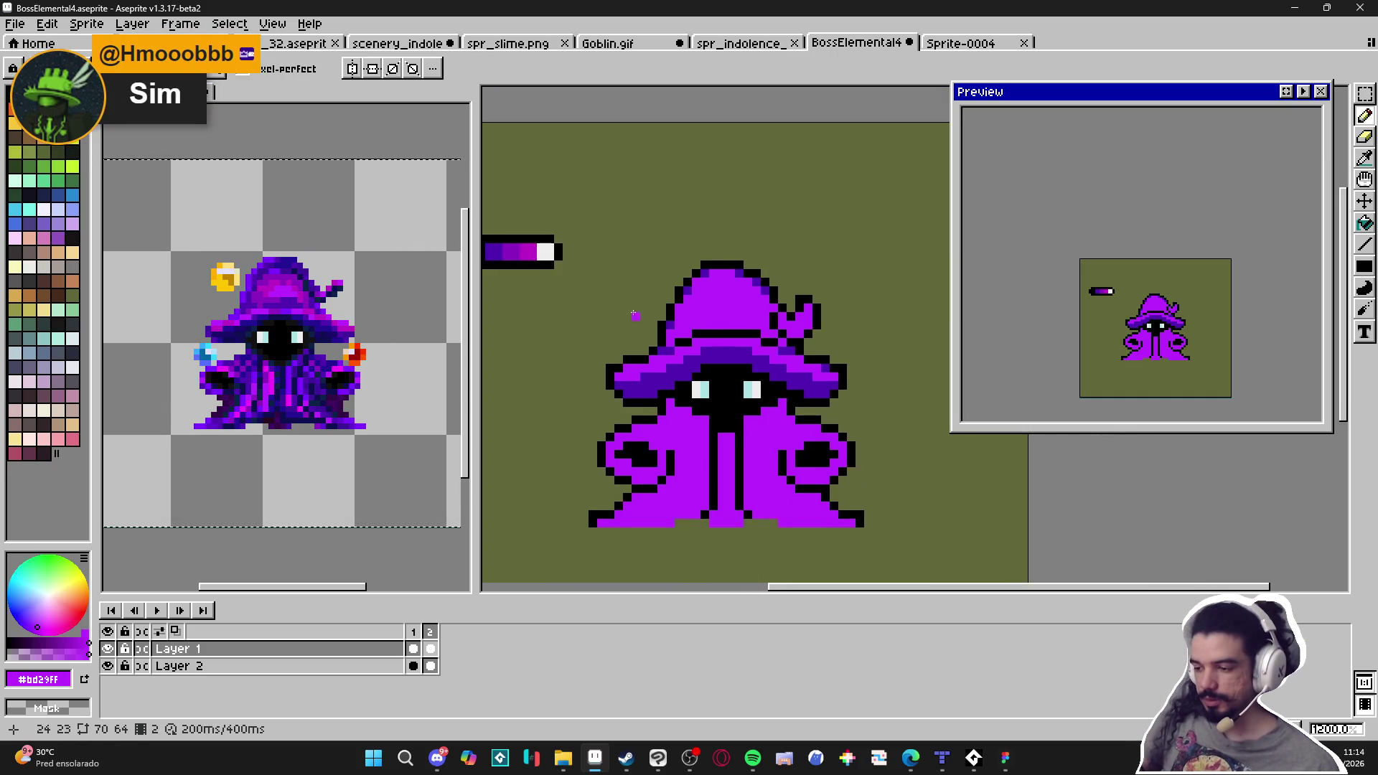
{"action": "scroll", "coordinate": [739, 344], "scroll_direction": "up", "scroll_amount": 1}
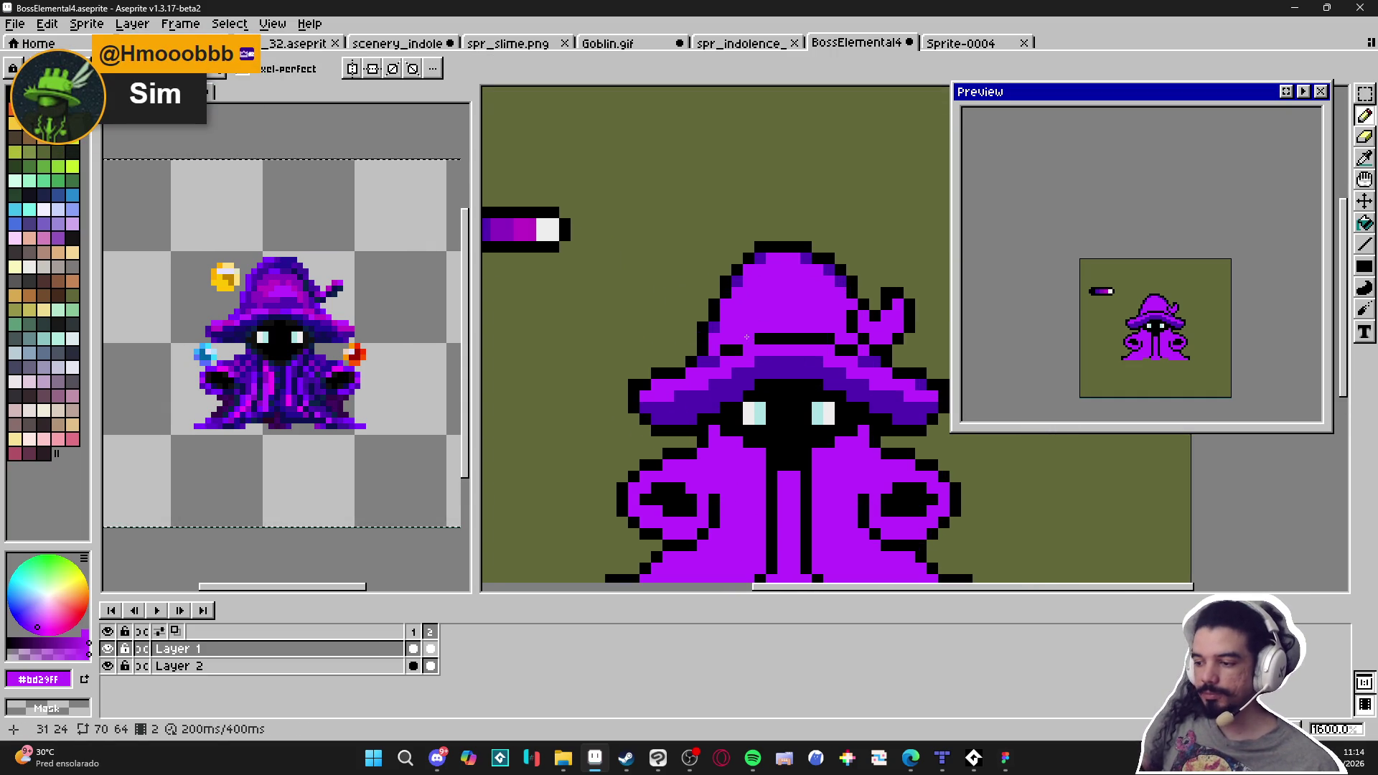
{"action": "scroll", "coordinate": [750, 334], "scroll_direction": "up", "scroll_amount": 2}
{"action": "left_click", "coordinate": [753, 330], "text": "alt"}
{"action": "scroll", "coordinate": [789, 337], "scroll_direction": "down", "scroll_amount": 3}
{"action": "scroll", "coordinate": [810, 342], "scroll_direction": "down", "scroll_amount": 1}
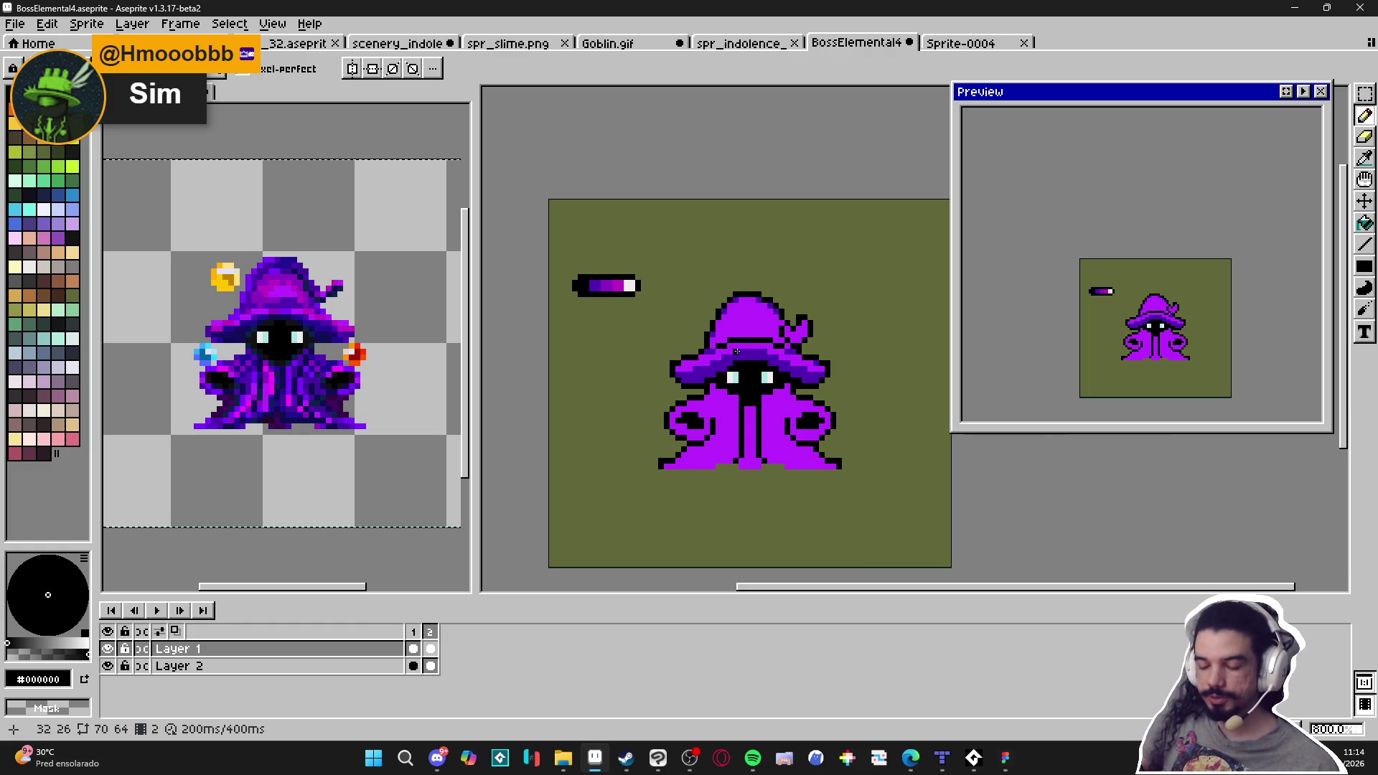
{"action": "scroll", "coordinate": [740, 350], "scroll_direction": "up", "scroll_amount": 2}
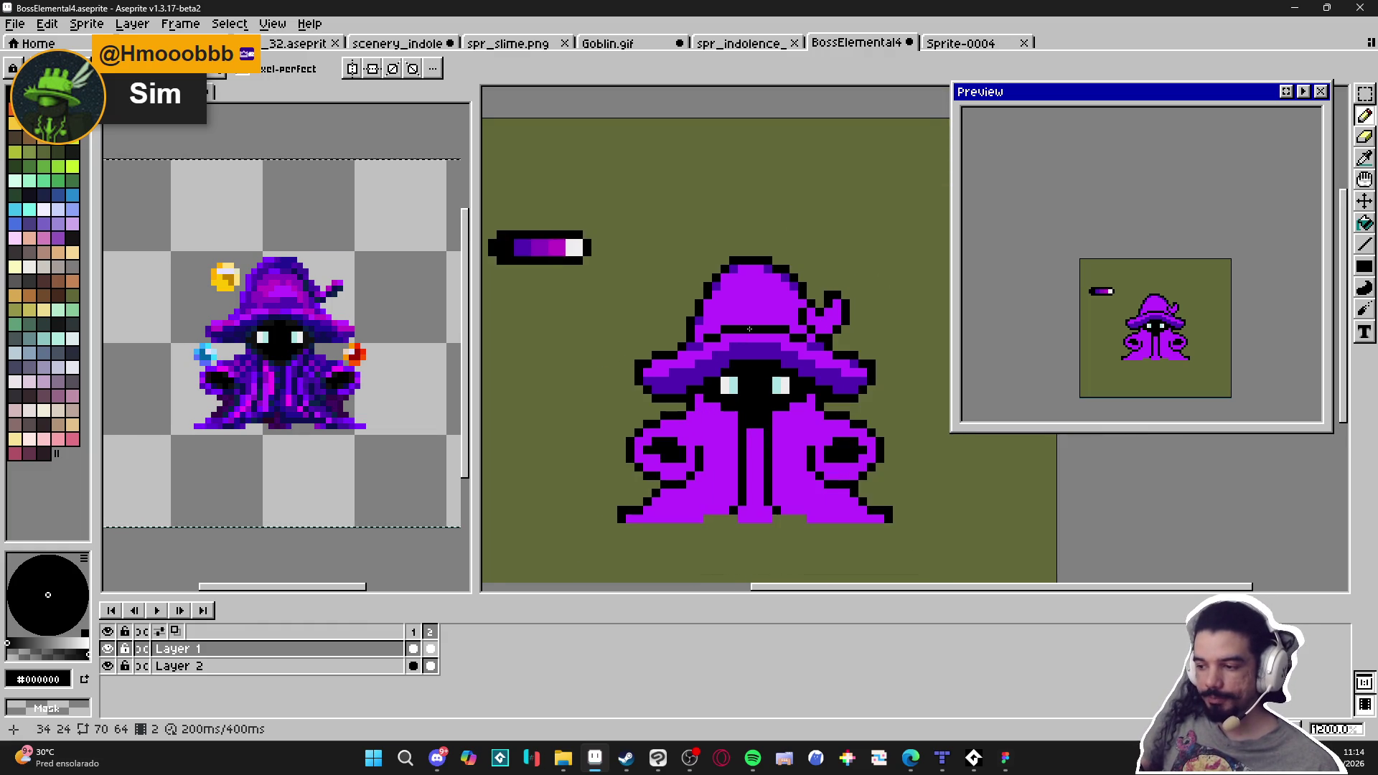
{"action": "mouse_move", "coordinate": [746, 274]}
{"action": "left_mouse_down"}
{"action": "mouse_move", "coordinate": [722, 239]}
{"action": "mouse_move", "coordinate": [746, 262]}
{"action": "mouse_move", "coordinate": [804, 180]}
{"action": "left_mouse_up"}
{"action": "key", "text": "ctrl+z"}
{"action": "left_click_drag", "start_coordinate": [700, 244], "coordinate": [671, 209]}
{"action": "left_click_drag", "start_coordinate": [743, 235], "coordinate": [732, 189]}
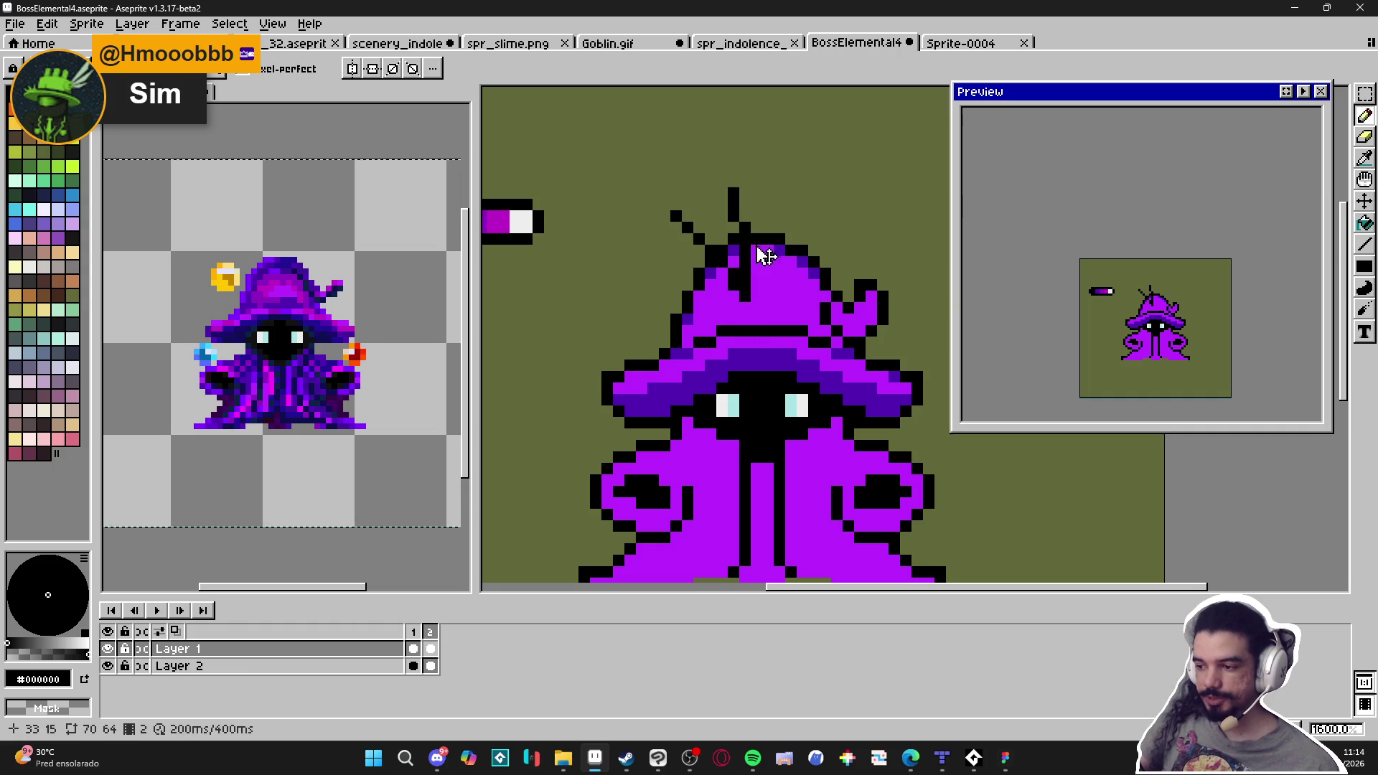
{"action": "key", "text": "ctrl+z"}
{"action": "key", "text": "ctrl+z"}
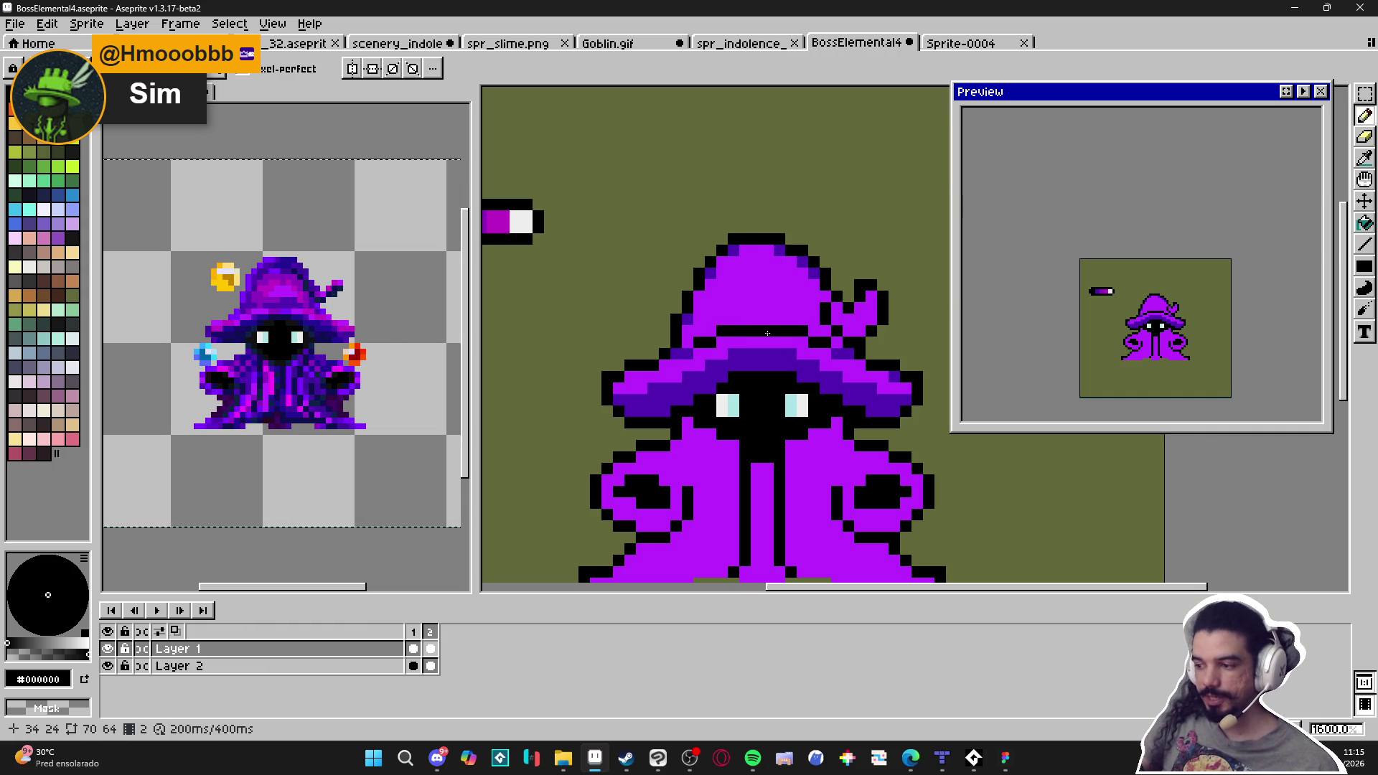
{"action": "scroll", "coordinate": [752, 358], "scroll_direction": "down", "scroll_amount": 1}
{"action": "scroll", "coordinate": [750, 373], "scroll_direction": "up", "scroll_amount": 1}
{"action": "scroll", "coordinate": [748, 391], "scroll_direction": "down", "scroll_amount": 1}
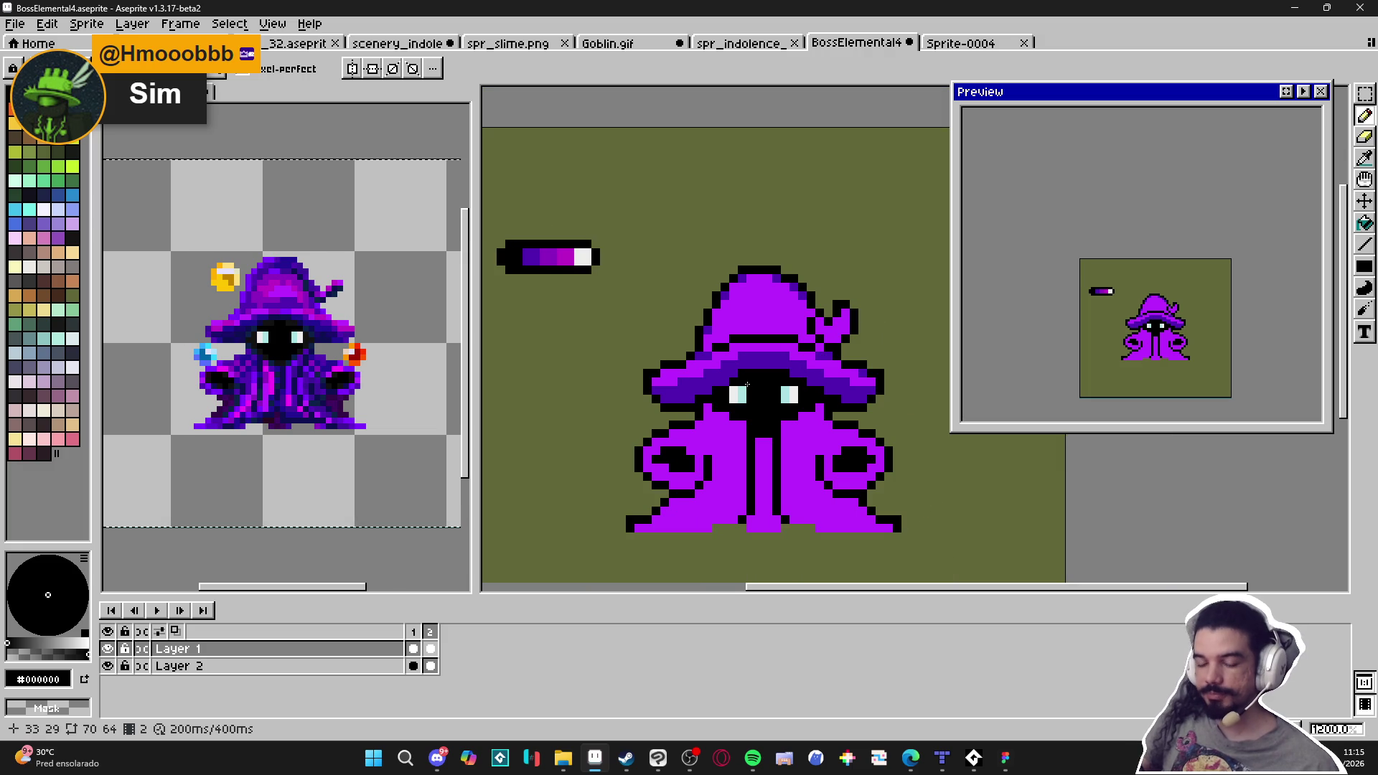
{"action": "scroll", "coordinate": [737, 348], "scroll_direction": "up", "scroll_amount": 1}
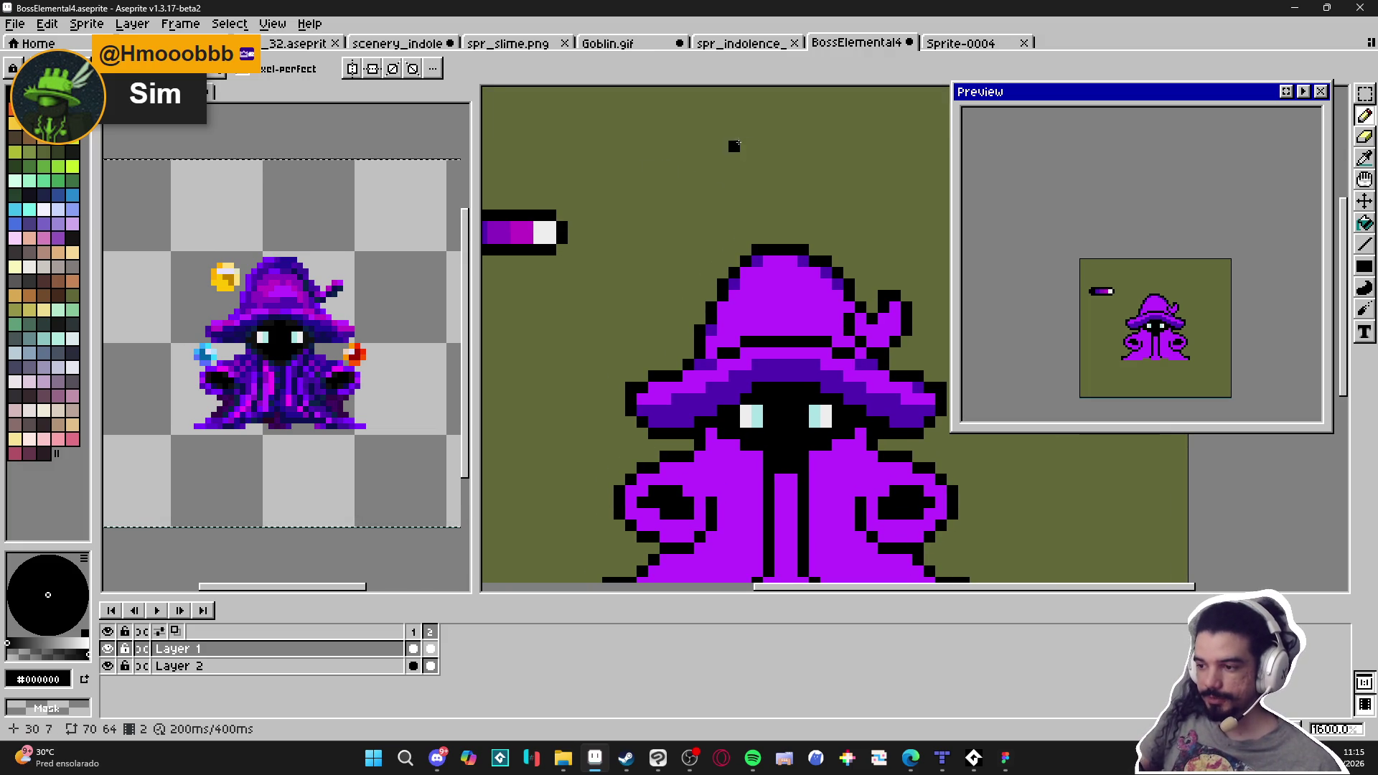
{"action": "mouse_move", "coordinate": [722, 123]}
{"action": "left_mouse_down"}
{"action": "mouse_move", "coordinate": [653, 235]}
{"action": "mouse_move", "coordinate": [596, 262]}
{"action": "left_mouse_up"}
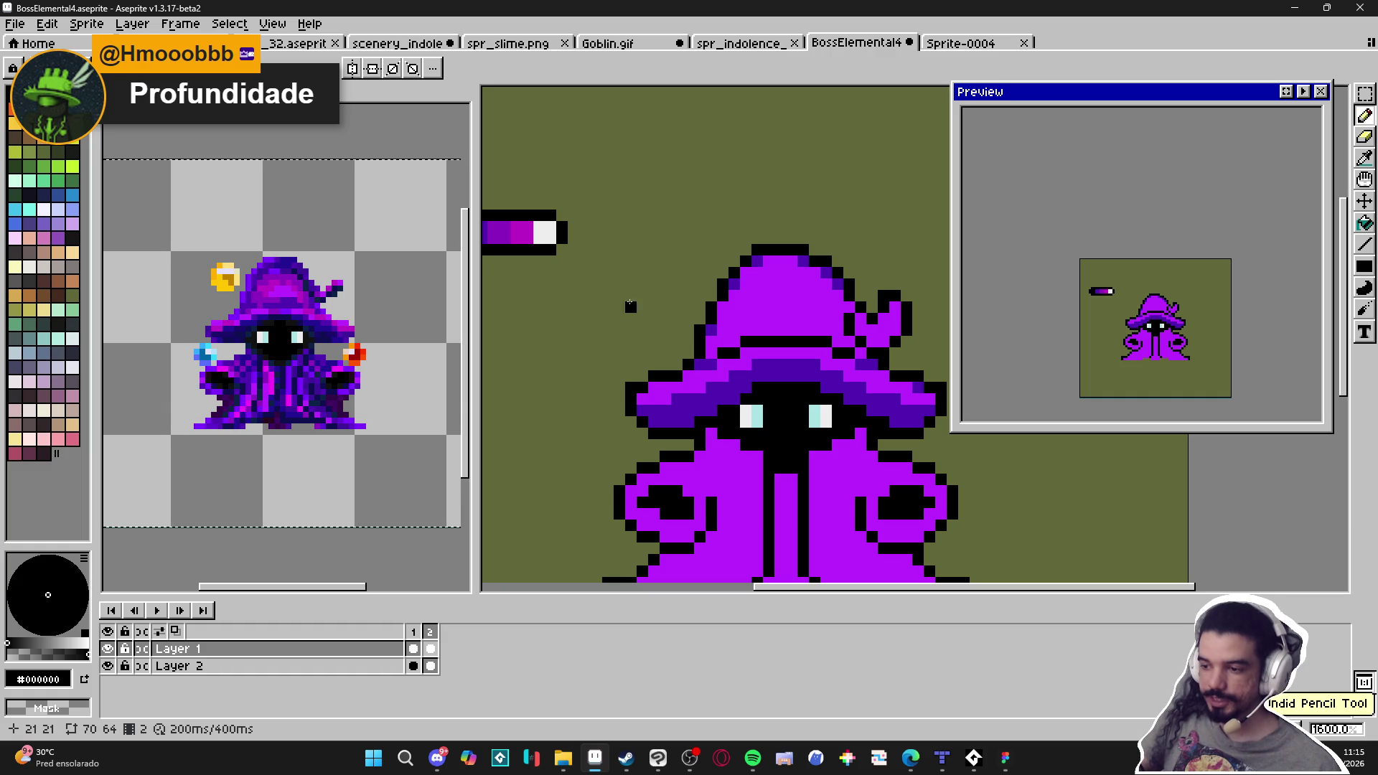
{"action": "left_click", "coordinate": [754, 301], "text": "alt"}
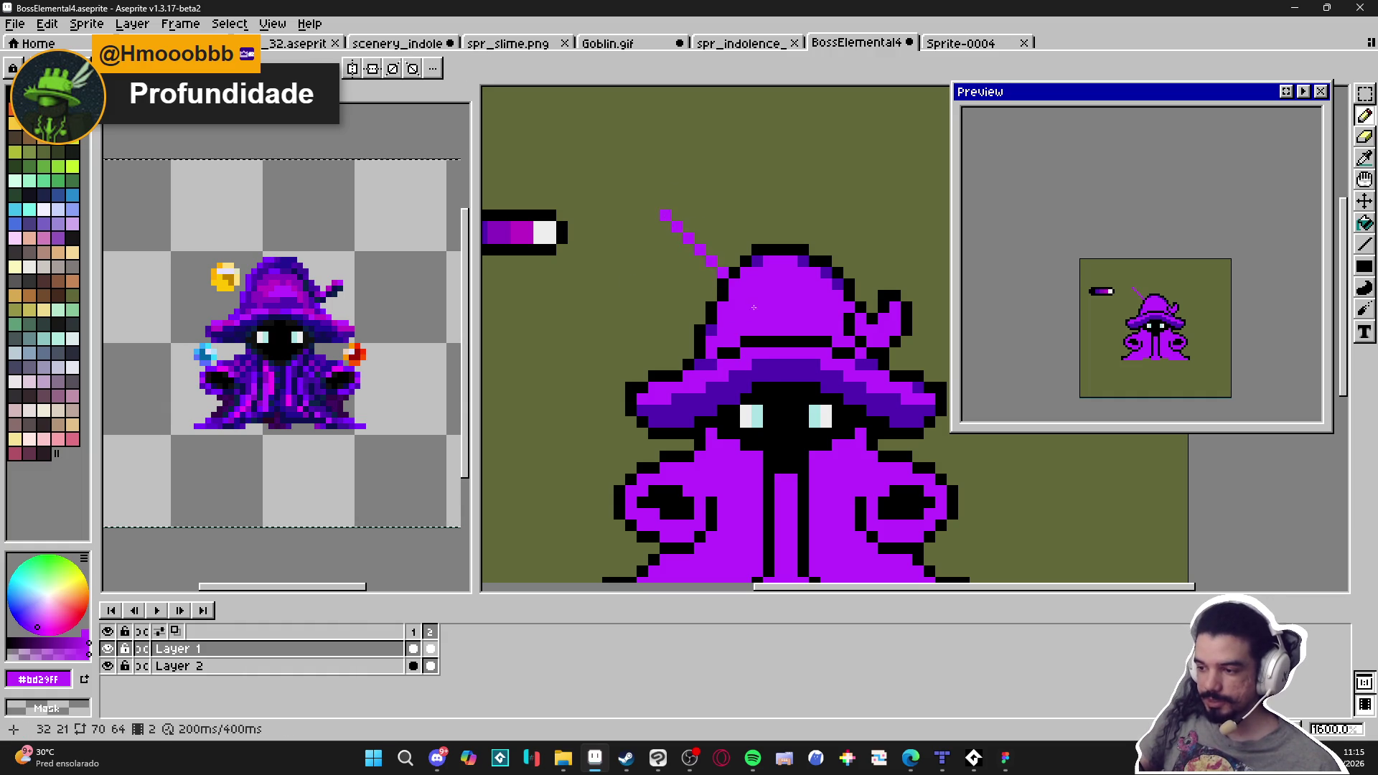
{"action": "left_click", "coordinate": [712, 272]}
{"action": "scroll", "coordinate": [718, 334], "scroll_direction": "up", "scroll_amount": 2}
{"action": "left_click", "coordinate": [739, 359], "text": "alt"}
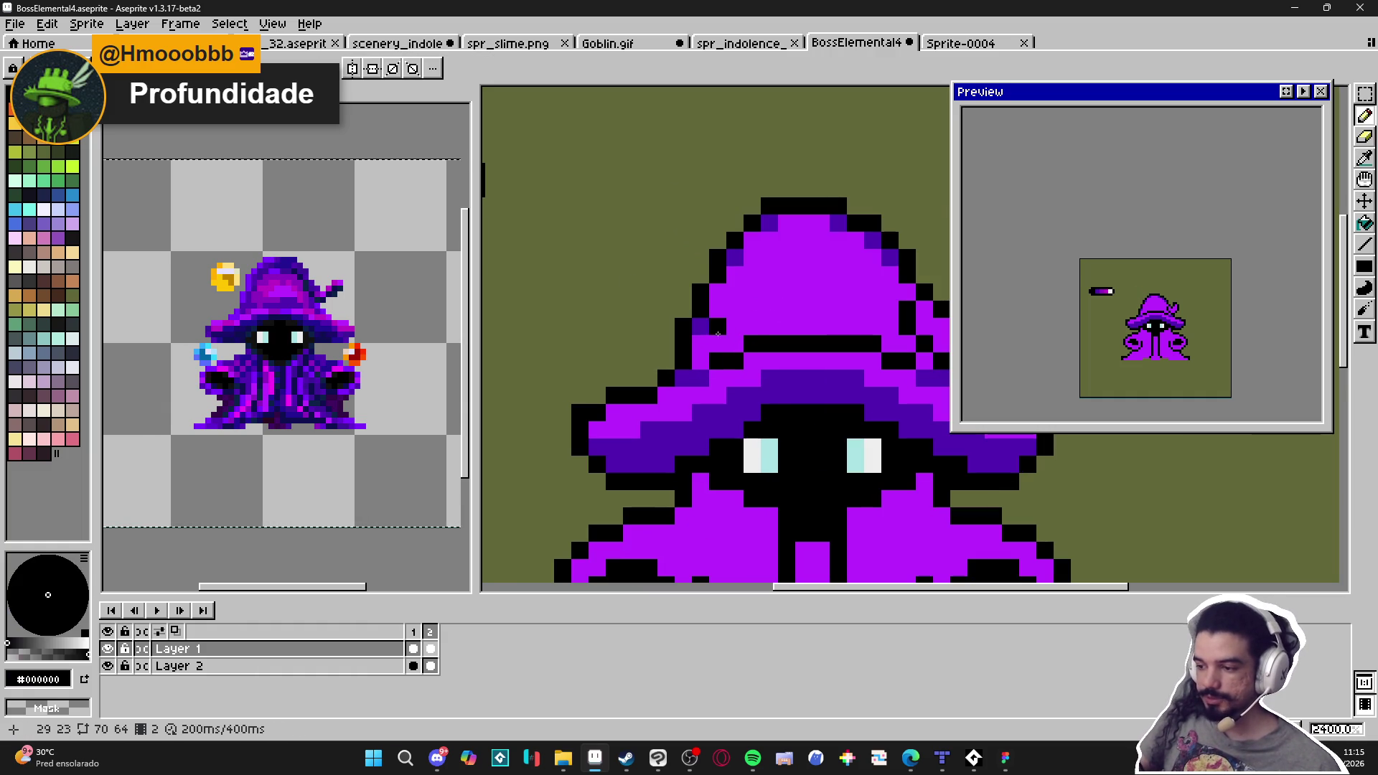
{"action": "left_click", "coordinate": [40, 654]}
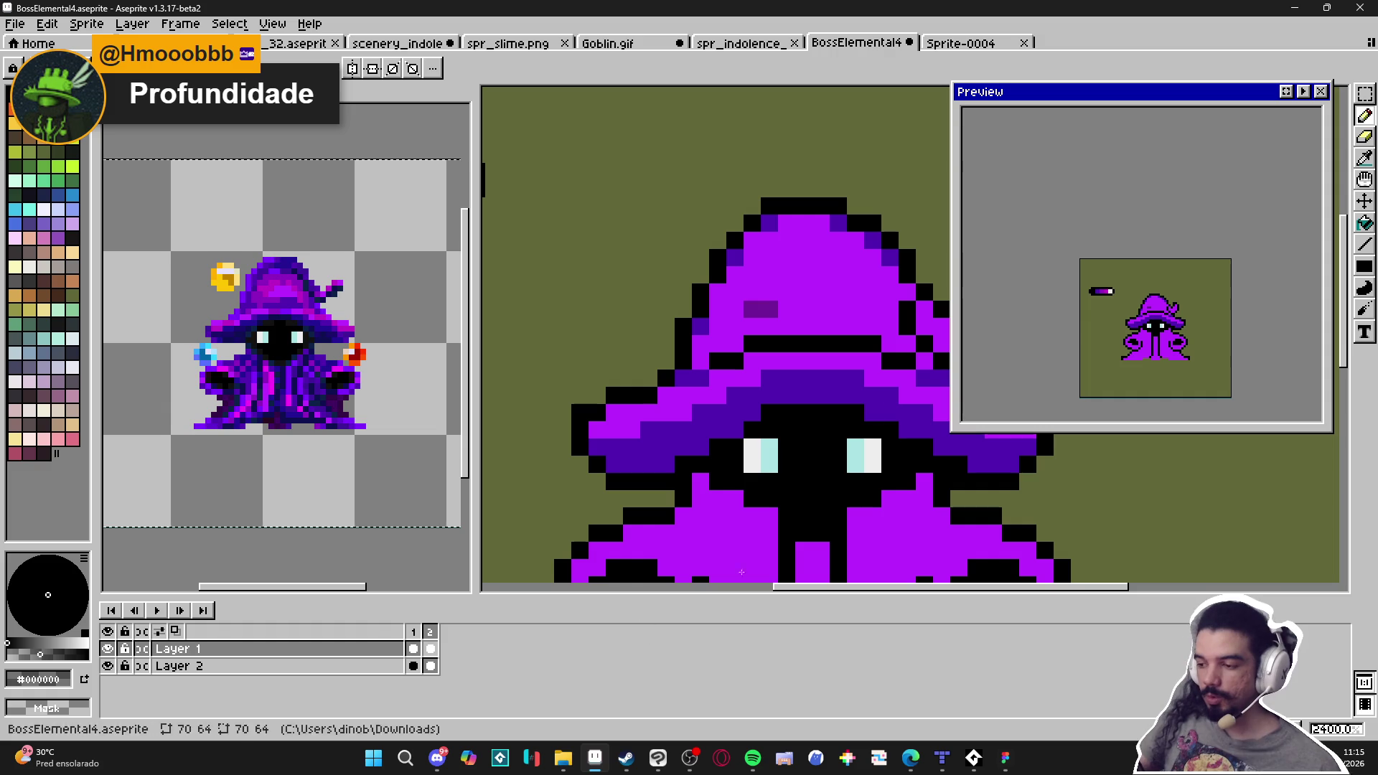
{"action": "key", "text": "ctrl+z"}
{"action": "left_click", "coordinate": [701, 369], "text": "alt"}
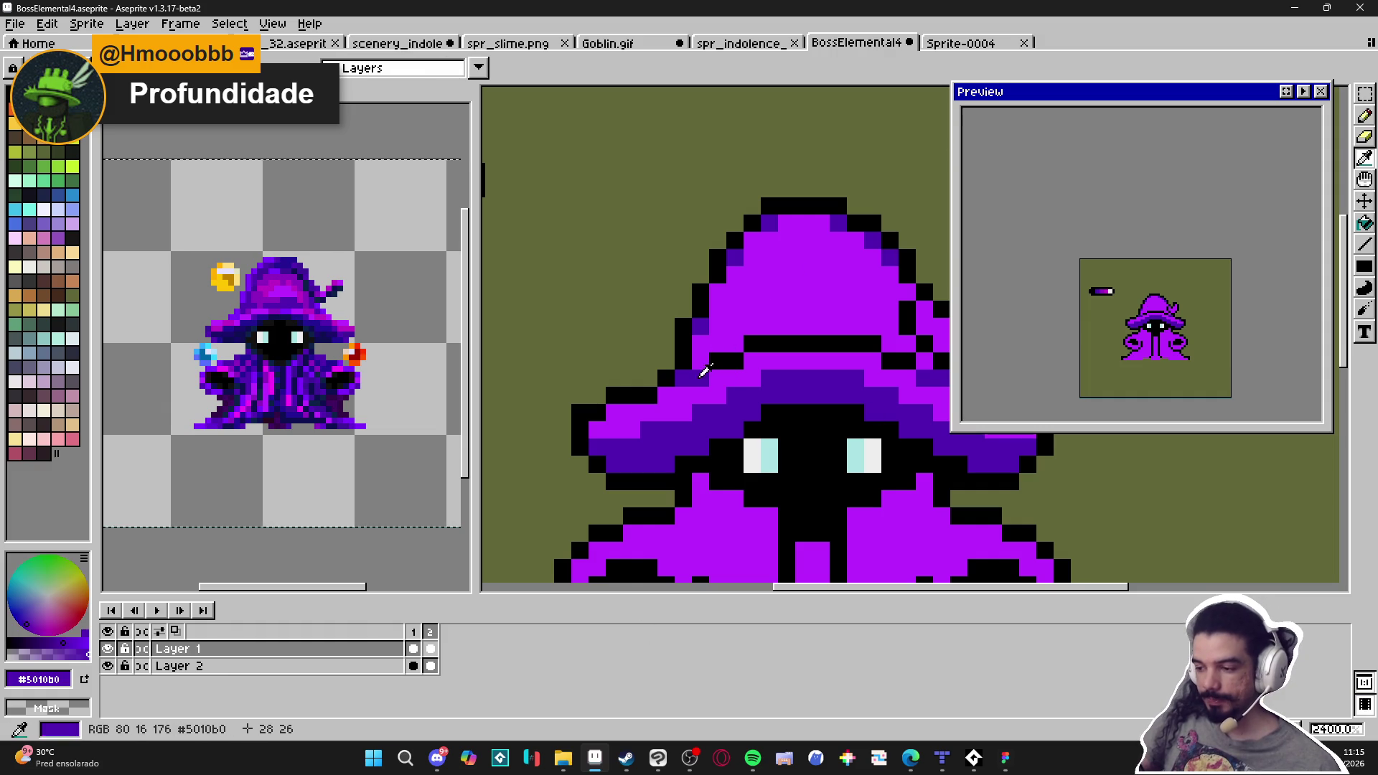
{"action": "scroll", "coordinate": [711, 340], "scroll_direction": "down", "scroll_amount": 3}
{"action": "scroll", "coordinate": [746, 343], "scroll_direction": "down", "scroll_amount": 3}
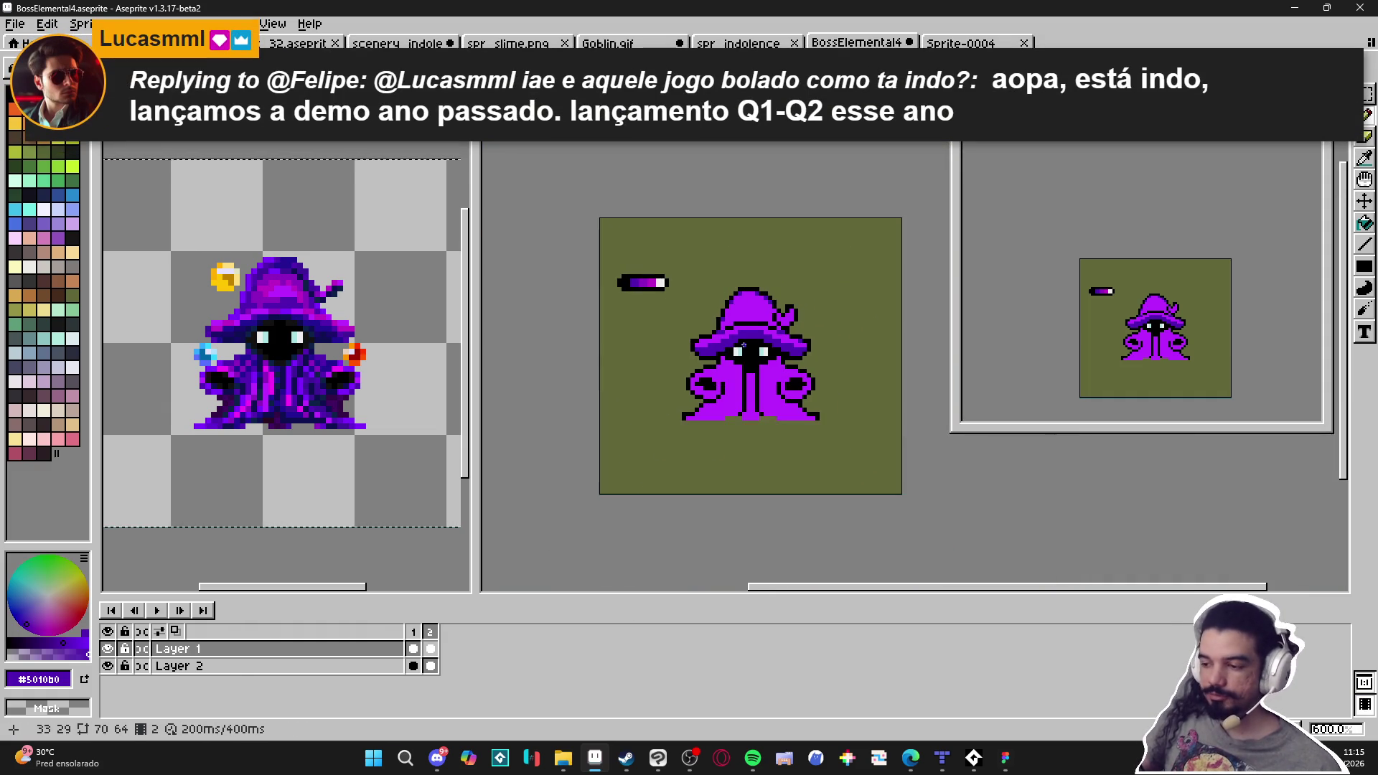
{"action": "scroll", "coordinate": [730, 338], "scroll_direction": "up", "scroll_amount": 4}
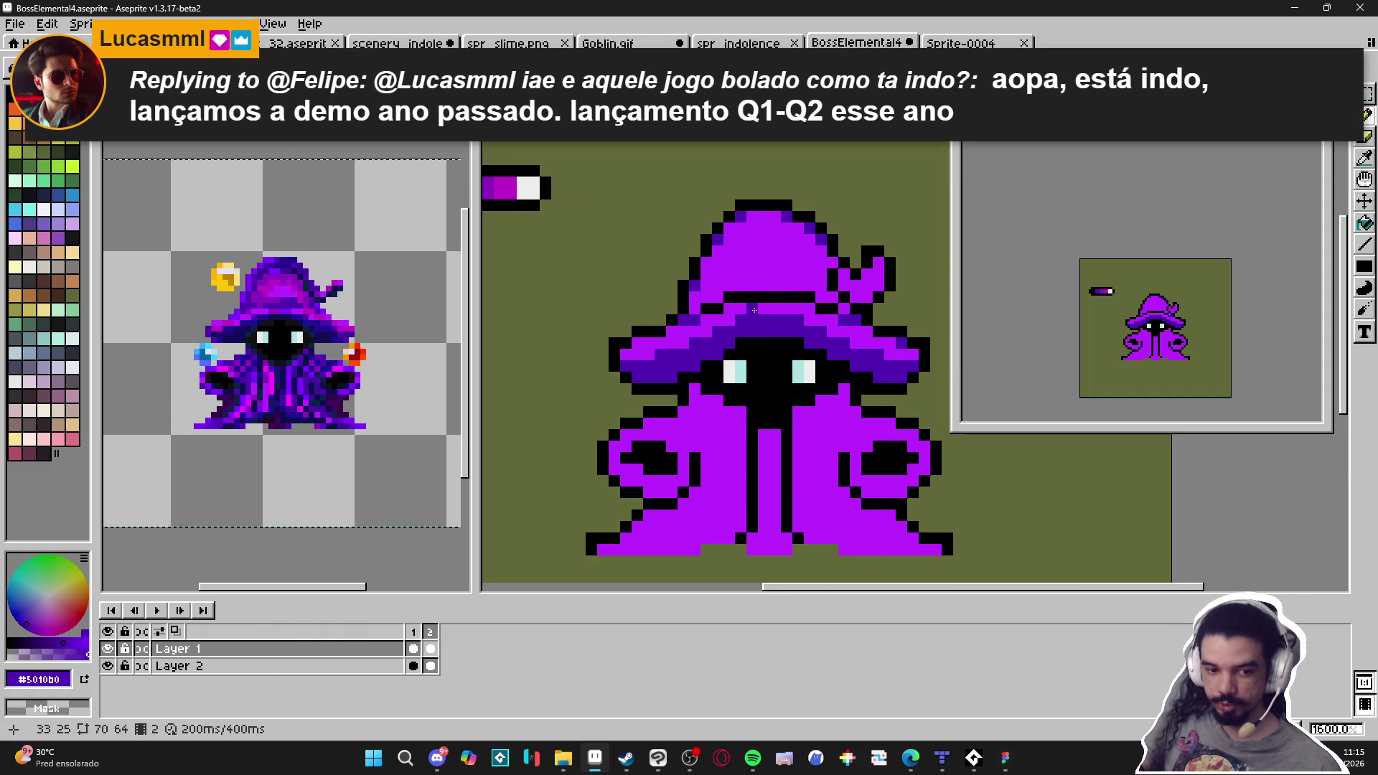
{"action": "scroll", "coordinate": [743, 347], "scroll_direction": "down", "scroll_amount": 1}
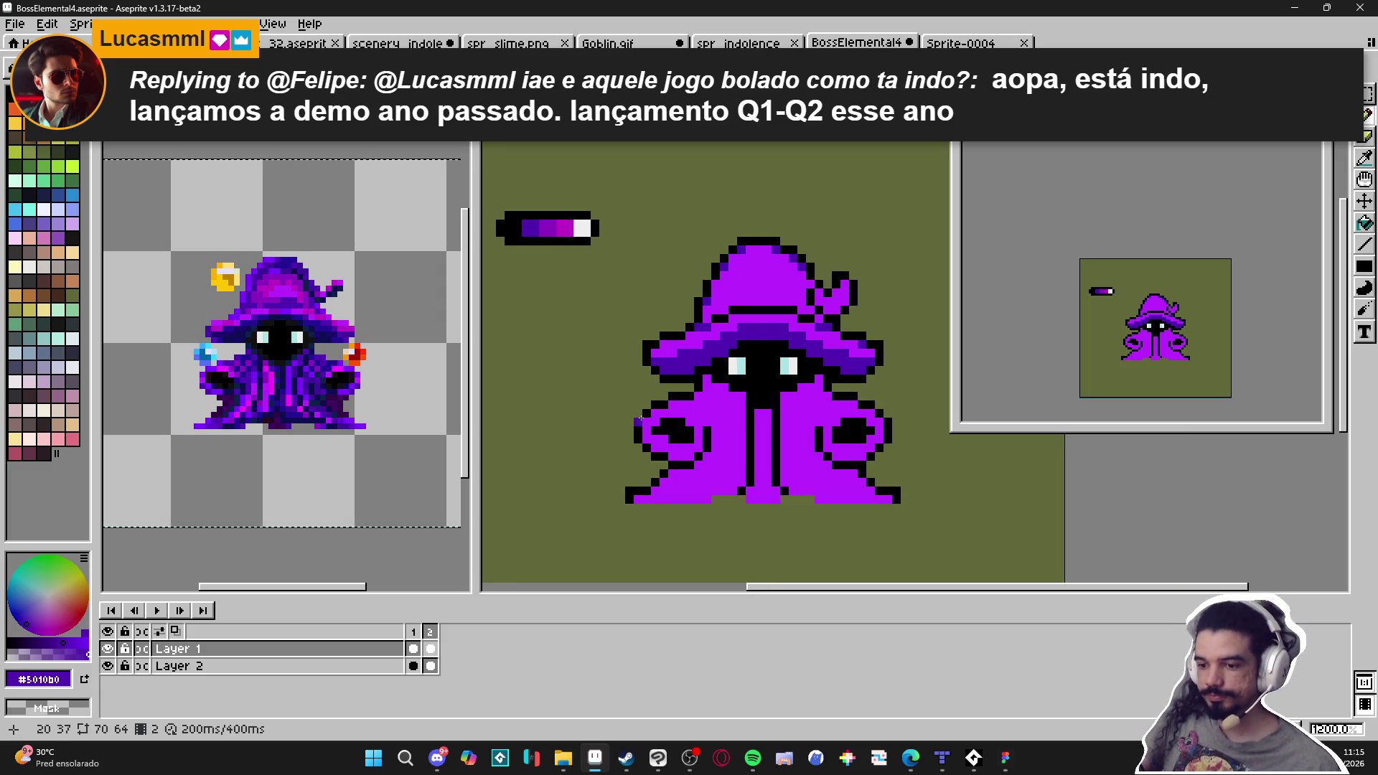
{"action": "scroll", "coordinate": [714, 370], "scroll_direction": "down", "scroll_amount": 3}
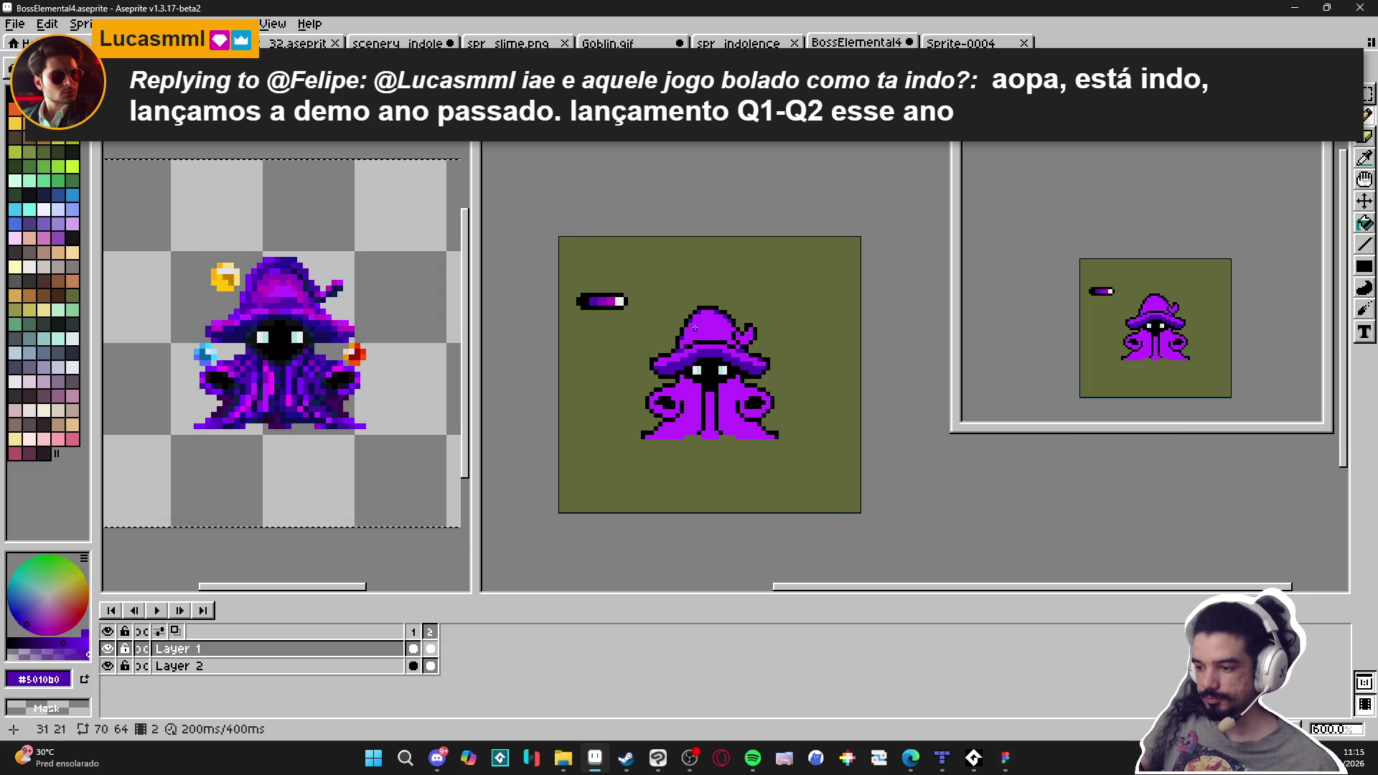
{"action": "scroll", "coordinate": [695, 328], "scroll_direction": "up", "scroll_amount": 4}
{"action": "scroll", "coordinate": [686, 325], "scroll_direction": "up", "scroll_amount": 2}
Add dark purple shading pixels down the hat's left and right edges and upper row
{"action": "left_click_drag", "start_coordinate": [681, 357], "coordinate": [681, 374]}
{"action": "left_click", "coordinate": [664, 377]}
{"action": "left_click", "coordinate": [664, 394]}
{"action": "left_click", "coordinate": [853, 308]}
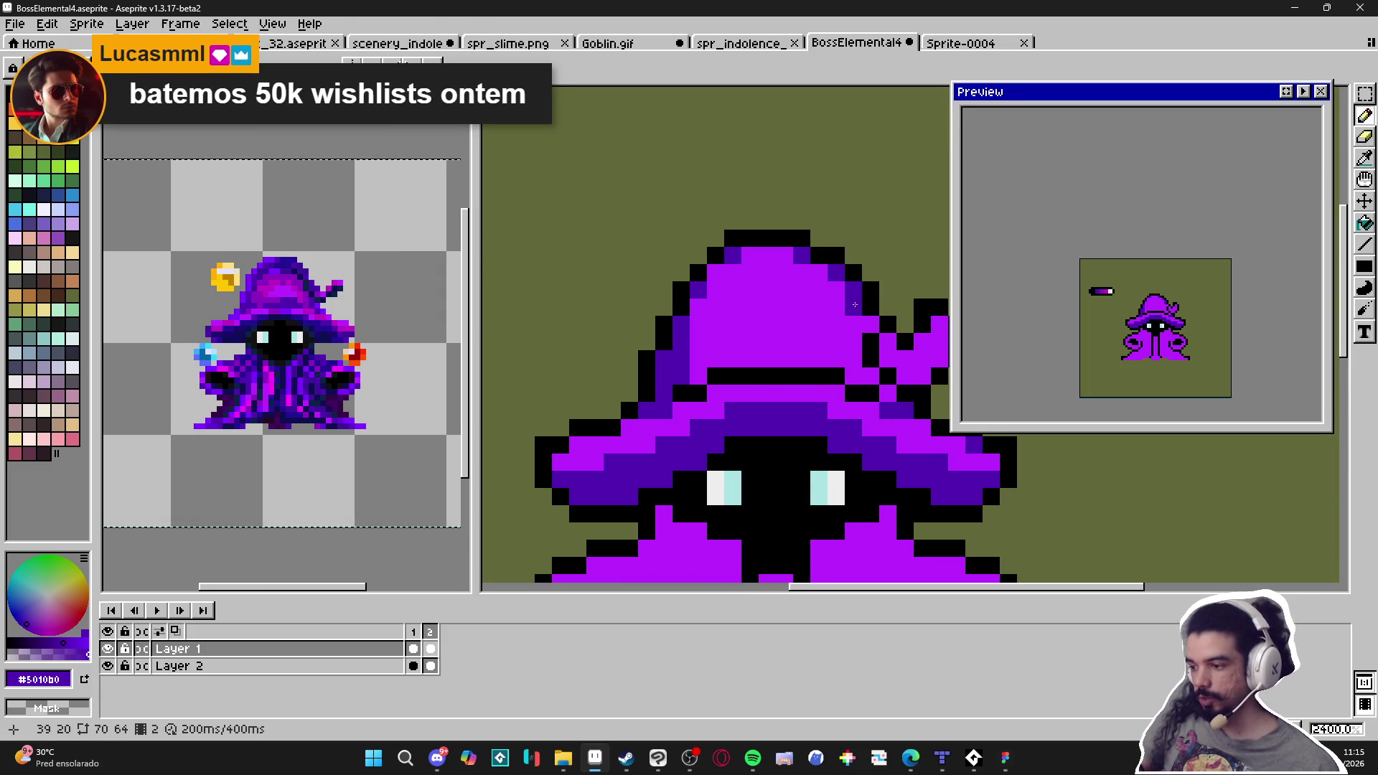
{"action": "left_click_drag", "start_coordinate": [854, 323], "coordinate": [853, 377]}
{"action": "left_click", "coordinate": [871, 375]}
{"action": "left_click", "coordinate": [871, 323]}
{"action": "left_click", "coordinate": [836, 289]}
{"action": "left_click", "coordinate": [836, 306]}
{"action": "left_click", "coordinate": [819, 272]}
{"action": "left_click", "coordinate": [716, 272]}
{"action": "left_click_drag", "start_coordinate": [696, 310], "coordinate": [697, 325]}
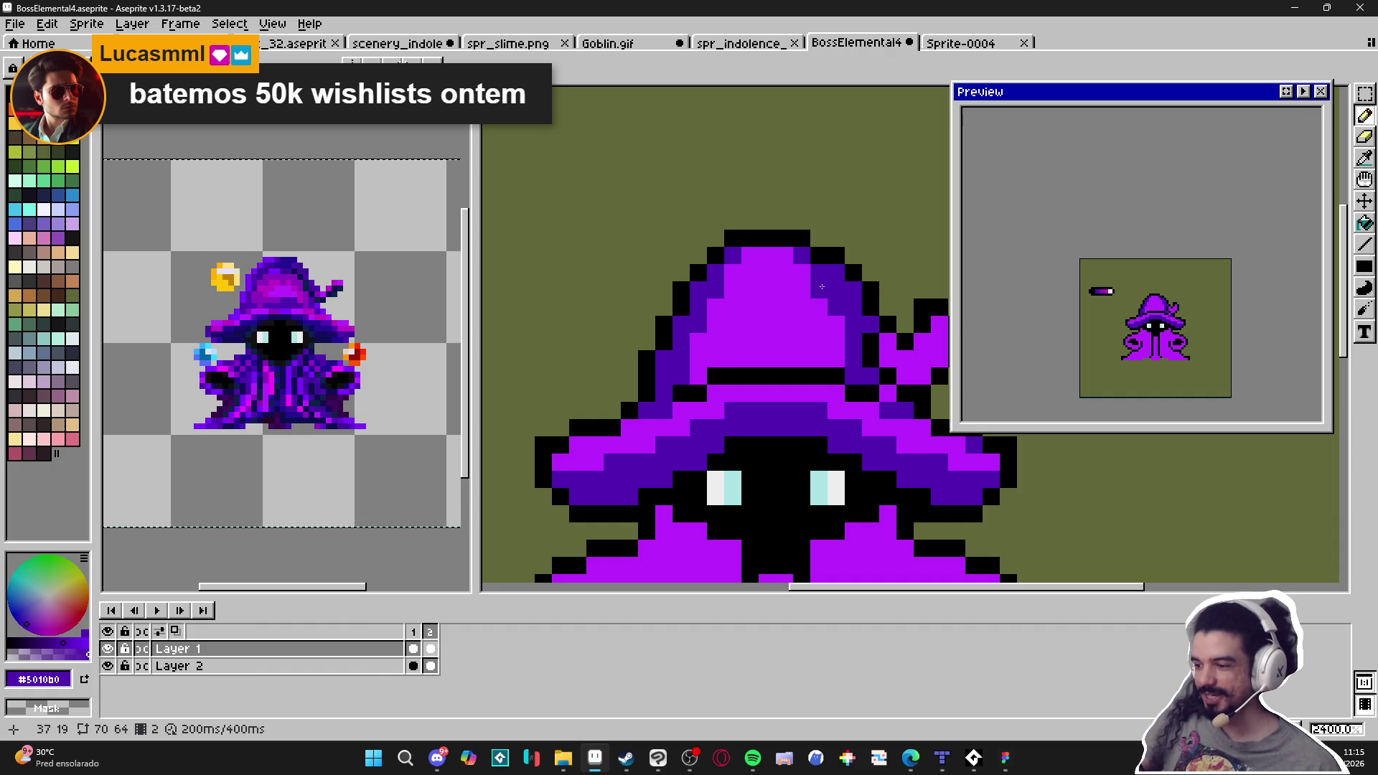
Eyedrop the bright purple #bd29ff, then switch back to dark purple #5010b0 for shading
{"action": "scroll", "coordinate": [825, 318], "scroll_direction": "down", "scroll_amount": 3}
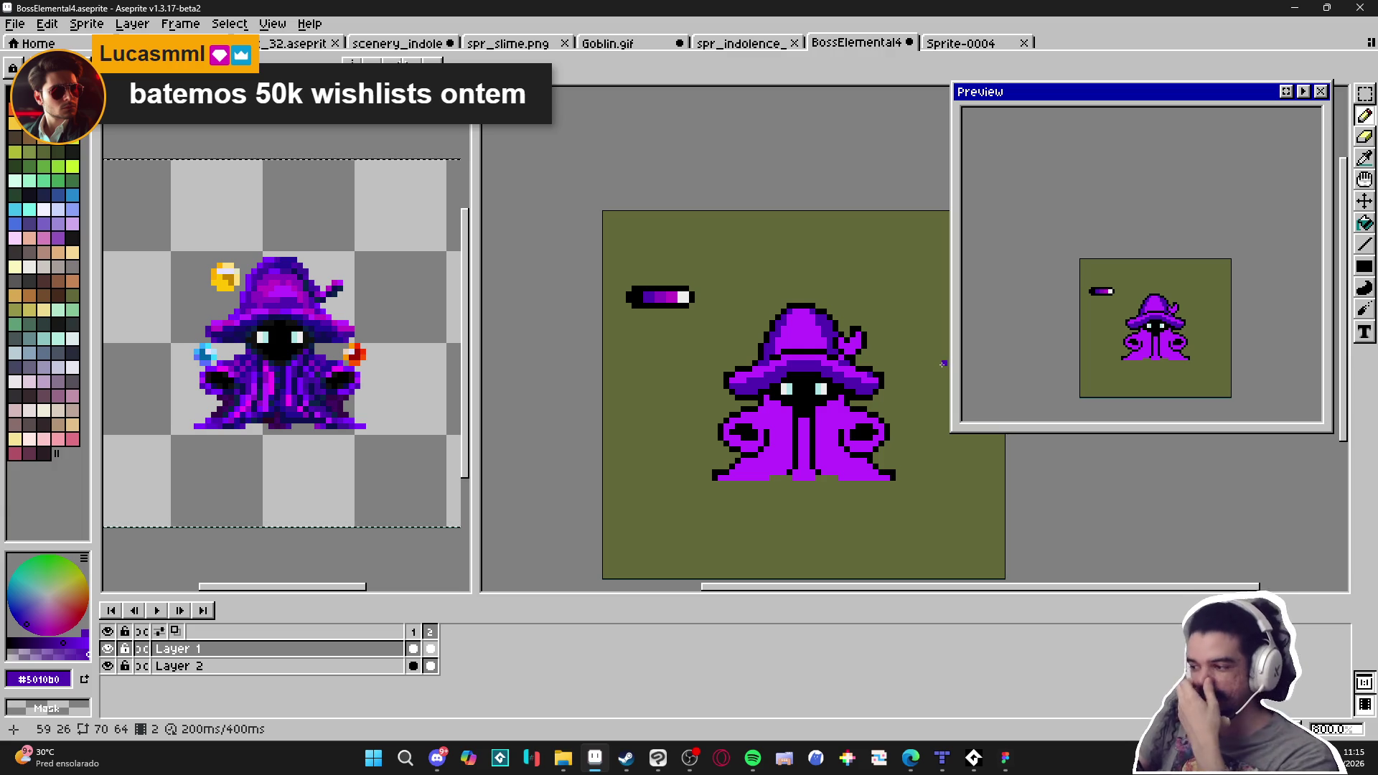
{"action": "scroll", "coordinate": [831, 318], "scroll_direction": "up", "scroll_amount": 3}
{"action": "left_click", "coordinate": [843, 324], "text": "alt"}
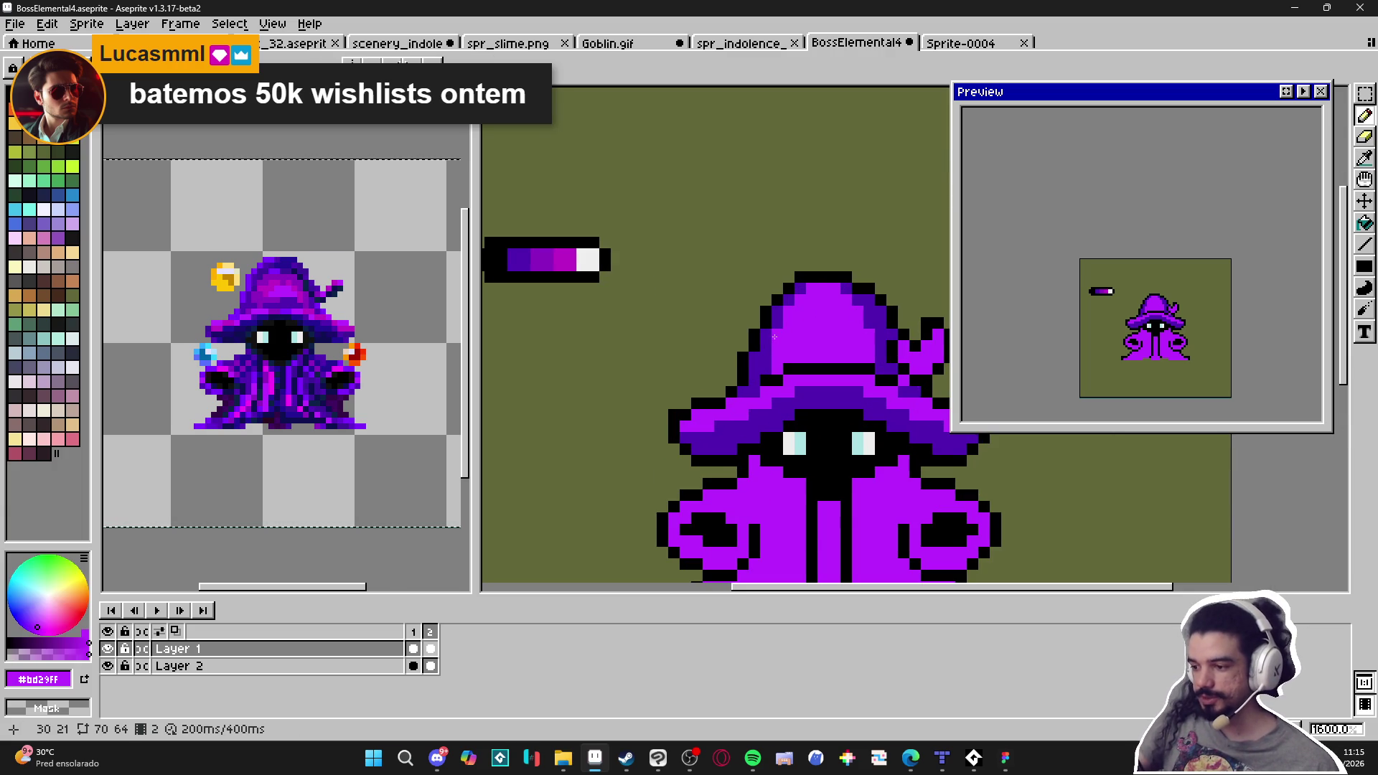
{"action": "scroll", "coordinate": [826, 334], "scroll_direction": "down", "scroll_amount": 1}
{"action": "scroll", "coordinate": [847, 332], "scroll_direction": "up", "scroll_amount": 1}
{"action": "left_click", "coordinate": [857, 330], "text": "alt"}
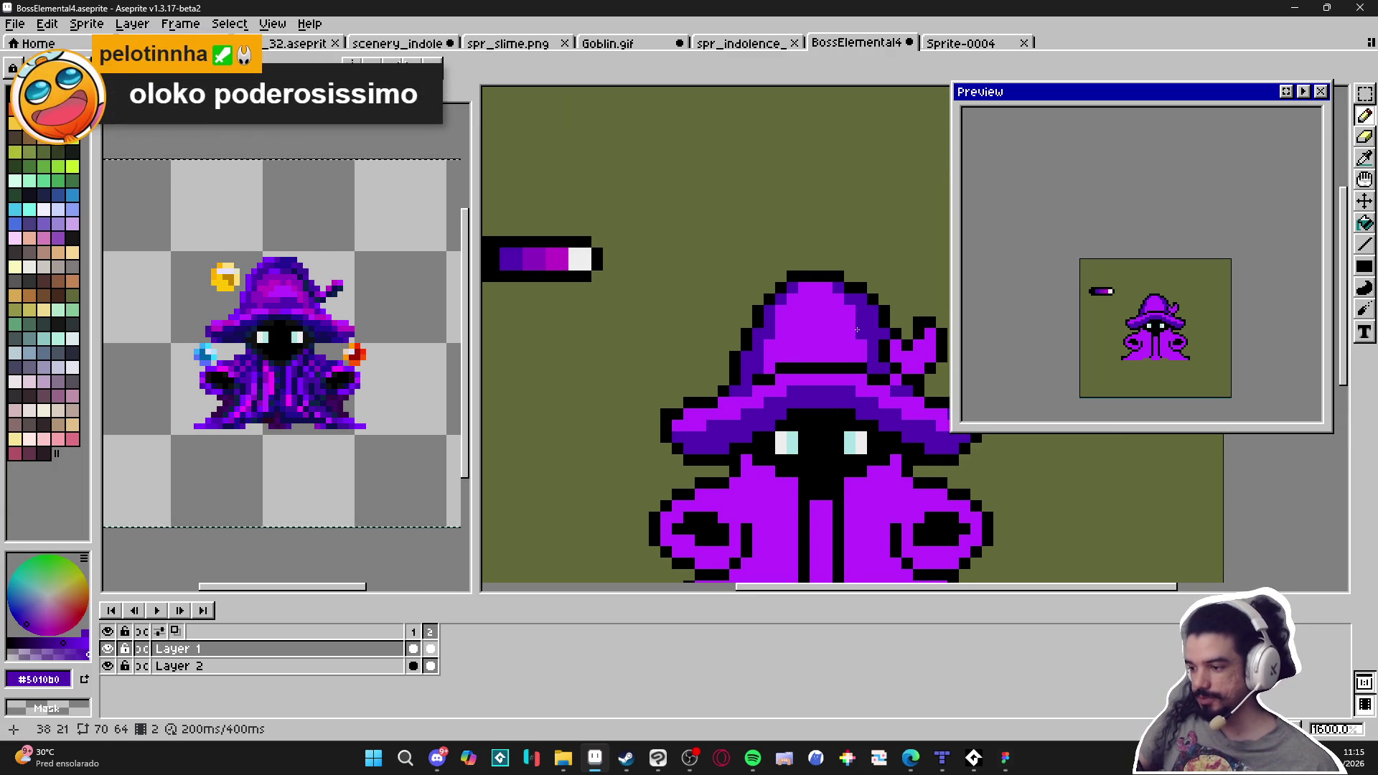
{"action": "scroll", "coordinate": [854, 329], "scroll_direction": "down", "scroll_amount": 4}
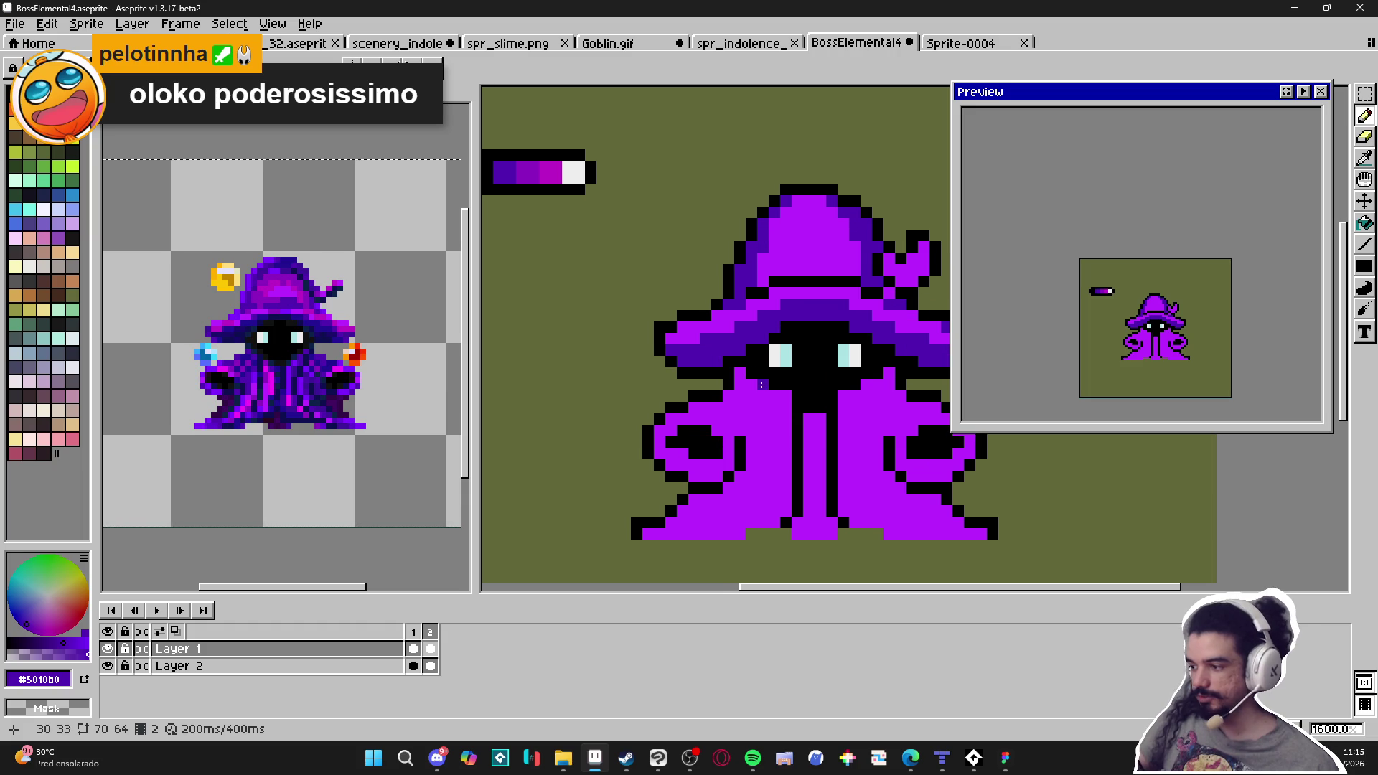
{"action": "scroll", "coordinate": [710, 407], "scroll_direction": "down", "scroll_amount": 1}
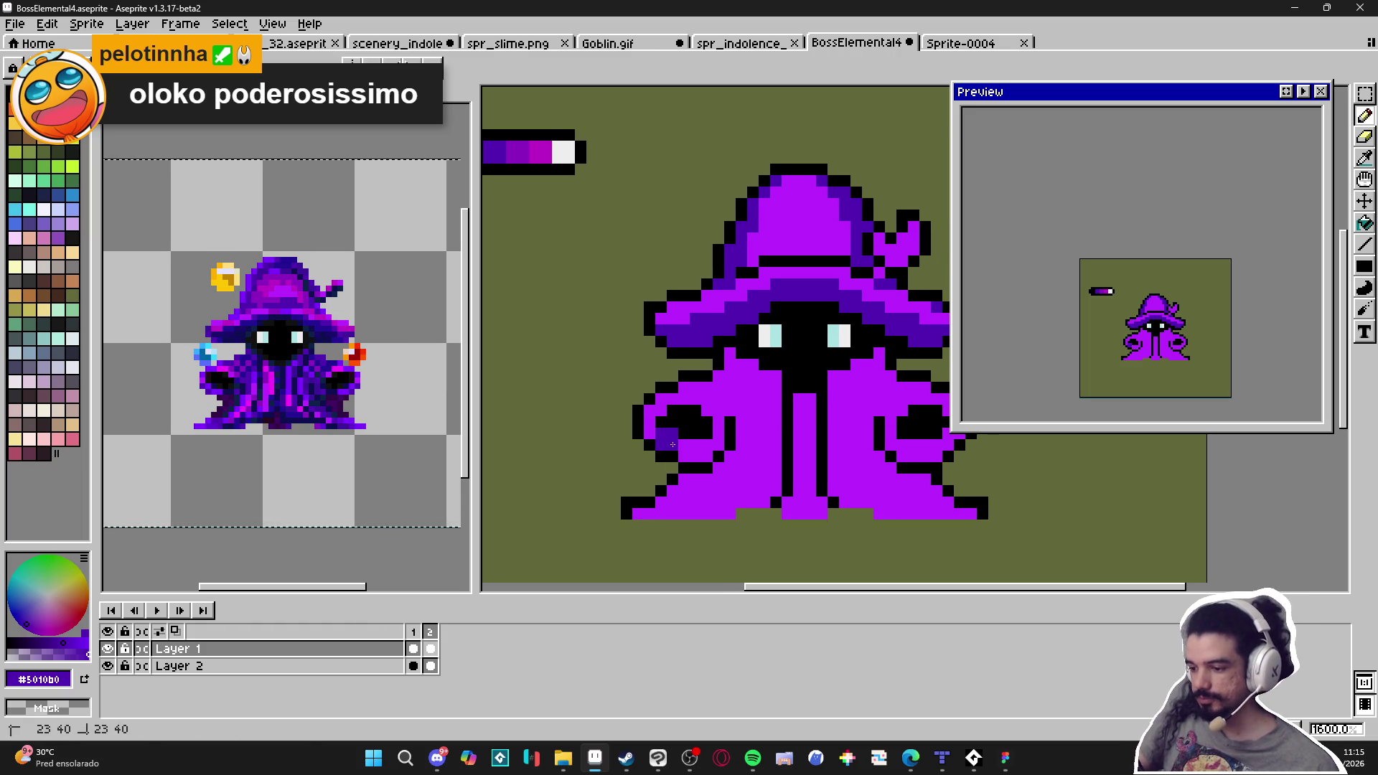
Shade the robe around the wizard's left arm and hand in dark purple #5010b0
{"action": "left_click", "coordinate": [686, 456]}
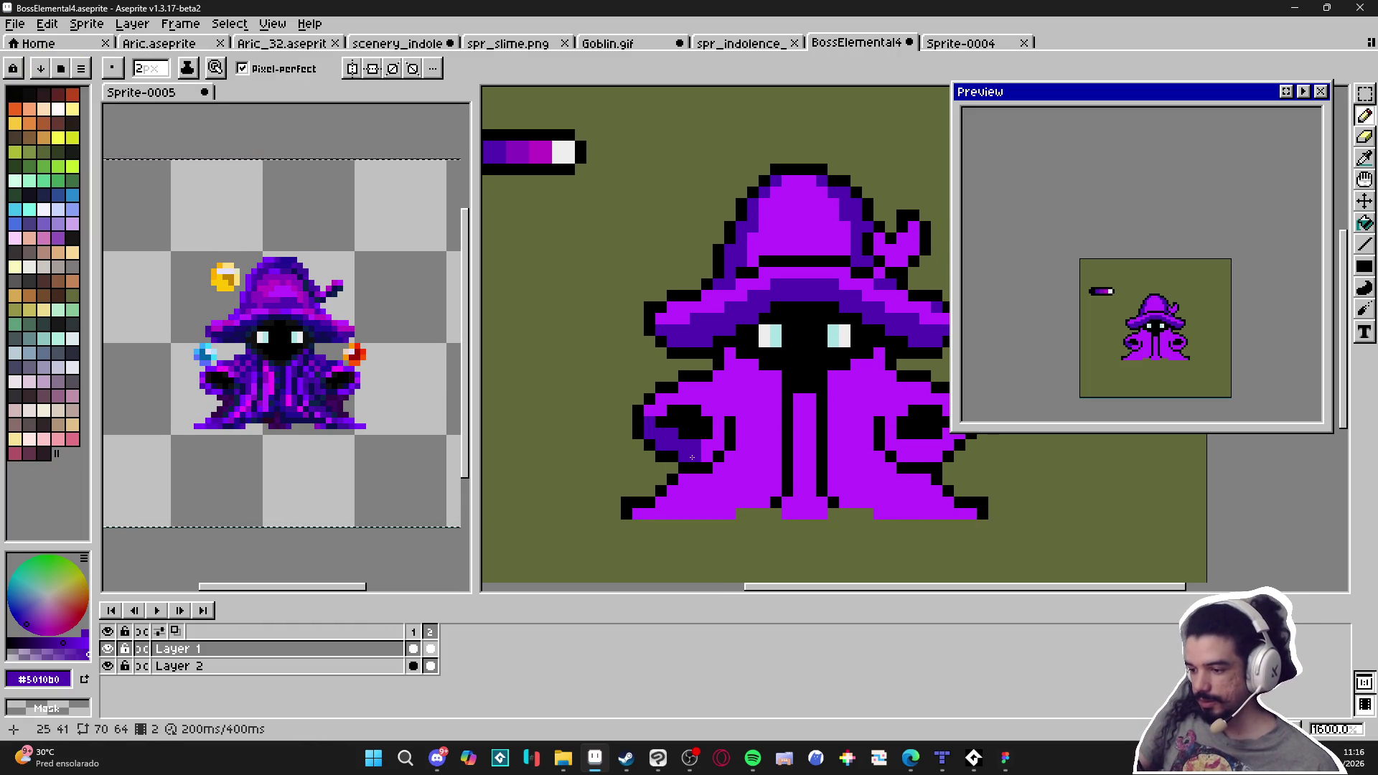
{"action": "left_click_drag", "start_coordinate": [720, 446], "coordinate": [714, 422]}
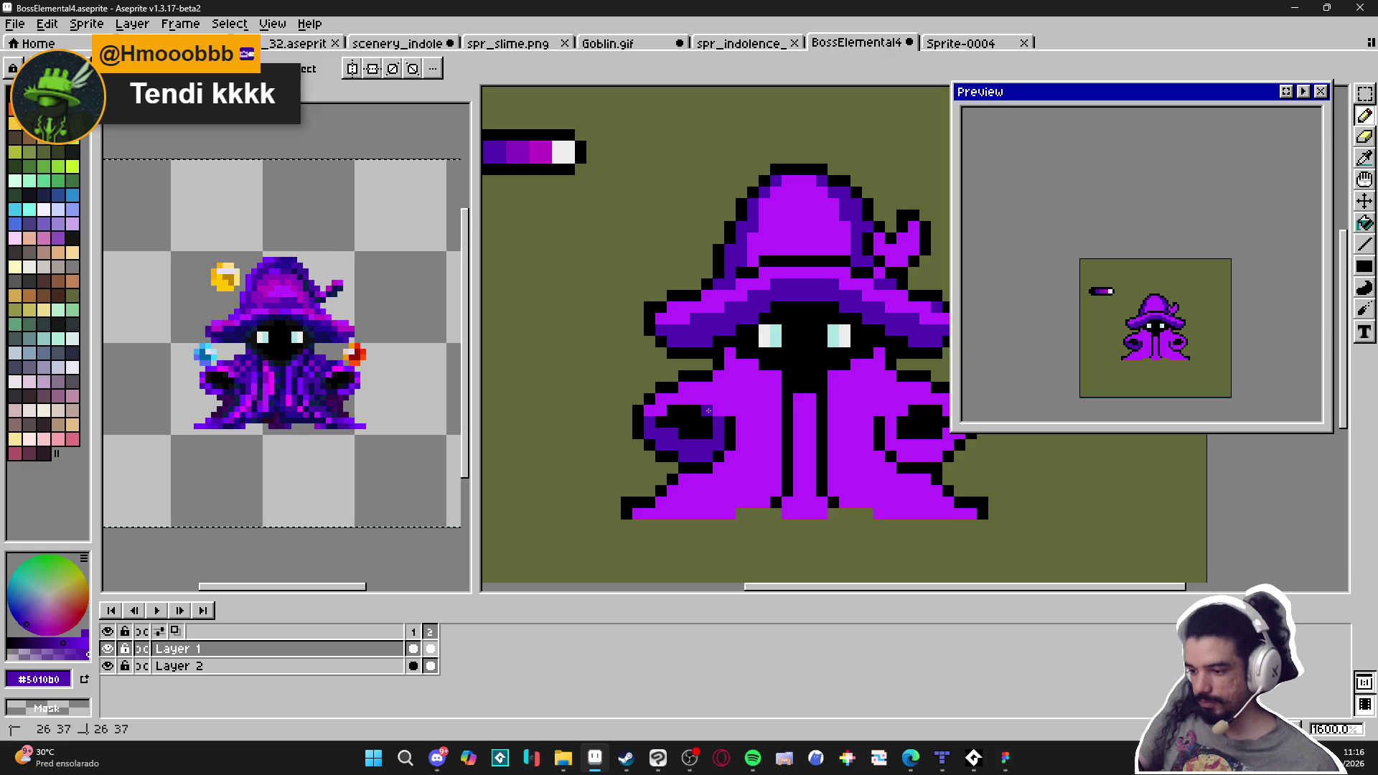
{"action": "scroll", "coordinate": [695, 422], "scroll_direction": "down", "scroll_amount": 1}
{"action": "left_click", "coordinate": [694, 459]}
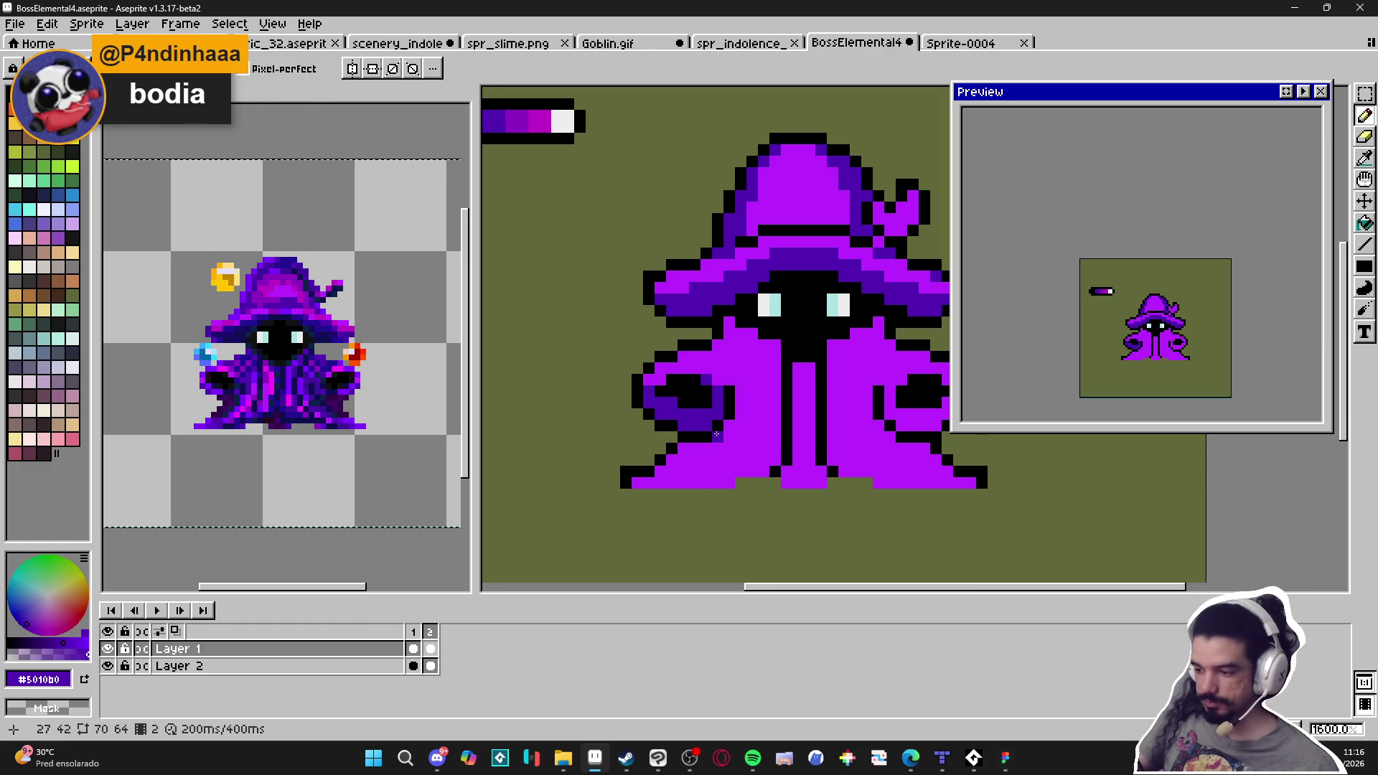
{"action": "left_click_drag", "start_coordinate": [718, 446], "coordinate": [702, 448]}
{"action": "left_click", "coordinate": [683, 448]}
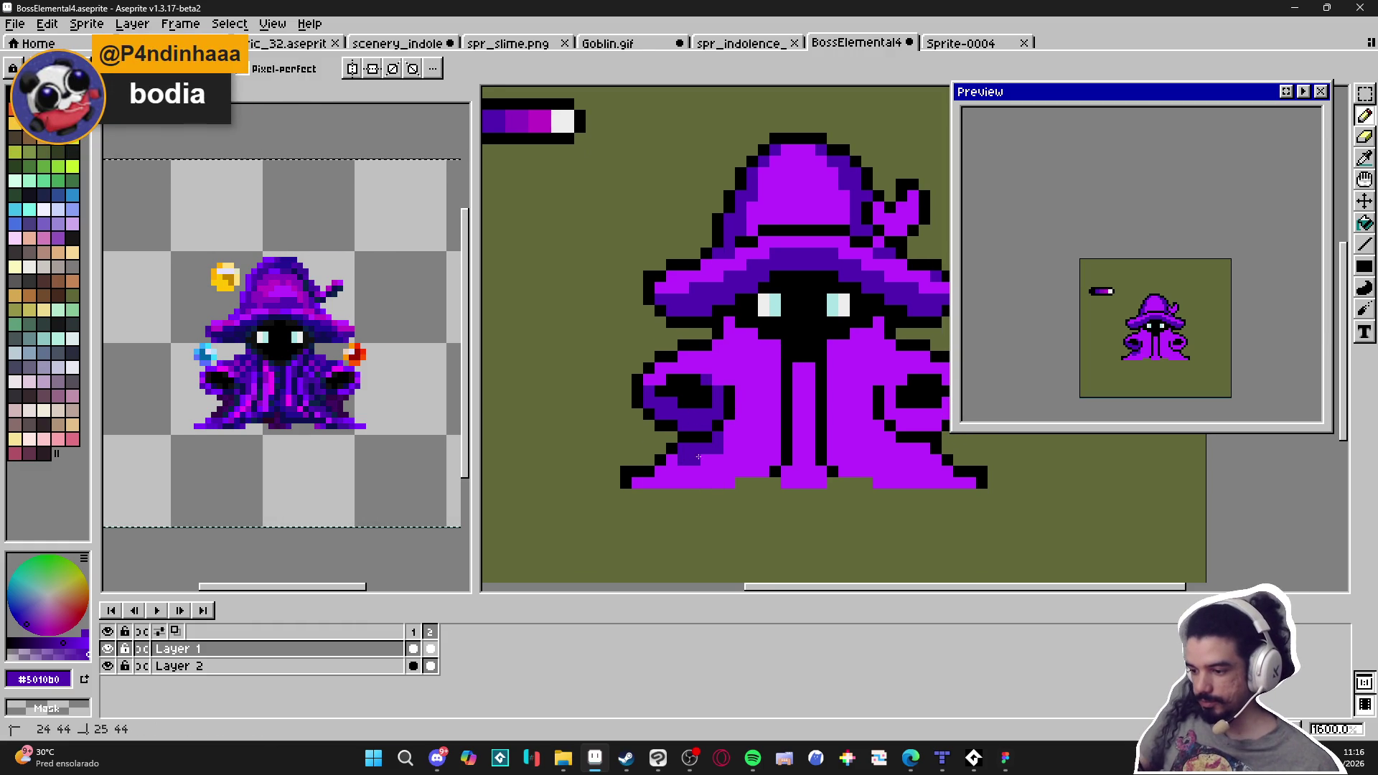
Add dark purple shading pixels to the robe under the wizard's right arm
{"action": "scroll", "coordinate": [732, 430], "scroll_direction": "right", "scroll_amount": 2}
{"action": "left_click", "coordinate": [796, 436]}
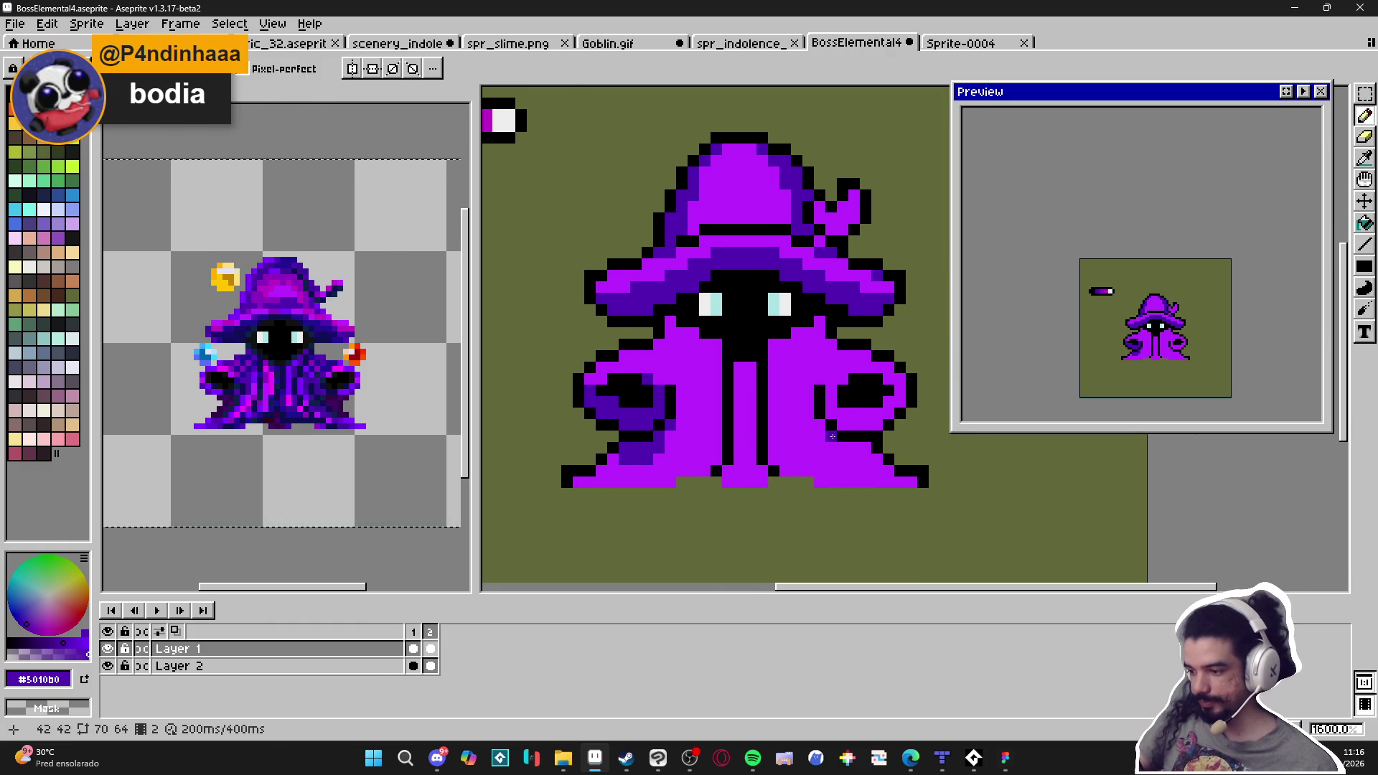
{"action": "left_click", "coordinate": [842, 448]}
{"action": "left_click", "coordinate": [861, 446]}
{"action": "left_click", "coordinate": [861, 458]}
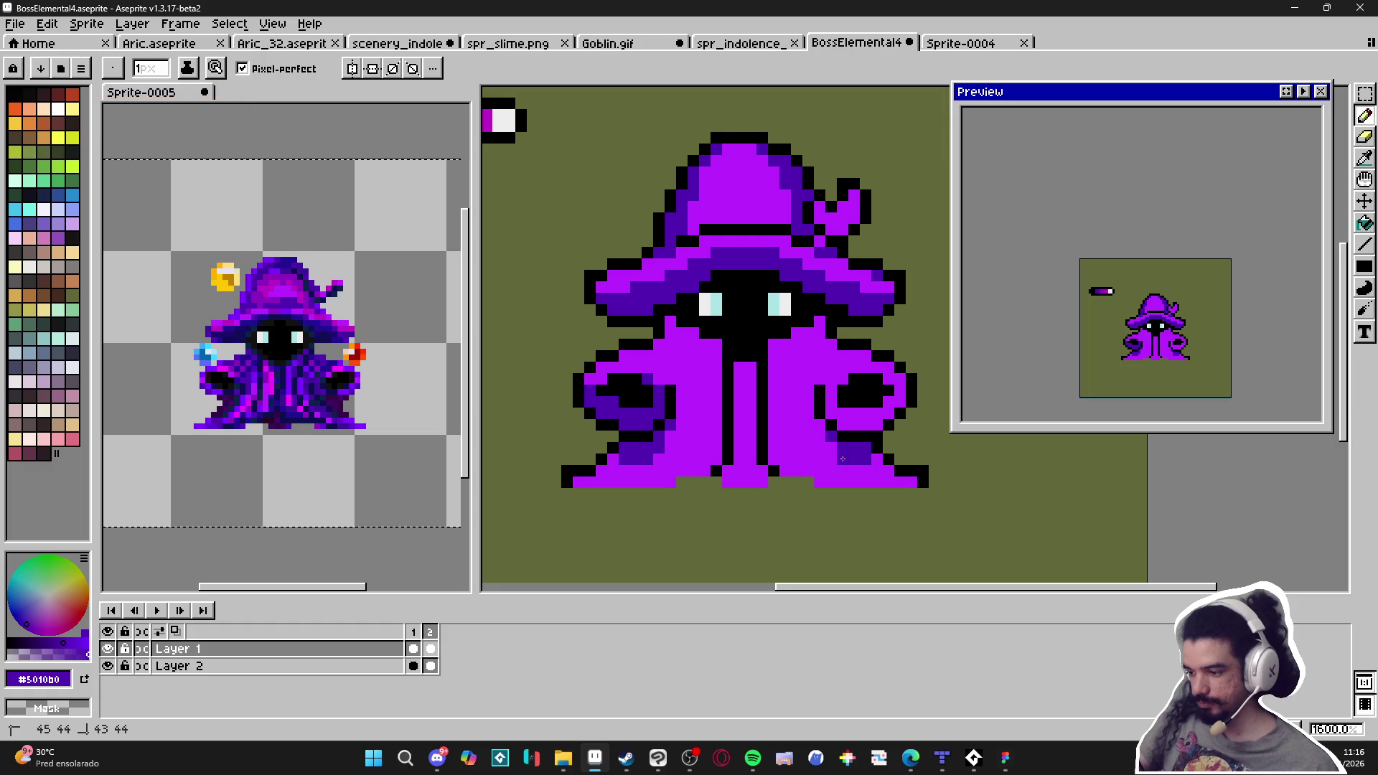
{"action": "scroll", "coordinate": [840, 427], "scroll_direction": "up", "scroll_amount": 2}
{"action": "scroll", "coordinate": [840, 427], "scroll_direction": "down", "scroll_amount": 2}
{"action": "left_click", "coordinate": [778, 410]}
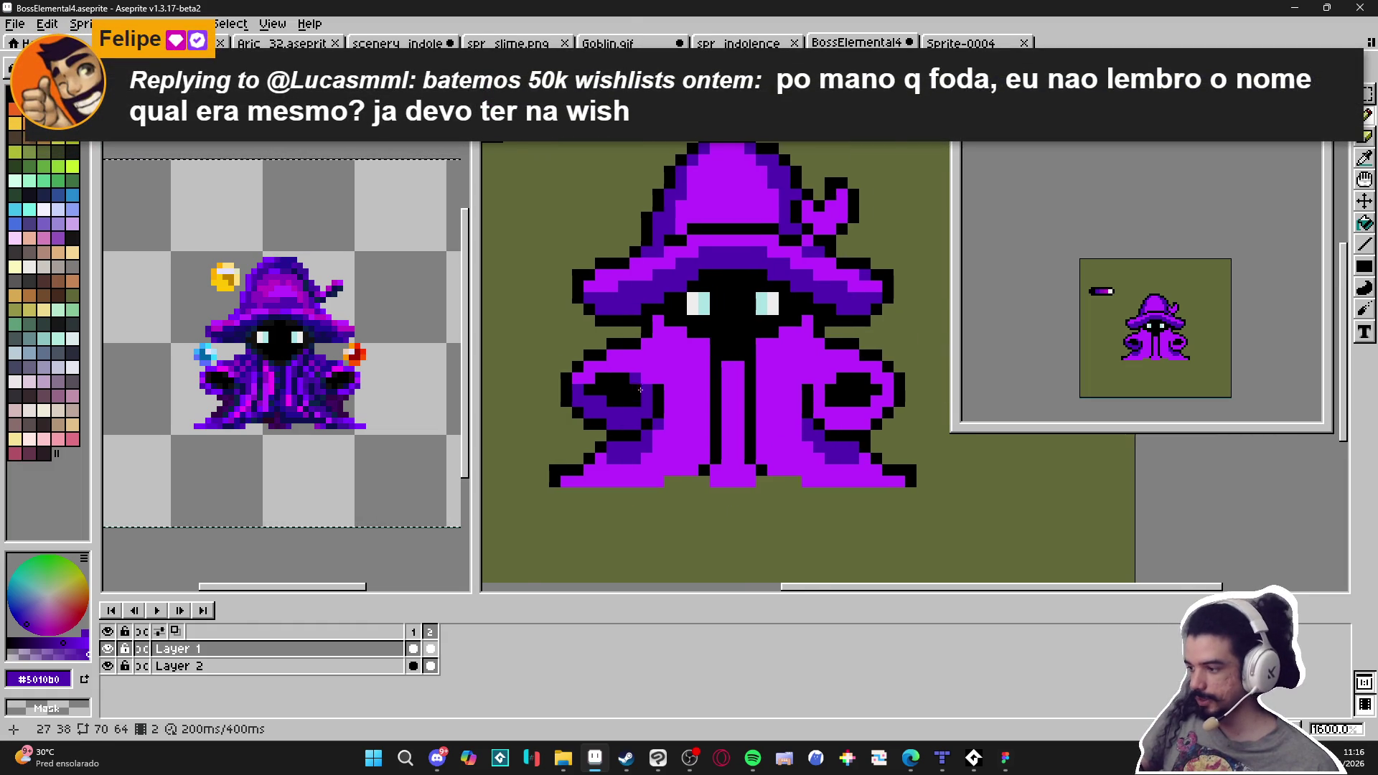
Darken a vertical column of robe pixels into a central fold
{"action": "scroll", "coordinate": [668, 380], "scroll_direction": "up", "scroll_amount": 2}
{"action": "left_click_drag", "start_coordinate": [682, 378], "coordinate": [682, 411]}
{"action": "left_click", "coordinate": [683, 359]}
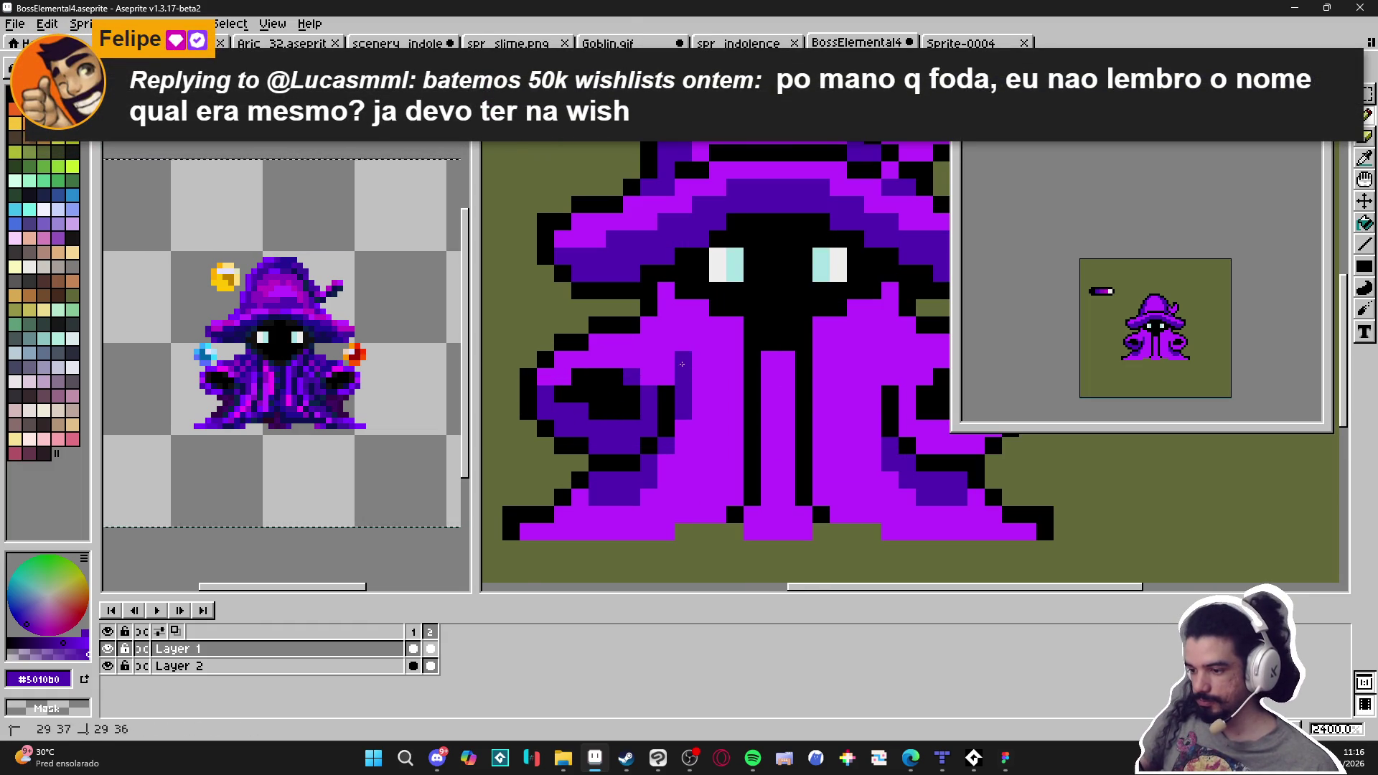
{"action": "scroll", "coordinate": [822, 410], "scroll_direction": "down", "scroll_amount": 2}
{"action": "scroll", "coordinate": [831, 406], "scroll_direction": "up", "scroll_amount": 2}
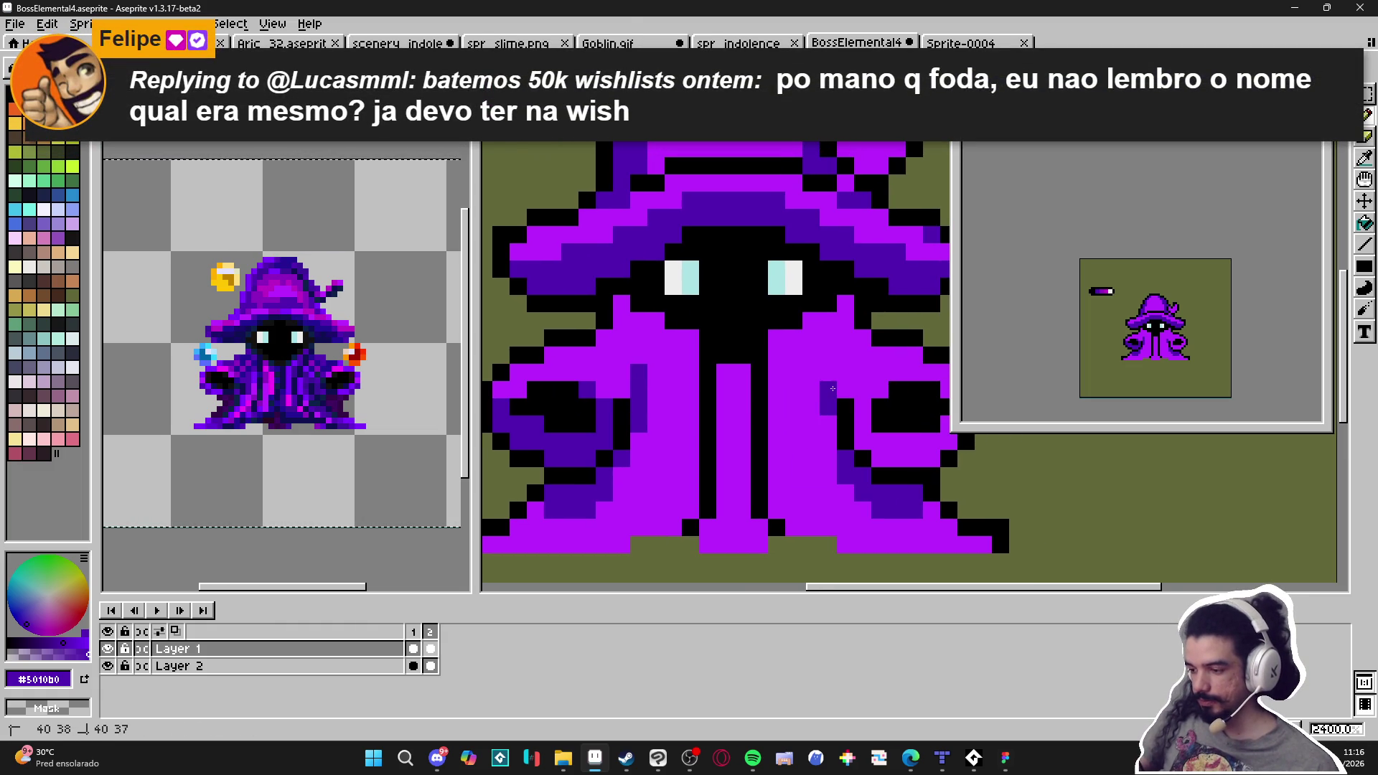
{"action": "scroll", "coordinate": [809, 426], "scroll_direction": "down", "scroll_amount": 3}
{"action": "scroll", "coordinate": [831, 418], "scroll_direction": "up", "scroll_amount": 3}
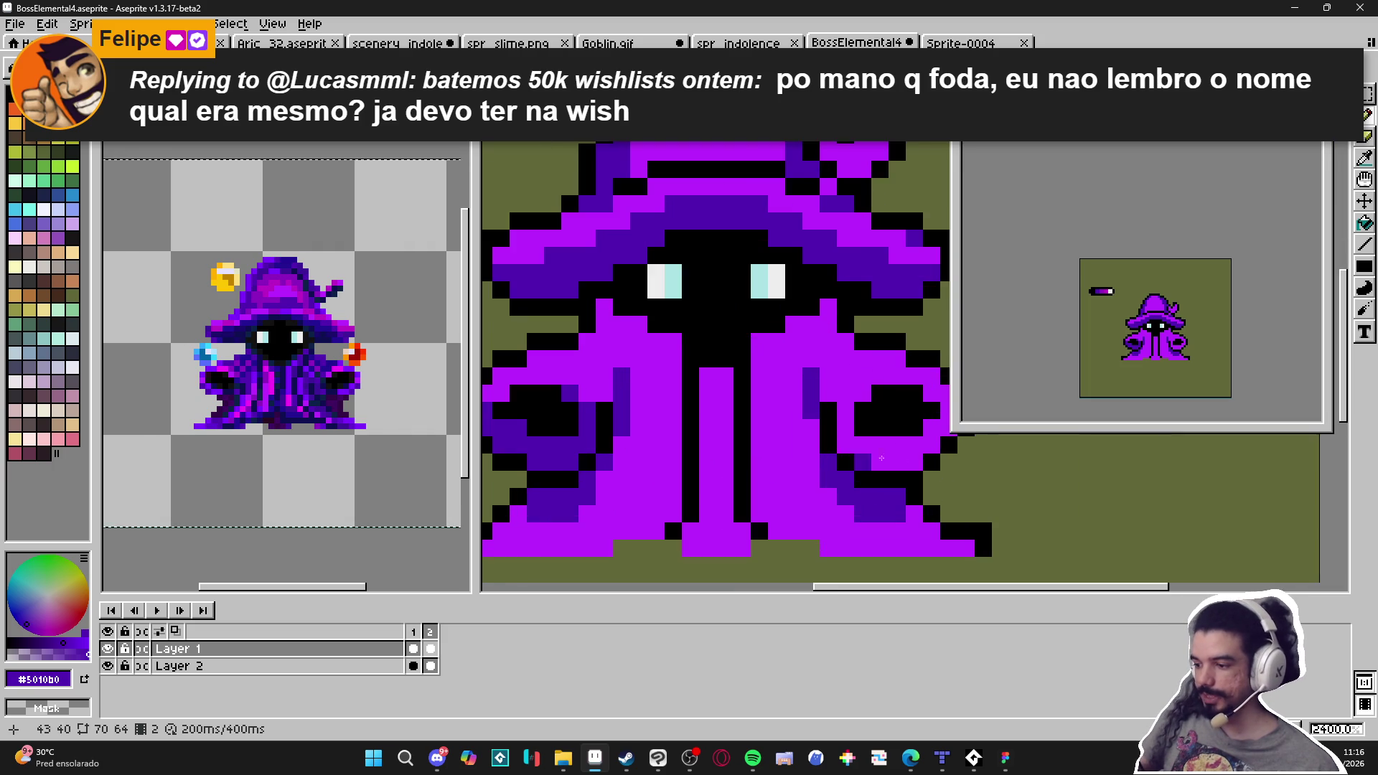
{"action": "scroll", "coordinate": [847, 412], "scroll_direction": "down", "scroll_amount": 3}
{"action": "scroll", "coordinate": [866, 403], "scroll_direction": "up", "scroll_amount": 1}
Shade along the wizard's right hand in dark indigo, with a bright purple block beneath it
{"action": "scroll", "coordinate": [861, 400], "scroll_direction": "right", "scroll_amount": 2}
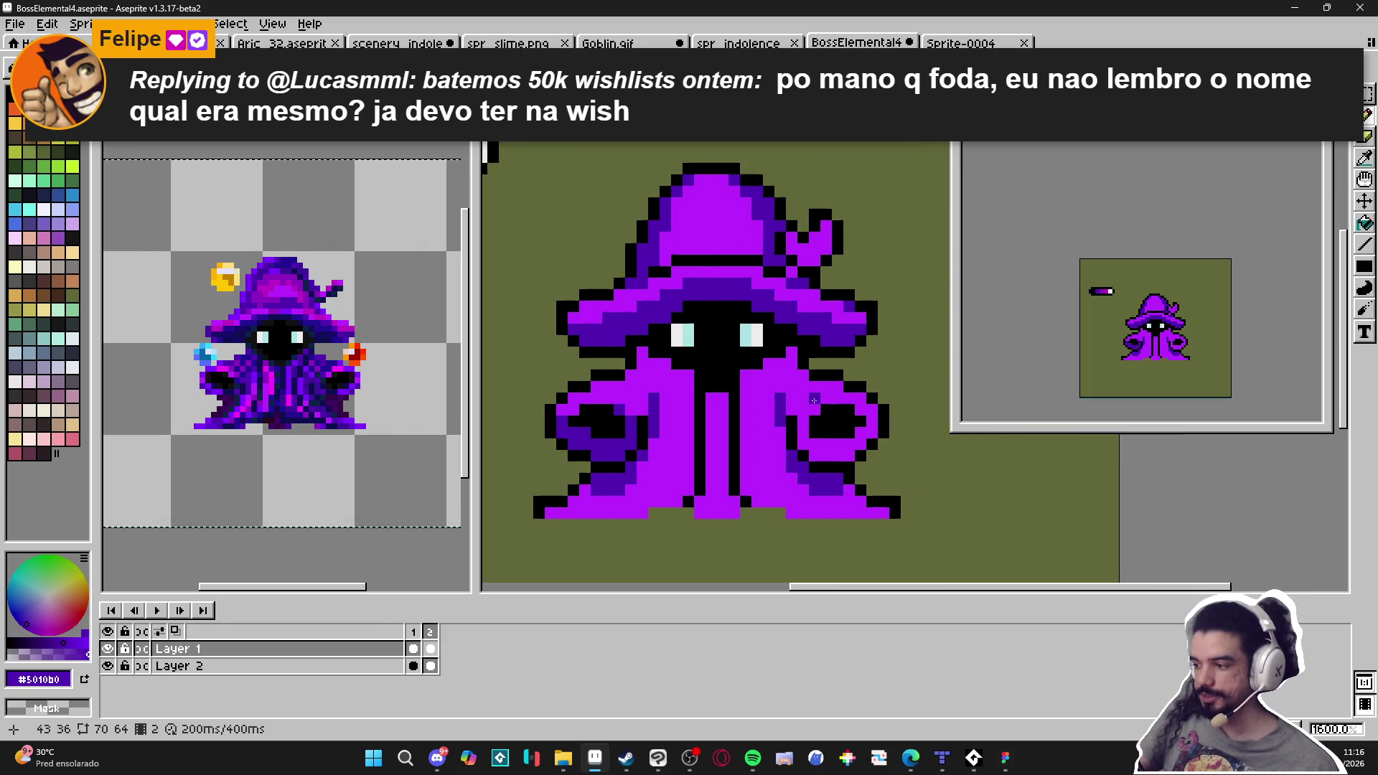
{"action": "scroll", "coordinate": [823, 446], "scroll_direction": "up", "scroll_amount": 2}
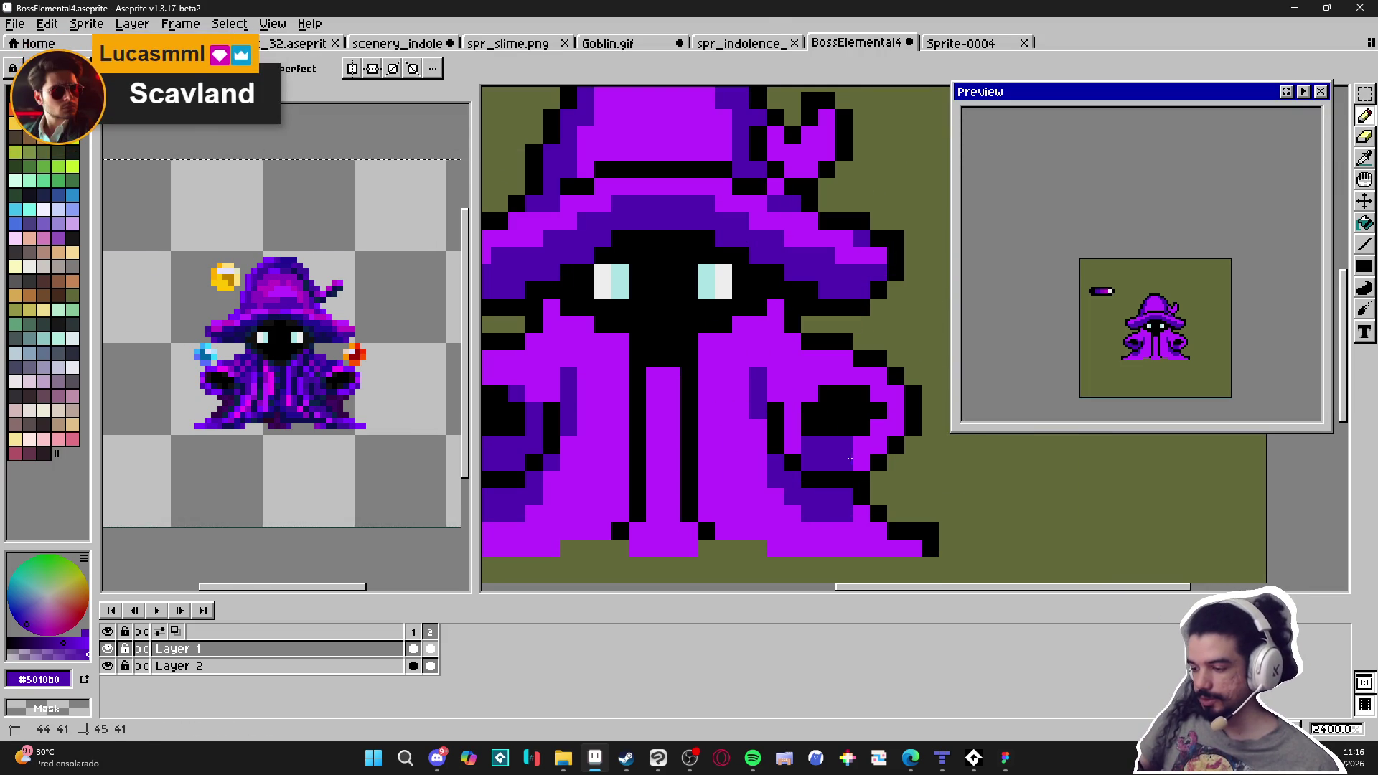
{"action": "left_click", "coordinate": [859, 457]}
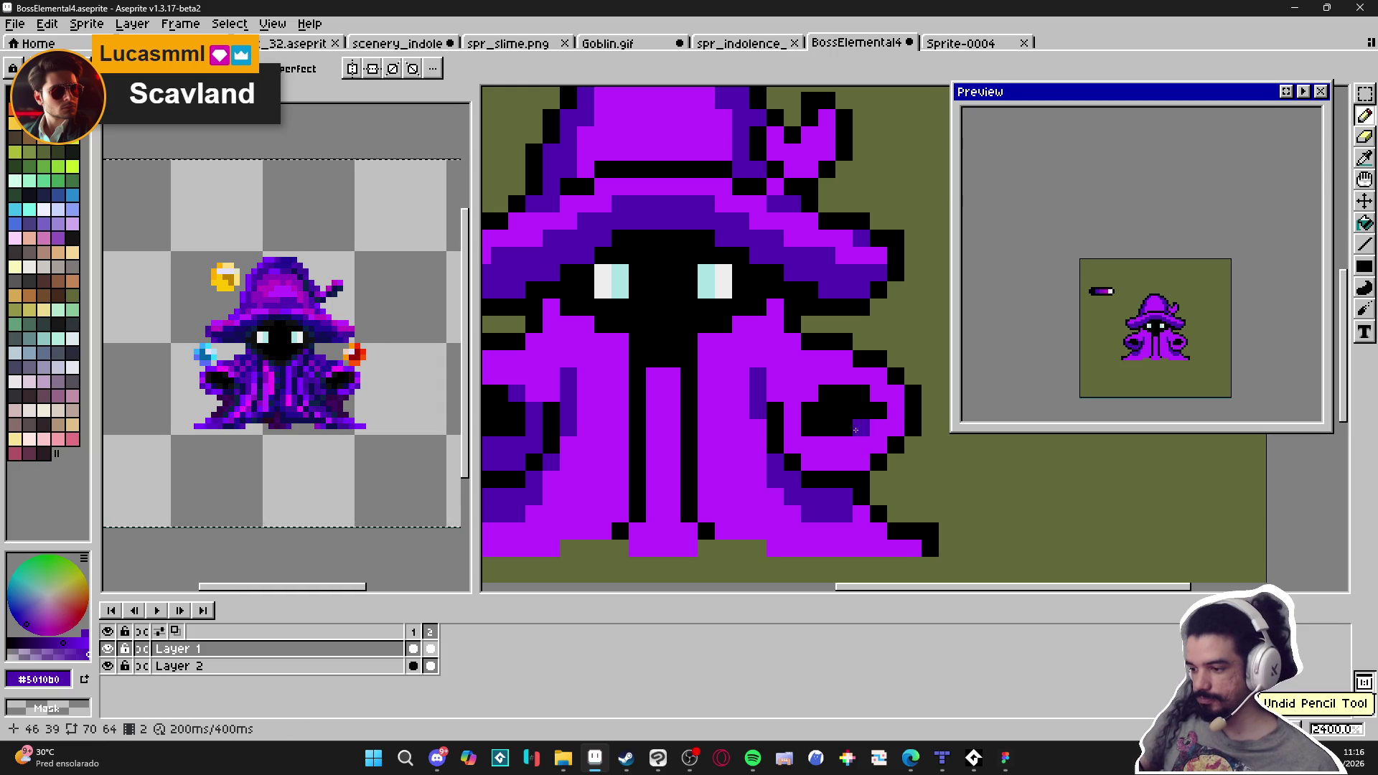
{"action": "mouse_move", "coordinate": [882, 431]}
{"action": "left_mouse_down"}
{"action": "mouse_move", "coordinate": [811, 447]}
{"action": "mouse_move", "coordinate": [853, 464]}
{"action": "mouse_move", "coordinate": [793, 445]}
{"action": "mouse_move", "coordinate": [792, 409]}
{"action": "mouse_move", "coordinate": [822, 381]}
{"action": "mouse_move", "coordinate": [890, 396]}
{"action": "mouse_move", "coordinate": [826, 376]}
{"action": "mouse_move", "coordinate": [793, 388]}
{"action": "left_mouse_up"}
{"action": "scroll", "coordinate": [798, 429], "scroll_direction": "down", "scroll_amount": 5}
{"action": "scroll", "coordinate": [742, 410], "scroll_direction": "up", "scroll_amount": 5}
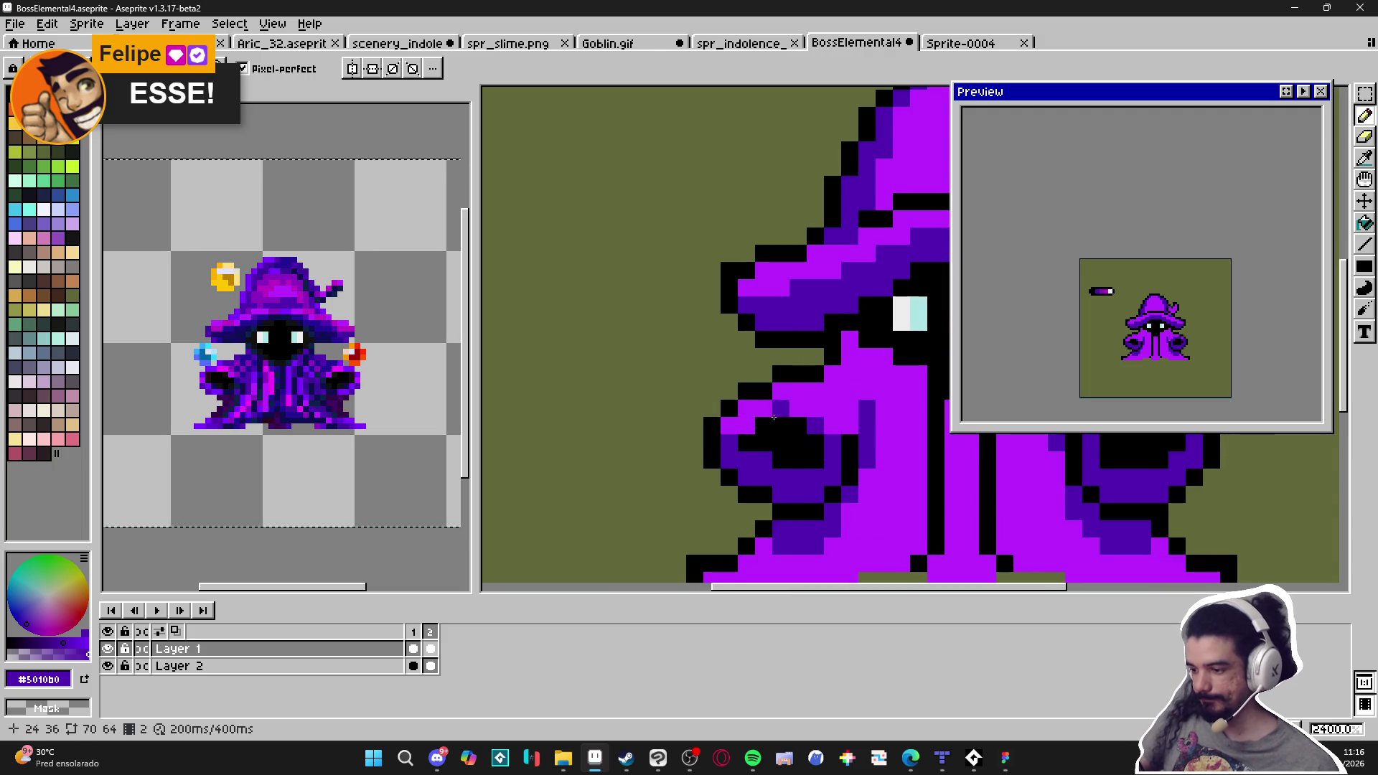
{"action": "scroll", "coordinate": [738, 421], "scroll_direction": "down", "scroll_amount": 5}
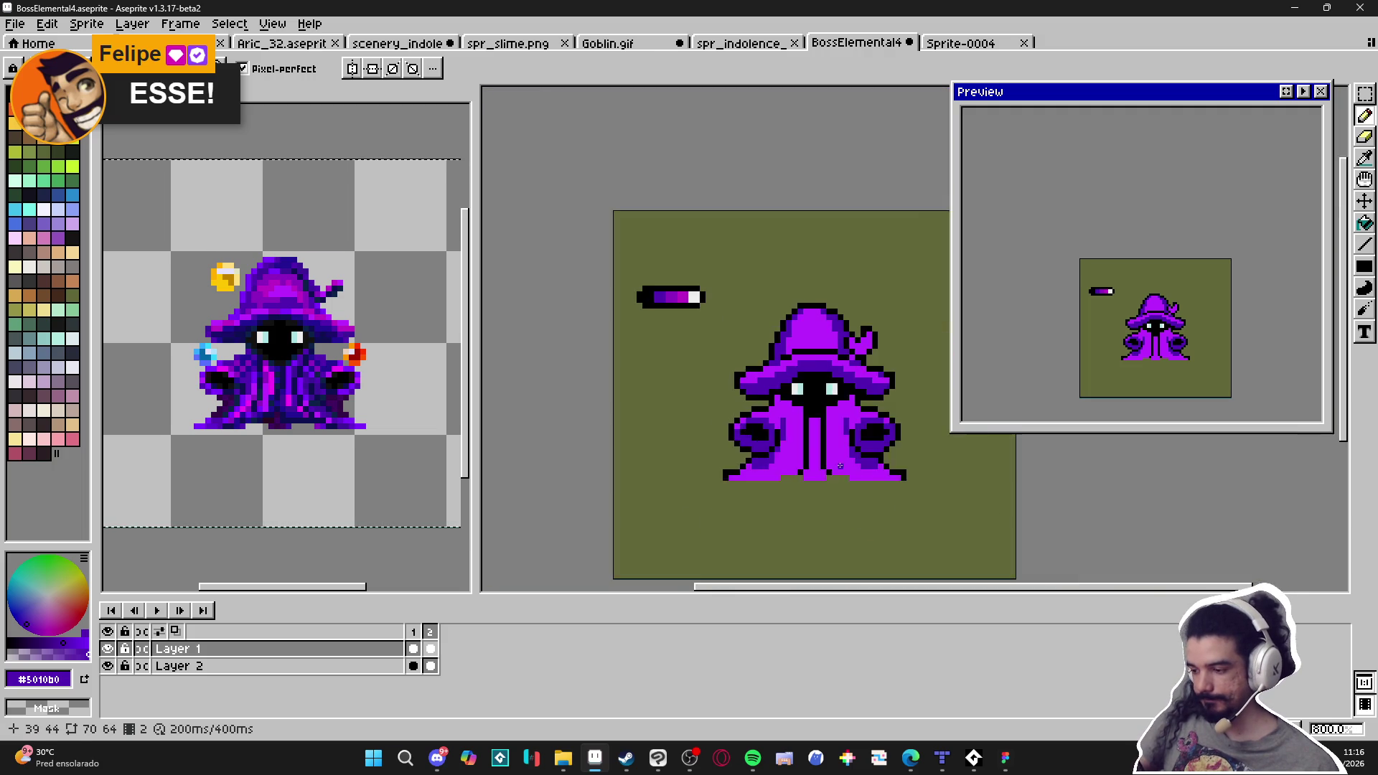
{"action": "scroll", "coordinate": [709, 453], "scroll_direction": "up", "scroll_amount": 3}
{"action": "left_click", "coordinate": [724, 440]}
{"action": "left_click", "coordinate": [737, 428]}
{"action": "left_click", "coordinate": [744, 416]}
{"action": "left_click", "coordinate": [745, 403]}
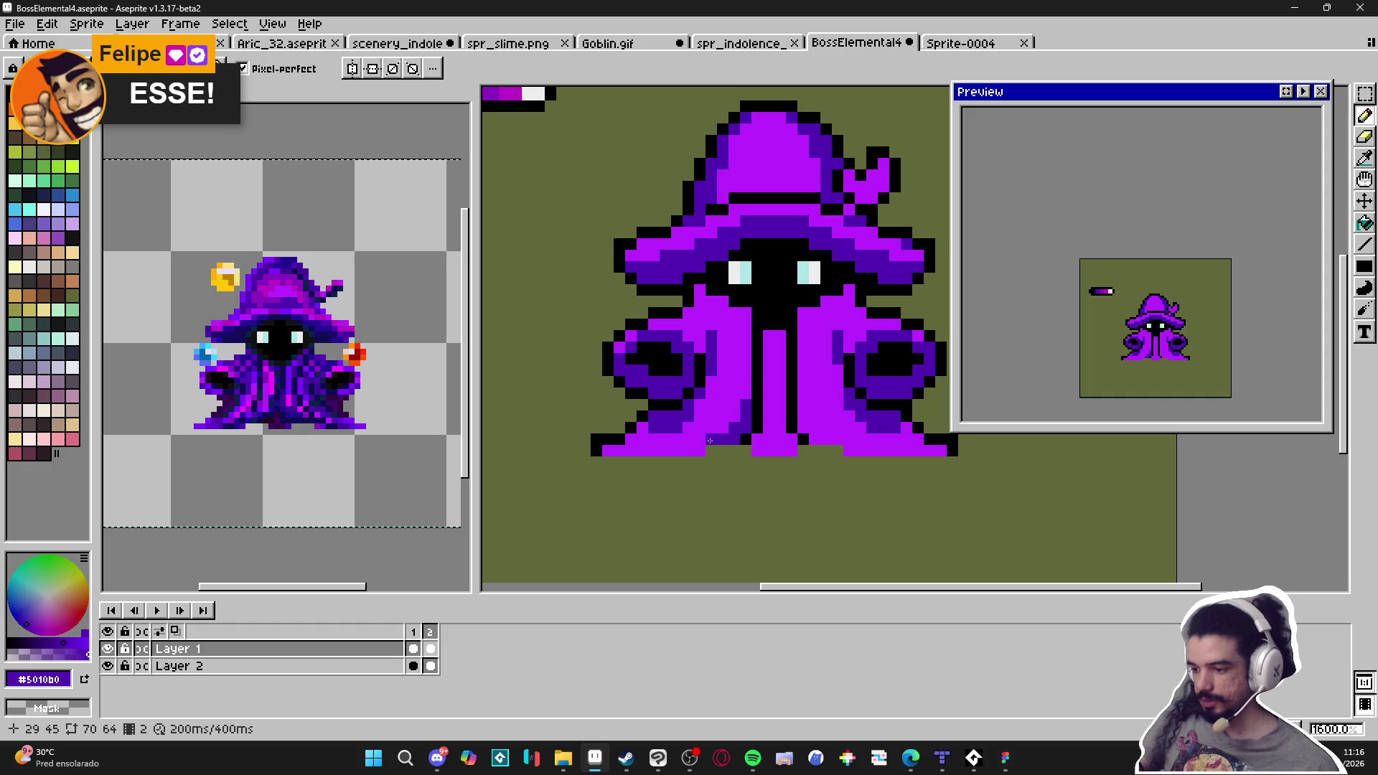
{"action": "left_click_drag", "start_coordinate": [702, 448], "coordinate": [607, 450]}
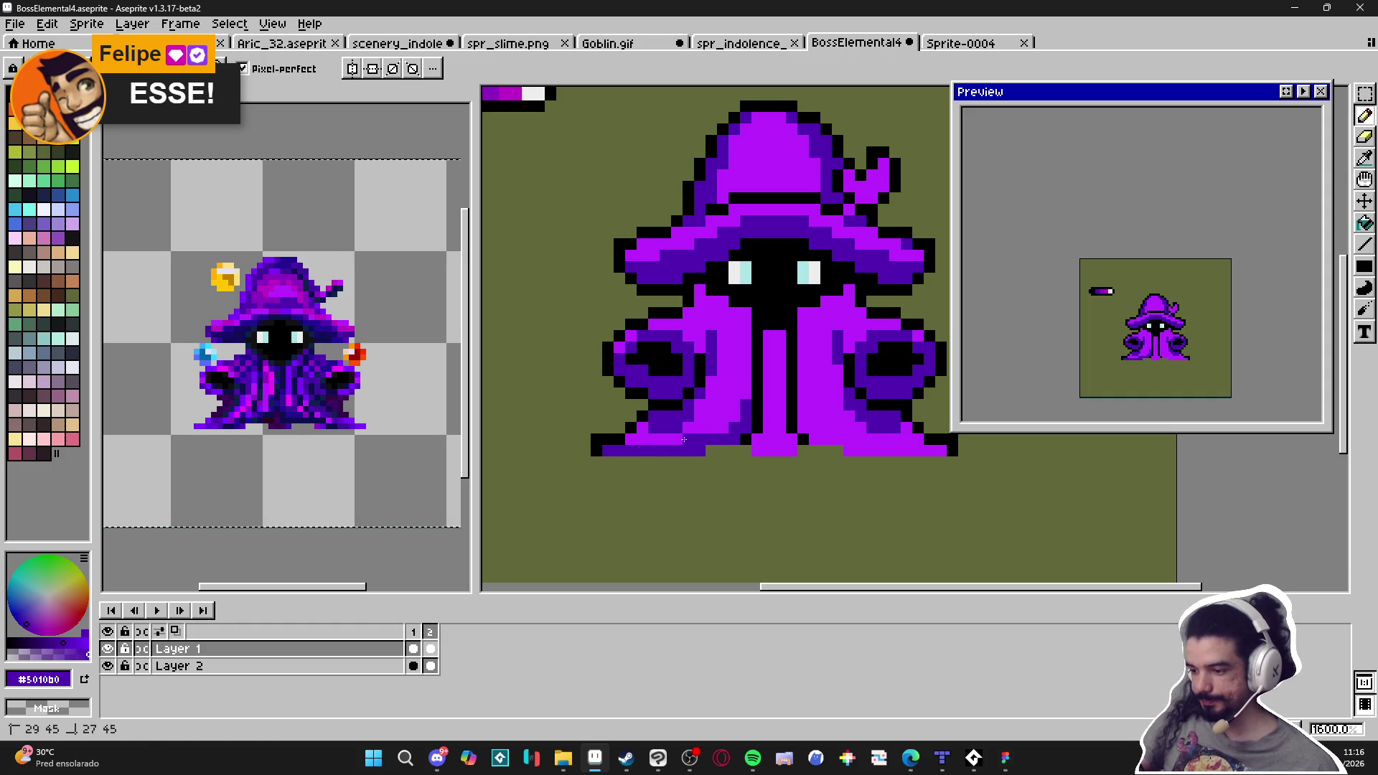
{"action": "left_click", "coordinate": [739, 399]}
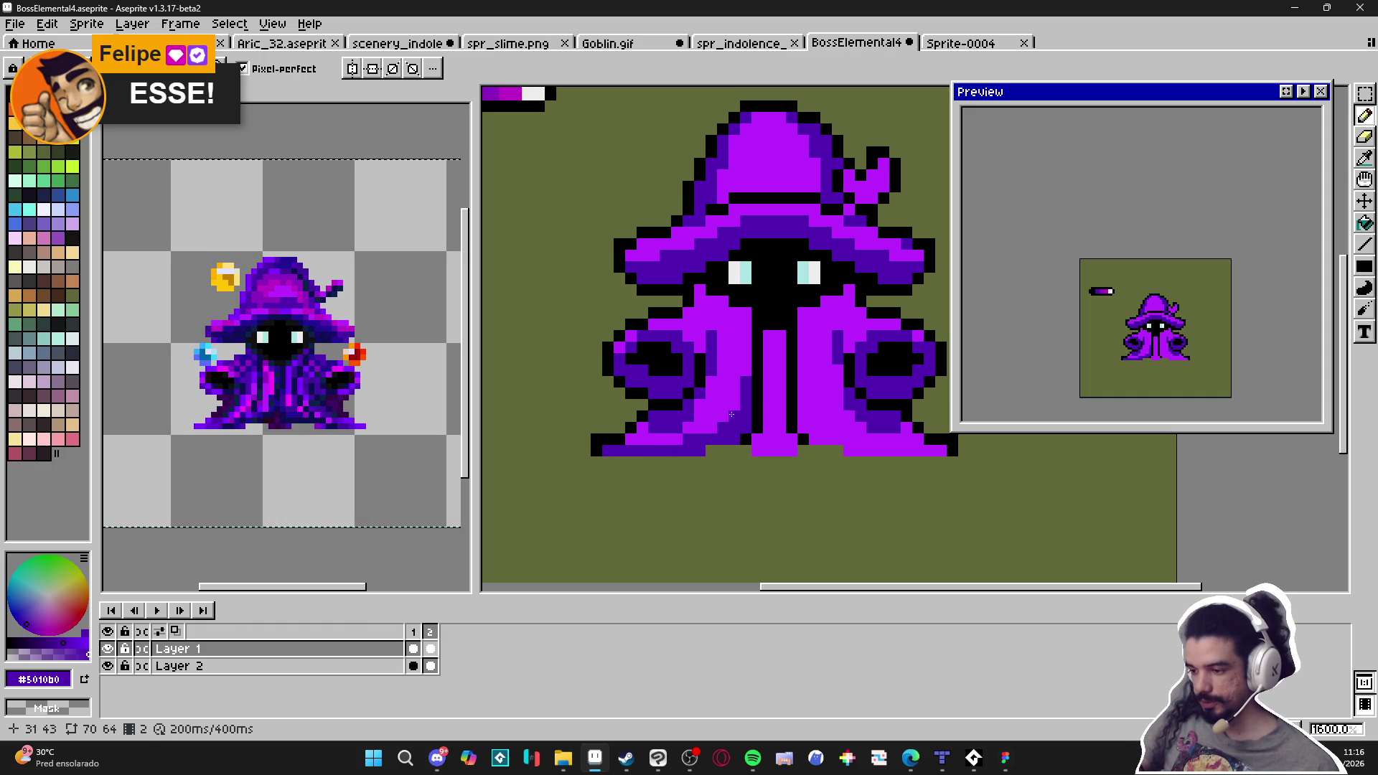
{"action": "left_click_drag", "start_coordinate": [803, 427], "coordinate": [846, 450]}
{"action": "left_click_drag", "start_coordinate": [928, 453], "coordinate": [858, 450]}
{"action": "left_click", "coordinate": [874, 441]}
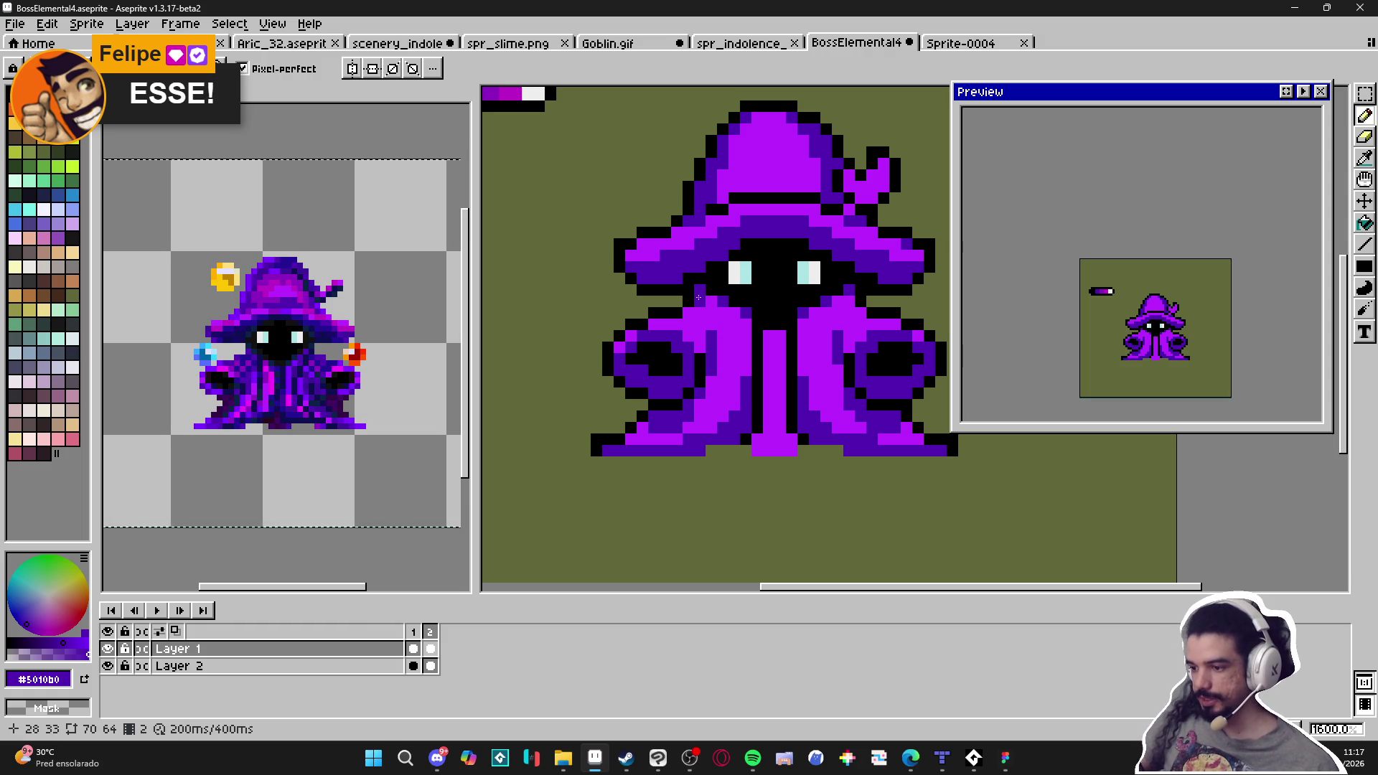
{"action": "left_click_drag", "start_coordinate": [734, 315], "coordinate": [722, 318]}
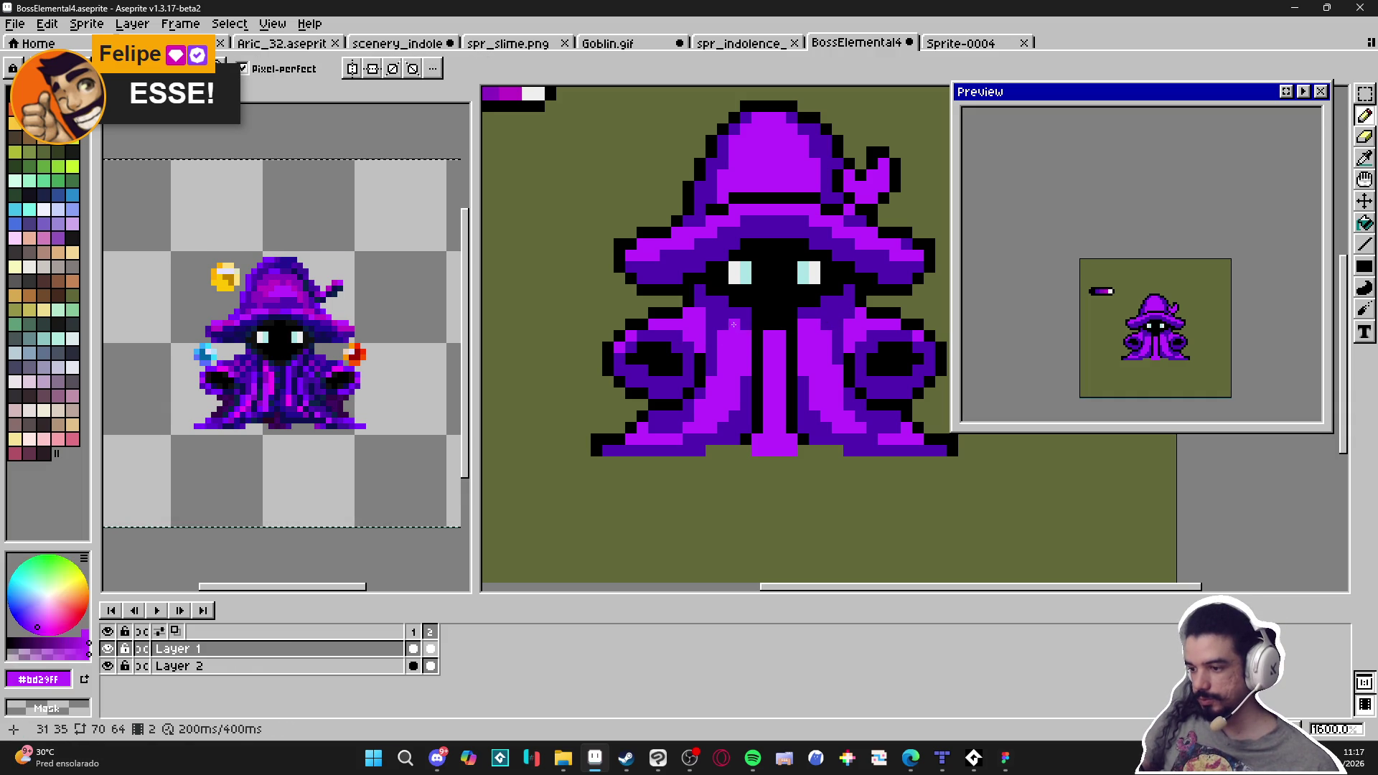
{"action": "scroll", "coordinate": [830, 425], "scroll_direction": "down", "scroll_amount": 3}
{"action": "scroll", "coordinate": [830, 426], "scroll_direction": "up", "scroll_amount": 5}
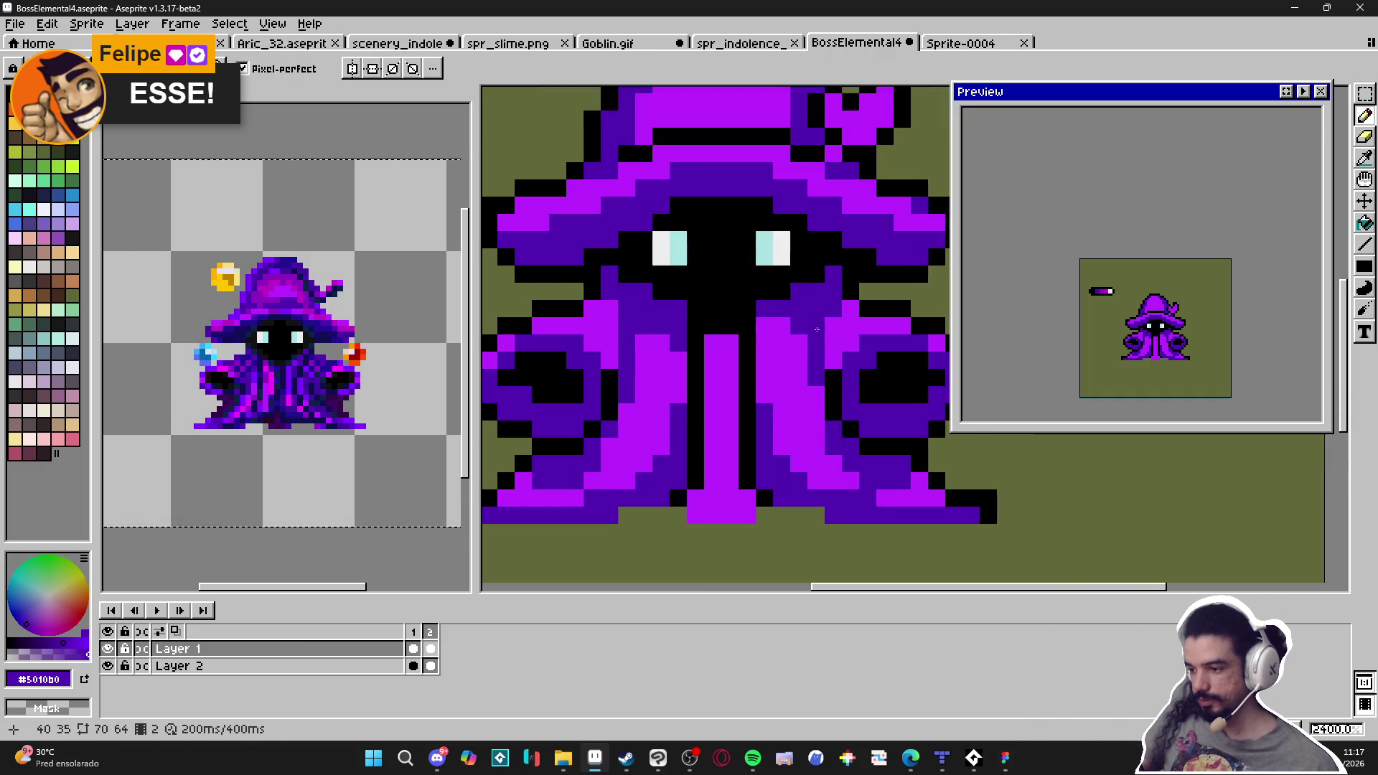
{"action": "scroll", "coordinate": [801, 335], "scroll_direction": "down", "scroll_amount": 5}
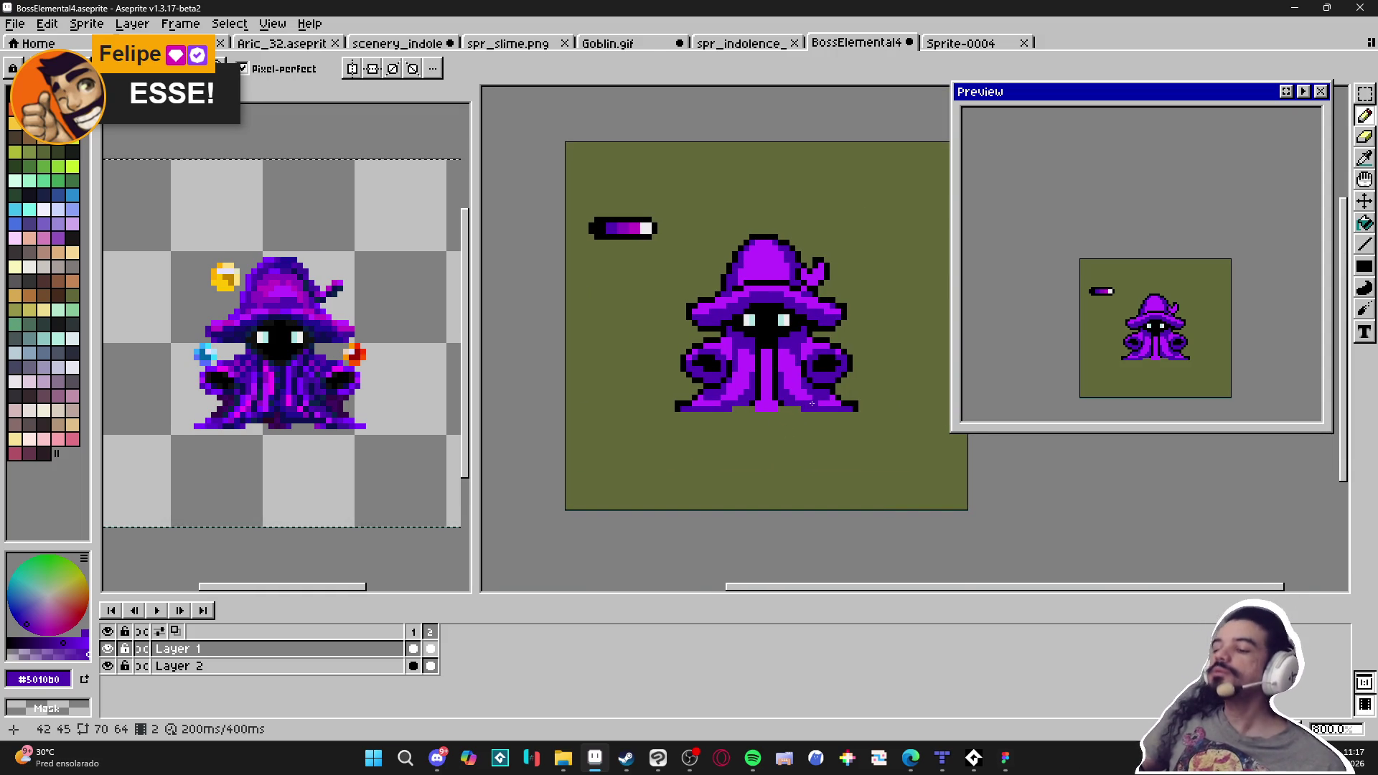
{"action": "left_click_drag", "start_coordinate": [849, 327], "coordinate": [825, 335]}
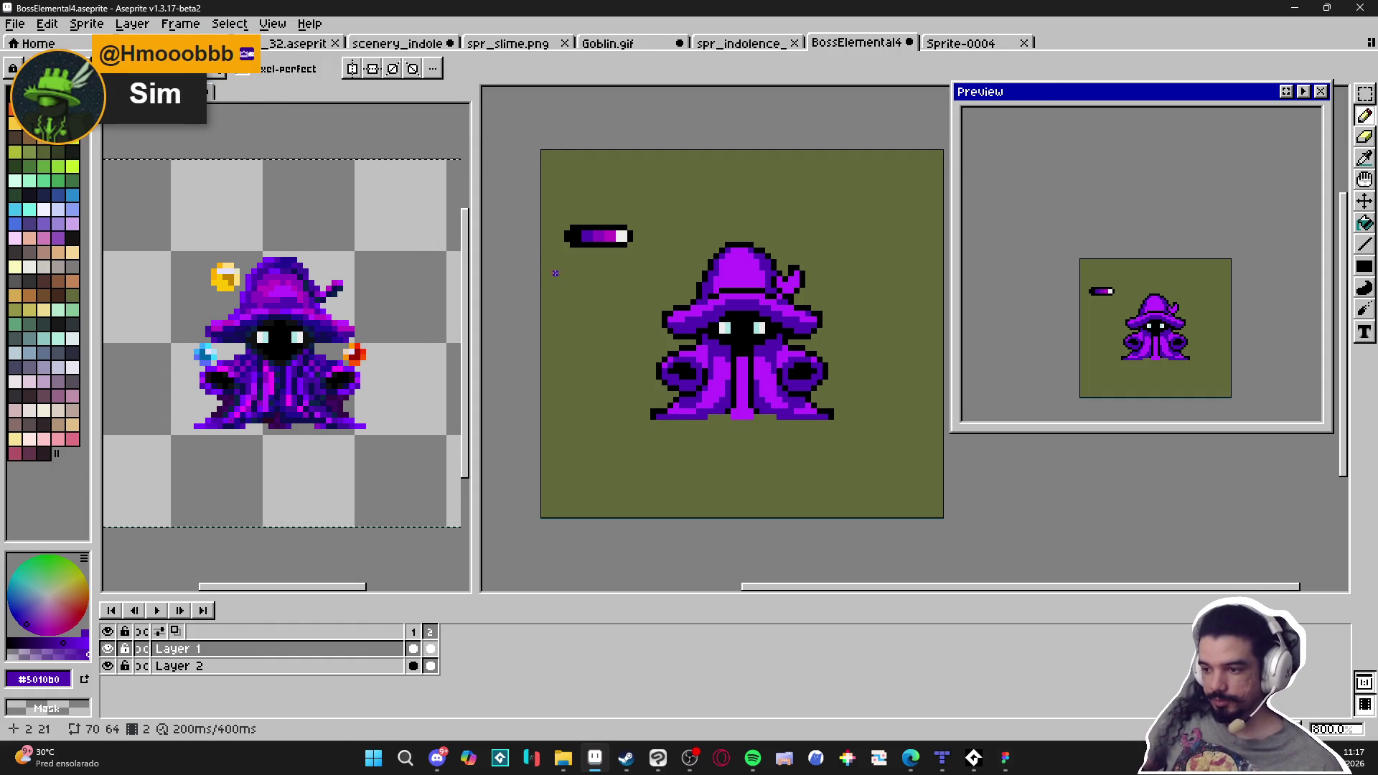
{"action": "scroll", "coordinate": [617, 233], "scroll_direction": "up", "scroll_amount": 3}
{"action": "key", "text": "i"}
Sample magenta and mid purple from the colour strip, trying and undoing a magenta hat fill
{"action": "left_click", "coordinate": [610, 237]}
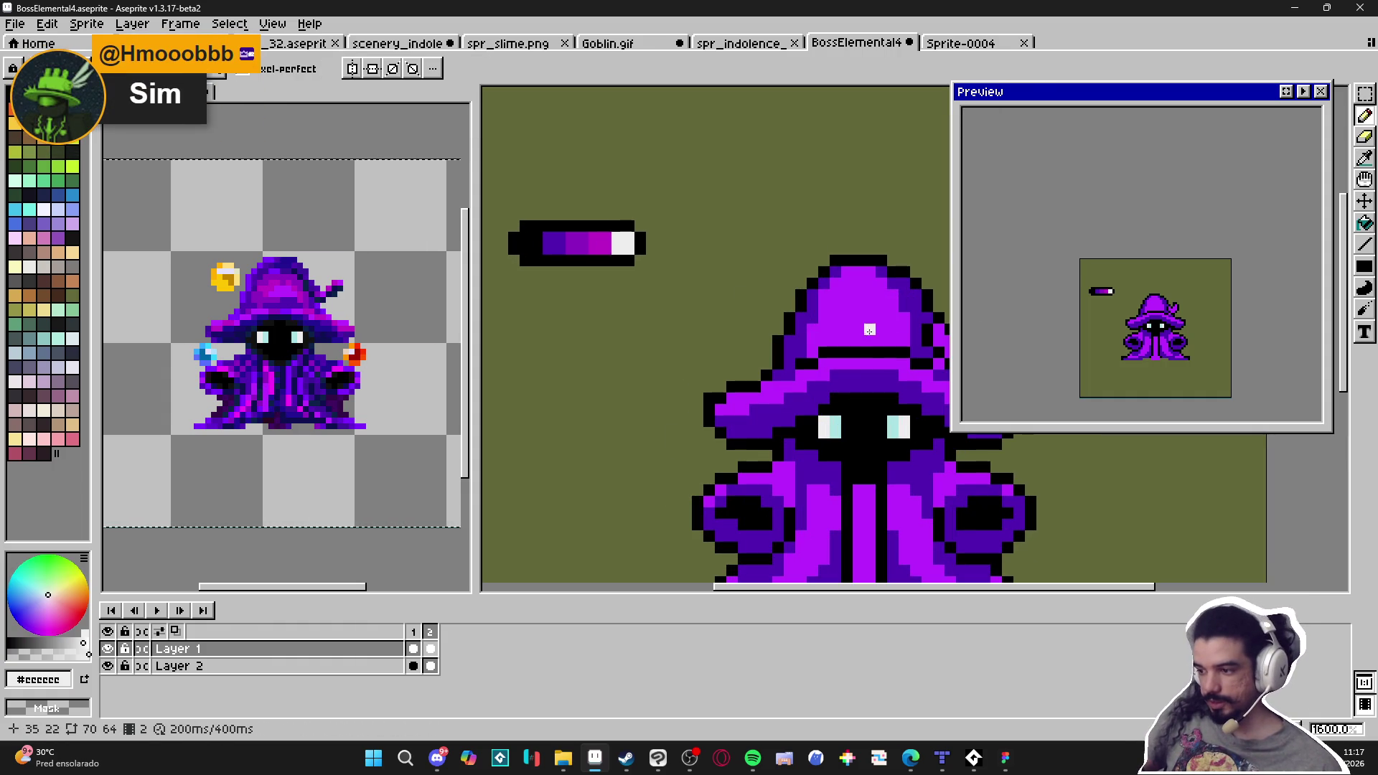
{"action": "left_click", "coordinate": [583, 244], "text": "alt"}
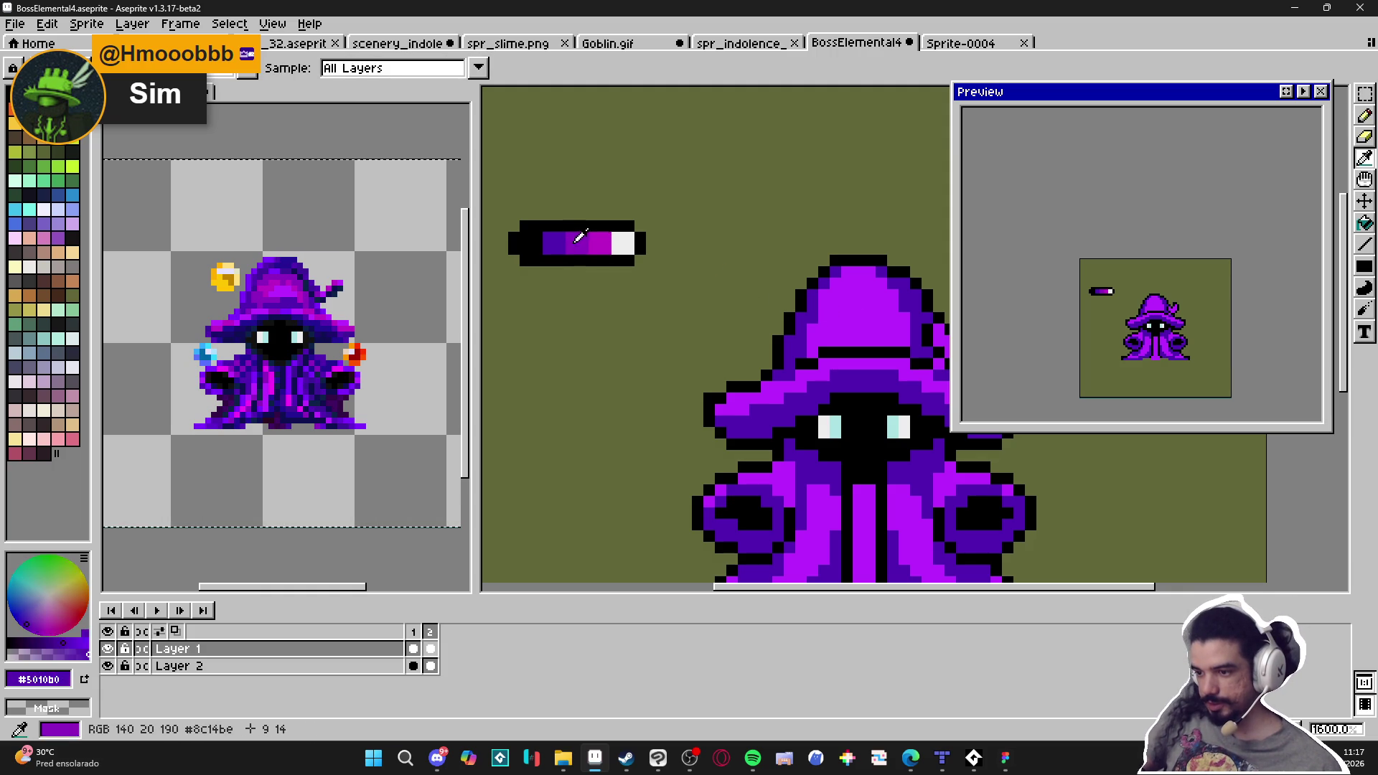
{"action": "key", "text": "g"}
{"action": "scroll", "coordinate": [735, 340], "scroll_direction": "down", "scroll_amount": 1}
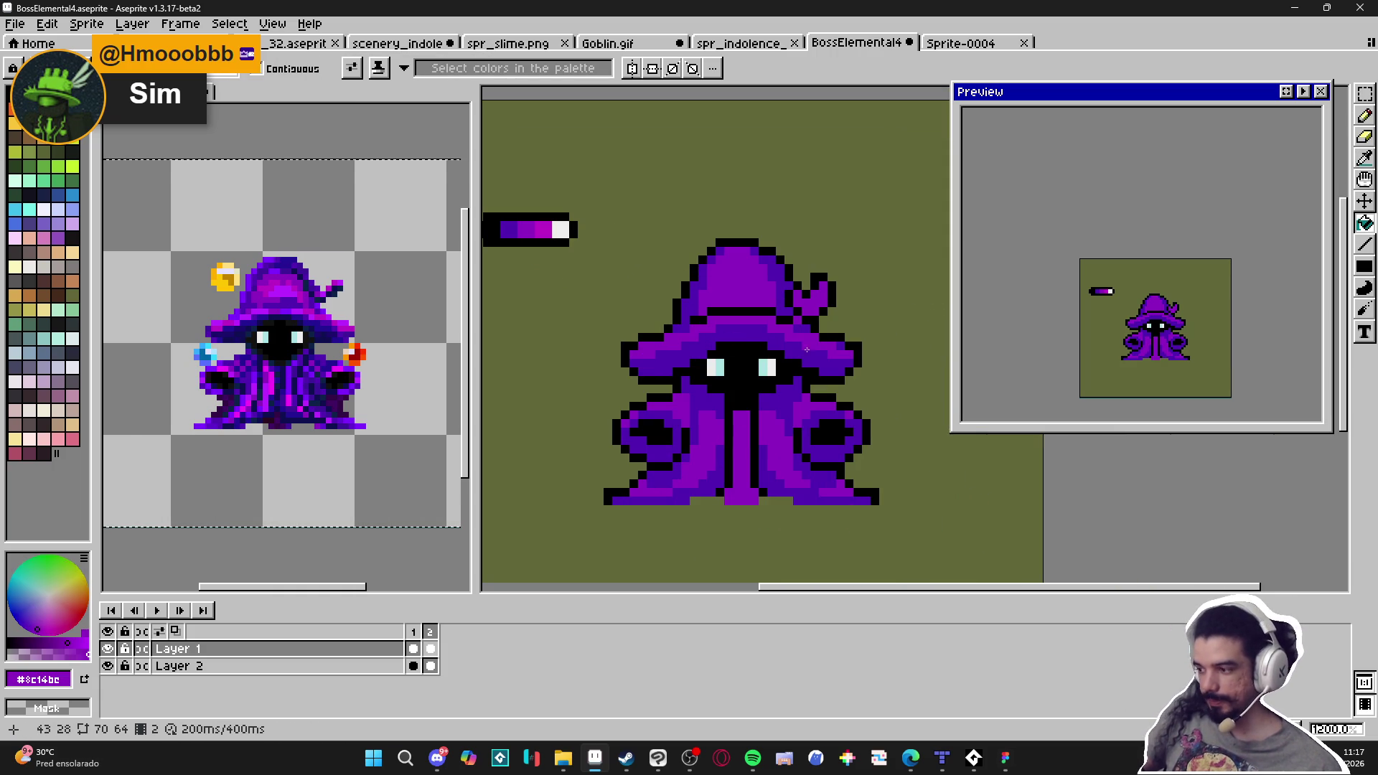
{"action": "scroll", "coordinate": [687, 279], "scroll_direction": "up", "scroll_amount": 1}
{"action": "left_click", "coordinate": [712, 266], "text": "alt"}
{"action": "scroll", "coordinate": [711, 265], "scroll_direction": "down", "scroll_amount": 1}
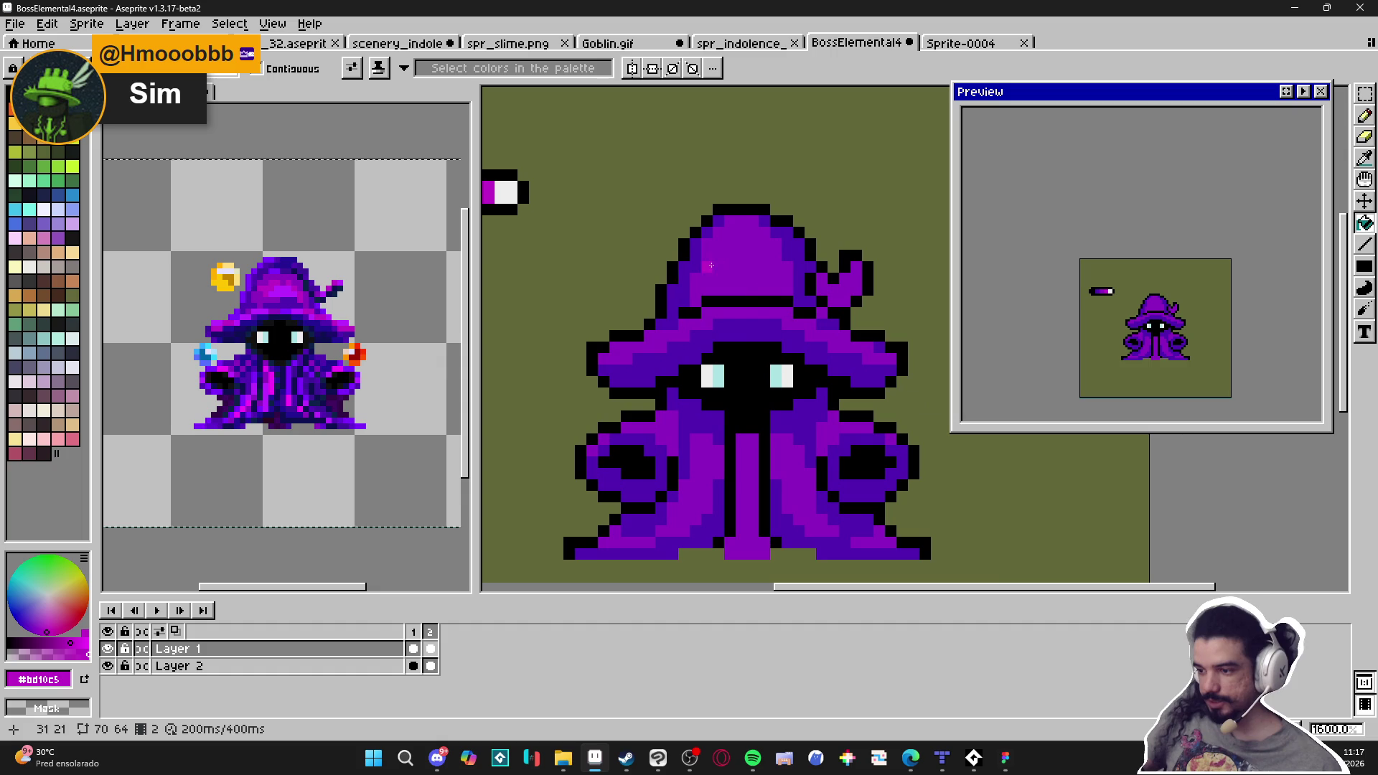
{"action": "left_click", "coordinate": [736, 309]}
{"action": "key", "text": "ctrl+z"}
Paint a magenta band along the wizard's hat brim with the Pencil
{"action": "key", "text": "b"}
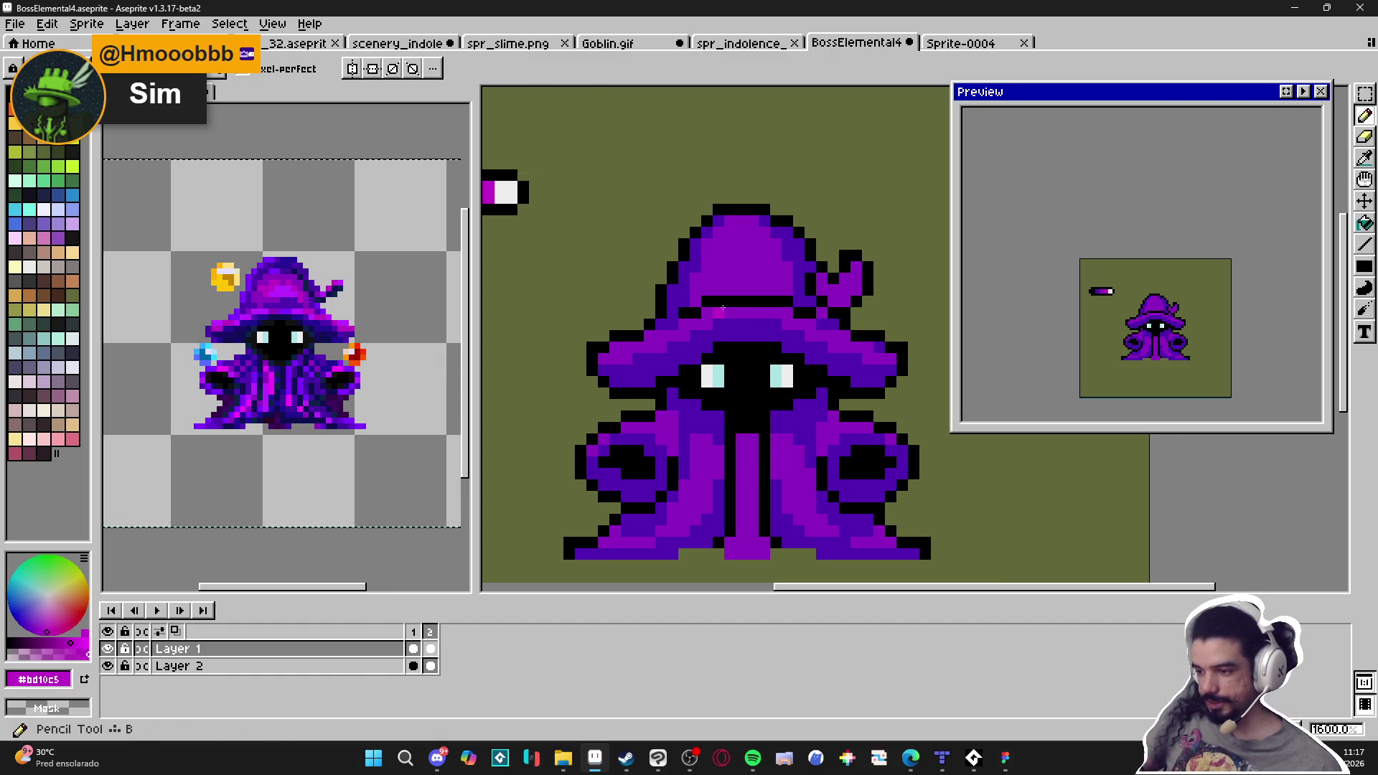
{"action": "mouse_move", "coordinate": [753, 311]}
{"action": "left_mouse_down"}
{"action": "mouse_move", "coordinate": [776, 313]}
{"action": "mouse_move", "coordinate": [718, 313]}
{"action": "left_mouse_up"}
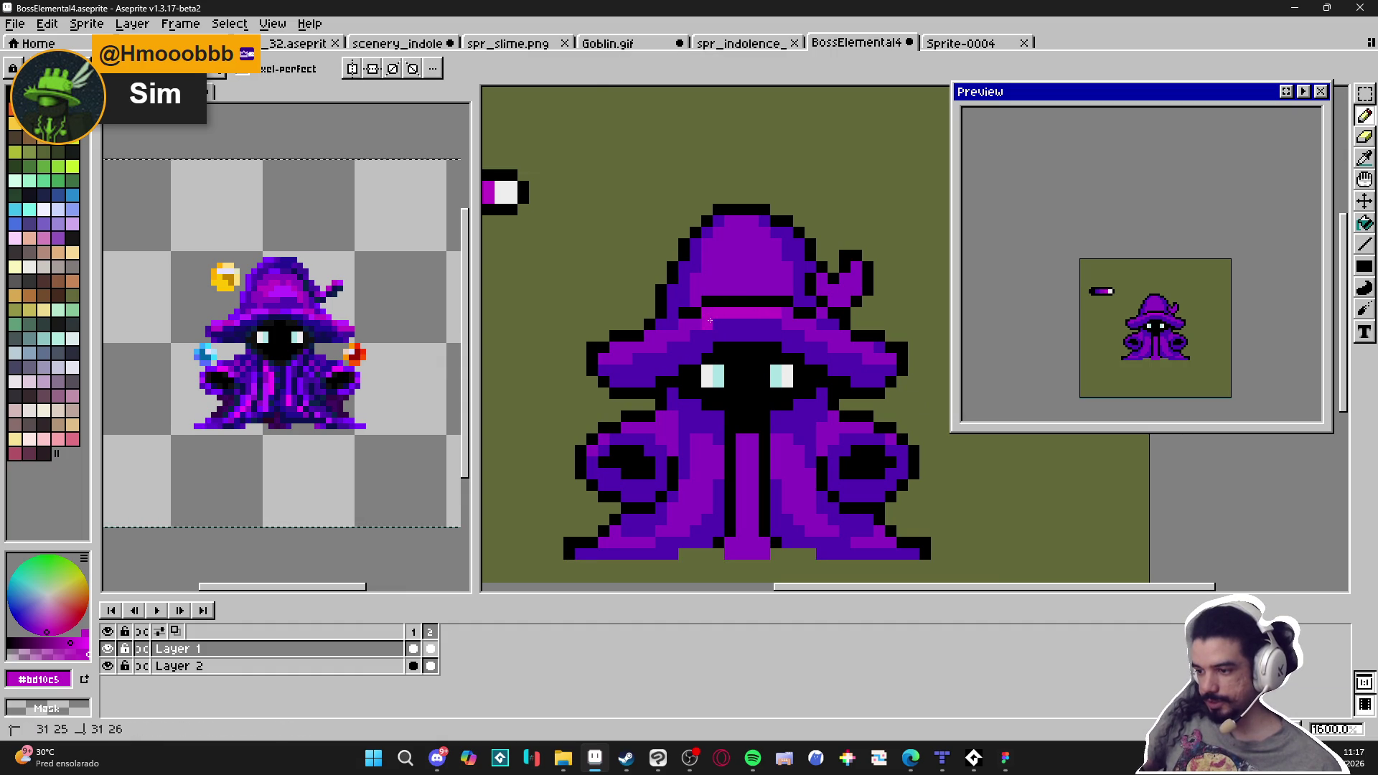
{"action": "left_click", "coordinate": [789, 314]}
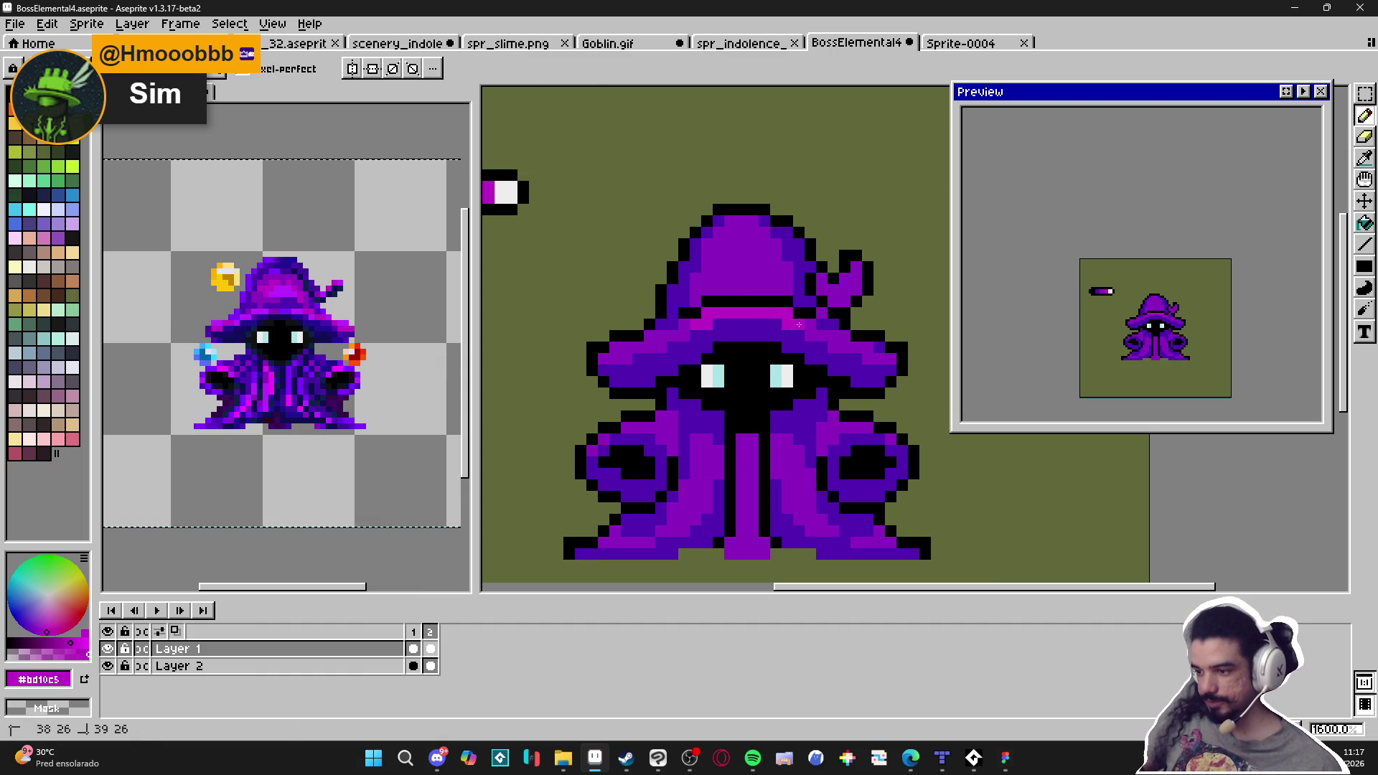
{"action": "scroll", "coordinate": [791, 317], "scroll_direction": "down", "scroll_amount": 1}
{"action": "scroll", "coordinate": [749, 417], "scroll_direction": "up", "scroll_amount": 1}
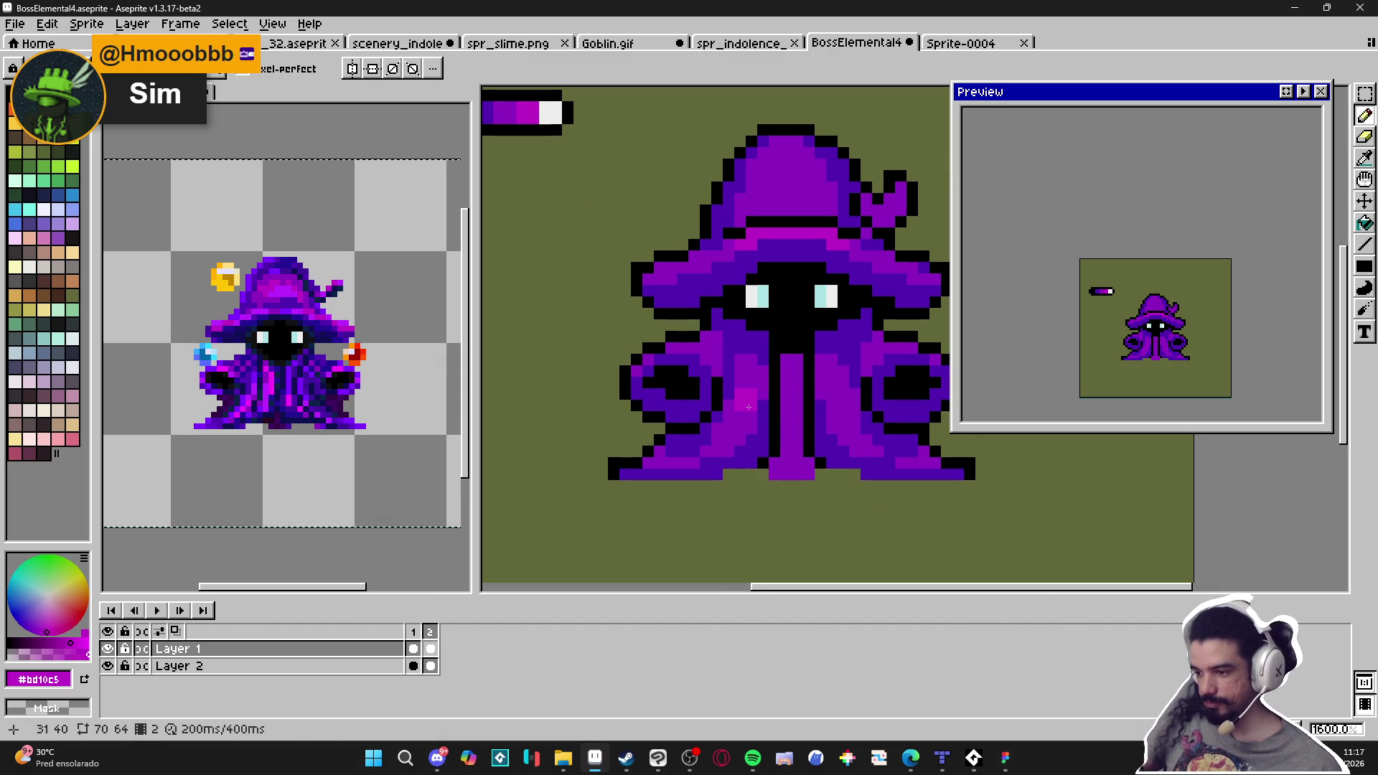
Add a magenta highlight on the left robe and a lighter purple highlight down the right robe
{"action": "mouse_move", "coordinate": [749, 415]}
{"action": "left_mouse_down"}
{"action": "mouse_move", "coordinate": [726, 405]}
{"action": "mouse_move", "coordinate": [740, 423]}
{"action": "left_mouse_up"}
{"action": "key", "text": "ctrl+z"}
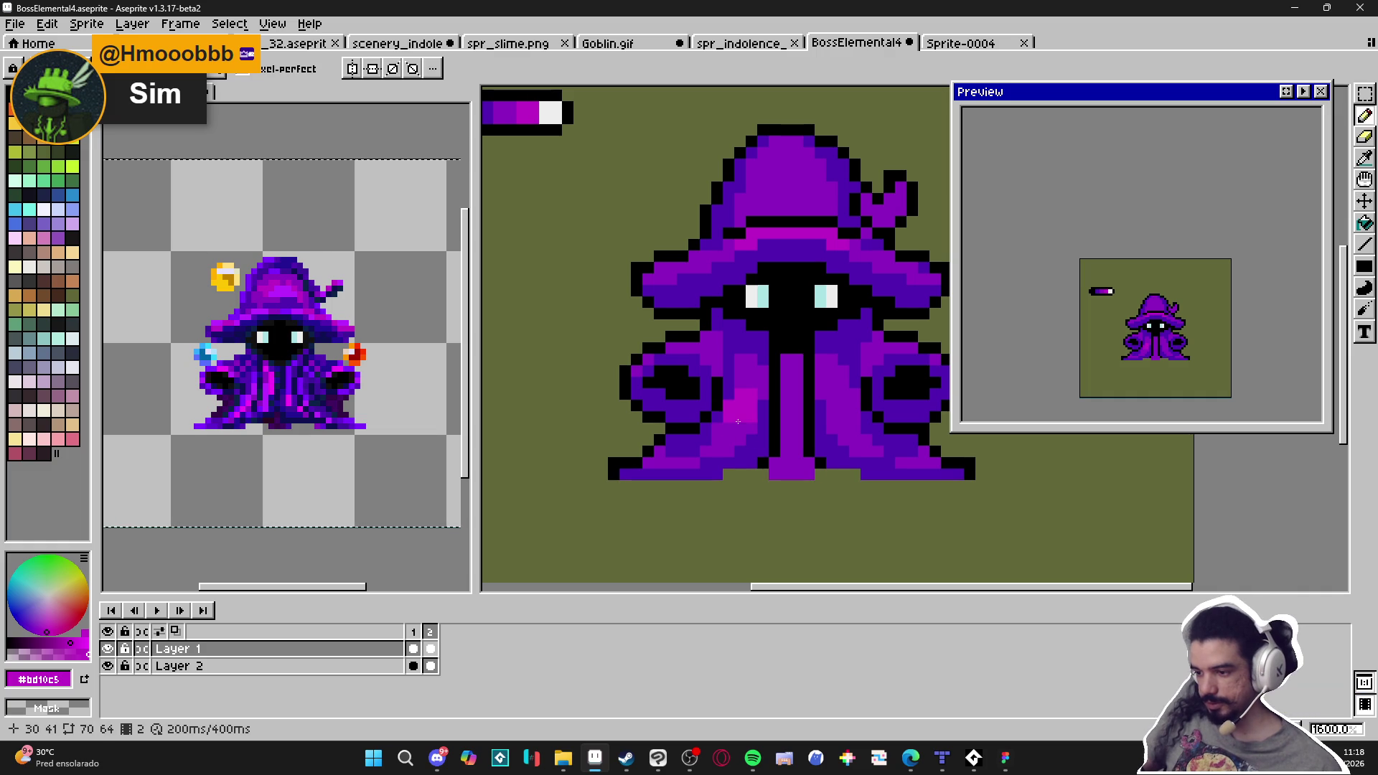
{"action": "left_click_drag", "start_coordinate": [836, 398], "coordinate": [836, 416]}
{"action": "left_click", "coordinate": [855, 419]}
{"action": "scroll", "coordinate": [828, 404], "scroll_direction": "up", "scroll_amount": 2}
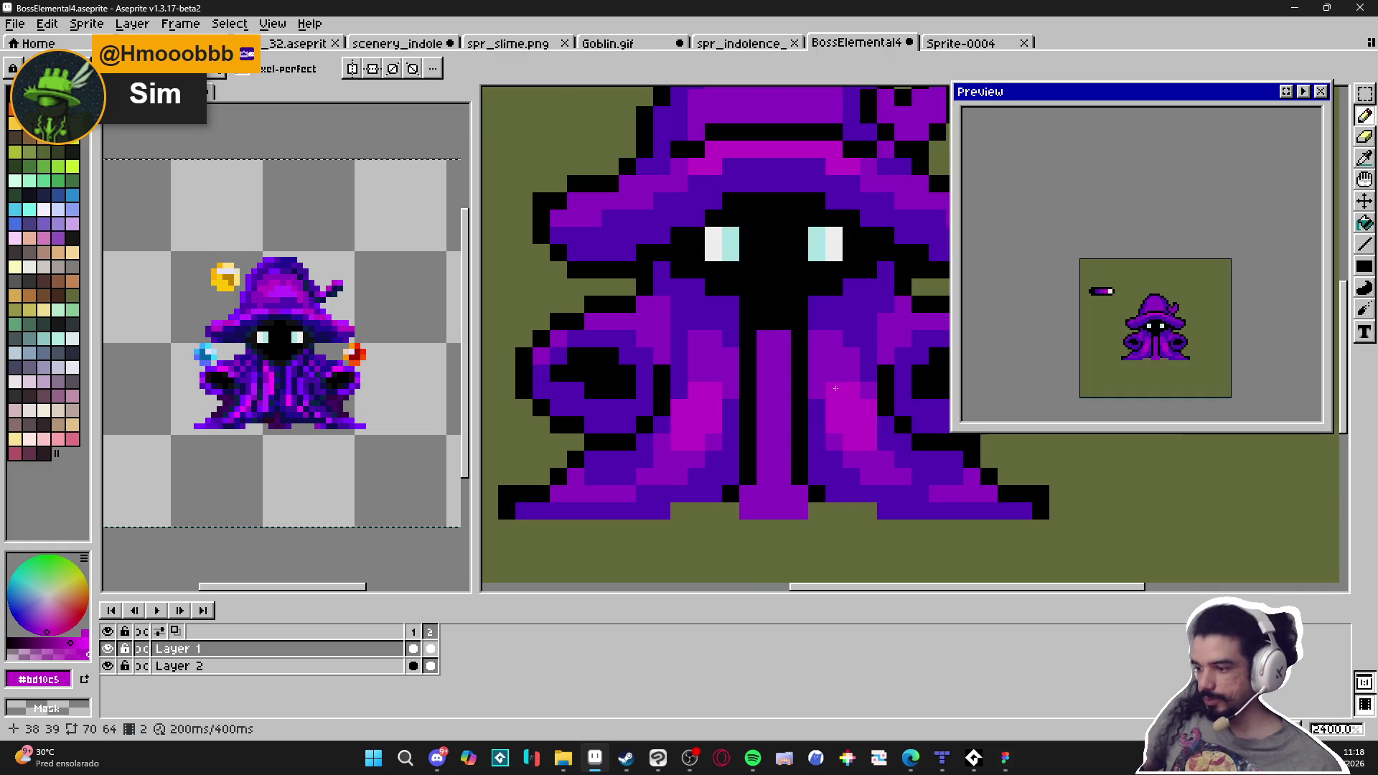
{"action": "scroll", "coordinate": [724, 435], "scroll_direction": "down", "scroll_amount": 3}
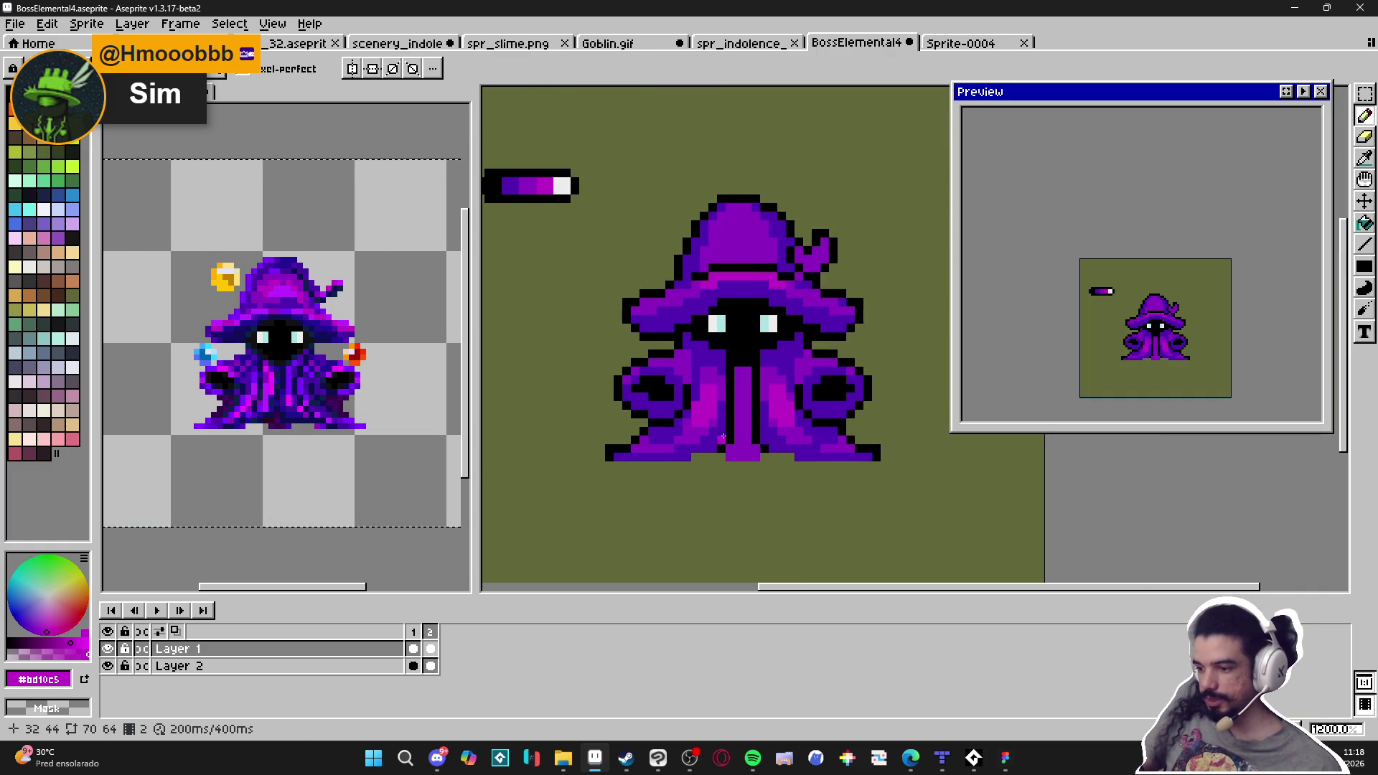
{"action": "scroll", "coordinate": [735, 402], "scroll_direction": "up", "scroll_amount": 4}
{"action": "scroll", "coordinate": [790, 334], "scroll_direction": "down", "scroll_amount": 1}
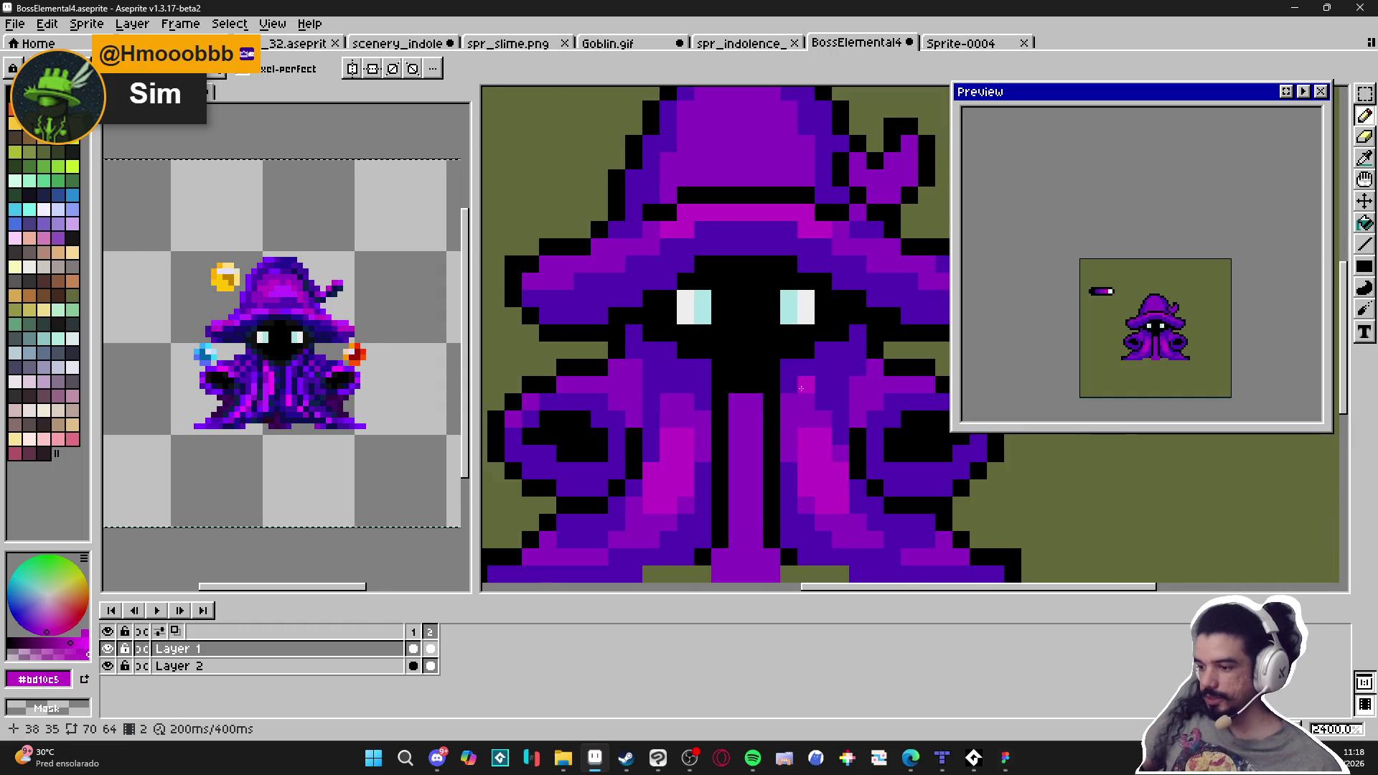
Pick the dark purple, then resample bright magenta #bd10c5 from the hat band
{"action": "left_click", "coordinate": [789, 333], "text": "alt"}
{"action": "scroll", "coordinate": [786, 347], "scroll_direction": "down", "scroll_amount": 1}
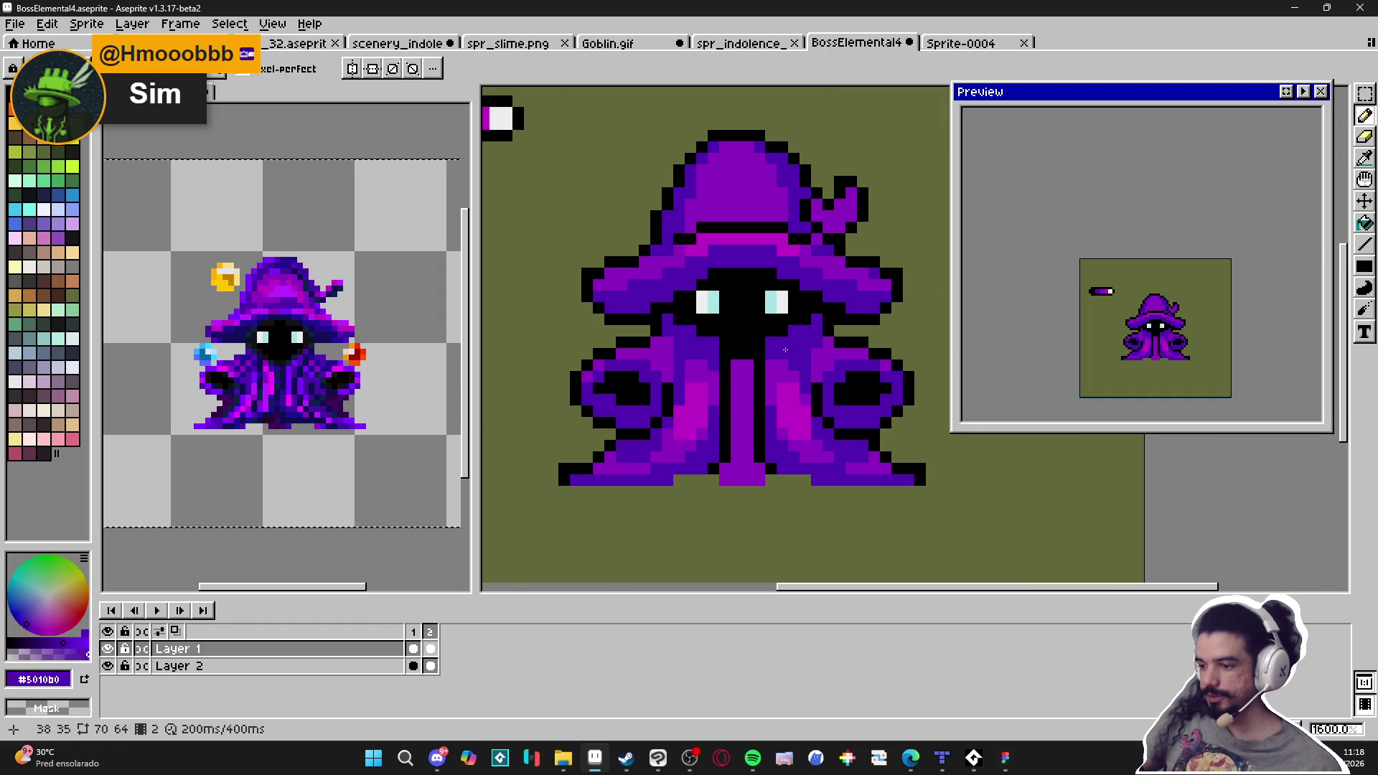
{"action": "scroll", "coordinate": [783, 363], "scroll_direction": "up", "scroll_amount": 1}
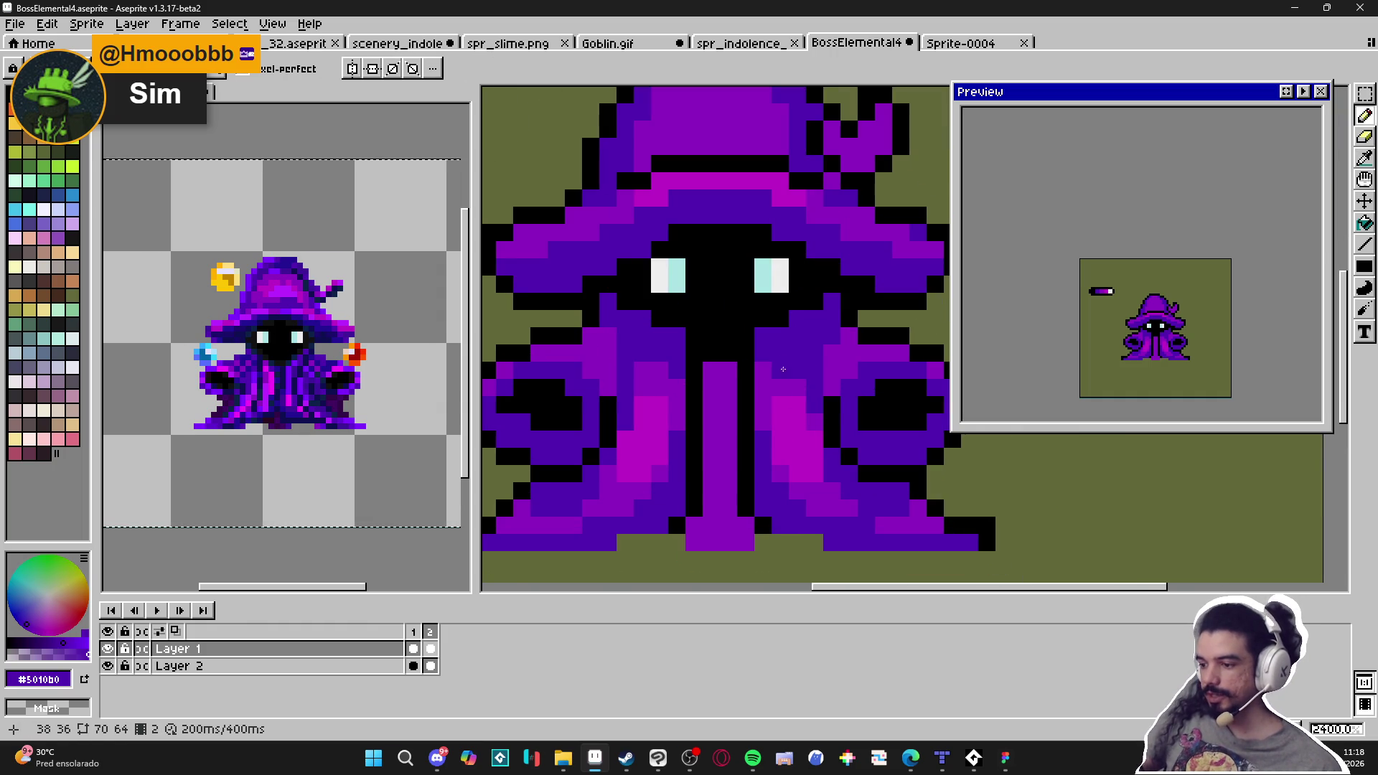
{"action": "scroll", "coordinate": [775, 366], "scroll_direction": "down", "scroll_amount": 1}
{"action": "scroll", "coordinate": [770, 371], "scroll_direction": "up", "scroll_amount": 1}
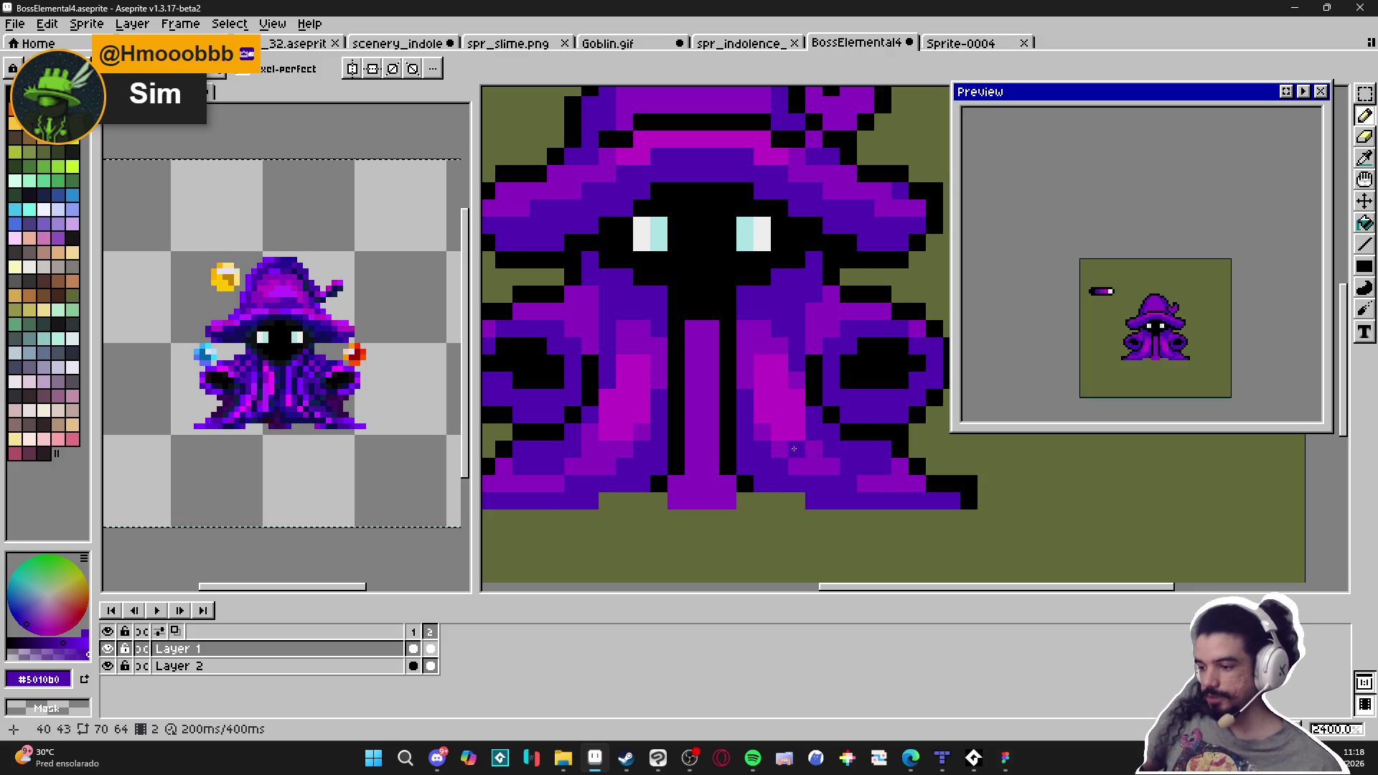
{"action": "scroll", "coordinate": [786, 445], "scroll_direction": "down", "scroll_amount": 3}
{"action": "scroll", "coordinate": [813, 463], "scroll_direction": "up", "scroll_amount": 2}
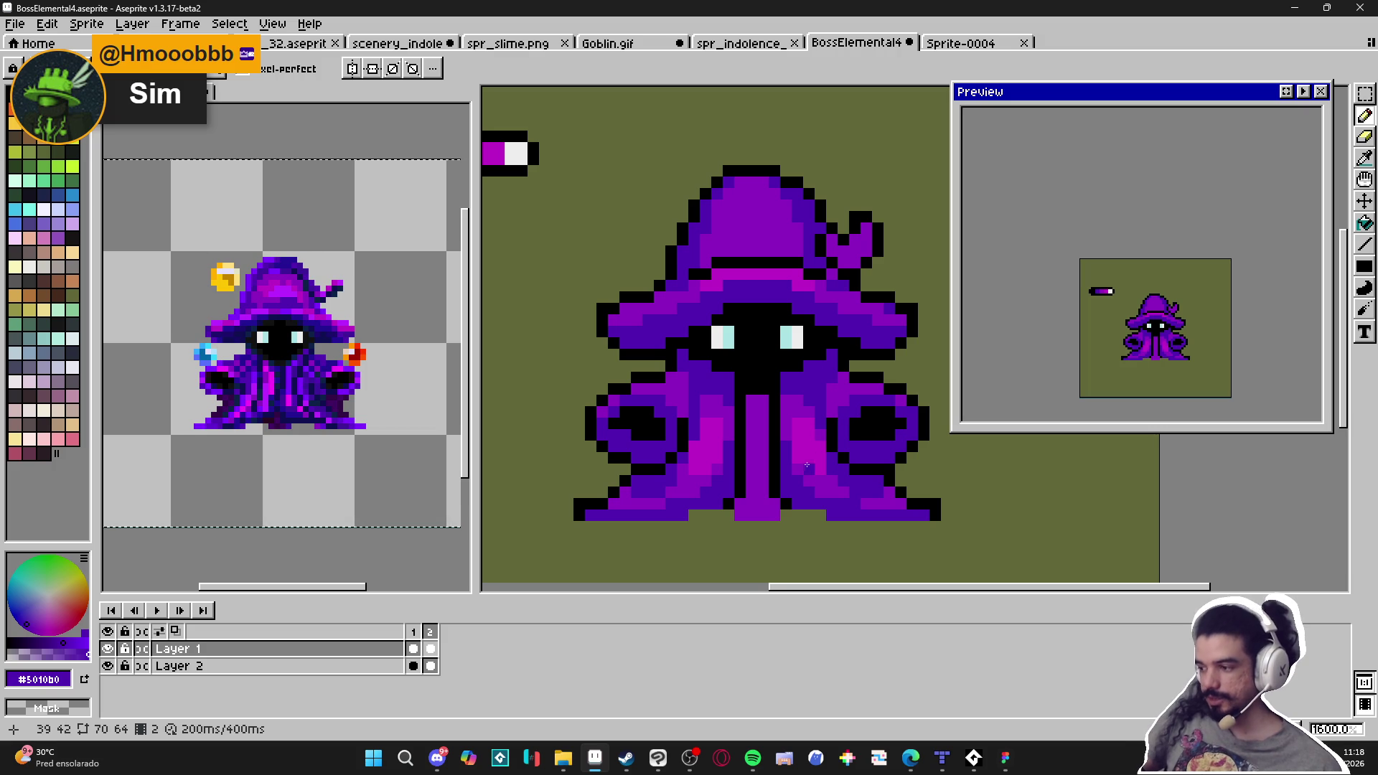
{"action": "left_click_drag", "start_coordinate": [739, 358], "coordinate": [754, 387]}
{"action": "left_click", "coordinate": [790, 300], "text": "alt"}
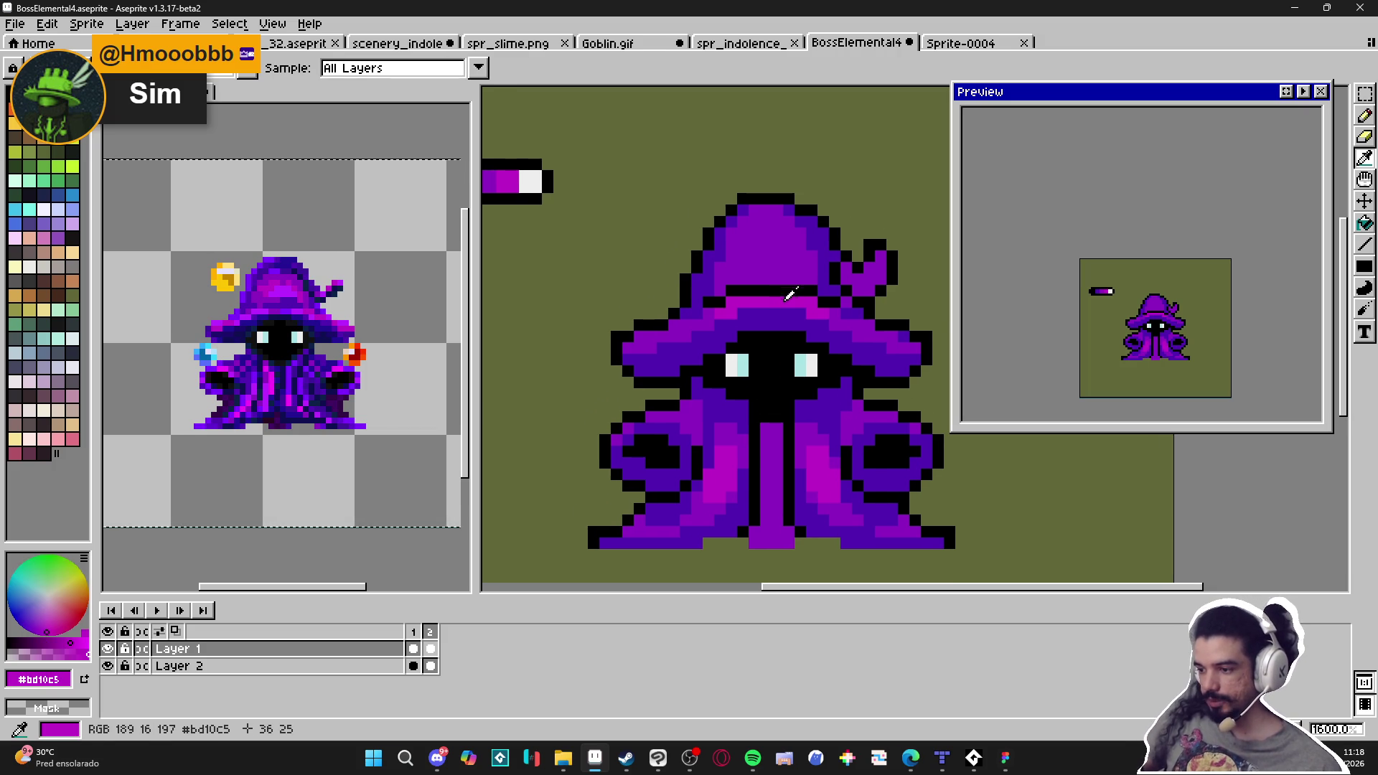
{"action": "left_click", "coordinate": [757, 242]}
{"action": "scroll", "coordinate": [757, 241], "scroll_direction": "up", "scroll_amount": 1}
{"action": "left_click", "coordinate": [783, 237]}
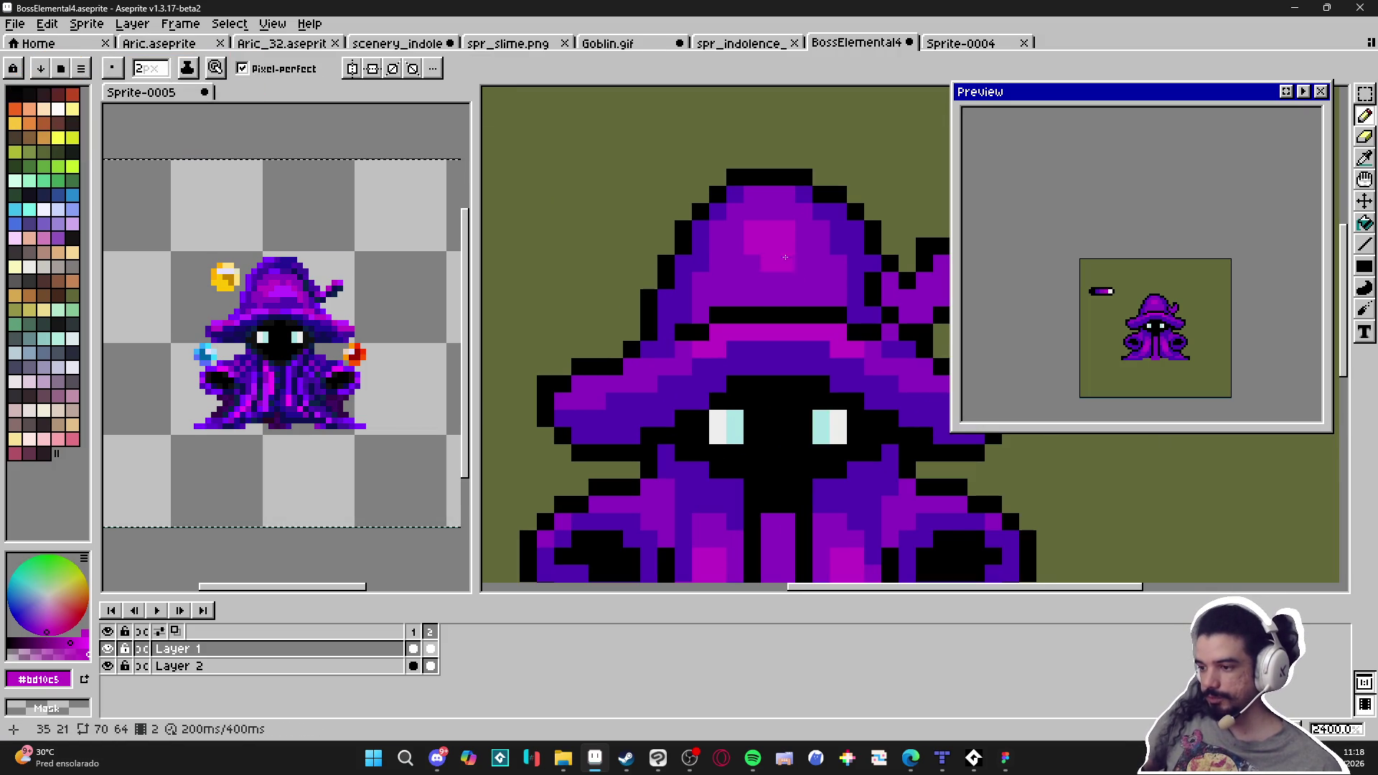
{"action": "left_click_drag", "start_coordinate": [778, 262], "coordinate": [753, 262]}
{"action": "left_click", "coordinate": [806, 228], "text": "alt"}
{"action": "left_click", "coordinate": [788, 228]}
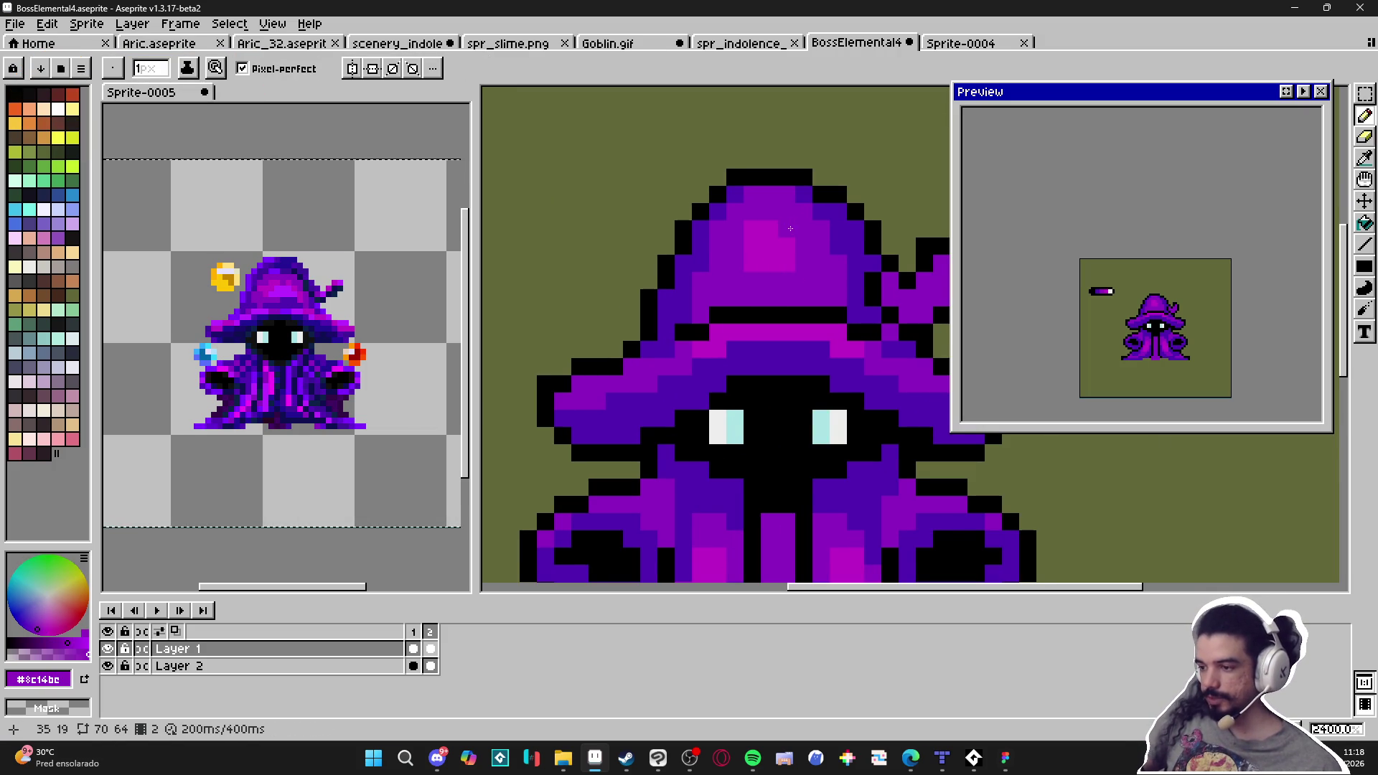
{"action": "left_click_drag", "start_coordinate": [772, 182], "coordinate": [754, 216]}
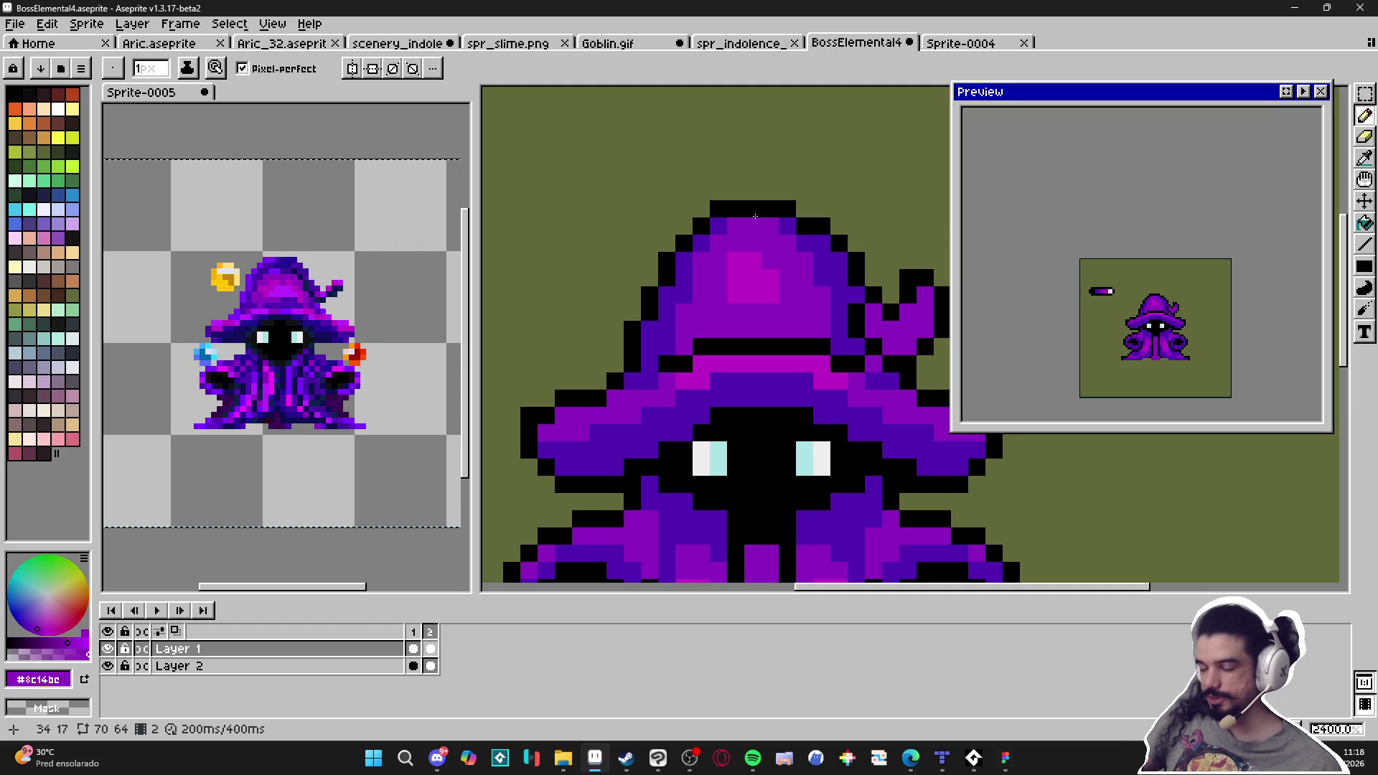
{"action": "mouse_move", "coordinate": [546, 246]}
{"action": "left_mouse_down"}
{"action": "mouse_move", "coordinate": [585, 163]}
{"action": "mouse_move", "coordinate": [746, 144]}
{"action": "mouse_move", "coordinate": [759, 164]}
{"action": "left_mouse_up"}
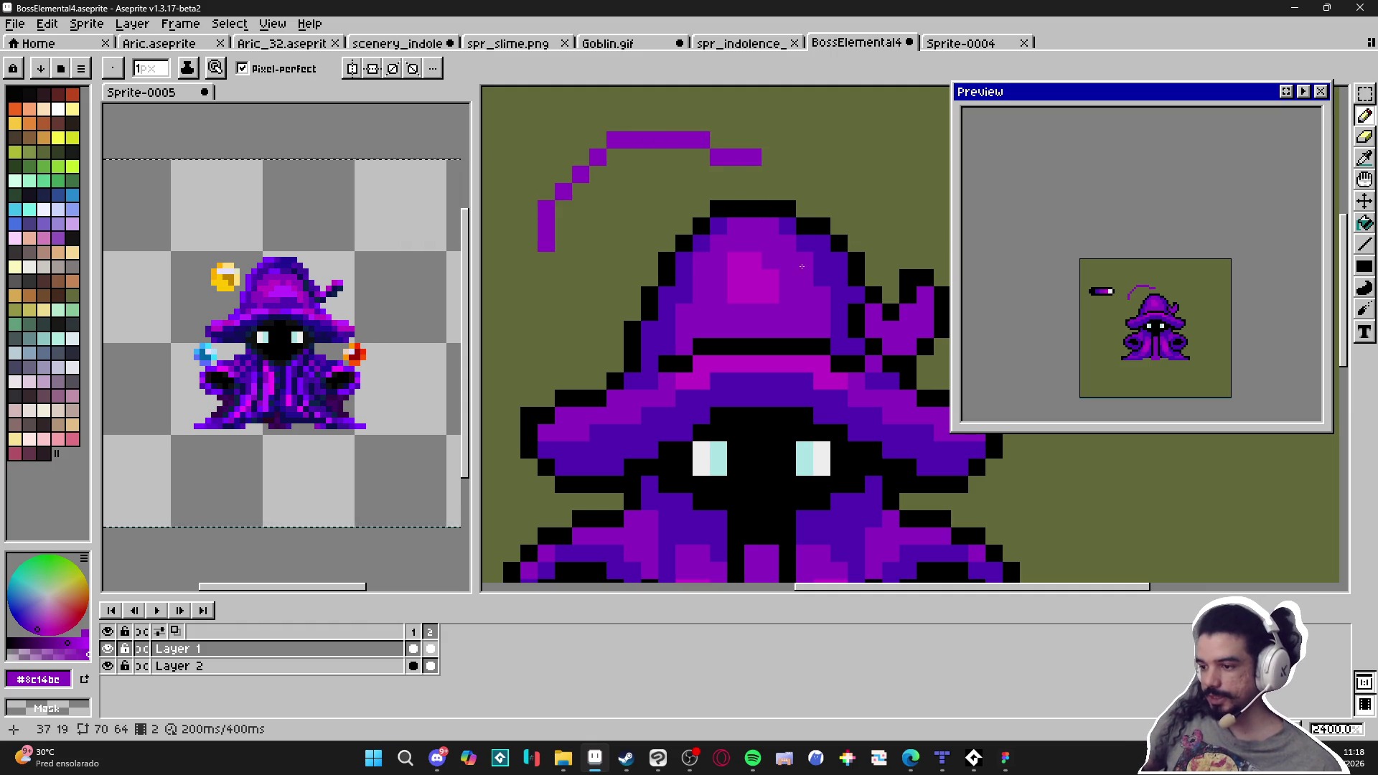
{"action": "key", "text": "ctrl+z"}
{"action": "left_click", "coordinate": [735, 123]}
{"action": "left_click_drag", "start_coordinate": [735, 105], "coordinate": [752, 208]}
{"action": "left_click", "coordinate": [702, 209]}
{"action": "key", "text": "ctrl+z"}
{"action": "key", "text": "ctrl+z"}
{"action": "key", "text": "ctrl+z"}
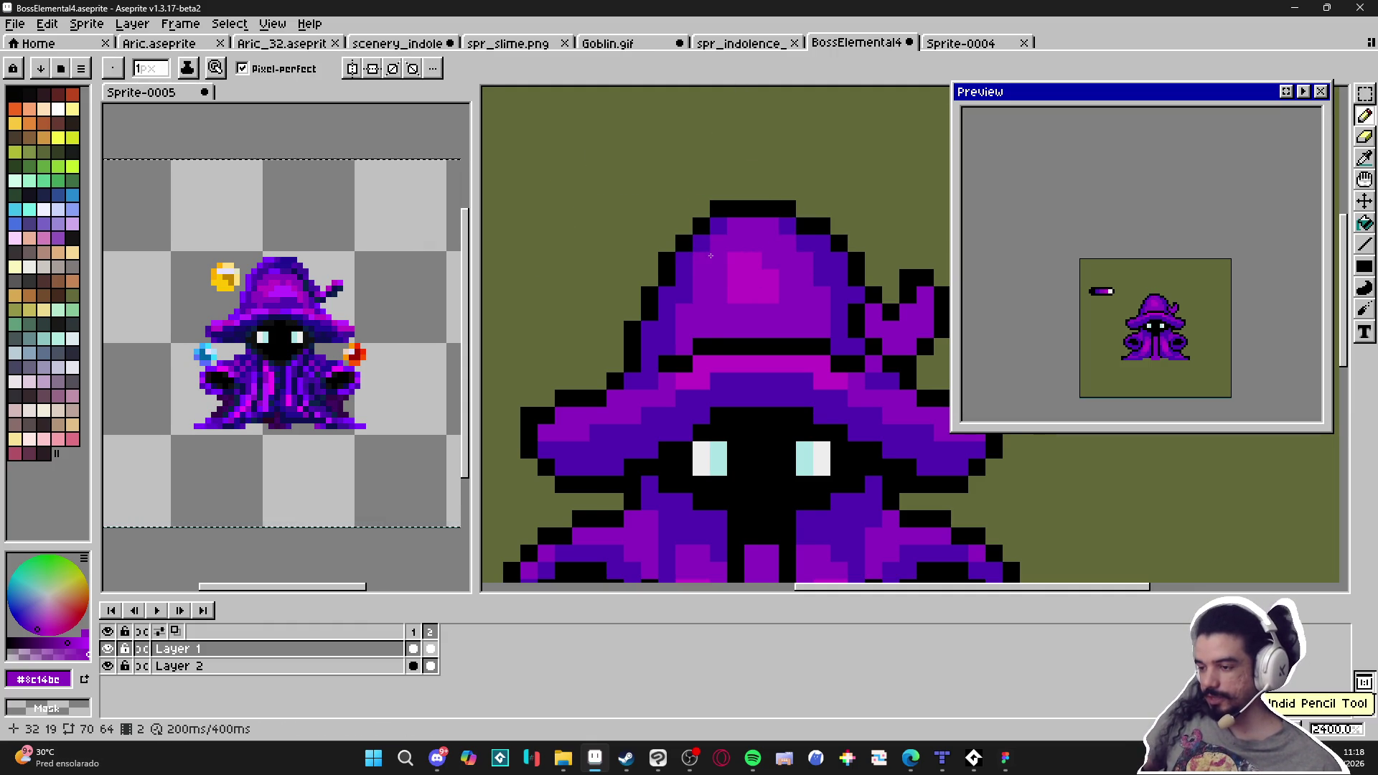
{"action": "scroll", "coordinate": [698, 277], "scroll_direction": "down", "scroll_amount": 3}
{"action": "scroll", "coordinate": [751, 271], "scroll_direction": "up", "scroll_amount": 1}
{"action": "left_click", "coordinate": [758, 297], "text": "alt"}
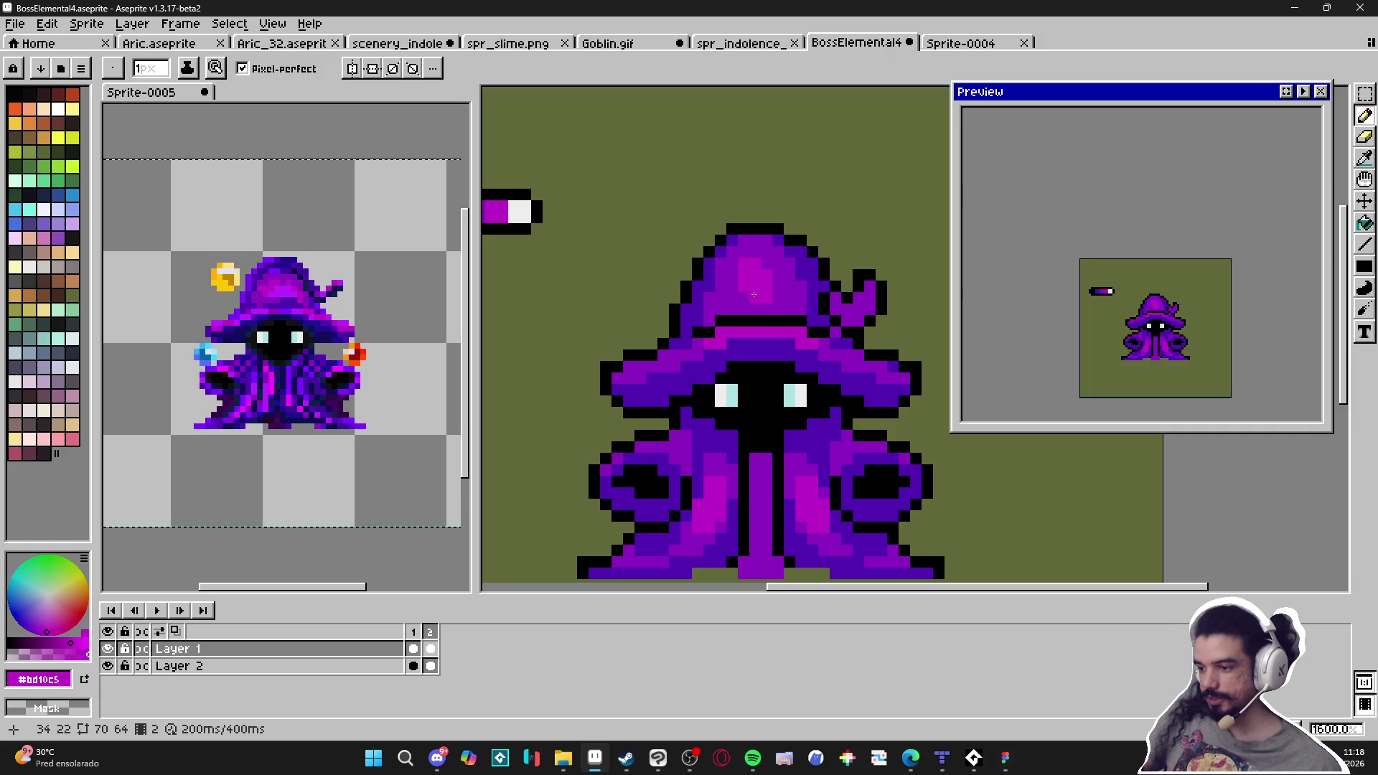
{"action": "mouse_move", "coordinate": [753, 284]}
{"action": "left_mouse_down"}
{"action": "mouse_move", "coordinate": [793, 292]}
{"action": "mouse_move", "coordinate": [773, 295]}
{"action": "left_mouse_up"}
{"action": "scroll", "coordinate": [859, 288], "scroll_direction": "up", "scroll_amount": 2}
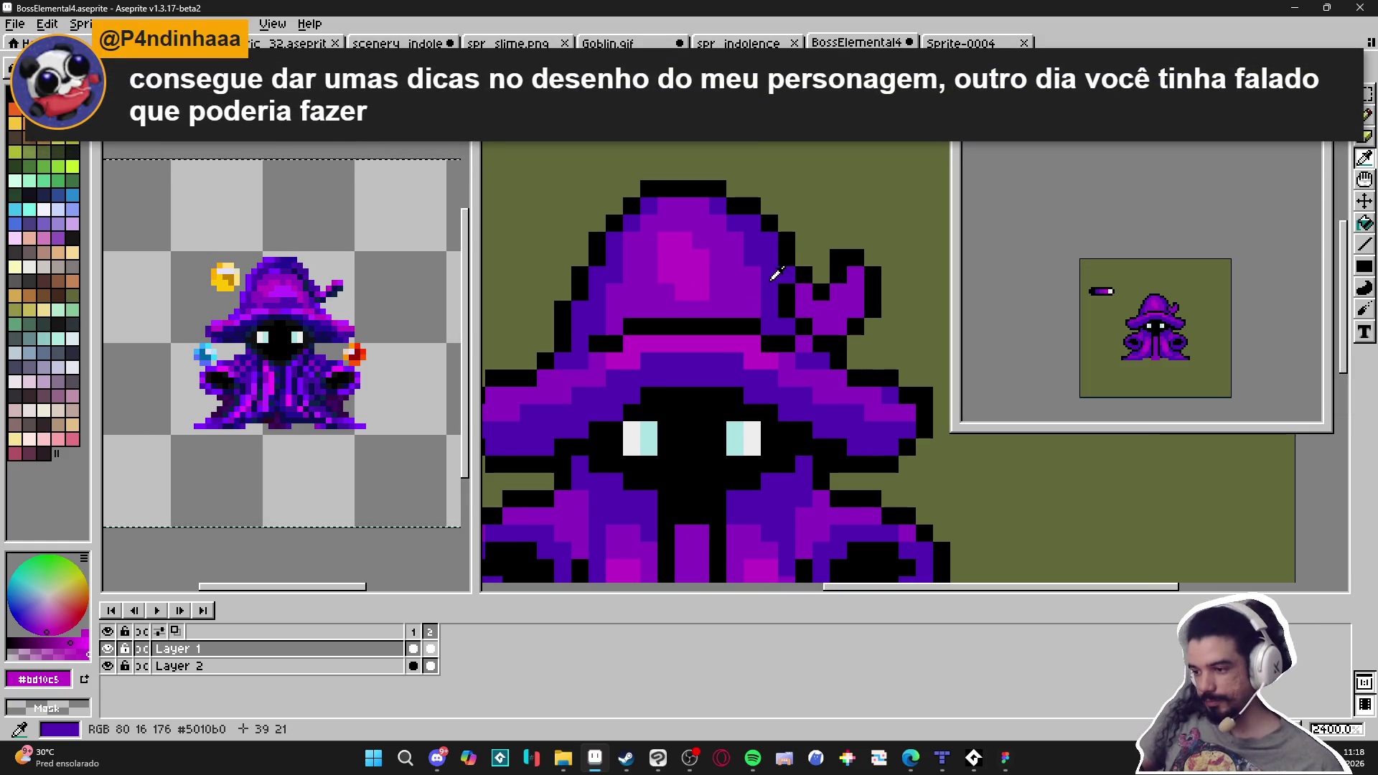
{"action": "left_click", "coordinate": [817, 315], "text": "alt"}
{"action": "left_click", "coordinate": [817, 315]}
{"action": "key", "text": "ctrl+z"}
{"action": "left_click", "coordinate": [818, 315]}
{"action": "key", "text": "ctrl+z"}
{"action": "key", "text": "b"}
{"action": "left_click", "coordinate": [833, 328]}
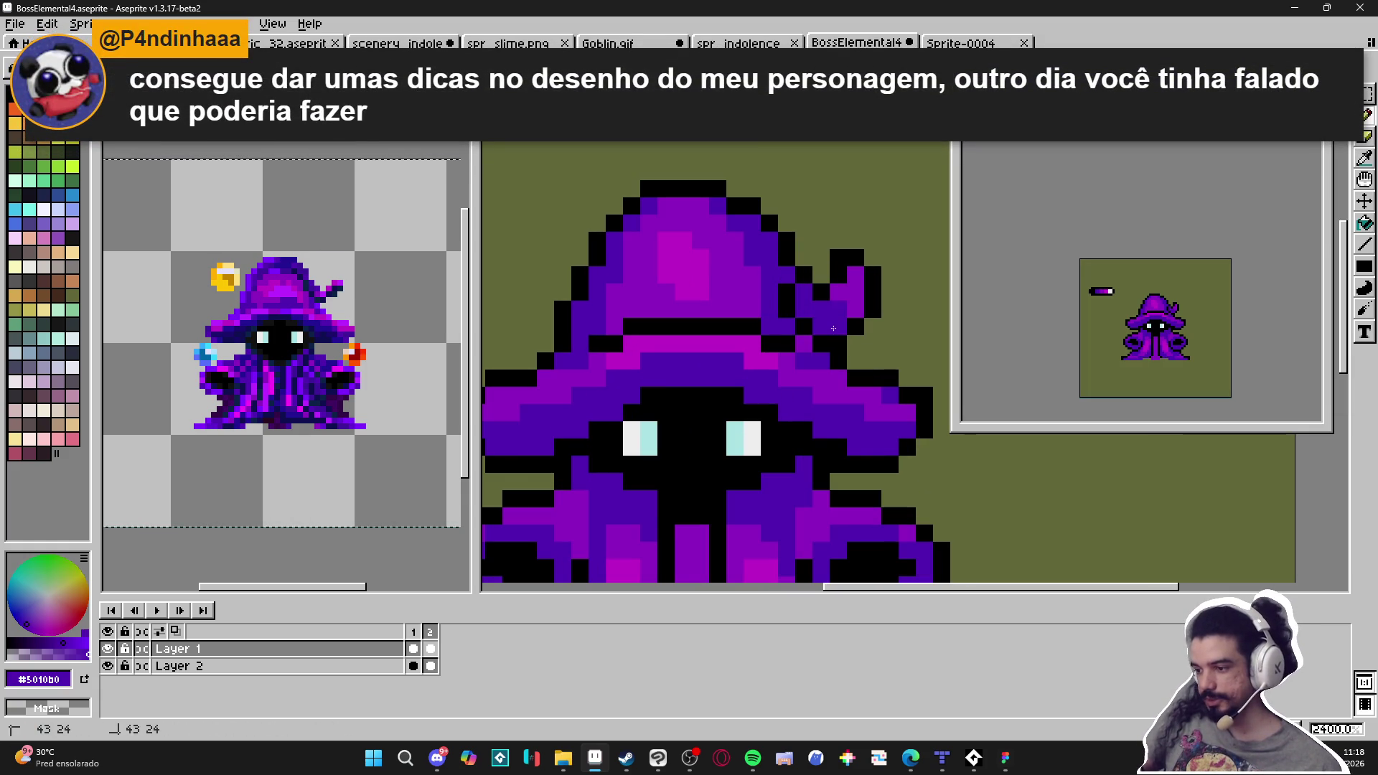
{"action": "scroll", "coordinate": [825, 280], "scroll_direction": "down", "scroll_amount": 5}
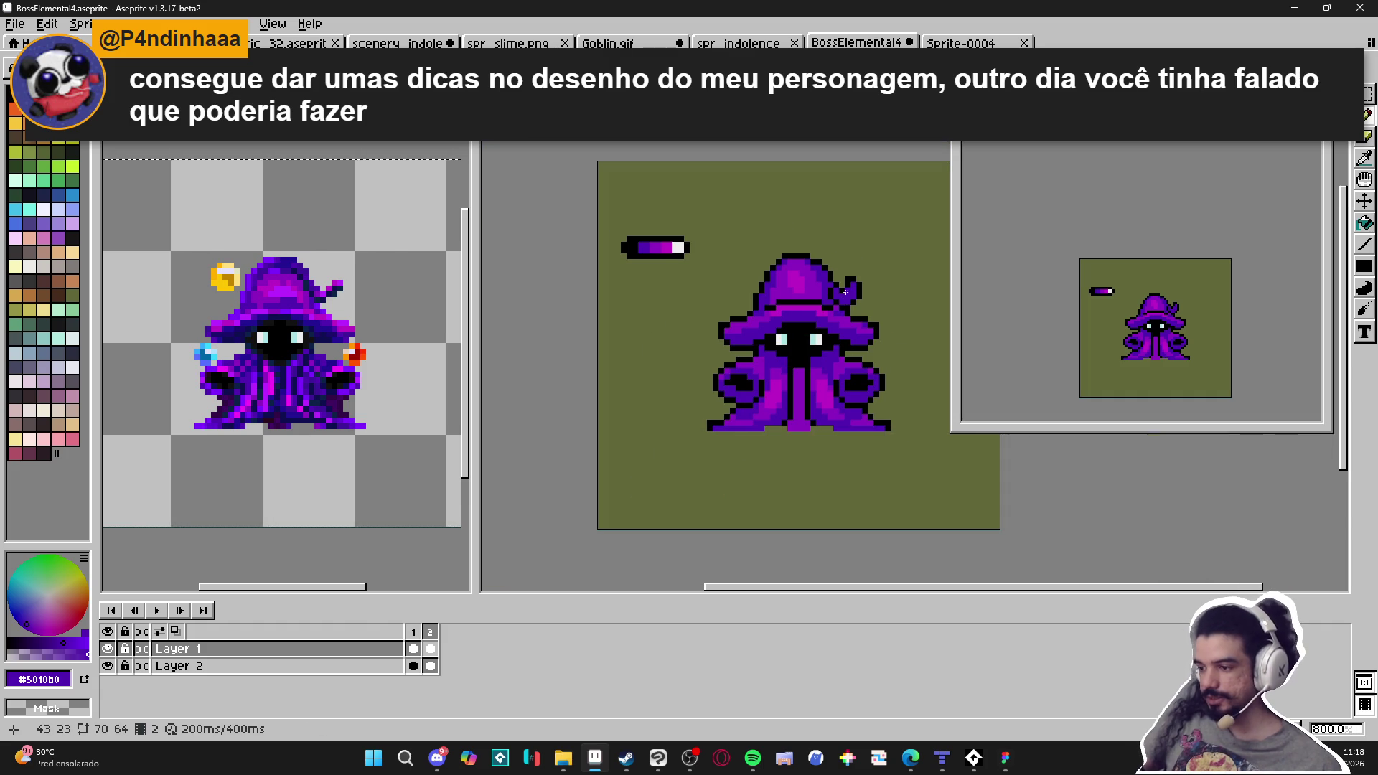
{"action": "scroll", "coordinate": [839, 288], "scroll_direction": "up", "scroll_amount": 1}
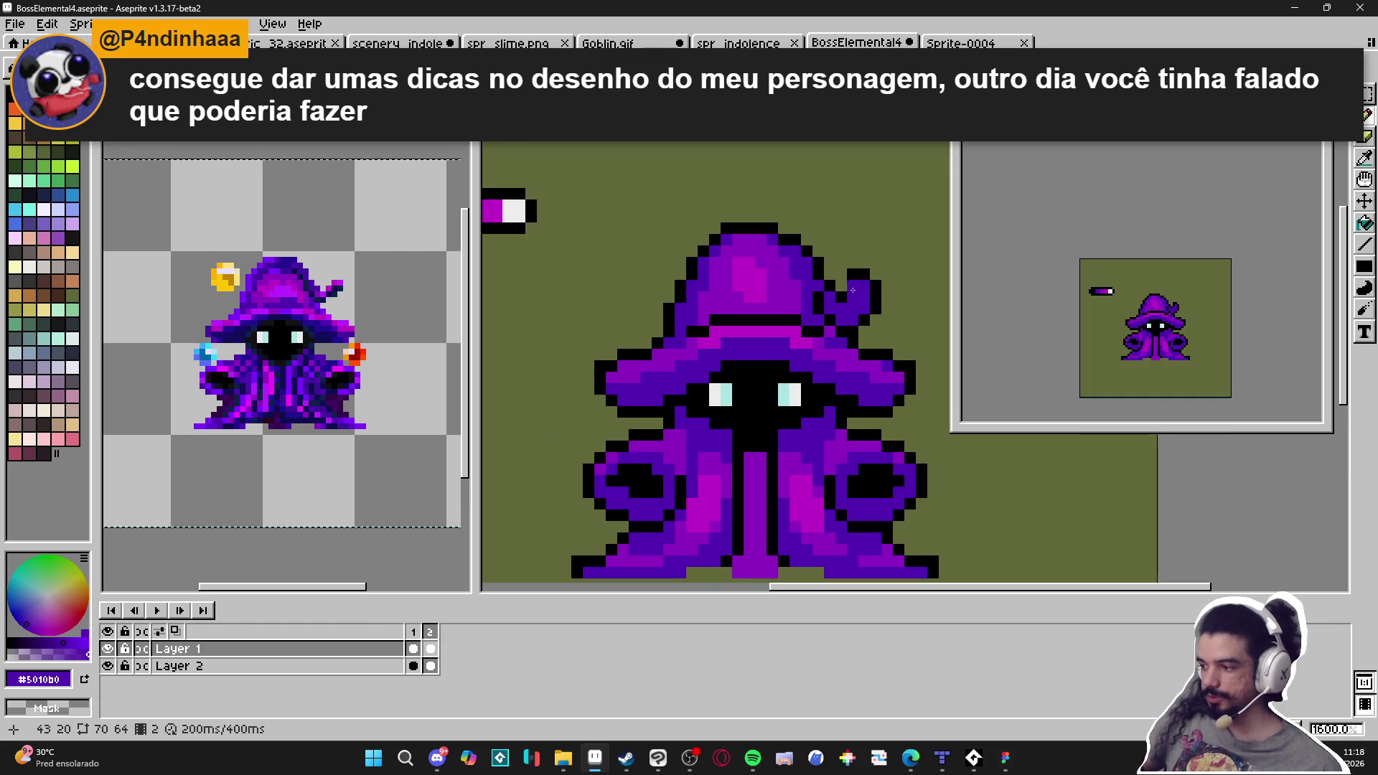
{"action": "scroll", "coordinate": [849, 275], "scroll_direction": "down", "scroll_amount": 1}
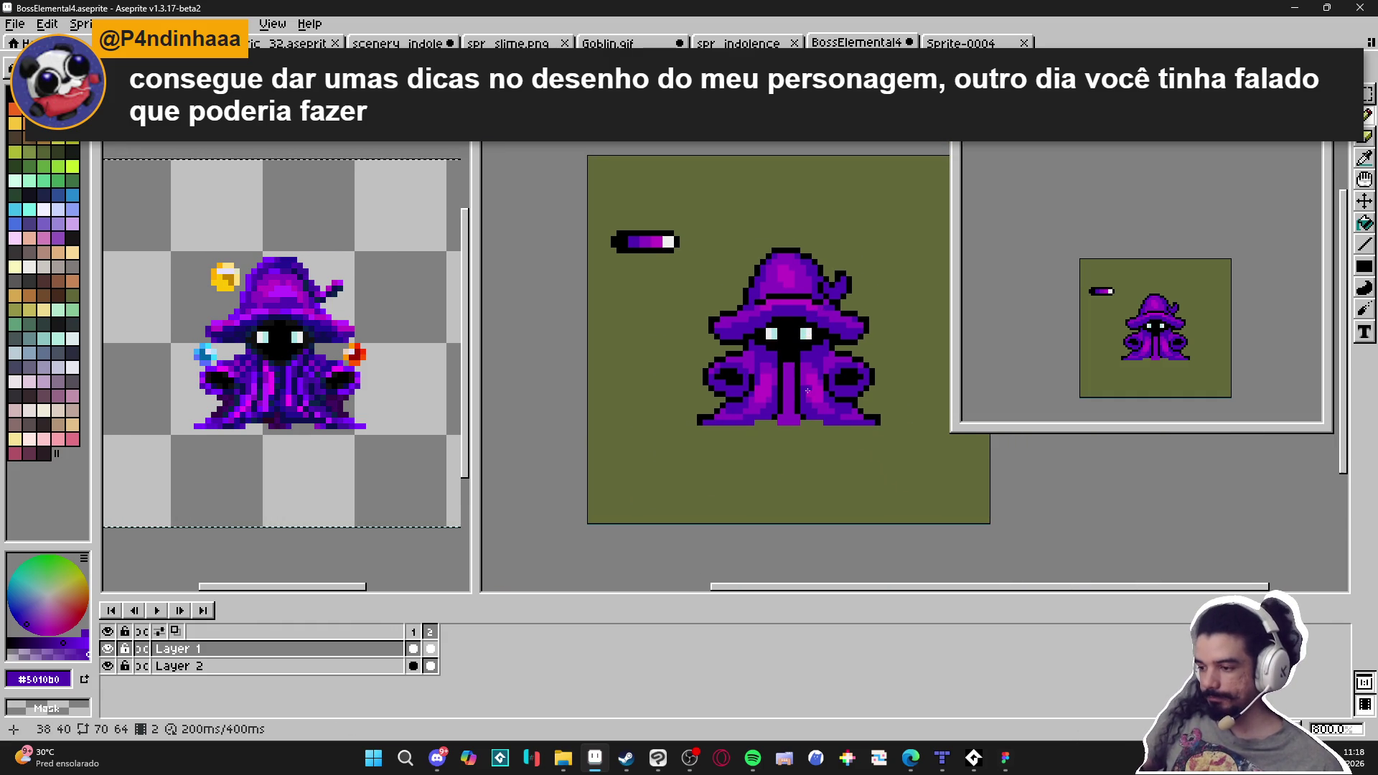
{"action": "scroll", "coordinate": [789, 360], "scroll_direction": "up", "scroll_amount": 1}
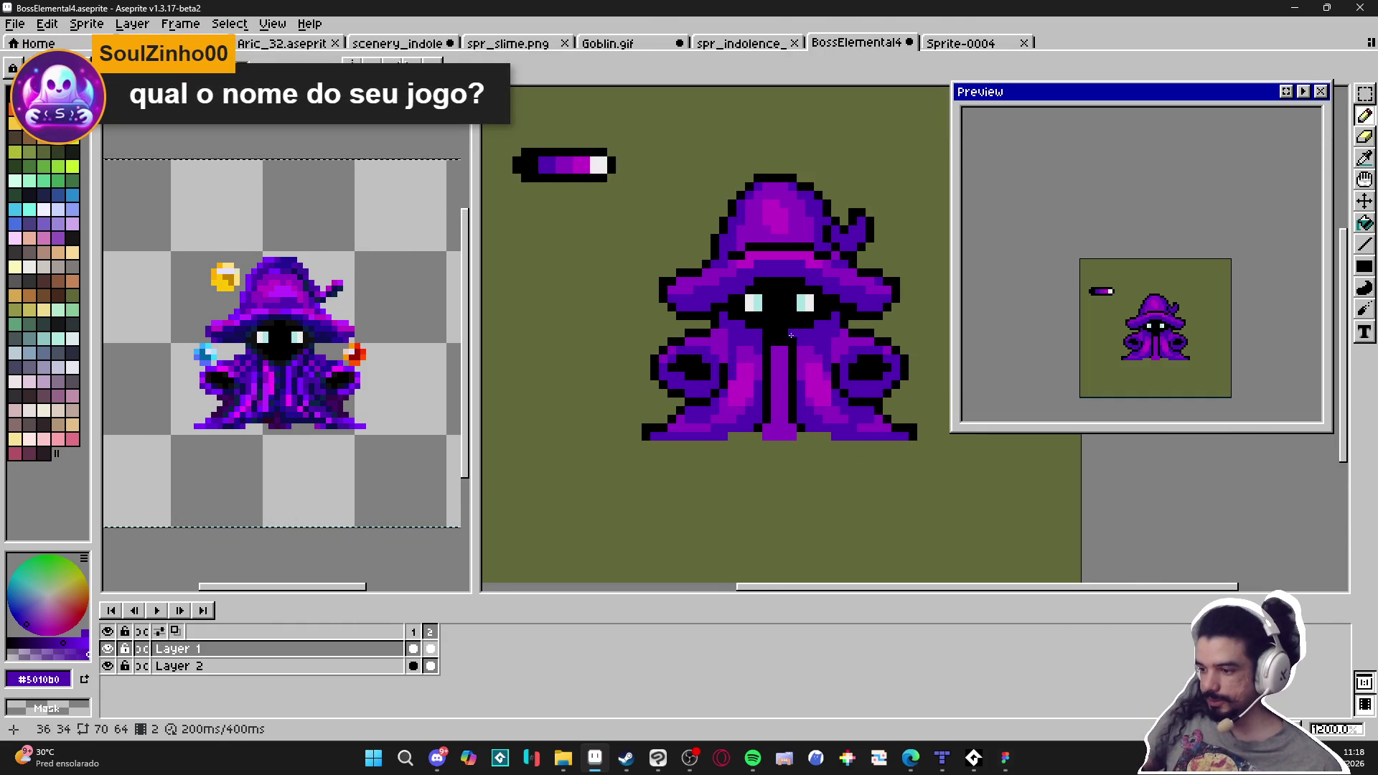
Sample the orange from the reference orb and return to the boss sprite
{"action": "left_click", "coordinate": [789, 336], "text": "alt"}
{"action": "scroll", "coordinate": [789, 336], "scroll_direction": "down", "scroll_amount": 3}
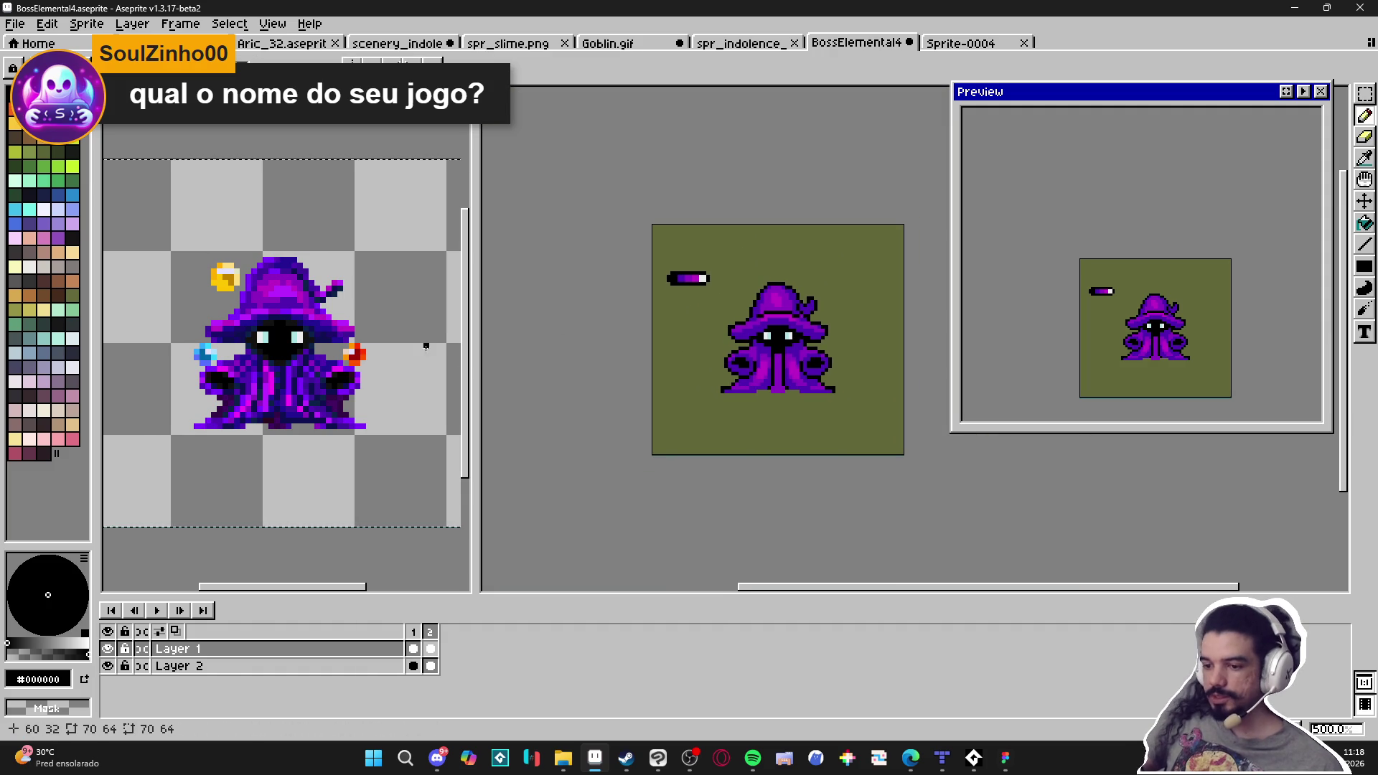
{"action": "scroll", "coordinate": [361, 357], "scroll_direction": "up", "scroll_amount": 2}
{"action": "left_click", "coordinate": [352, 338], "text": "alt"}
{"action": "scroll", "coordinate": [731, 316], "scroll_direction": "up", "scroll_amount": 3}
{"action": "left_click", "coordinate": [735, 306]}
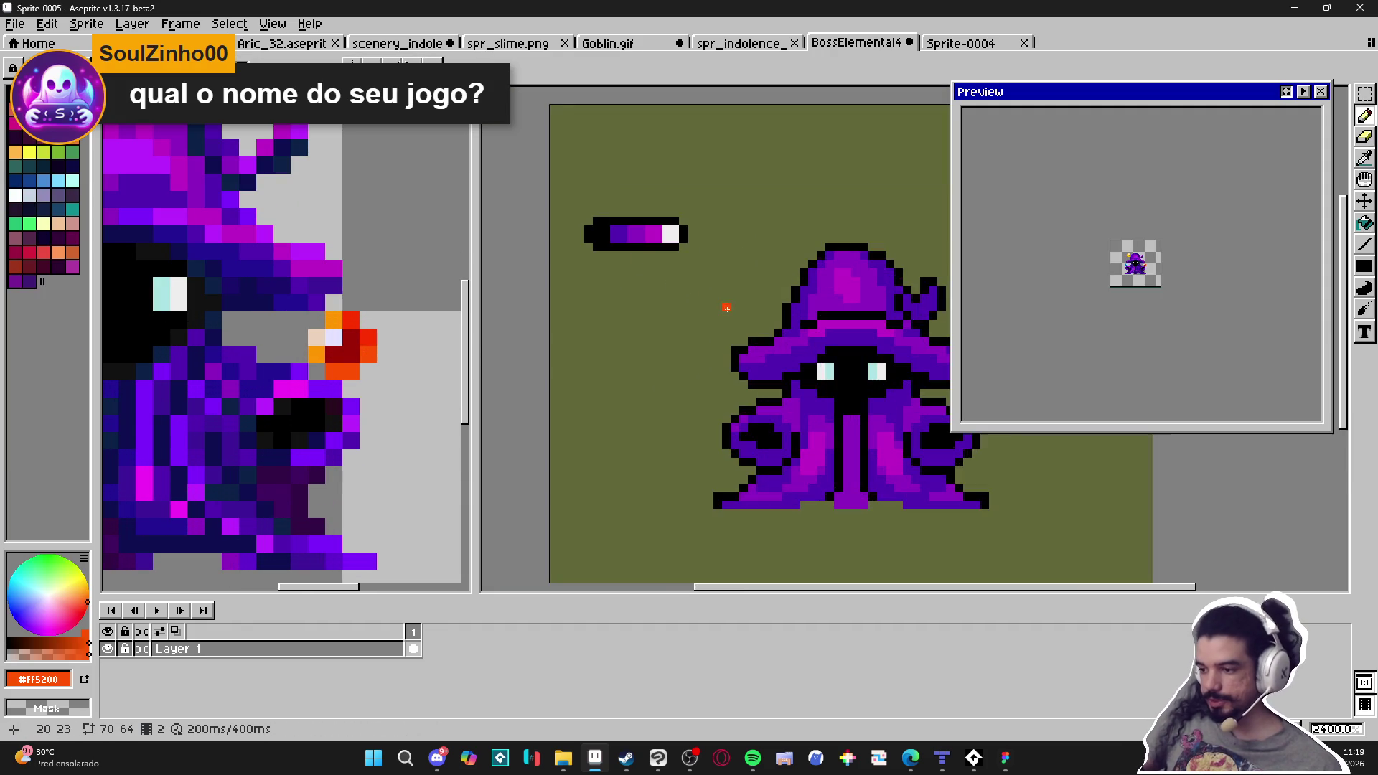
{"action": "key", "text": "ctrl+Tab"}
{"action": "scroll", "coordinate": [677, 357], "scroll_direction": "up", "scroll_amount": 1}
{"action": "scroll", "coordinate": [683, 366], "scroll_direction": "down", "scroll_amount": 2}
{"action": "scroll", "coordinate": [682, 353], "scroll_direction": "up", "scroll_amount": 1}
Stamp a 5-pixel round orange dab beside the wizard's hat
{"action": "key", "text": "plus"}
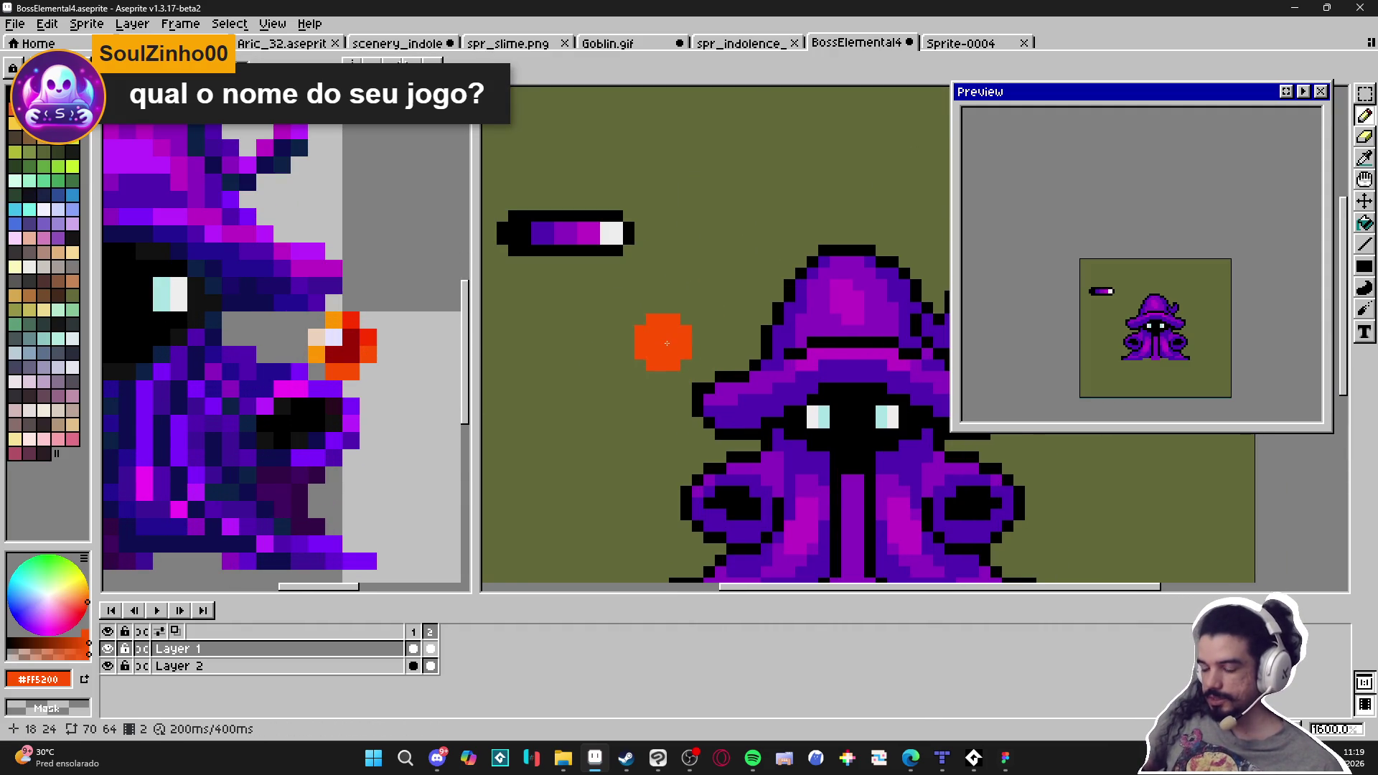
{"action": "left_click", "coordinate": [665, 339]}
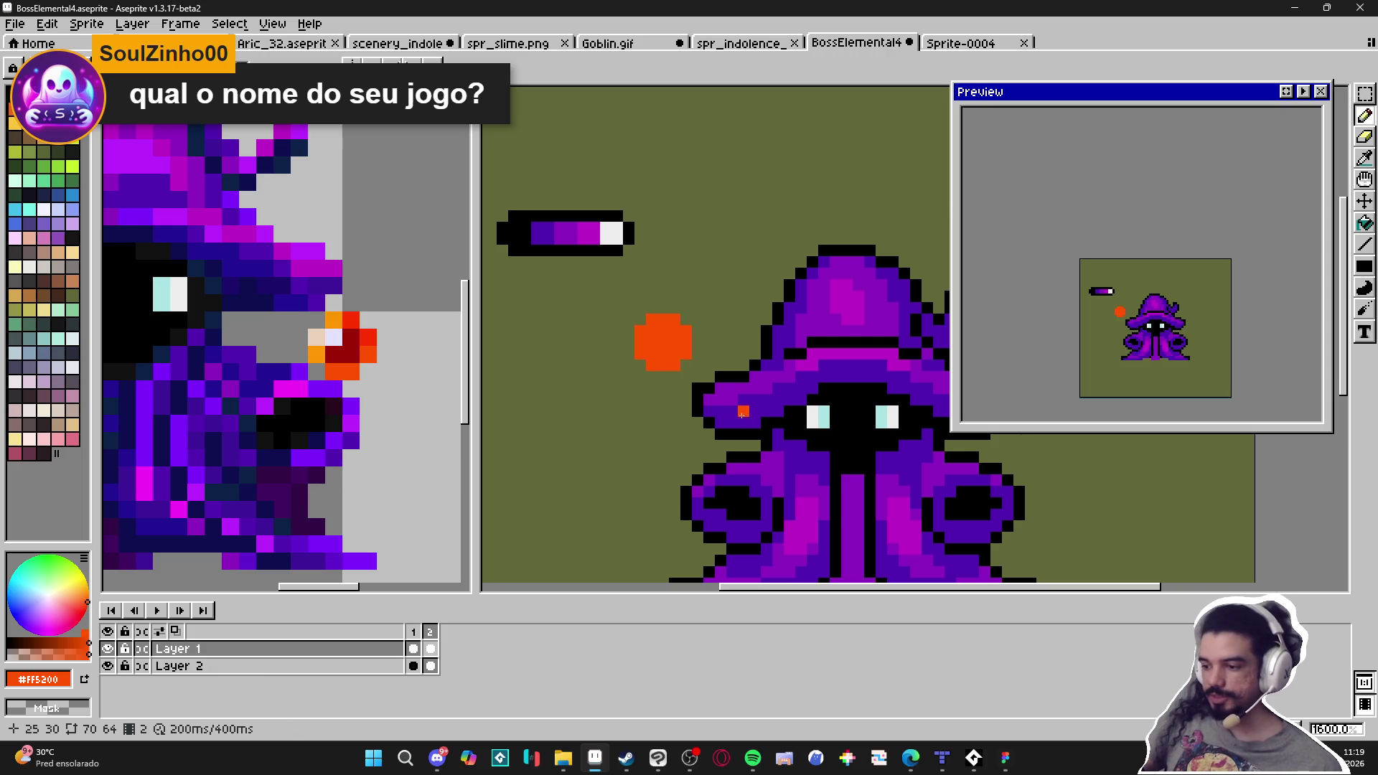
{"action": "scroll", "coordinate": [742, 413], "scroll_direction": "down", "scroll_amount": 3}
{"action": "scroll", "coordinate": [654, 392], "scroll_direction": "up", "scroll_amount": 4}
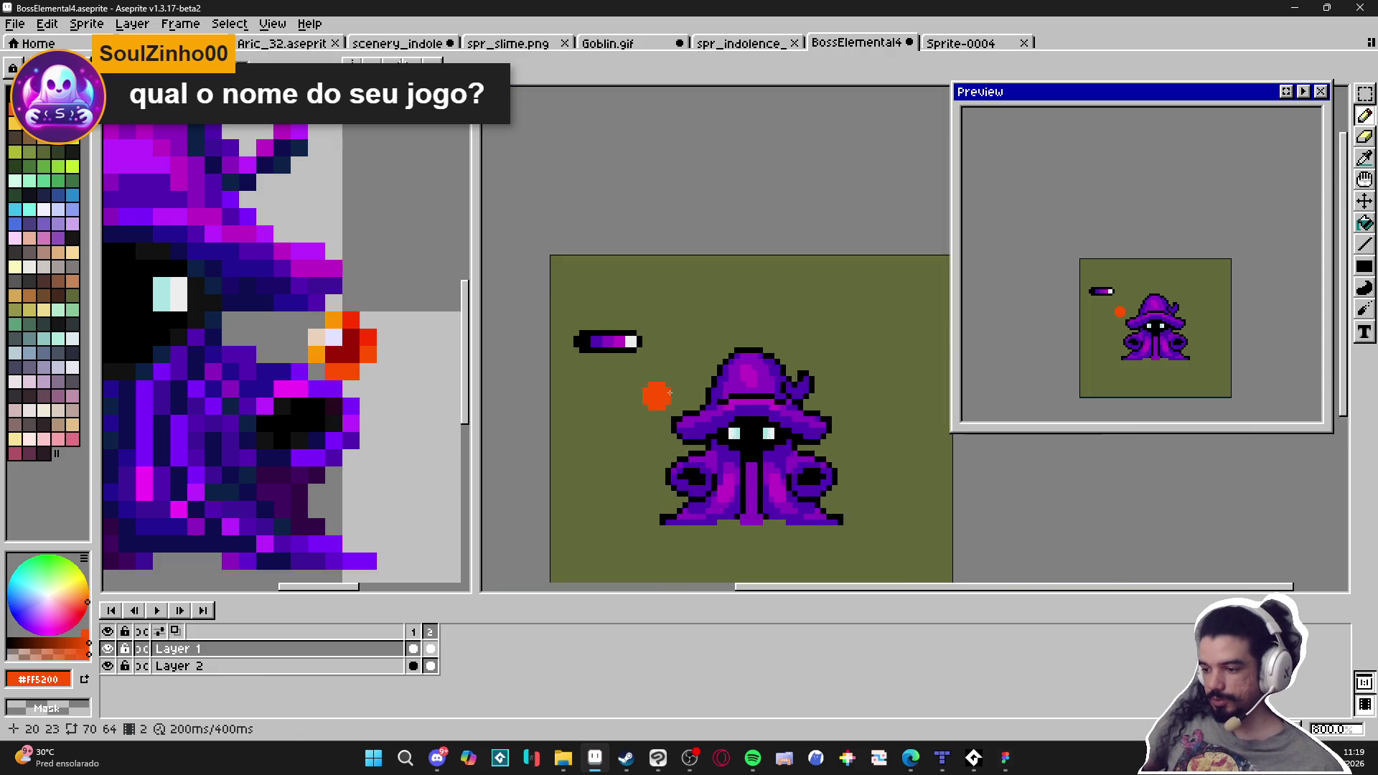
Paint pale highlight pixels from the reference into the fireball's centre
{"action": "left_click", "coordinate": [345, 338], "text": "alt"}
{"action": "key", "text": "ctrl+alt+n"}
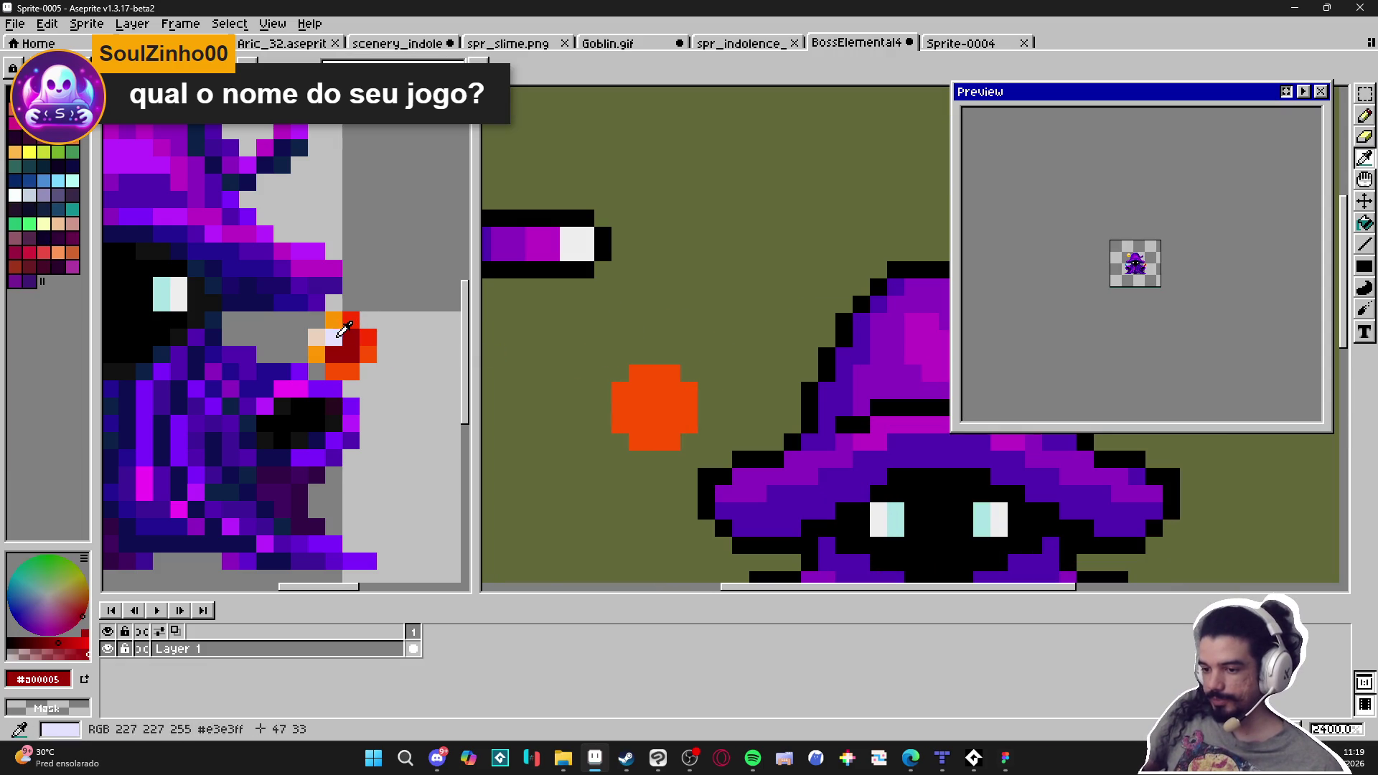
{"action": "left_click", "coordinate": [333, 338], "text": "alt"}
{"action": "mouse_move", "coordinate": [646, 391]}
{"action": "left_mouse_down"}
{"action": "mouse_move", "coordinate": [672, 392]}
{"action": "mouse_move", "coordinate": [646, 405]}
{"action": "mouse_move", "coordinate": [670, 402]}
{"action": "left_mouse_up"}
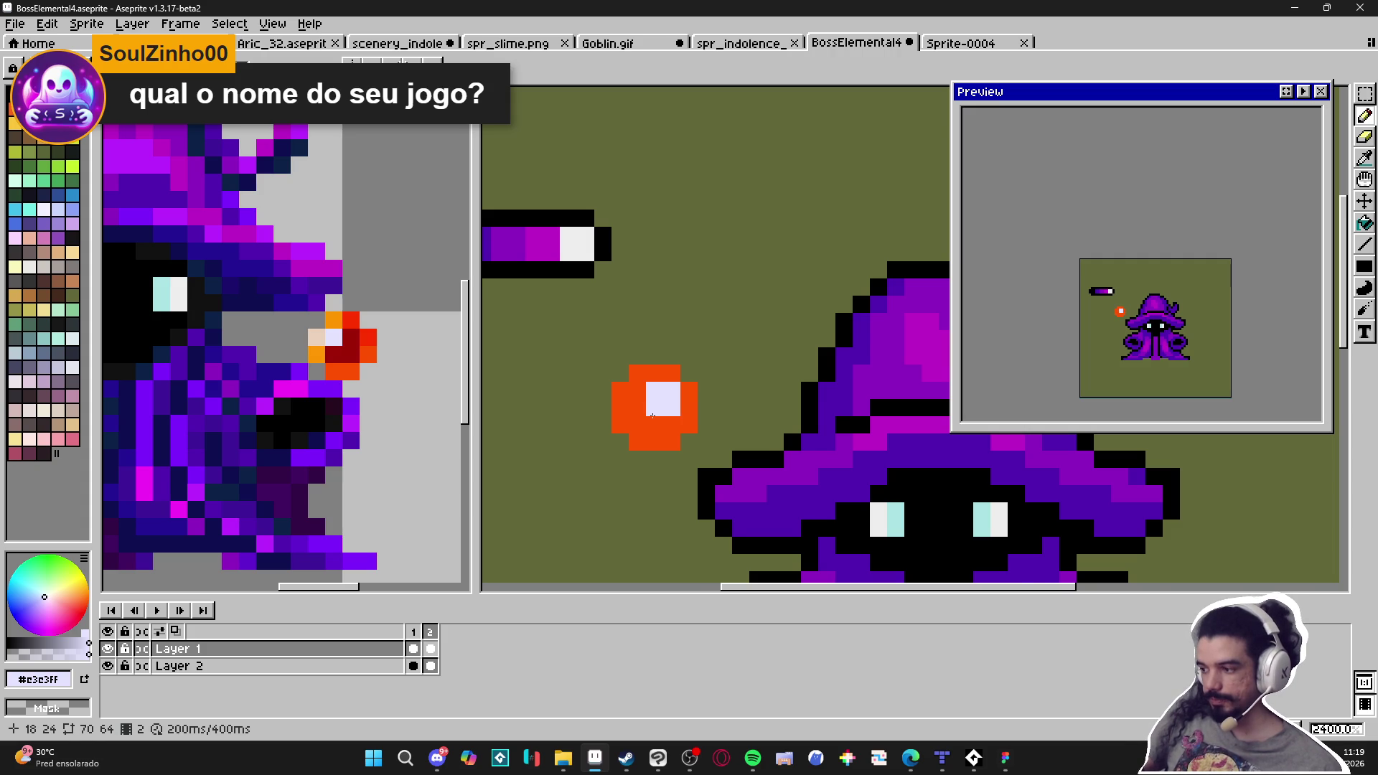
{"action": "scroll", "coordinate": [651, 415], "scroll_direction": "down", "scroll_amount": 2}
{"action": "scroll", "coordinate": [654, 366], "scroll_direction": "up", "scroll_amount": 1}
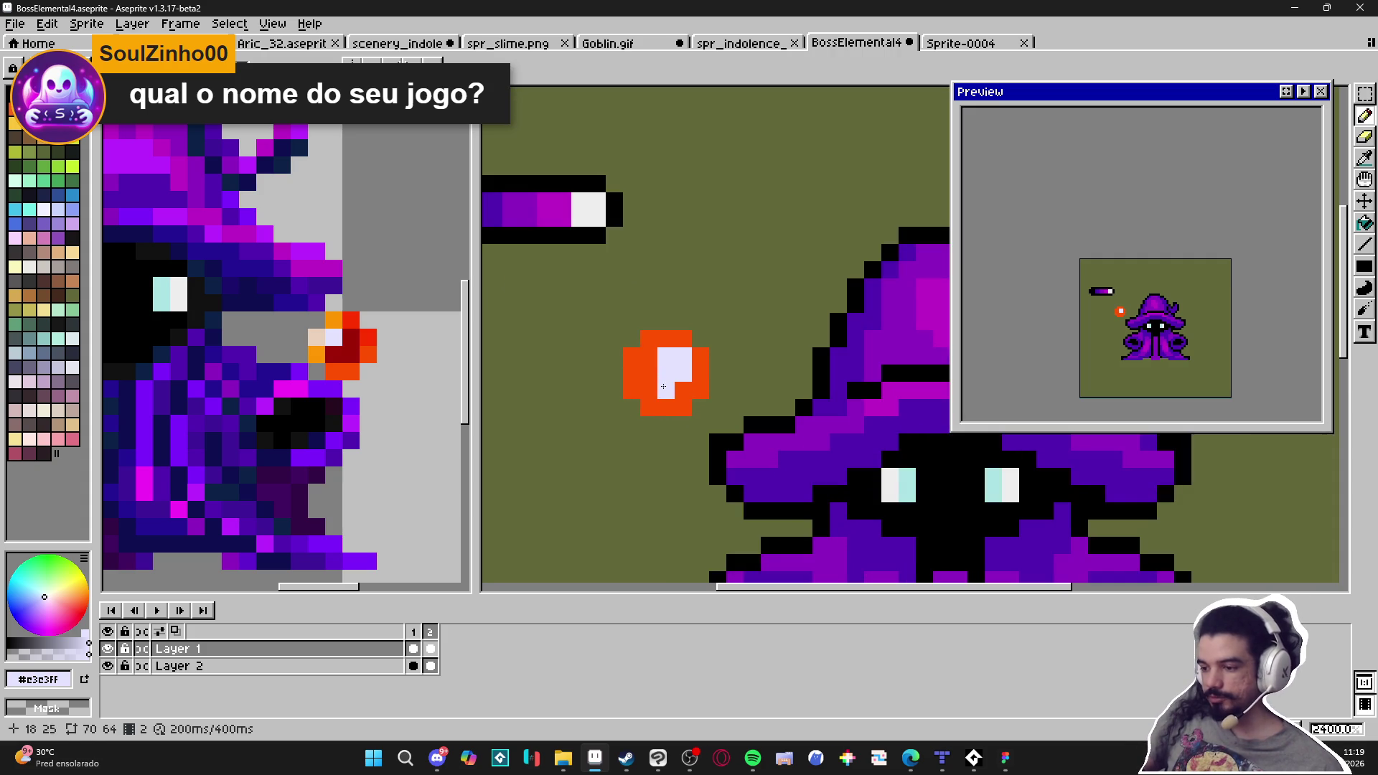
{"action": "scroll", "coordinate": [213, 285], "scroll_direction": "up", "scroll_amount": 1}
Add dark-red shading around and below the fireball's pale centre
{"action": "left_click", "coordinate": [648, 372]}
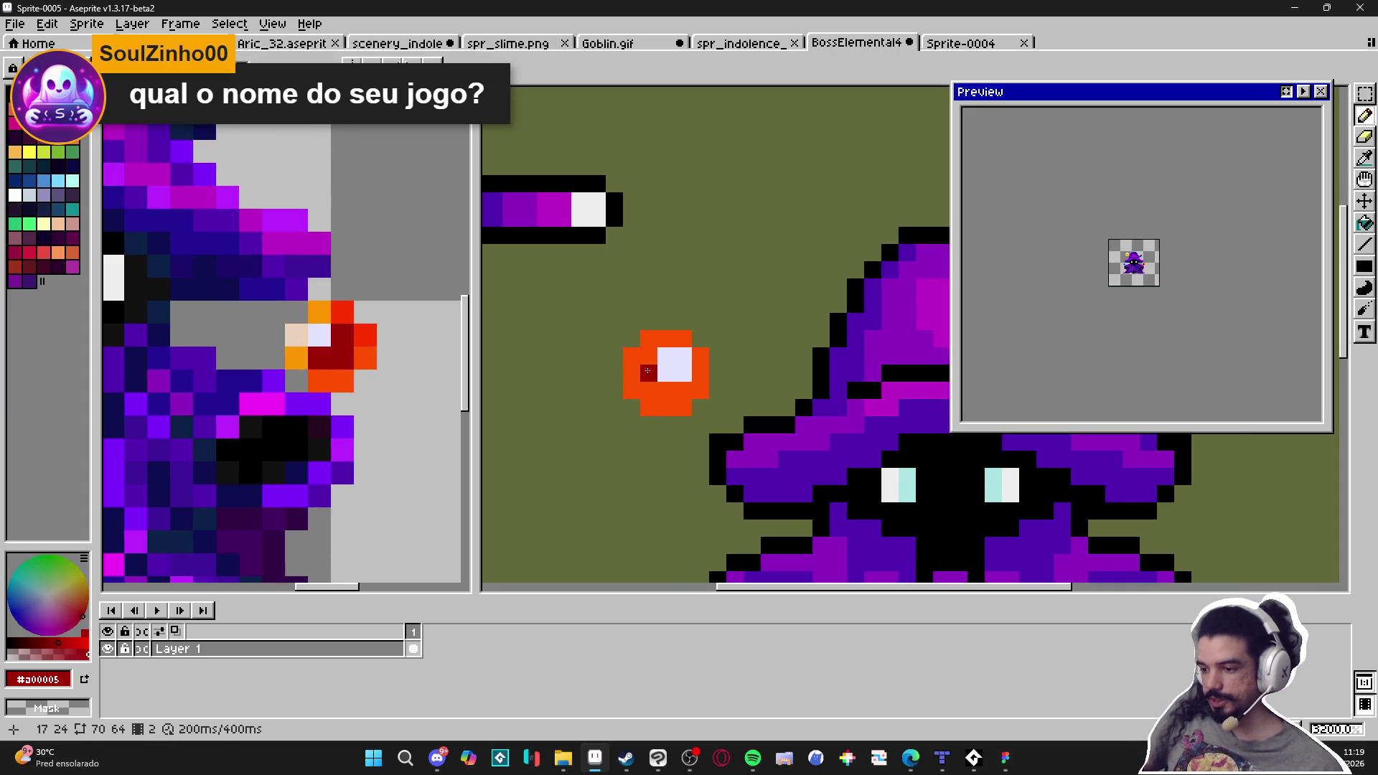
{"action": "left_click", "coordinate": [649, 389]}
{"action": "left_click", "coordinate": [665, 390]}
{"action": "left_click", "coordinate": [682, 407]}
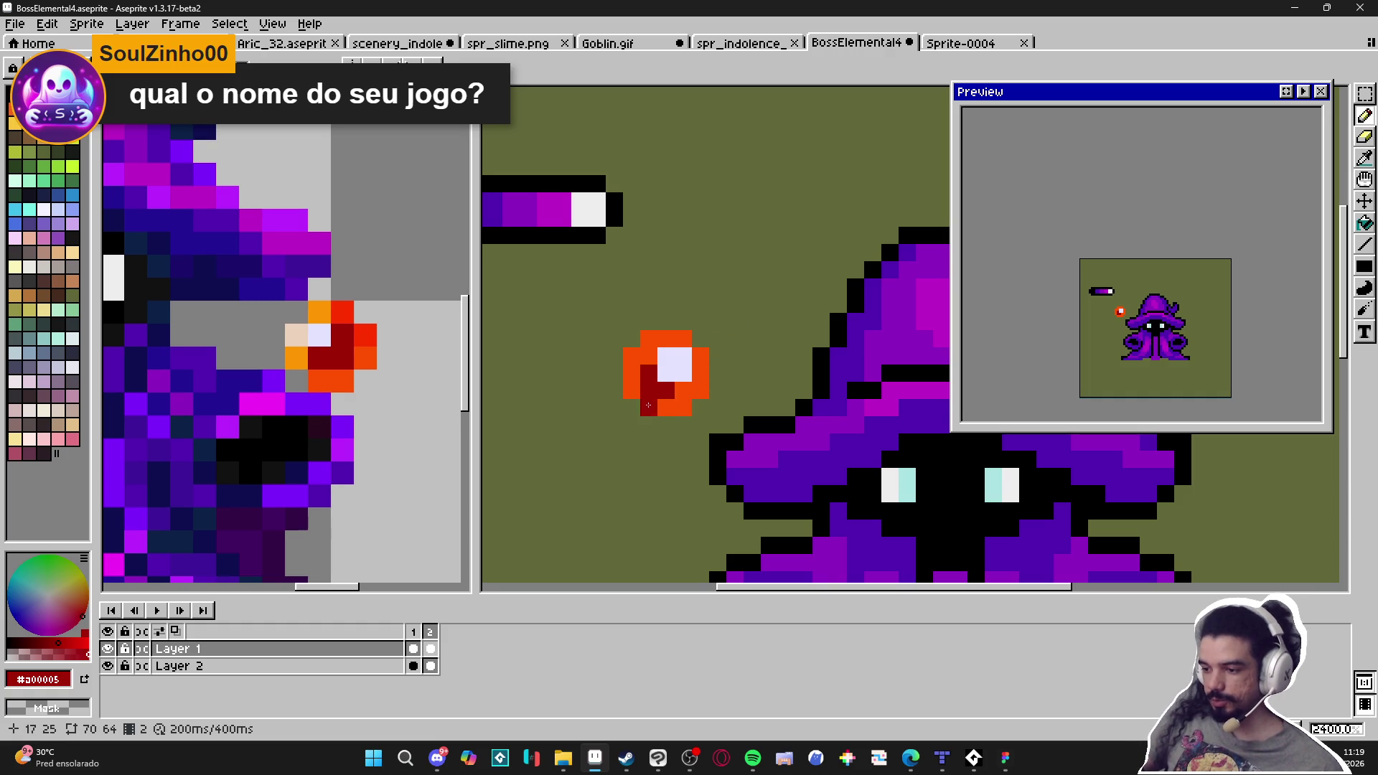
{"action": "scroll", "coordinate": [680, 429], "scroll_direction": "down", "scroll_amount": 2}
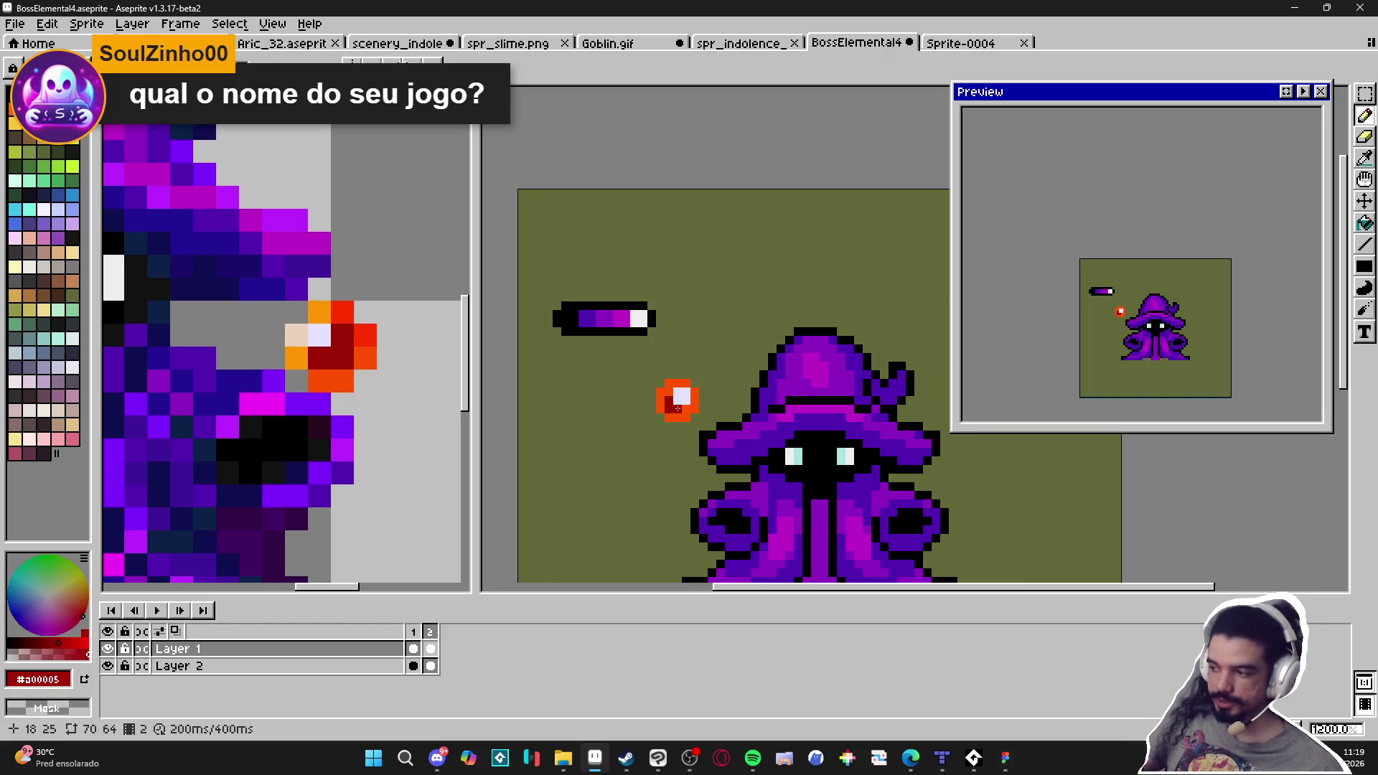
{"action": "scroll", "coordinate": [671, 414], "scroll_direction": "up", "scroll_amount": 3}
Recolour the fireball's left and bottom edges light orange #ff9600
{"action": "key", "text": "alt"}
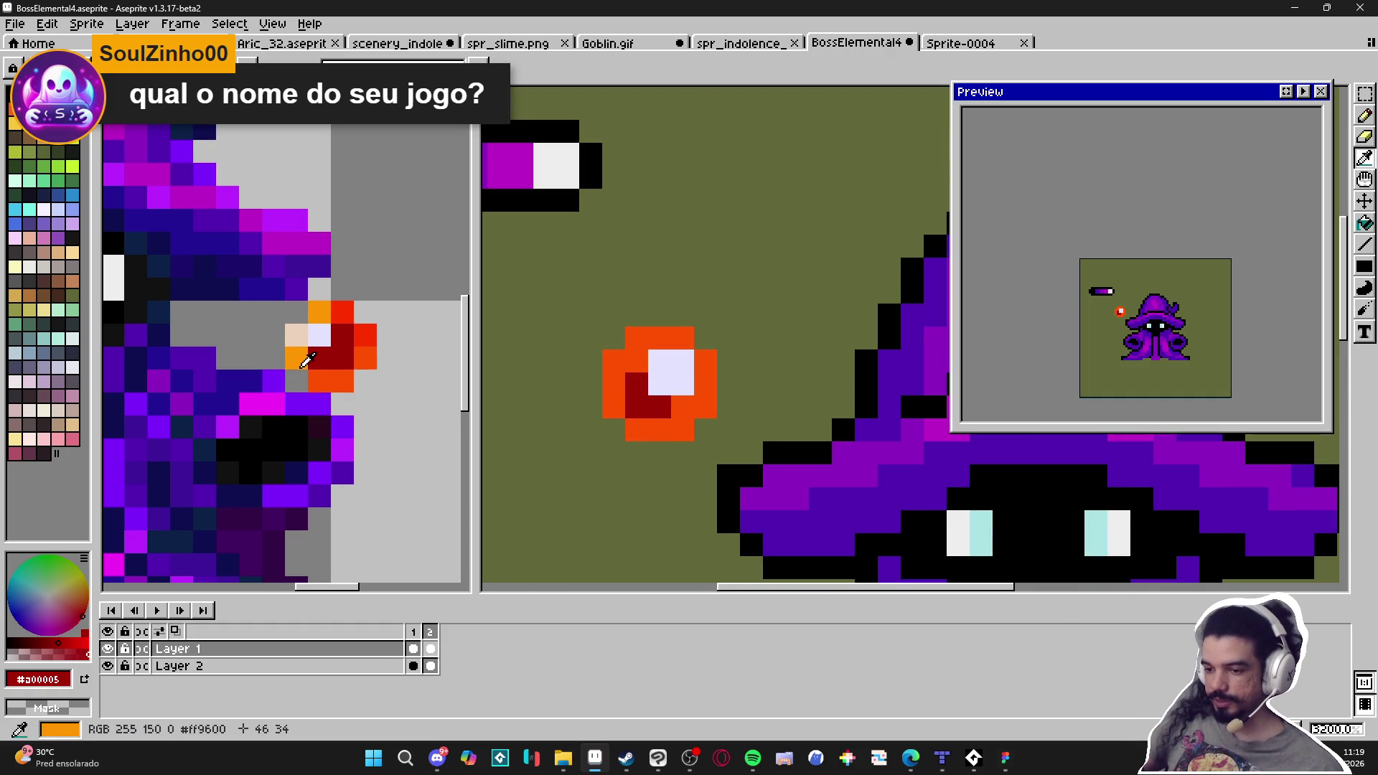
{"action": "left_click", "coordinate": [307, 359], "text": "alt"}
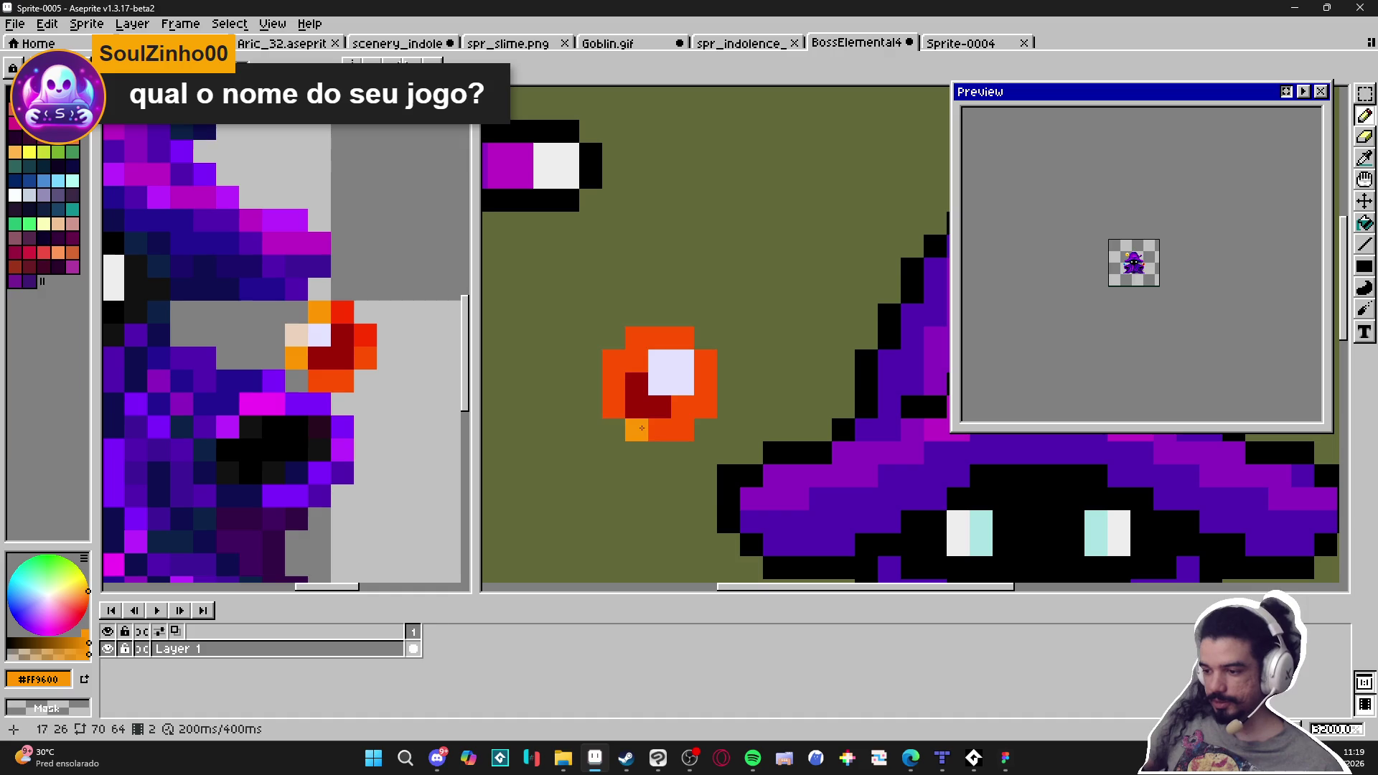
{"action": "left_click_drag", "start_coordinate": [642, 428], "coordinate": [682, 429]}
{"action": "left_click", "coordinate": [612, 406]}
{"action": "left_click", "coordinate": [613, 384]}
{"action": "left_click", "coordinate": [615, 371]}
{"action": "scroll", "coordinate": [646, 385], "scroll_direction": "down", "scroll_amount": 1}
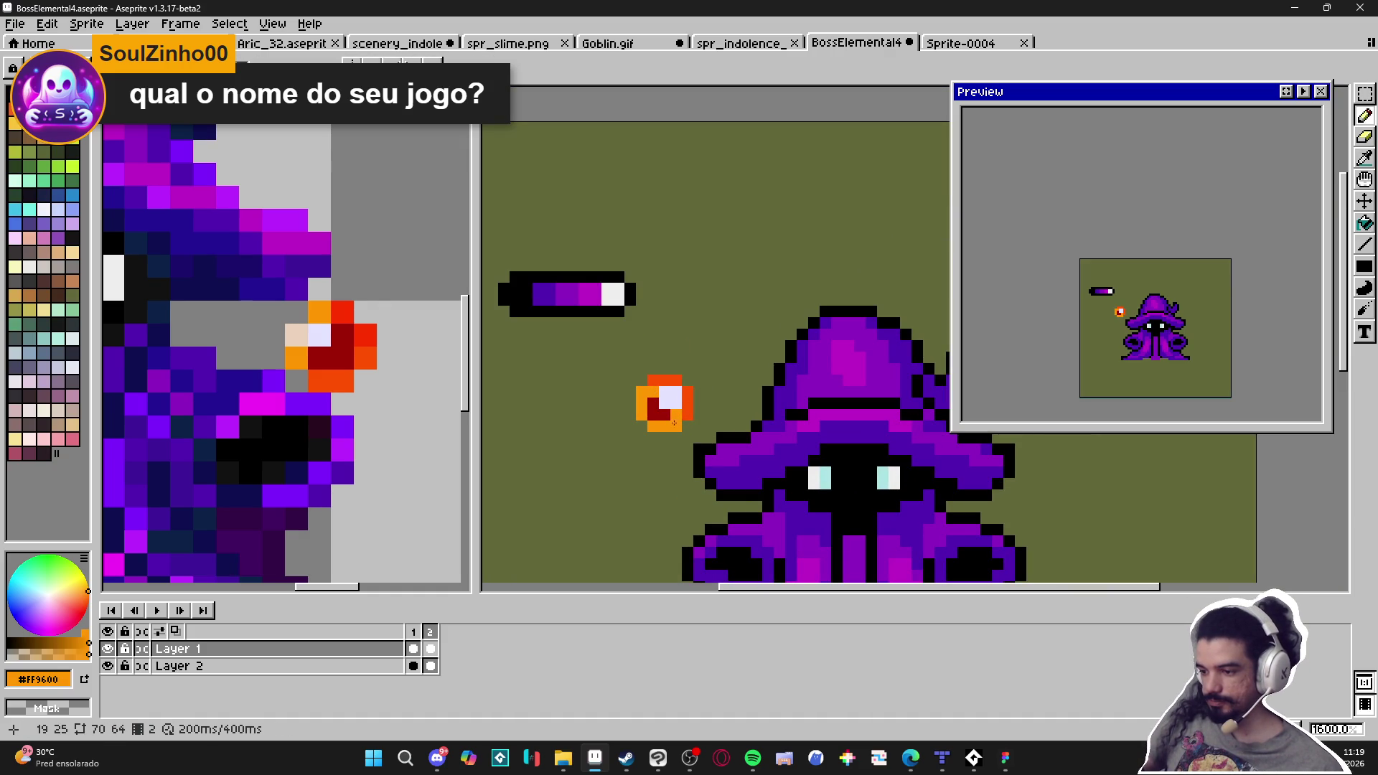
Draw a rectangular marquee around the fireball, then deselect it
{"action": "scroll", "coordinate": [691, 374], "scroll_direction": "down", "scroll_amount": 1}
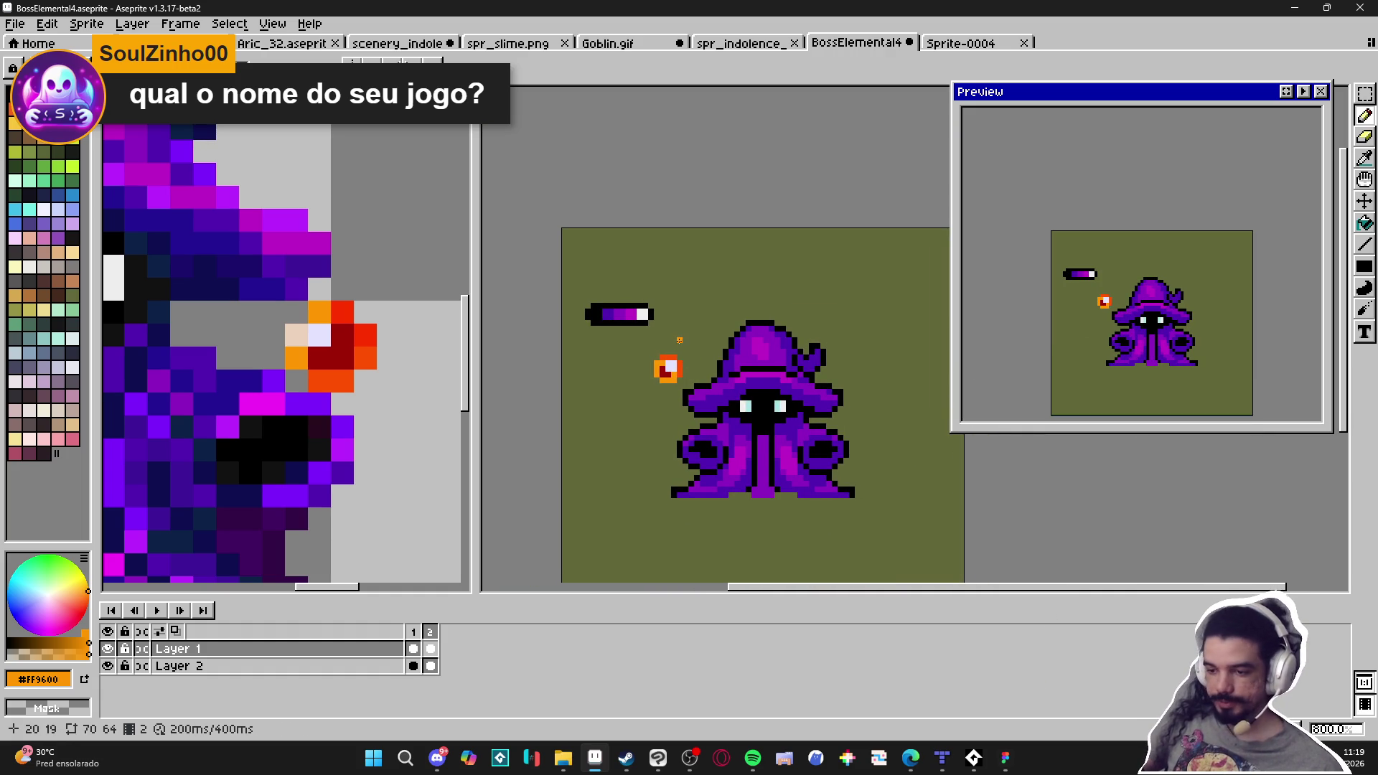
{"action": "scroll", "coordinate": [680, 340], "scroll_direction": "down", "scroll_amount": 2}
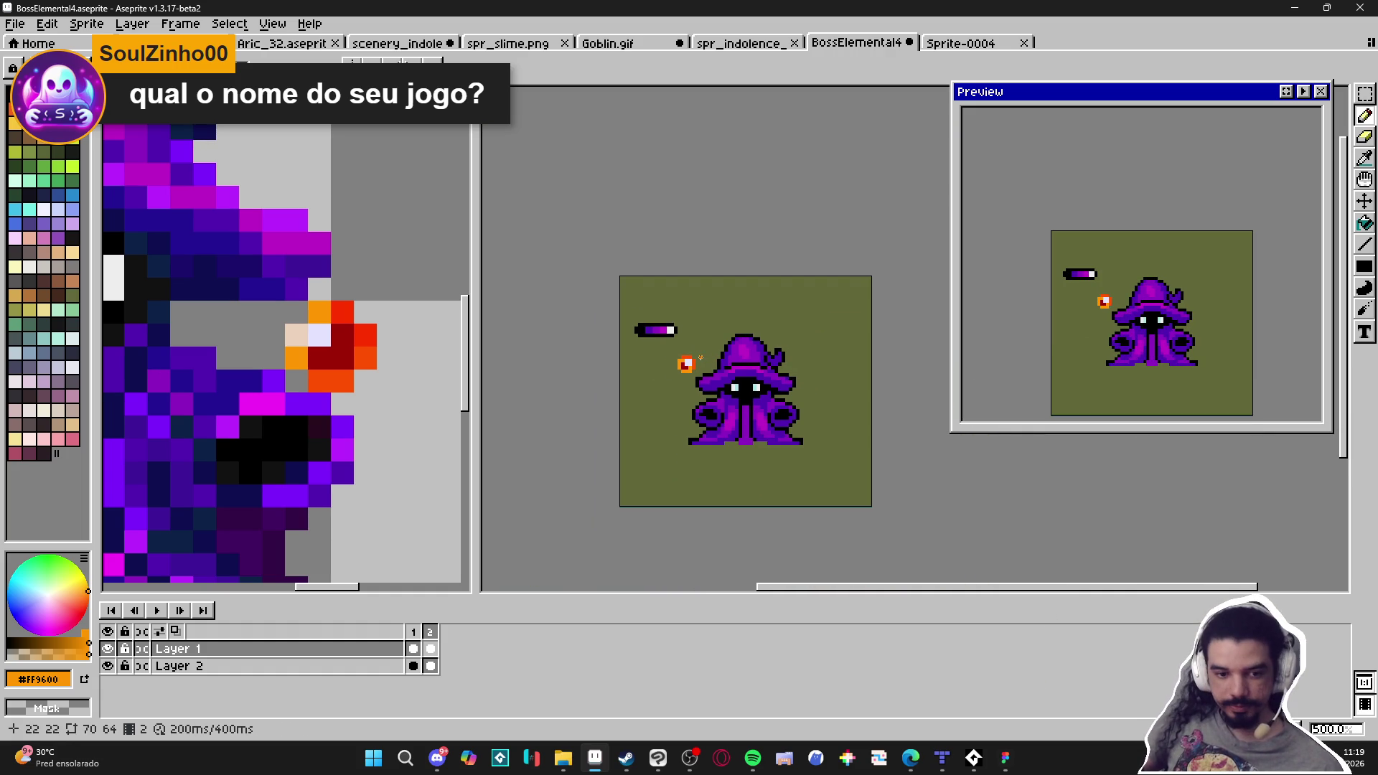
{"action": "scroll", "coordinate": [700, 357], "scroll_direction": "up", "scroll_amount": 1}
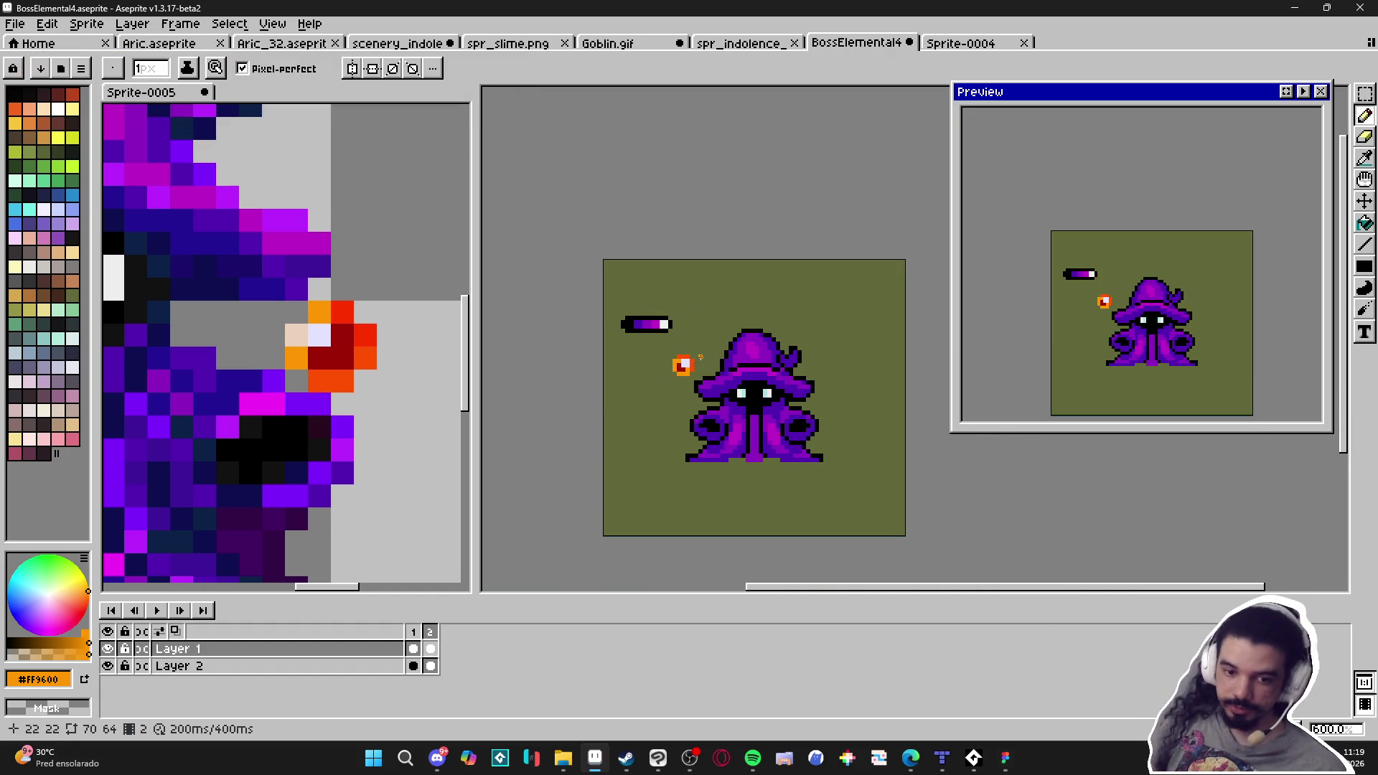
{"action": "key", "text": "m"}
{"action": "scroll", "coordinate": [700, 357], "scroll_direction": "up", "scroll_amount": 3}
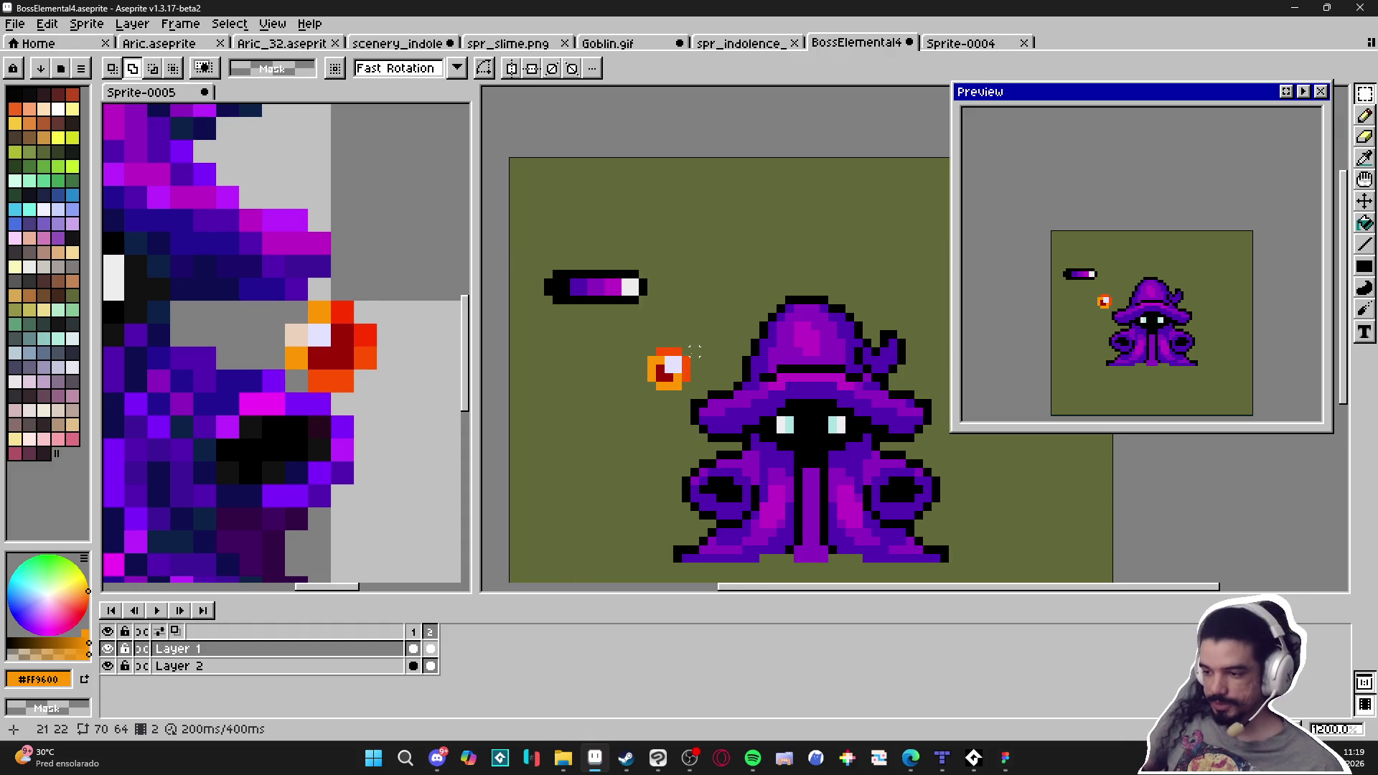
{"action": "left_click_drag", "start_coordinate": [689, 347], "coordinate": [647, 390]}
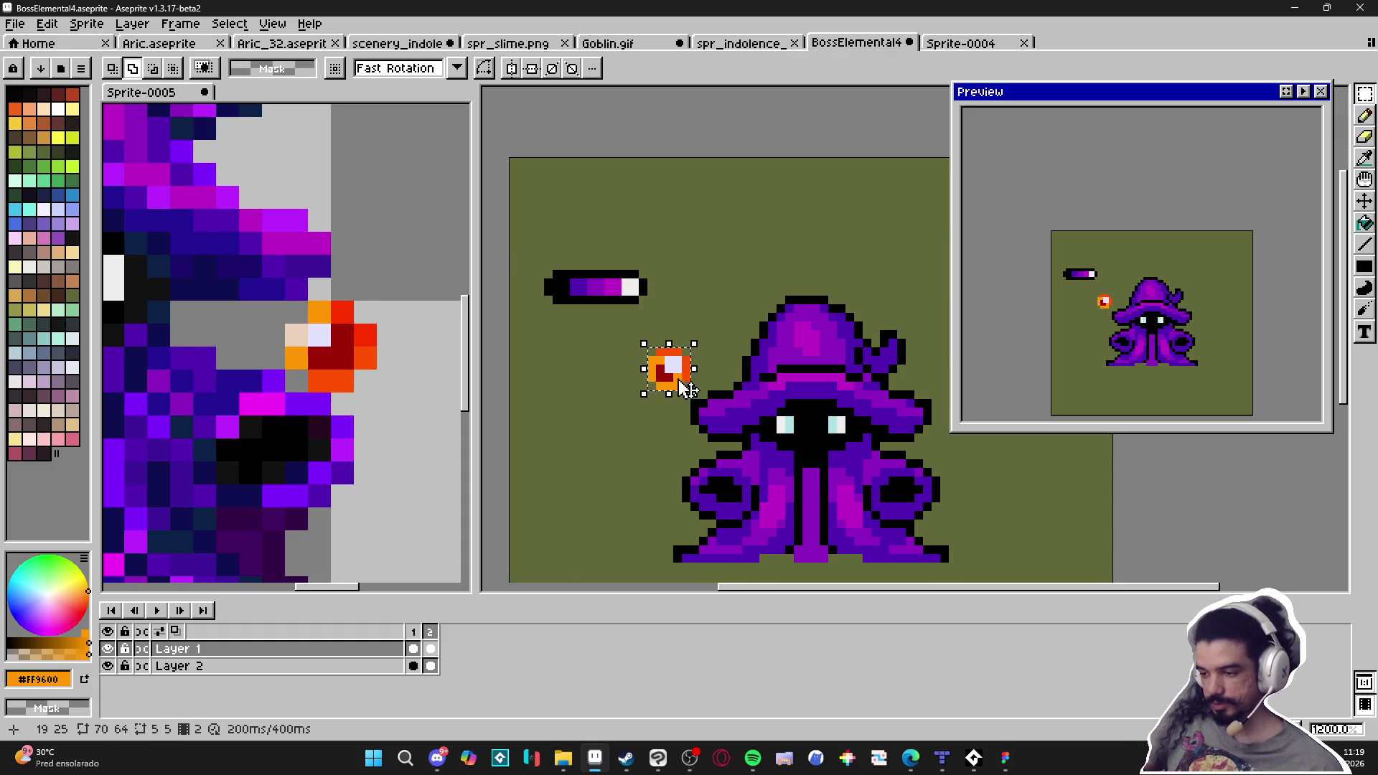
{"action": "scroll", "coordinate": [664, 383], "scroll_direction": "down", "scroll_amount": 3}
{"action": "scroll", "coordinate": [287, 344], "scroll_direction": "down", "scroll_amount": 5}
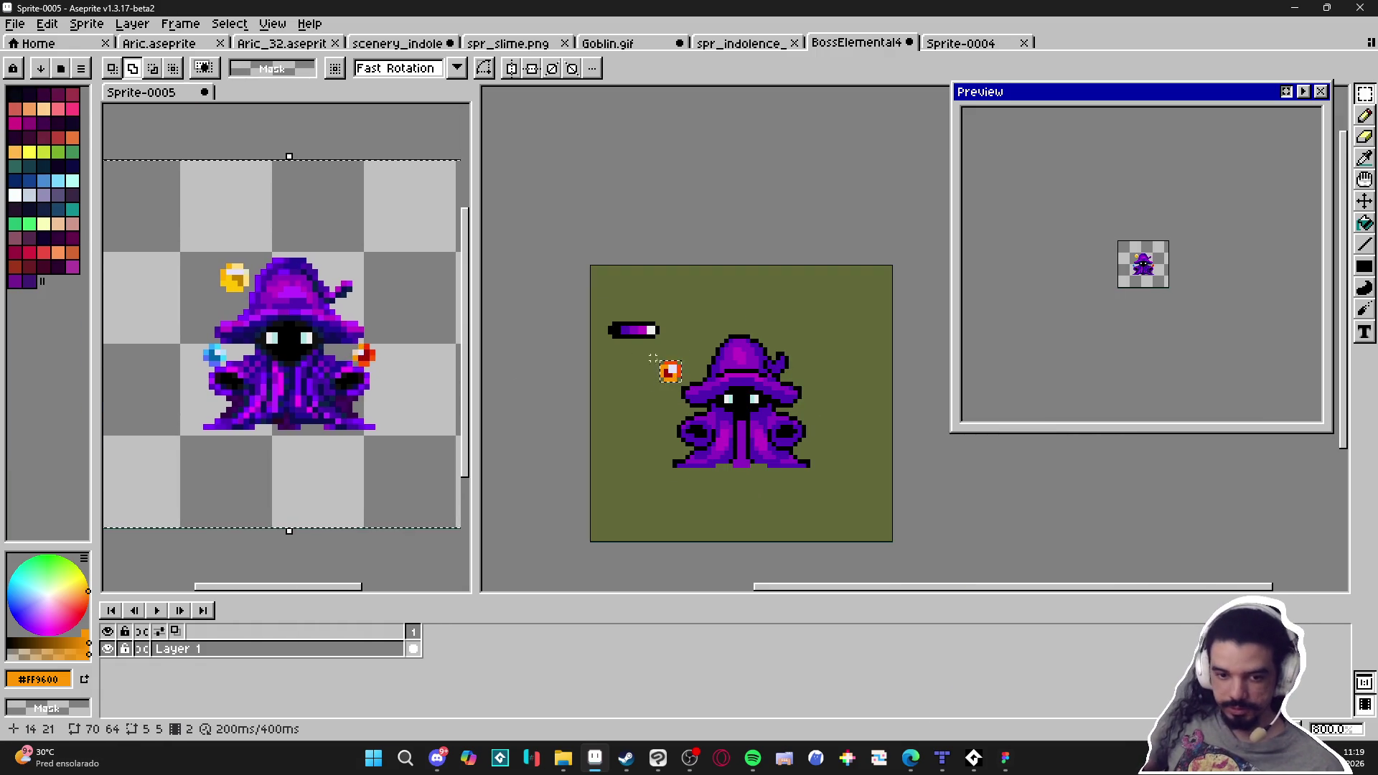
{"action": "scroll", "coordinate": [692, 353], "scroll_direction": "up", "scroll_amount": 3}
{"action": "key", "text": "ctrl+d"}
Reselect the fireball area and cut it out of the canvas
{"action": "key", "text": "v"}
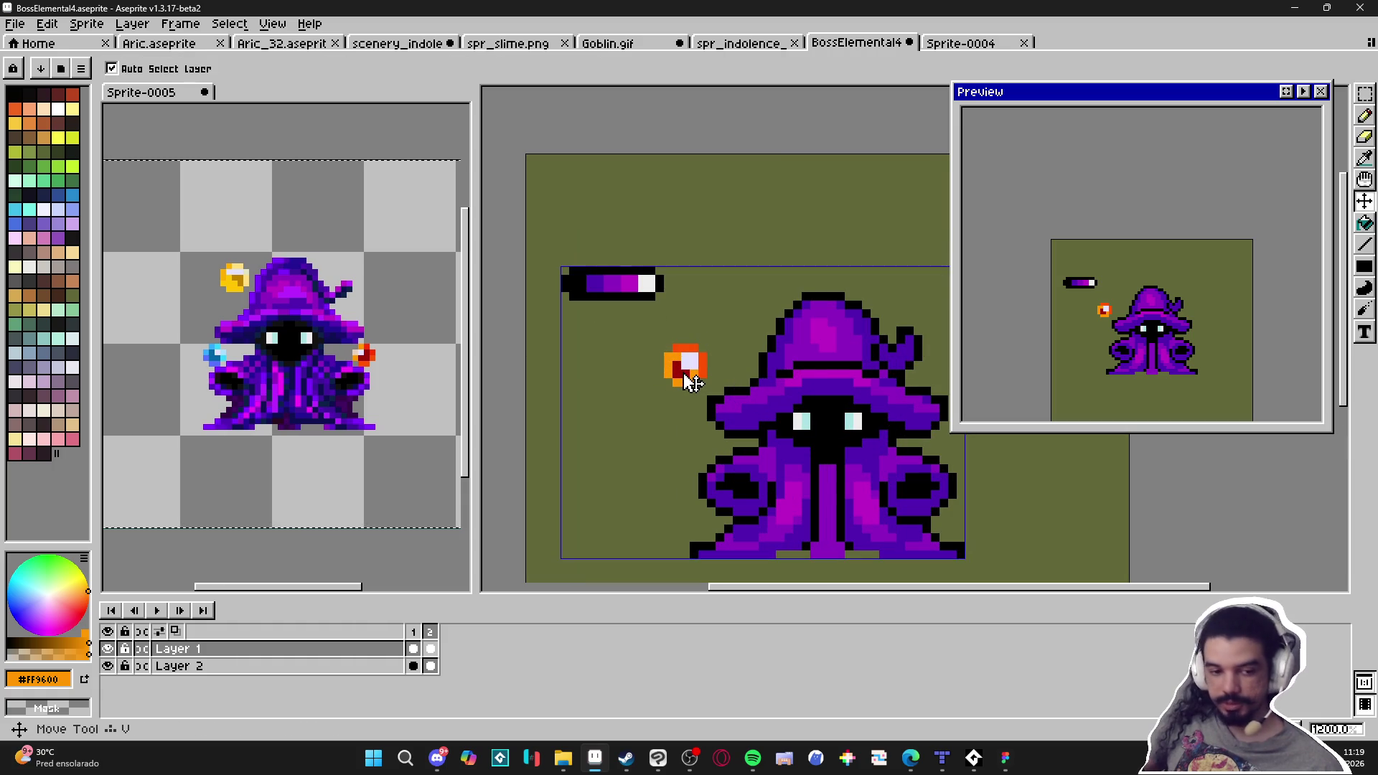
{"action": "key", "text": "m"}
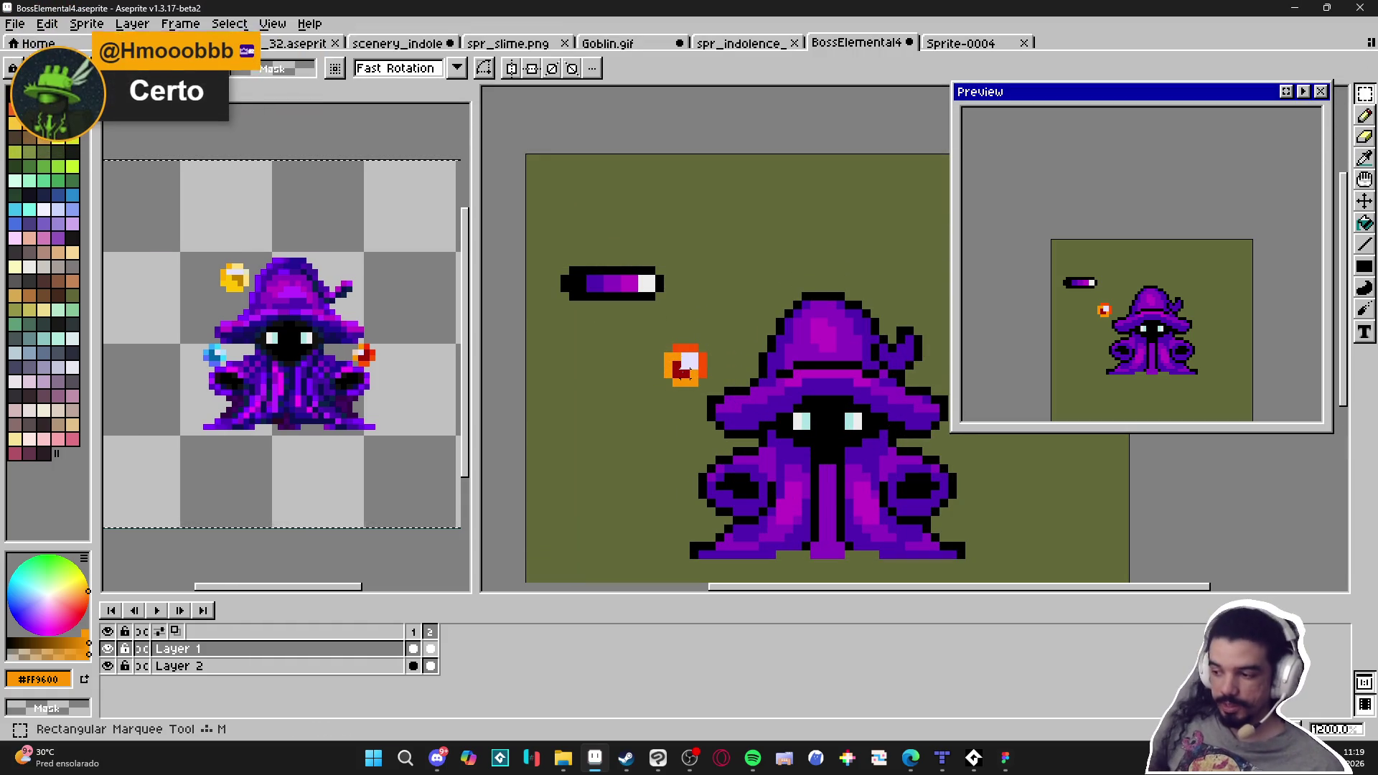
{"action": "scroll", "coordinate": [315, 415], "scroll_direction": "up", "scroll_amount": 2}
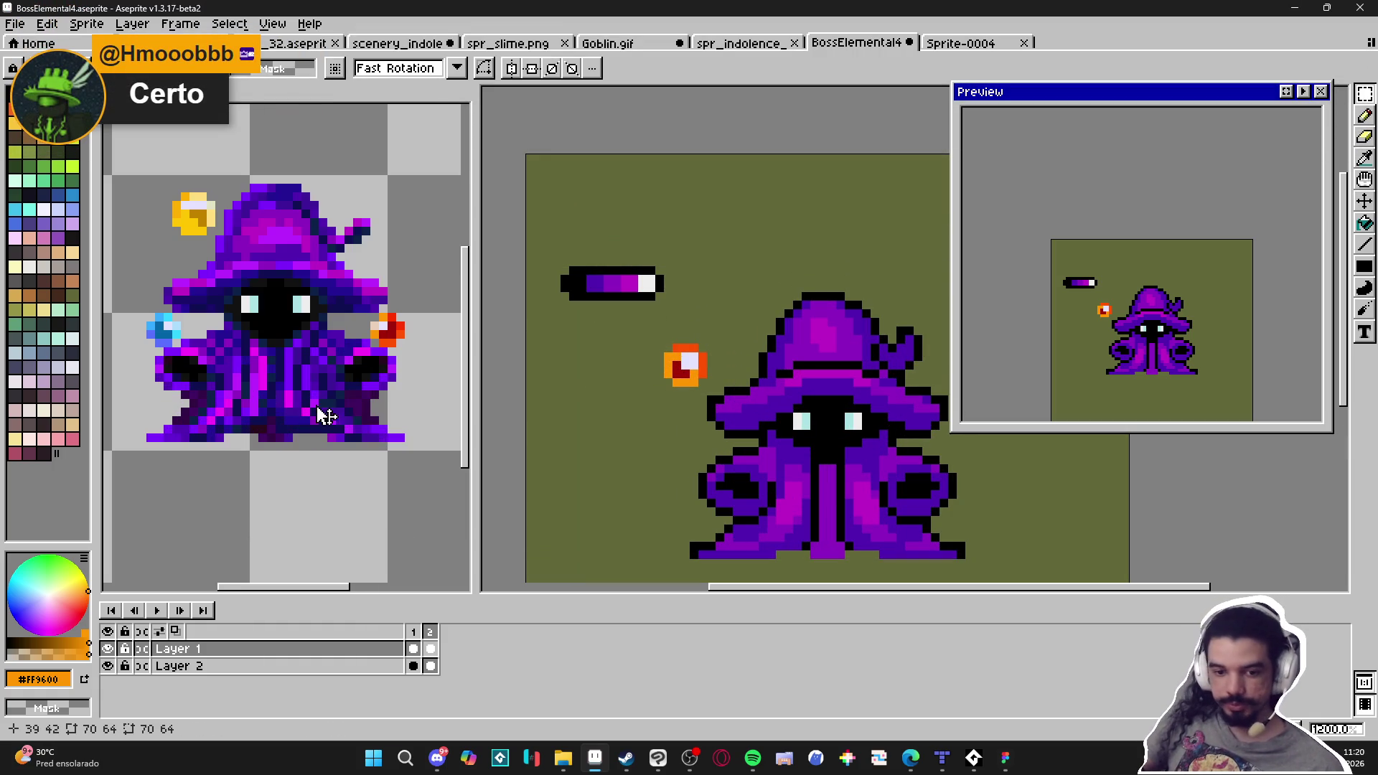
{"action": "left_click_drag", "start_coordinate": [710, 342], "coordinate": [661, 390]}
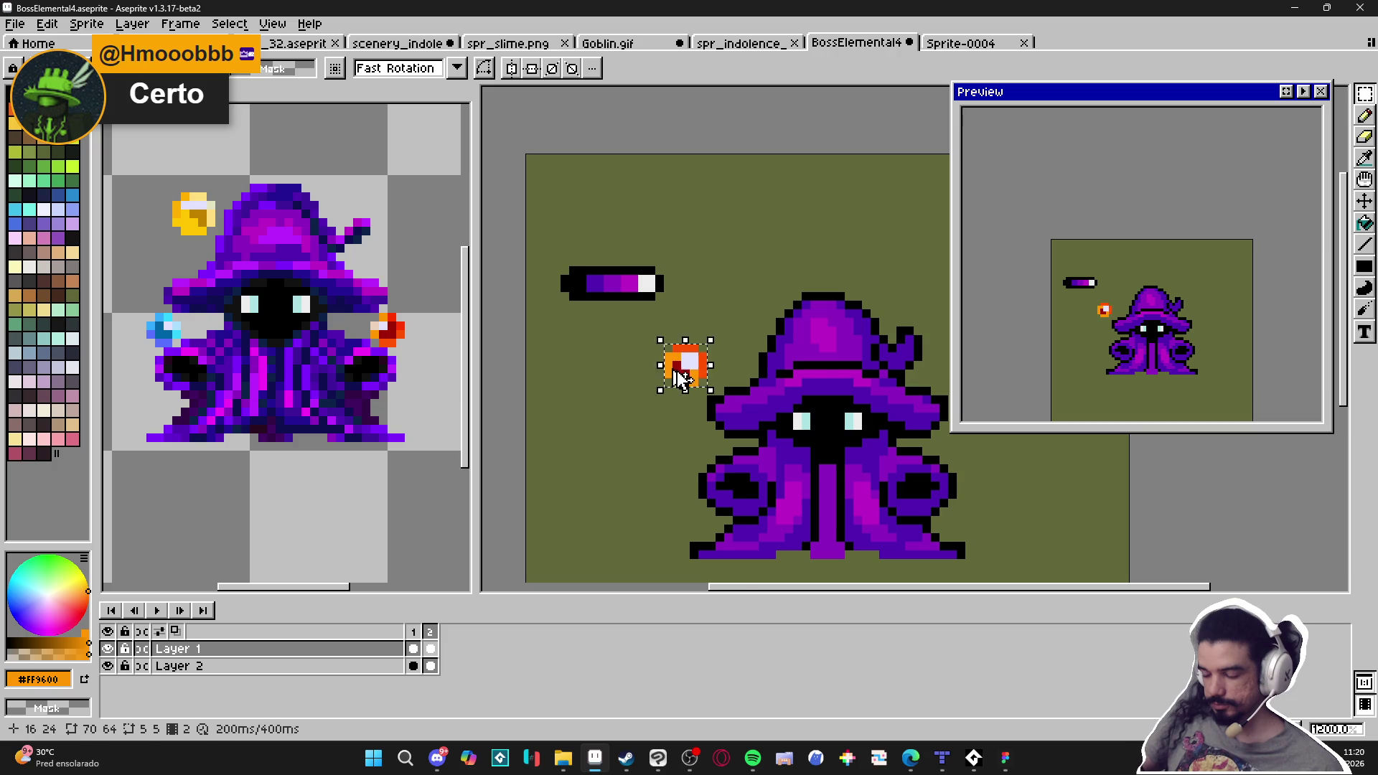
{"action": "scroll", "coordinate": [681, 378], "scroll_direction": "down", "scroll_amount": 2}
{"action": "key", "text": "ctrl+d"}
{"action": "key", "text": "ctrl+shift+d"}
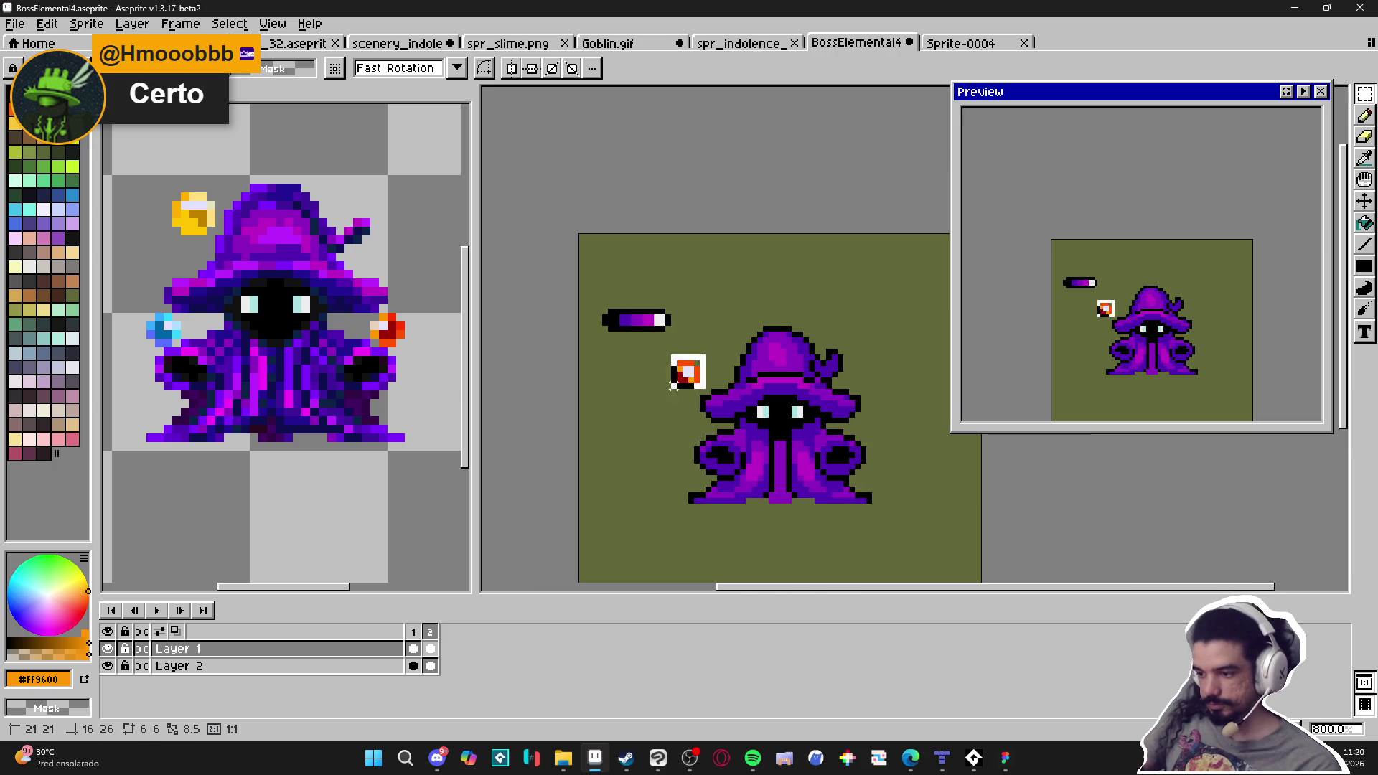
{"action": "key", "text": "ctrl+x"}
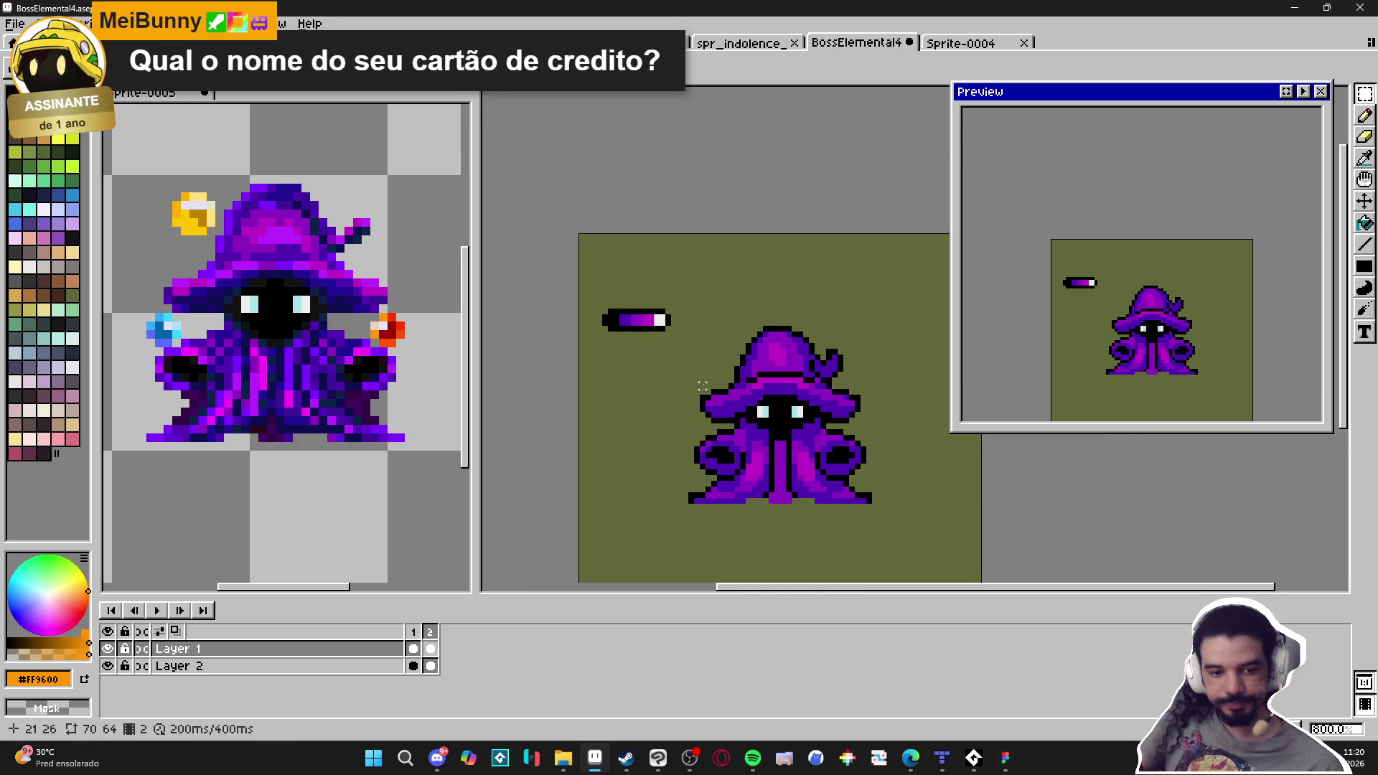
Repaint the columns of both eyes light grey #cccccc
{"action": "key", "text": "b"}
{"action": "scroll", "coordinate": [908, 489], "scroll_direction": "up", "scroll_amount": 2}
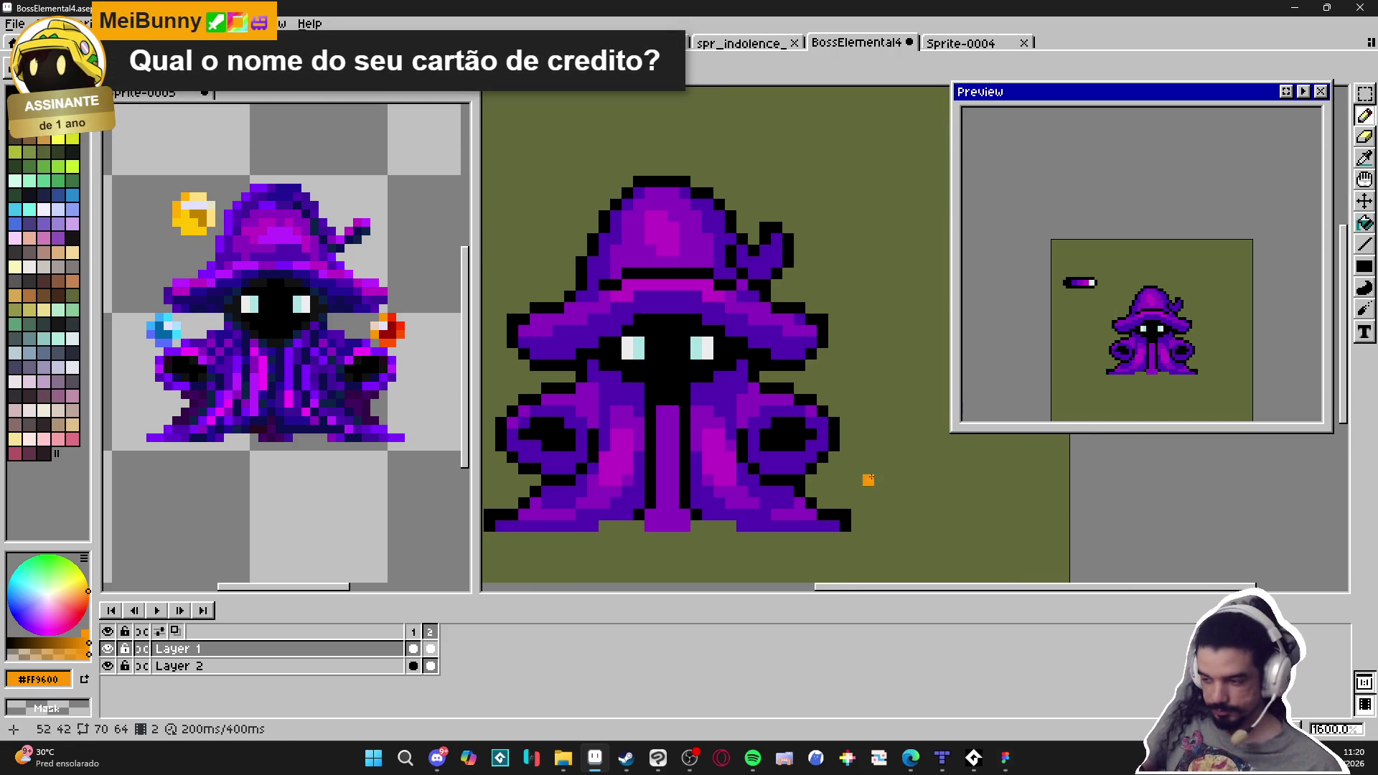
{"action": "left_click", "coordinate": [707, 342], "text": "alt"}
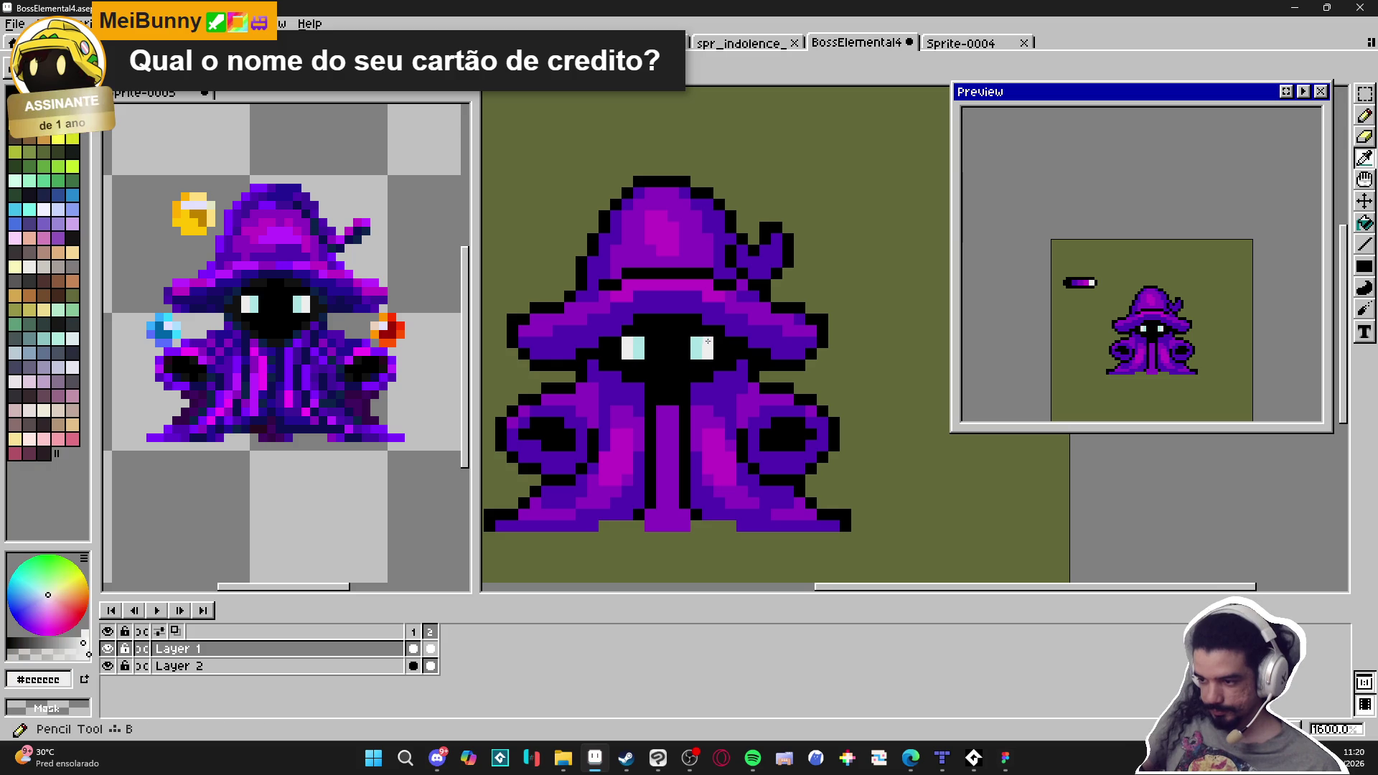
{"action": "left_click", "coordinate": [696, 351]}
{"action": "left_click", "coordinate": [638, 343]}
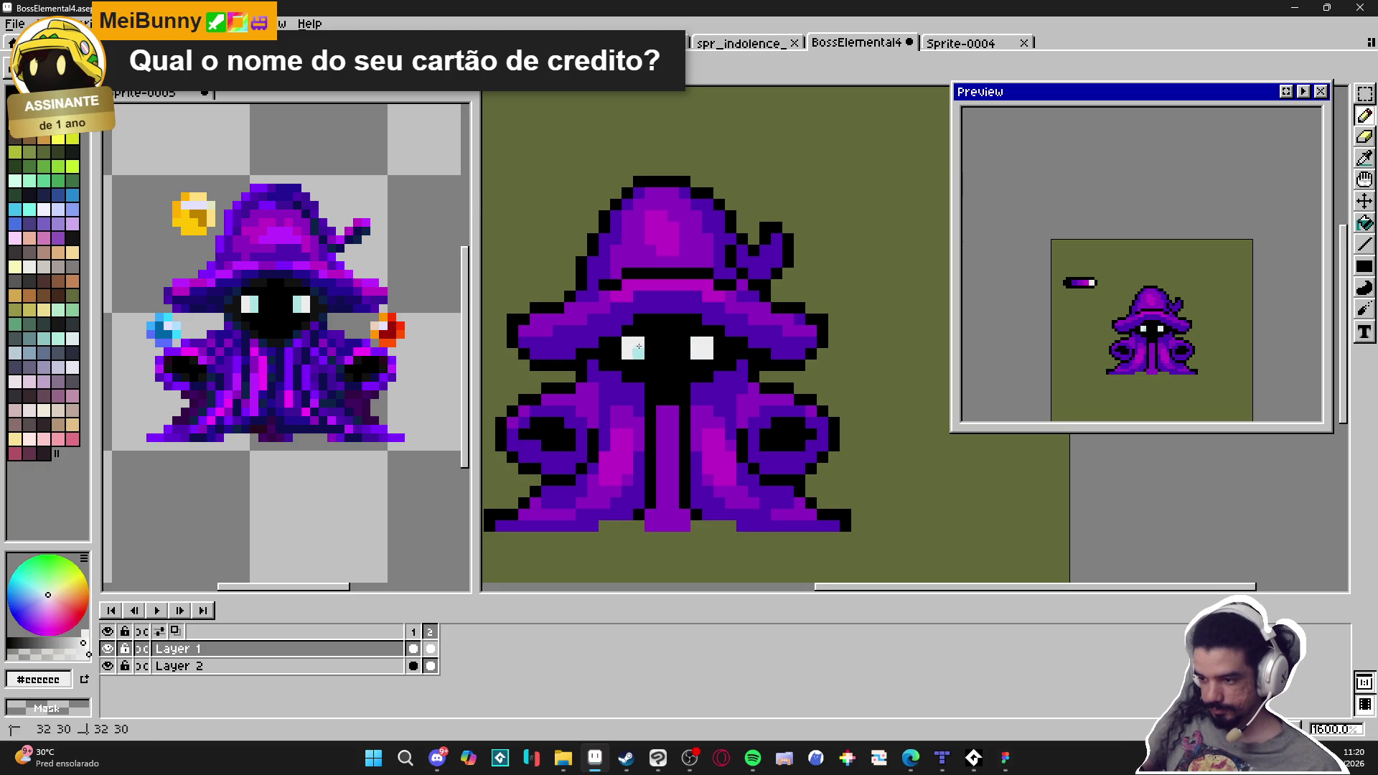
{"action": "scroll", "coordinate": [649, 363], "scroll_direction": "down", "scroll_amount": 1}
{"action": "scroll", "coordinate": [675, 369], "scroll_direction": "up", "scroll_amount": 1}
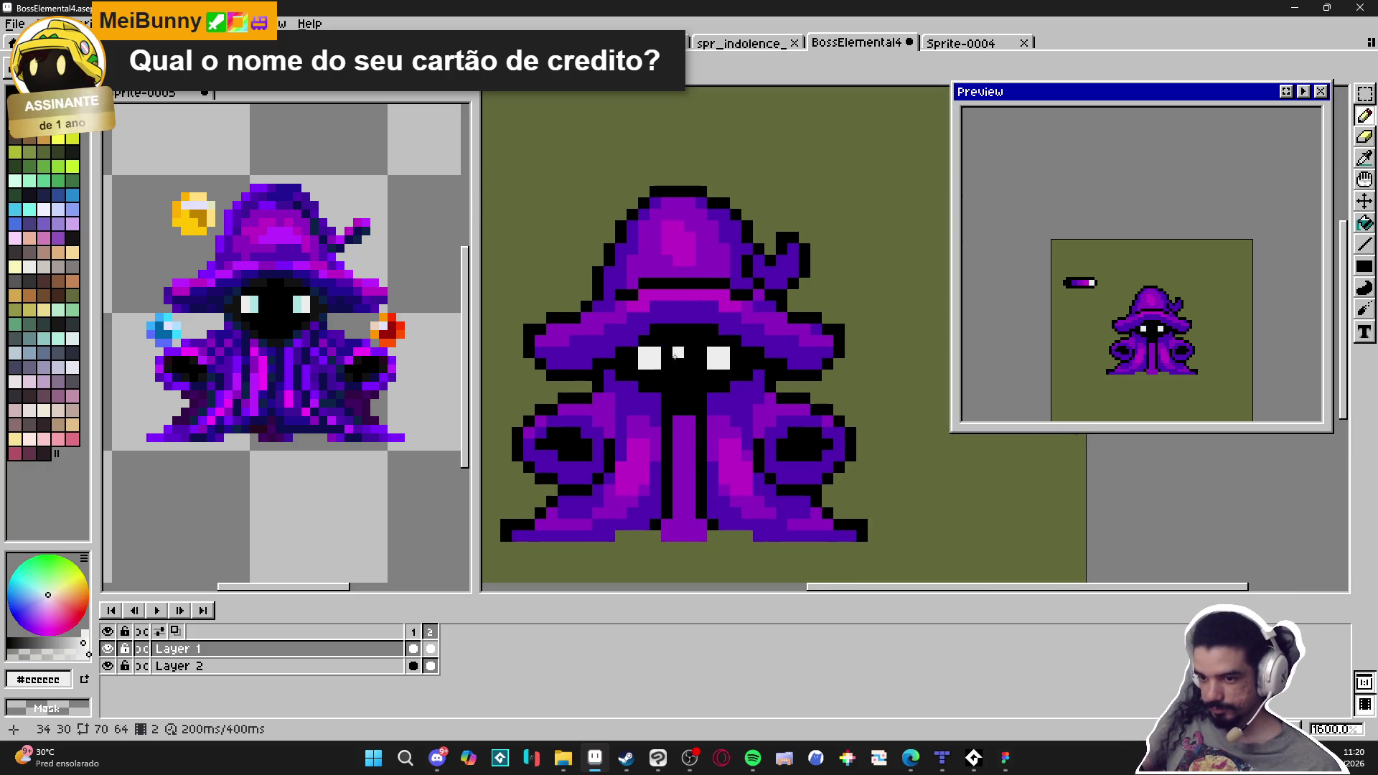
Paint dark navy #190c6b pixels beside both of the wizard's eyes
{"action": "left_click", "coordinate": [751, 320], "text": "alt"}
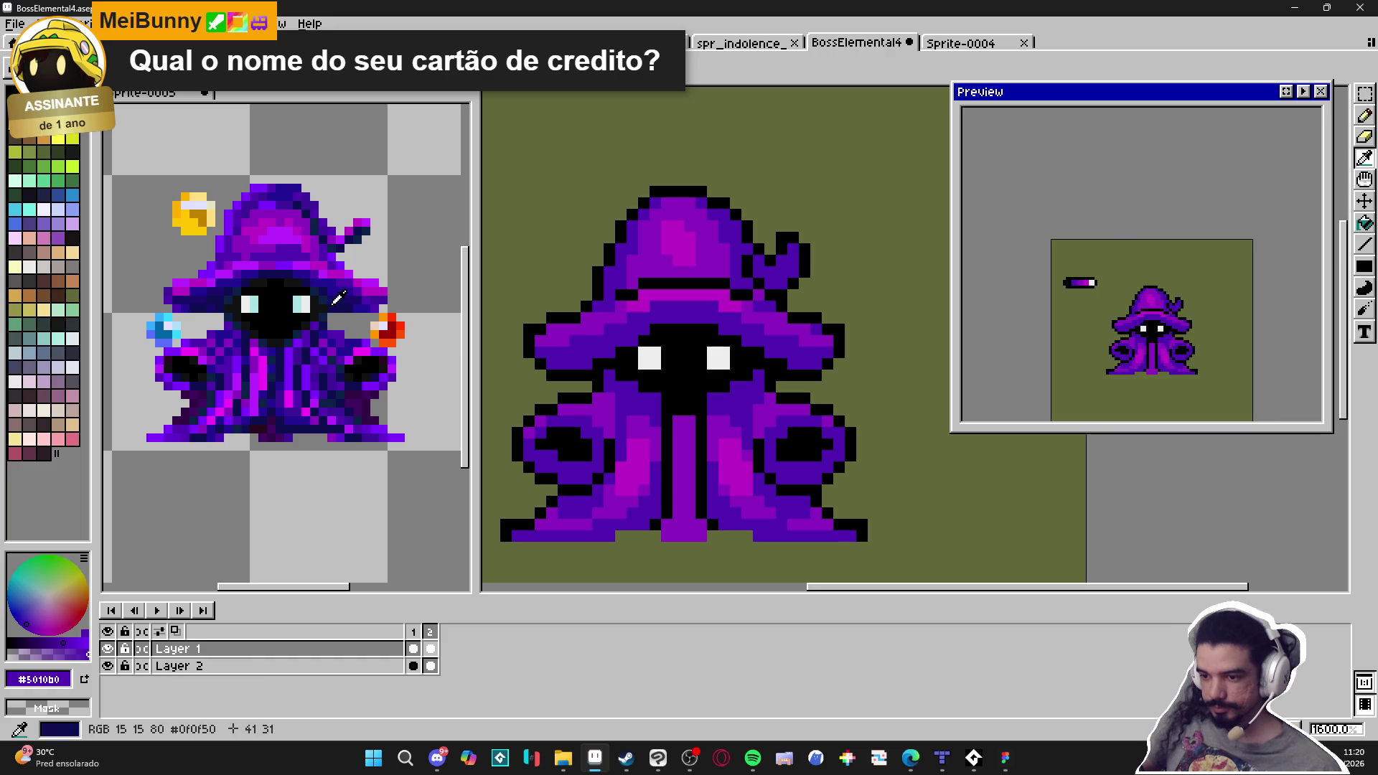
{"action": "left_click", "coordinate": [668, 362]}
{"action": "left_click", "coordinate": [701, 359]}
{"action": "left_click", "coordinate": [736, 356]}
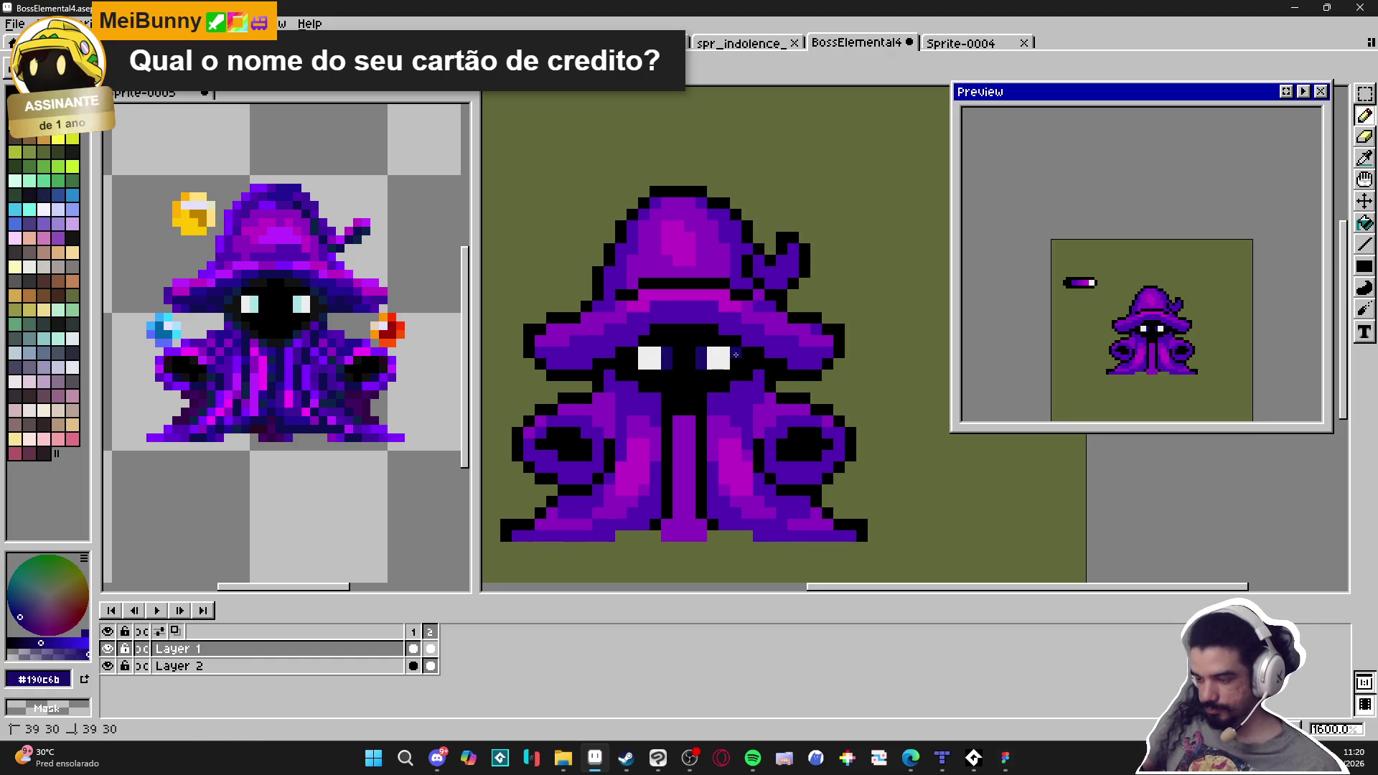
{"action": "left_click", "coordinate": [632, 356]}
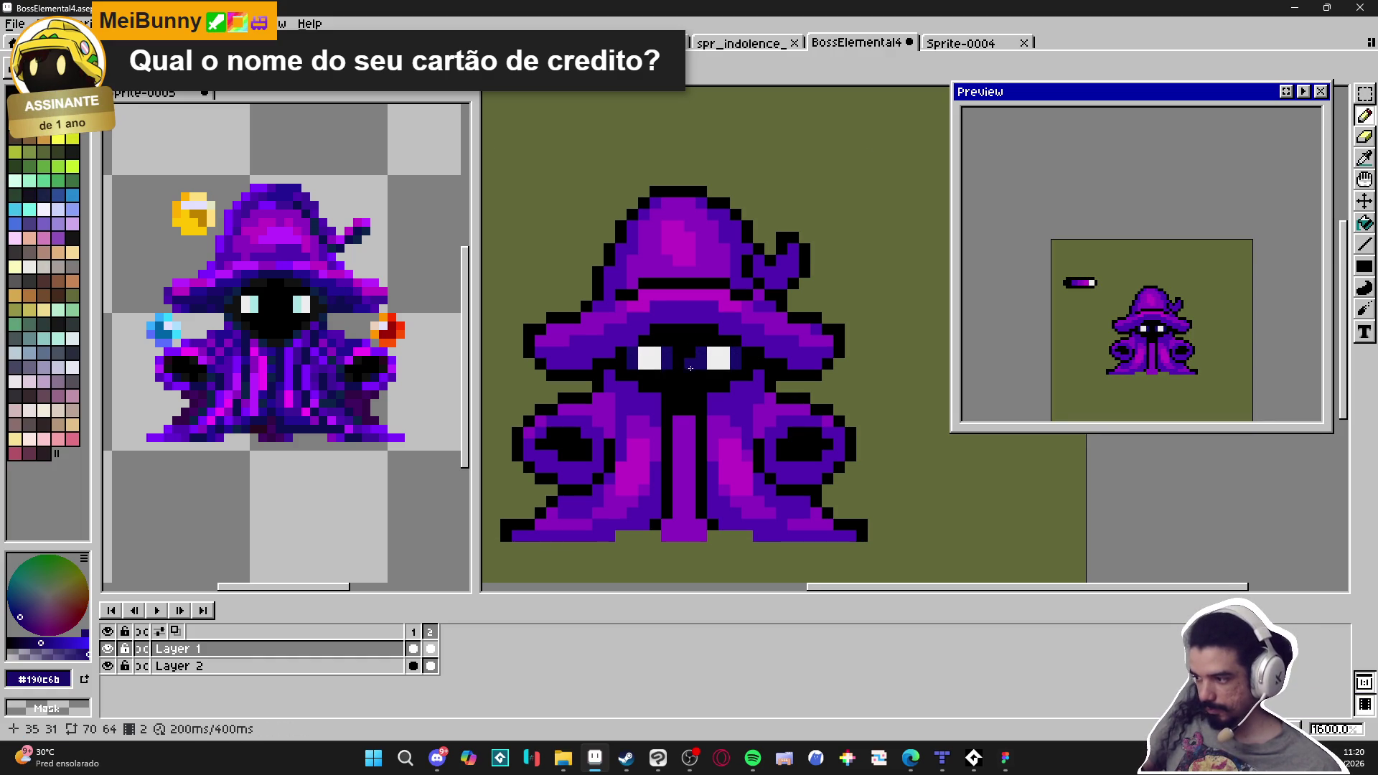
{"action": "scroll", "coordinate": [679, 366], "scroll_direction": "down", "scroll_amount": 4}
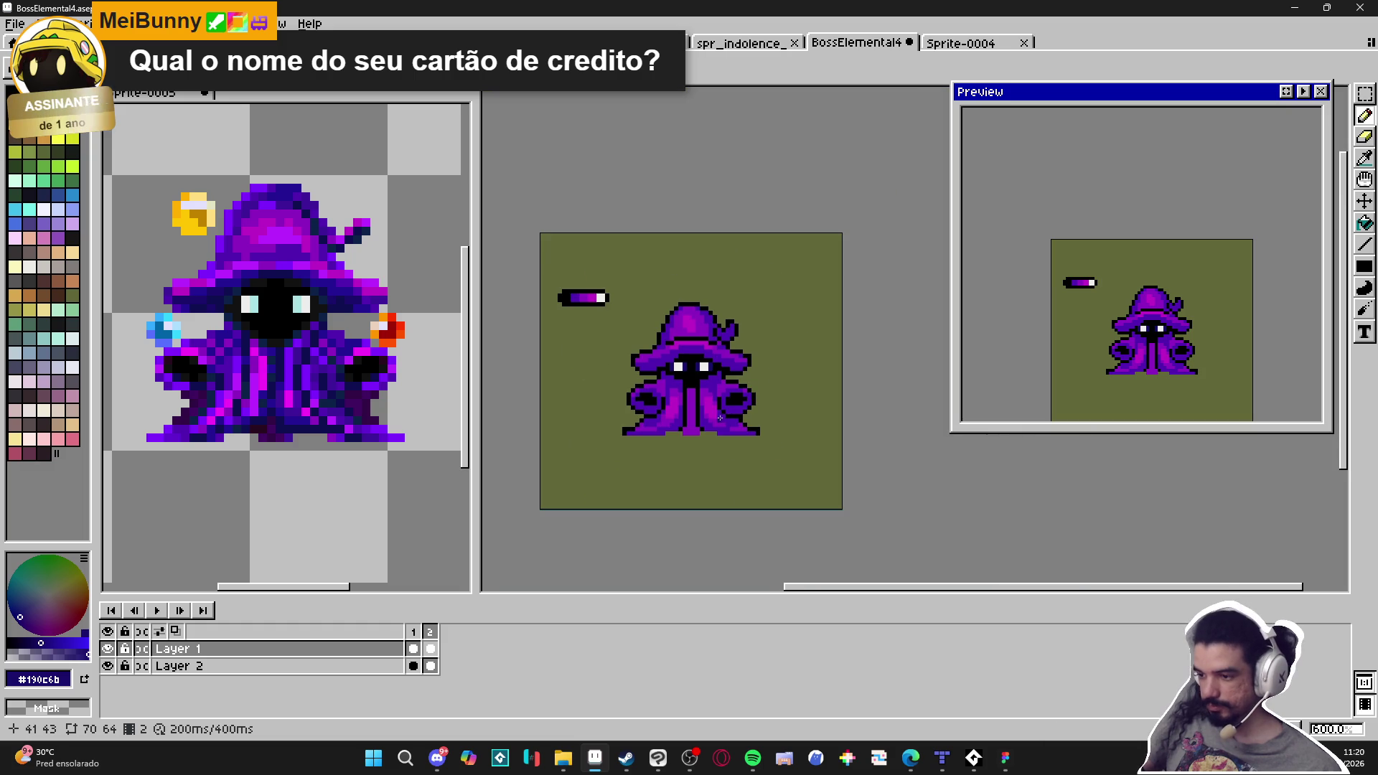
{"action": "scroll", "coordinate": [714, 396], "scroll_direction": "up", "scroll_amount": 7}
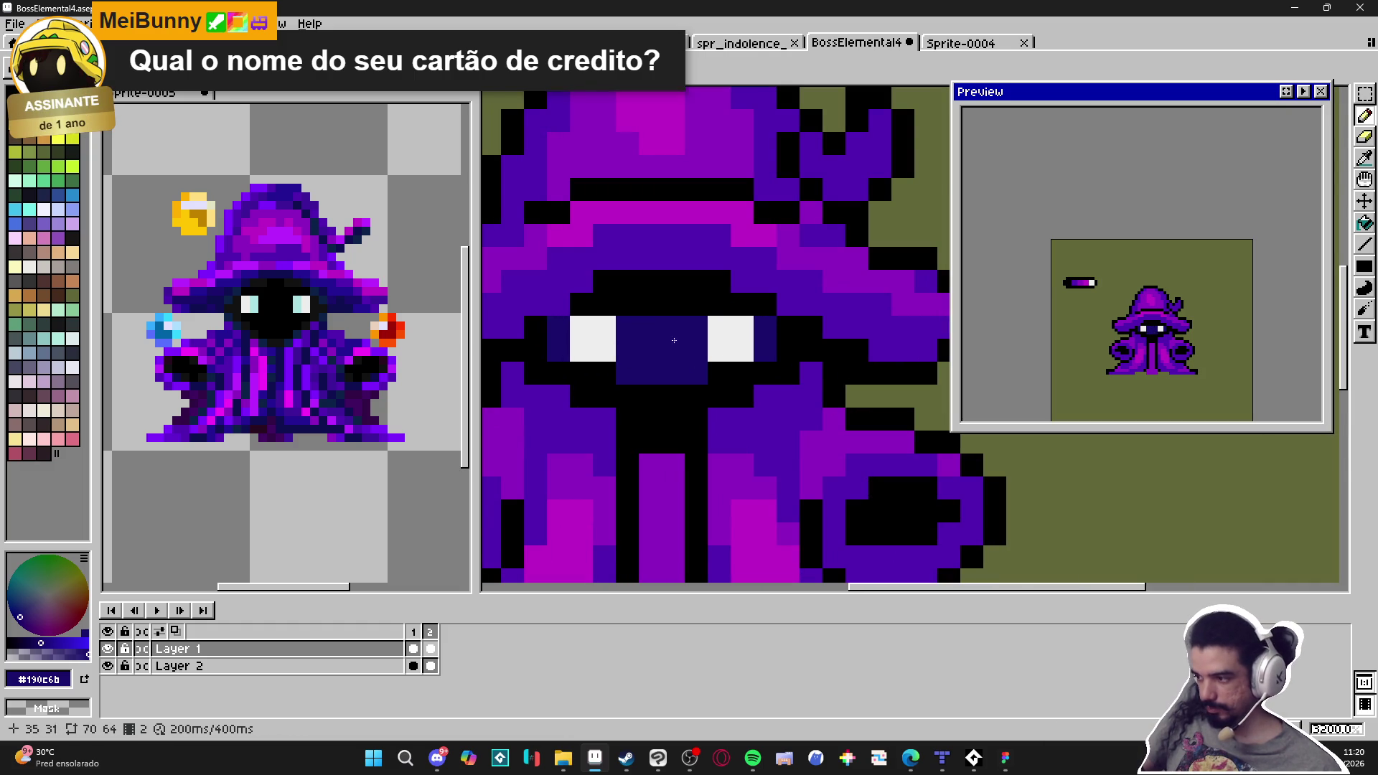
Recolour the black row between the eyes dark navy, then drop the selection
{"action": "left_click", "coordinate": [627, 304]}
{"action": "left_click_drag", "start_coordinate": [673, 304], "coordinate": [719, 304]}
{"action": "left_click", "coordinate": [615, 305]}
{"action": "scroll", "coordinate": [615, 305], "scroll_direction": "down", "scroll_amount": 4}
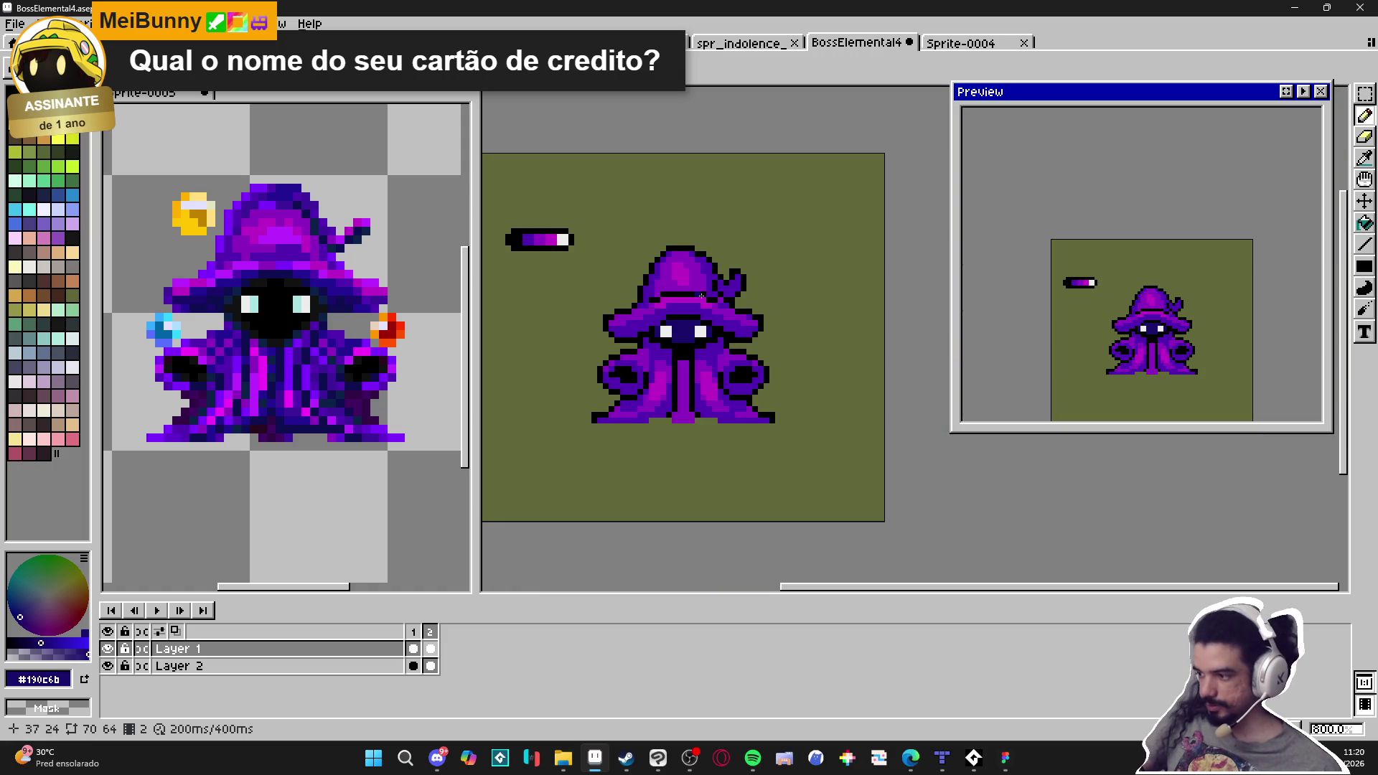
{"action": "scroll", "coordinate": [738, 336], "scroll_direction": "down", "scroll_amount": 1}
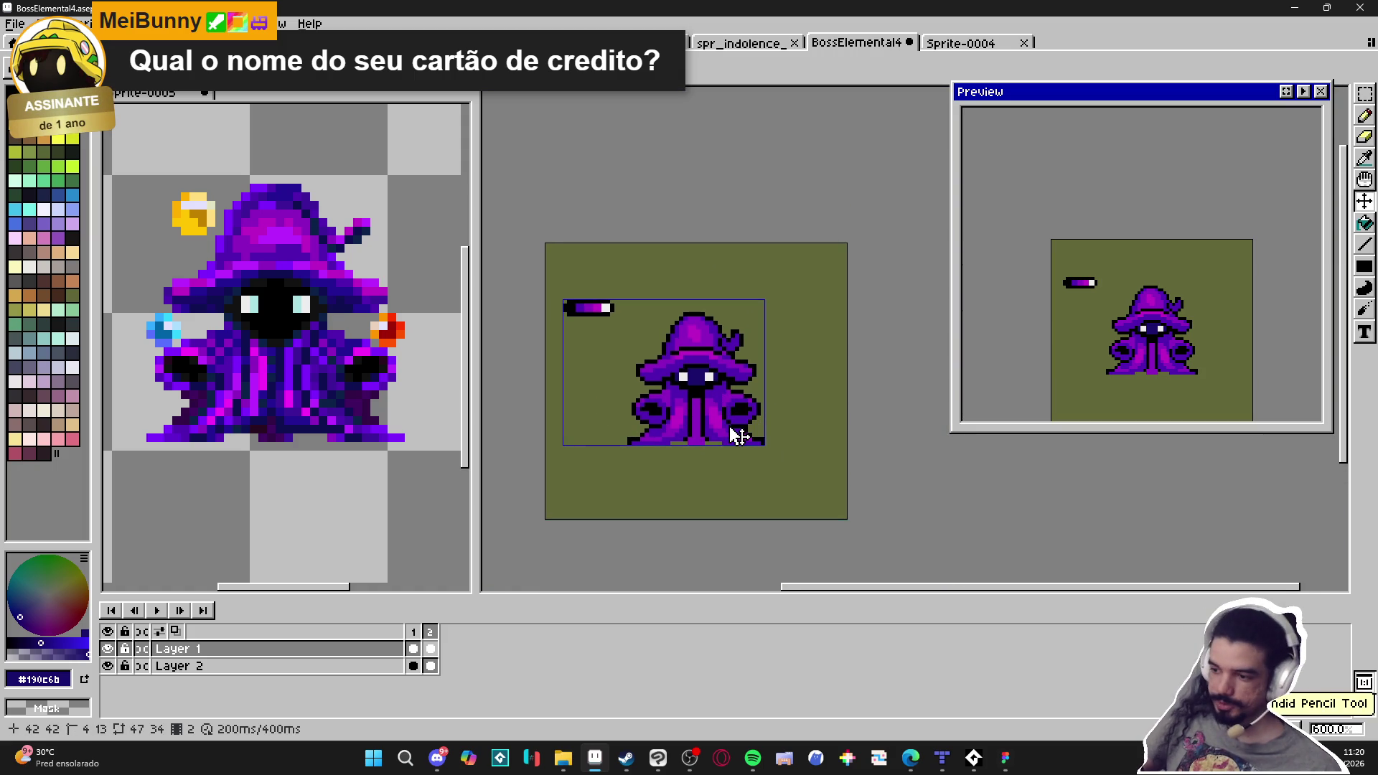
{"action": "key", "text": "ctrl+d"}
Fill the robe's central strip with dark indigo using a contiguous Paint Bucket fill
{"action": "key", "text": "b"}
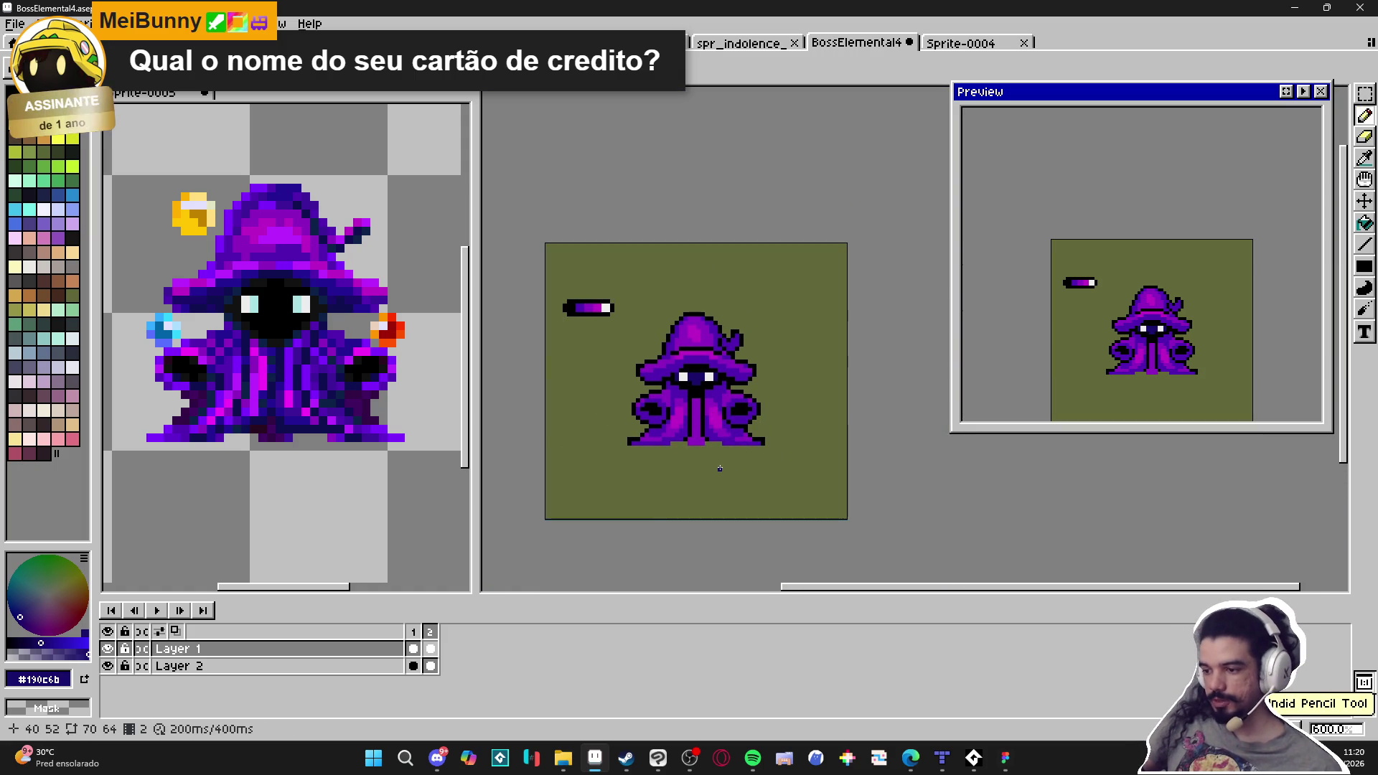
{"action": "scroll", "coordinate": [719, 469], "scroll_direction": "down", "scroll_amount": 1}
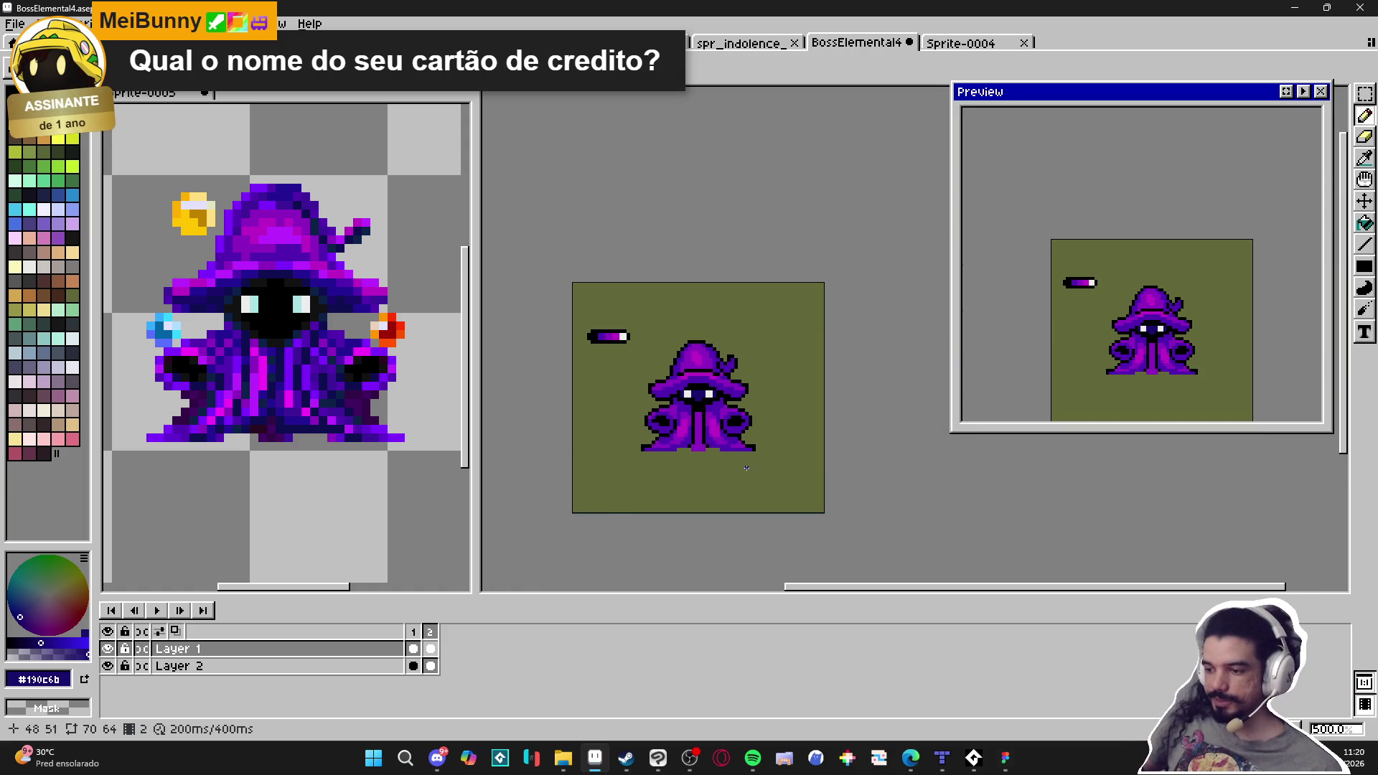
{"action": "scroll", "coordinate": [740, 464], "scroll_direction": "down", "scroll_amount": 1}
{"action": "scroll", "coordinate": [736, 460], "scroll_direction": "up", "scroll_amount": 1}
{"action": "scroll", "coordinate": [346, 398], "scroll_direction": "down", "scroll_amount": 1}
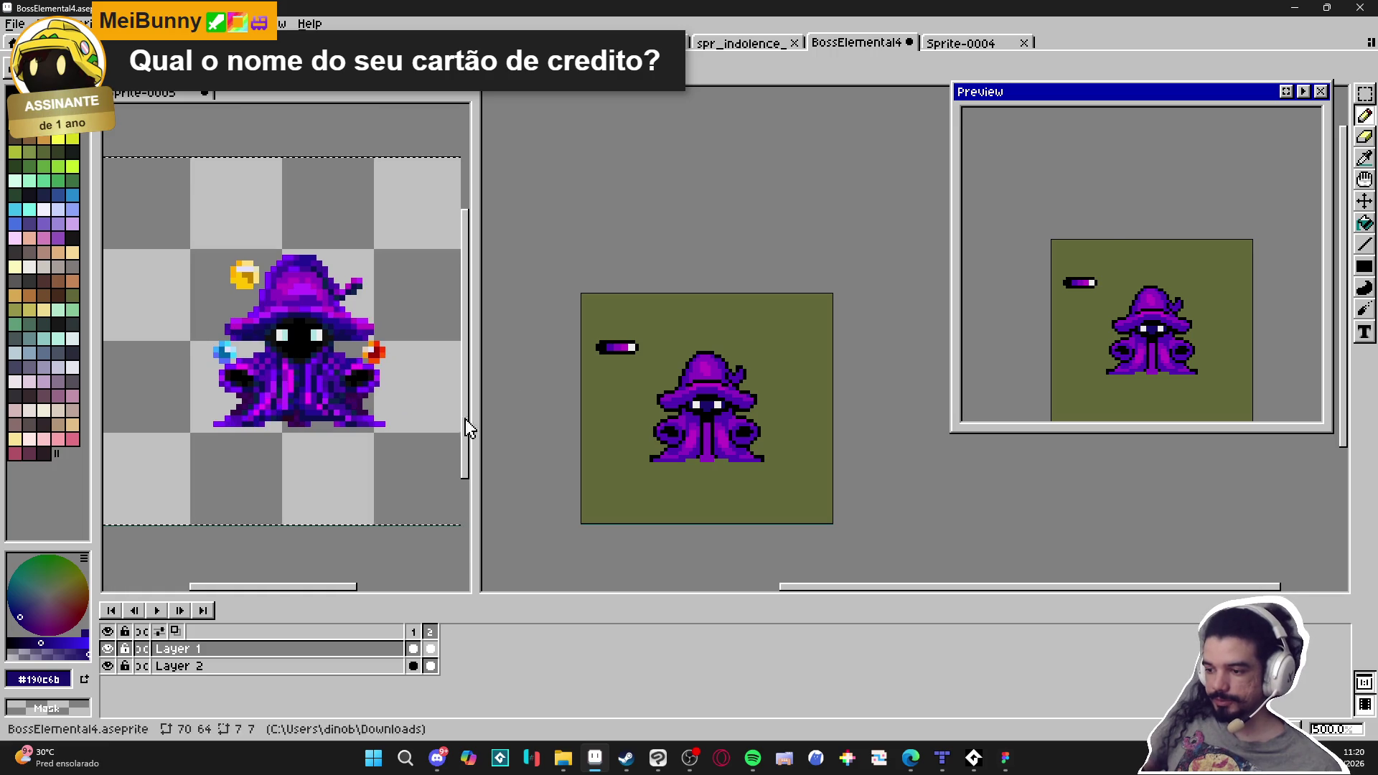
{"action": "scroll", "coordinate": [323, 359], "scroll_direction": "up", "scroll_amount": 1}
{"action": "scroll", "coordinate": [703, 379], "scroll_direction": "up", "scroll_amount": 1}
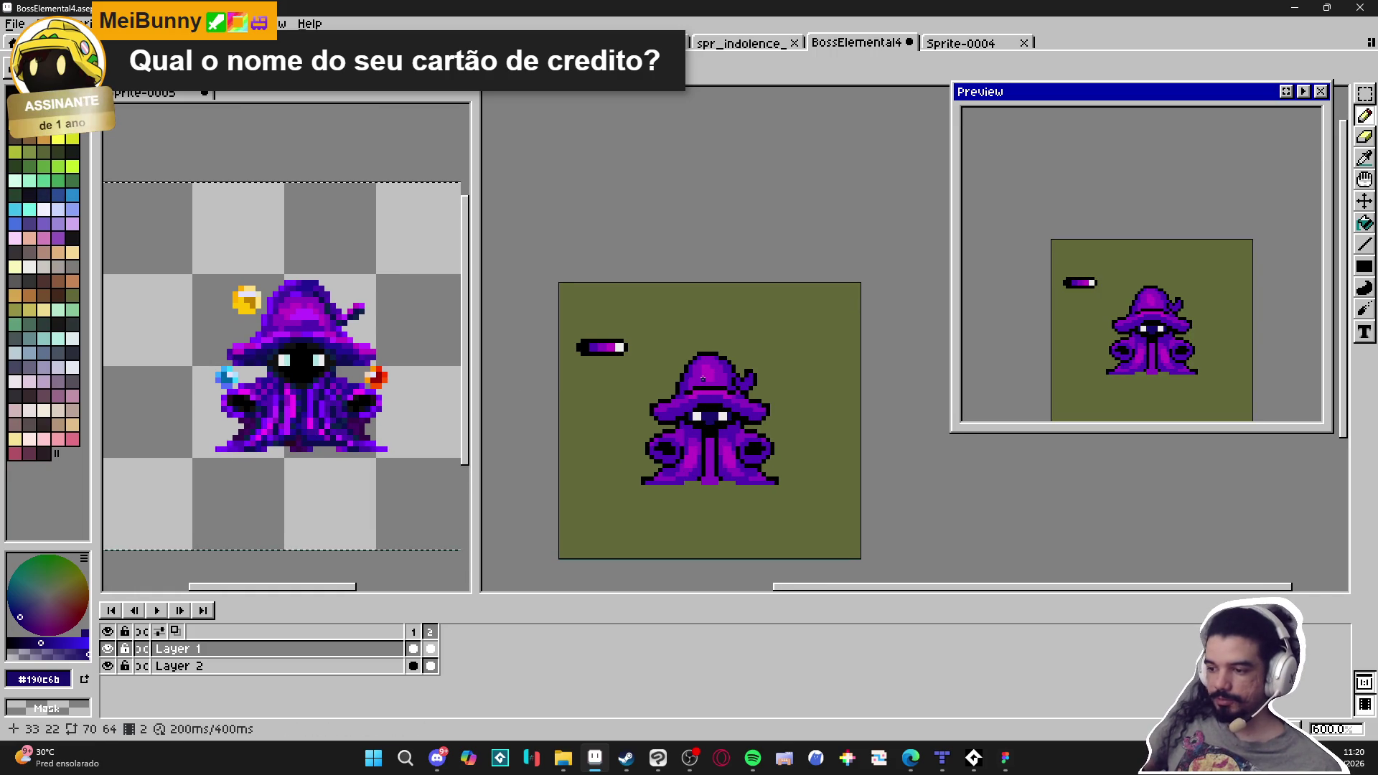
{"action": "scroll", "coordinate": [702, 378], "scroll_direction": "up", "scroll_amount": 1}
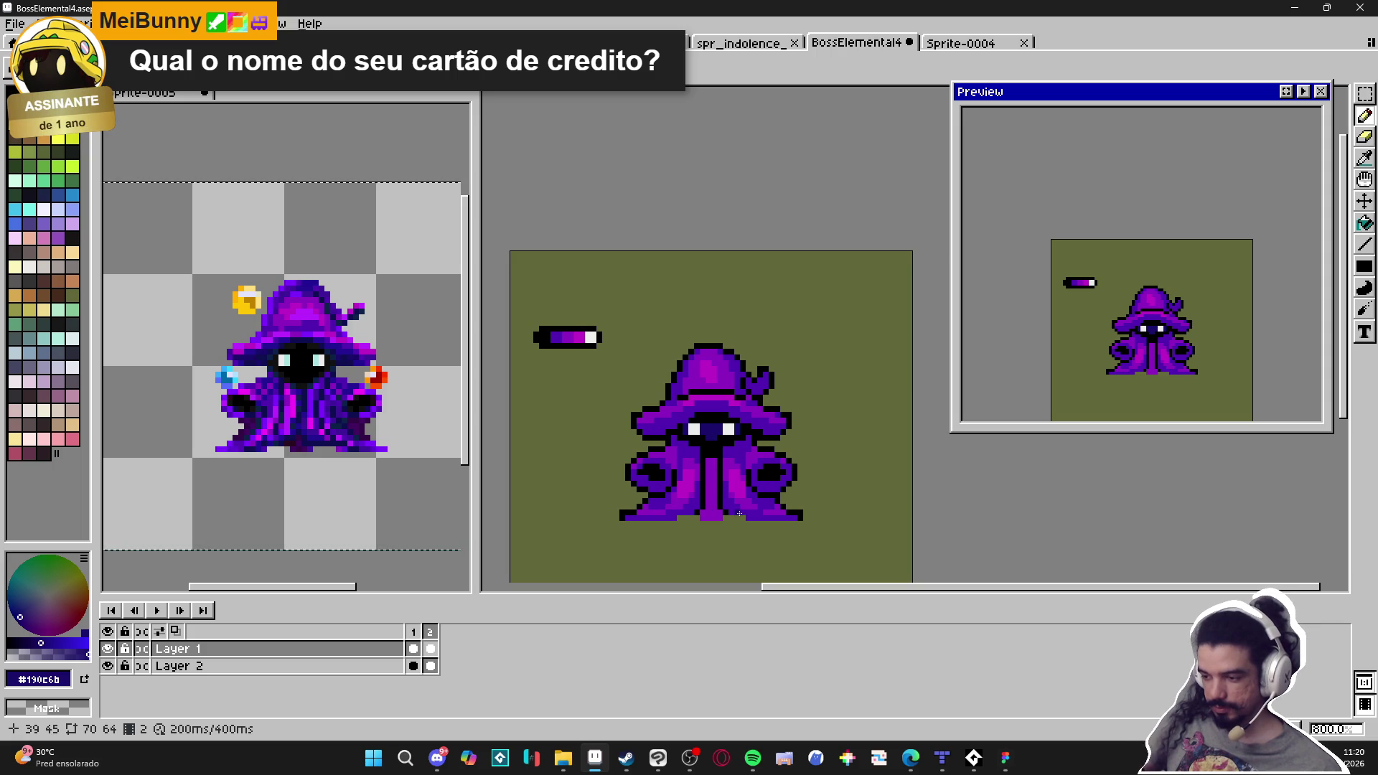
{"action": "scroll", "coordinate": [736, 512], "scroll_direction": "up", "scroll_amount": 3}
{"action": "key", "text": "g"}
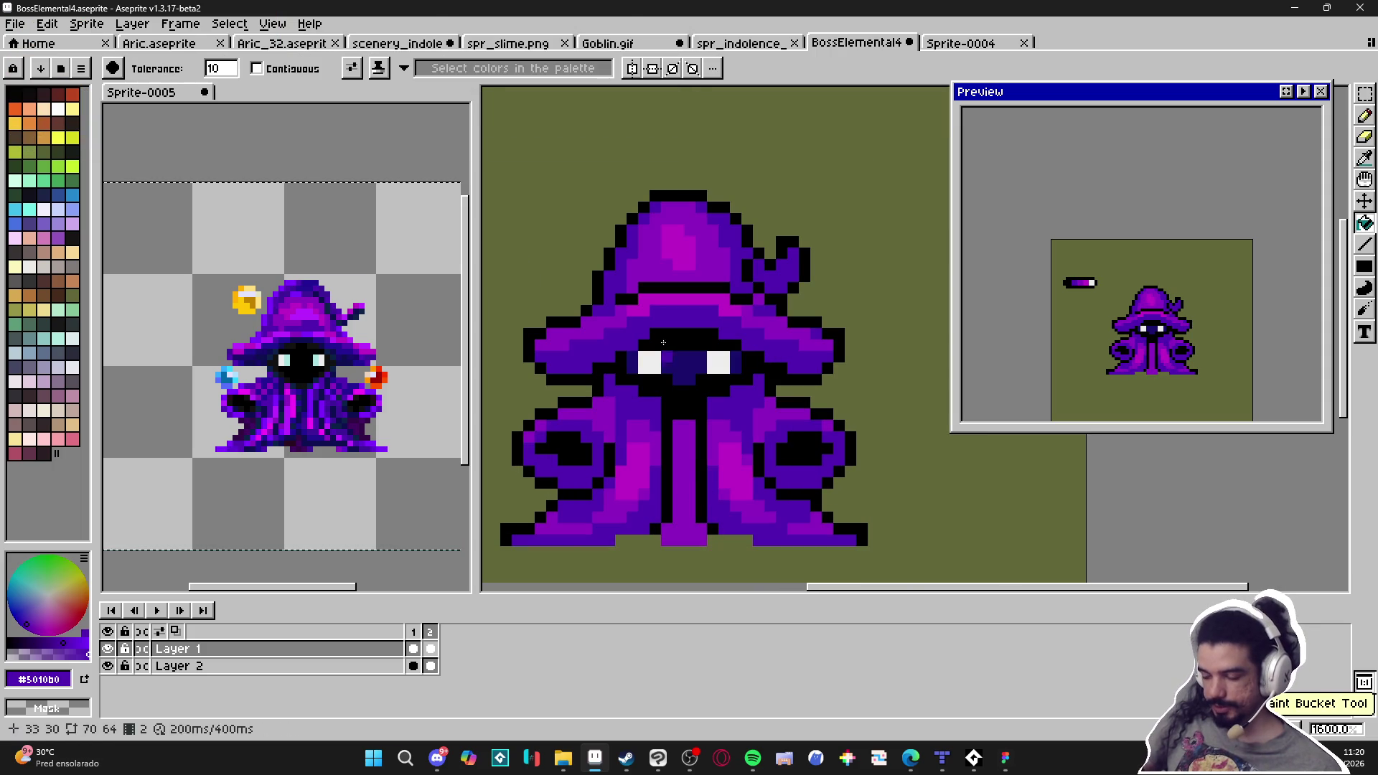
{"action": "left_click", "coordinate": [257, 68]}
{"action": "left_click", "coordinate": [689, 515]}
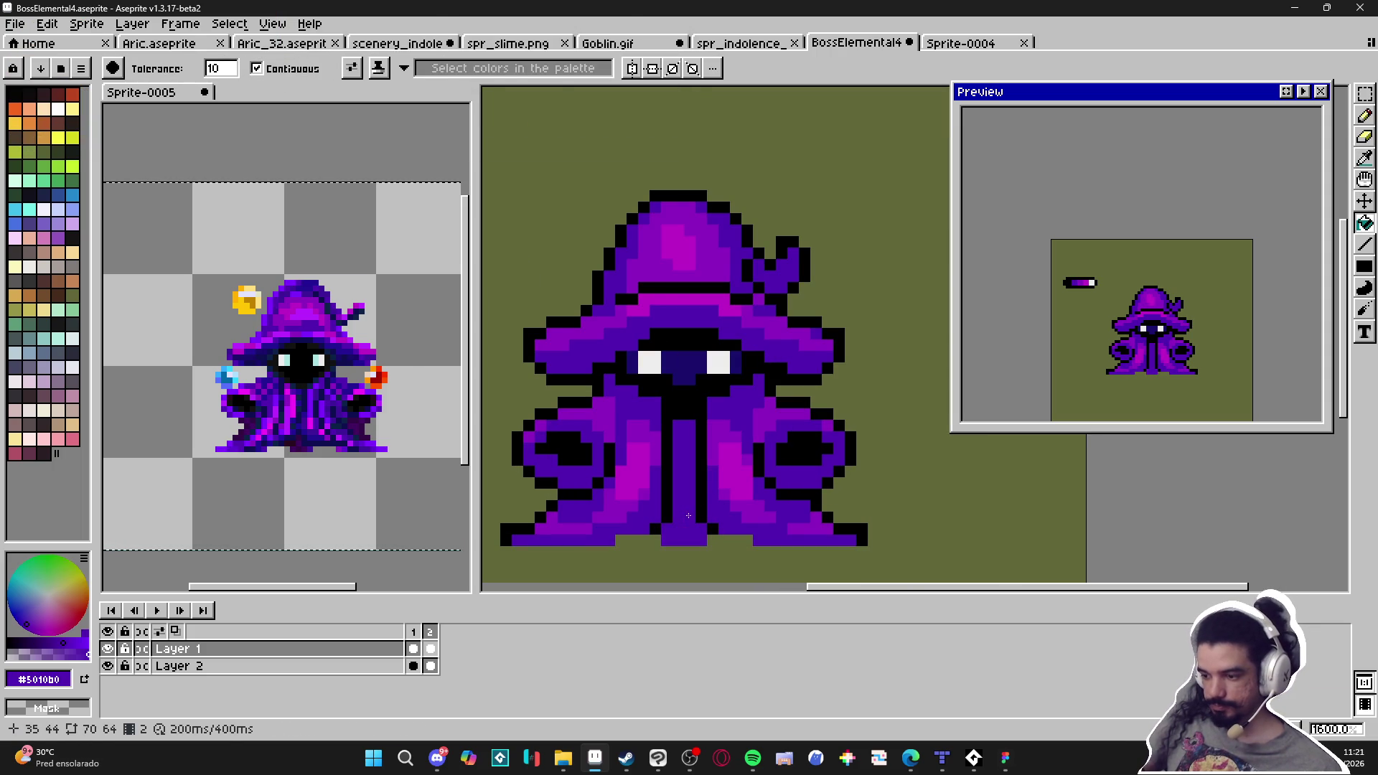
Eyedrop black from the outline and blacken the robe's bottom centre and last indigo pixel
{"action": "key", "text": "b"}
{"action": "scroll", "coordinate": [703, 542], "scroll_direction": "up", "scroll_amount": 1}
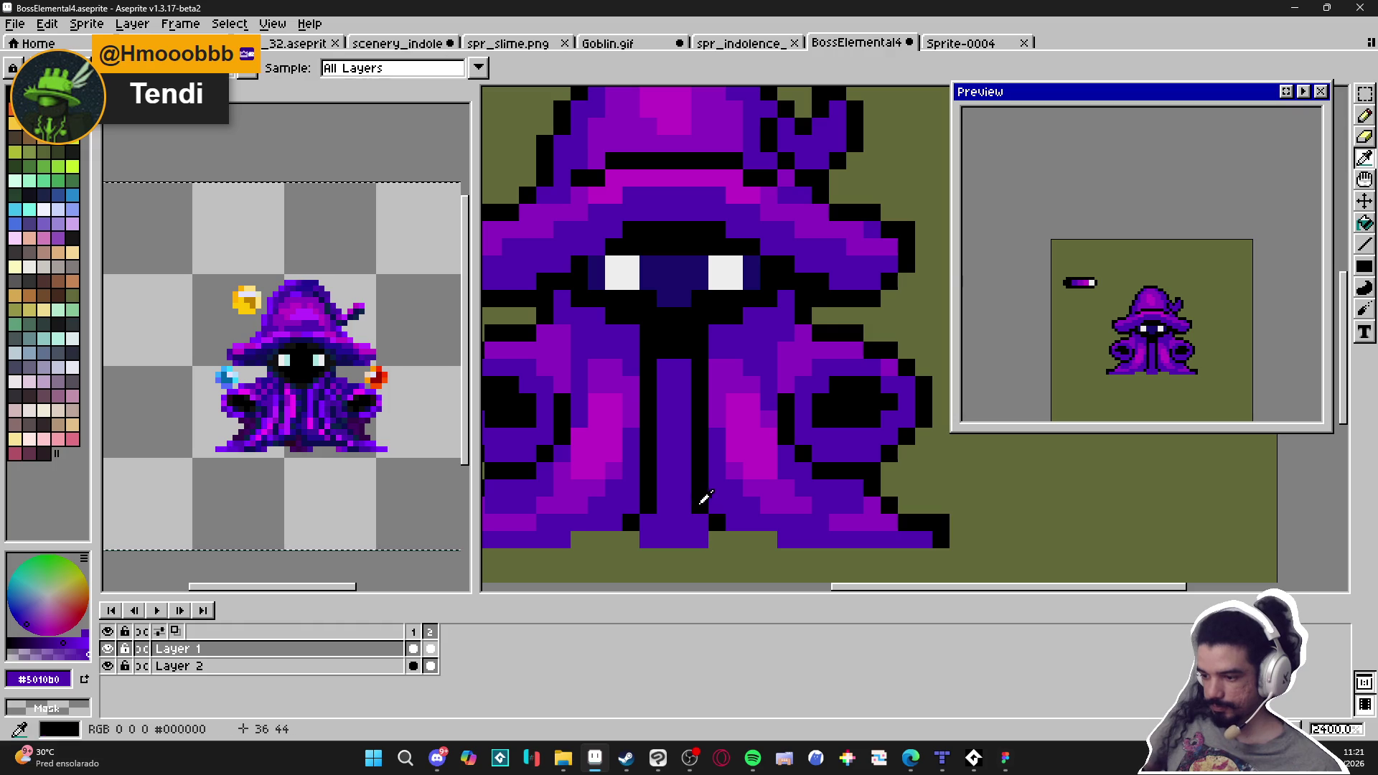
{"action": "key", "text": "x"}
{"action": "left_click", "coordinate": [675, 522]}
{"action": "left_click", "coordinate": [647, 522]}
{"action": "left_click", "coordinate": [665, 539]}
{"action": "left_click", "coordinate": [648, 538]}
{"action": "left_click_drag", "start_coordinate": [682, 538], "coordinate": [693, 536]}
{"action": "left_click", "coordinate": [683, 493]}
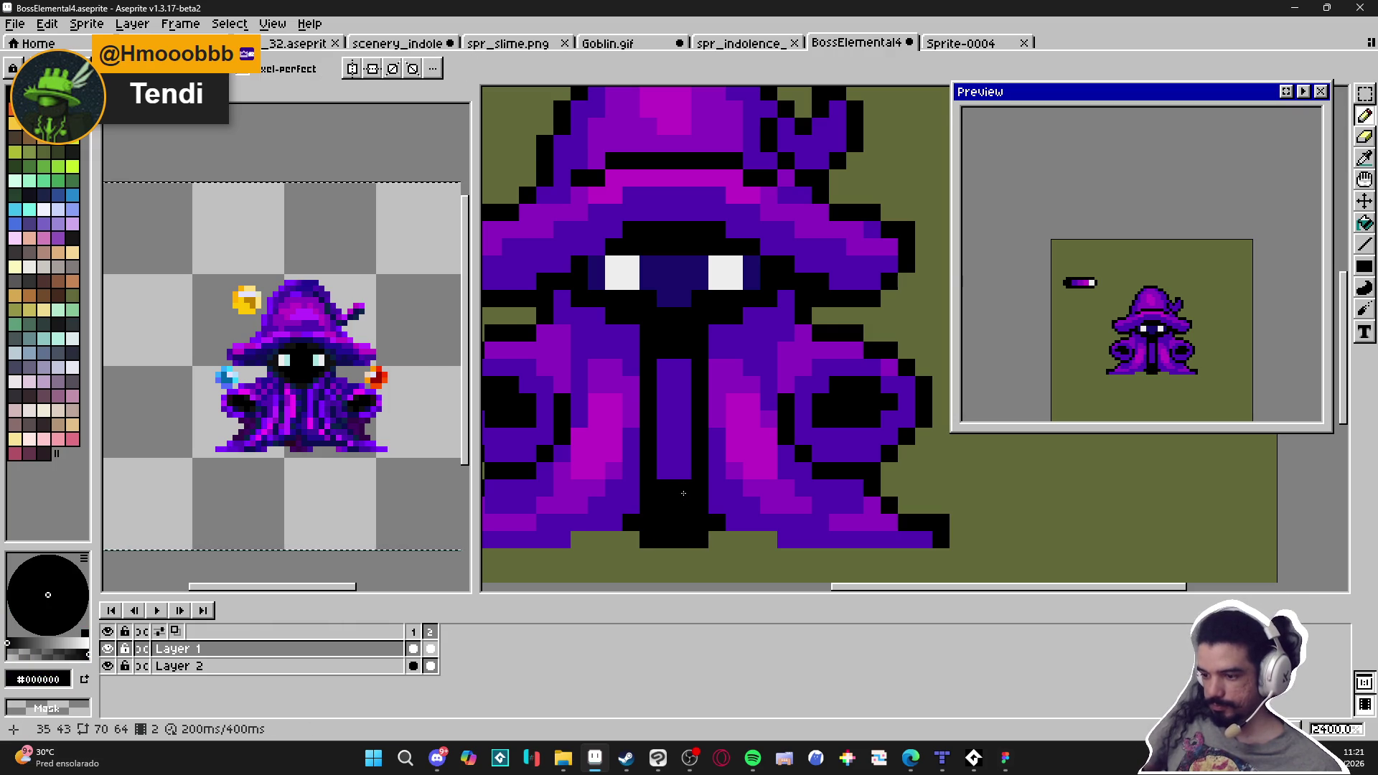
Pick magenta #bd10c5 from the robe and repaint two robe pixels with it
{"action": "scroll", "coordinate": [683, 494], "scroll_direction": "down", "scroll_amount": 5}
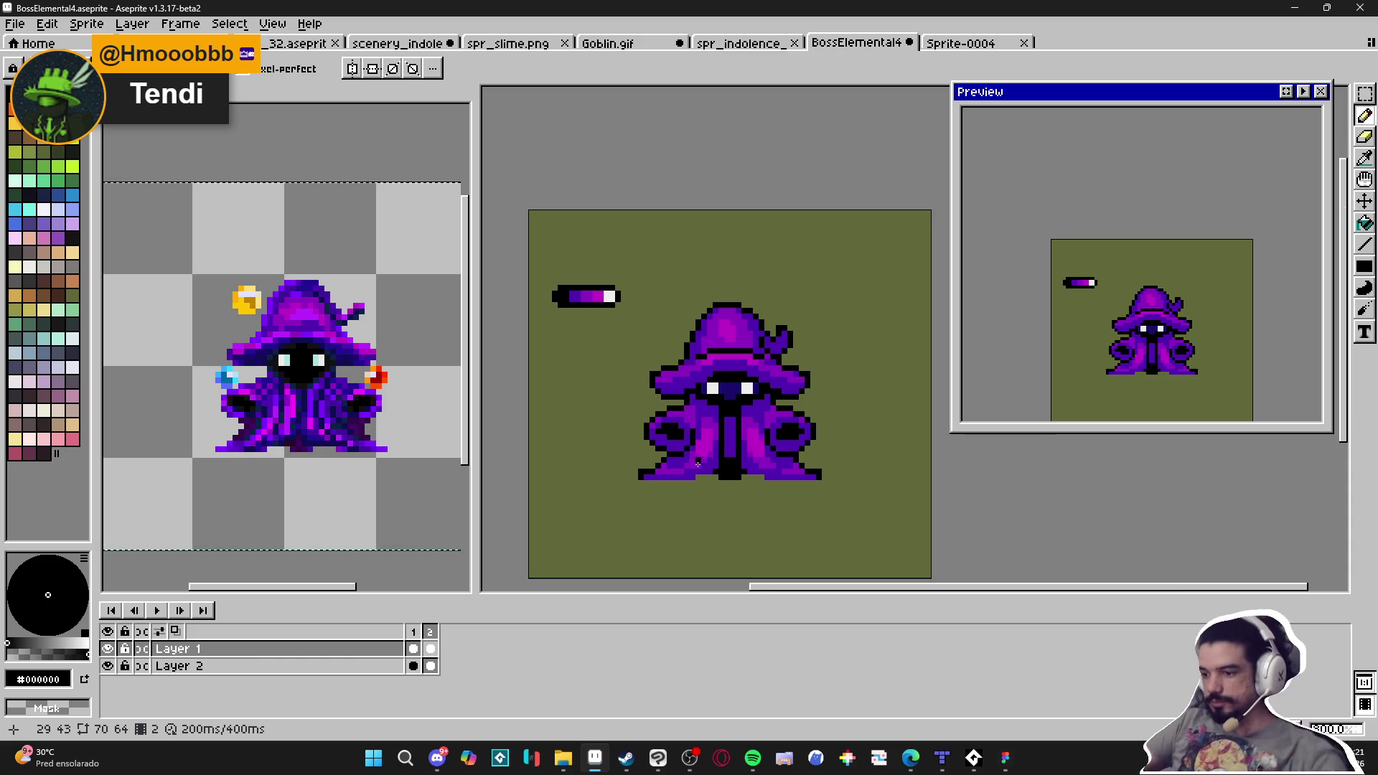
{"action": "scroll", "coordinate": [699, 467], "scroll_direction": "up", "scroll_amount": 3}
{"action": "left_click", "coordinate": [697, 429], "text": "alt"}
{"action": "left_click", "coordinate": [664, 361]}
{"action": "left_click", "coordinate": [674, 361]}
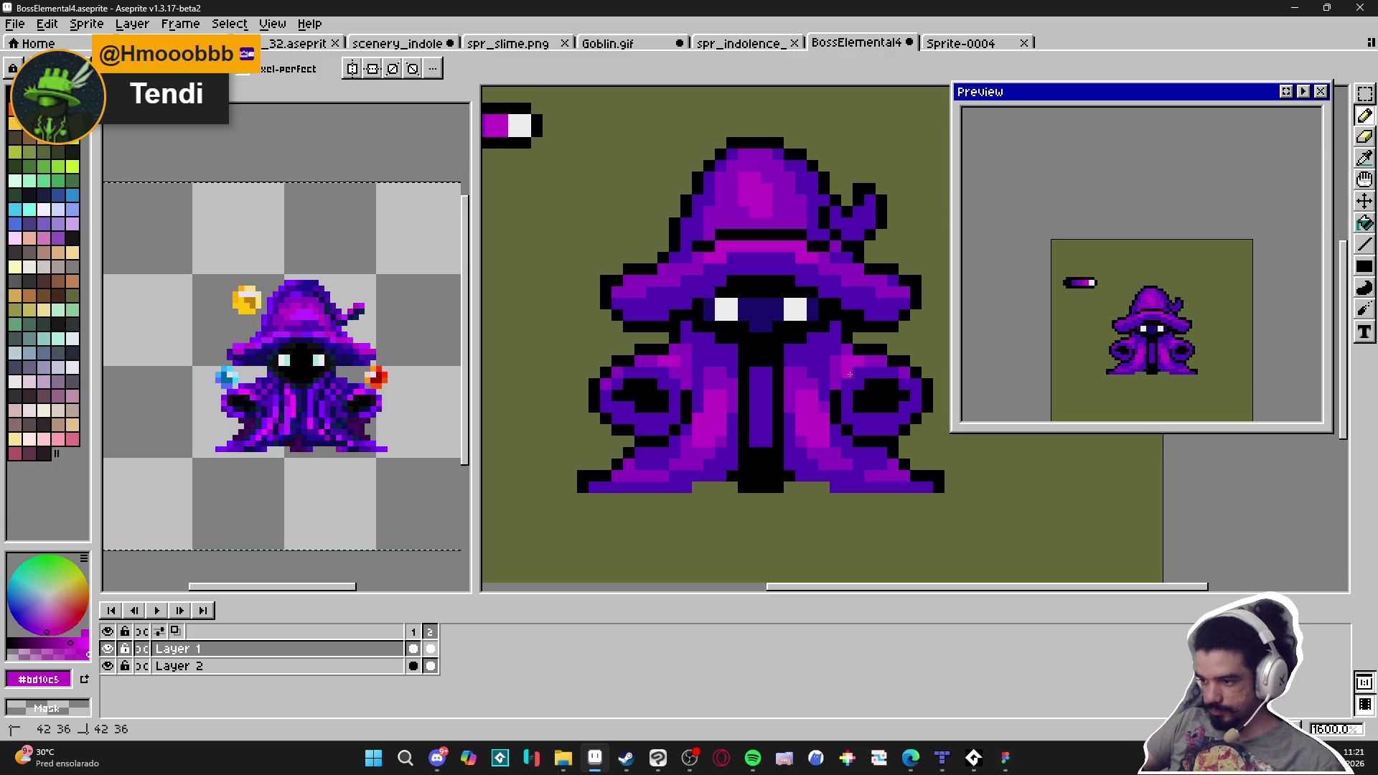
{"action": "scroll", "coordinate": [826, 426], "scroll_direction": "down", "scroll_amount": 3}
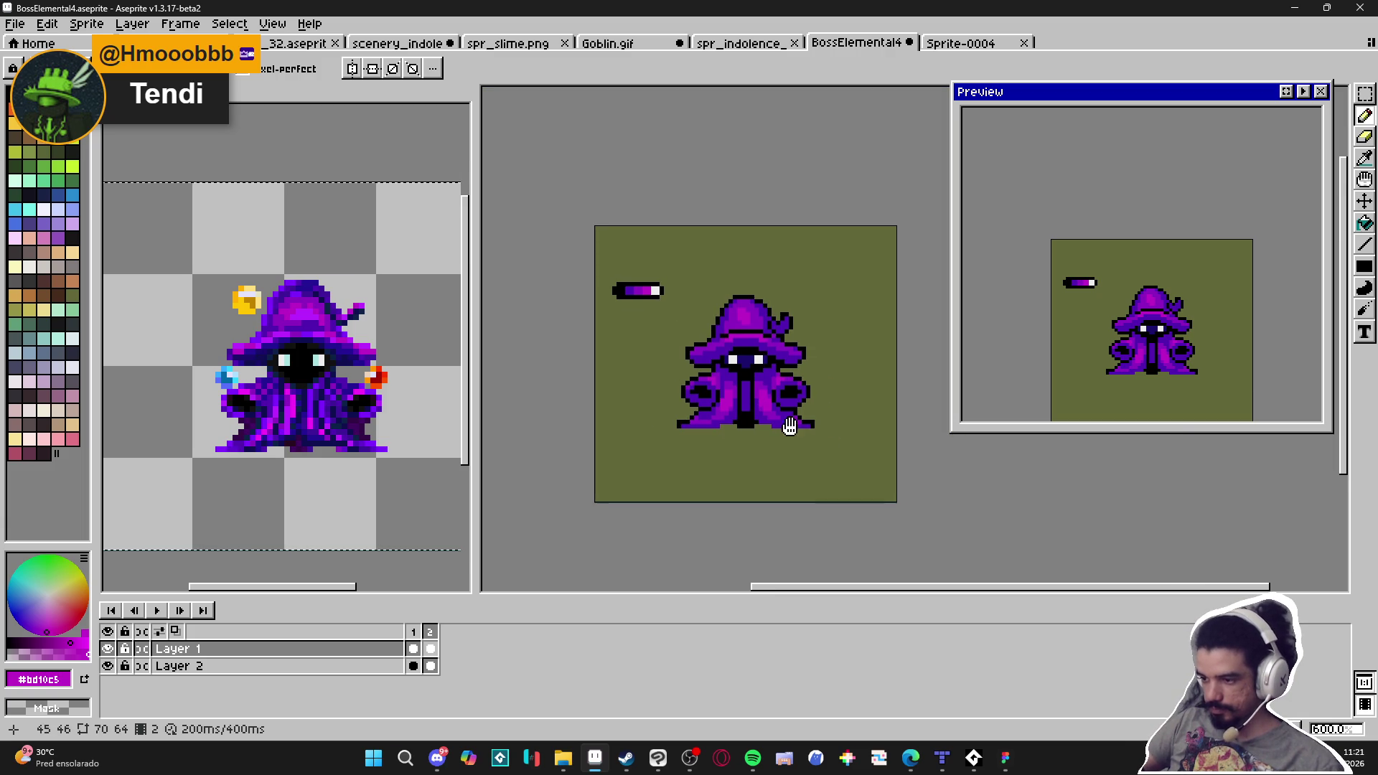
{"action": "scroll", "coordinate": [837, 430], "scroll_direction": "down", "scroll_amount": 1}
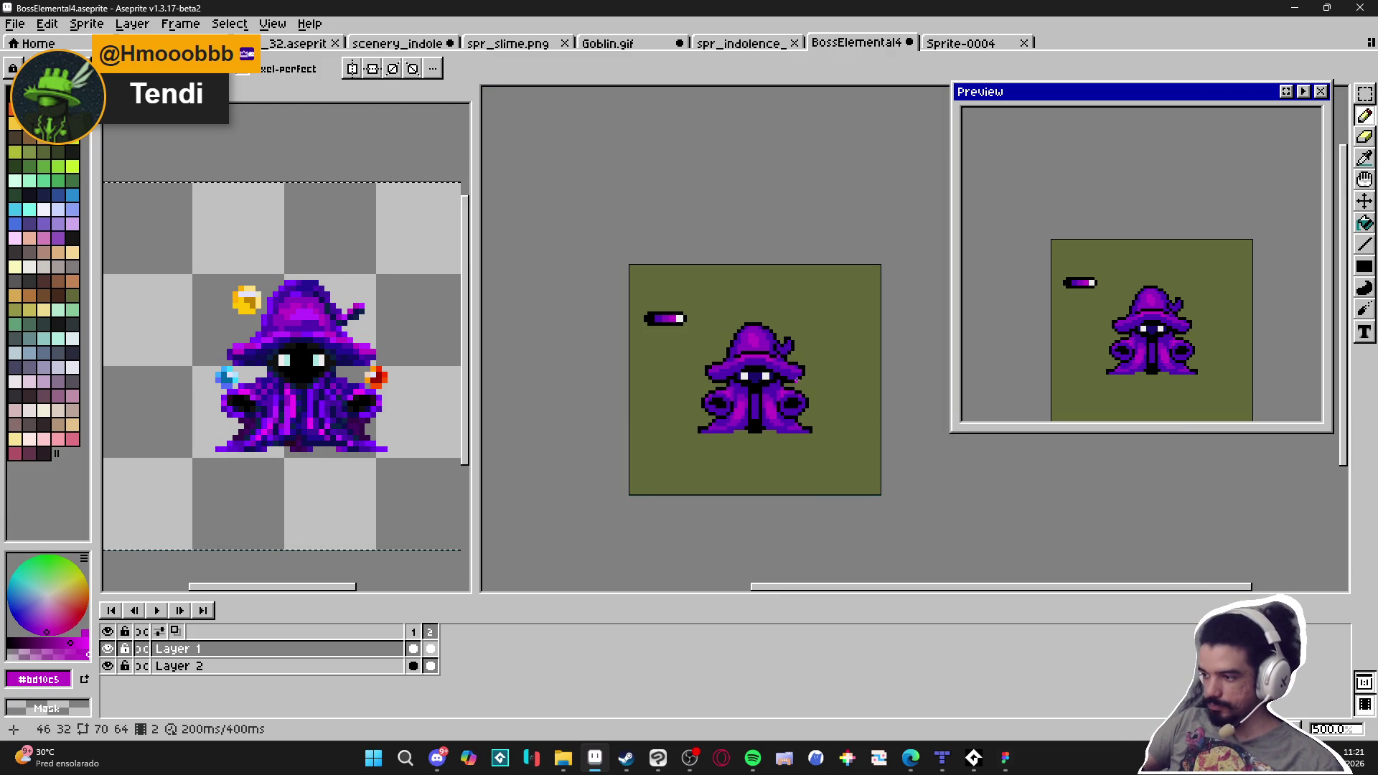
{"action": "scroll", "coordinate": [793, 389], "scroll_direction": "up", "scroll_amount": 1}
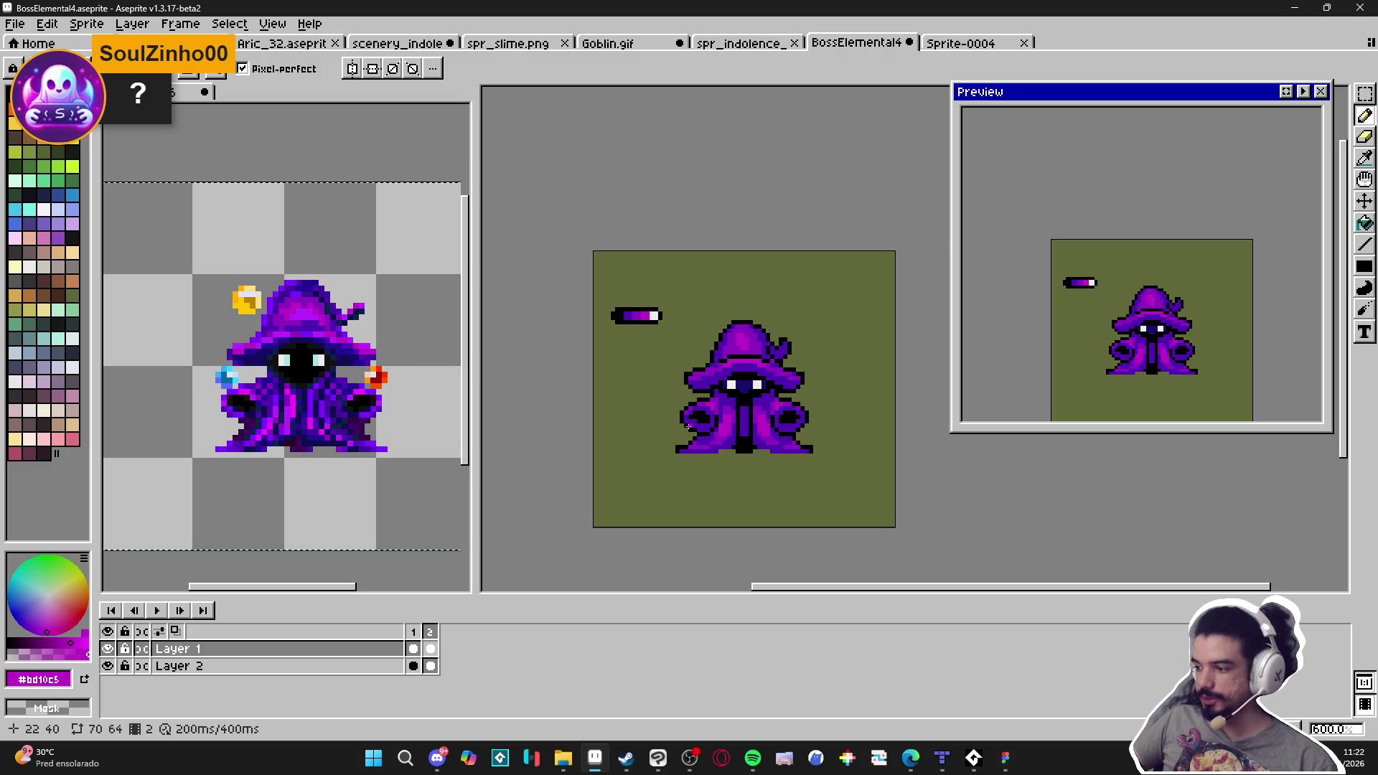
Glance through the Discord chat, then shrink the Discord window
{"action": "scroll", "coordinate": [832, 441], "scroll_direction": "right", "scroll_amount": 1}
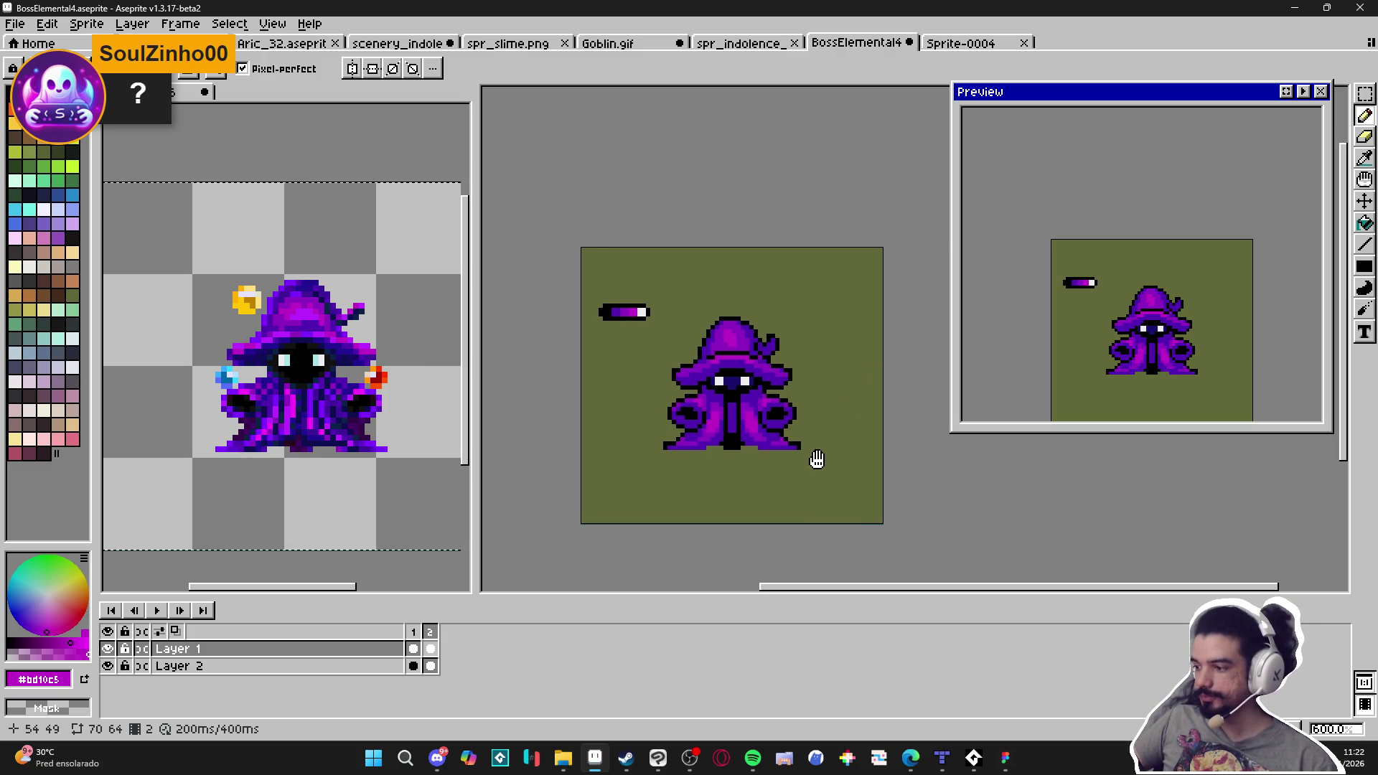
{"action": "scroll", "coordinate": [759, 425], "scroll_direction": "up", "scroll_amount": 2}
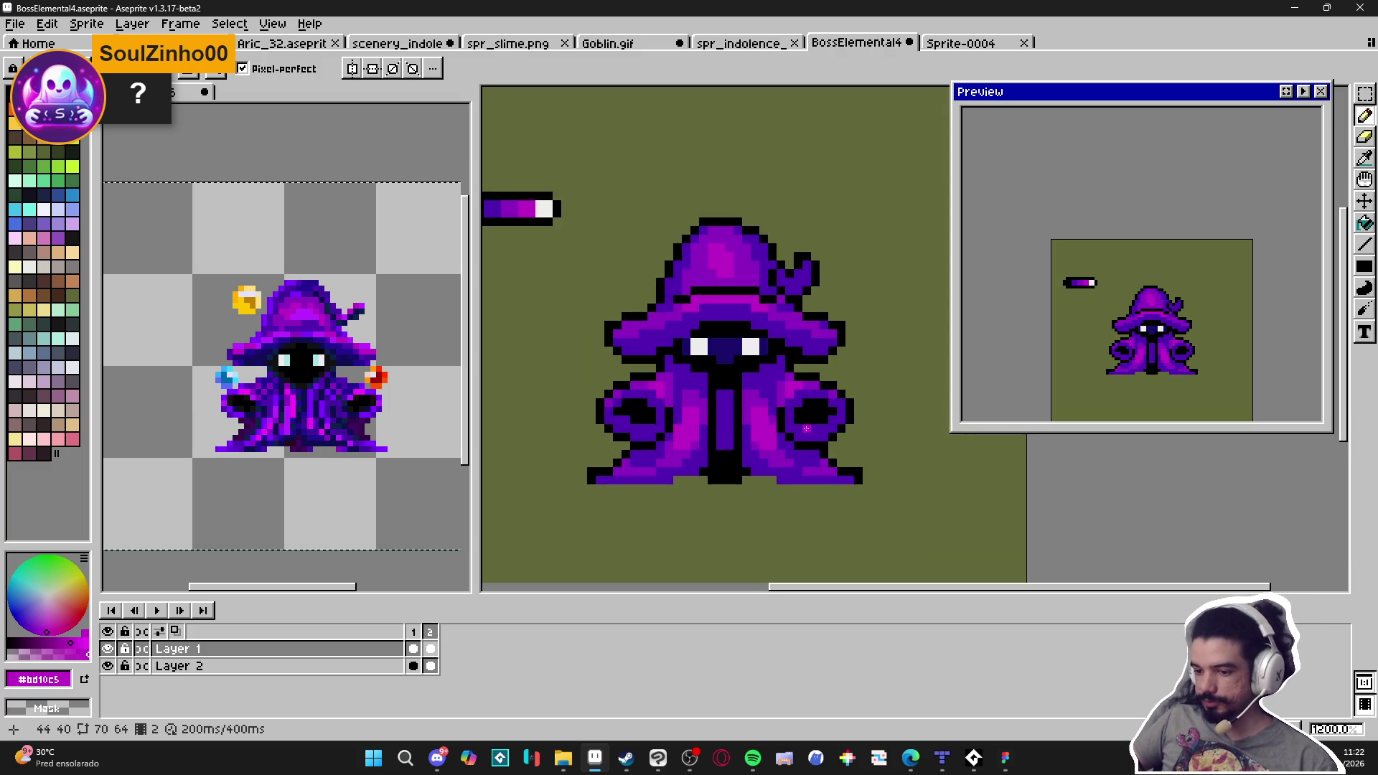
{"action": "scroll", "coordinate": [782, 440], "scroll_direction": "down", "scroll_amount": 1}
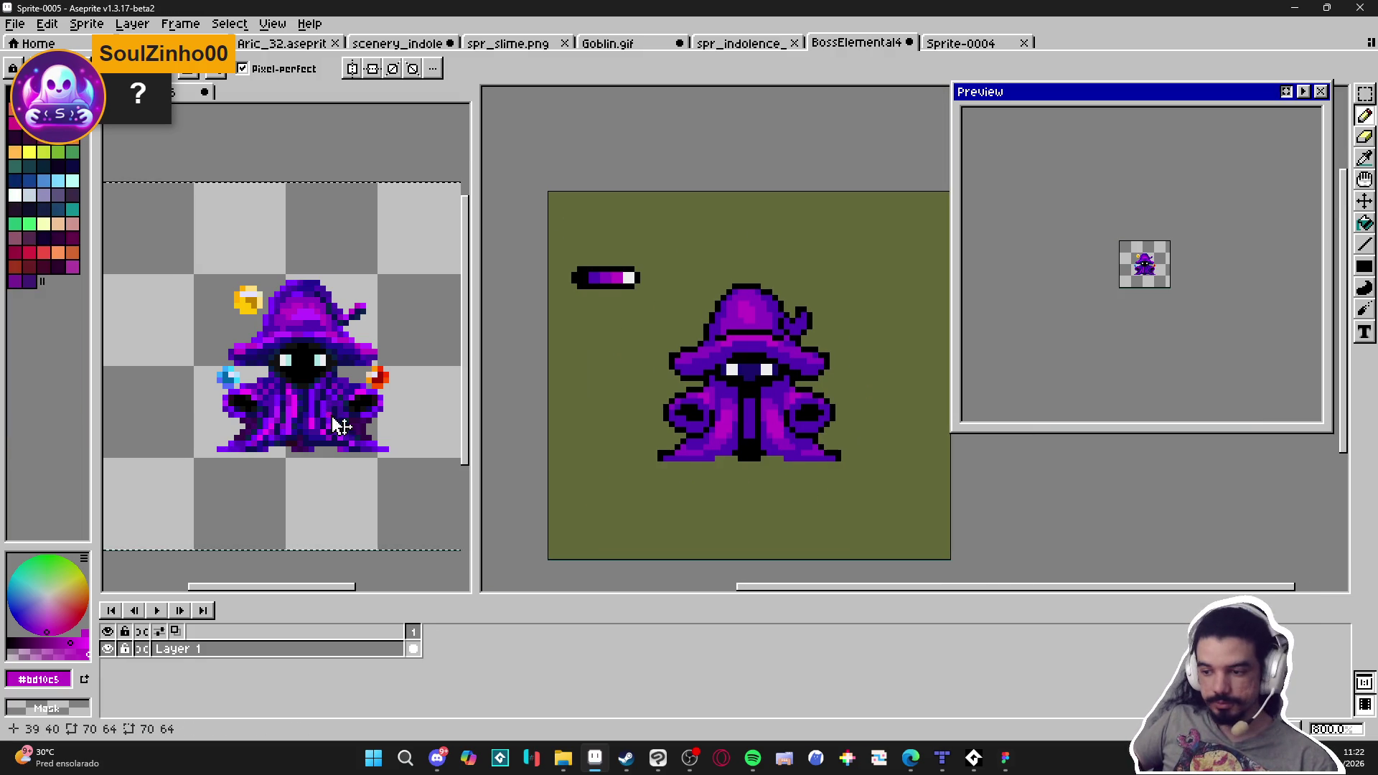
{"action": "scroll", "coordinate": [780, 445], "scroll_direction": "right", "scroll_amount": 1}
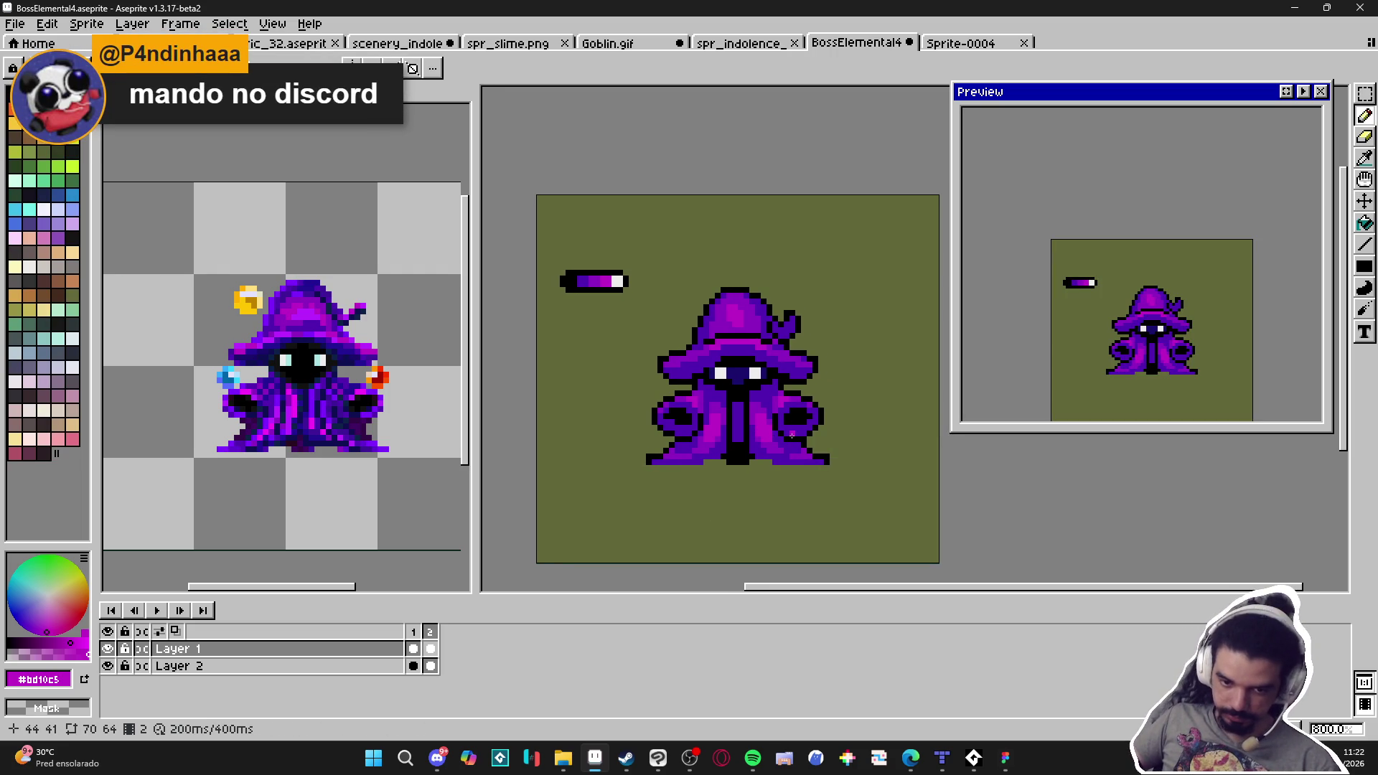
{"action": "left_click", "coordinate": [437, 758]}
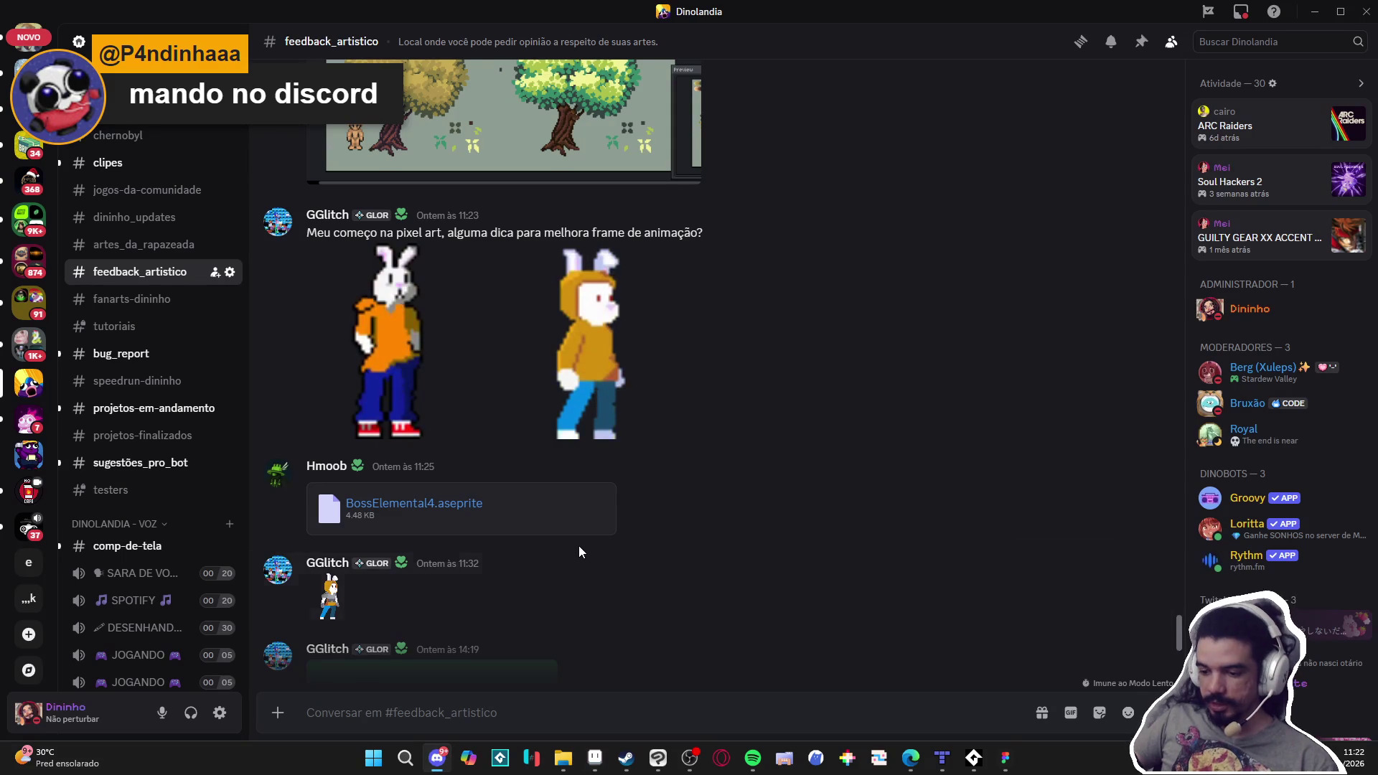
{"action": "scroll", "coordinate": [568, 563], "scroll_direction": "down", "scroll_amount": 5}
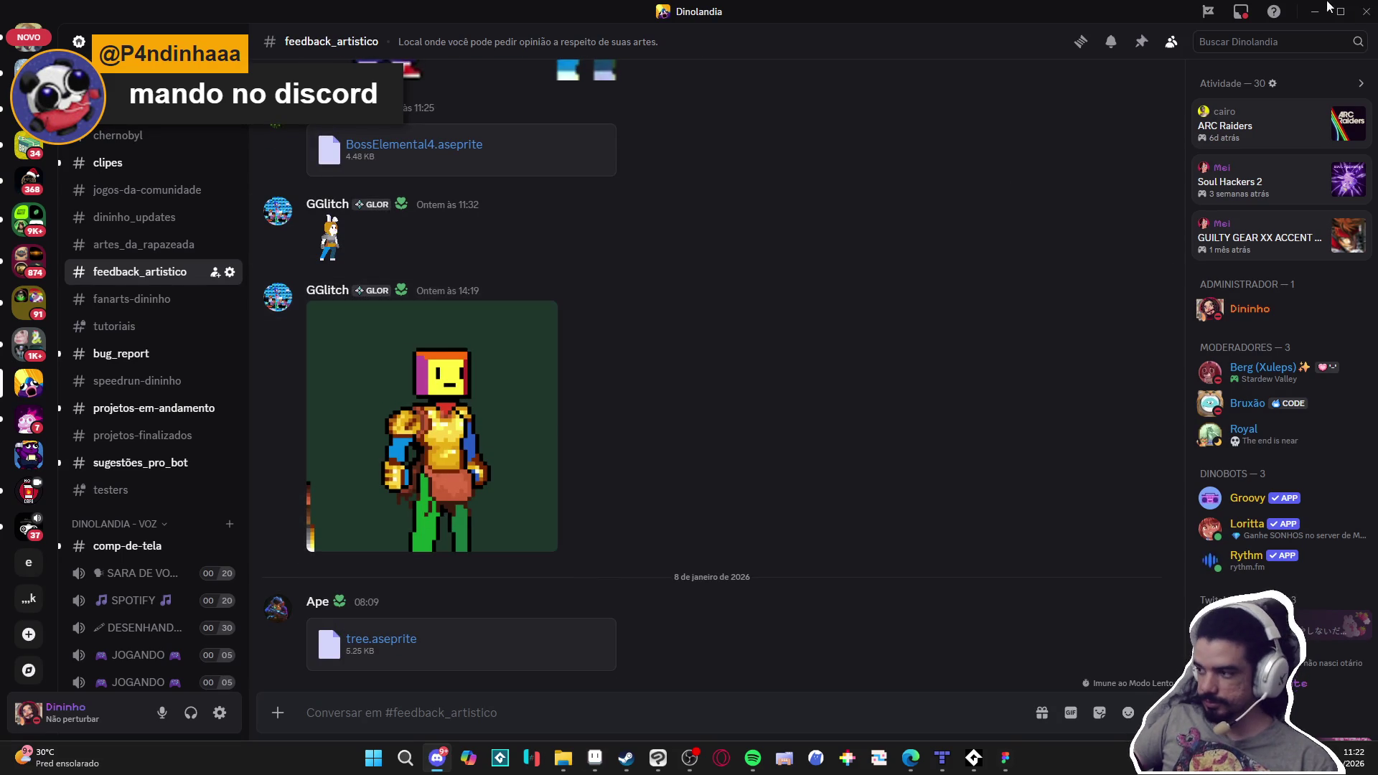
{"action": "left_click", "coordinate": [1340, 12]}
Back in Aseprite, move via the Sprite-0004 tab to the spr_indolence_tileset_png document
{"action": "left_click", "coordinate": [1266, 38]}
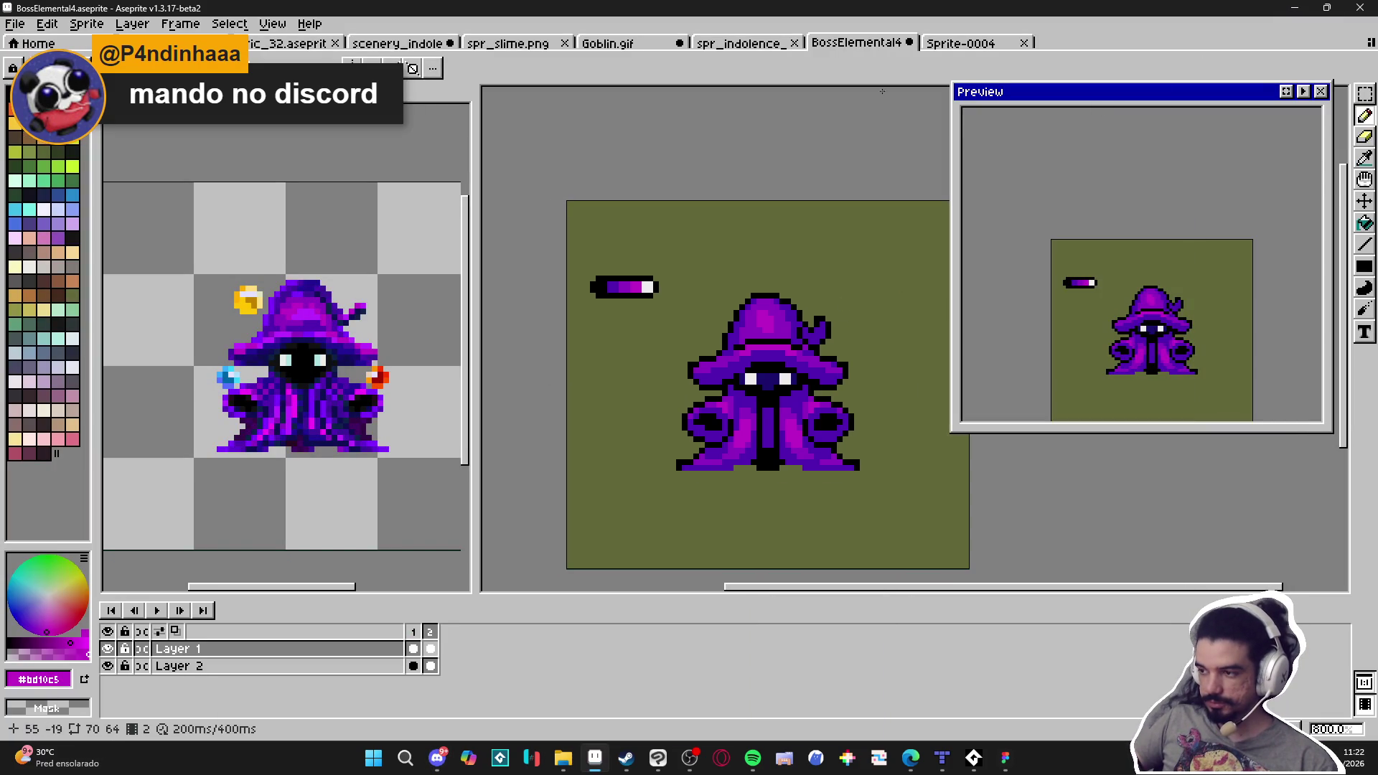
{"action": "left_click", "coordinate": [958, 43]}
{"action": "left_click", "coordinate": [739, 43]}
{"action": "scroll", "coordinate": [667, 338], "scroll_direction": "down", "scroll_amount": 3}
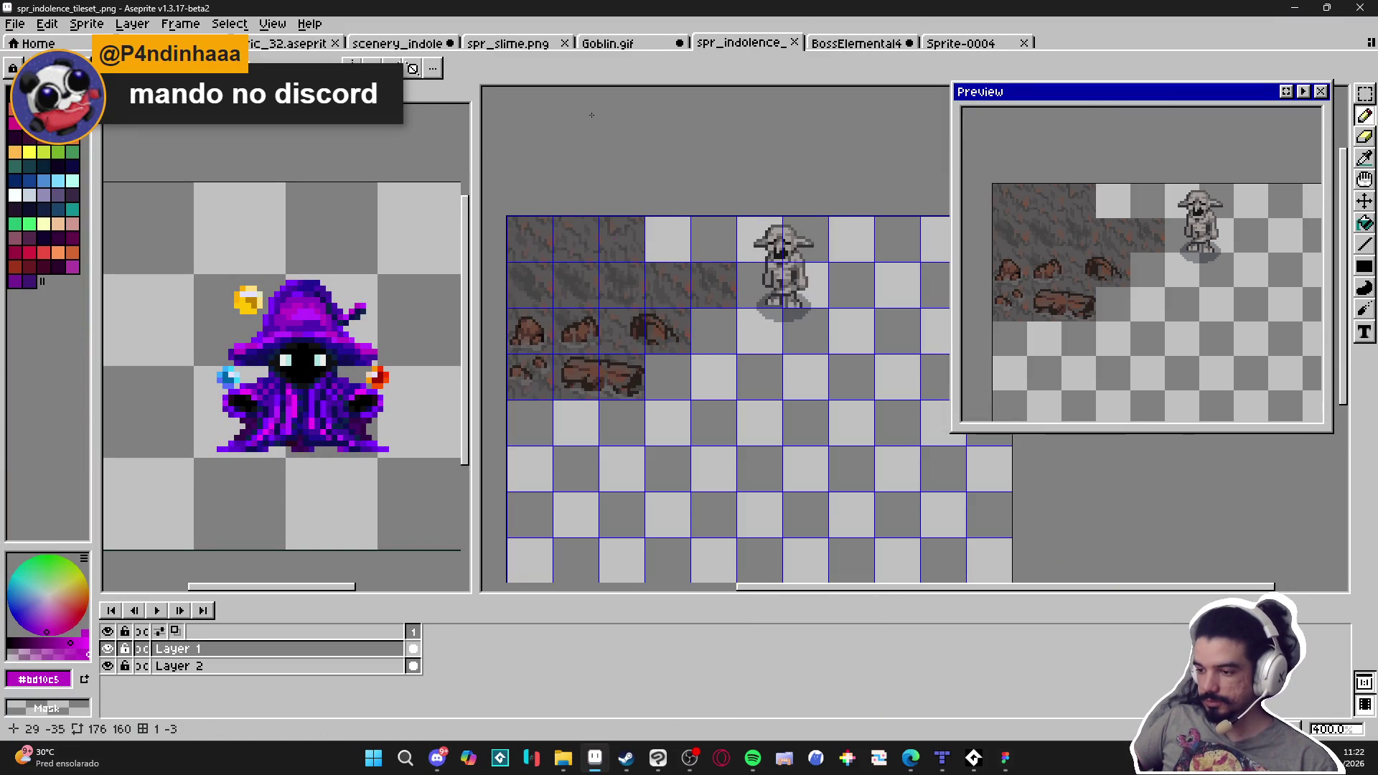
Switch tabs to scenery_indolence.aseprite and look around the cave tilemap
{"action": "left_click", "coordinate": [634, 42]}
{"action": "left_click", "coordinate": [531, 45]}
{"action": "left_click", "coordinate": [397, 43]}
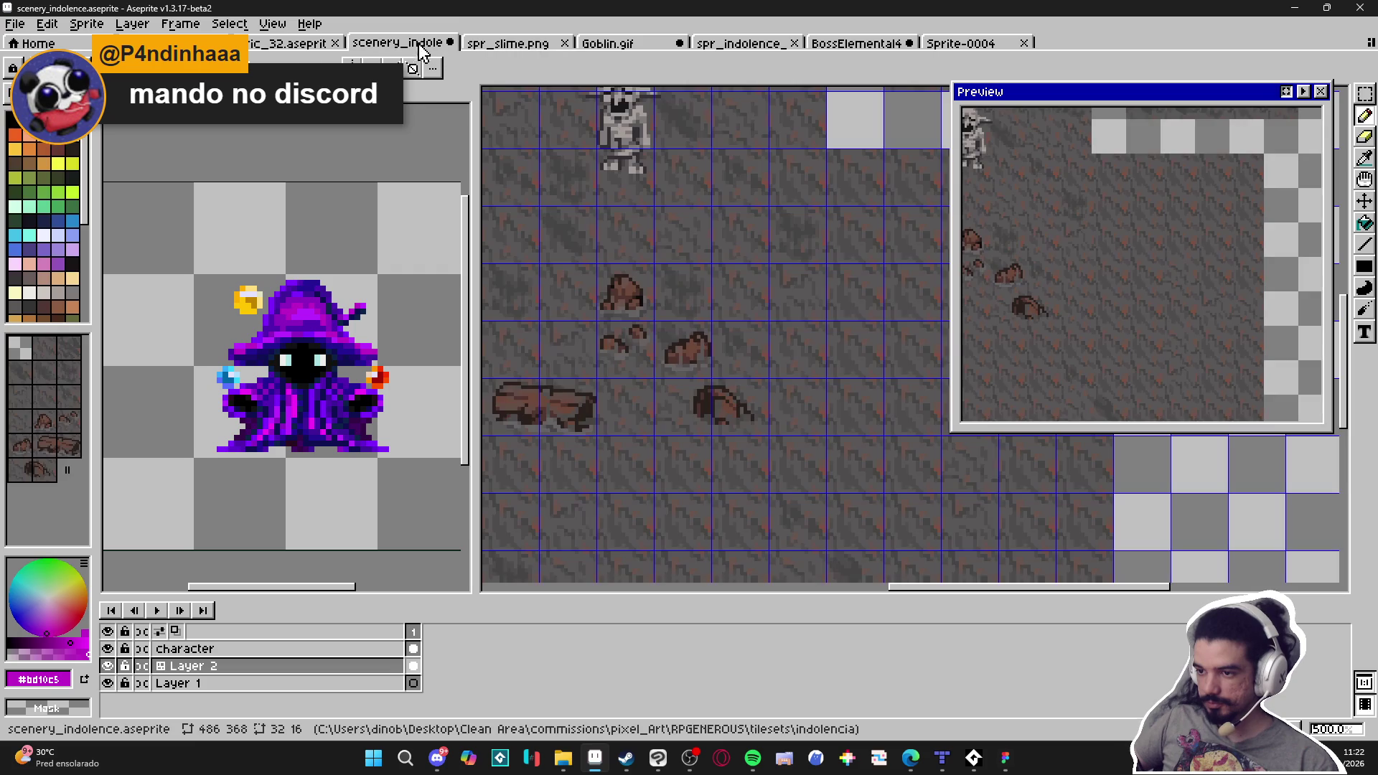
{"action": "scroll", "coordinate": [696, 290], "scroll_direction": "down", "scroll_amount": 2}
{"action": "scroll", "coordinate": [696, 290], "scroll_direction": "down", "scroll_amount": 1}
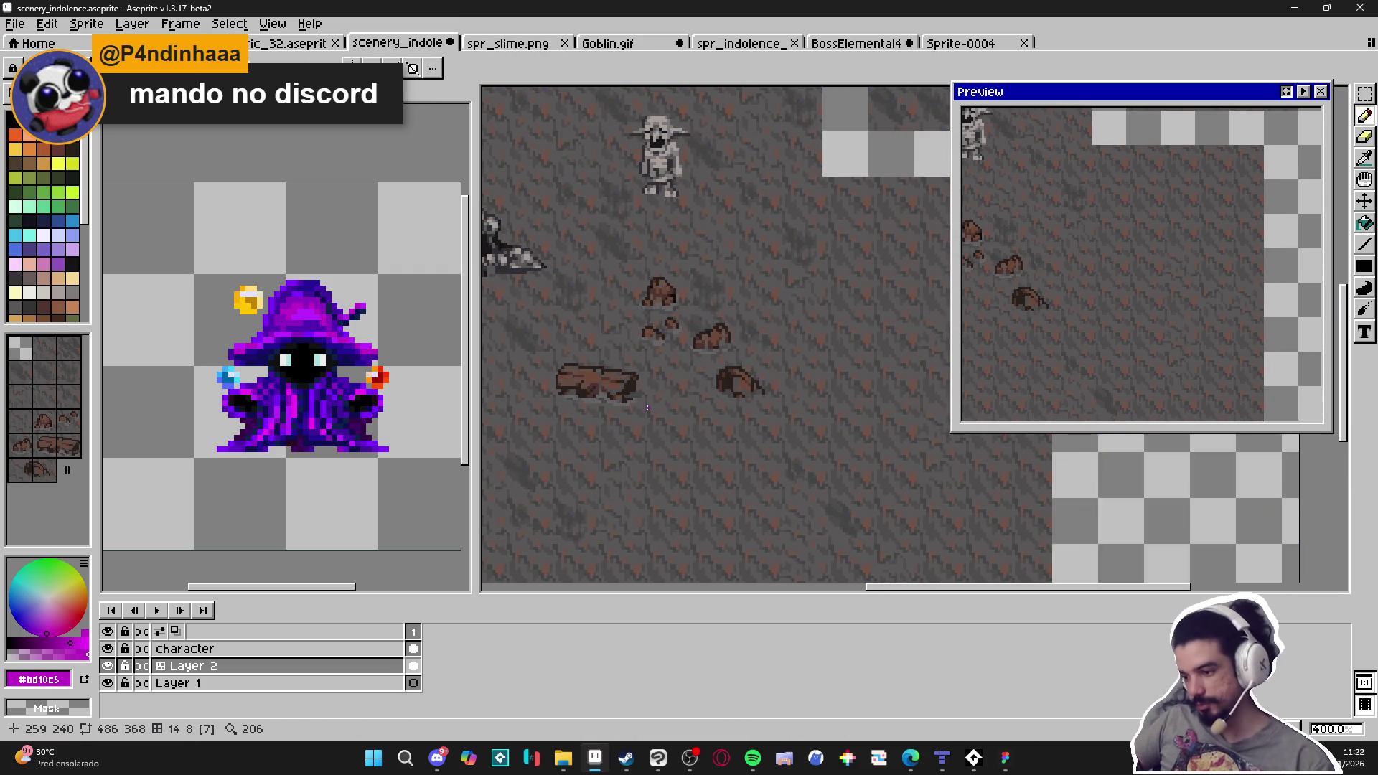
{"action": "scroll", "coordinate": [700, 323], "scroll_direction": "left", "scroll_amount": 2}
{"action": "scroll", "coordinate": [703, 373], "scroll_direction": "up", "scroll_amount": 3}
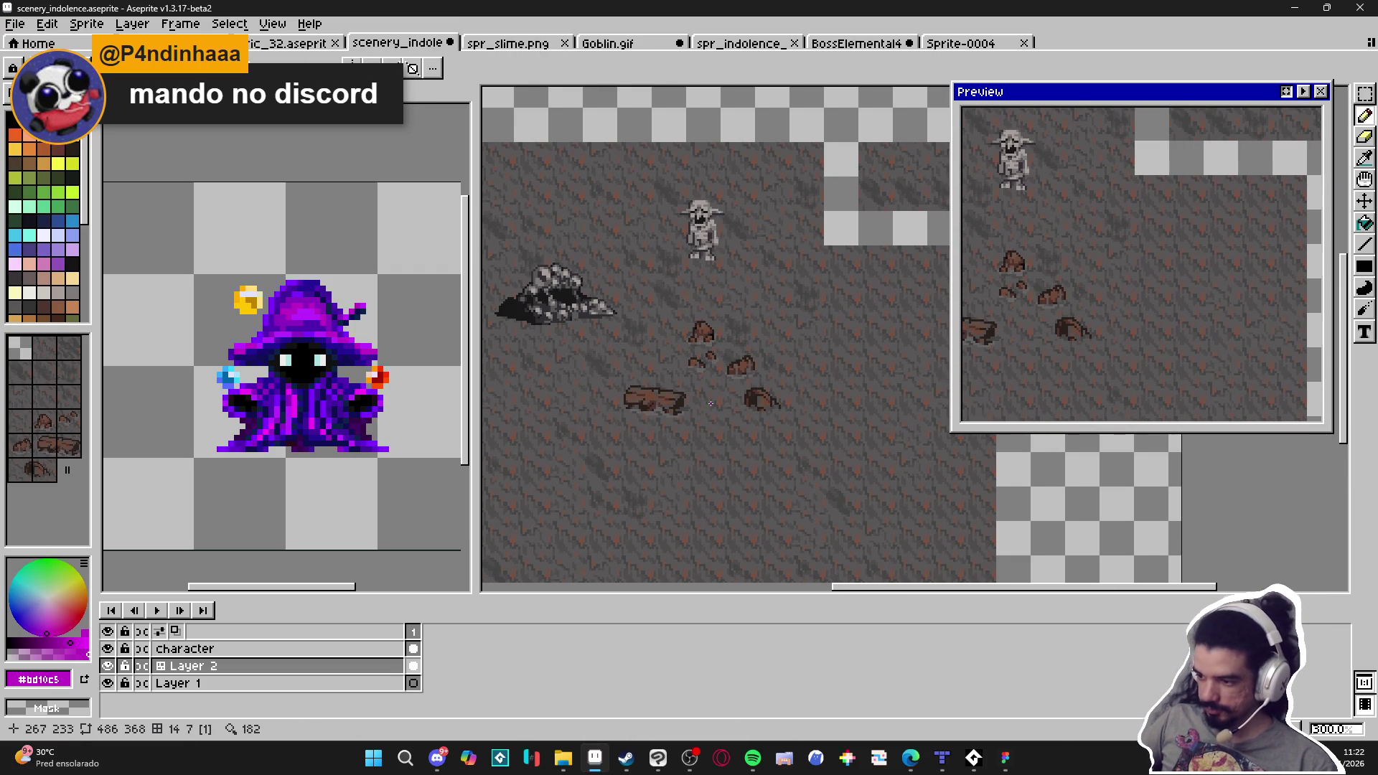
{"action": "scroll", "coordinate": [707, 413], "scroll_direction": "up", "scroll_amount": 1}
{"action": "scroll", "coordinate": [718, 424], "scroll_direction": "right", "scroll_amount": 2}
Toggle the tile index overlay on and off while panning across the tilemap
{"action": "key", "text": "Tab"}
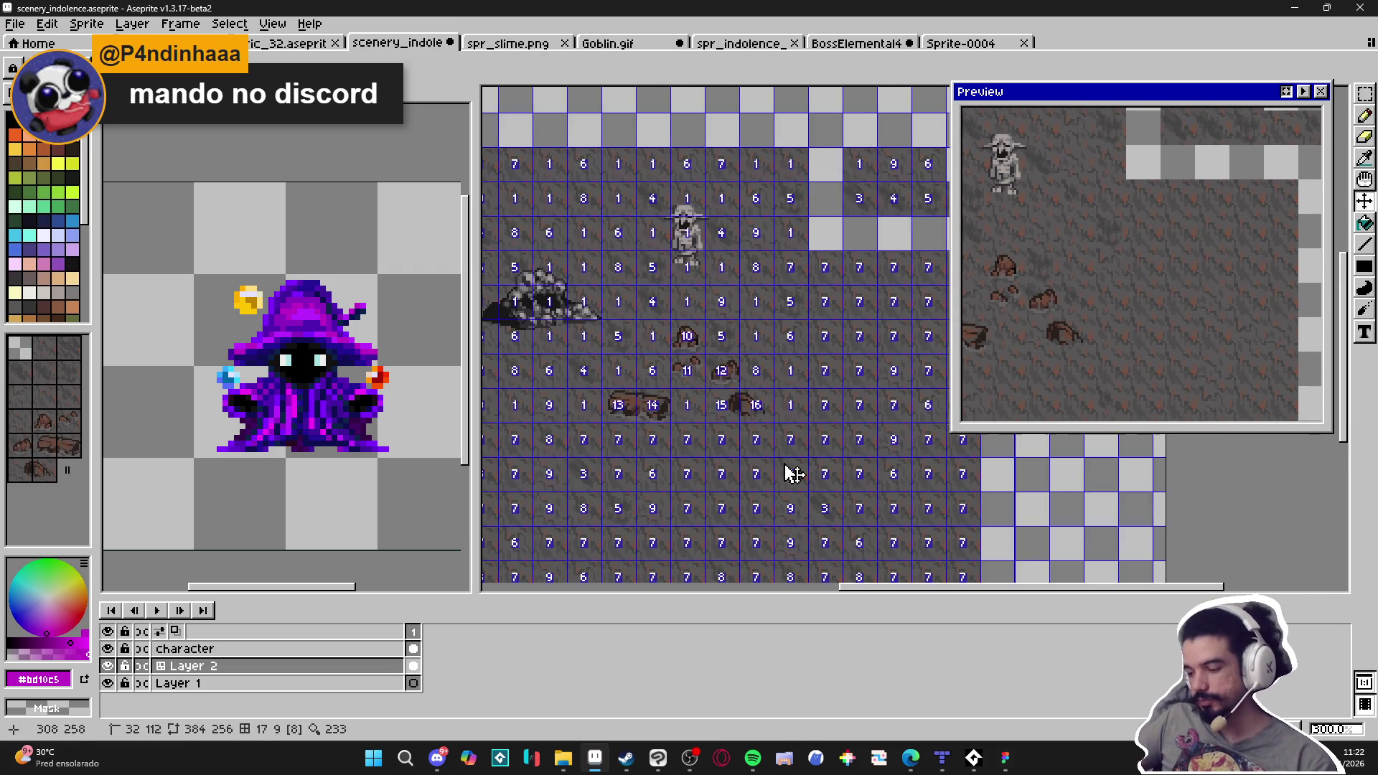
{"action": "scroll", "coordinate": [718, 488], "scroll_direction": "down", "scroll_amount": 1}
{"action": "key", "text": "Tab"}
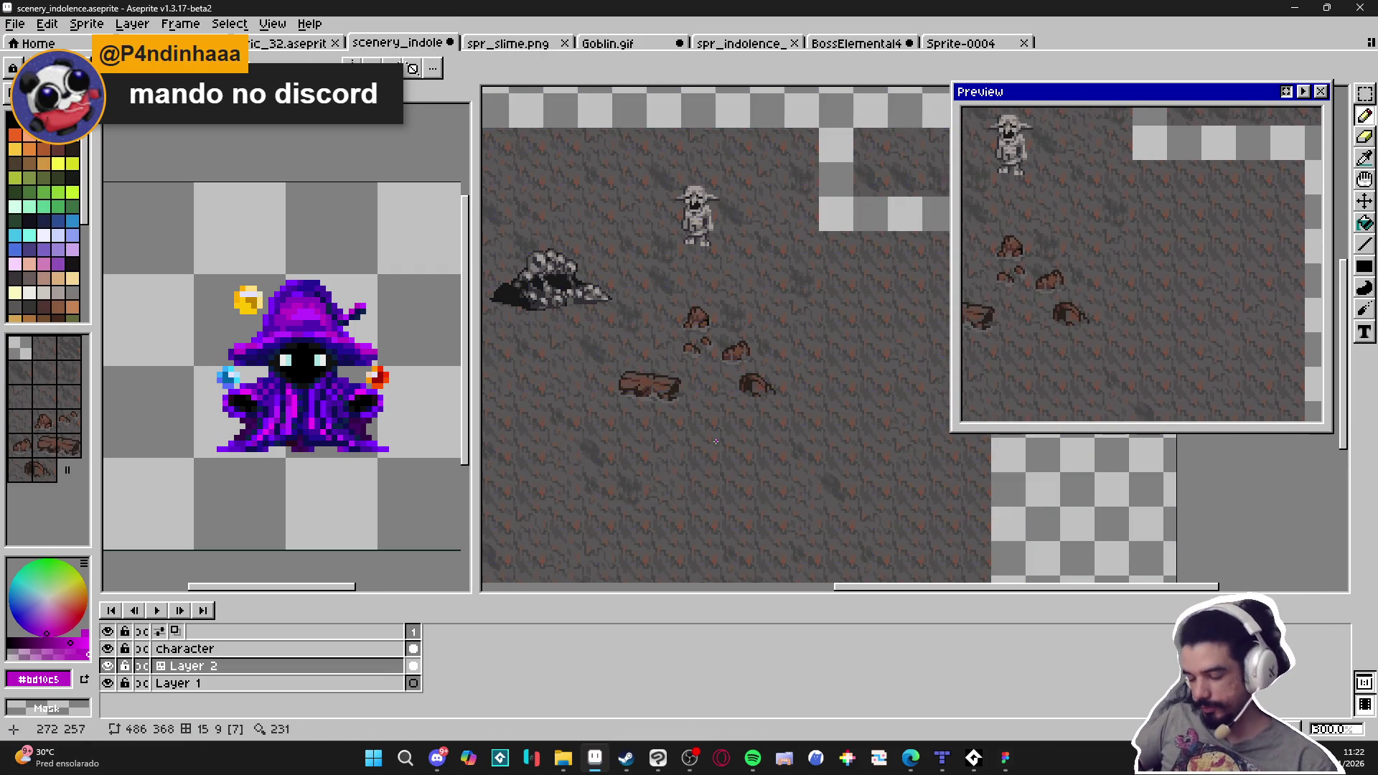
{"action": "scroll", "coordinate": [629, 411], "scroll_direction": "up", "scroll_amount": 1}
{"action": "scroll", "coordinate": [629, 411], "scroll_direction": "right", "scroll_amount": 1}
{"action": "scroll", "coordinate": [629, 411], "scroll_direction": "down", "scroll_amount": 1}
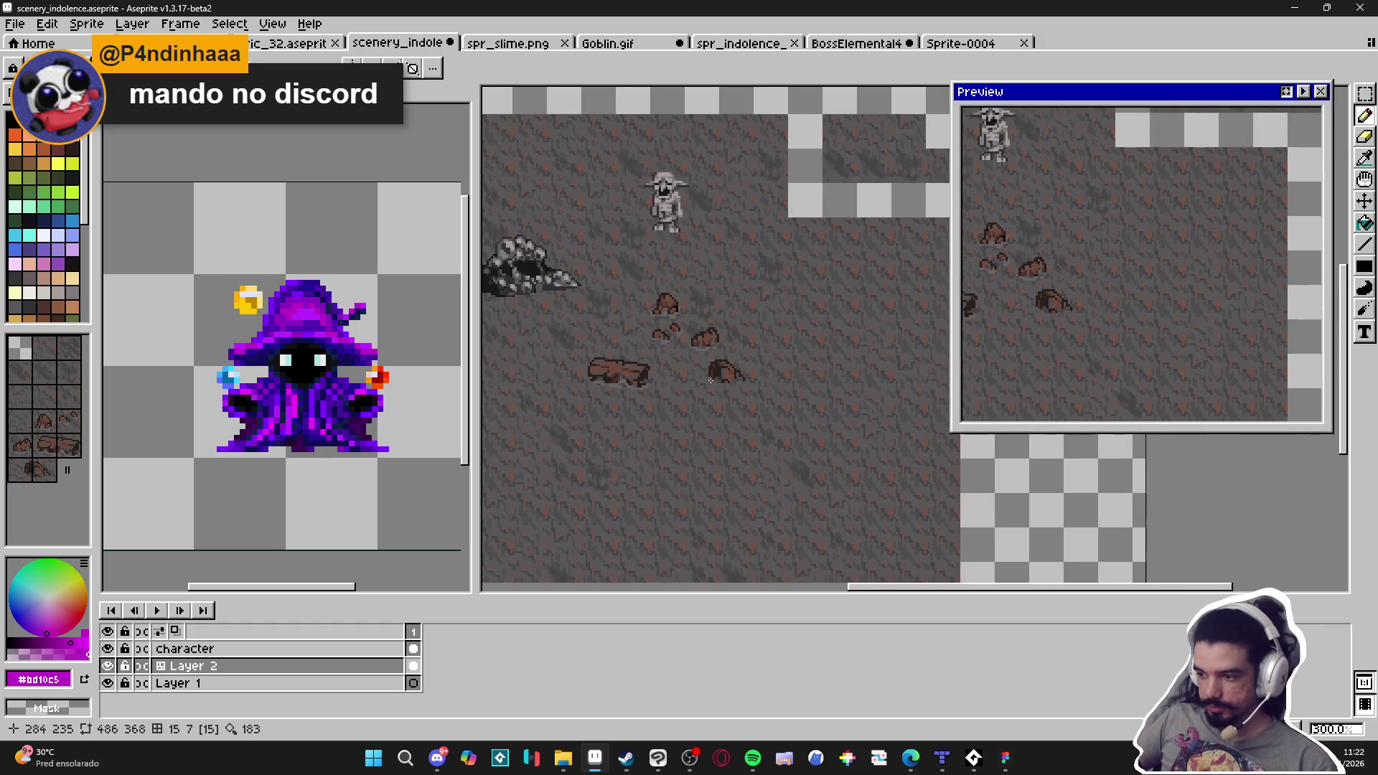
{"action": "scroll", "coordinate": [676, 366], "scroll_direction": "right", "scroll_amount": 1}
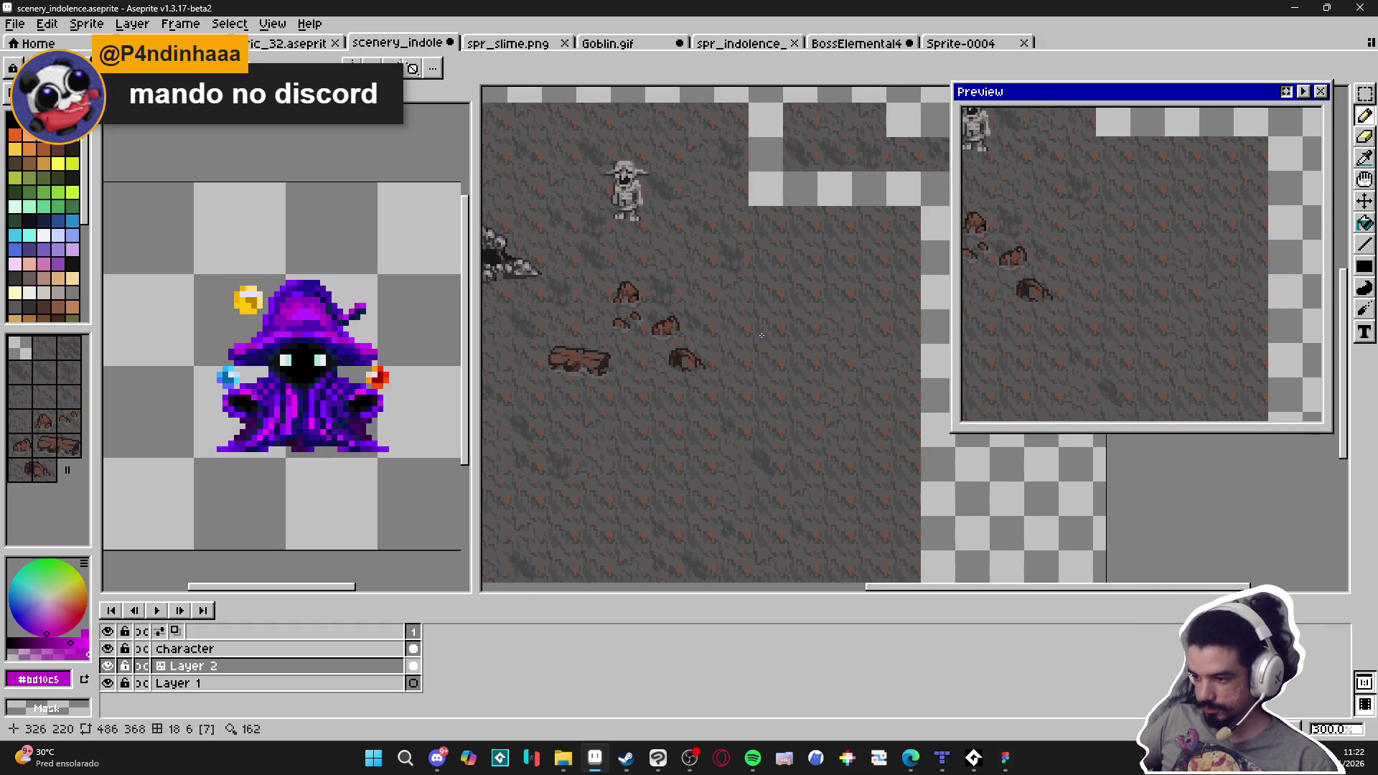
{"action": "scroll", "coordinate": [762, 335], "scroll_direction": "up", "scroll_amount": 6}
{"action": "key", "text": "Tab"}
{"action": "key", "text": "Tab"}
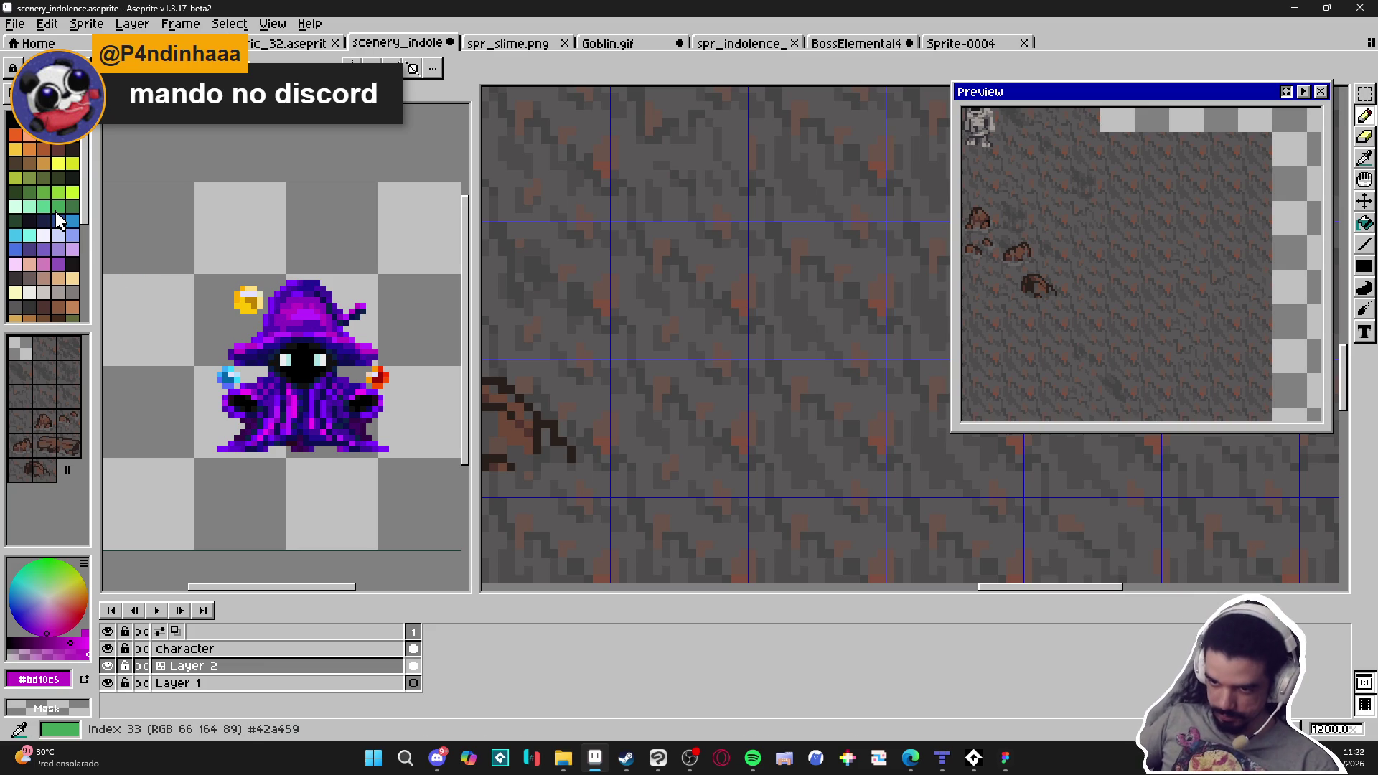
{"action": "left_click", "coordinate": [44, 208]}
{"action": "scroll", "coordinate": [716, 312], "scroll_direction": "down", "scroll_amount": 2}
{"action": "scroll", "coordinate": [715, 312], "scroll_direction": "left", "scroll_amount": 3}
{"action": "scroll", "coordinate": [715, 312], "scroll_direction": "down", "scroll_amount": 1}
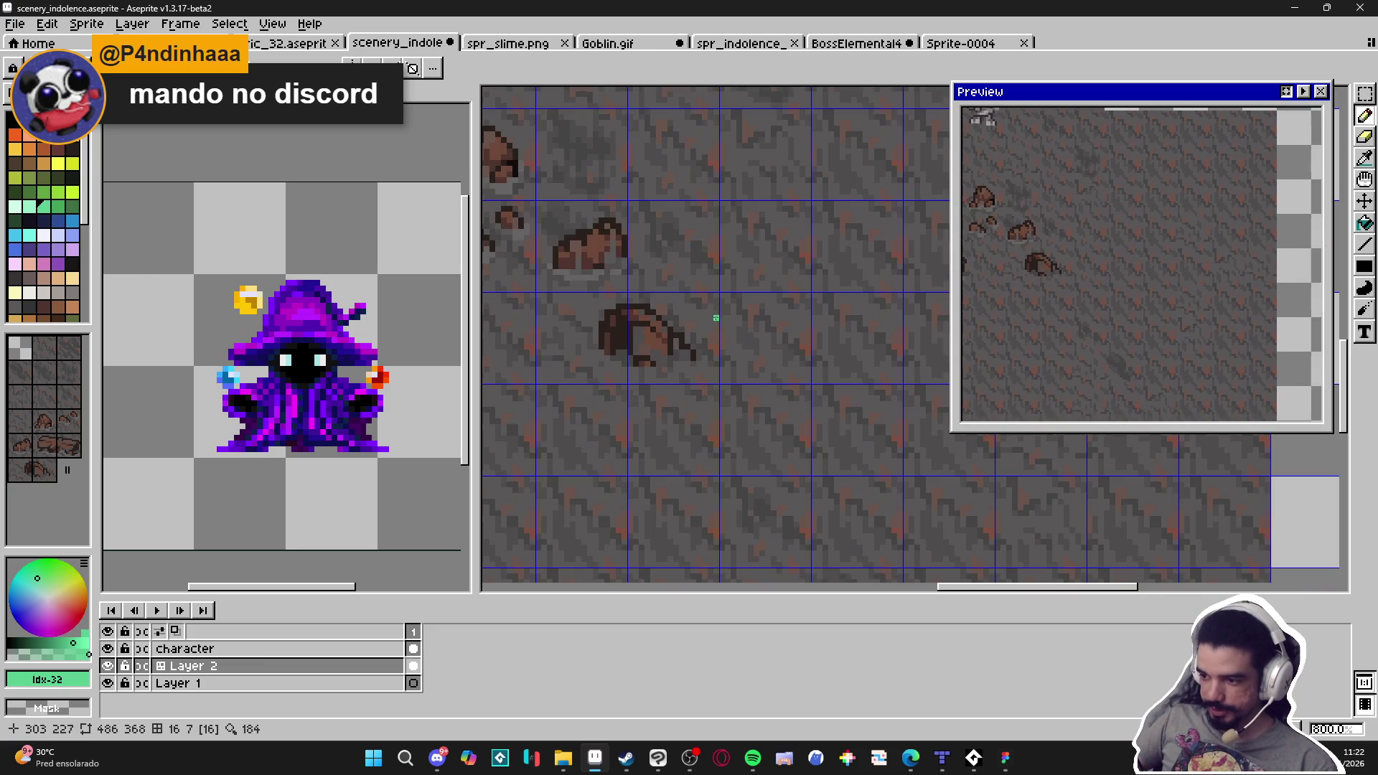
{"action": "left_click", "coordinate": [716, 333], "text": "alt"}
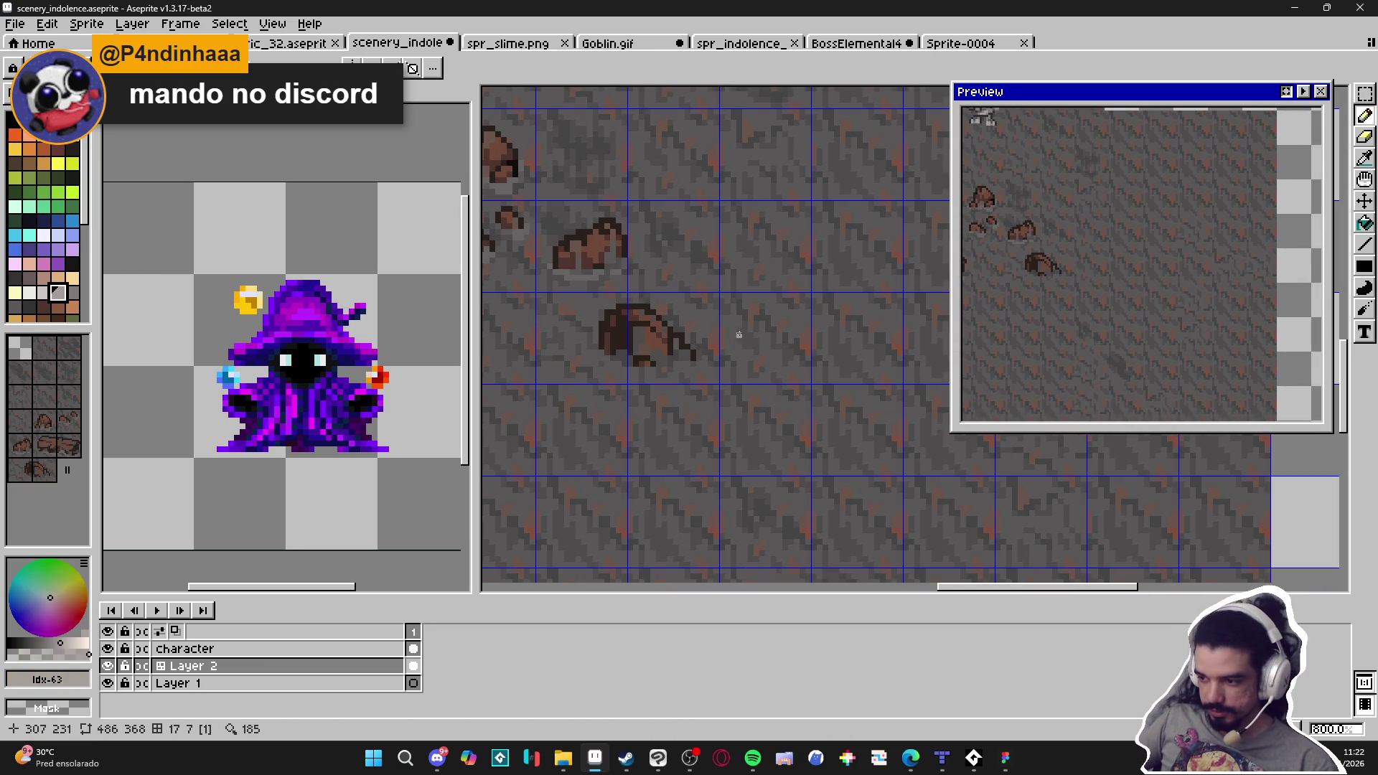
{"action": "scroll", "coordinate": [717, 334], "scroll_direction": "right", "scroll_amount": 3}
{"action": "scroll", "coordinate": [727, 341], "scroll_direction": "down", "scroll_amount": 1}
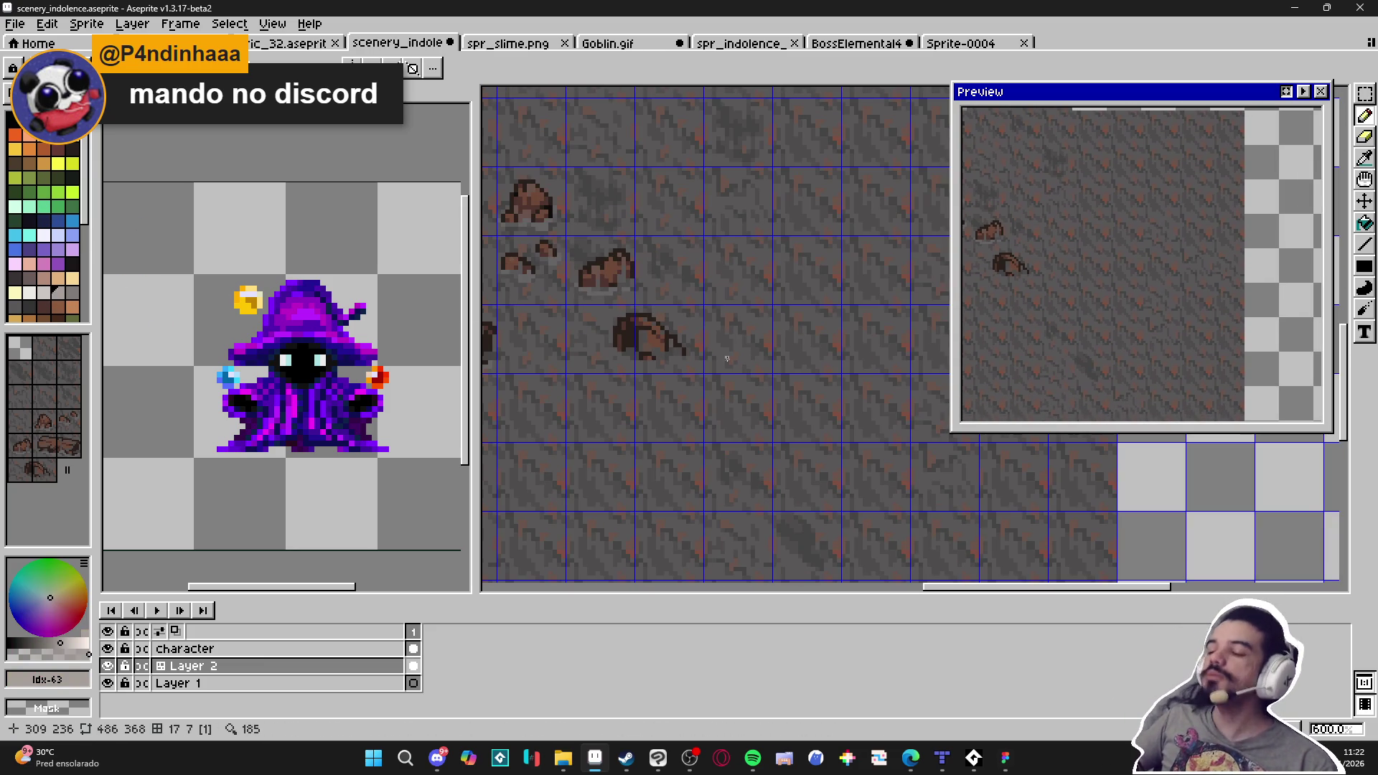
{"action": "scroll", "coordinate": [761, 298], "scroll_direction": "up", "scroll_amount": 3}
{"action": "mouse_move", "coordinate": [762, 249]}
{"action": "left_mouse_down"}
{"action": "mouse_move", "coordinate": [778, 310]}
{"action": "mouse_move", "coordinate": [752, 371]}
{"action": "left_mouse_up"}
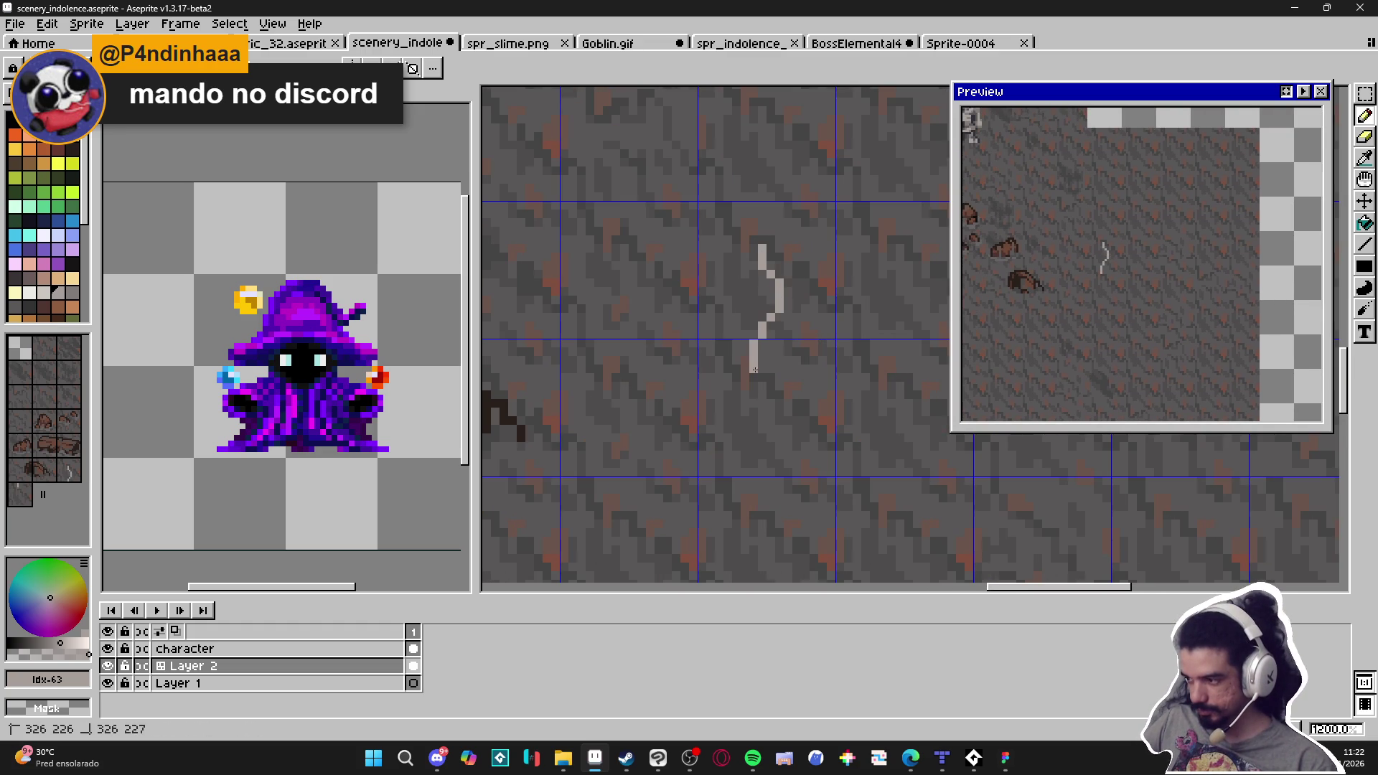
{"action": "scroll", "coordinate": [762, 331], "scroll_direction": "down", "scroll_amount": 3}
{"action": "key", "text": "ctrl+z"}
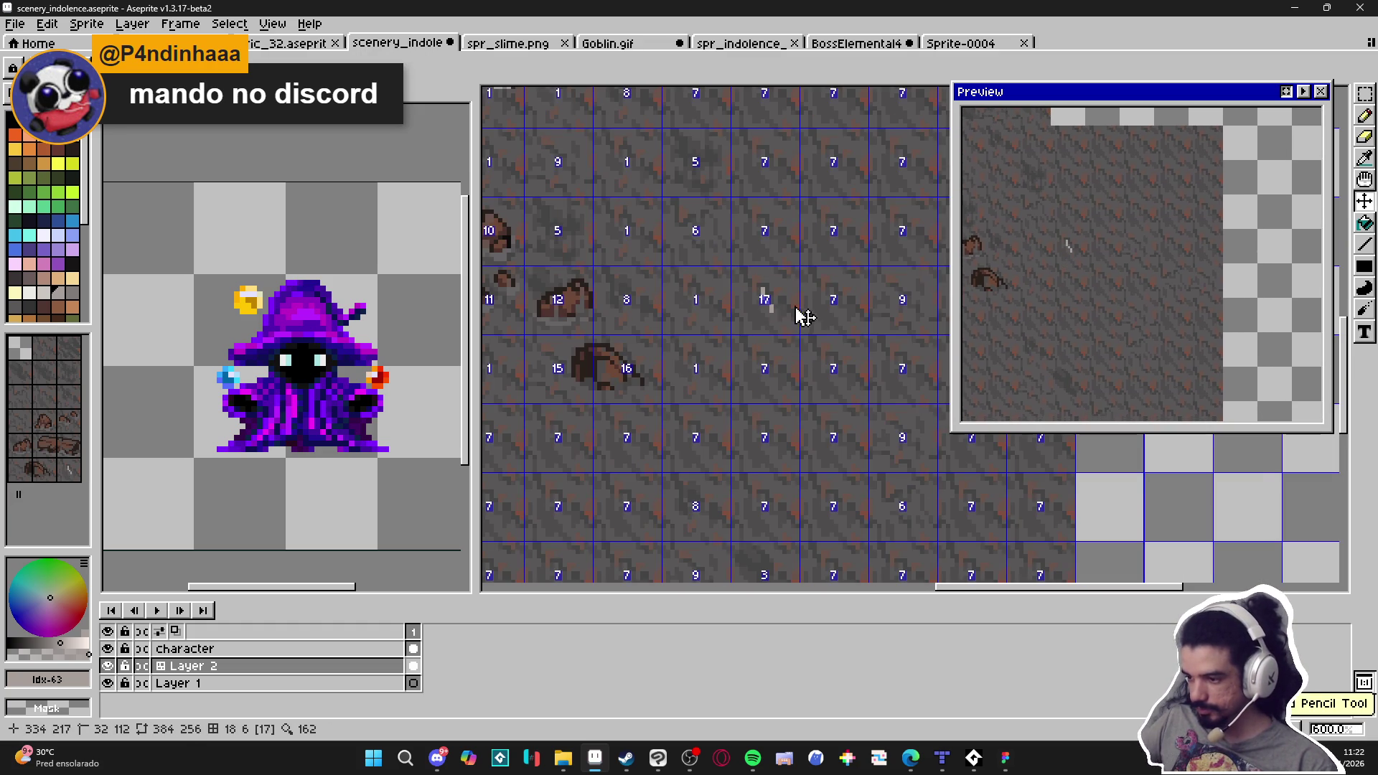
{"action": "key", "text": "Tab"}
{"action": "scroll", "coordinate": [768, 305], "scroll_direction": "up", "scroll_amount": 1}
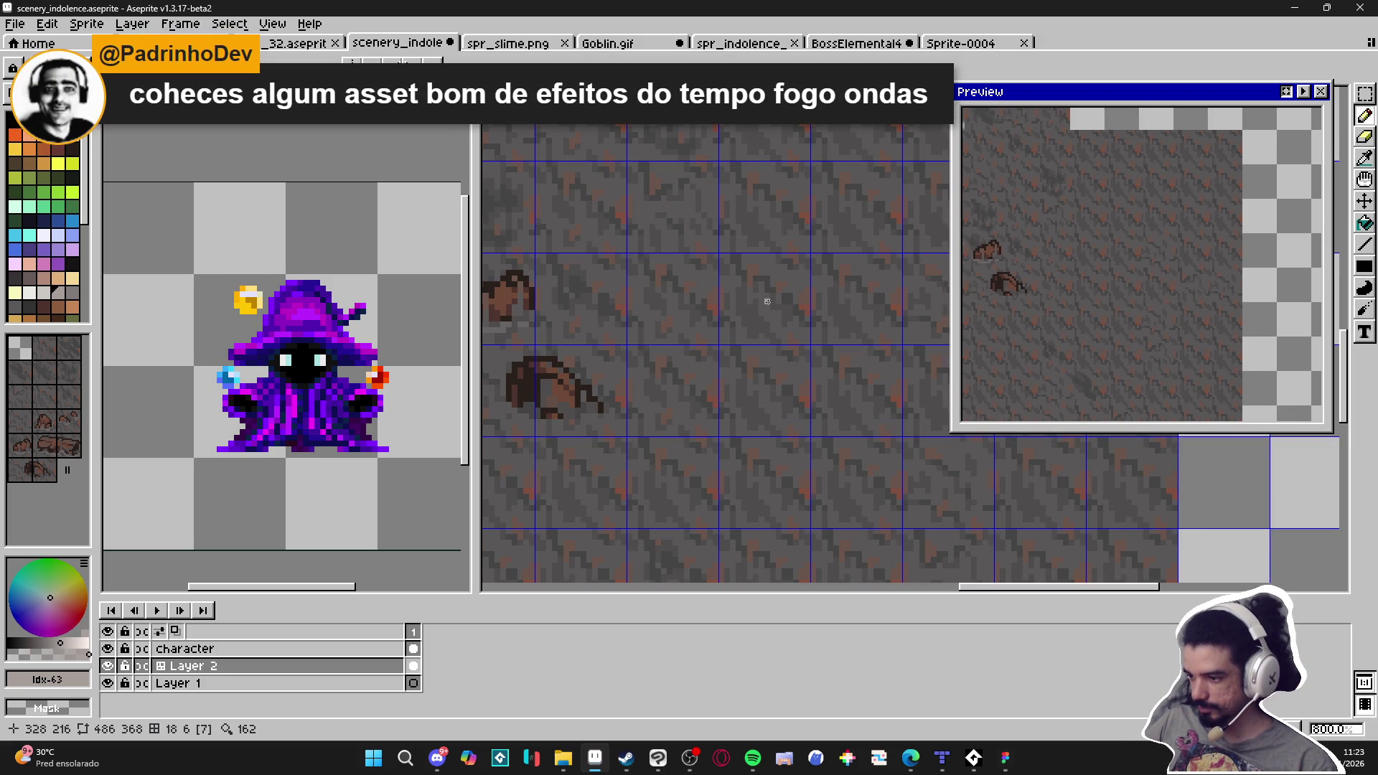
{"action": "scroll", "coordinate": [692, 323], "scroll_direction": "down", "scroll_amount": 1}
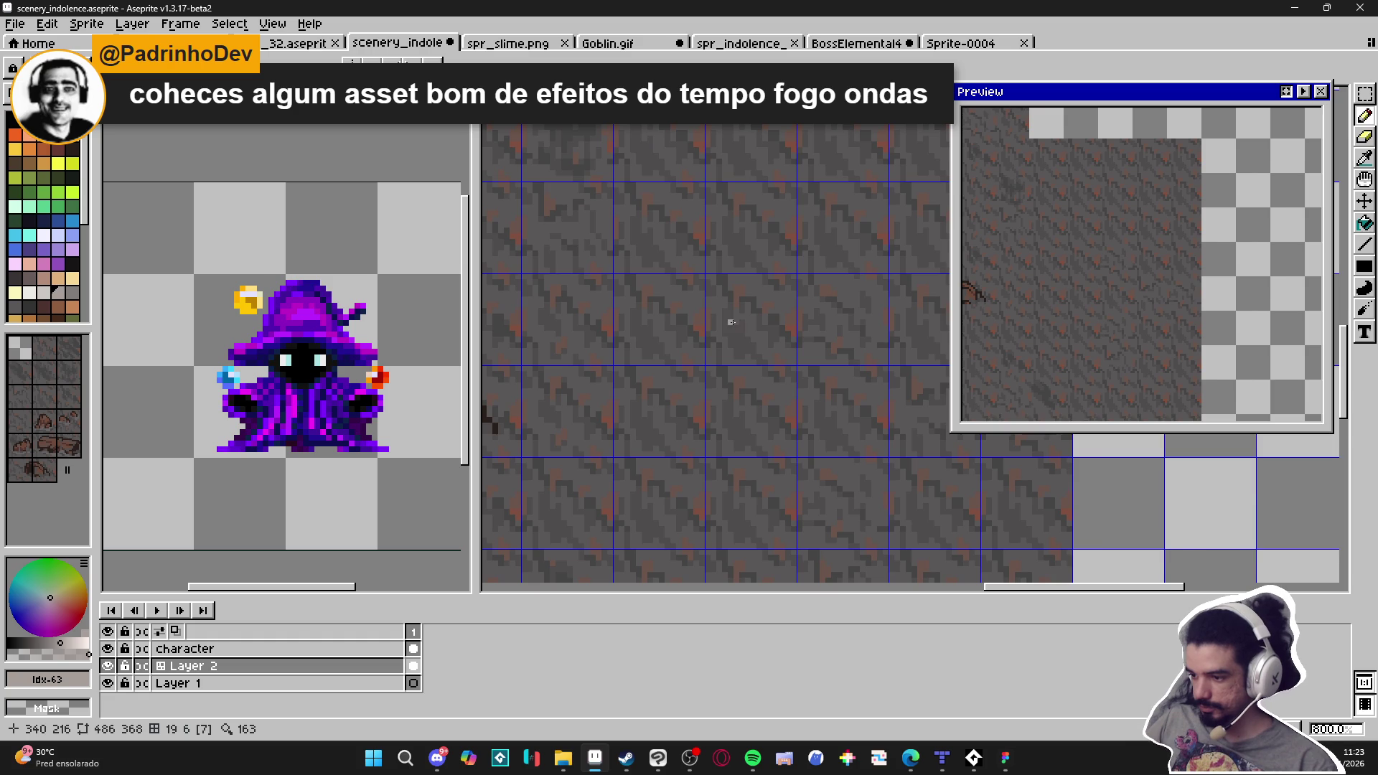
{"action": "scroll", "coordinate": [731, 322], "scroll_direction": "down", "scroll_amount": 1}
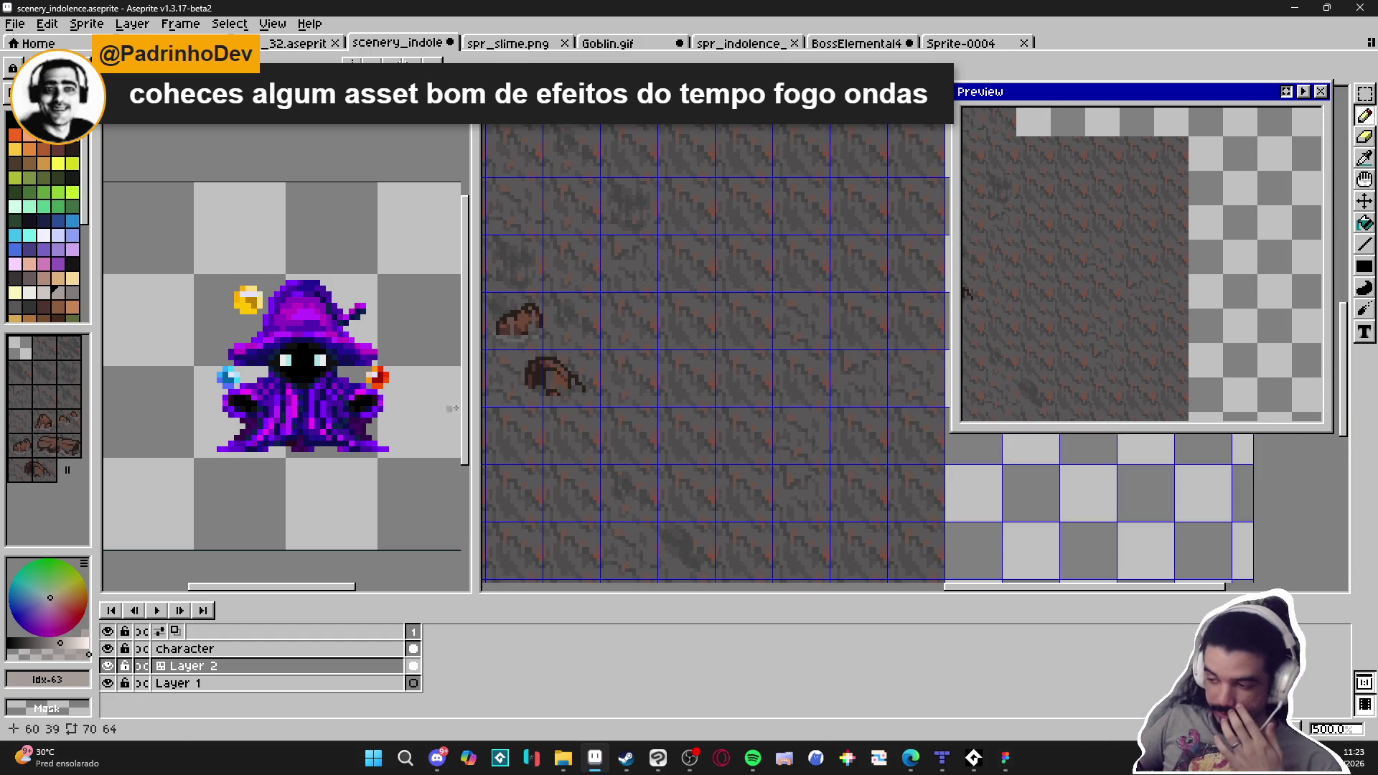
Add a new layer above Layer 2 and name it 'plants'
{"action": "key", "text": "shift+n"}
{"action": "double_click", "coordinate": [262, 662]}
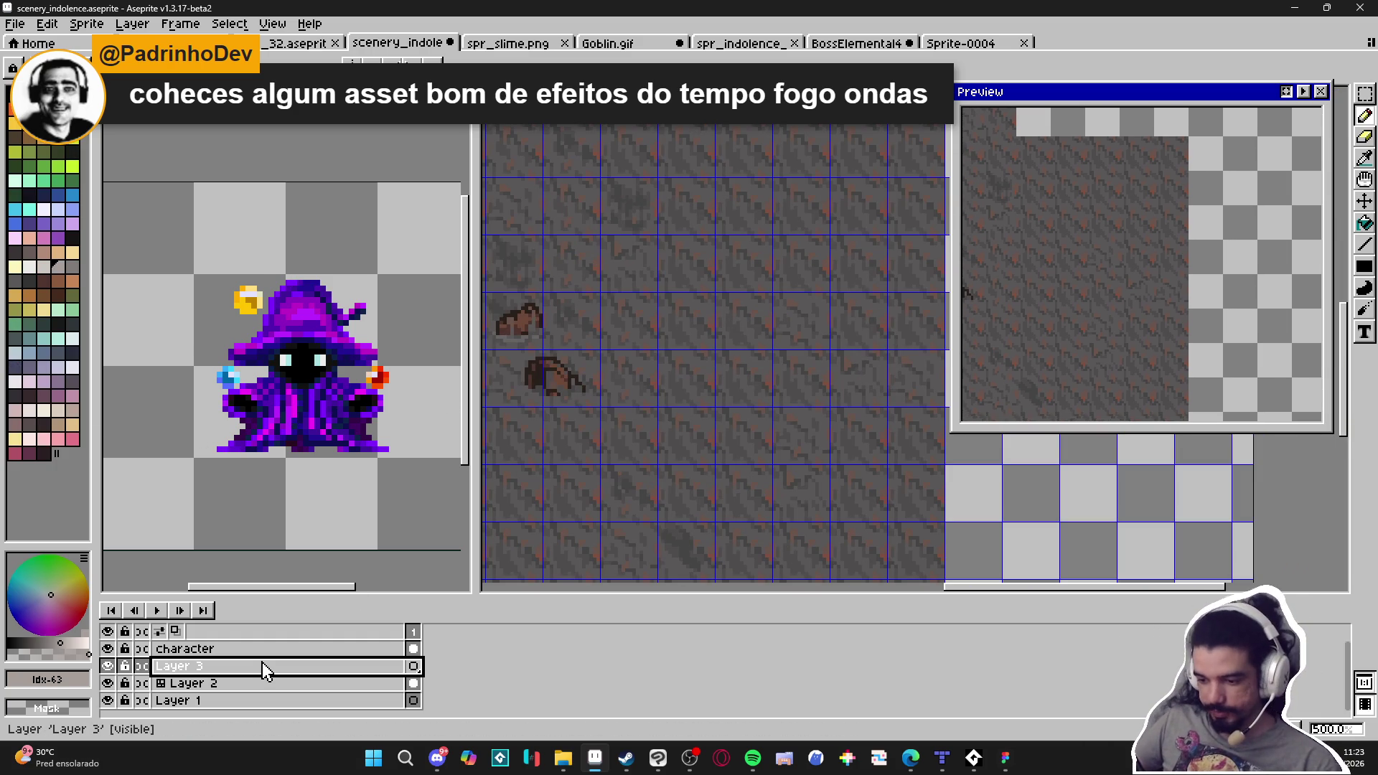
{"action": "type", "text": "plants"}
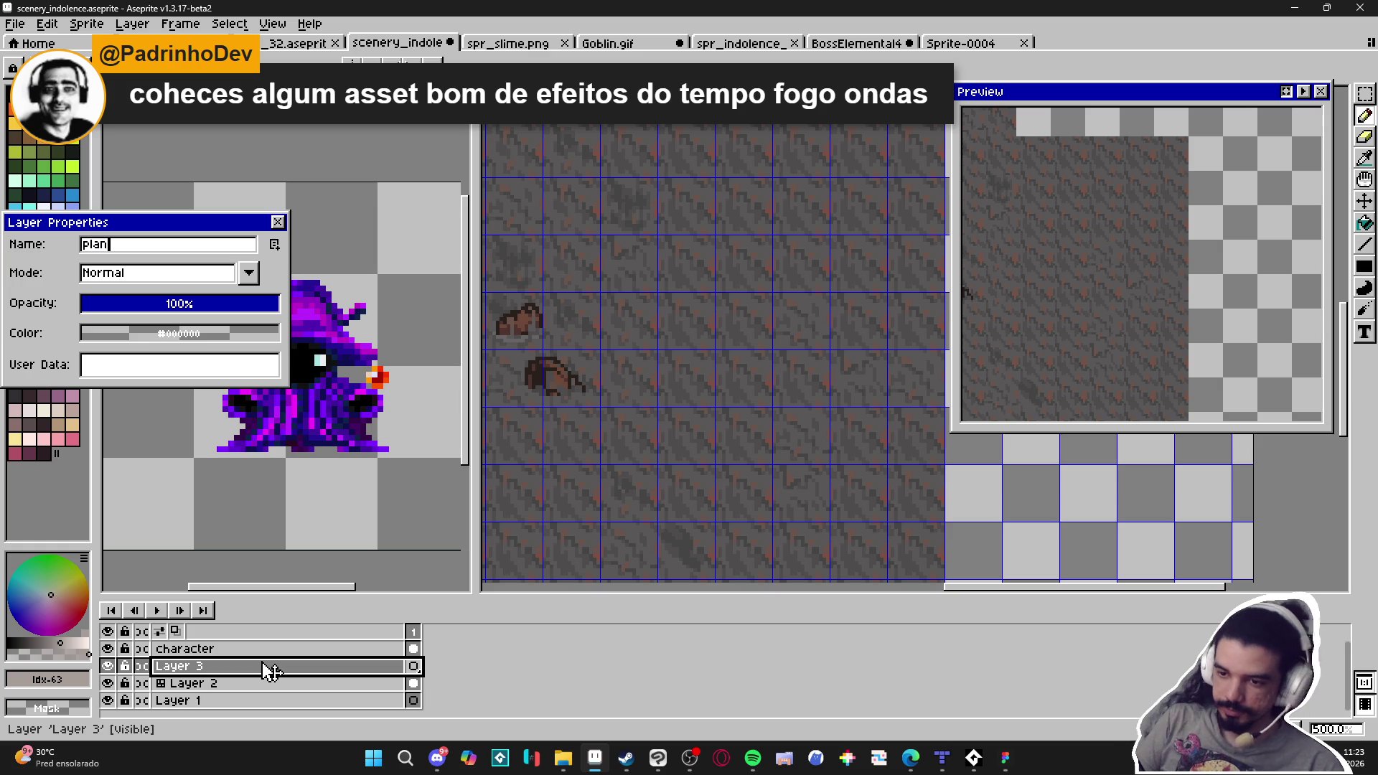
{"action": "key", "text": "Return"}
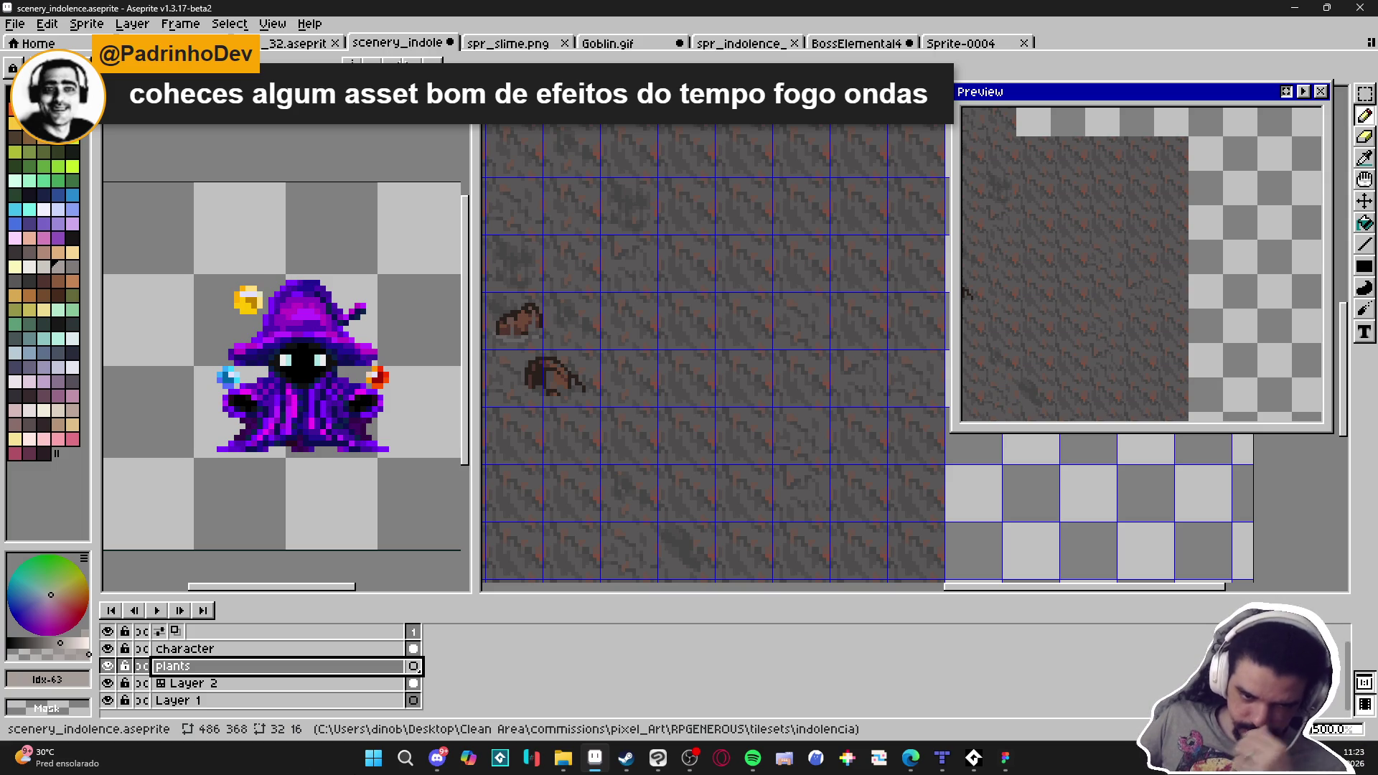
Convert the plants layer to a tilemap layer from its context menu
{"action": "right_click", "coordinate": [261, 665]}
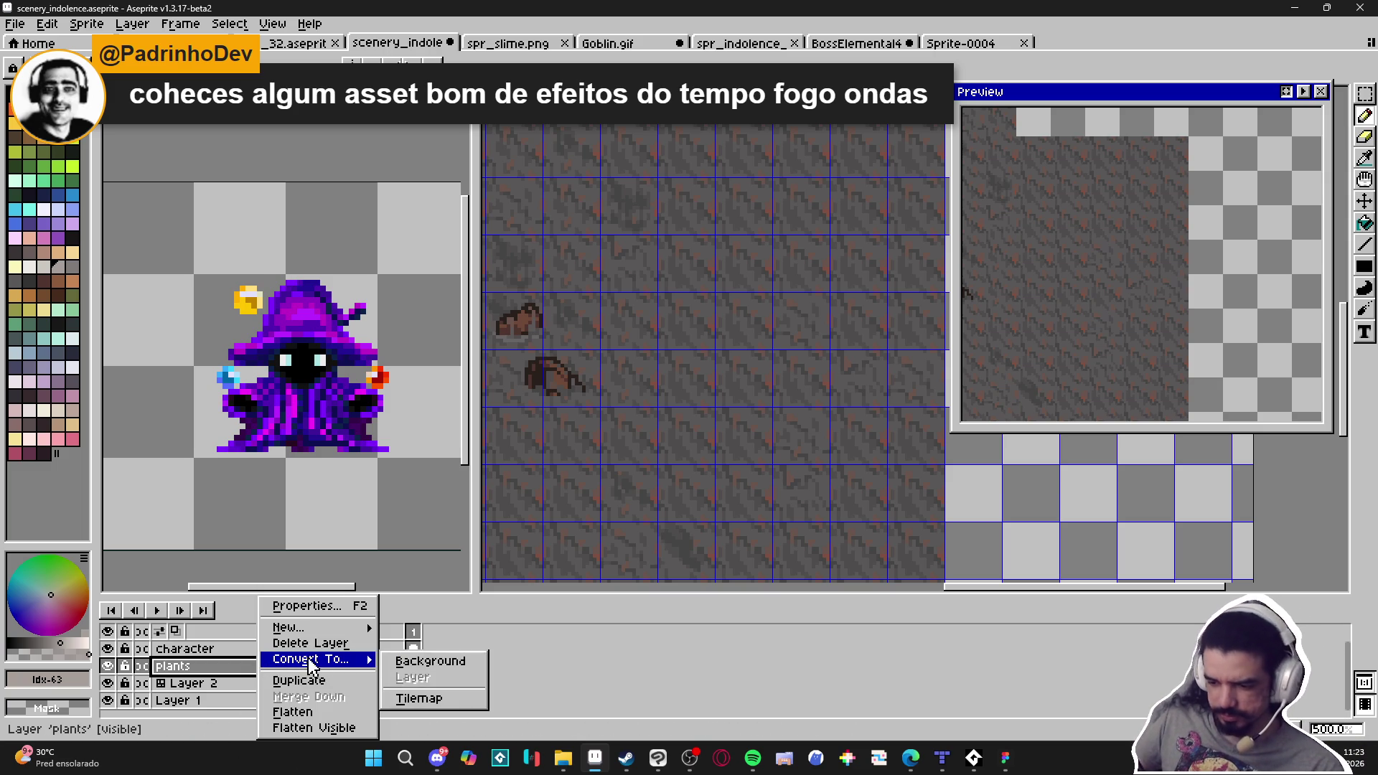
{"action": "mouse_move", "coordinate": [337, 628]}
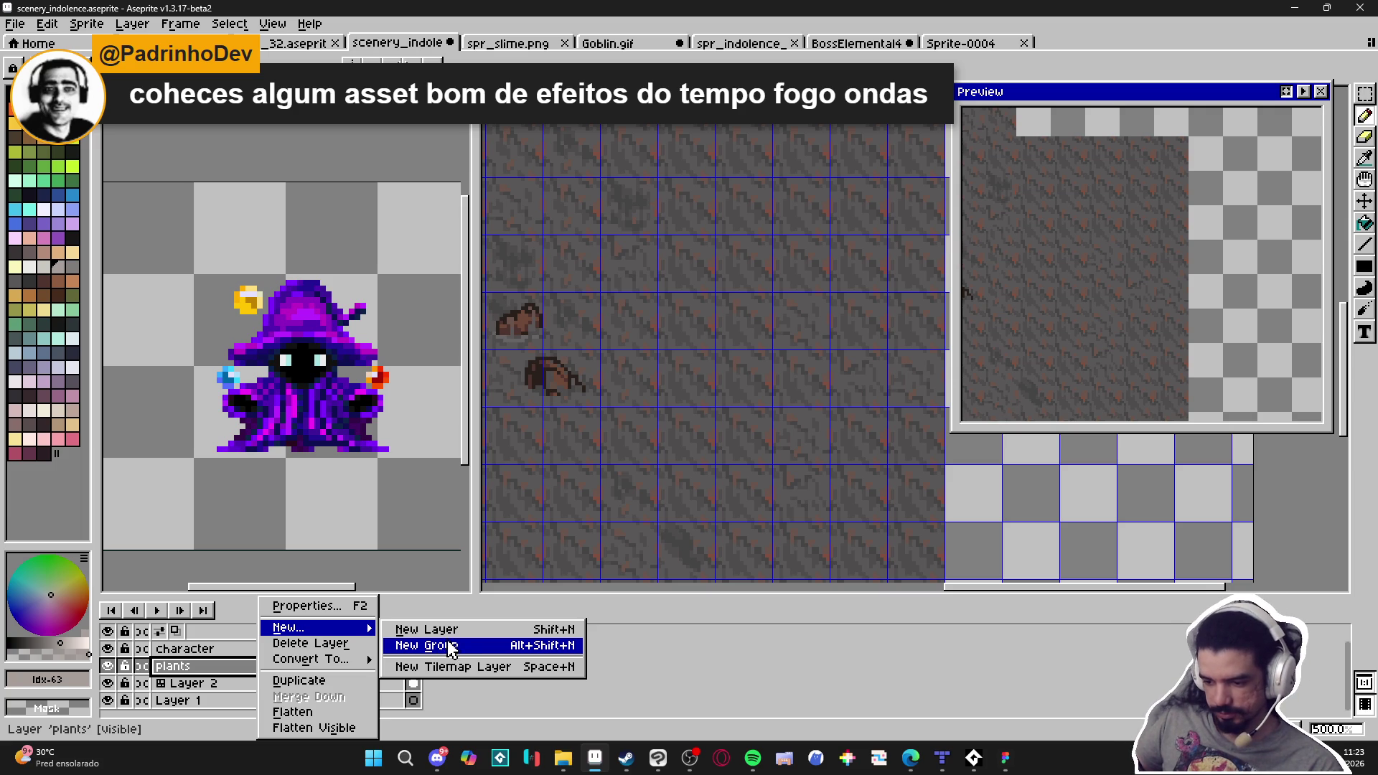
{"action": "mouse_move", "coordinate": [359, 659]}
{"action": "left_click", "coordinate": [470, 699]}
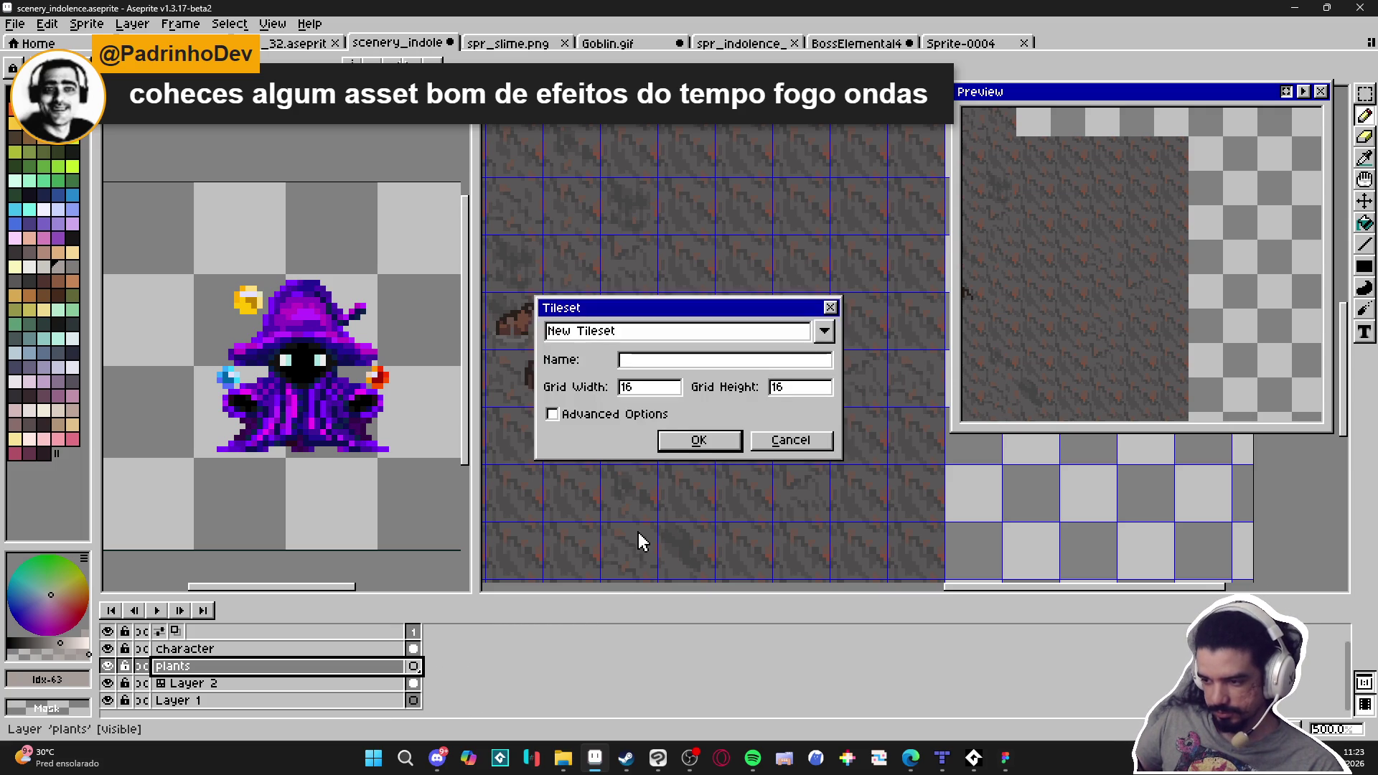
Accept the 16×16 tileset, draw a grey stroke tile and stamp two copies rightward
{"action": "left_click", "coordinate": [694, 440]}
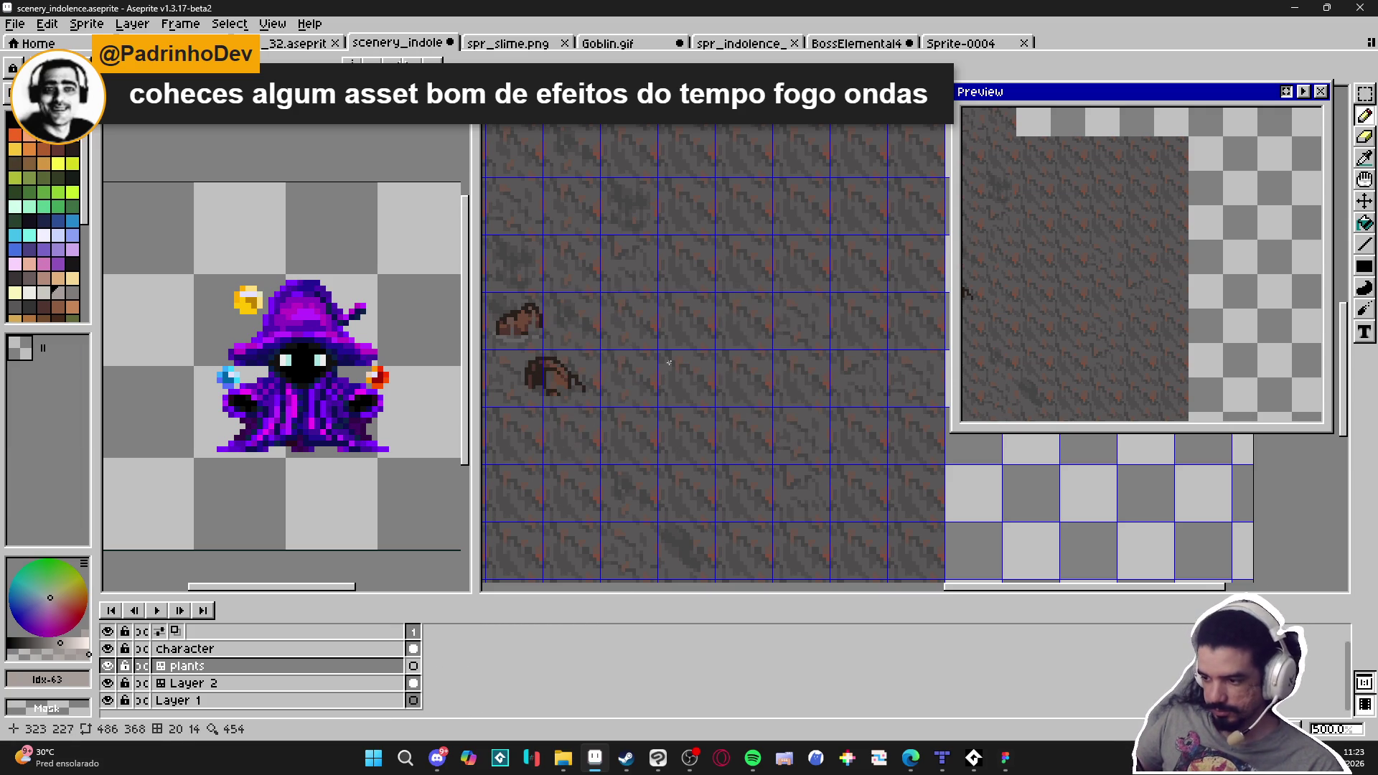
{"action": "scroll", "coordinate": [686, 384], "scroll_direction": "up", "scroll_amount": 5}
{"action": "mouse_move", "coordinate": [698, 393]}
{"action": "left_mouse_down"}
{"action": "mouse_move", "coordinate": [734, 391]}
{"action": "mouse_move", "coordinate": [711, 383]}
{"action": "left_mouse_up"}
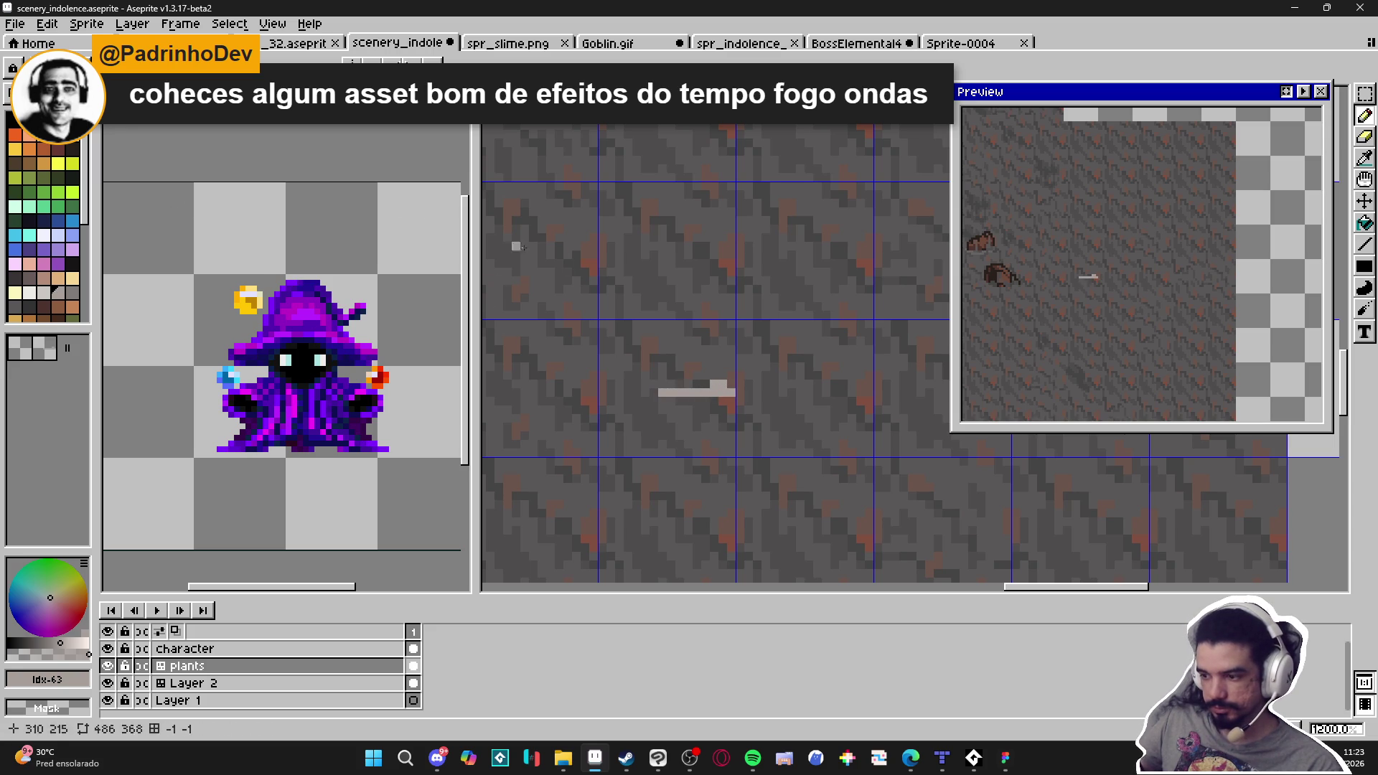
{"action": "left_click", "coordinate": [776, 399]}
{"action": "scroll", "coordinate": [693, 413], "scroll_direction": "down", "scroll_amount": 3}
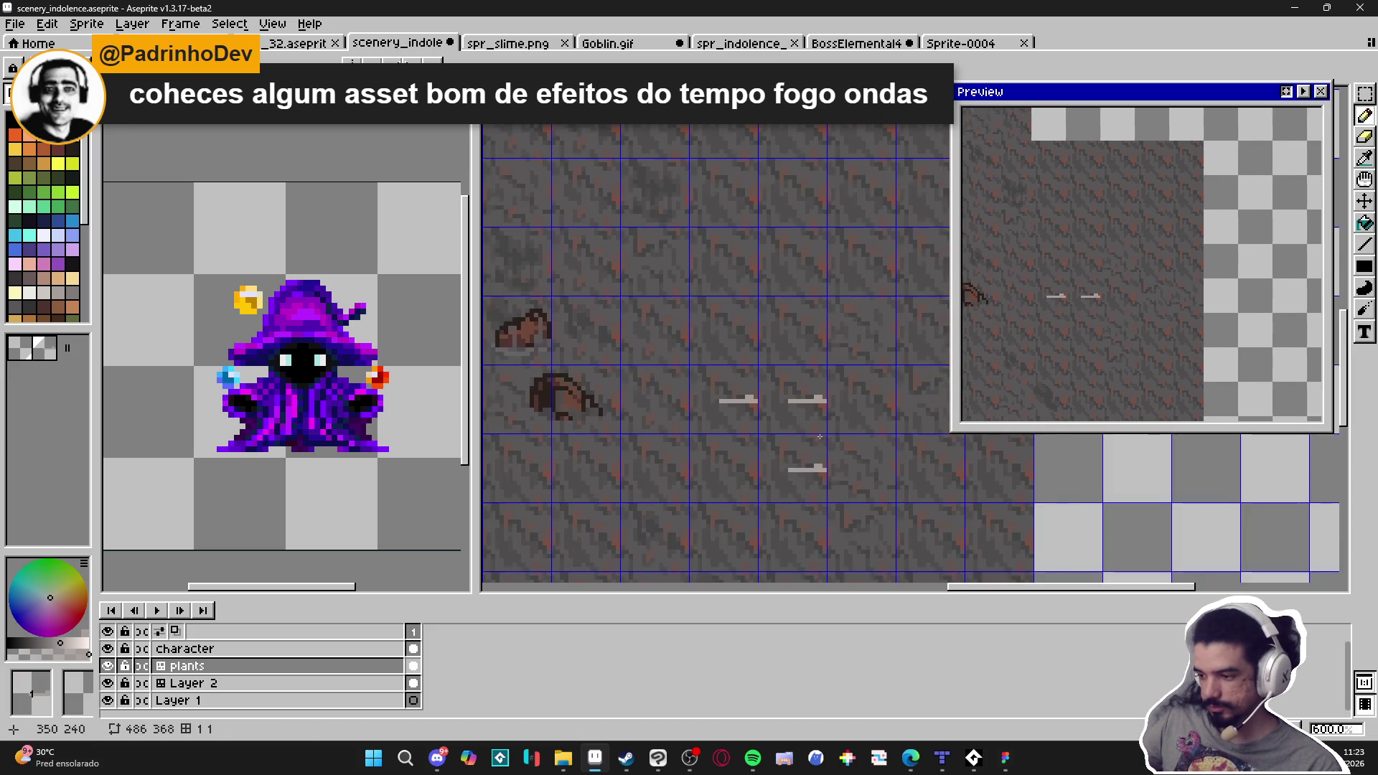
{"action": "left_click", "coordinate": [818, 409]}
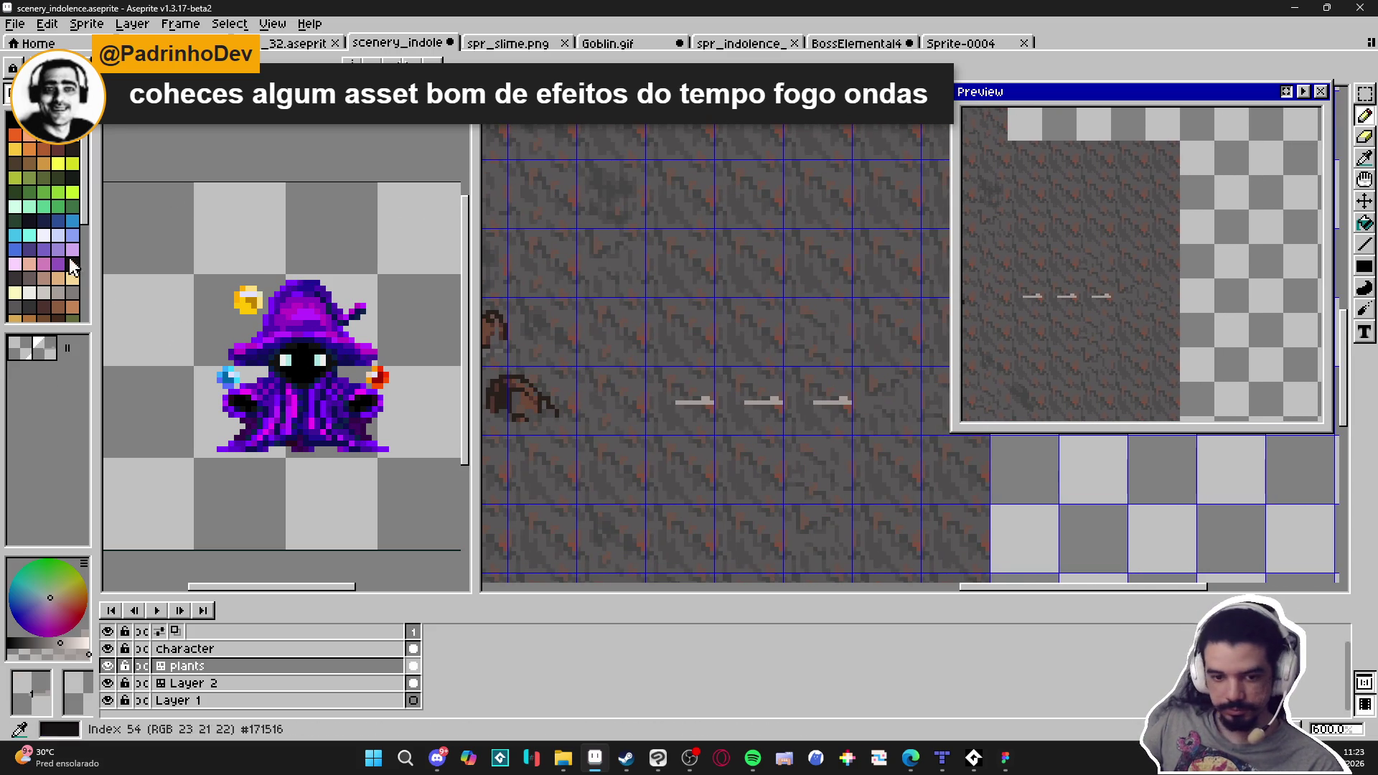
In pixel mode, sample the light grey and undo a trial stroke over the middle plank
{"action": "key", "text": "Tab"}
{"action": "scroll", "coordinate": [766, 453], "scroll_direction": "up", "scroll_amount": 3}
{"action": "scroll", "coordinate": [765, 453], "scroll_direction": "up", "scroll_amount": 1}
{"action": "left_click", "coordinate": [790, 430], "text": "alt"}
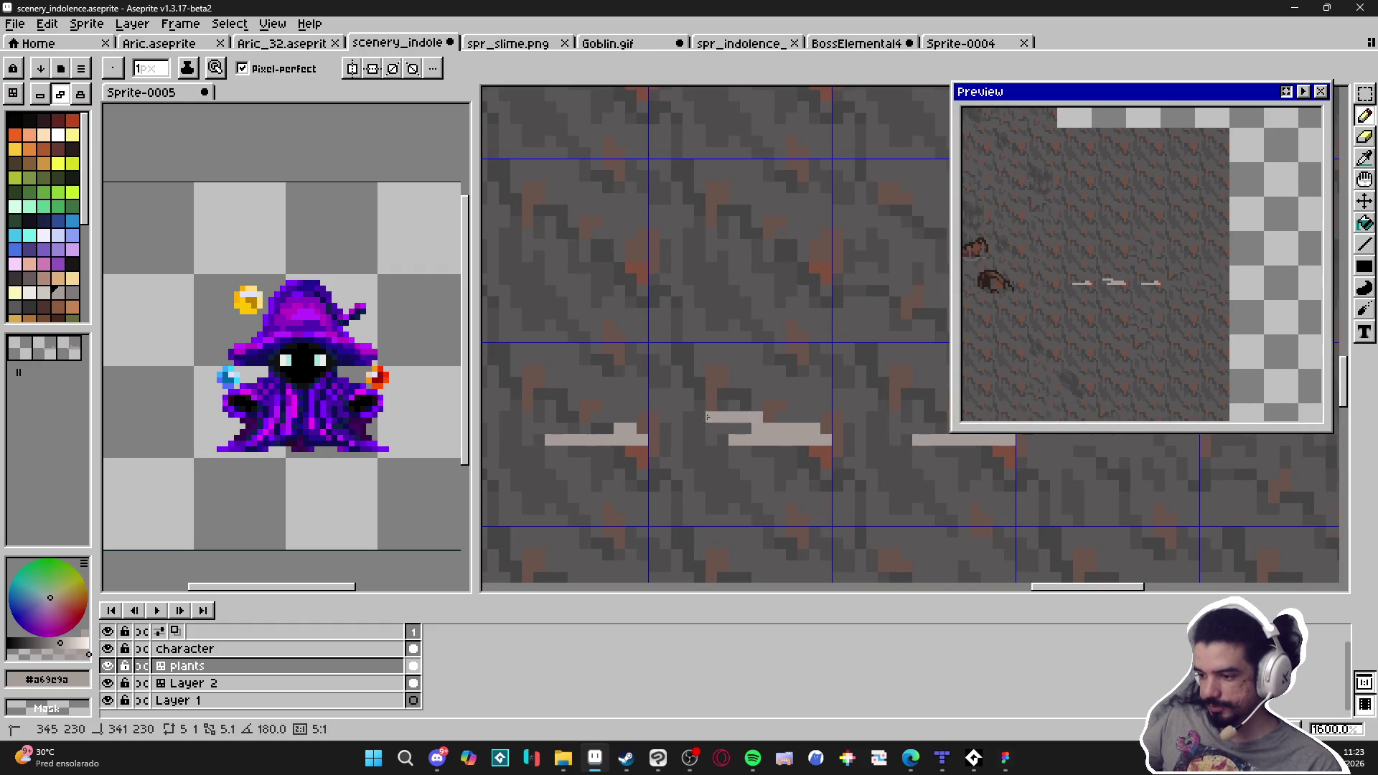
{"action": "key", "text": "ctrl+z"}
{"action": "left_click", "coordinate": [40, 94]}
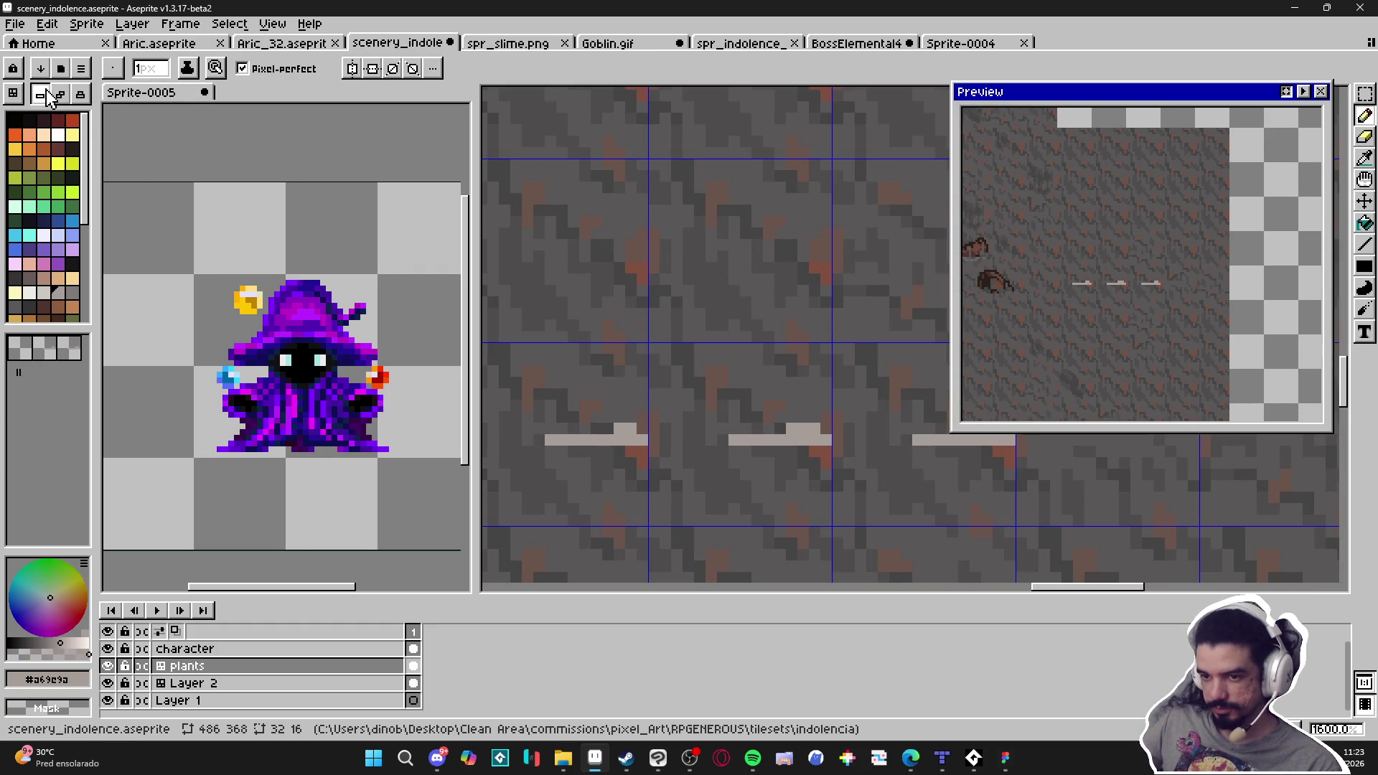
{"action": "mouse_move", "coordinate": [796, 425]}
{"action": "left_mouse_down"}
{"action": "mouse_move", "coordinate": [685, 418]}
{"action": "mouse_move", "coordinate": [654, 439]}
{"action": "left_mouse_up"}
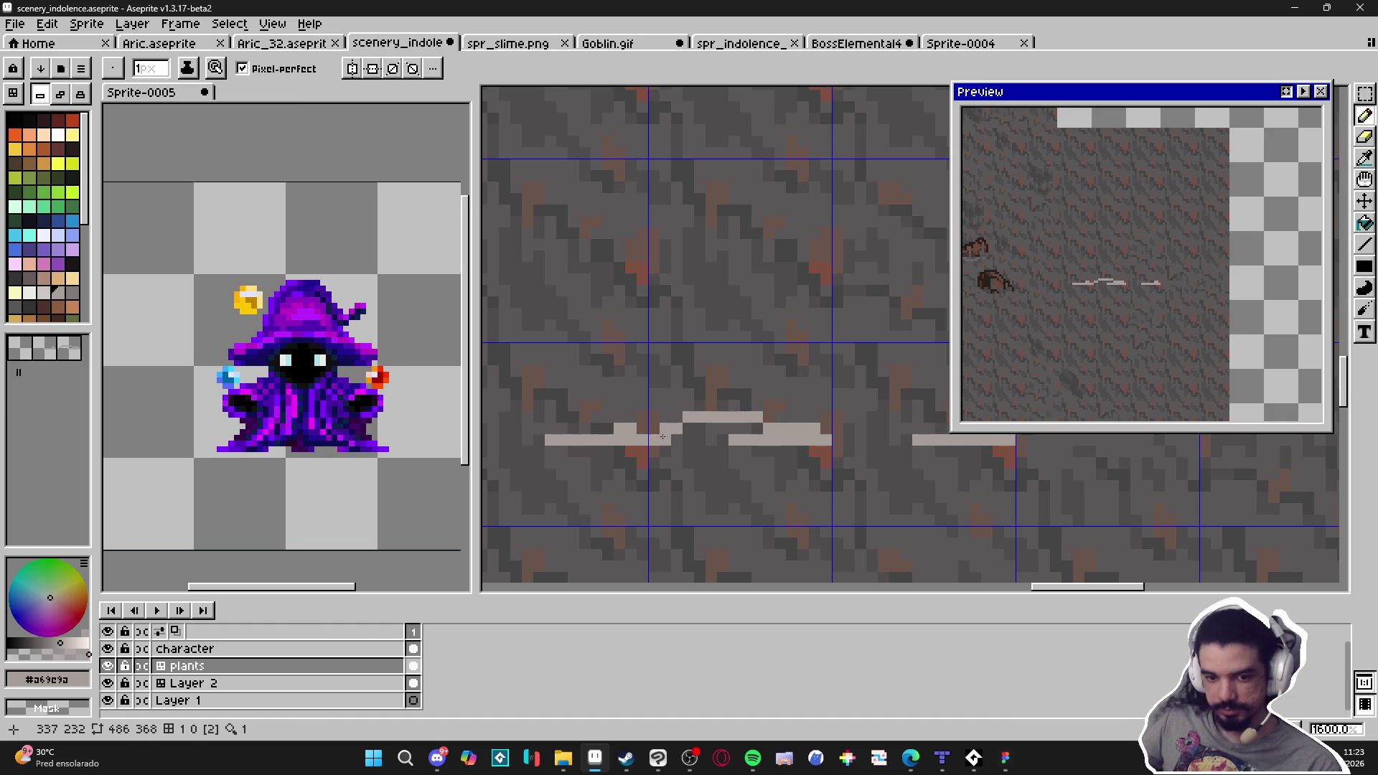
{"action": "key", "text": "v"}
{"action": "scroll", "coordinate": [611, 429], "scroll_direction": "down", "scroll_amount": 1}
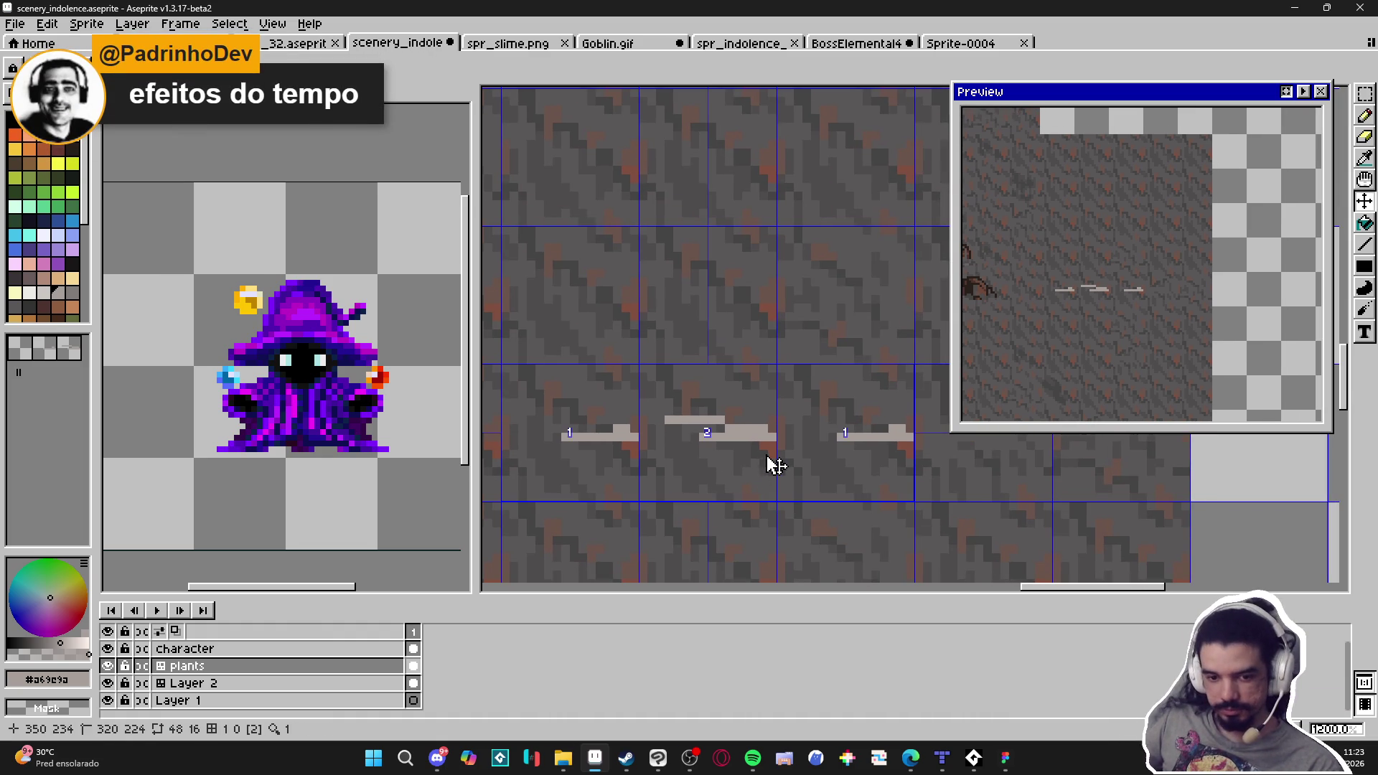
{"action": "key", "text": "b"}
{"action": "key", "text": "ctrl+z"}
{"action": "key", "text": "ctrl+z"}
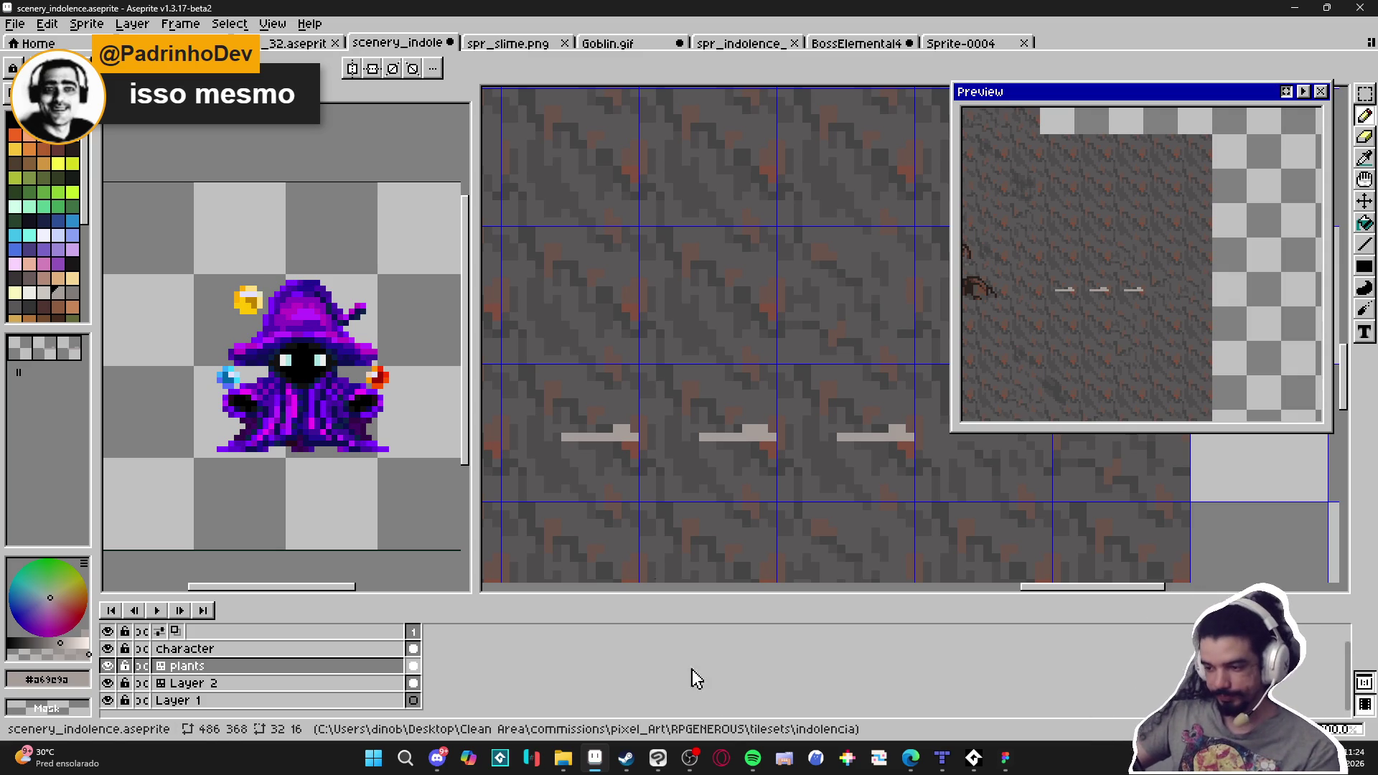
Delete the extra tile, pick grey #a69e9a and draw an arched vine line across the tile
{"action": "left_click_drag", "start_coordinate": [733, 429], "coordinate": [707, 421]}
{"action": "key", "text": "ctrl+z"}
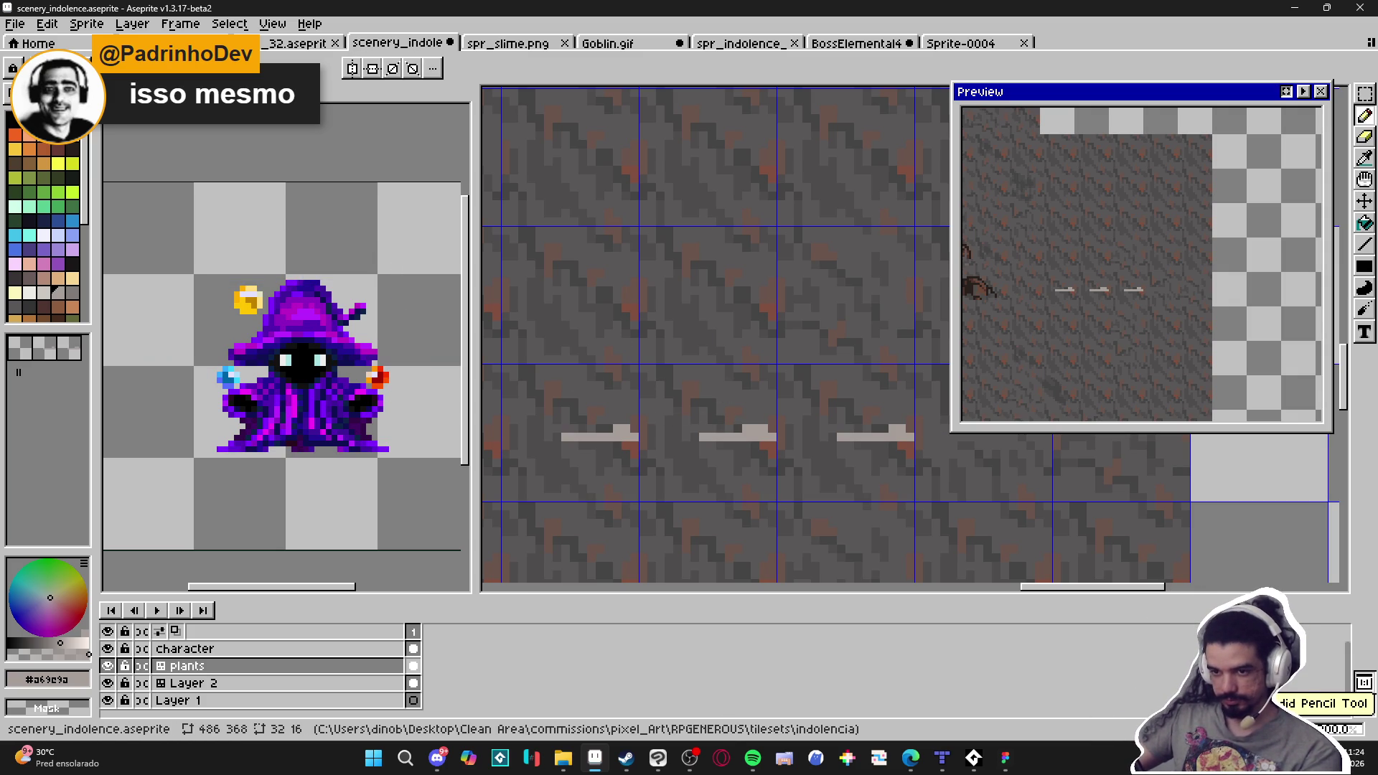
{"action": "key", "text": "v"}
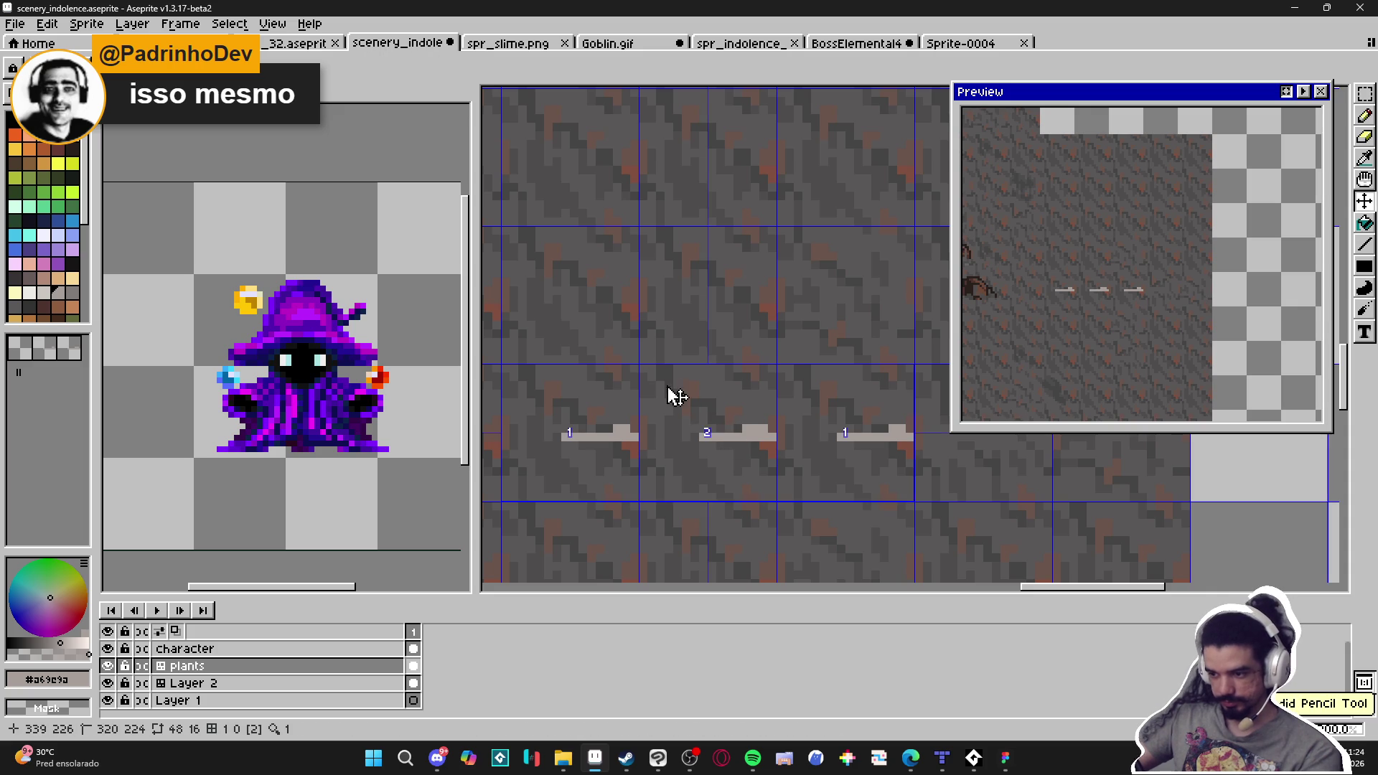
{"action": "key", "text": "b"}
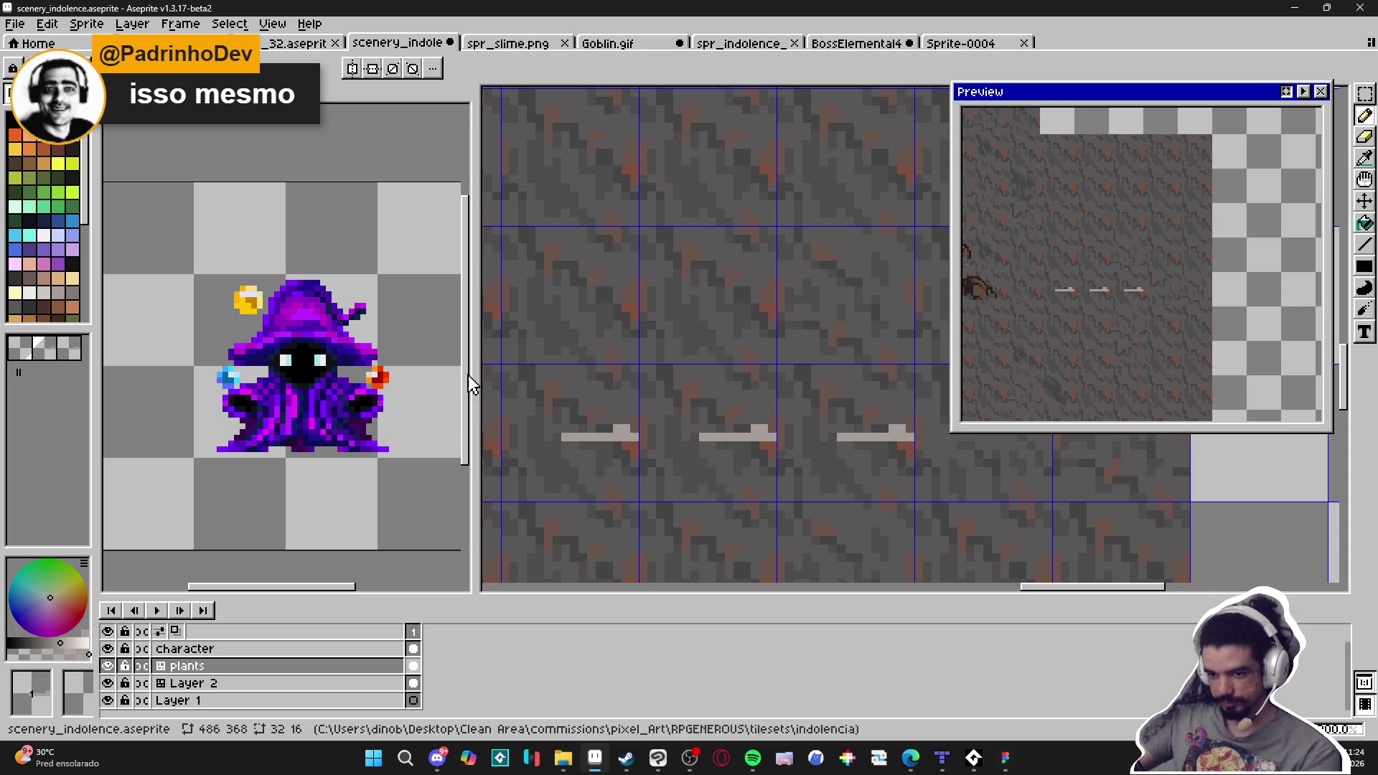
{"action": "key", "text": "Delete"}
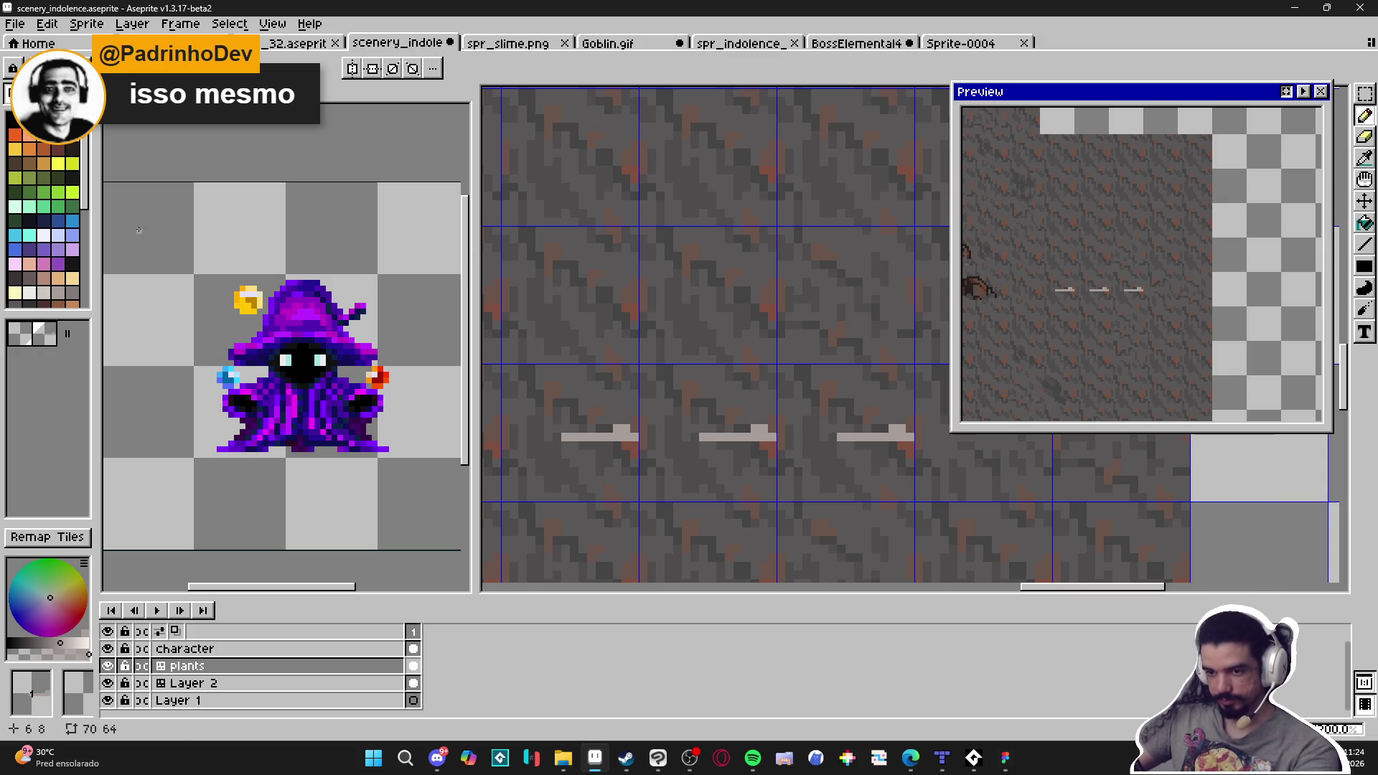
{"action": "key", "text": "Tab"}
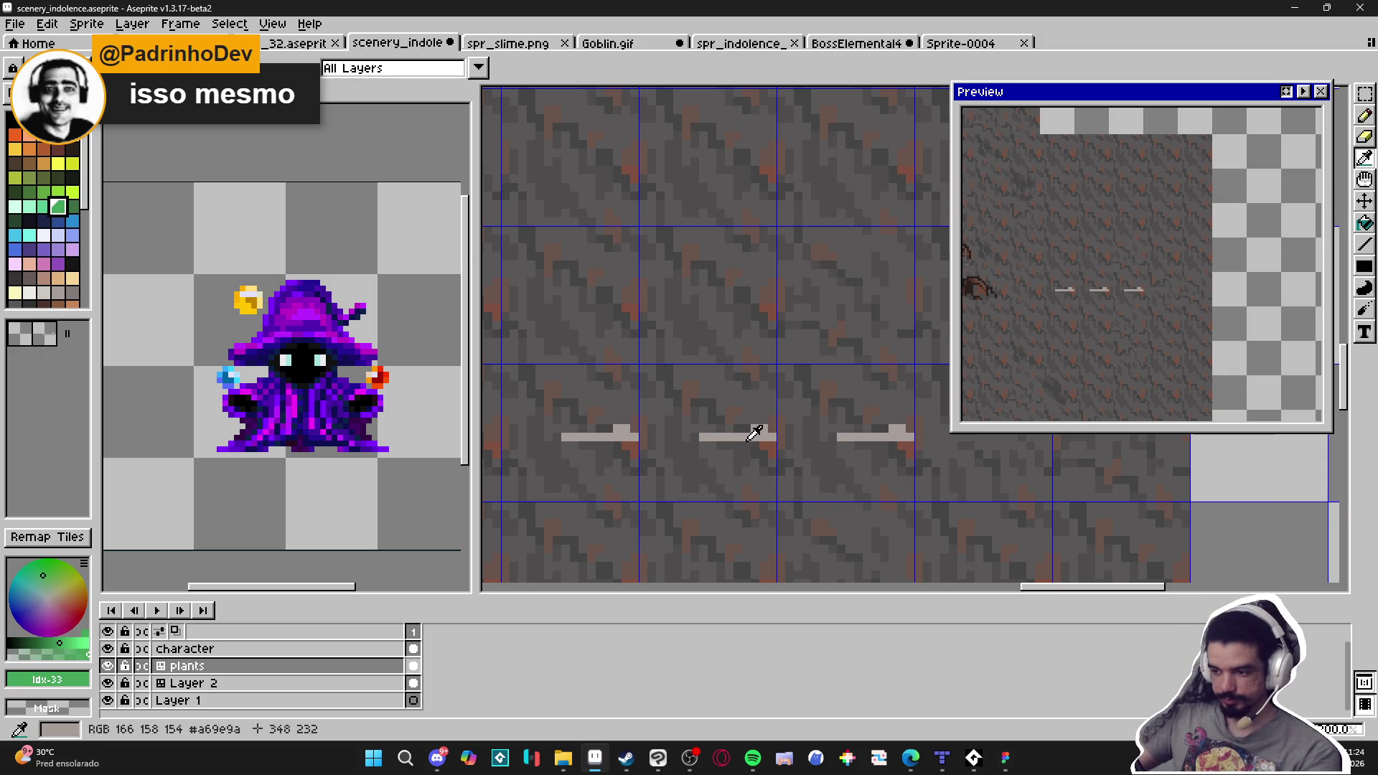
{"action": "left_click", "coordinate": [754, 431], "text": "alt"}
{"action": "left_click_drag", "start_coordinate": [739, 428], "coordinate": [723, 420]}
{"action": "key", "text": "ctrl+z"}
{"action": "mouse_move", "coordinate": [749, 420]}
{"action": "left_mouse_down"}
{"action": "mouse_move", "coordinate": [644, 437]}
{"action": "mouse_move", "coordinate": [684, 442]}
{"action": "left_mouse_up"}
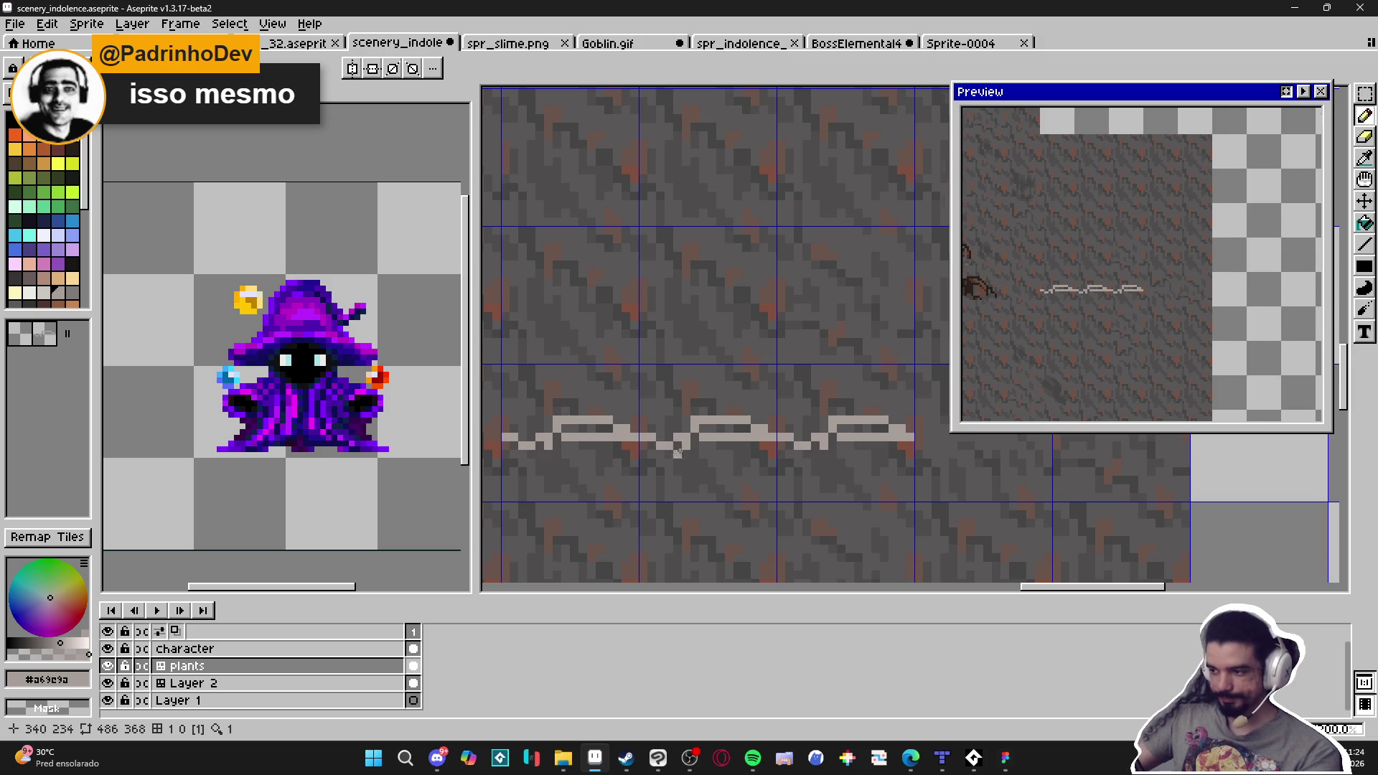
Zoom in on the vine, erase a stray pixel and redraw two vine pixels
{"action": "scroll", "coordinate": [679, 449], "scroll_direction": "down", "scroll_amount": 2}
{"action": "scroll", "coordinate": [689, 452], "scroll_direction": "up", "scroll_amount": 4}
{"action": "left_click_drag", "start_coordinate": [700, 452], "coordinate": [717, 441]}
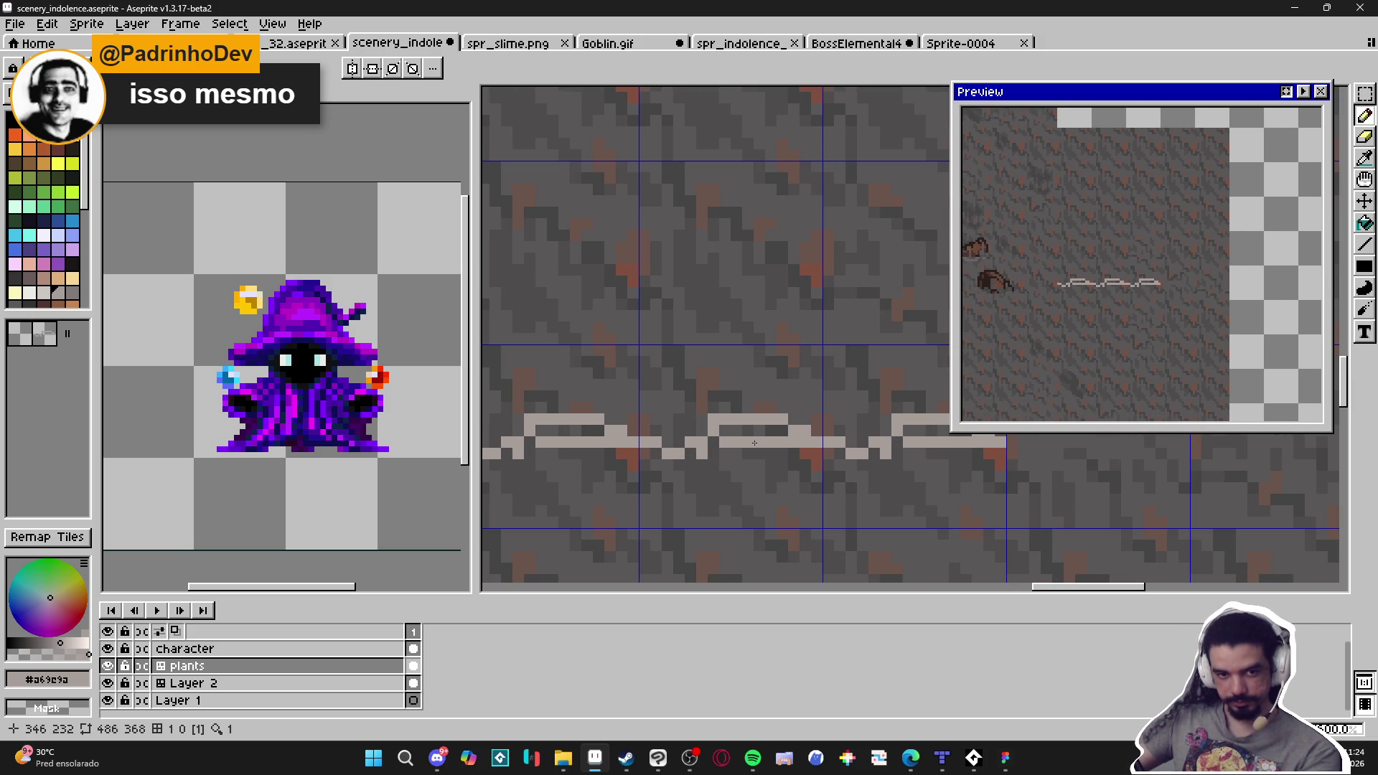
{"action": "key", "text": "e"}
{"action": "left_click", "coordinate": [709, 448]}
{"action": "key", "text": "b"}
{"action": "left_click", "coordinate": [701, 433]}
{"action": "left_click", "coordinate": [673, 444]}
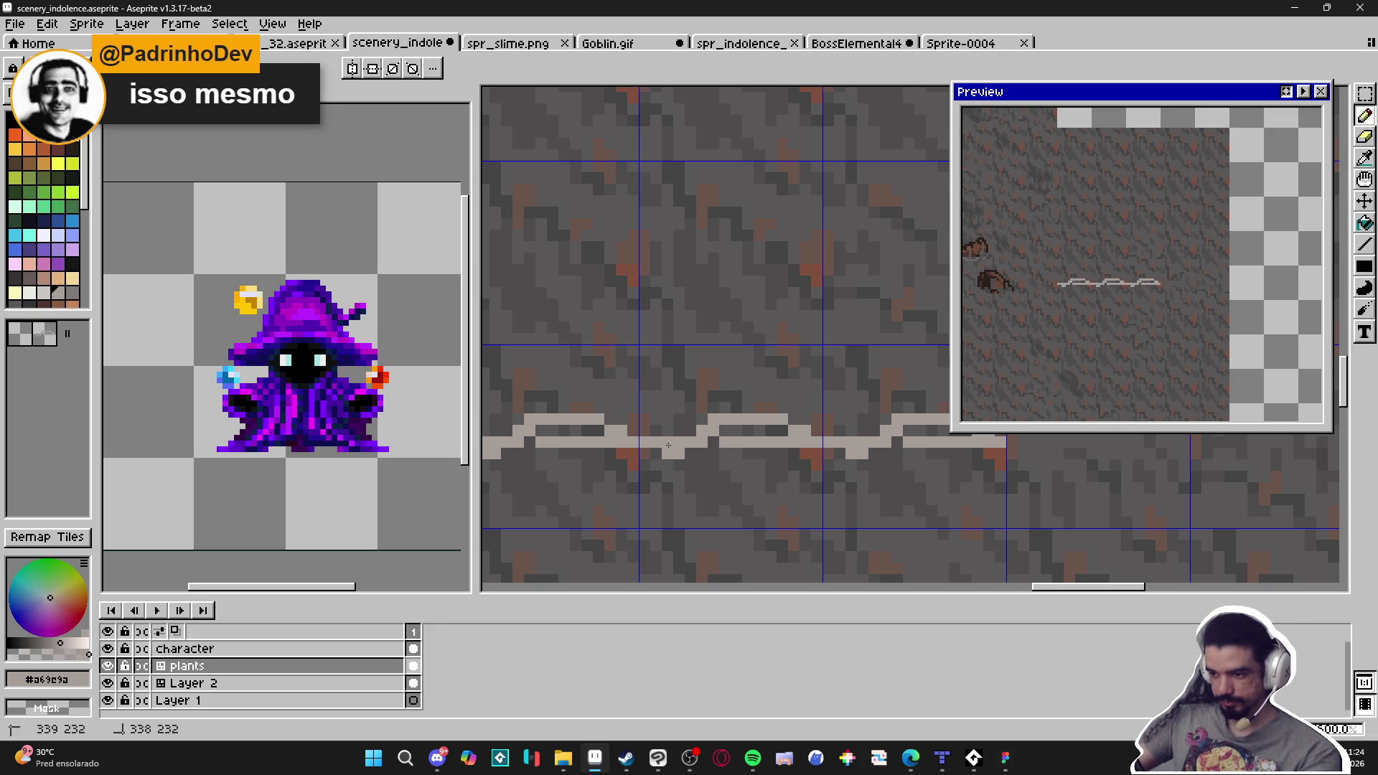
Erase excess vine pixels and a stretch of line, then redraw one pixel higher
{"action": "key", "text": "e"}
{"action": "left_click", "coordinate": [701, 441]}
{"action": "left_click", "coordinate": [674, 454]}
{"action": "left_click", "coordinate": [725, 441]}
{"action": "left_click_drag", "start_coordinate": [724, 441], "coordinate": [794, 441]}
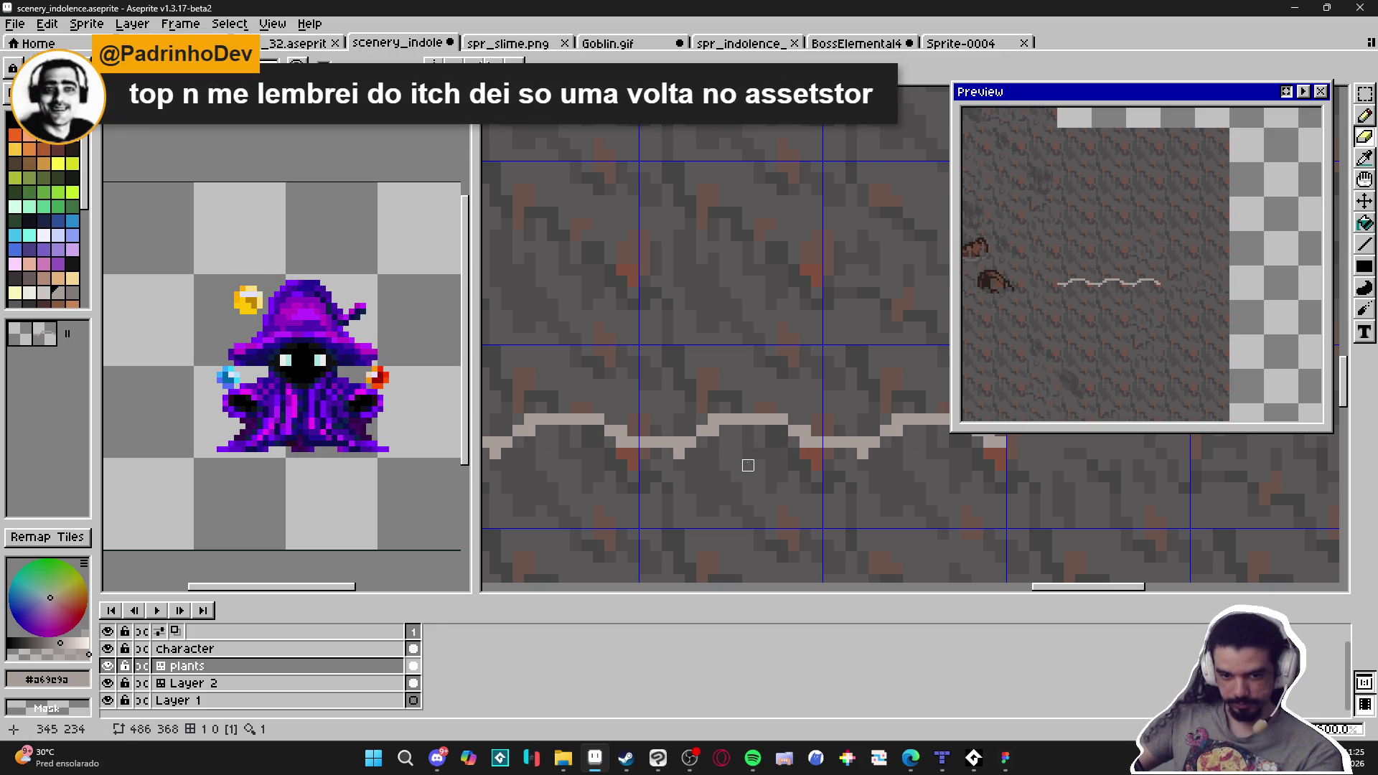
{"action": "left_click", "coordinate": [682, 454]}
{"action": "left_click", "coordinate": [691, 441]}
{"action": "key", "text": "b"}
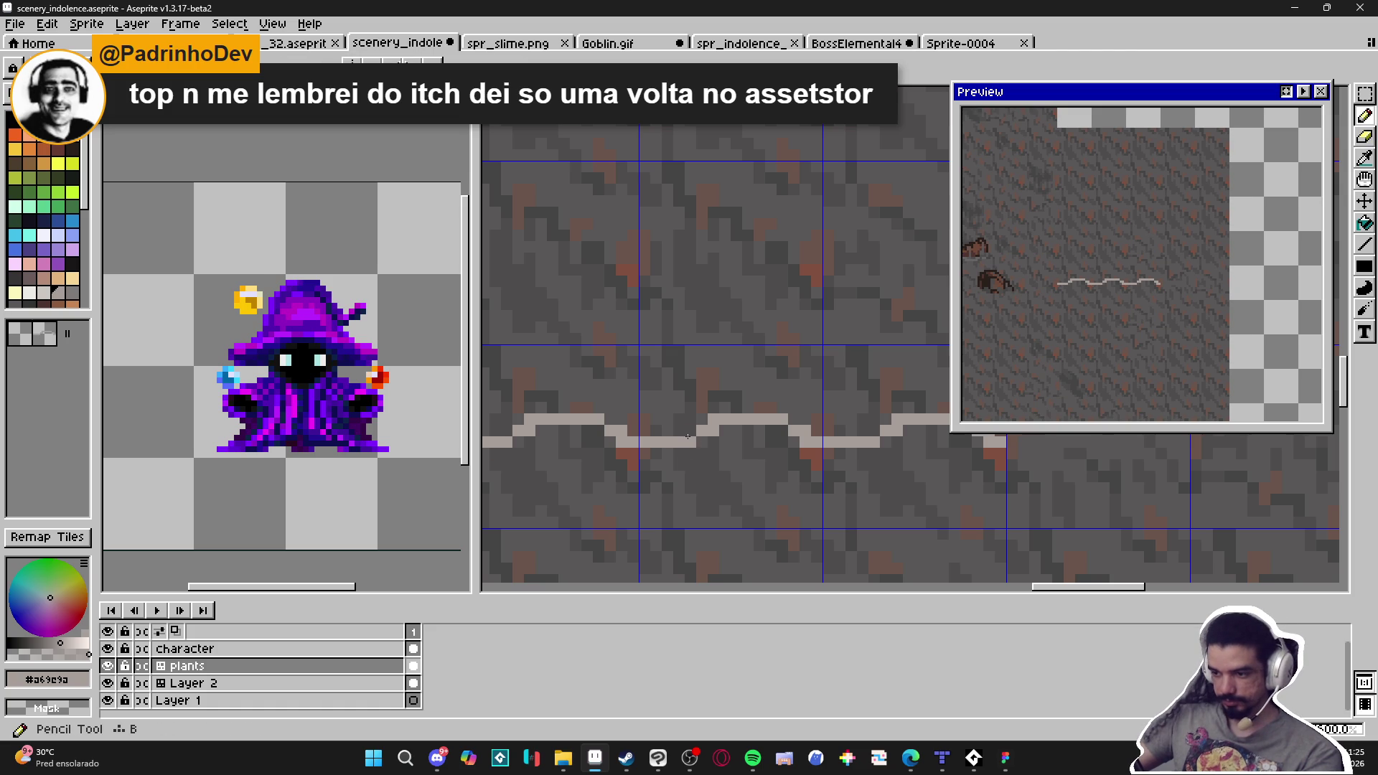
{"action": "left_click", "coordinate": [691, 431]}
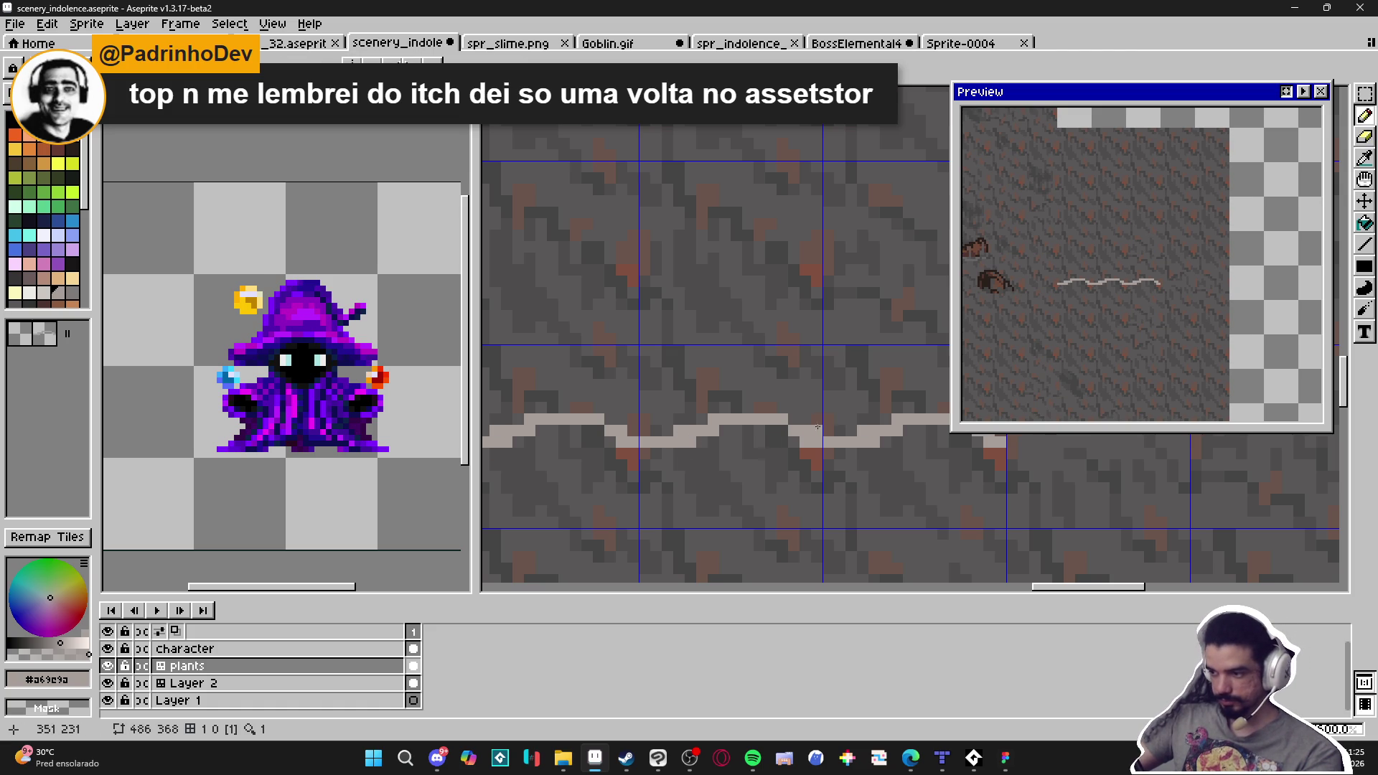
Add a small diagonal upward shoot and a short hanging stem to the vine
{"action": "left_click_drag", "start_coordinate": [748, 397], "coordinate": [760, 401]}
{"action": "left_click", "coordinate": [759, 408]}
{"action": "left_click", "coordinate": [736, 396]}
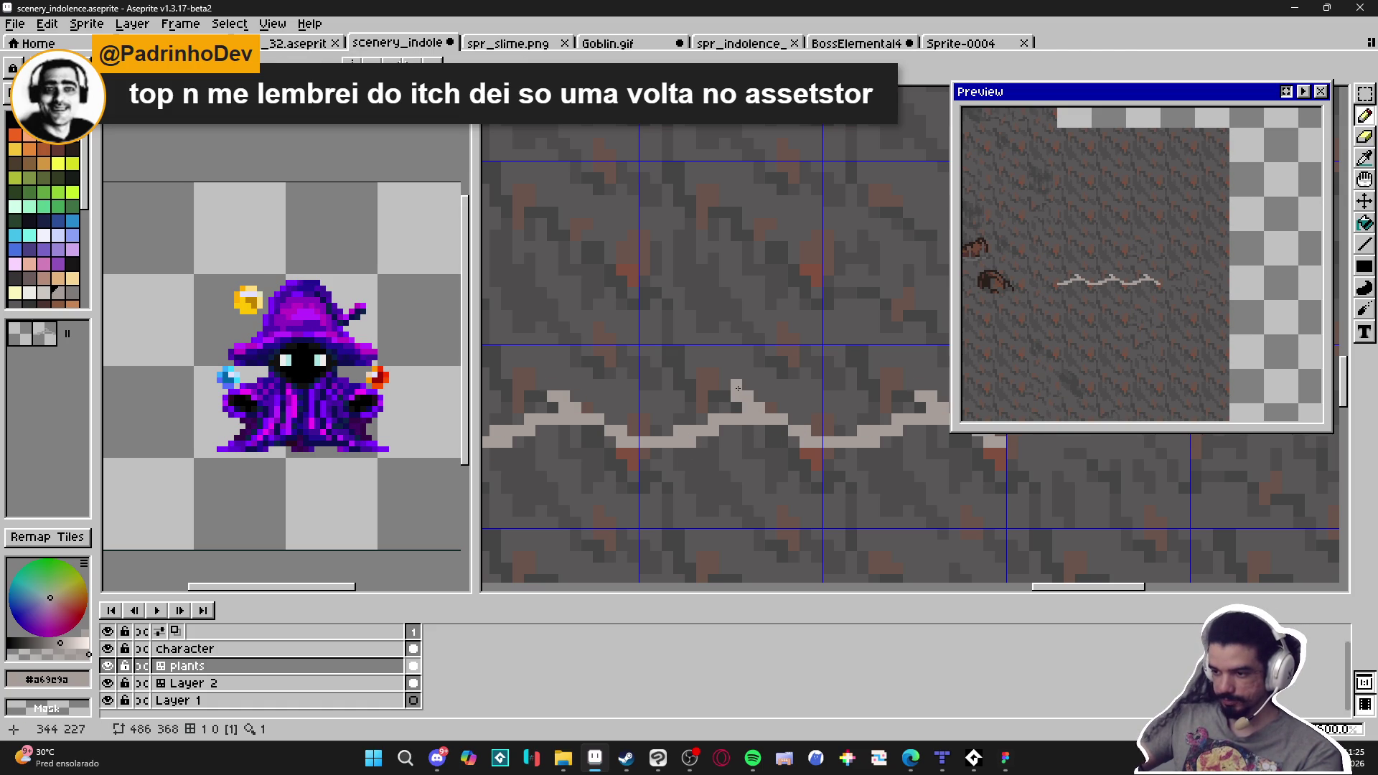
{"action": "left_click_drag", "start_coordinate": [702, 465], "coordinate": [703, 444]}
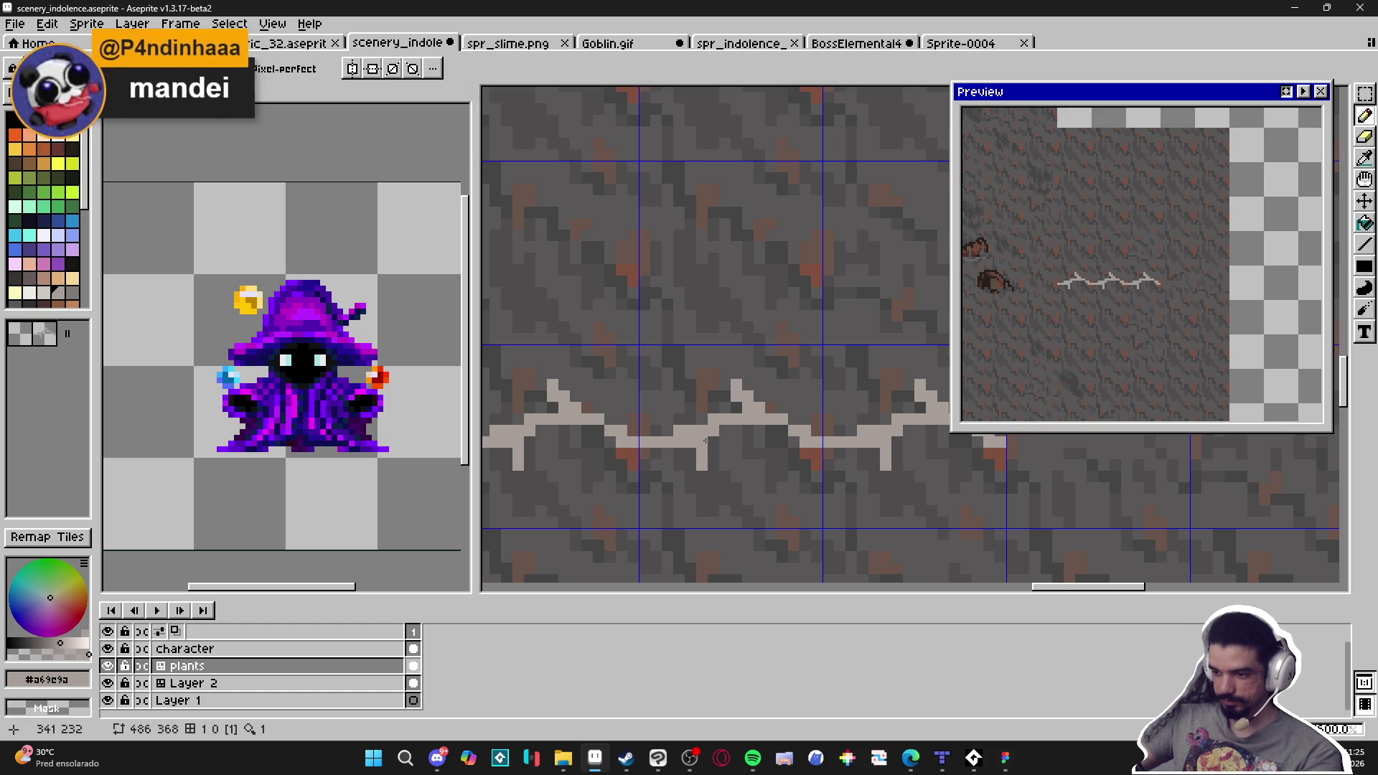
{"action": "left_click", "coordinate": [713, 451]}
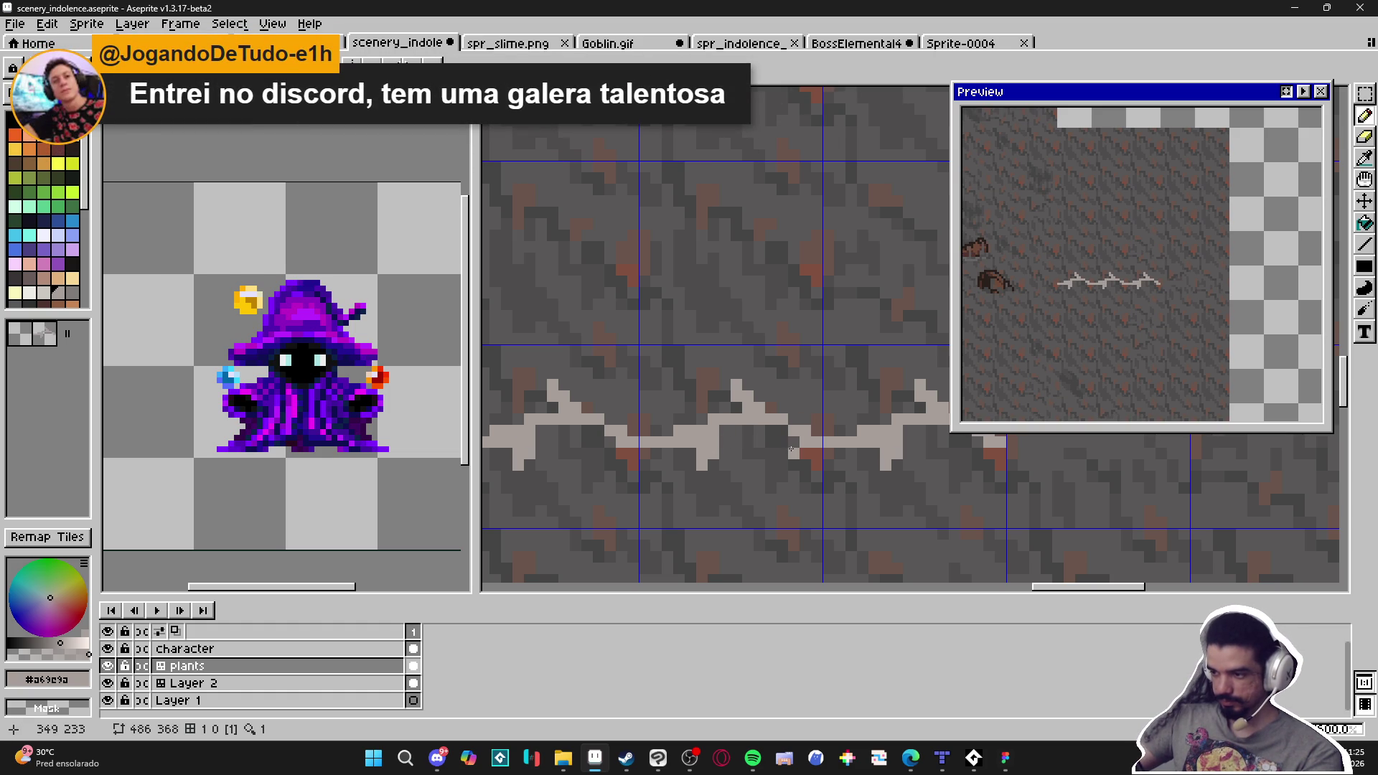
{"action": "left_click_drag", "start_coordinate": [791, 450], "coordinate": [793, 457]}
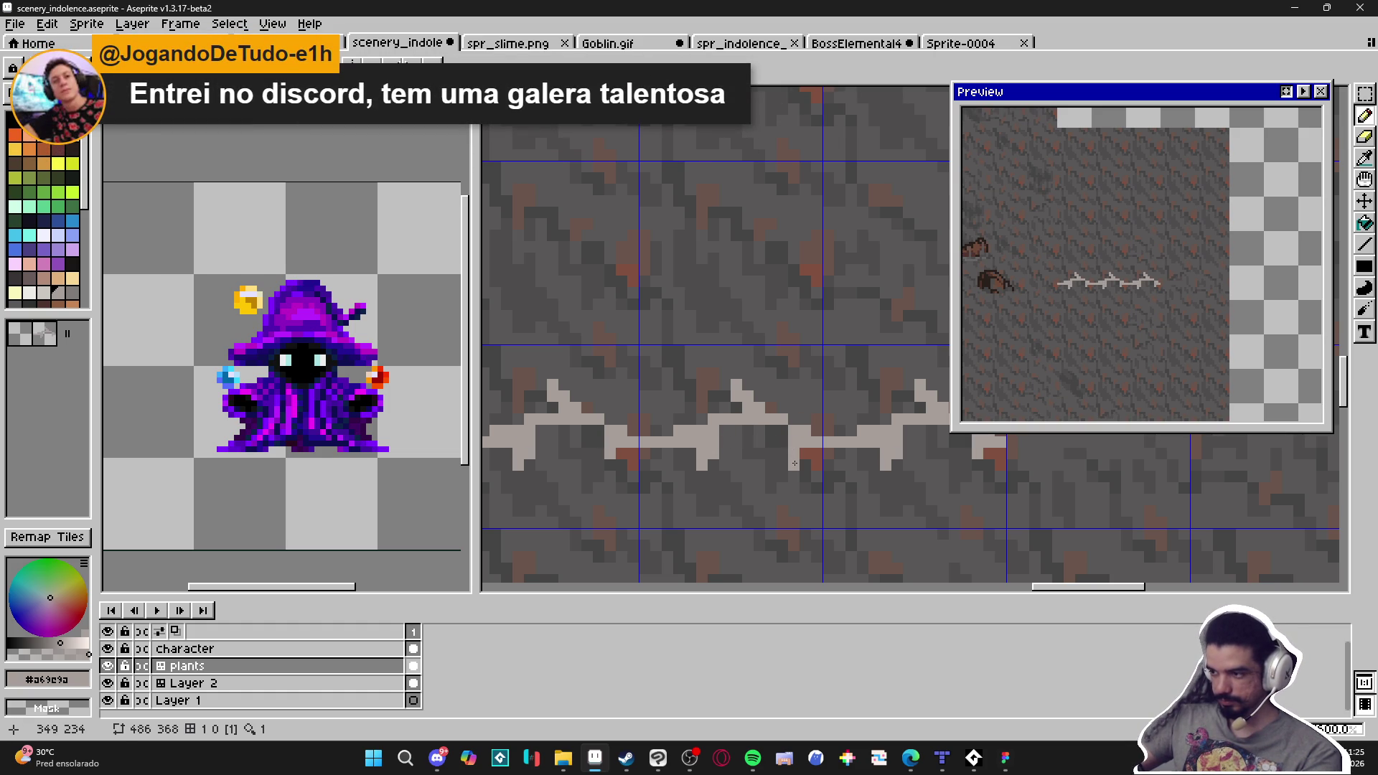
{"action": "key", "text": "ctrl+z"}
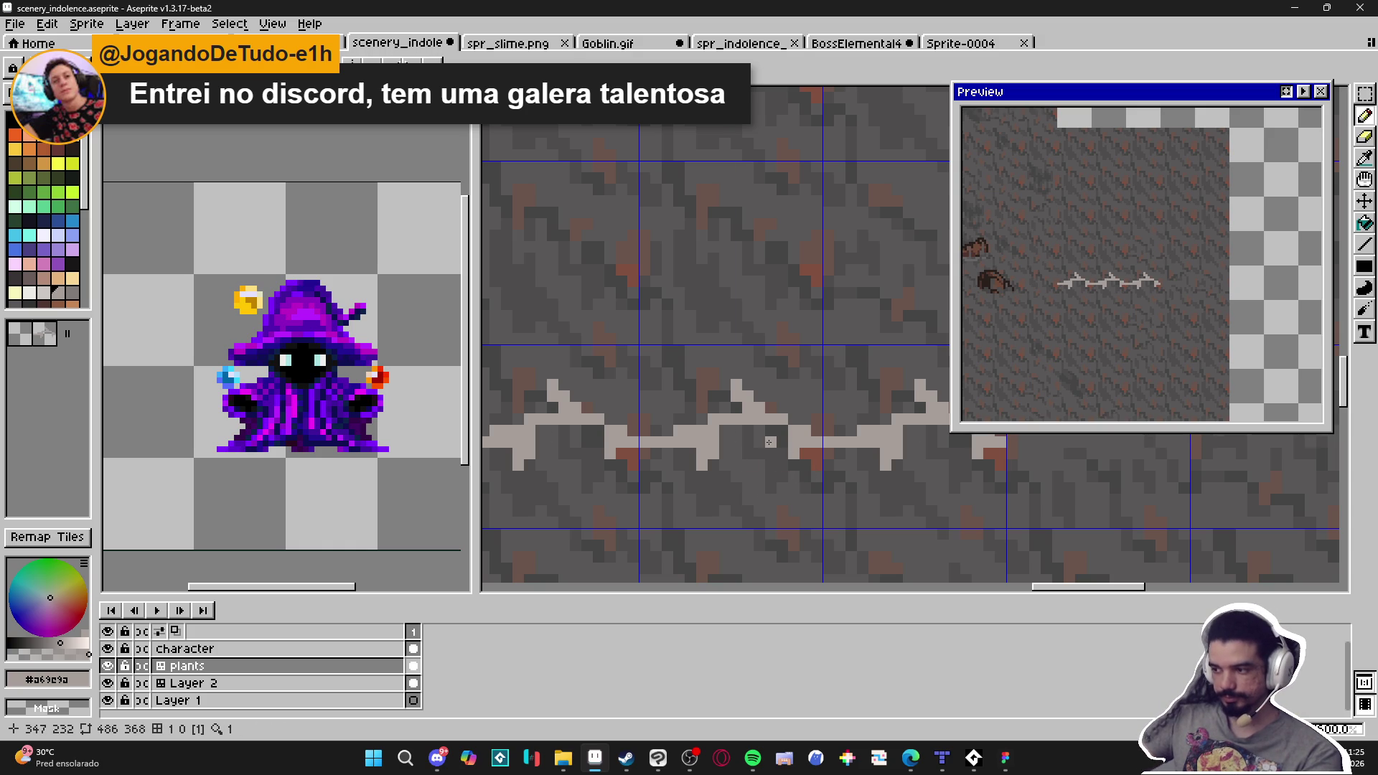
Pan the canvas to bring the rocks and goblin into view
{"action": "scroll", "coordinate": [770, 442], "scroll_direction": "down", "scroll_amount": 2}
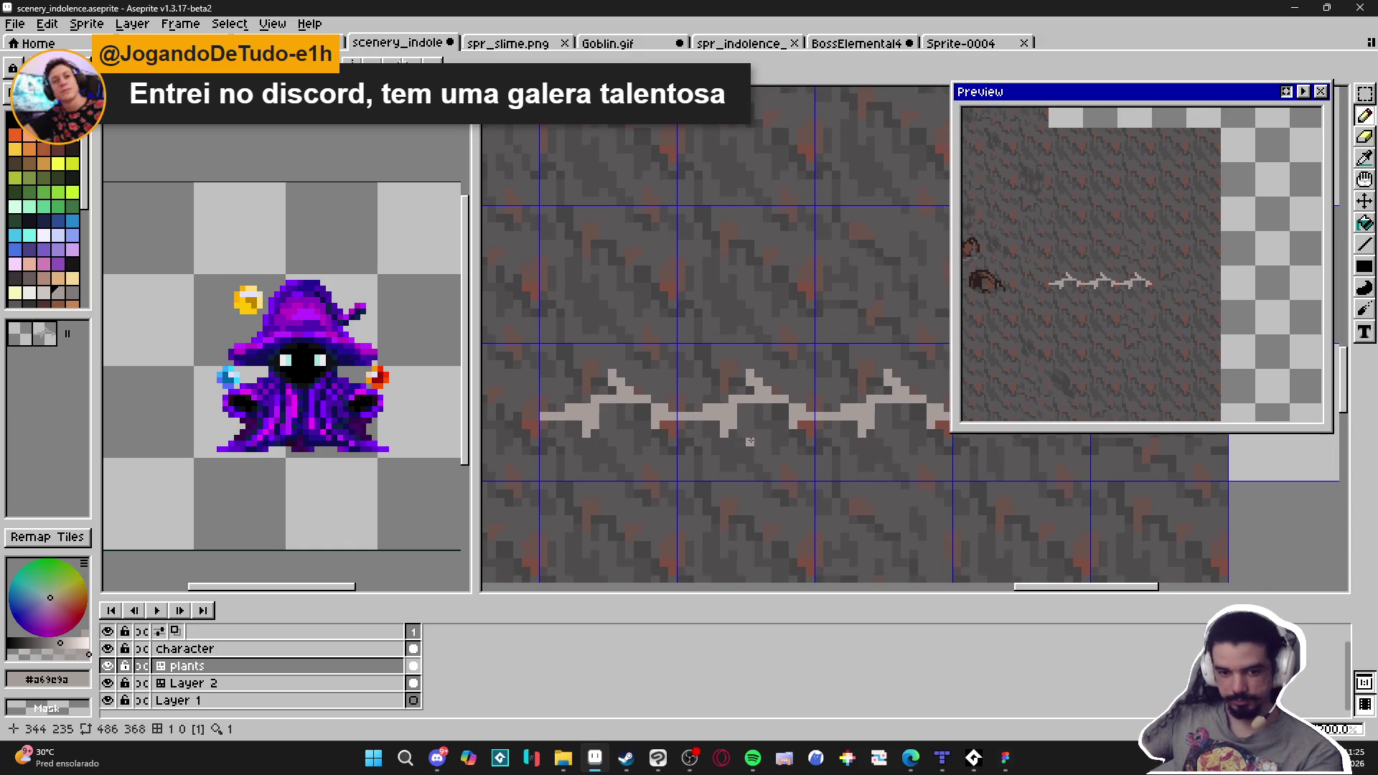
{"action": "scroll", "coordinate": [758, 433], "scroll_direction": "right", "scroll_amount": 1}
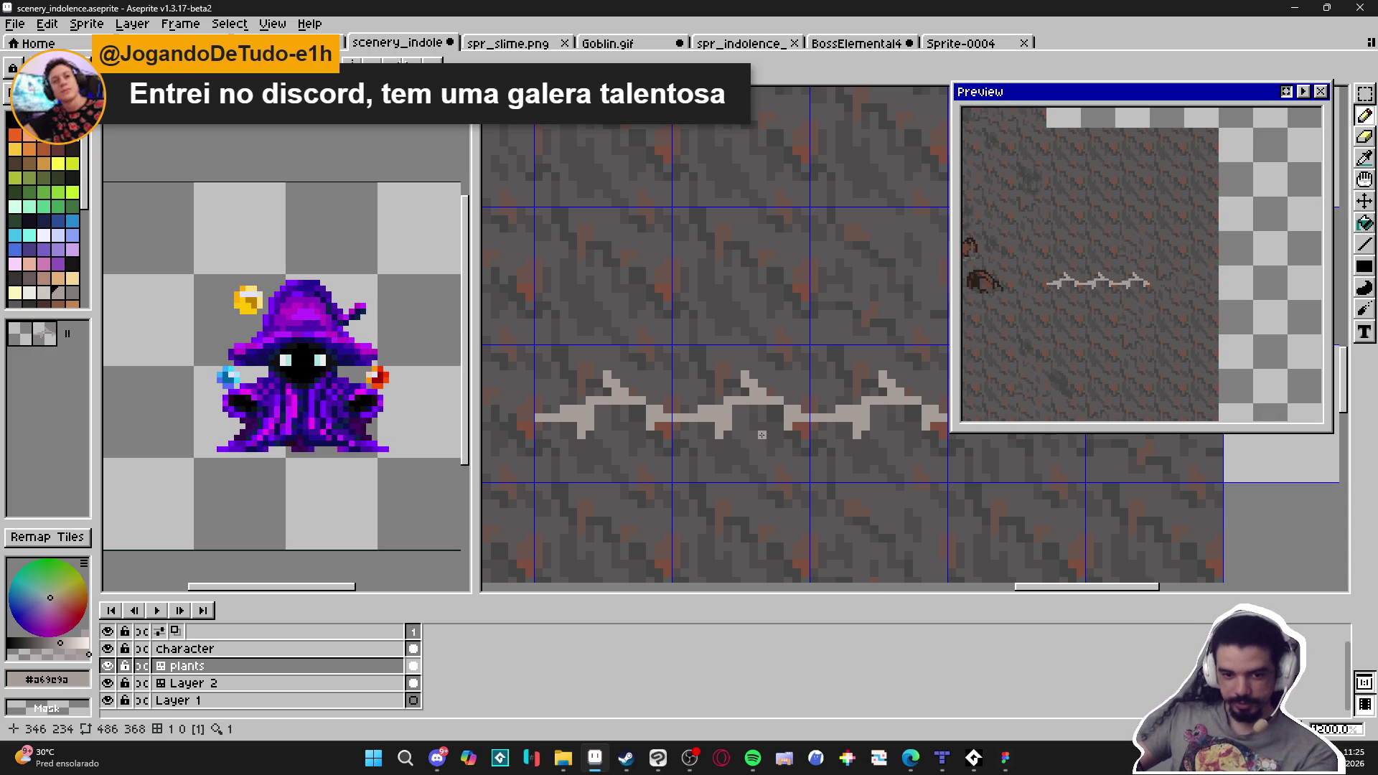
{"action": "scroll", "coordinate": [719, 413], "scroll_direction": "up", "scroll_amount": 1}
{"action": "scroll", "coordinate": [719, 413], "scroll_direction": "down", "scroll_amount": 5}
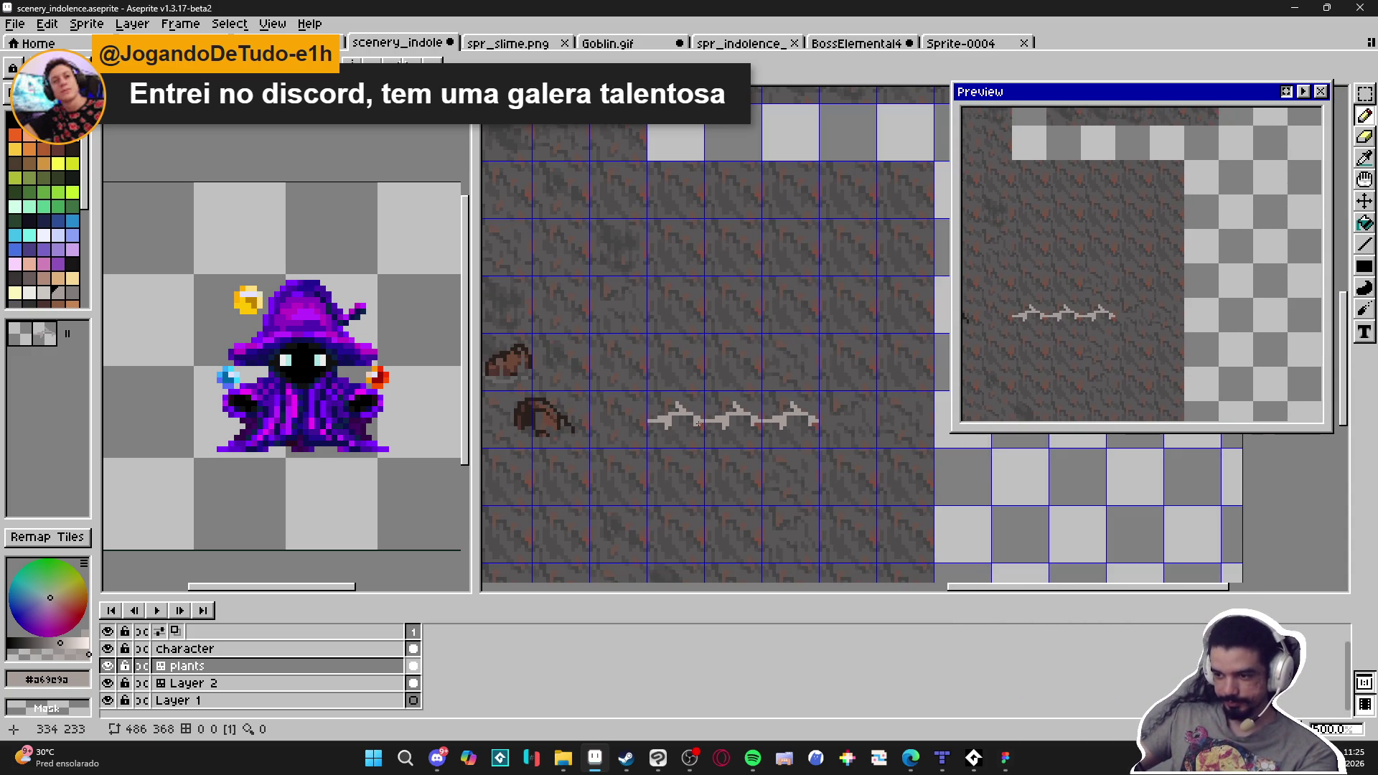
{"action": "scroll", "coordinate": [735, 422], "scroll_direction": "up", "scroll_amount": 2}
{"action": "scroll", "coordinate": [590, 402], "scroll_direction": "down", "scroll_amount": 3}
{"action": "mouse_move", "coordinate": [516, 434]}
{"action": "left_mouse_down"}
{"action": "mouse_move", "coordinate": [747, 394]}
{"action": "mouse_move", "coordinate": [698, 404]}
{"action": "left_mouse_up"}
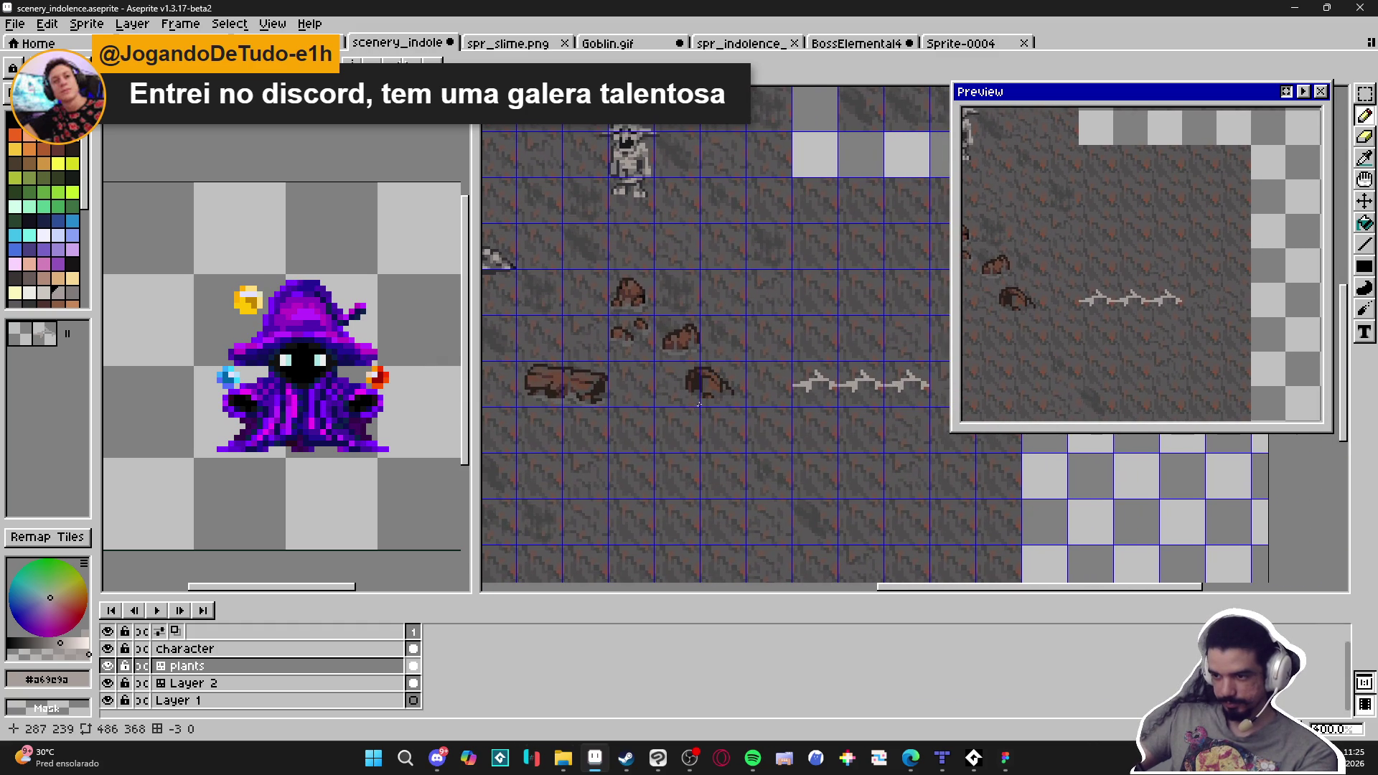
{"action": "scroll", "coordinate": [710, 388], "scroll_direction": "up", "scroll_amount": 3}
{"action": "scroll", "coordinate": [753, 409], "scroll_direction": "up", "scroll_amount": 2}
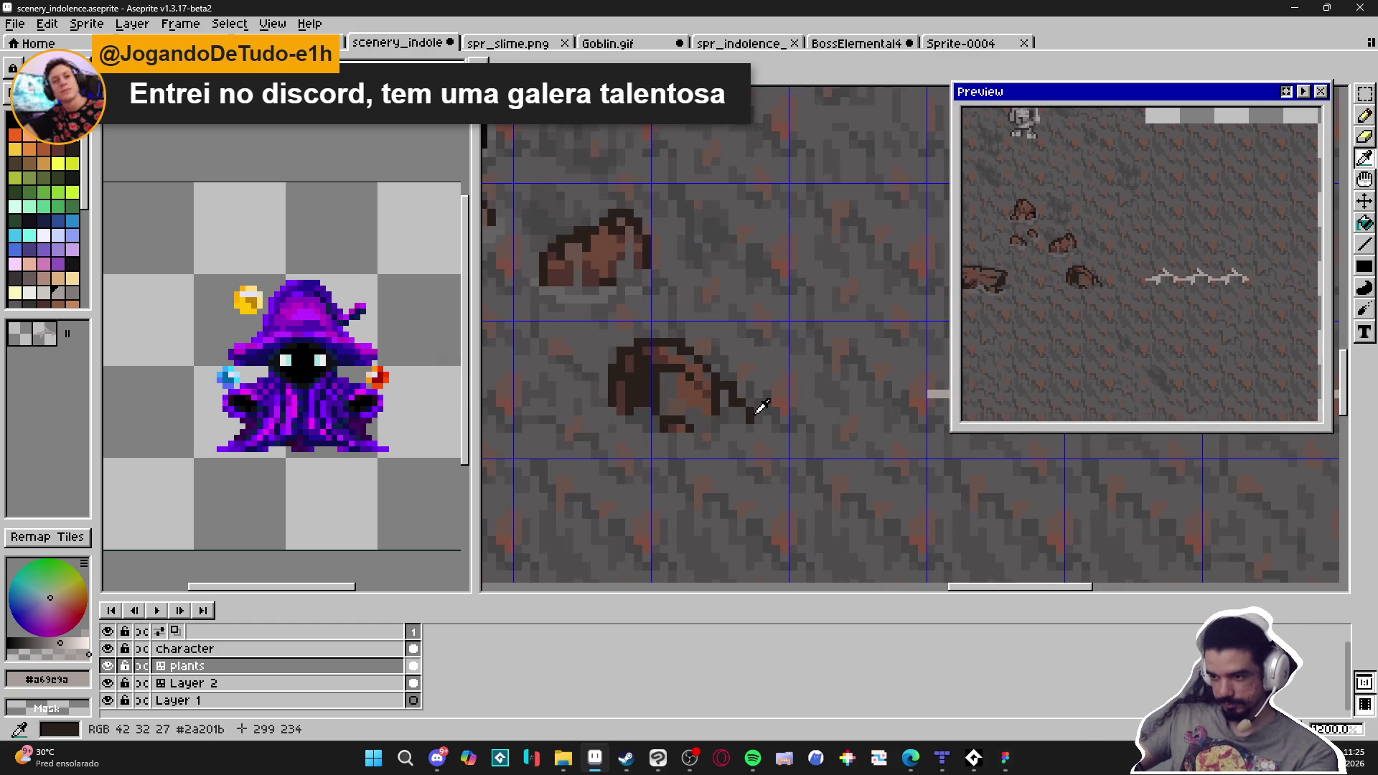
Sample #2a201b from a rock, draw a dark shadow line under the vine, then bring up Discord
{"action": "left_click", "coordinate": [753, 409], "text": "alt"}
{"action": "scroll", "coordinate": [775, 417], "scroll_direction": "up", "scroll_amount": 3}
{"action": "mouse_move", "coordinate": [840, 427]}
{"action": "left_mouse_down"}
{"action": "mouse_move", "coordinate": [700, 445]}
{"action": "mouse_move", "coordinate": [697, 393]}
{"action": "mouse_move", "coordinate": [612, 393]}
{"action": "mouse_move", "coordinate": [632, 451]}
{"action": "left_mouse_up"}
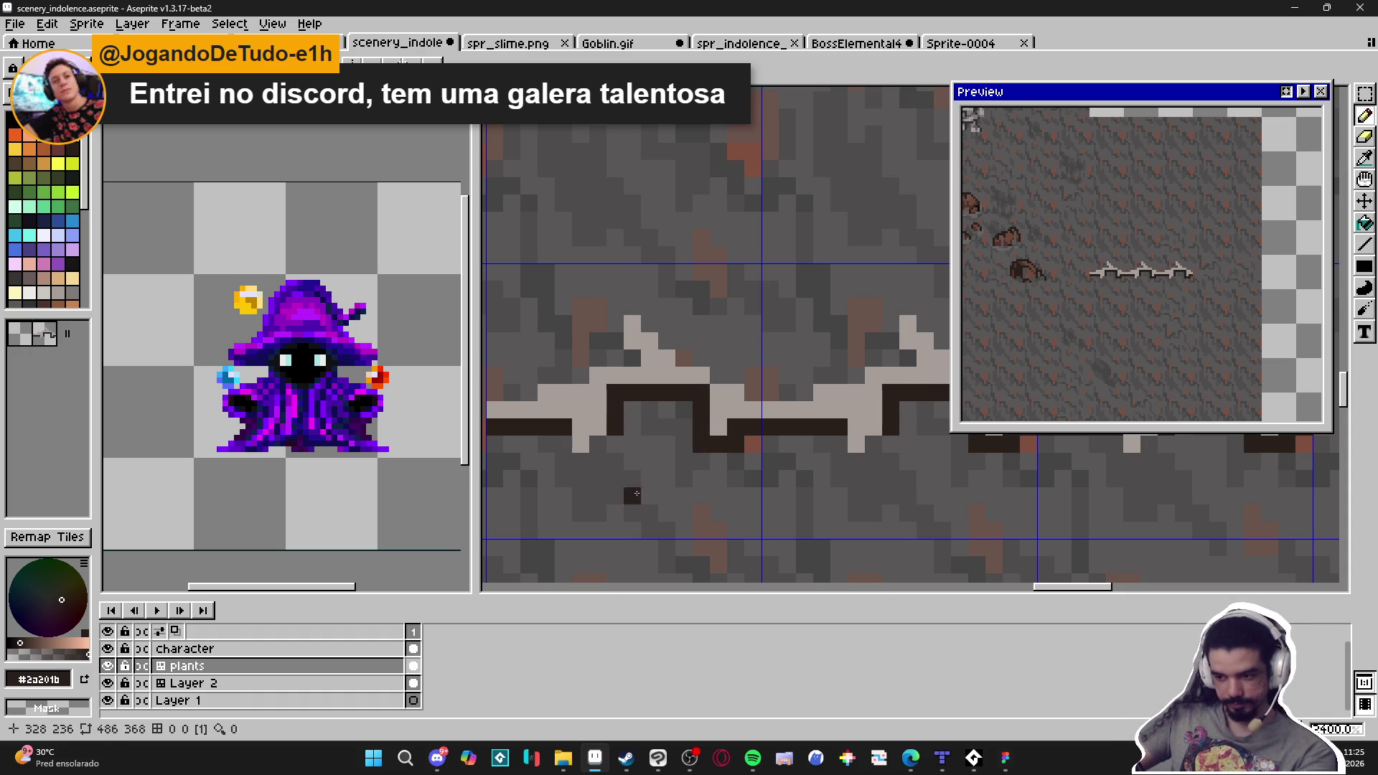
{"action": "left_click", "coordinate": [437, 758]}
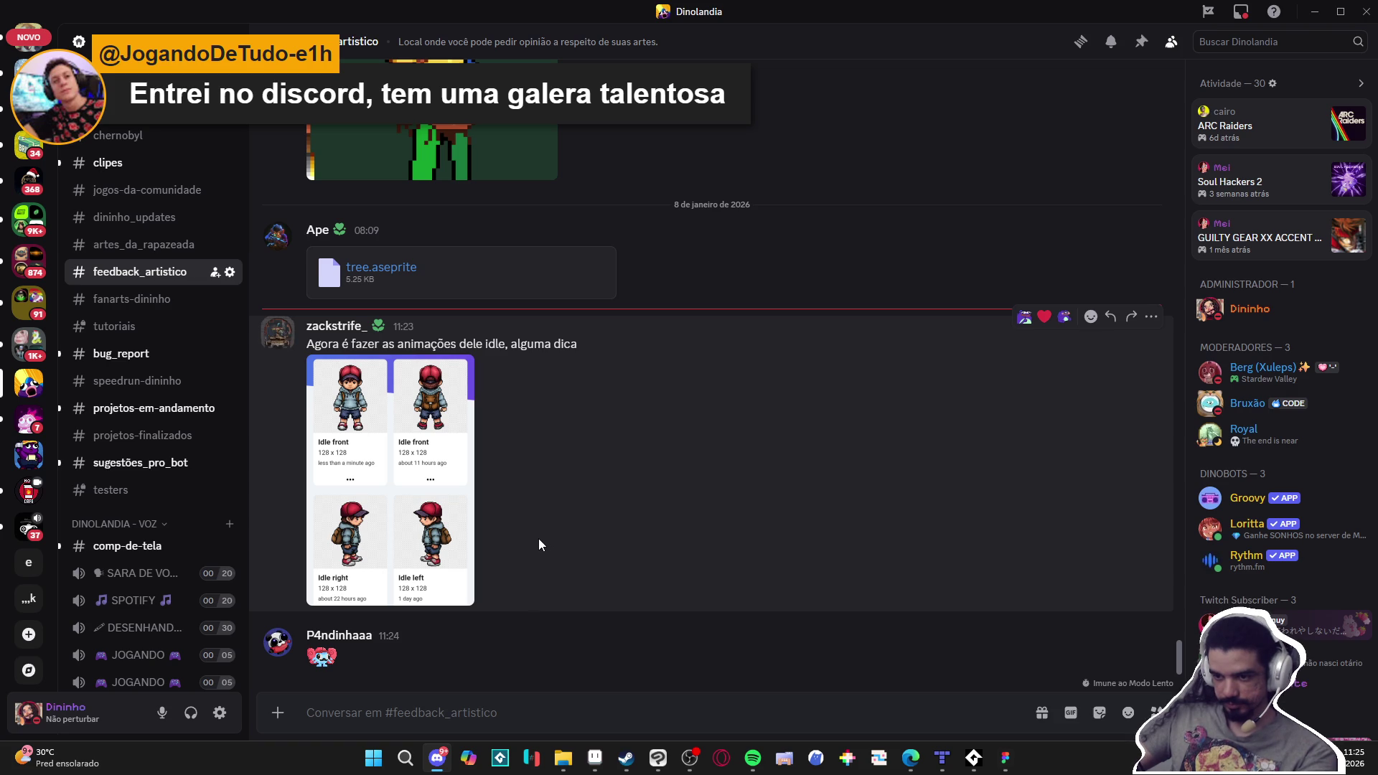
Preview the sprite sheet attachment, then enlarge the sticker in the latest message
{"action": "left_click", "coordinate": [450, 460]}
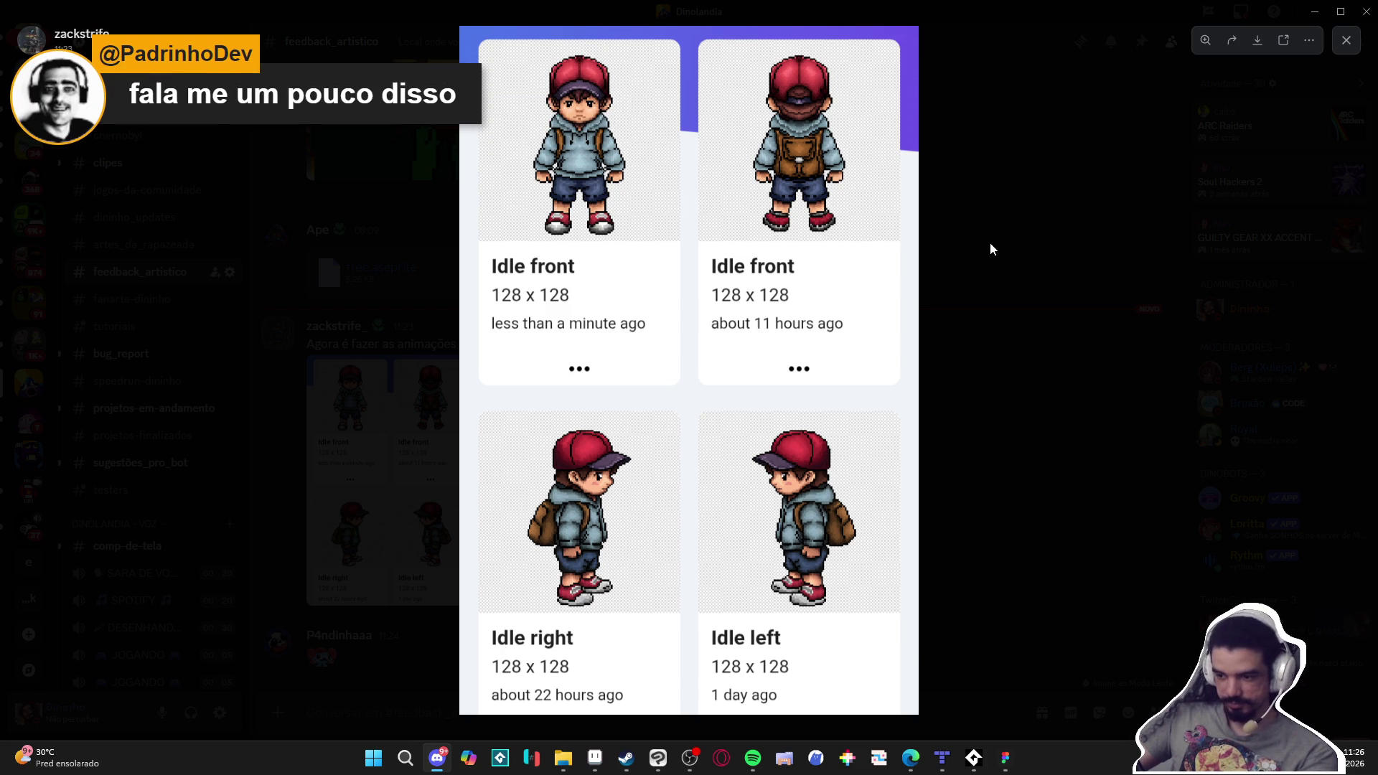
{"action": "left_click", "coordinate": [984, 329]}
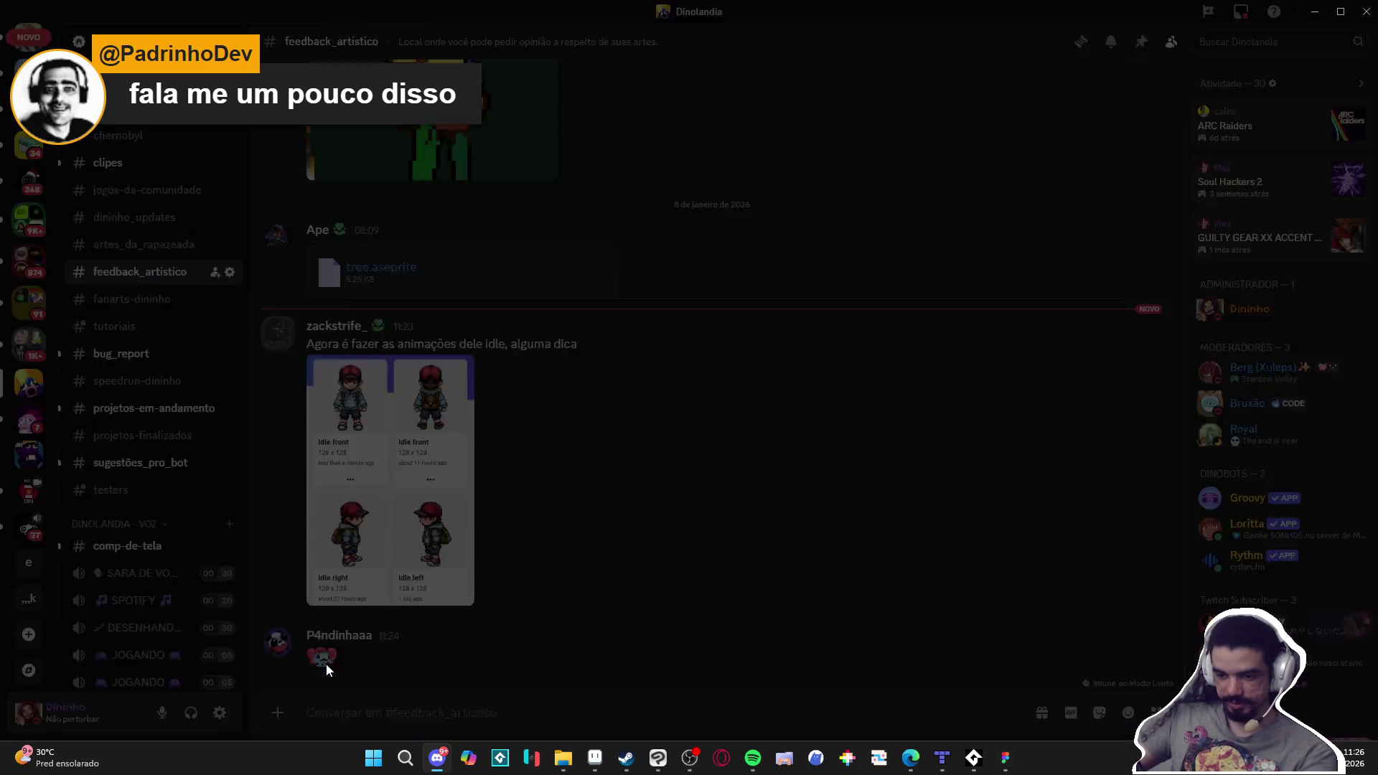
{"action": "left_click", "coordinate": [326, 664]}
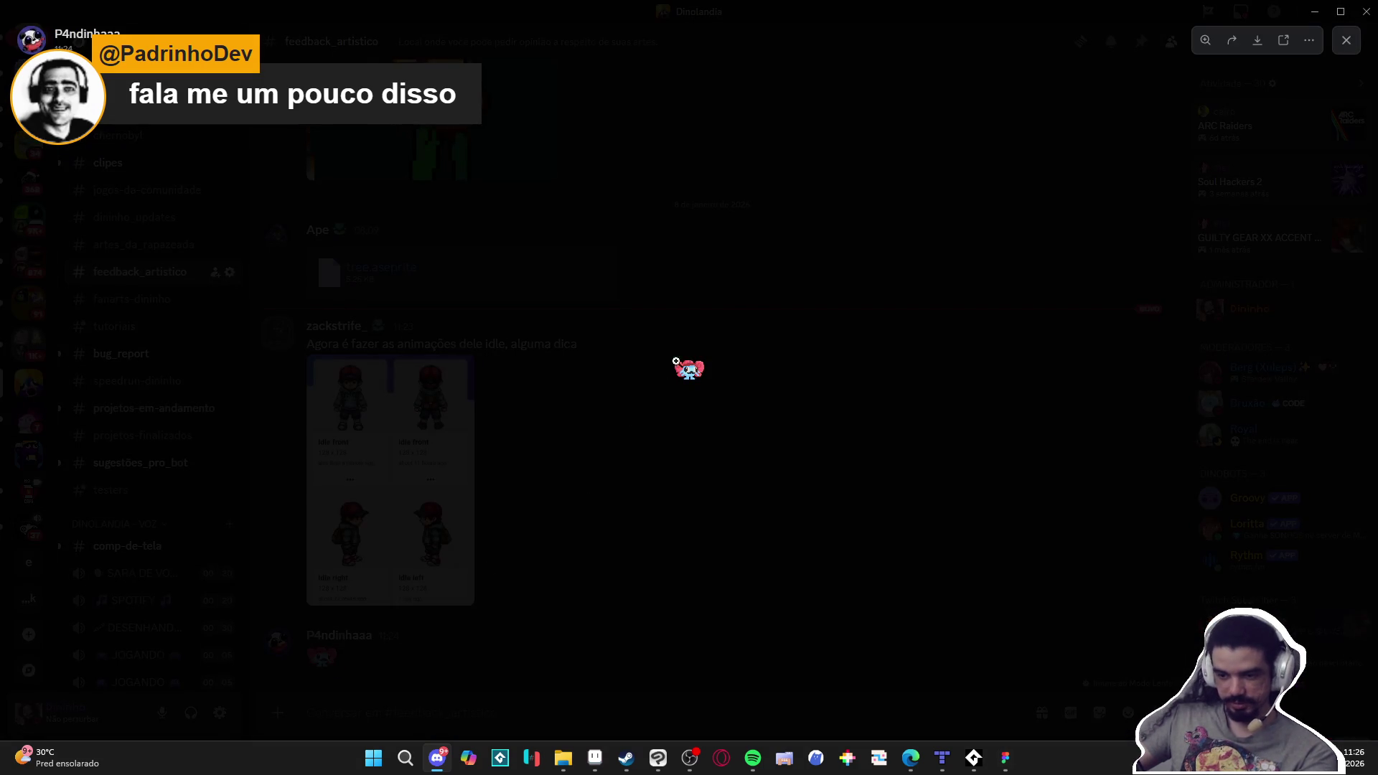
Copy the sticker with Copiar imagem and reopen the sprite sheet attachment
{"action": "right_click", "coordinate": [689, 372]}
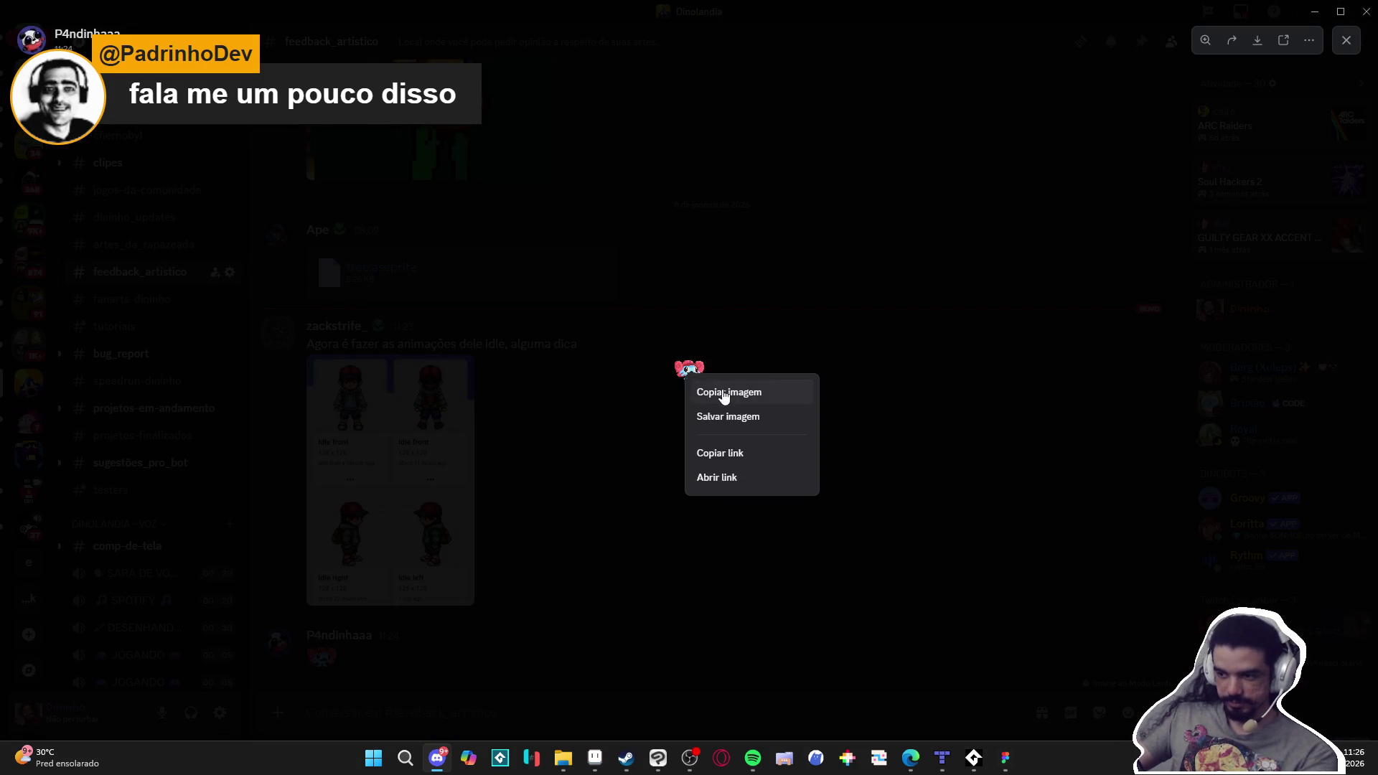
{"action": "left_click", "coordinate": [726, 394]}
{"action": "left_click", "coordinate": [588, 550]}
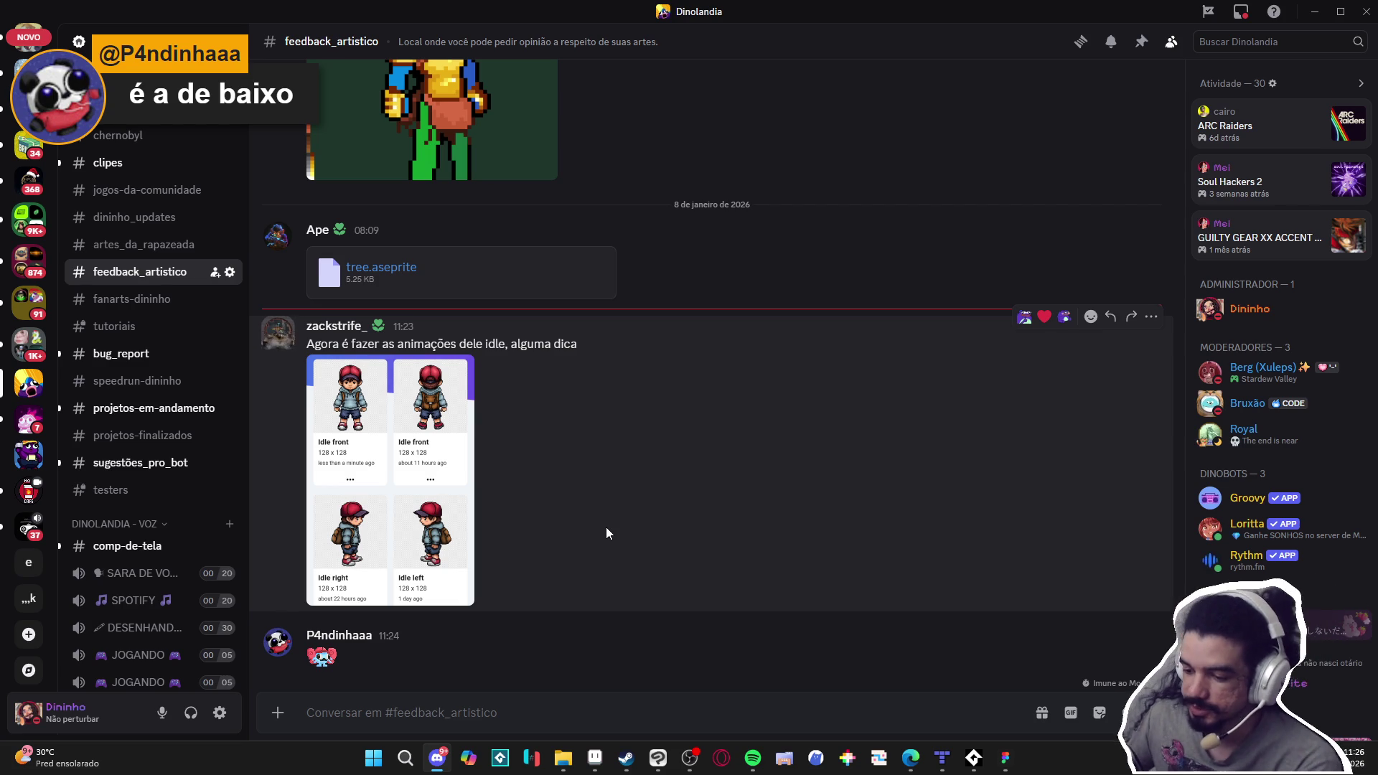
{"action": "left_click", "coordinate": [412, 442]}
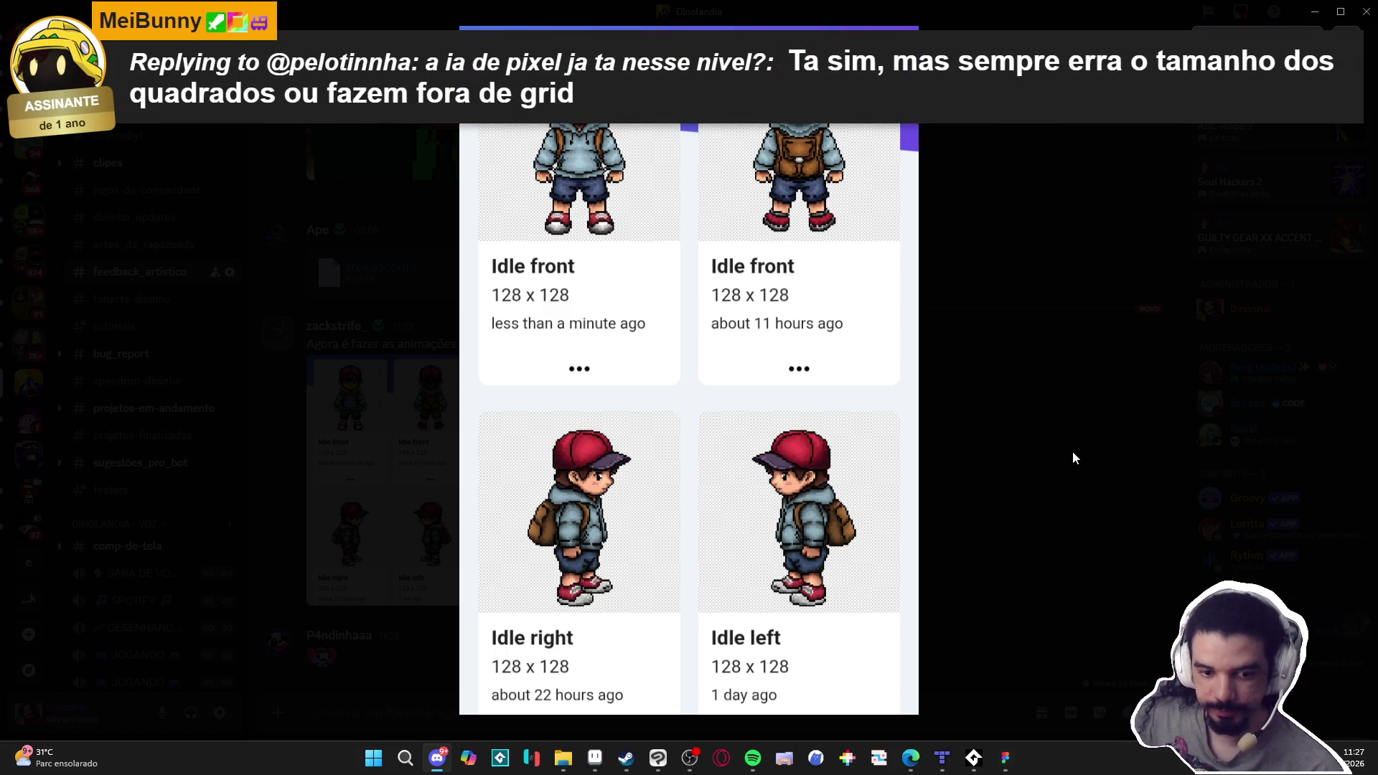
Close the enlarged Idle front/right/left sprite-card viewer to return to #feedback_artistico
{"action": "left_click", "coordinate": [1072, 451]}
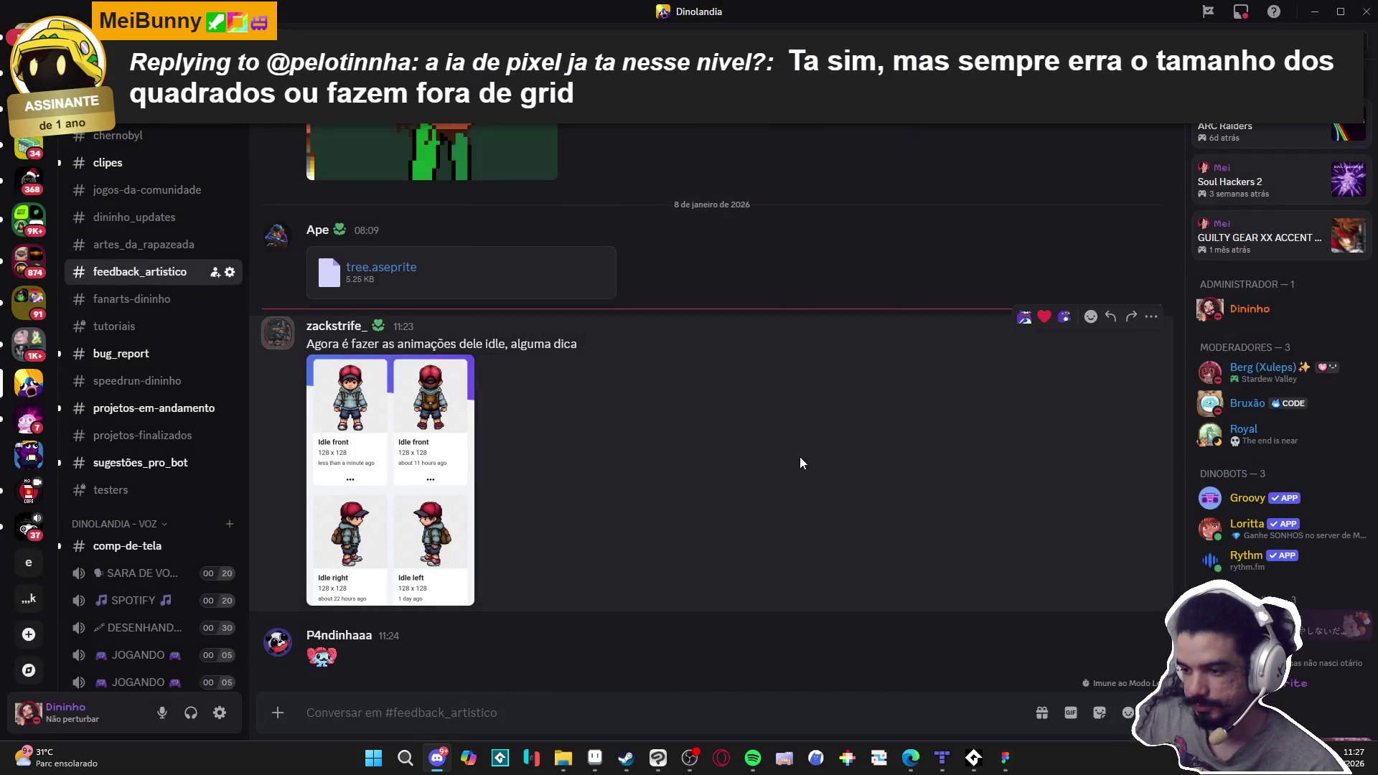
{"action": "mouse_move", "coordinate": [601, 755]}
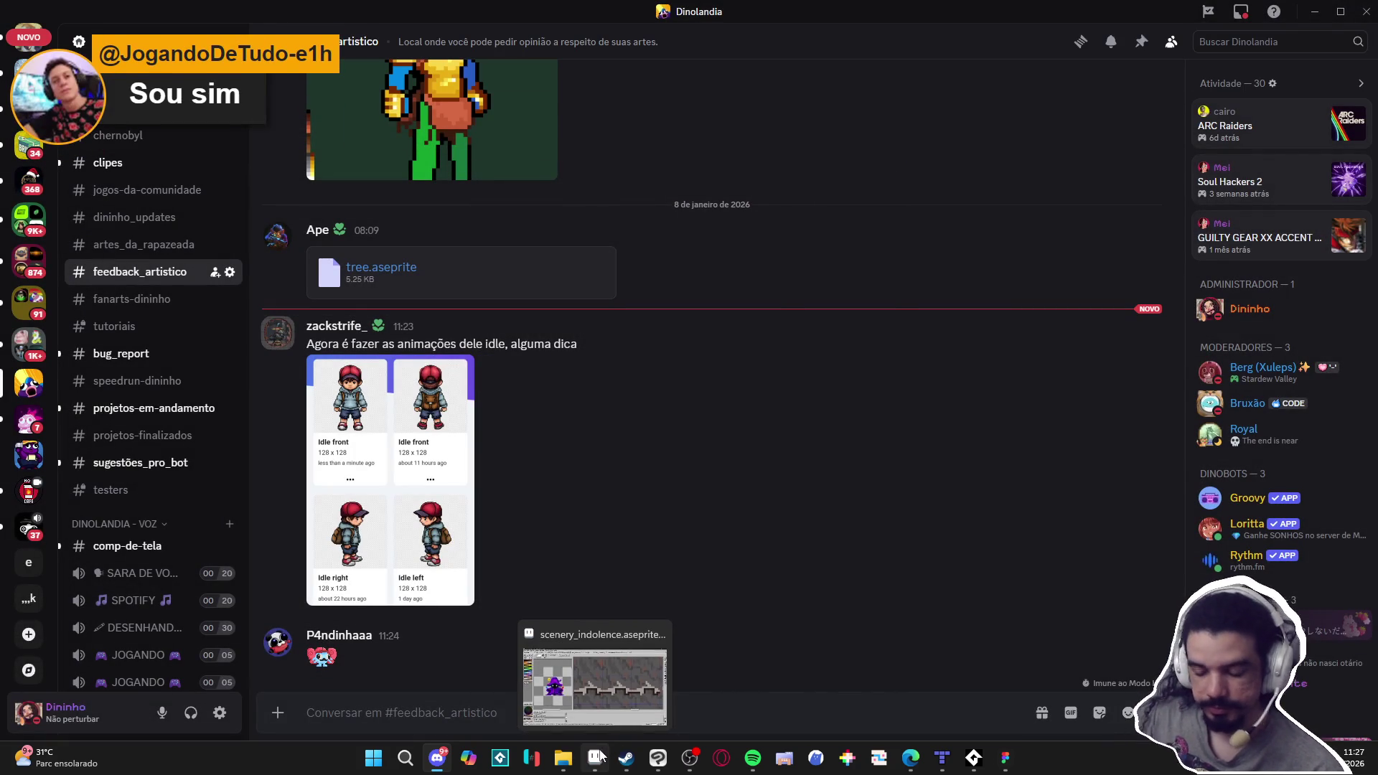
{"action": "left_click", "coordinate": [399, 460]}
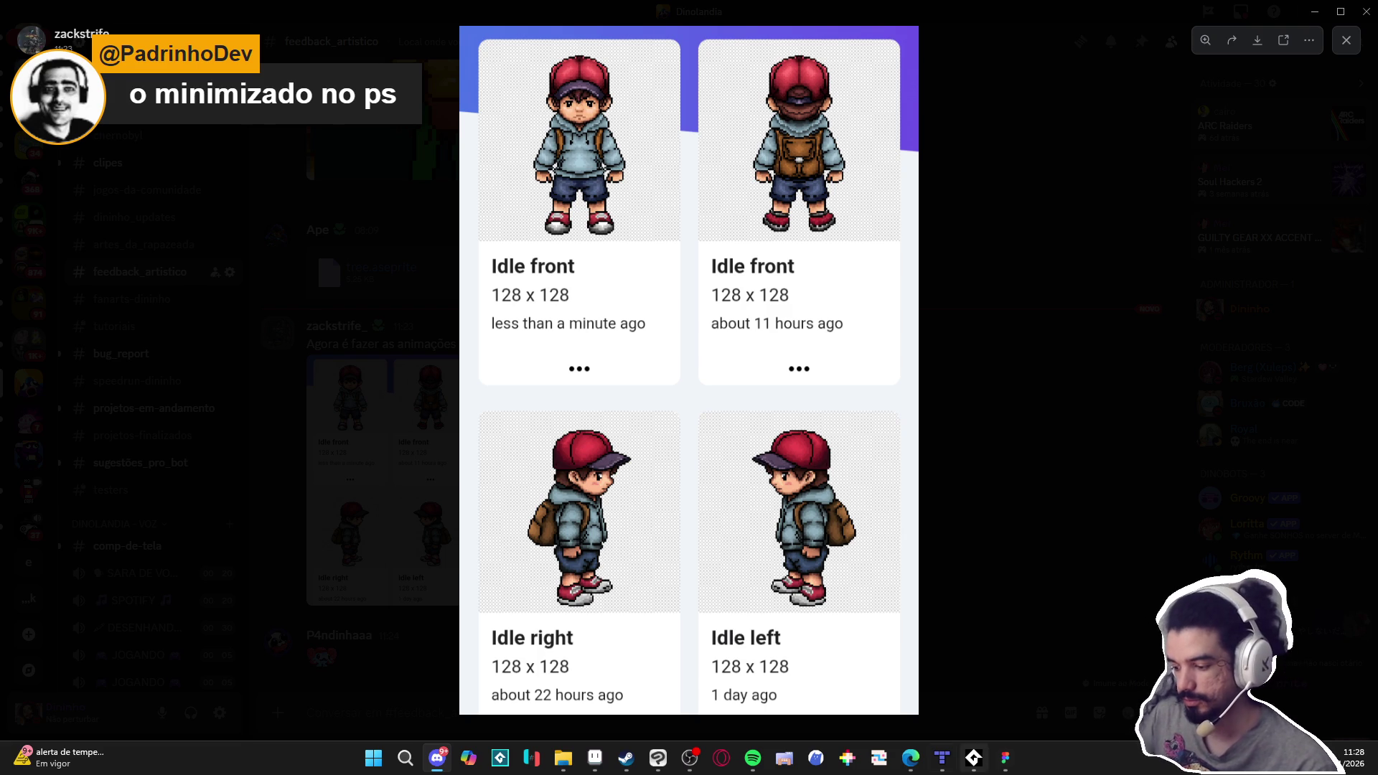
{"action": "left_click", "coordinate": [937, 590]}
{"action": "left_click", "coordinate": [590, 759]}
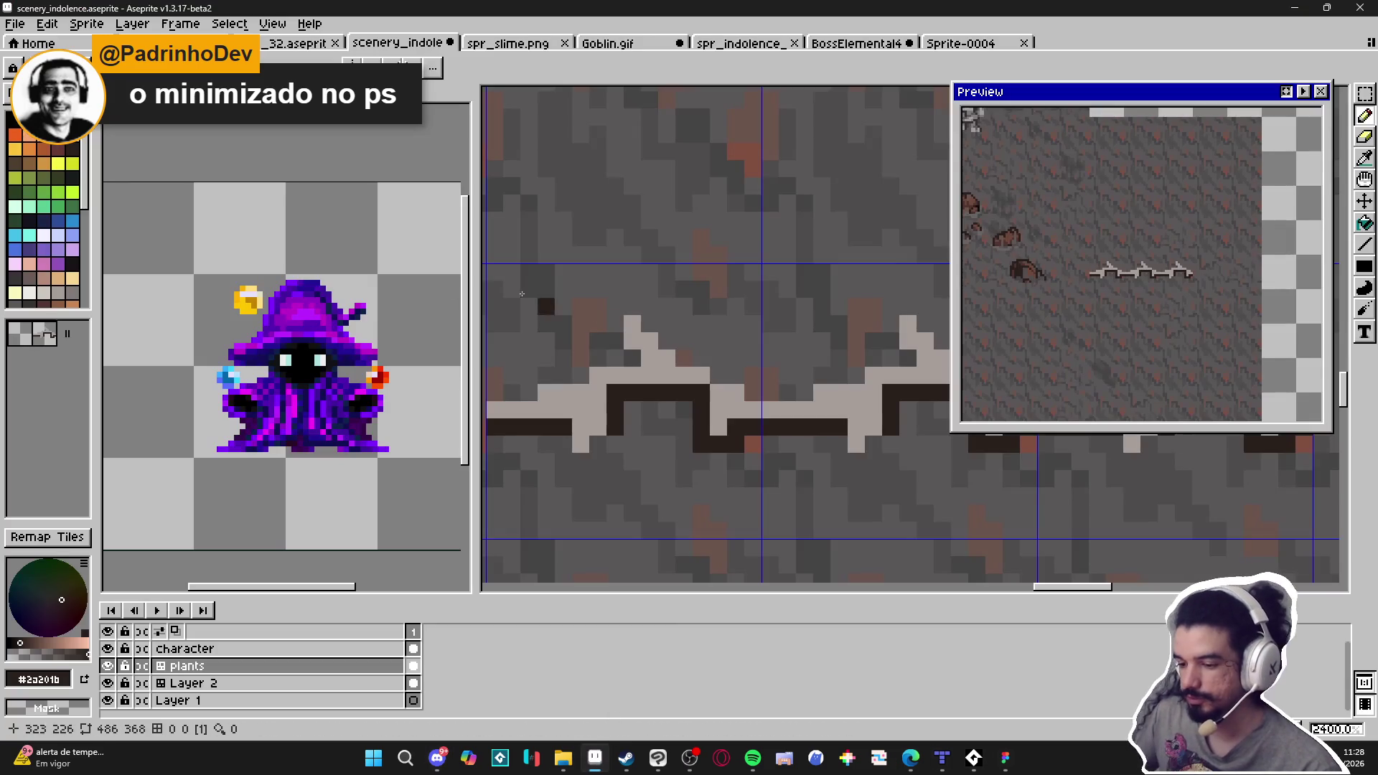
Switch to the BossElemental4 wizard sprite
{"action": "scroll", "coordinate": [580, 306], "scroll_direction": "down", "scroll_amount": 3}
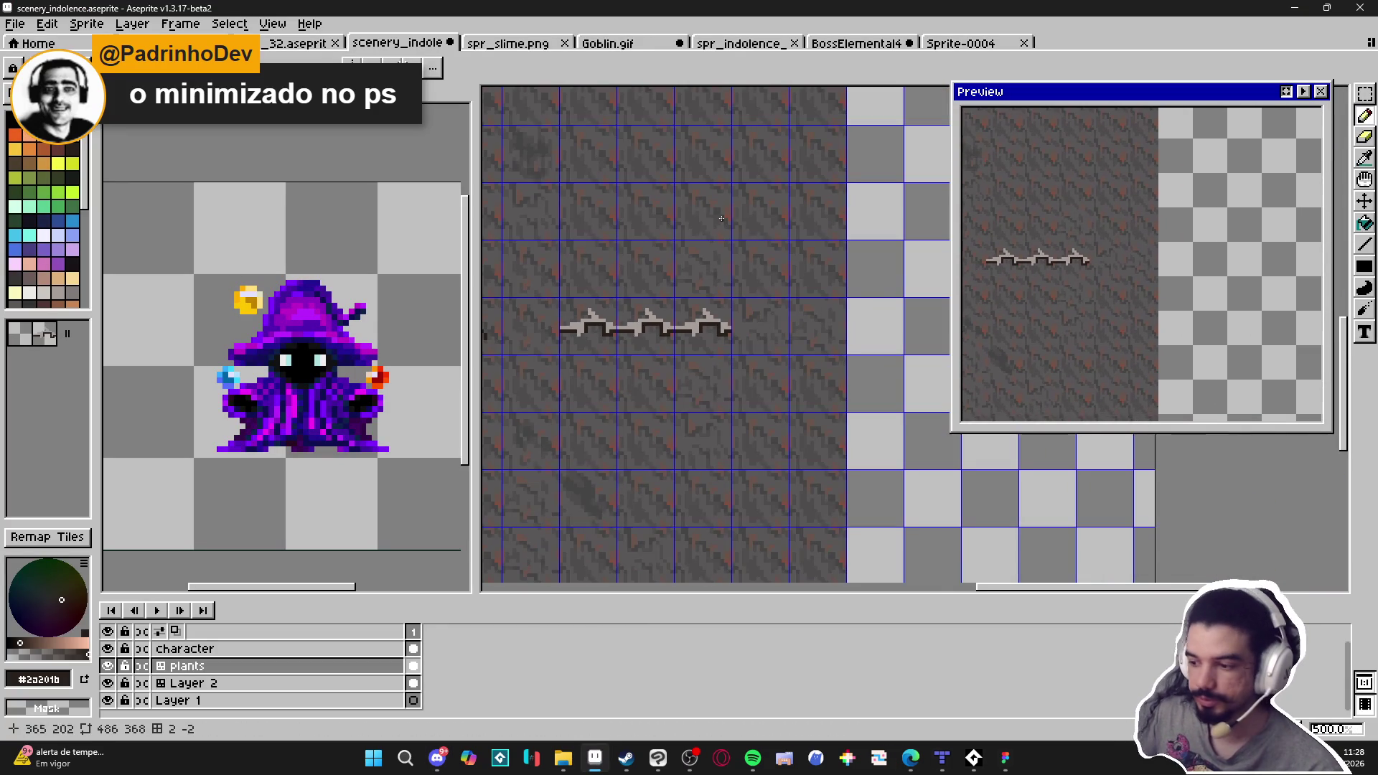
{"action": "scroll", "coordinate": [580, 306], "scroll_direction": "down", "scroll_amount": 2}
{"action": "left_click", "coordinate": [857, 43]}
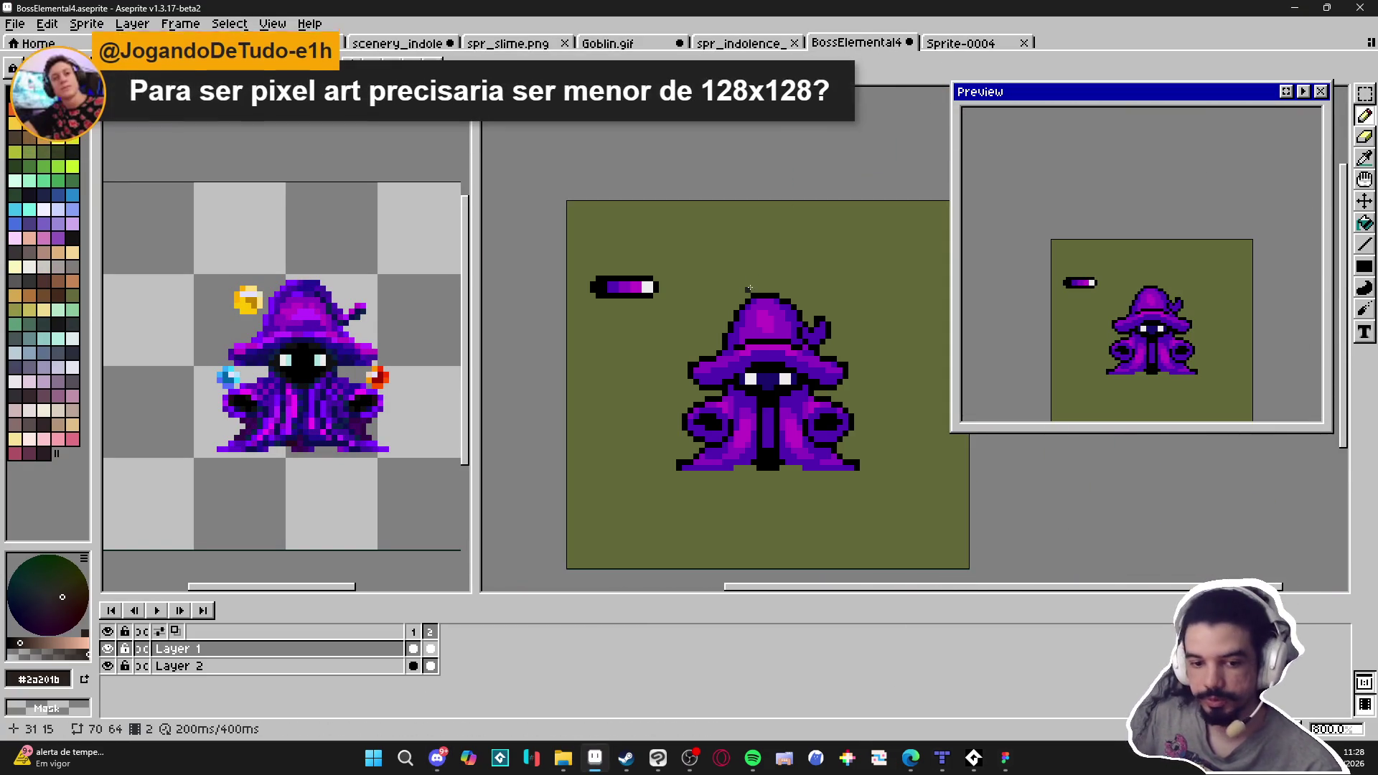
{"action": "scroll", "coordinate": [747, 295], "scroll_direction": "down", "scroll_amount": 1}
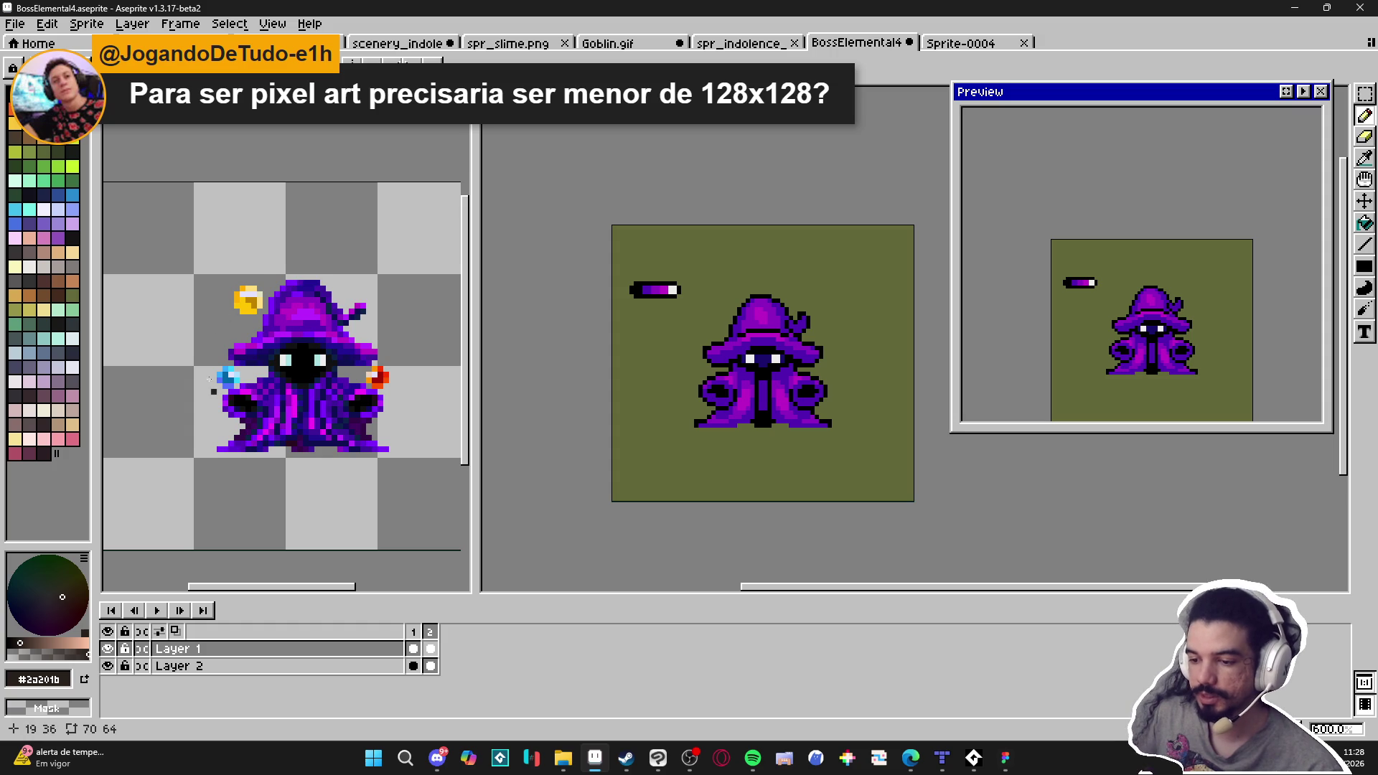
Make a one-layer copy of the wizard sprite, then close it to return to BossElemental4
{"action": "key", "text": "ctrl+alt+n"}
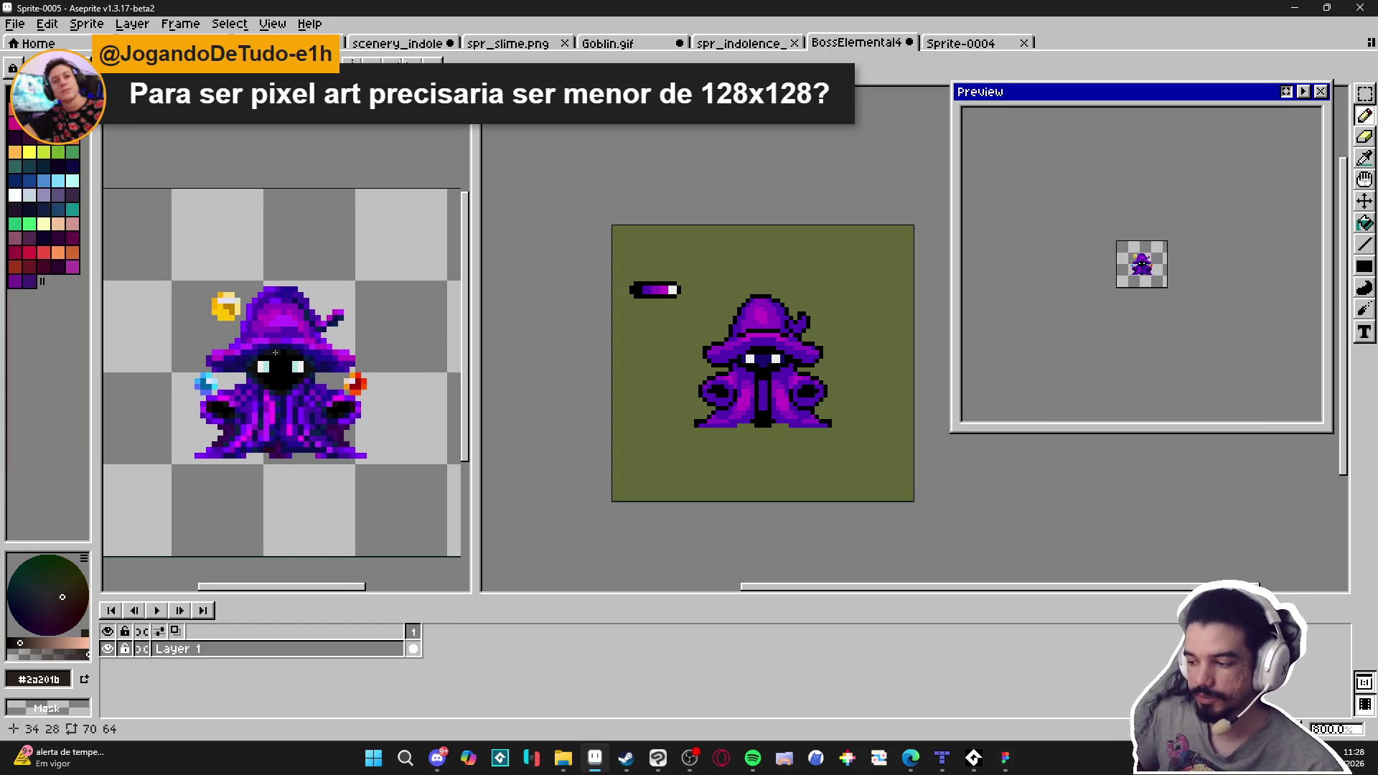
{"action": "key", "text": "ctrl+w"}
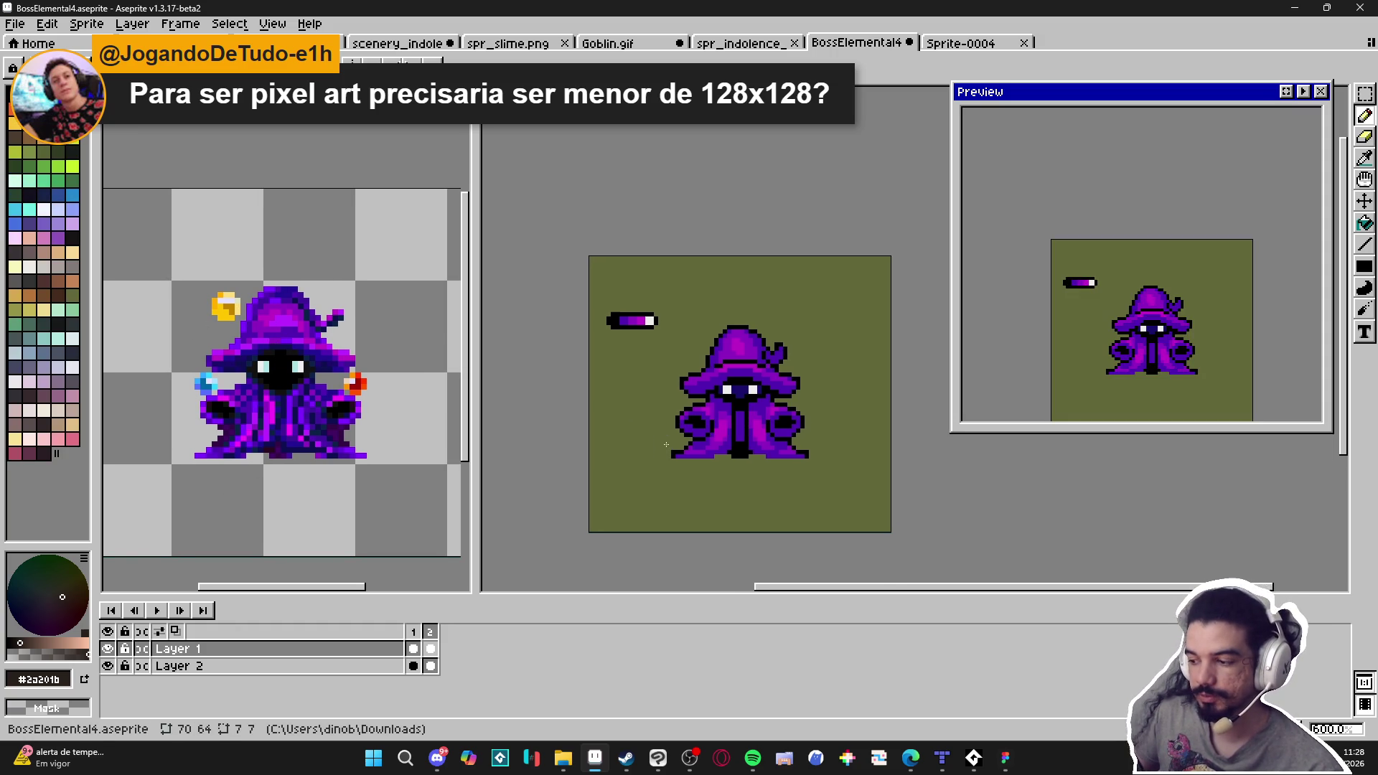
{"action": "scroll", "coordinate": [721, 391], "scroll_direction": "up", "scroll_amount": 1}
{"action": "scroll", "coordinate": [721, 391], "scroll_direction": "down", "scroll_amount": 1}
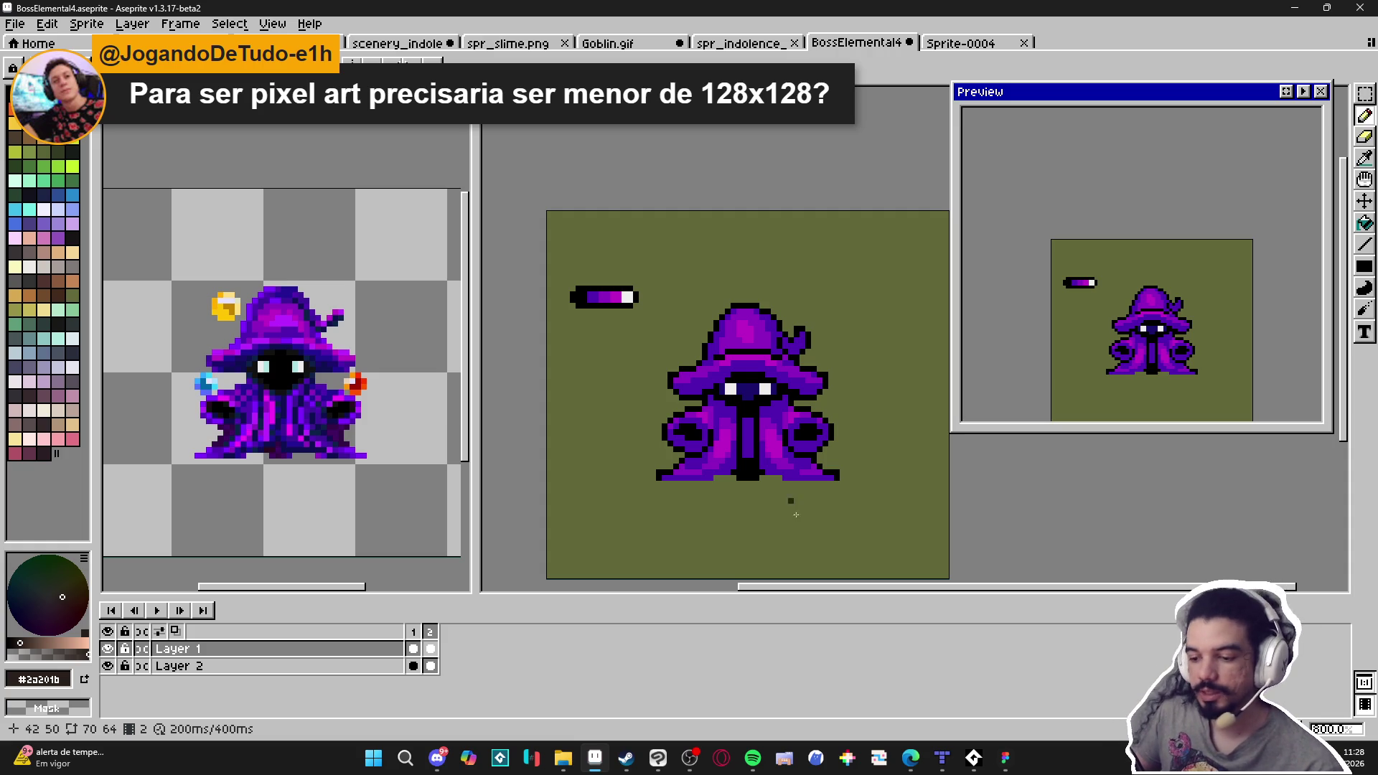
Open beautiful-tropical-beach-sea-with-chair-blue-sky-min.jpg from File Explorer as a new document
{"action": "mouse_move", "coordinate": [568, 750]}
{"action": "left_click", "coordinate": [523, 661]}
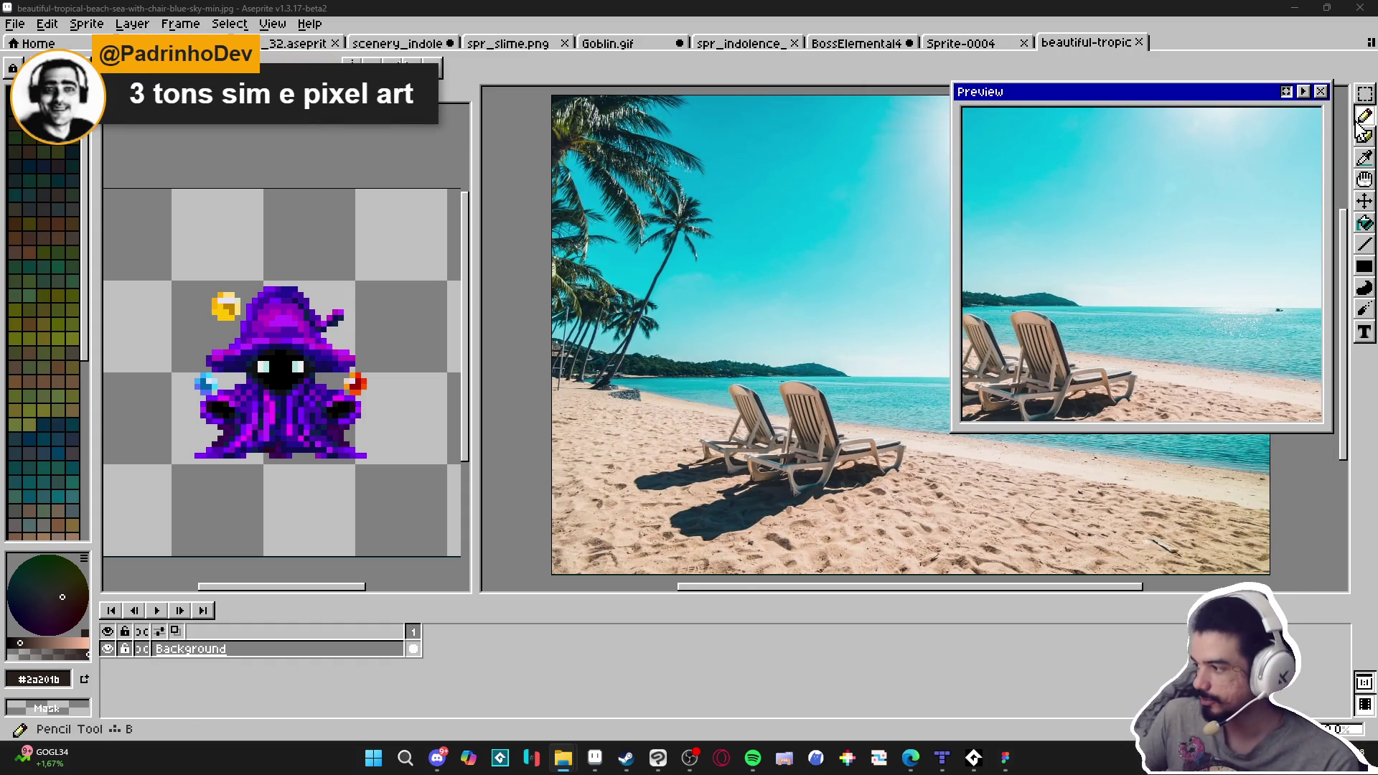
{"action": "left_click", "coordinate": [1365, 93]}
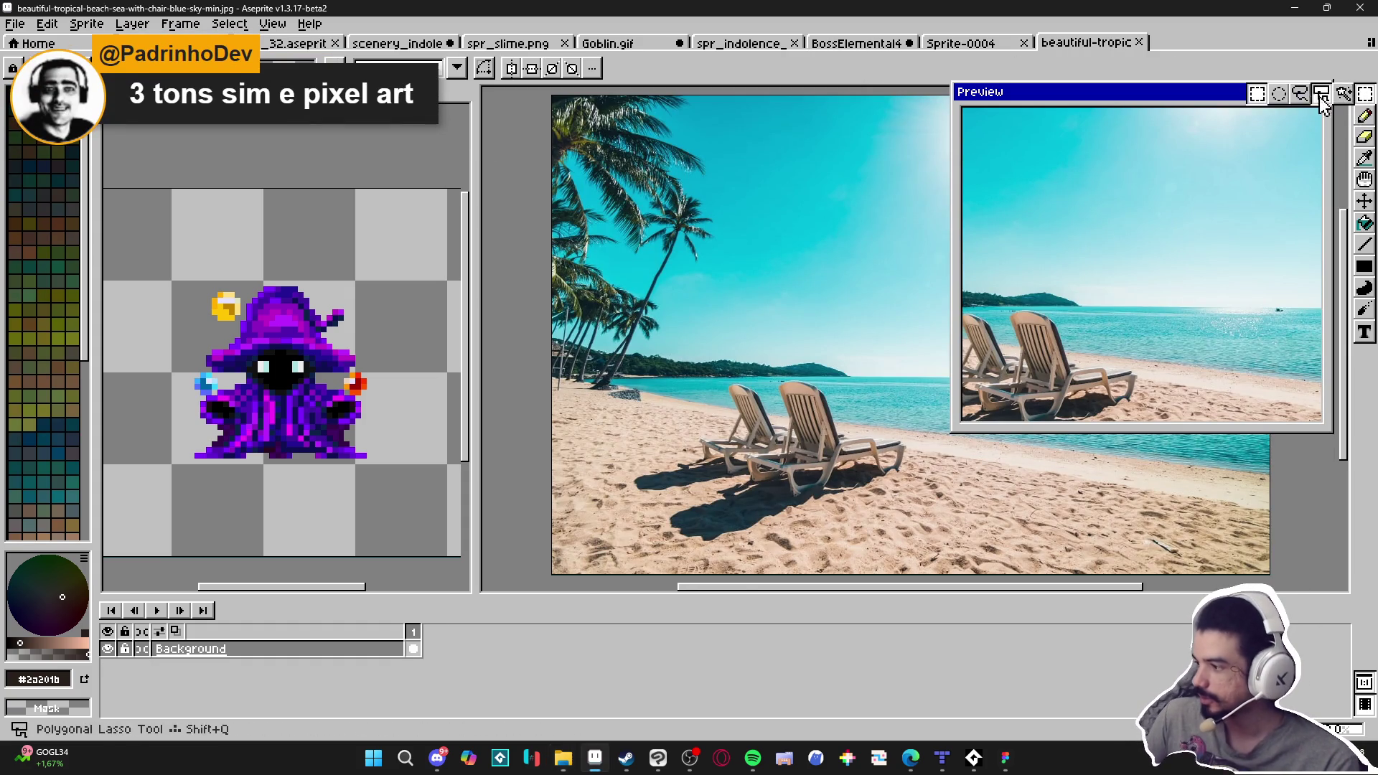
Copy a palm-tree area of the beach photo, close the photo, and create a new 150x159 sprite
{"action": "left_click_drag", "start_coordinate": [733, 163], "coordinate": [625, 277]}
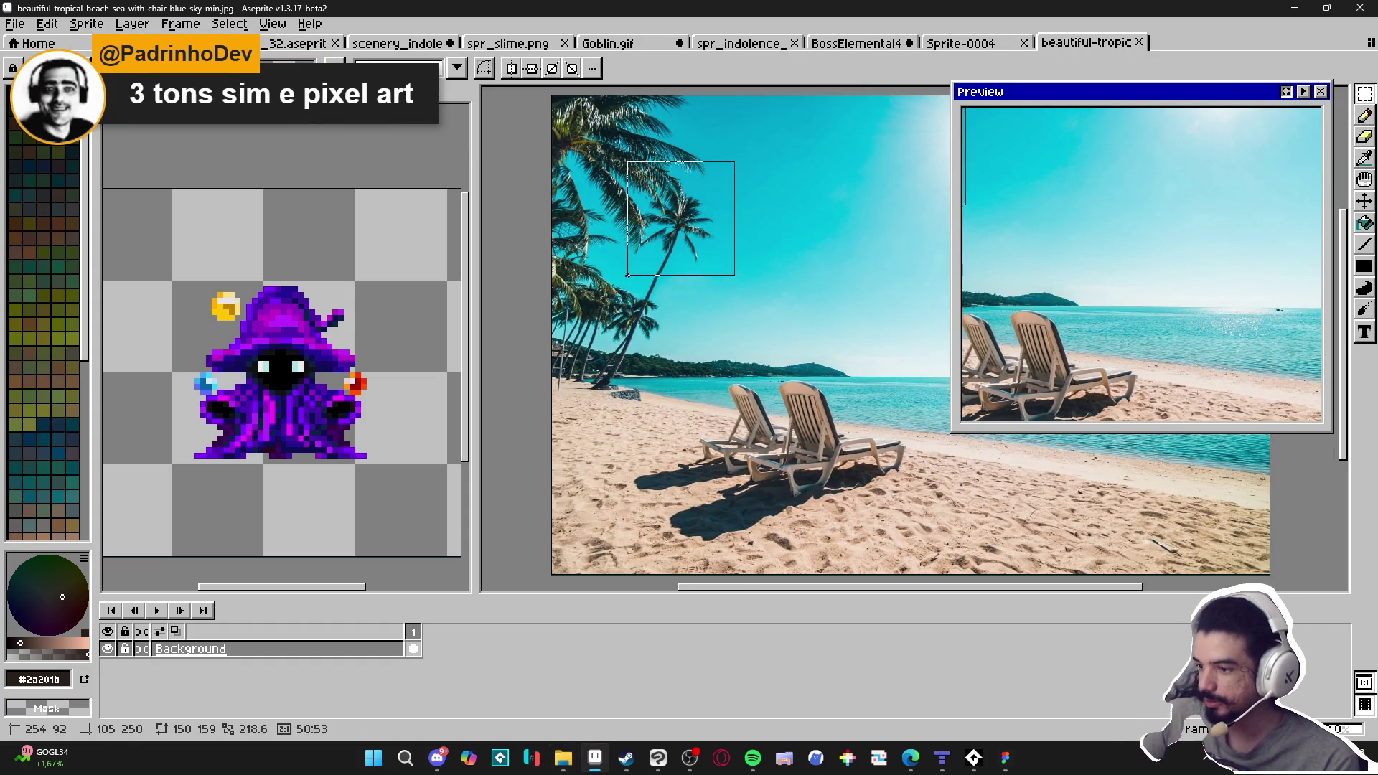
{"action": "left_click", "coordinate": [1139, 43]}
{"action": "left_click", "coordinate": [14, 23]}
{"action": "left_click", "coordinate": [29, 43]}
{"action": "left_click", "coordinate": [643, 536]}
Paste and position the palm crop in the new sprite, then open Sprite Size
{"action": "key", "text": "ctrl+v"}
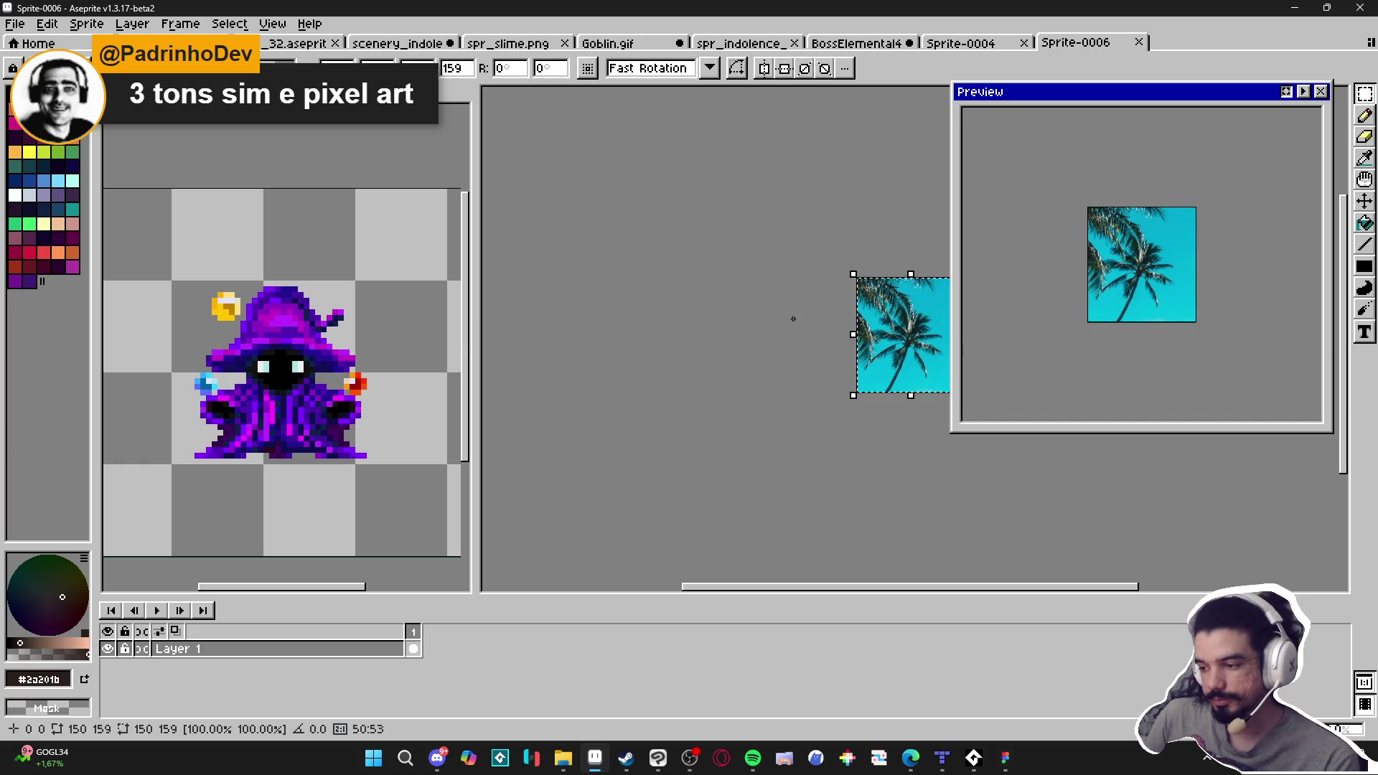
{"action": "left_click_drag", "start_coordinate": [813, 319], "coordinate": [612, 363]}
{"action": "left_click", "coordinate": [86, 24]}
{"action": "left_click", "coordinate": [143, 94]}
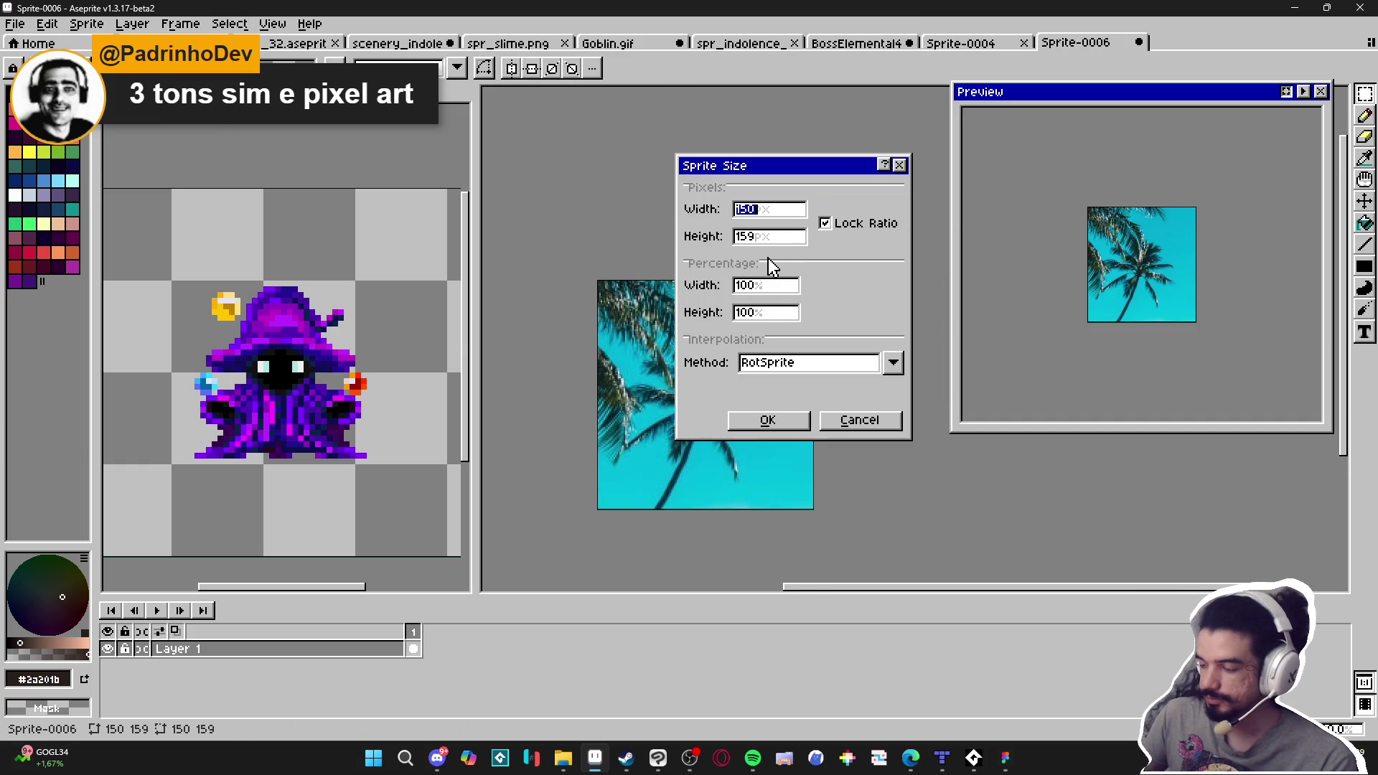
Cancel Sprite Size and scale the palm image down to about 20x22 pixels
{"action": "left_click", "coordinate": [861, 420]}
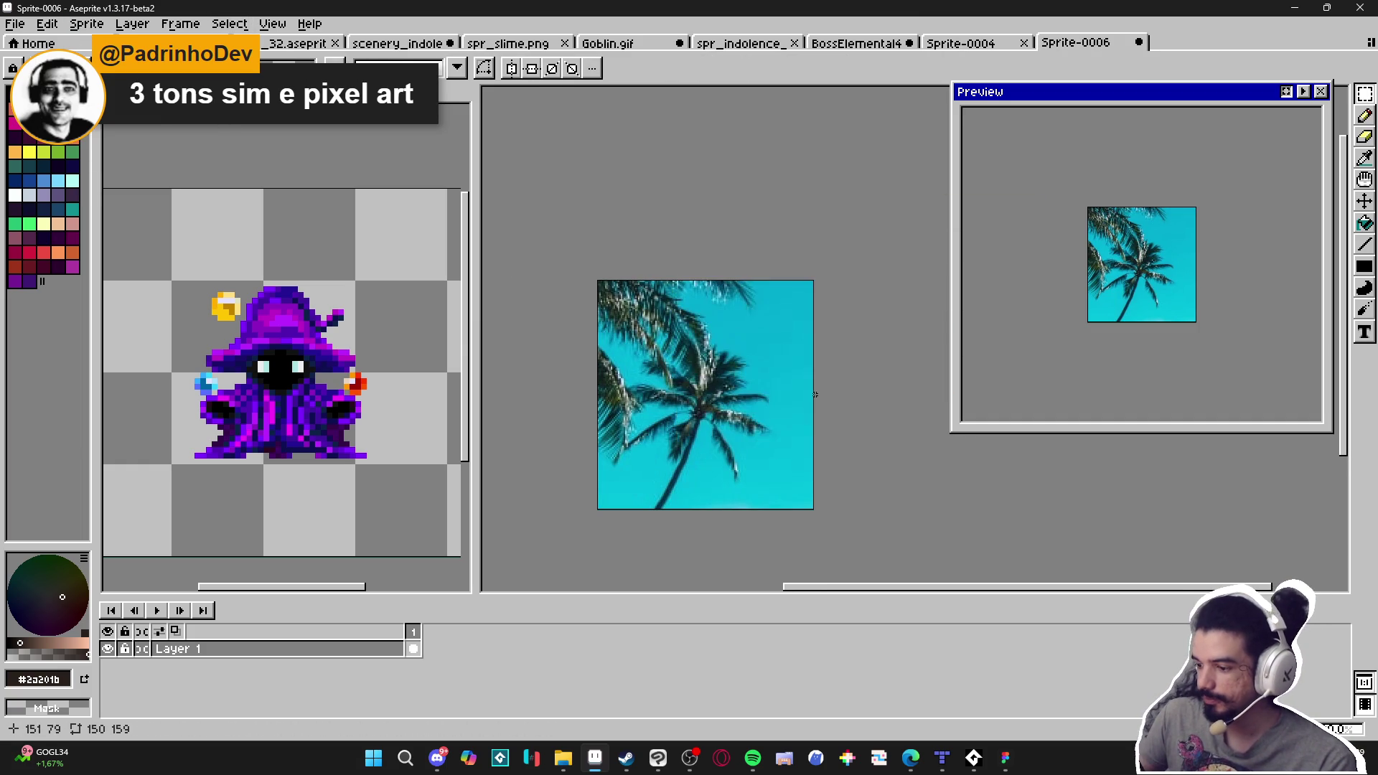
{"action": "scroll", "coordinate": [680, 428], "scroll_direction": "up", "scroll_amount": 1}
{"action": "left_click_drag", "start_coordinate": [679, 429], "coordinate": [764, 380]}
{"action": "mouse_move", "coordinate": [910, 181]}
{"action": "left_mouse_down"}
{"action": "mouse_move", "coordinate": [608, 465]}
{"action": "mouse_move", "coordinate": [778, 310]}
{"action": "left_mouse_up"}
{"action": "scroll", "coordinate": [616, 514], "scroll_direction": "up", "scroll_amount": 4}
{"action": "scroll", "coordinate": [612, 547], "scroll_direction": "up", "scroll_amount": 1}
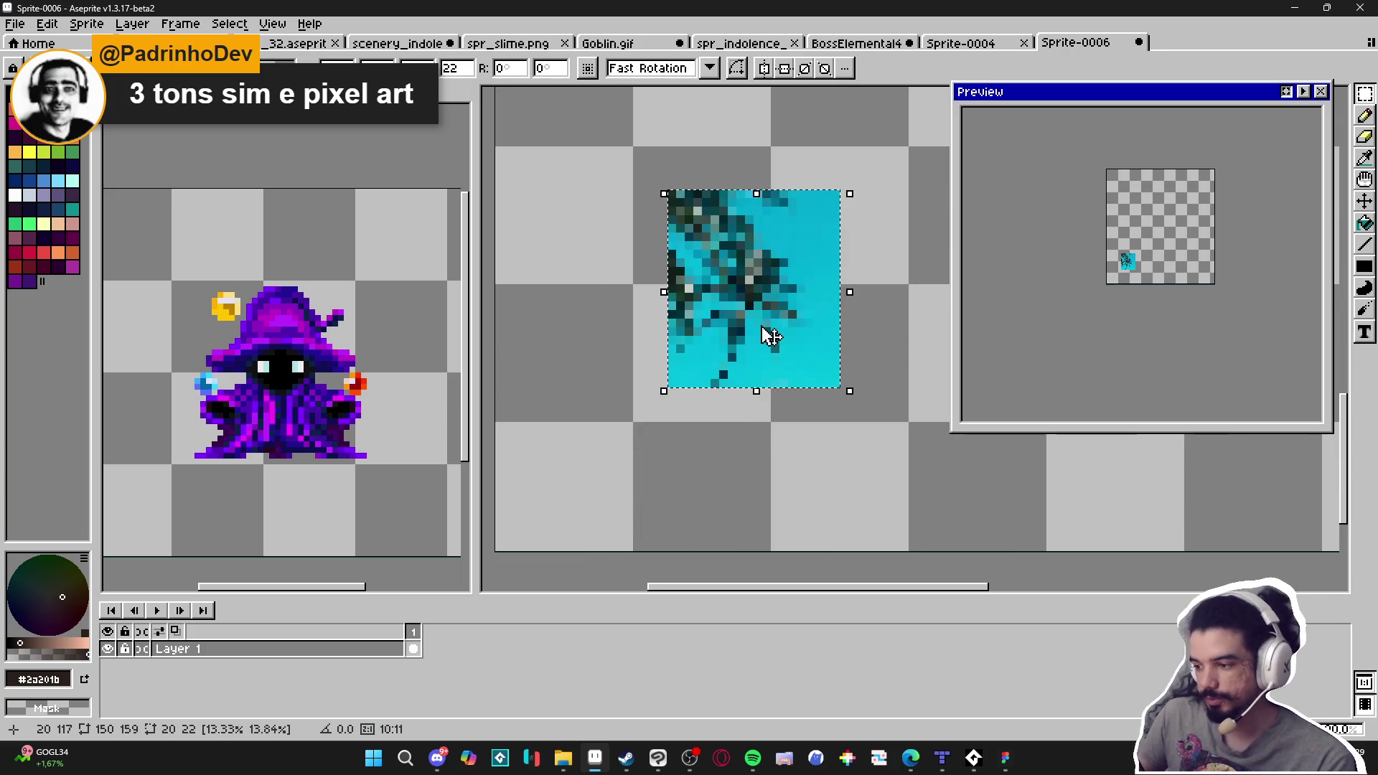
{"action": "scroll", "coordinate": [778, 311], "scroll_direction": "down", "scroll_amount": 1}
{"action": "key", "text": "Return"}
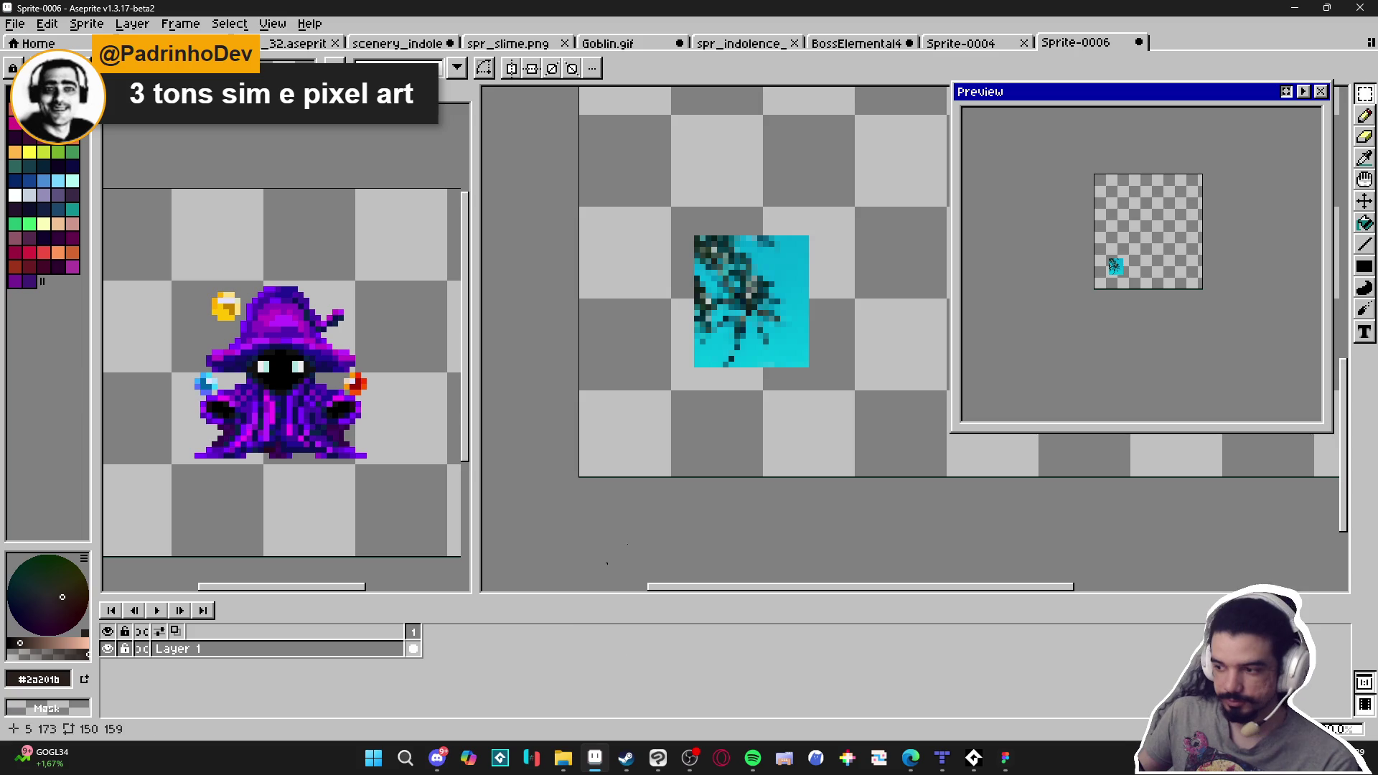
Undo the downscale to restore the full palm image
{"action": "key", "text": "v"}
{"action": "scroll", "coordinate": [716, 409], "scroll_direction": "up", "scroll_amount": 2}
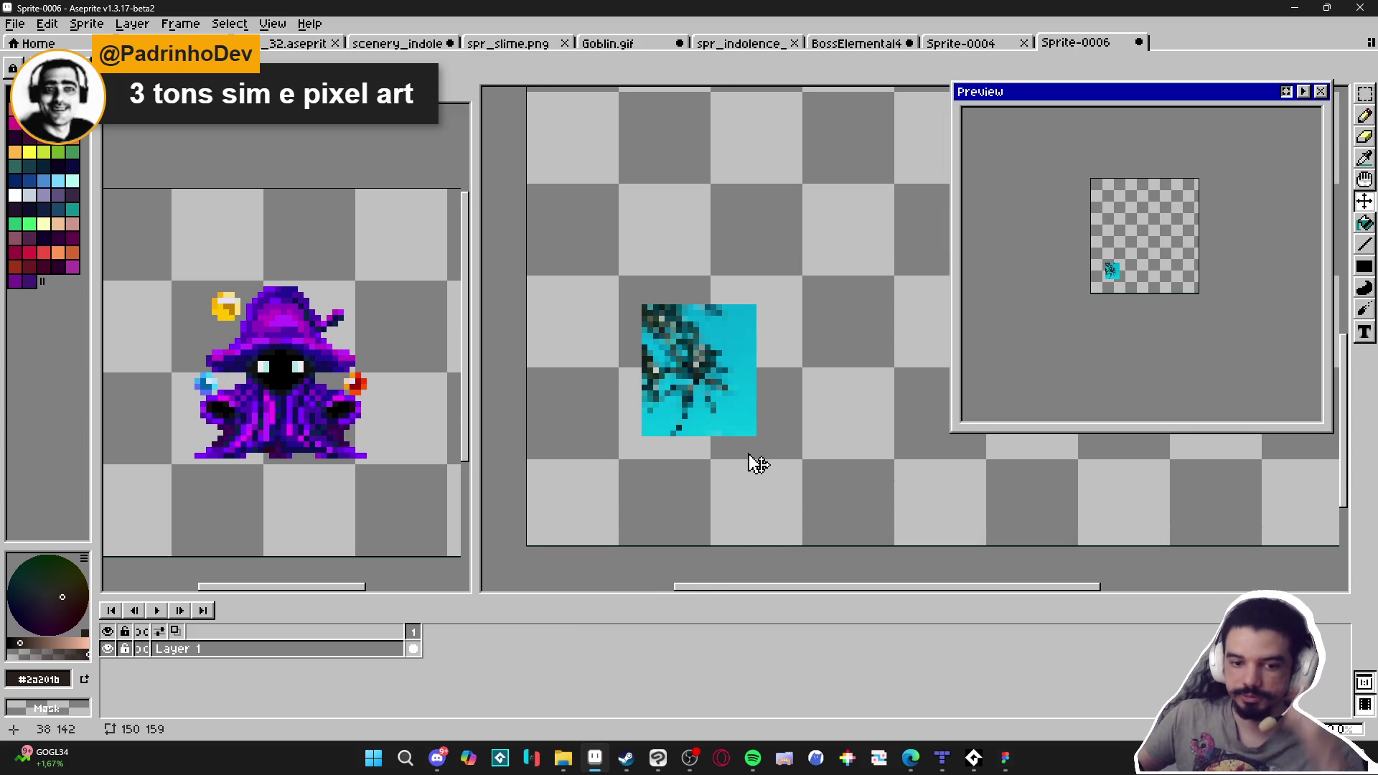
{"action": "scroll", "coordinate": [668, 427], "scroll_direction": "up", "scroll_amount": 2}
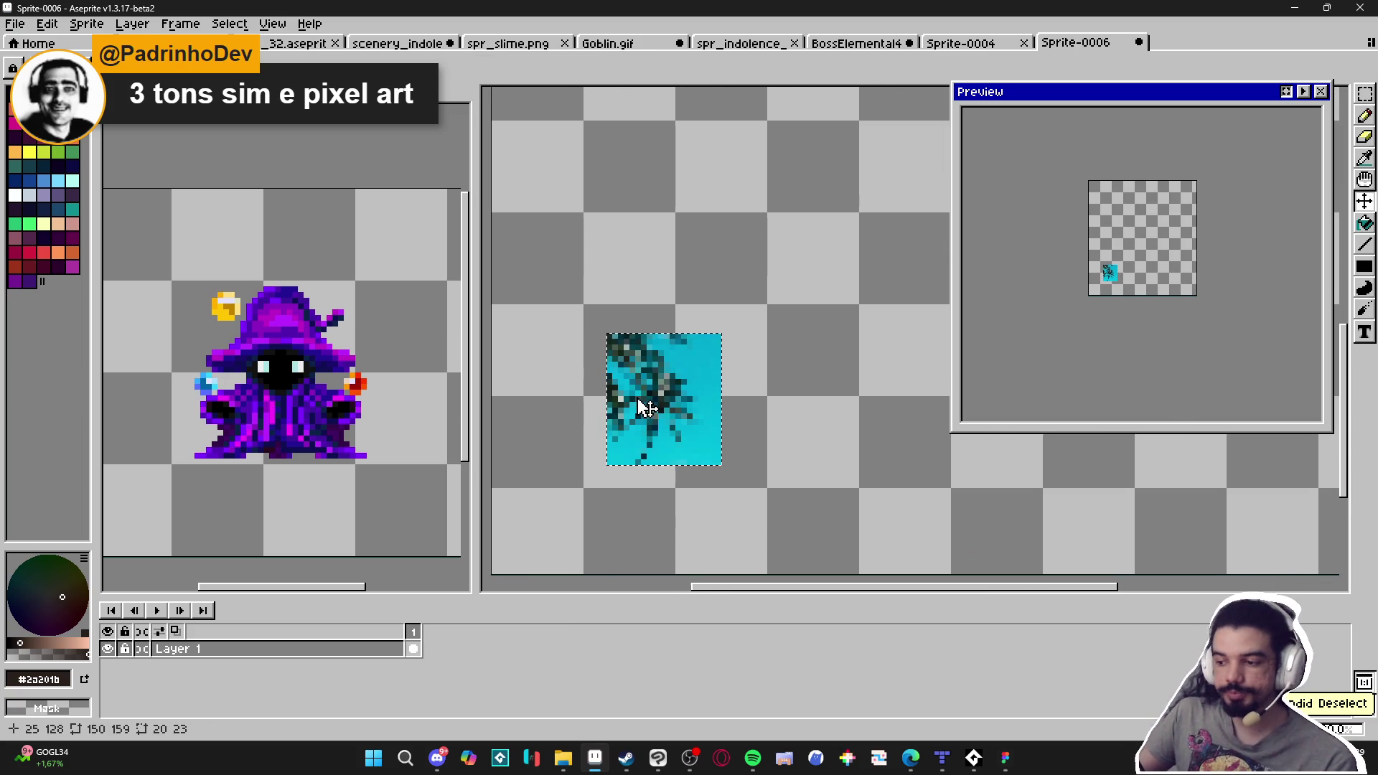
{"action": "key", "text": "ctrl+v"}
{"action": "scroll", "coordinate": [664, 435], "scroll_direction": "down", "scroll_amount": 3}
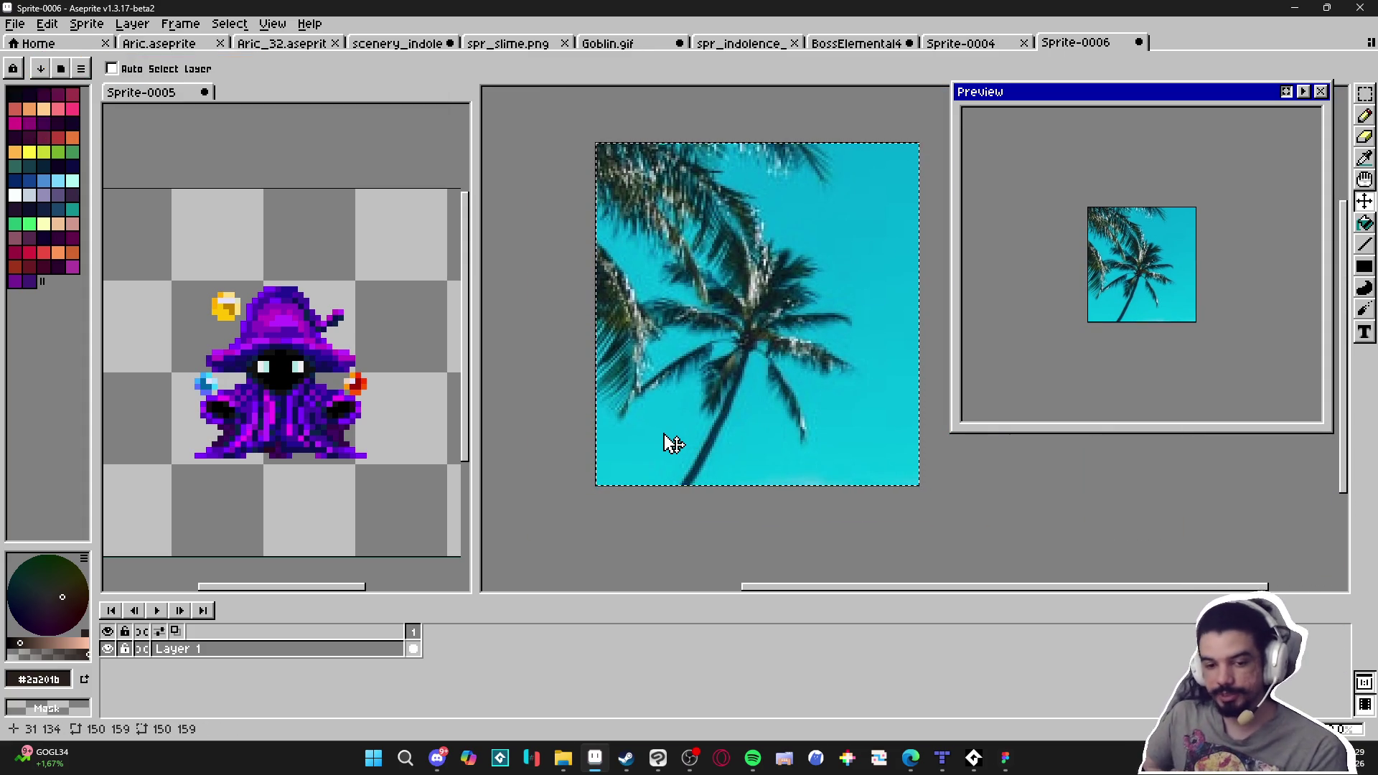
Discard the palm sprite unsaved and return to Discord's enlarged 128x128 idle sprite sheet
{"action": "left_click", "coordinate": [1139, 42]}
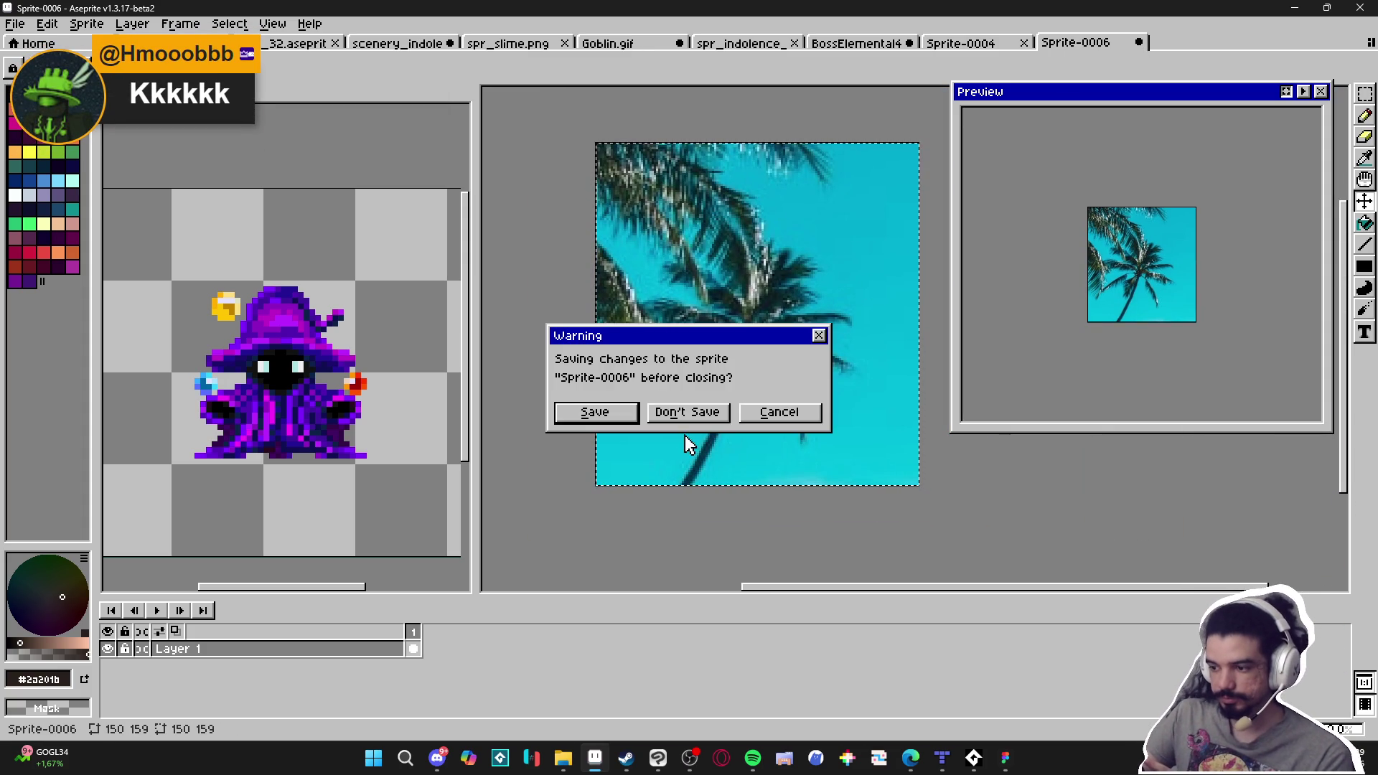
{"action": "left_click", "coordinate": [687, 411]}
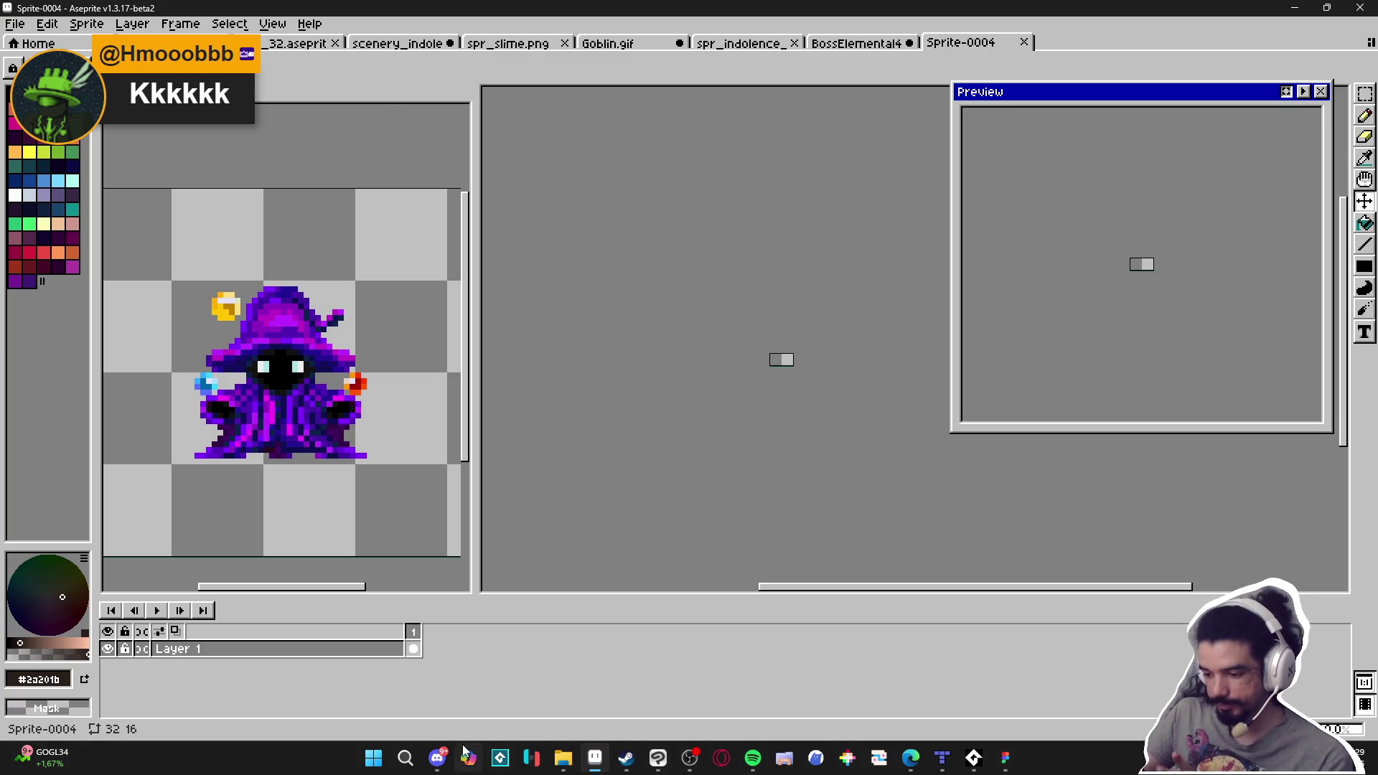
{"action": "left_click", "coordinate": [437, 758]}
{"action": "left_click", "coordinate": [446, 482]}
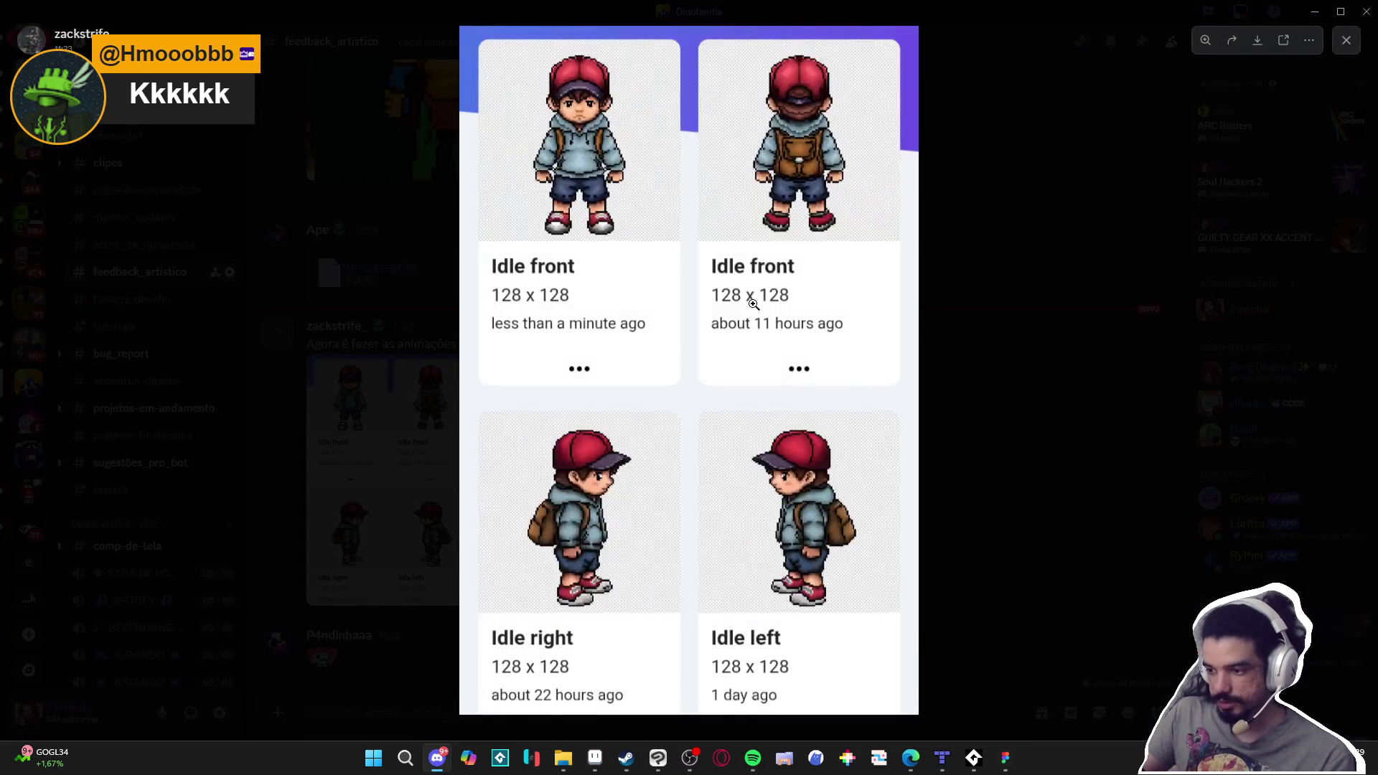
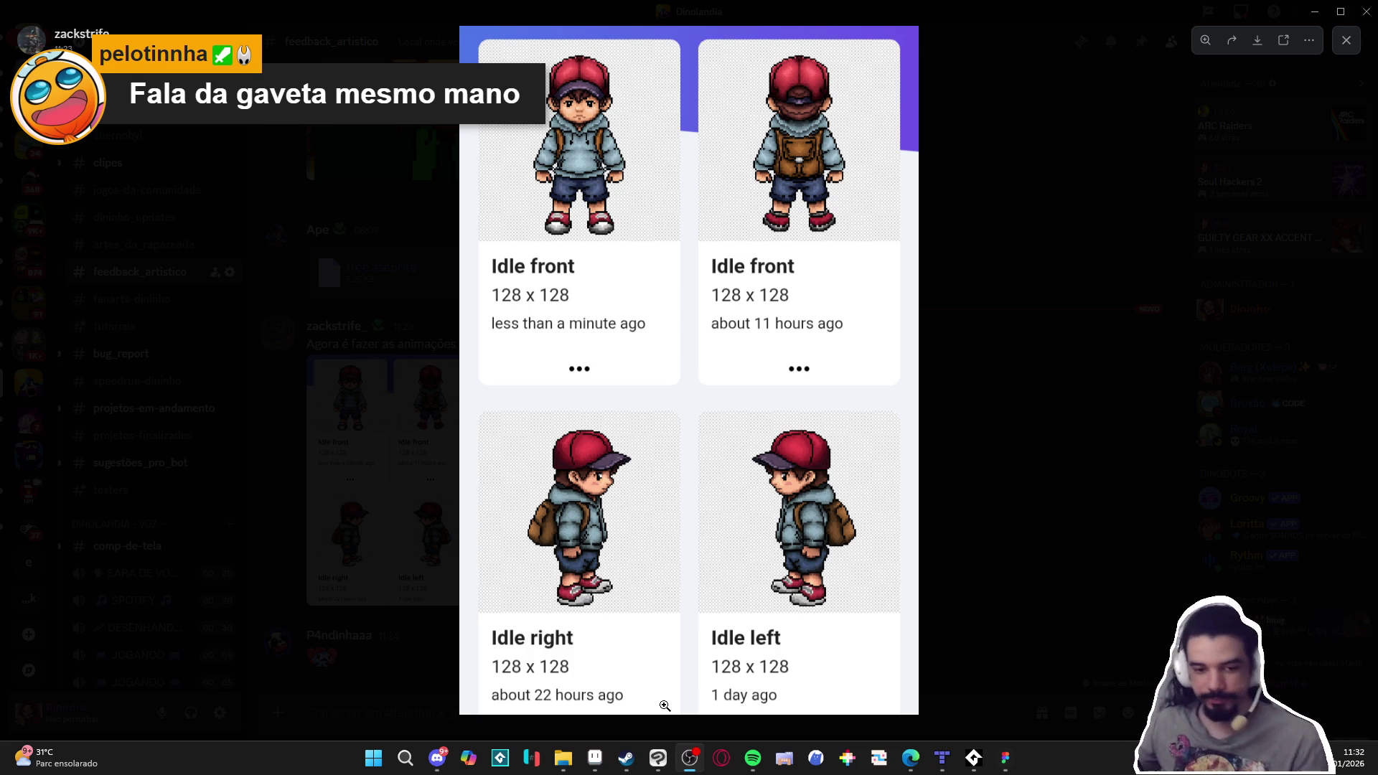
Close the enlarged image viewer in Discord
{"action": "key", "text": "alt+Tab"}
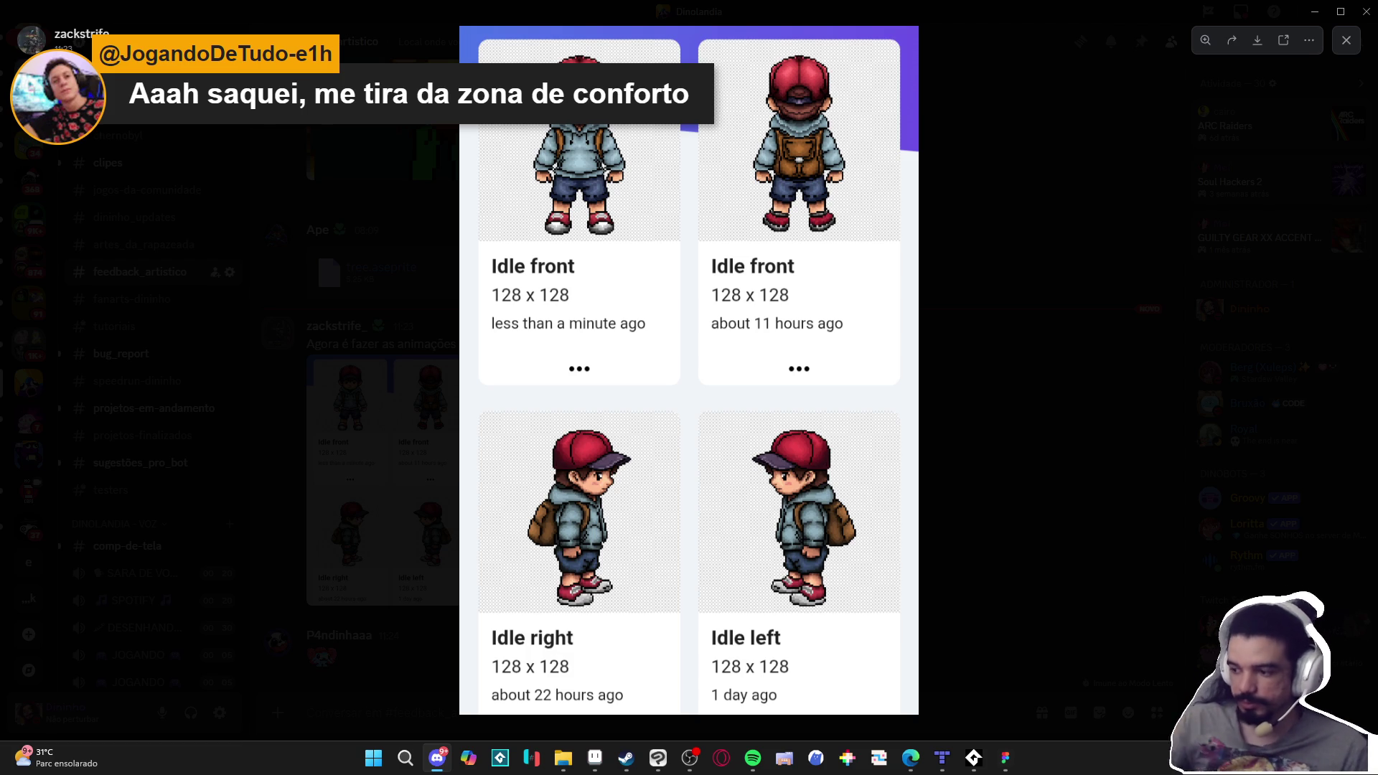
{"action": "left_click", "coordinate": [1004, 207]}
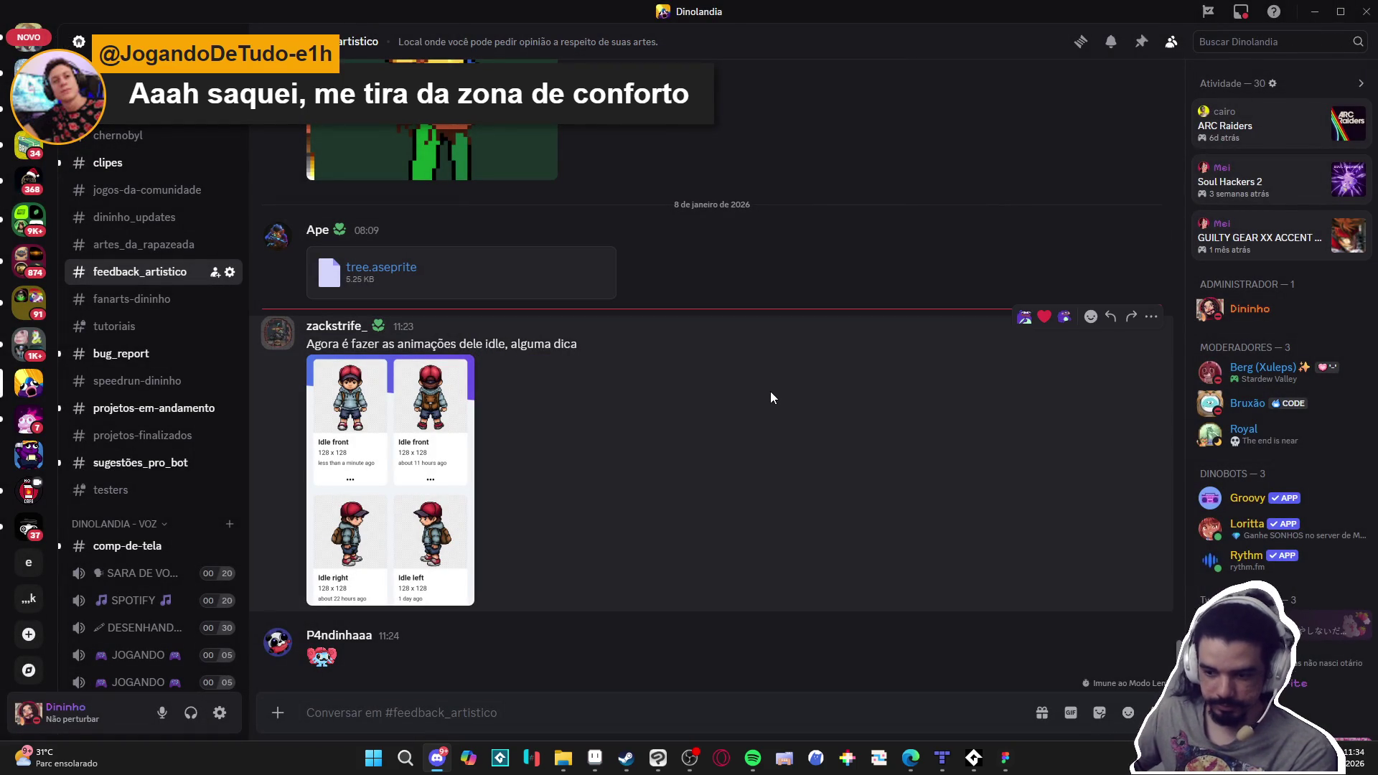
{"action": "scroll", "coordinate": [648, 429], "scroll_direction": "up", "scroll_amount": 3}
{"action": "scroll", "coordinate": [649, 428], "scroll_direction": "down", "scroll_amount": 3}
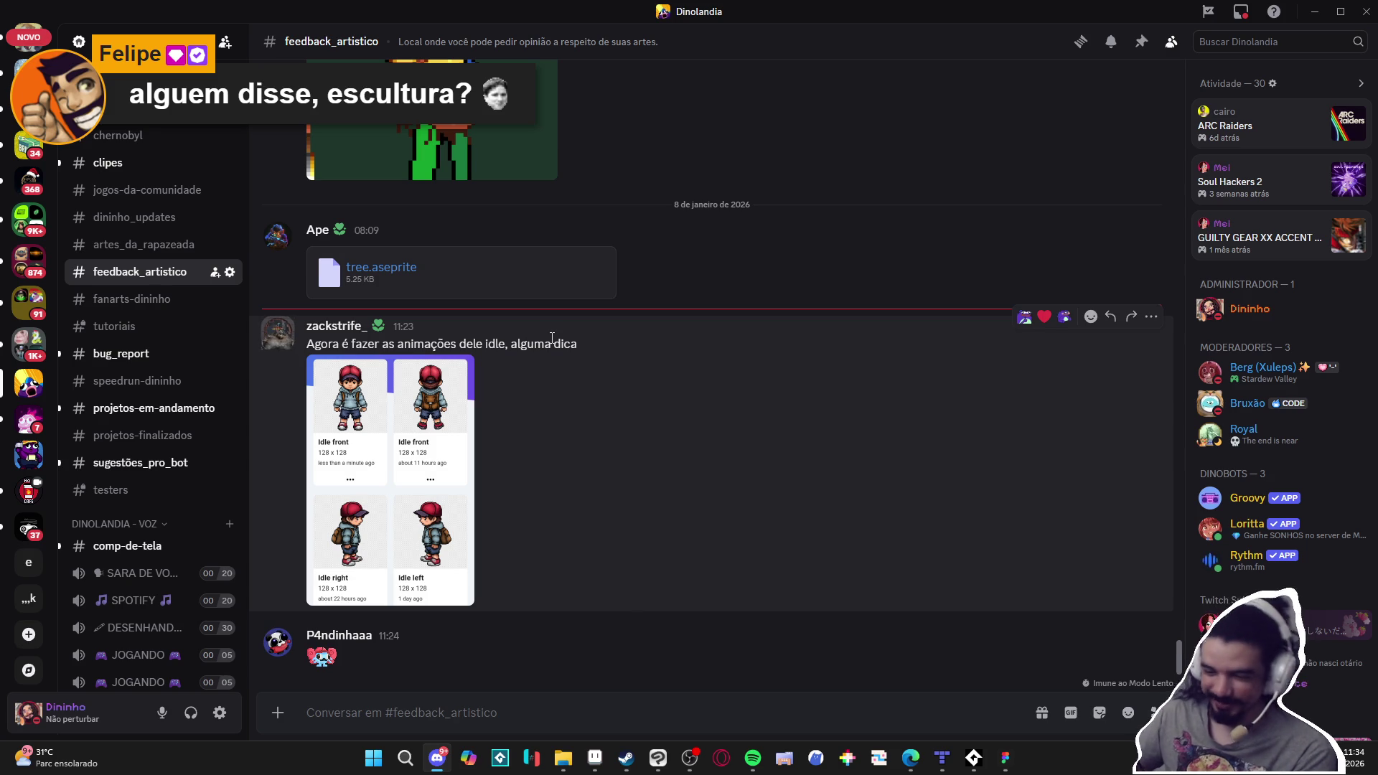
Copy the small creature image from the newest chat message and switch to Aseprite
{"action": "left_click", "coordinate": [323, 656]}
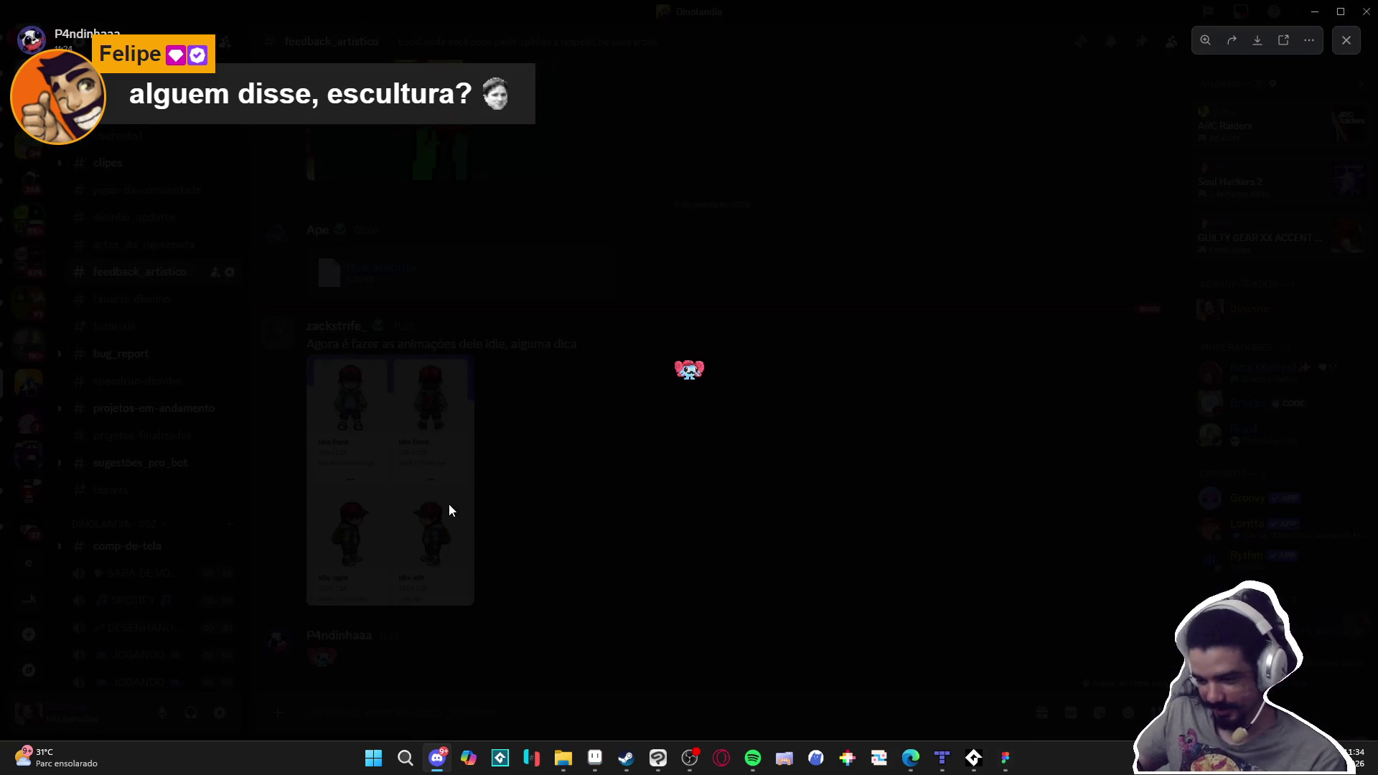
{"action": "right_click", "coordinate": [684, 363]}
{"action": "left_click", "coordinate": [711, 376]}
{"action": "key", "text": "Escape"}
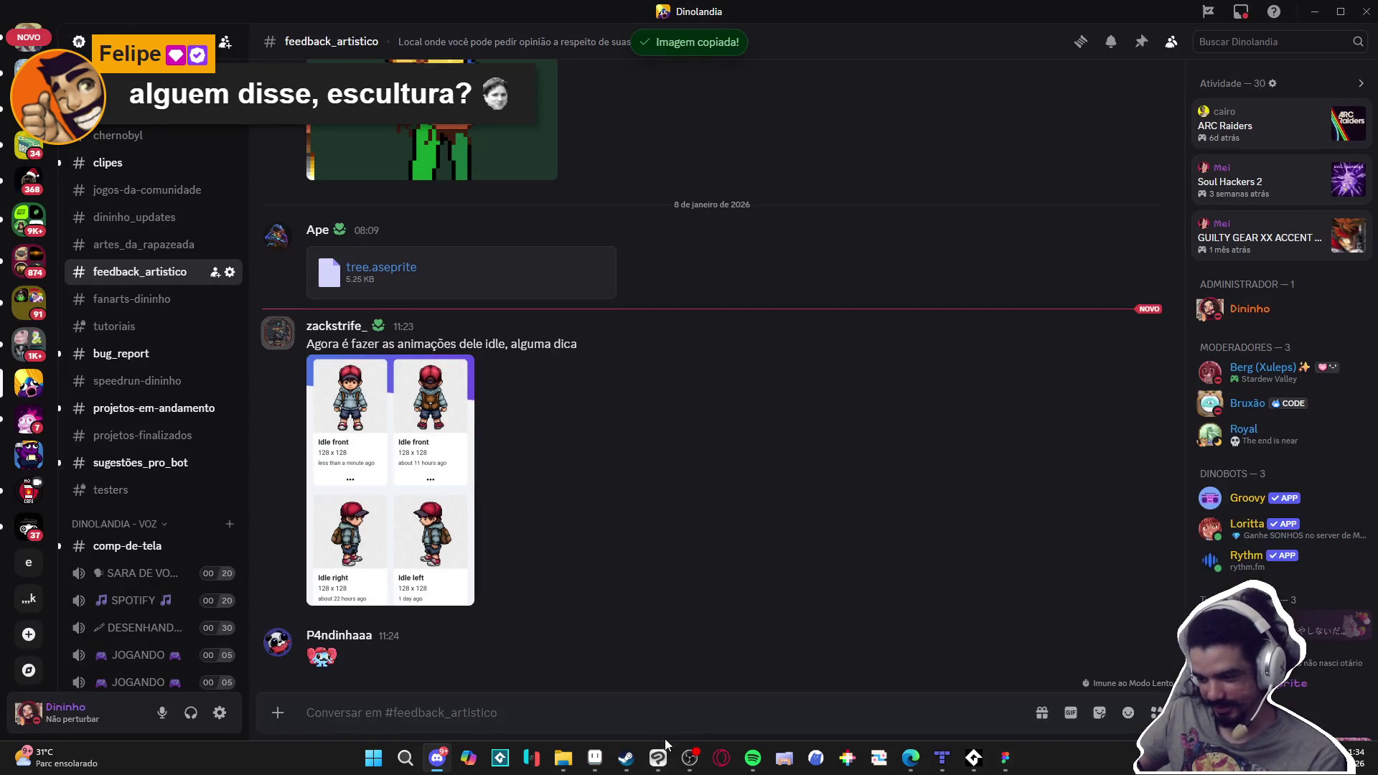
{"action": "left_click", "coordinate": [595, 765]}
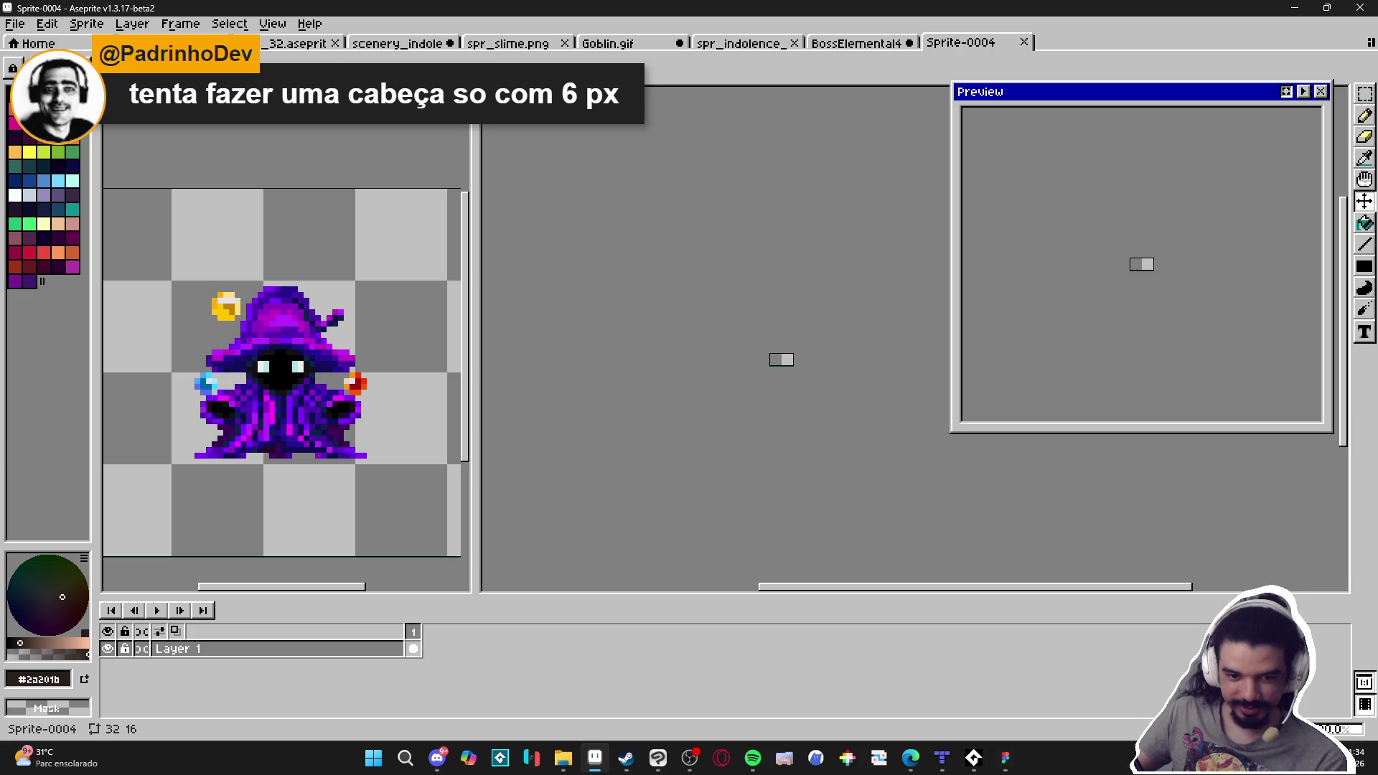
Create a new 43x32 sprite and paste the copied creature into it
{"action": "left_click", "coordinate": [14, 23]}
{"action": "left_click", "coordinate": [29, 36]}
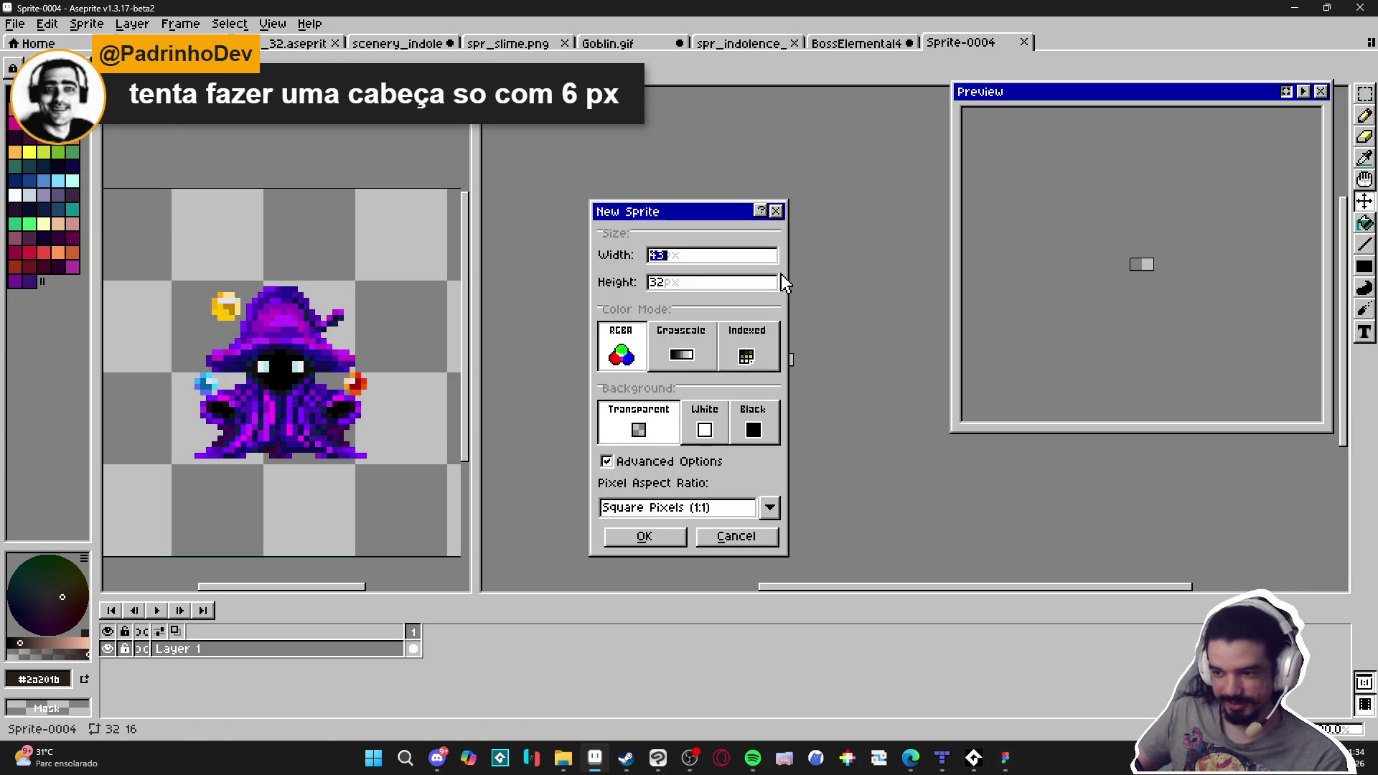
{"action": "left_click", "coordinate": [644, 536]}
{"action": "key", "text": "ctrl+v"}
{"action": "scroll", "coordinate": [799, 395], "scroll_direction": "up", "scroll_amount": 3}
{"action": "key", "text": "Return"}
Dock the Sprite-0007 tab into the left pane beside the other sprite
{"action": "scroll", "coordinate": [704, 388], "scroll_direction": "up", "scroll_amount": 1}
{"action": "scroll", "coordinate": [693, 365], "scroll_direction": "up", "scroll_amount": 1}
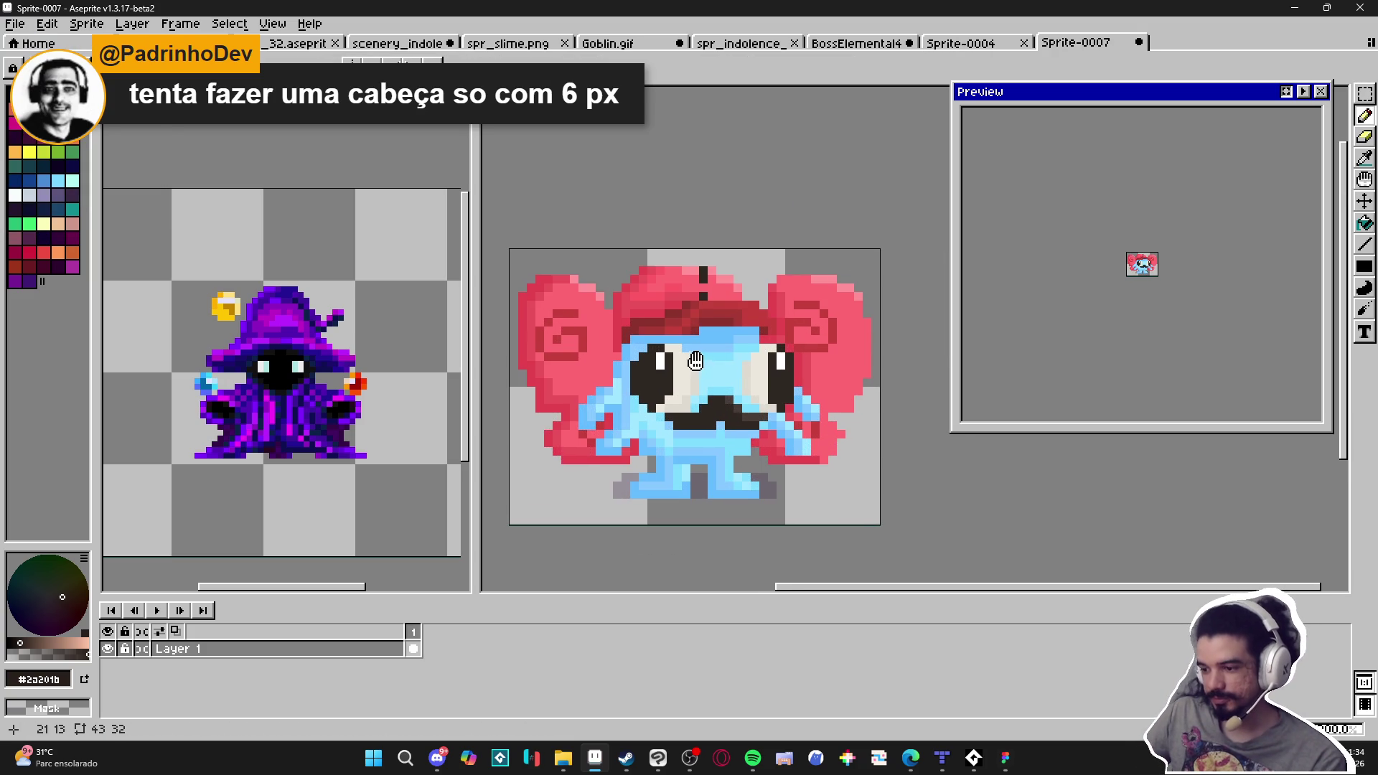
{"action": "scroll", "coordinate": [782, 387], "scroll_direction": "down", "scroll_amount": 2}
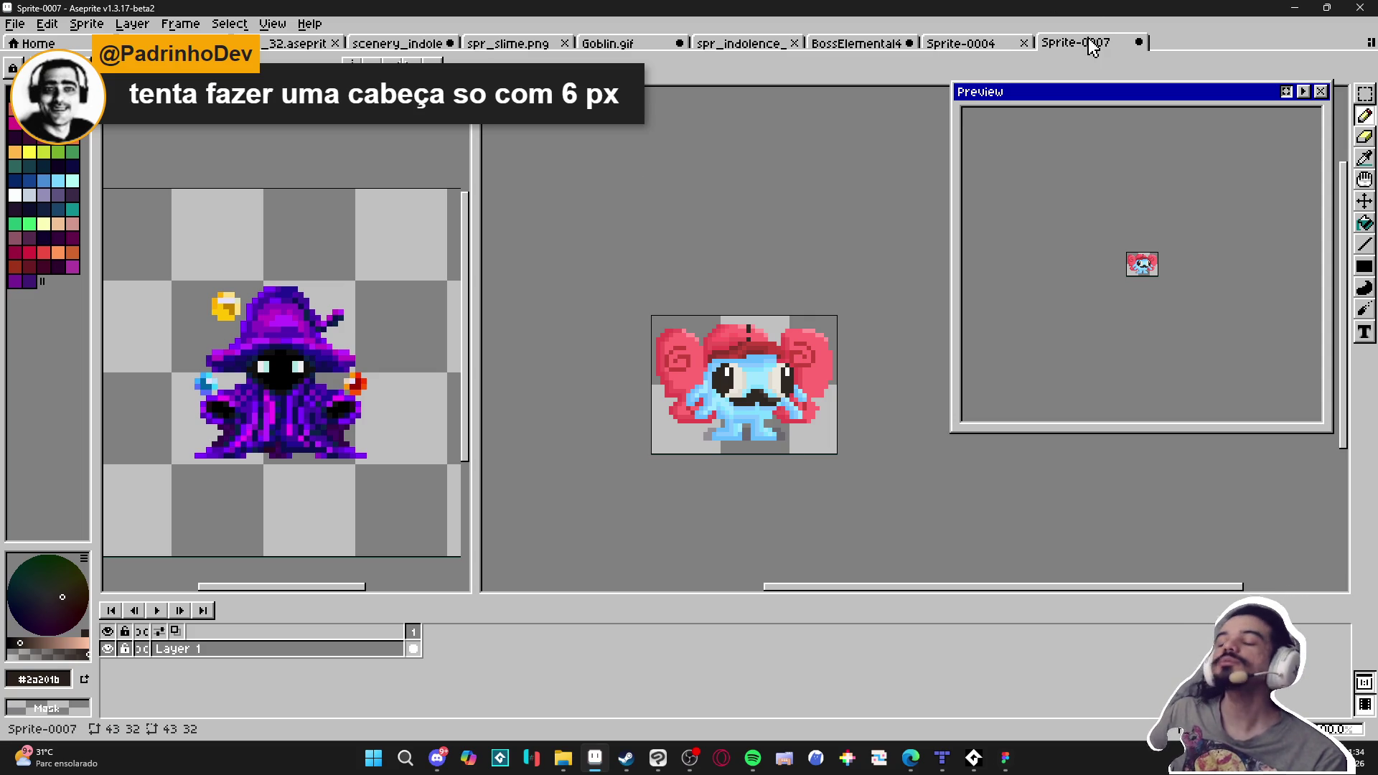
{"action": "mouse_move", "coordinate": [1090, 46]}
{"action": "left_mouse_down"}
{"action": "mouse_move", "coordinate": [539, 43]}
{"action": "mouse_move", "coordinate": [345, 215]}
{"action": "mouse_move", "coordinate": [350, 282]}
{"action": "left_mouse_up"}
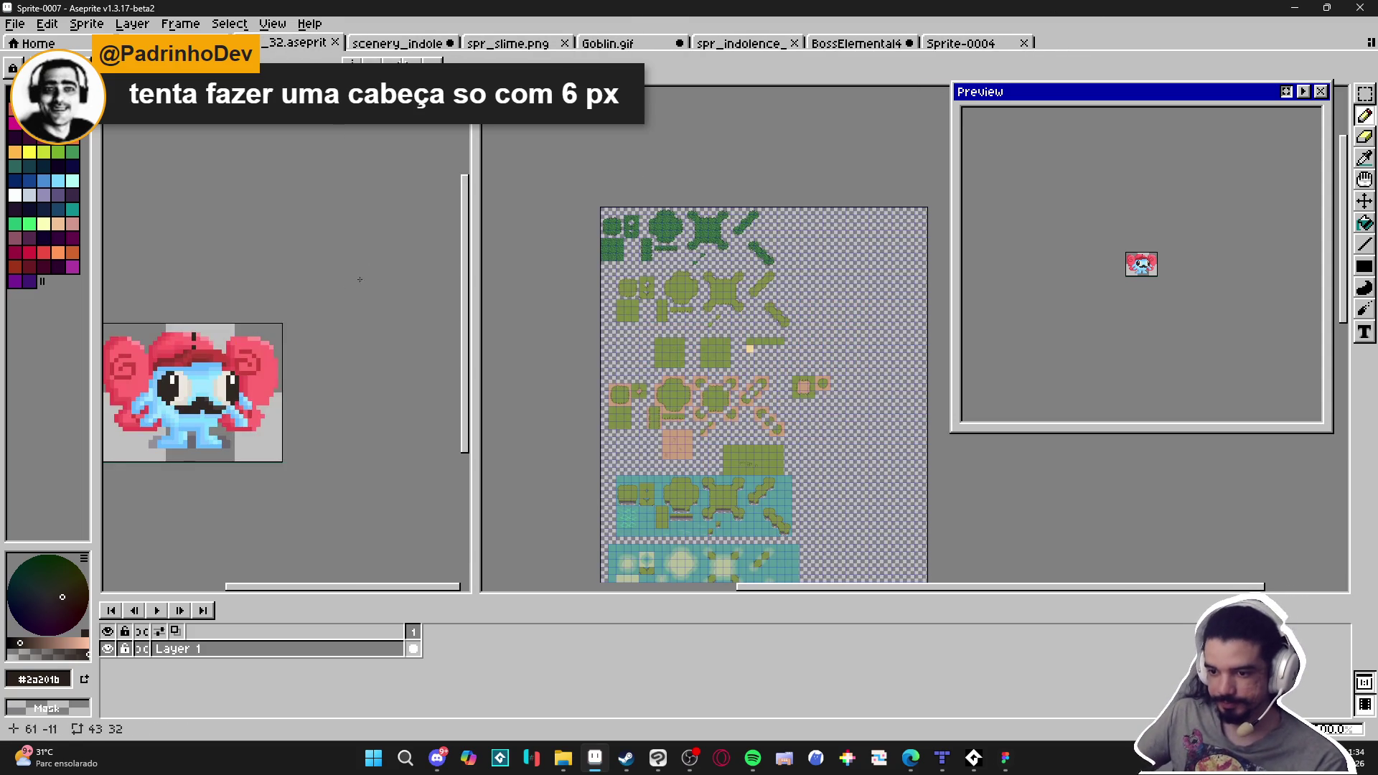
{"action": "left_click", "coordinate": [14, 24]}
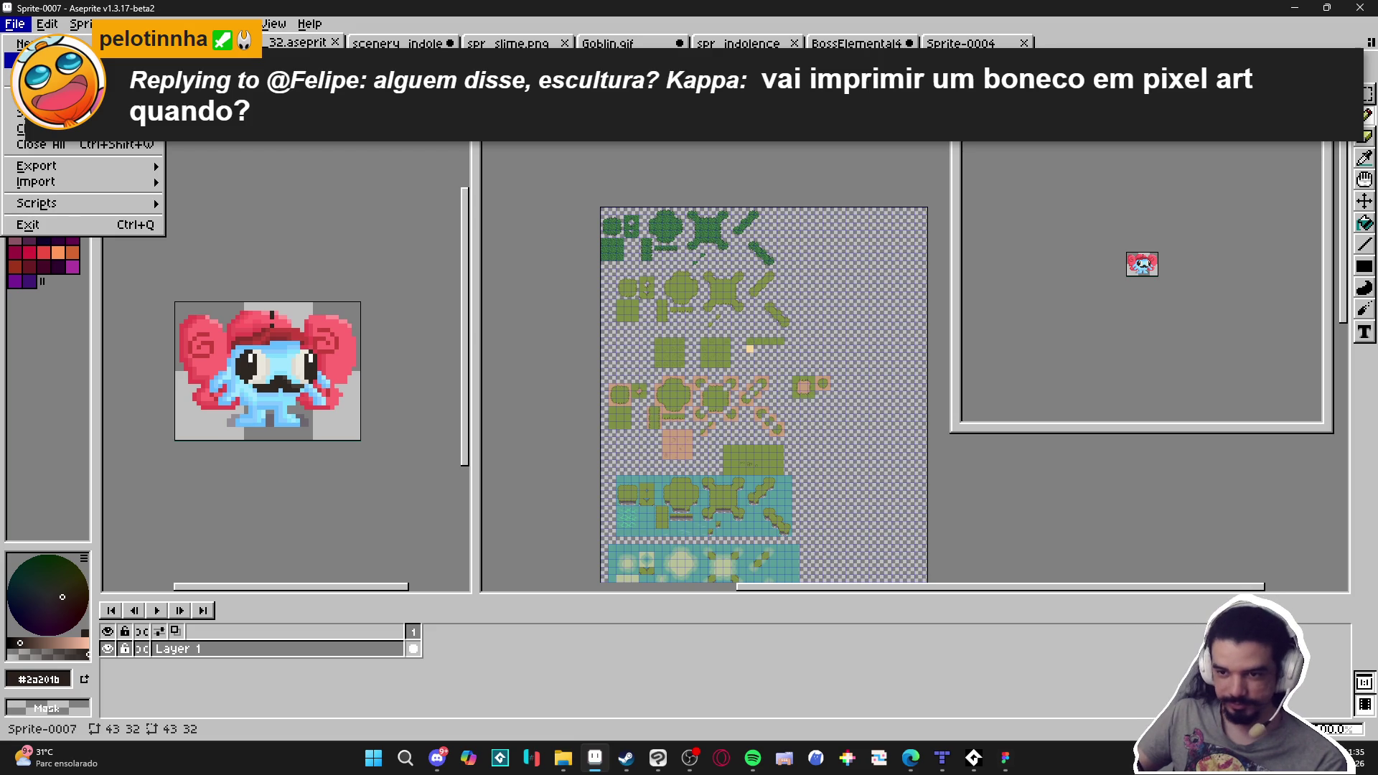
Create another new sprite and paste the creature into it
{"action": "left_click", "coordinate": [28, 61]}
{"action": "left_click", "coordinate": [639, 537]}
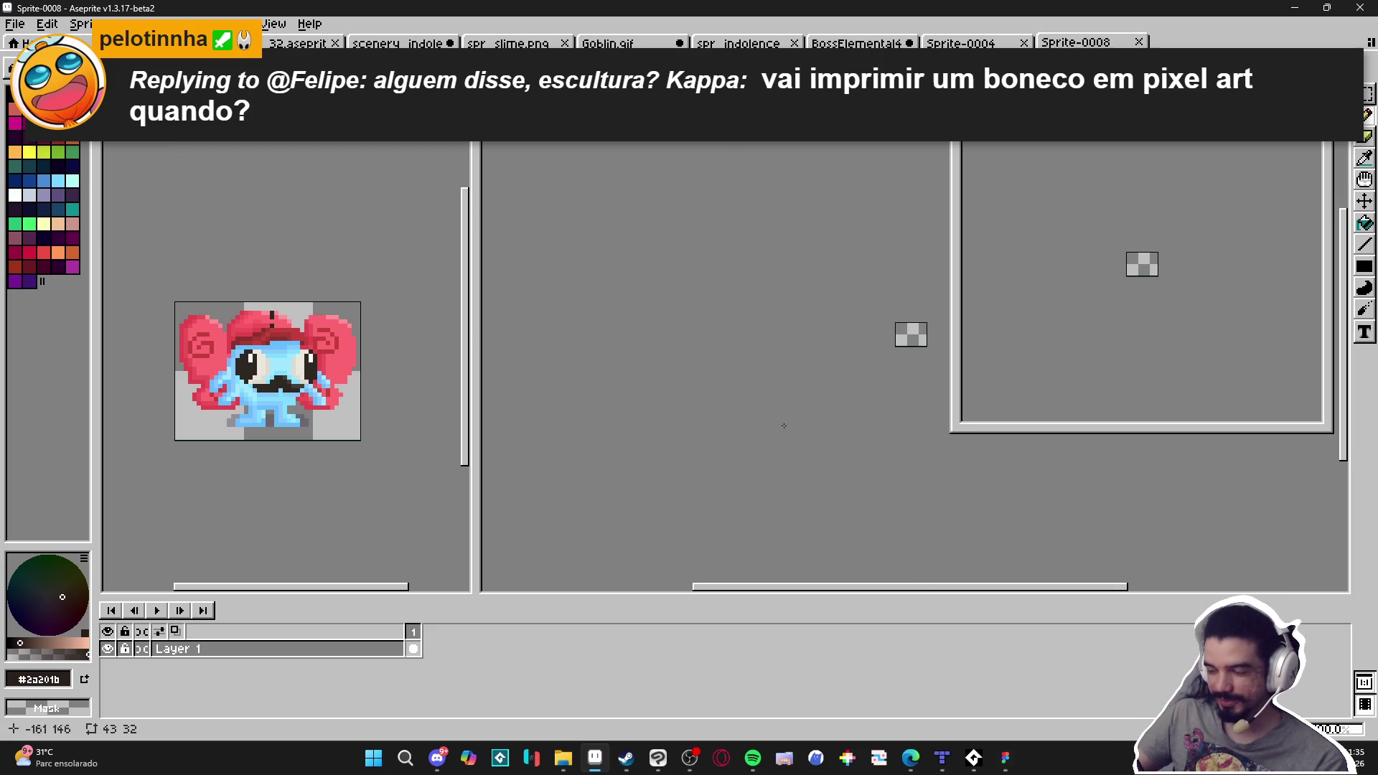
{"action": "key", "text": "ctrl+v"}
{"action": "scroll", "coordinate": [667, 415], "scroll_direction": "up", "scroll_amount": 4}
Enlarge the canvas to 83x78 with the creature centred
{"action": "key", "text": "ctrl+alt+c"}
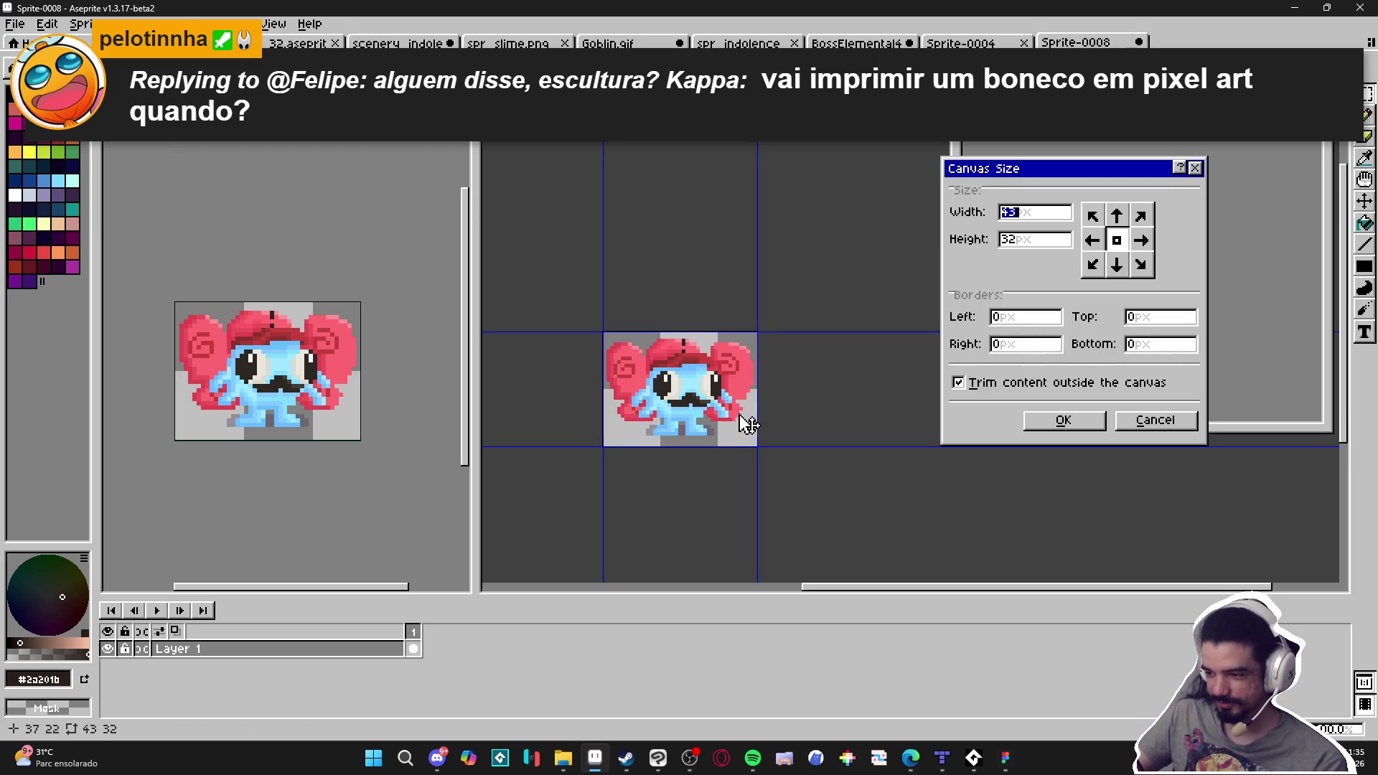
{"action": "left_click_drag", "start_coordinate": [753, 403], "coordinate": [830, 403]}
{"action": "left_click_drag", "start_coordinate": [707, 332], "coordinate": [707, 249]}
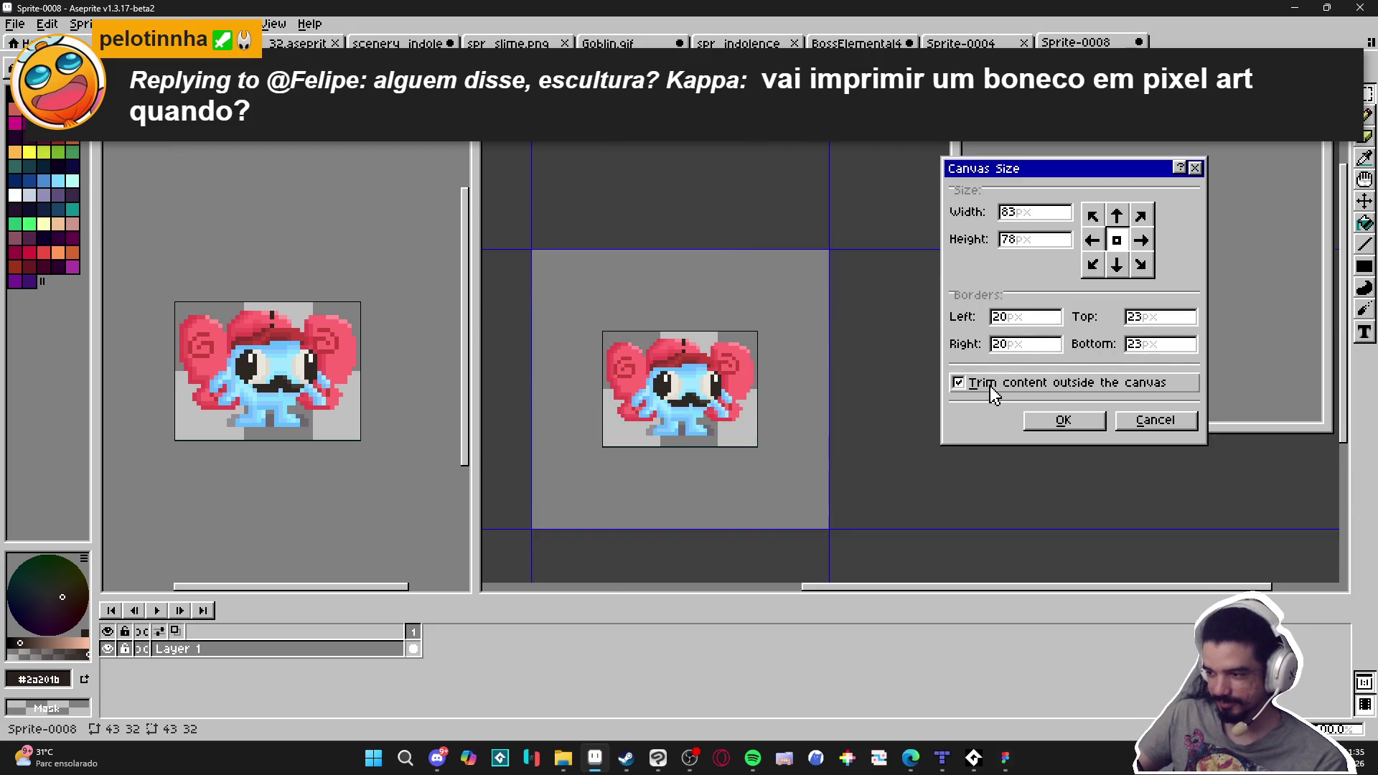
{"action": "left_click", "coordinate": [1063, 420]}
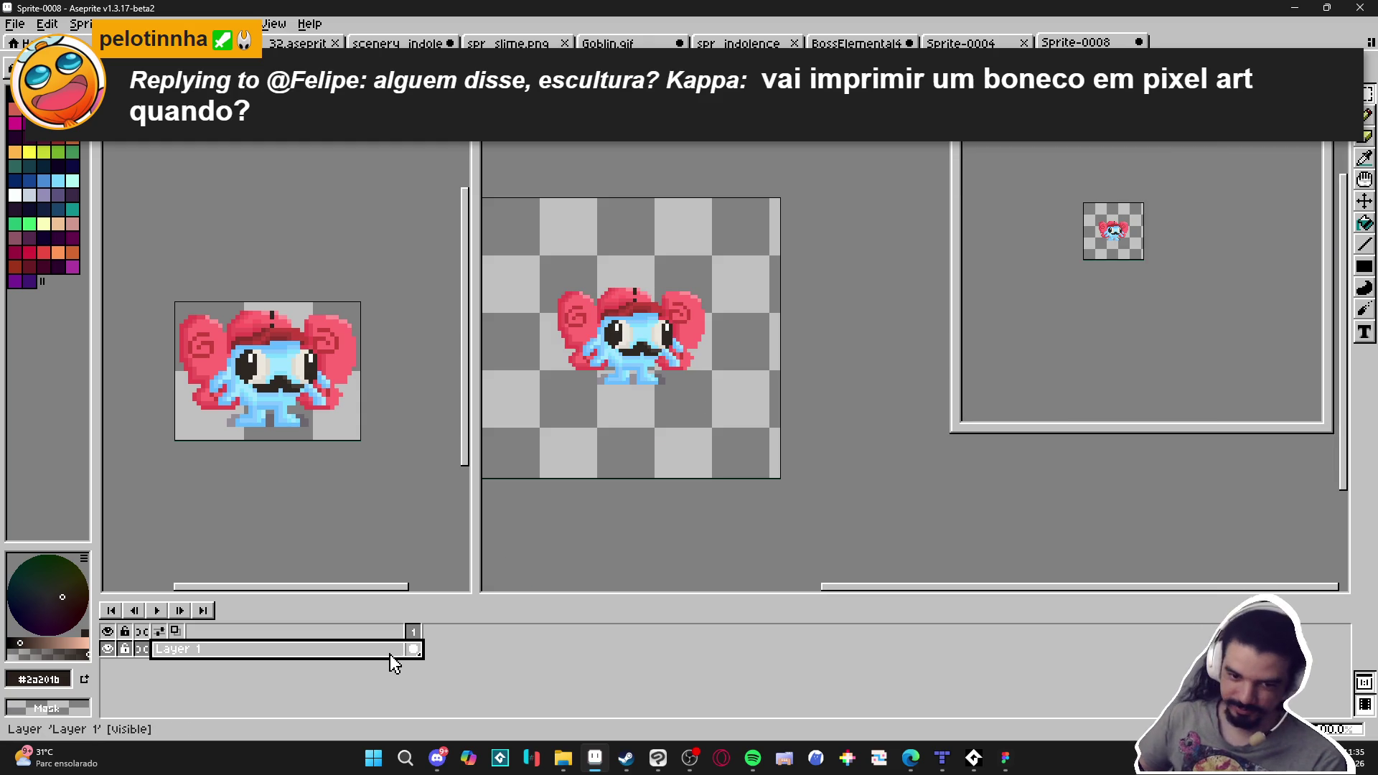
Add Layer 2 beneath the creature layer and fill it dusty pink, then return to Layer 1 with the pencil
{"action": "key", "text": "shift+n"}
{"action": "left_click_drag", "start_coordinate": [396, 651], "coordinate": [391, 685]}
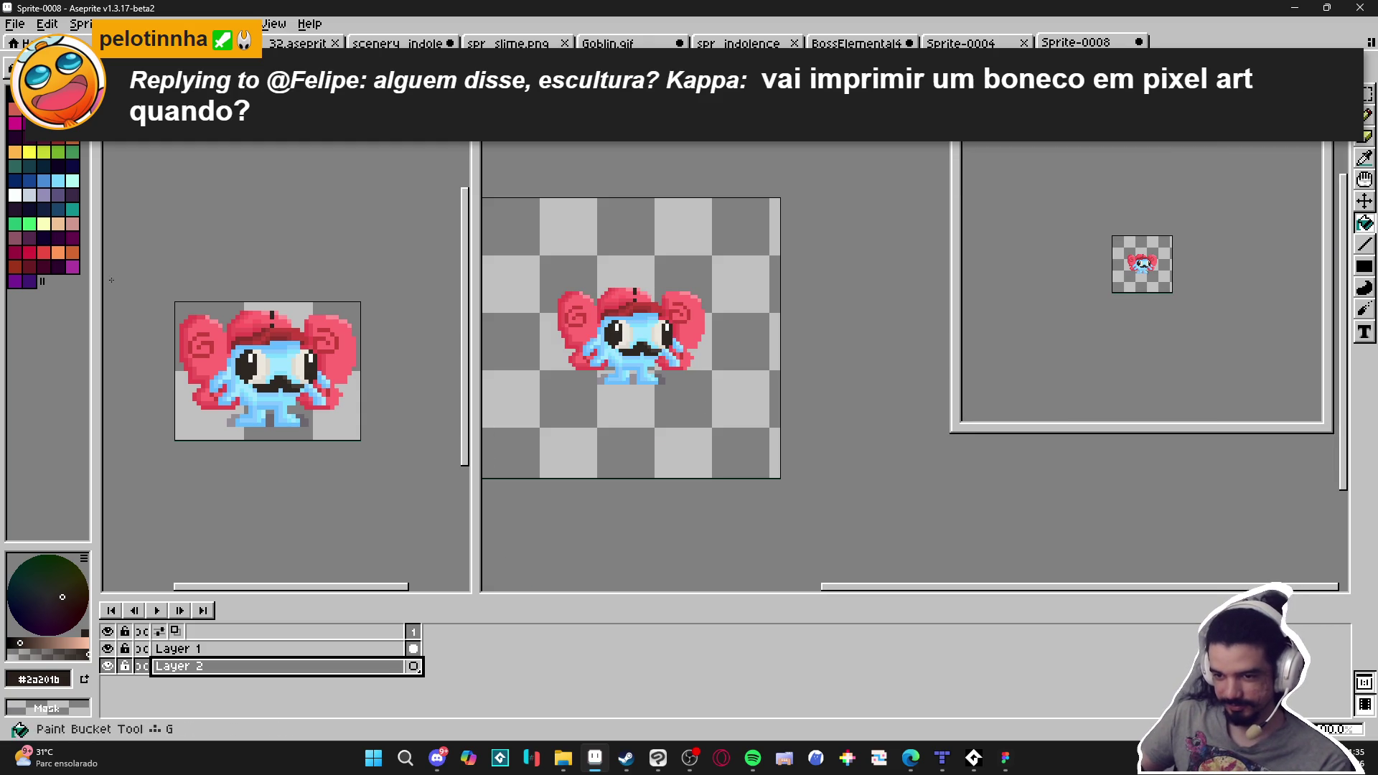
{"action": "left_click", "coordinate": [72, 223]}
{"action": "left_click", "coordinate": [643, 427]}
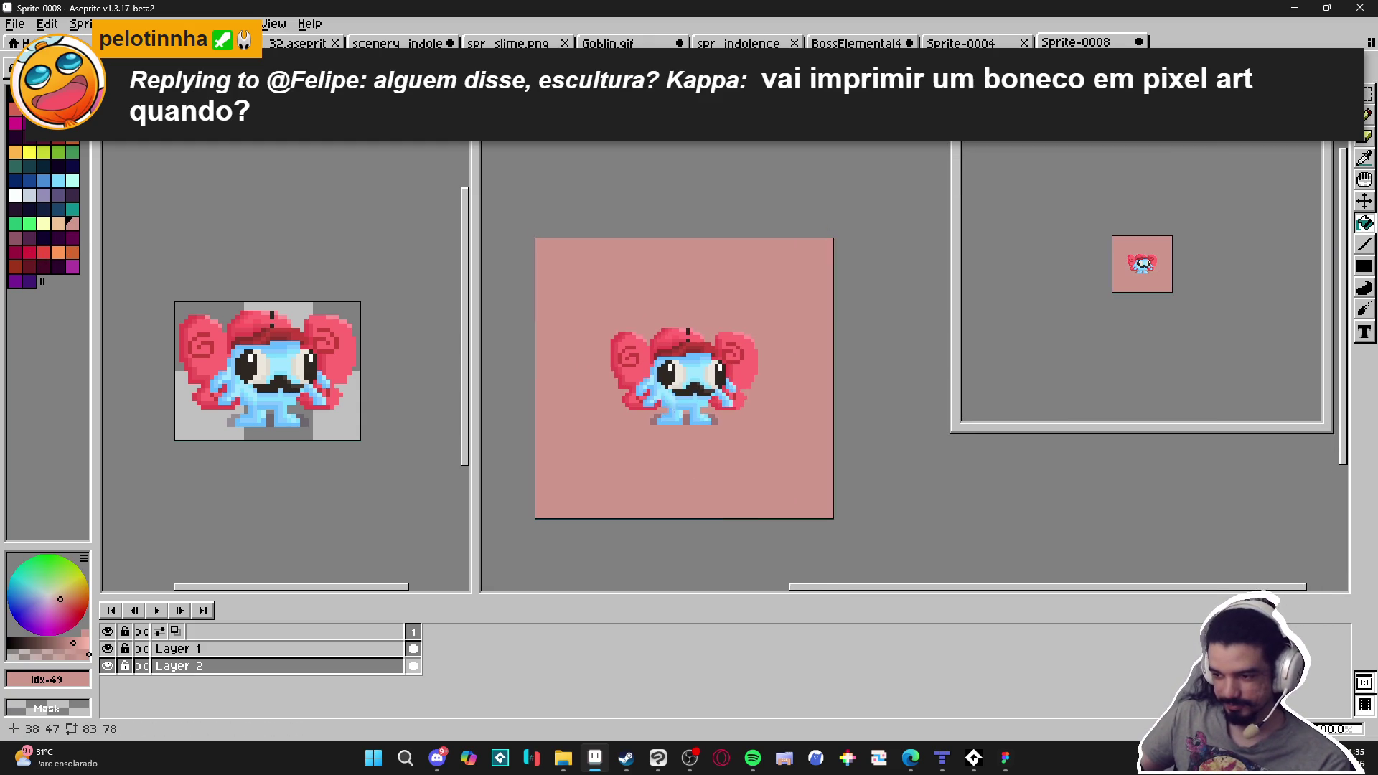
{"action": "left_click", "coordinate": [689, 369], "text": "ctrl"}
{"action": "key", "text": "b"}
{"action": "scroll", "coordinate": [689, 369], "scroll_direction": "up", "scroll_amount": 2}
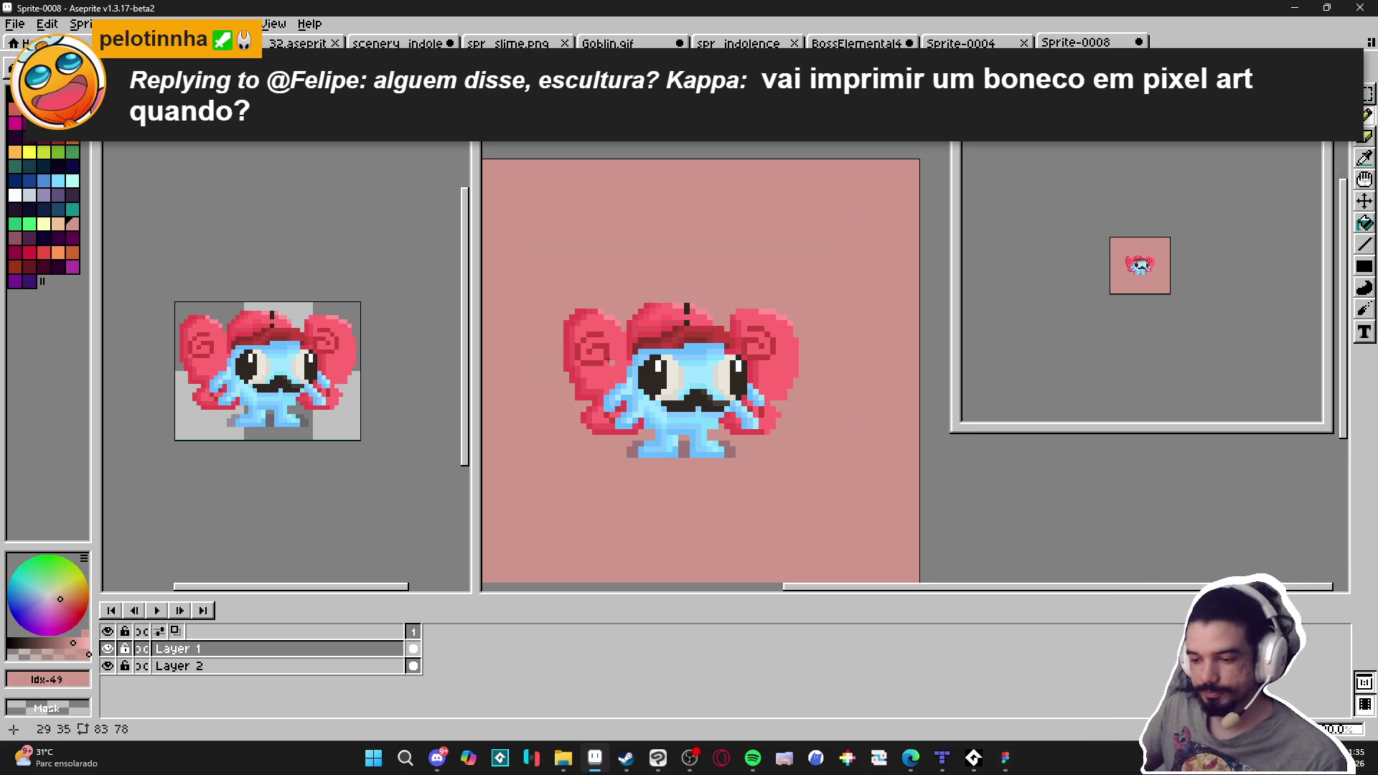
Sample the hat's dark red and paint dark red rows above the hat
{"action": "scroll", "coordinate": [618, 373], "scroll_direction": "up", "scroll_amount": 2}
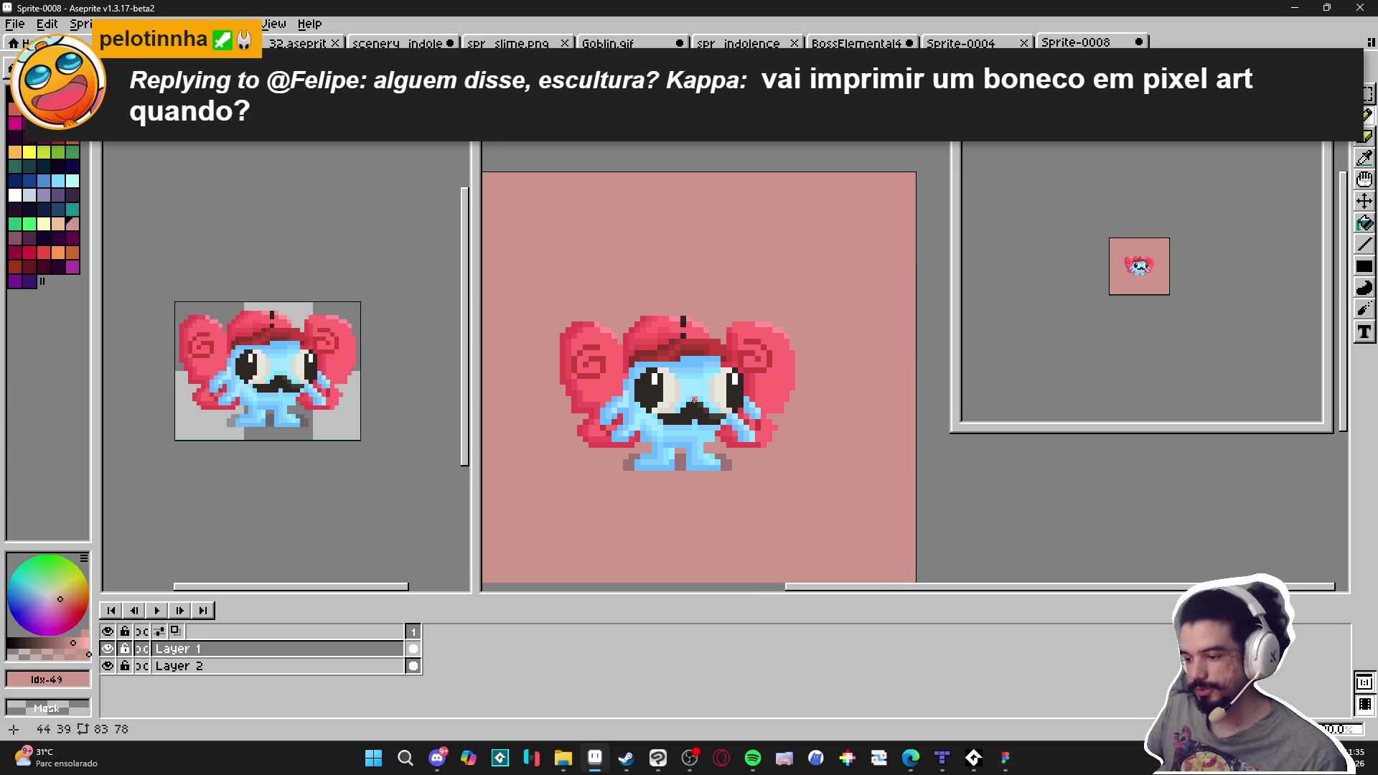
{"action": "scroll", "coordinate": [683, 280], "scroll_direction": "up", "scroll_amount": 5}
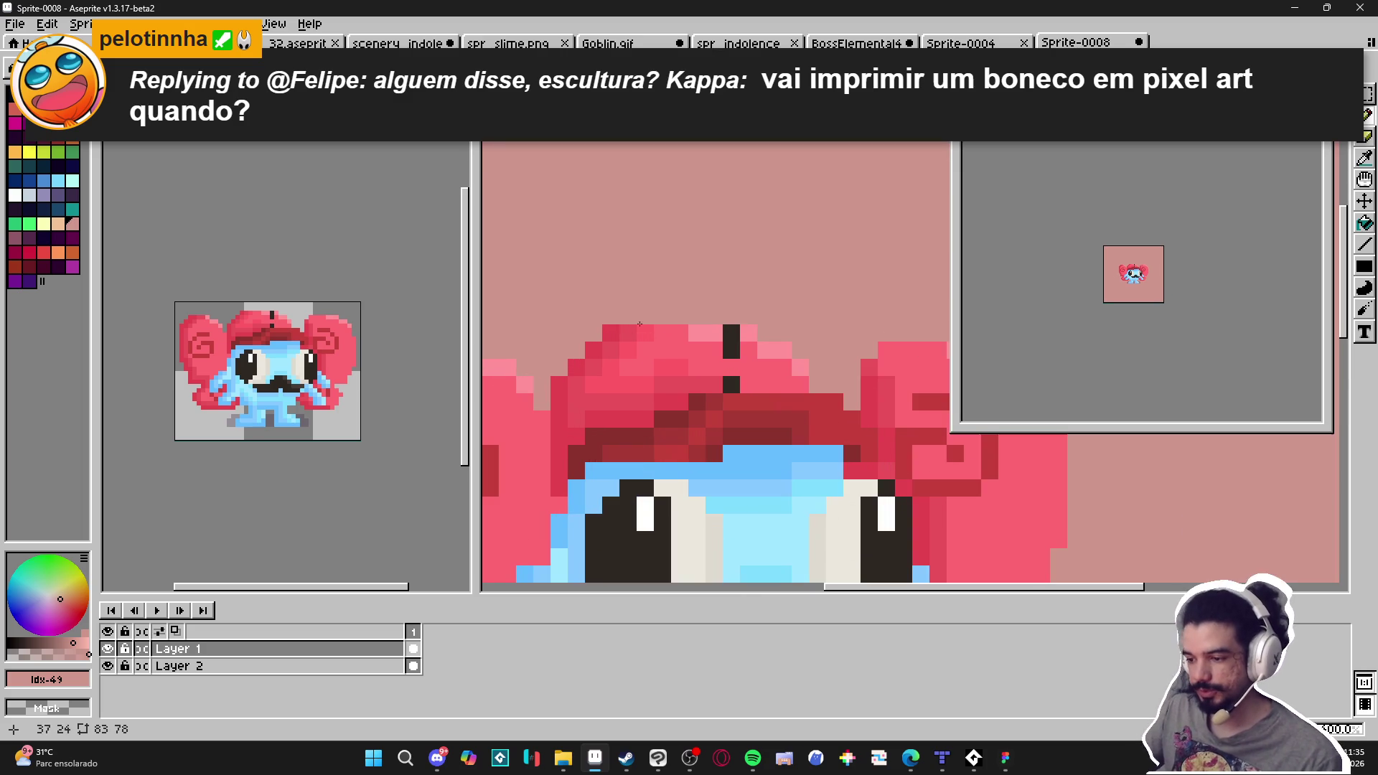
{"action": "left_click_drag", "start_coordinate": [640, 425], "coordinate": [677, 440]}
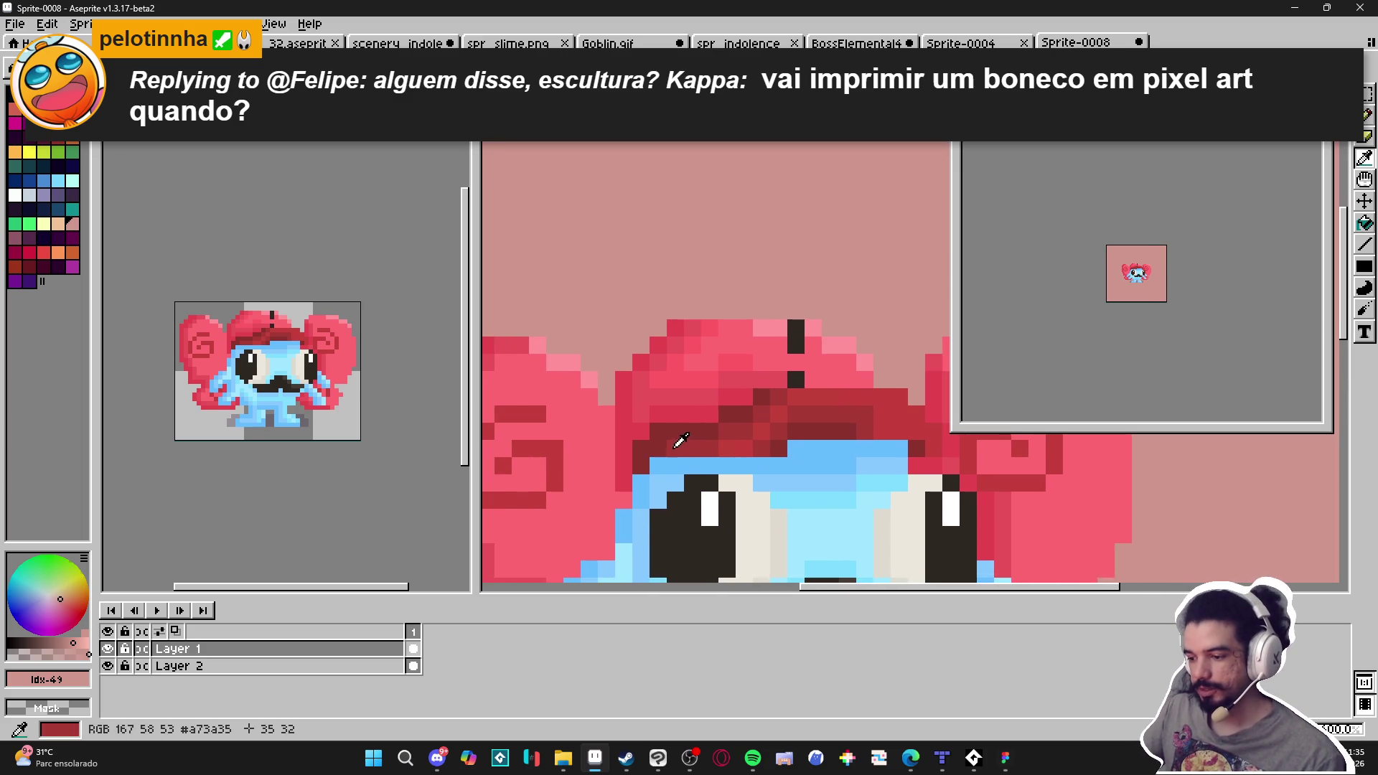
{"action": "left_click", "coordinate": [676, 440], "text": "alt"}
{"action": "left_click_drag", "start_coordinate": [613, 349], "coordinate": [622, 372]}
{"action": "mouse_move", "coordinate": [668, 265]}
{"action": "left_mouse_down"}
{"action": "mouse_move", "coordinate": [726, 264]}
{"action": "mouse_move", "coordinate": [679, 248]}
{"action": "mouse_move", "coordinate": [715, 252]}
{"action": "mouse_move", "coordinate": [691, 227]}
{"action": "left_mouse_up"}
Paint a small bright red block with a light pink highlight pixel above the creature
{"action": "left_click", "coordinate": [691, 452], "text": "alt"}
{"action": "left_click", "coordinate": [687, 423], "text": "alt"}
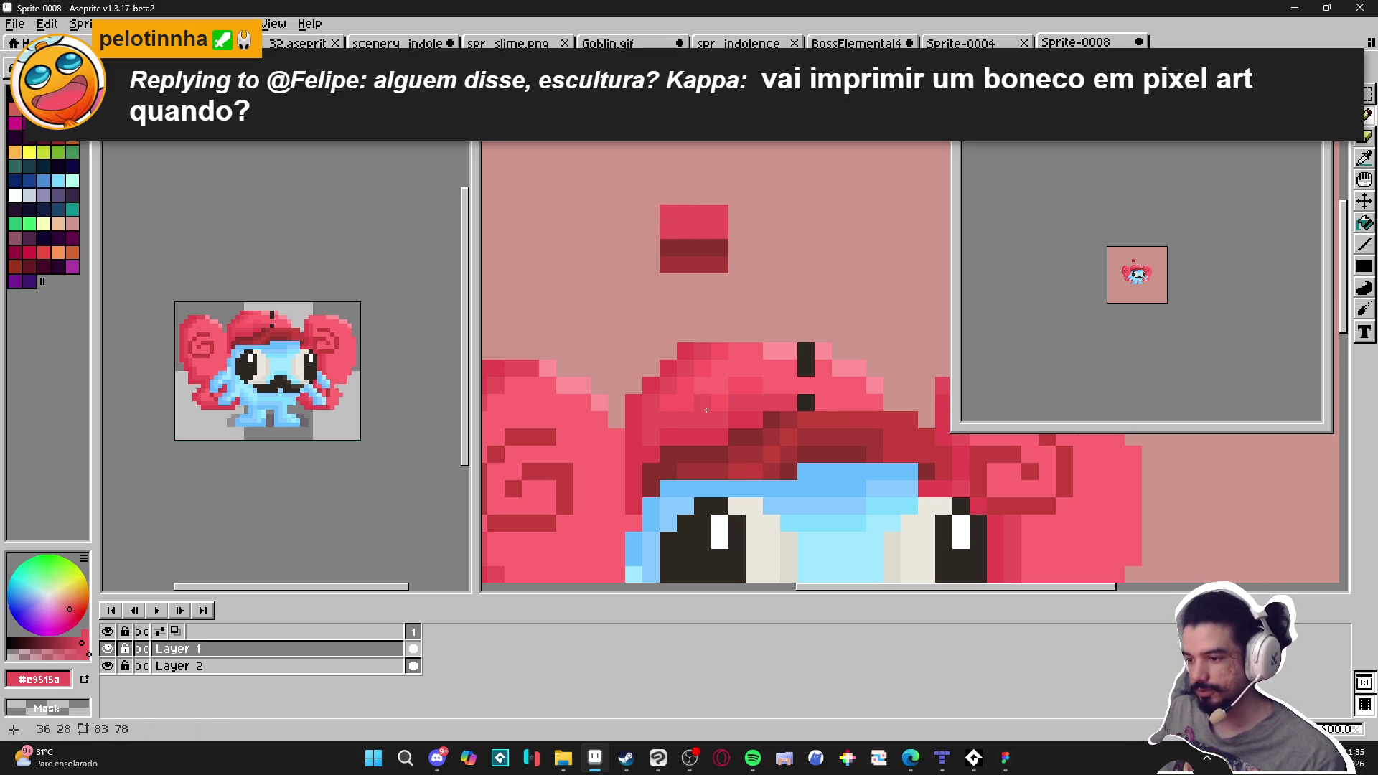
{"action": "left_click", "coordinate": [689, 390], "text": "alt"}
{"action": "left_click", "coordinate": [663, 206]}
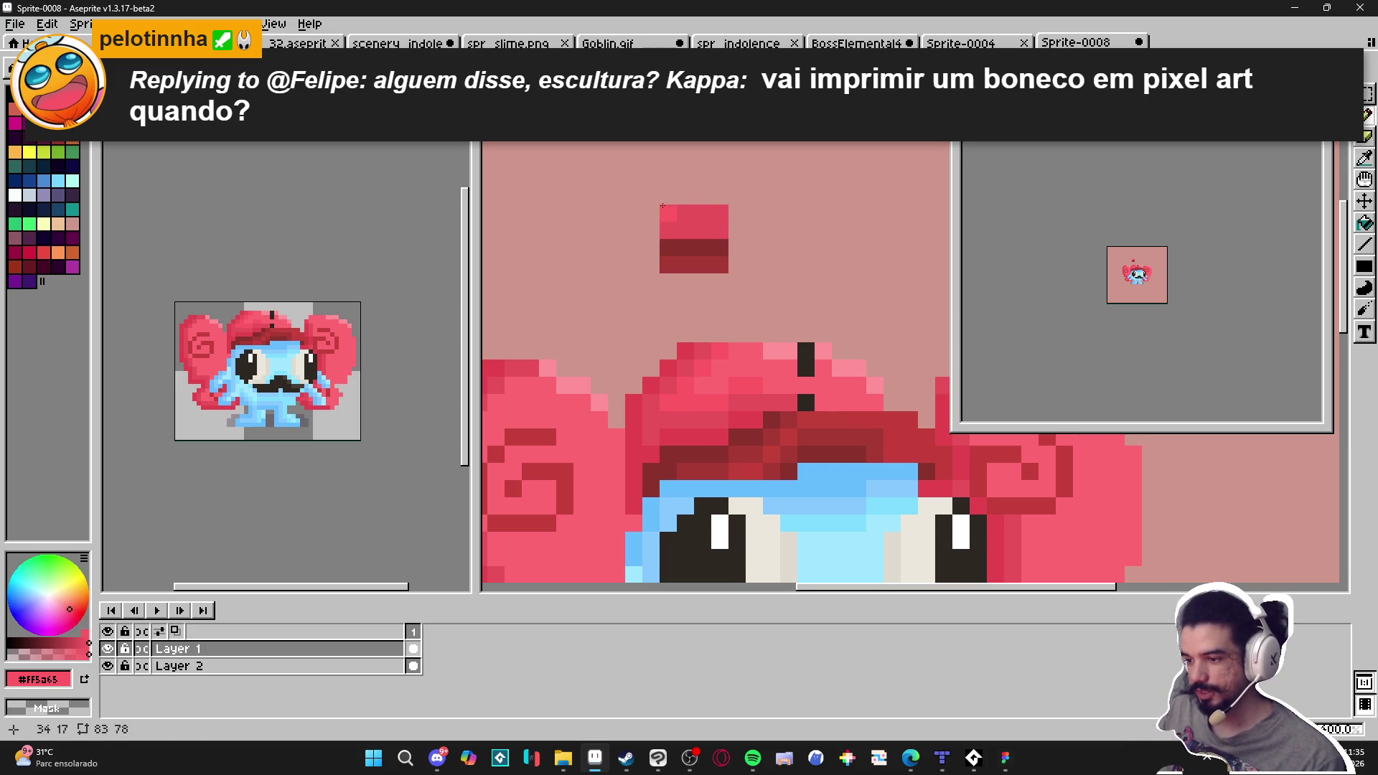
{"action": "mouse_move", "coordinate": [667, 194]}
{"action": "left_mouse_down"}
{"action": "mouse_move", "coordinate": [715, 197]}
{"action": "mouse_move", "coordinate": [720, 178]}
{"action": "left_mouse_up"}
{"action": "left_click", "coordinate": [783, 351], "text": "alt"}
{"action": "left_click", "coordinate": [700, 172]}
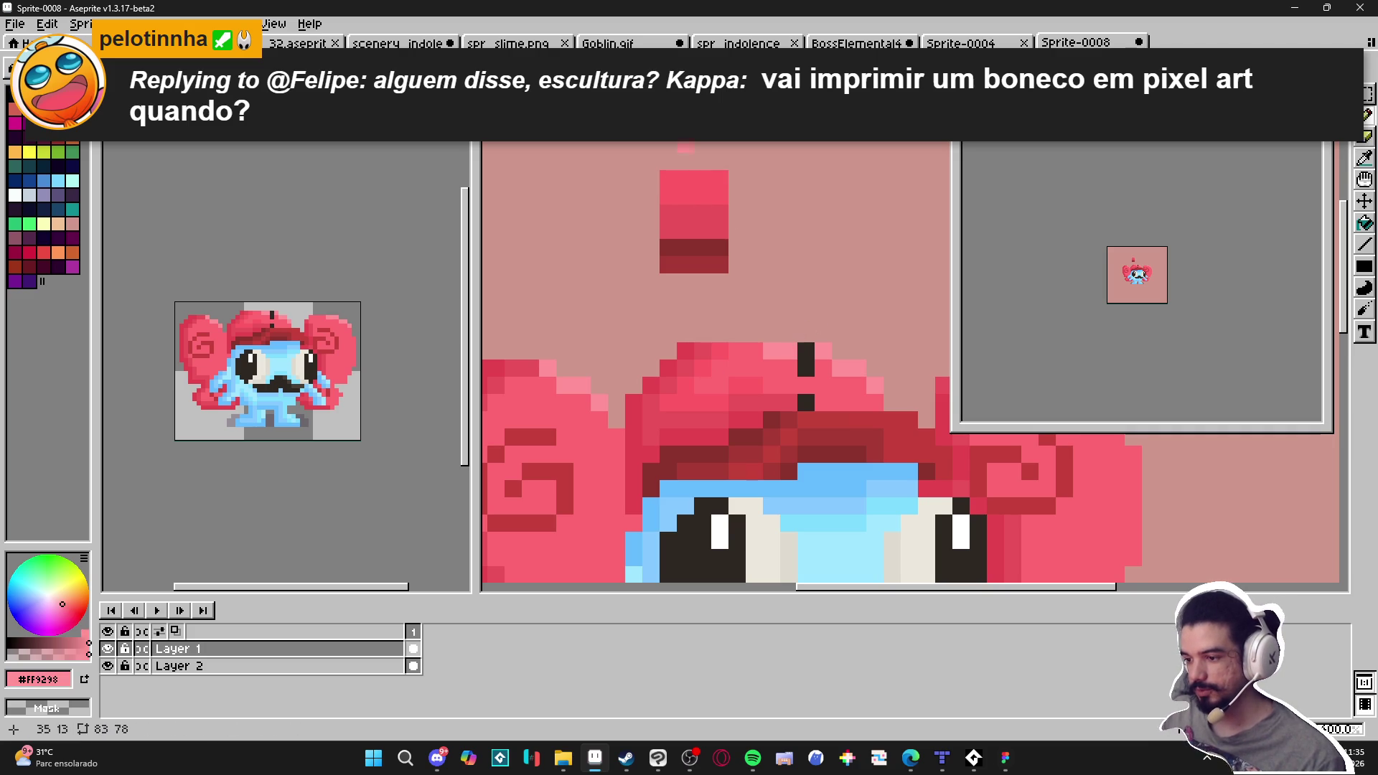
{"action": "scroll", "coordinate": [722, 158], "scroll_direction": "down", "scroll_amount": 5}
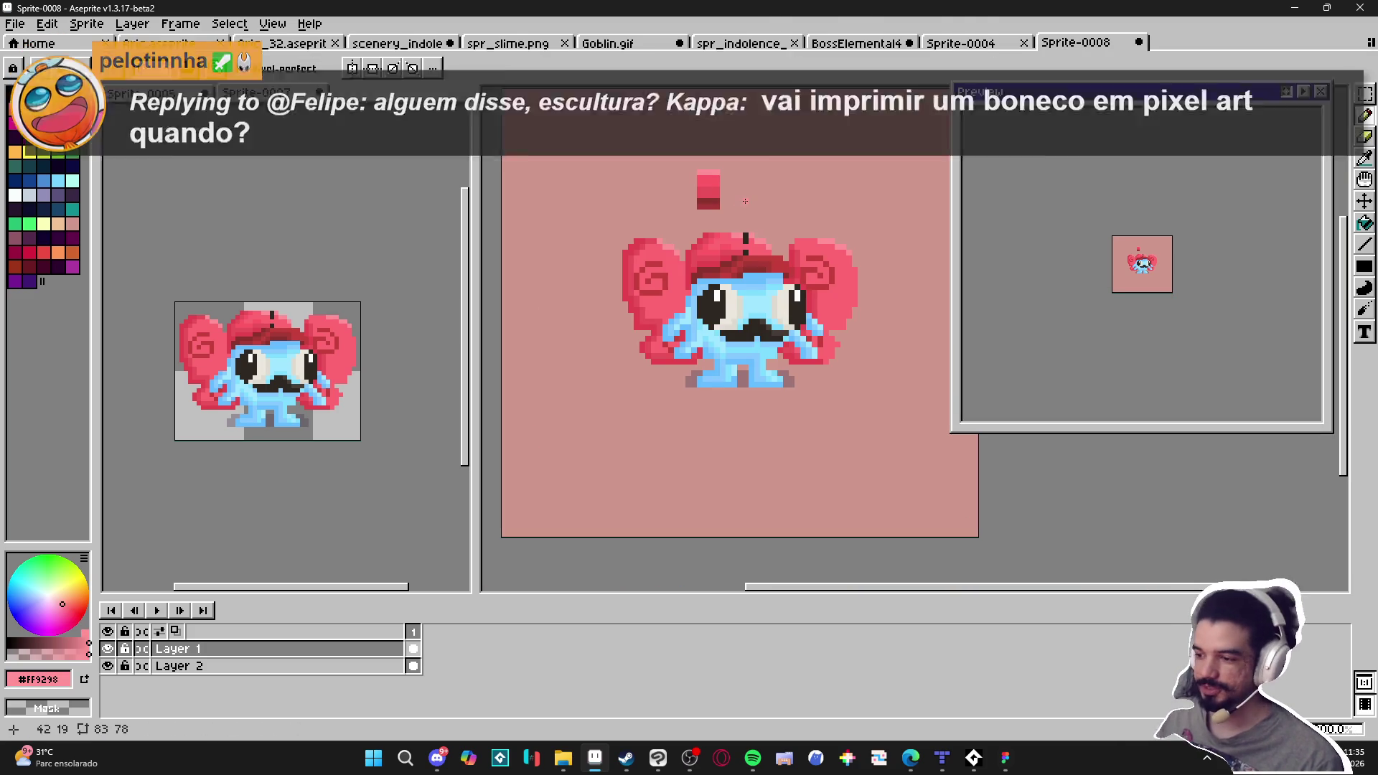
Select and delete the small red block above the creature
{"action": "key", "text": "m"}
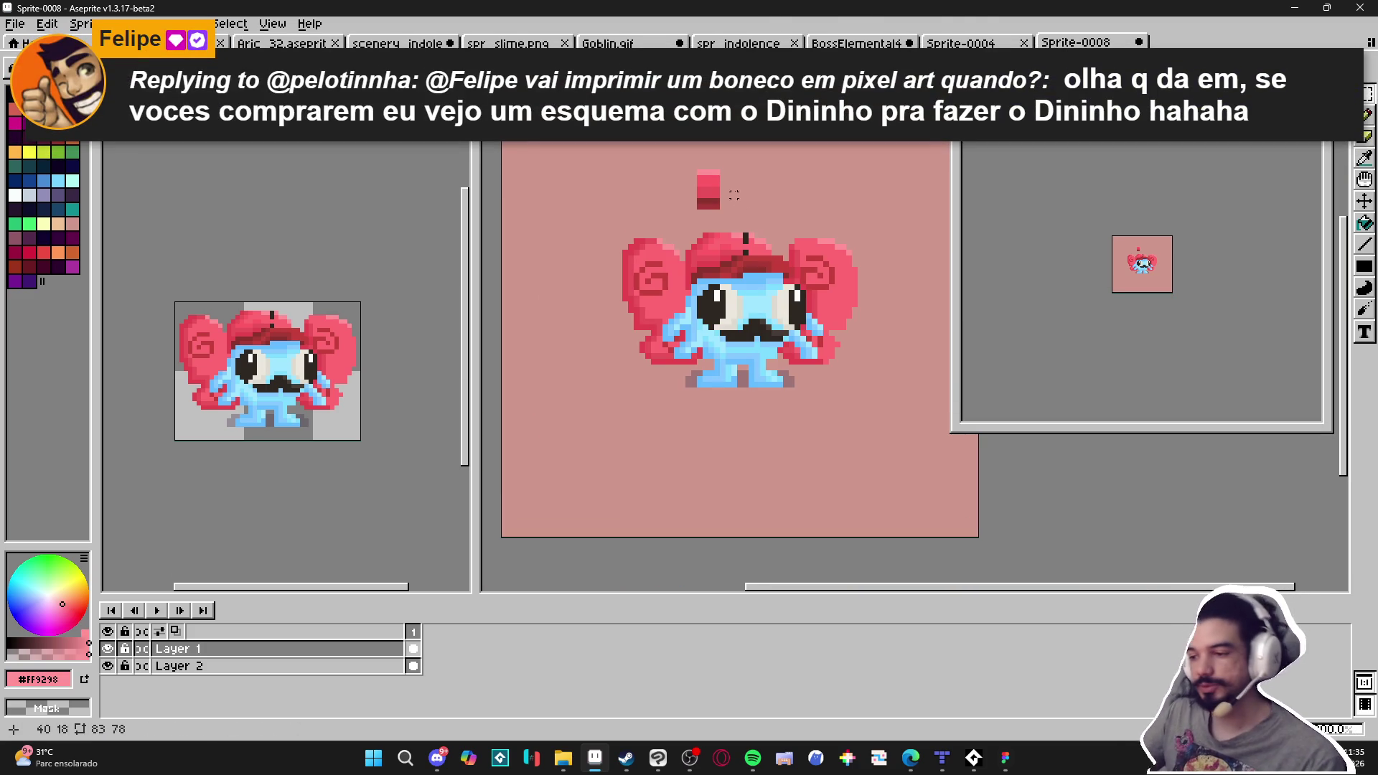
{"action": "key", "text": "Delete"}
{"action": "mouse_move", "coordinate": [674, 172]}
{"action": "left_mouse_down"}
{"action": "mouse_move", "coordinate": [740, 212]}
{"action": "mouse_move", "coordinate": [746, 191]}
{"action": "left_mouse_up"}
{"action": "left_click", "coordinate": [740, 189]}
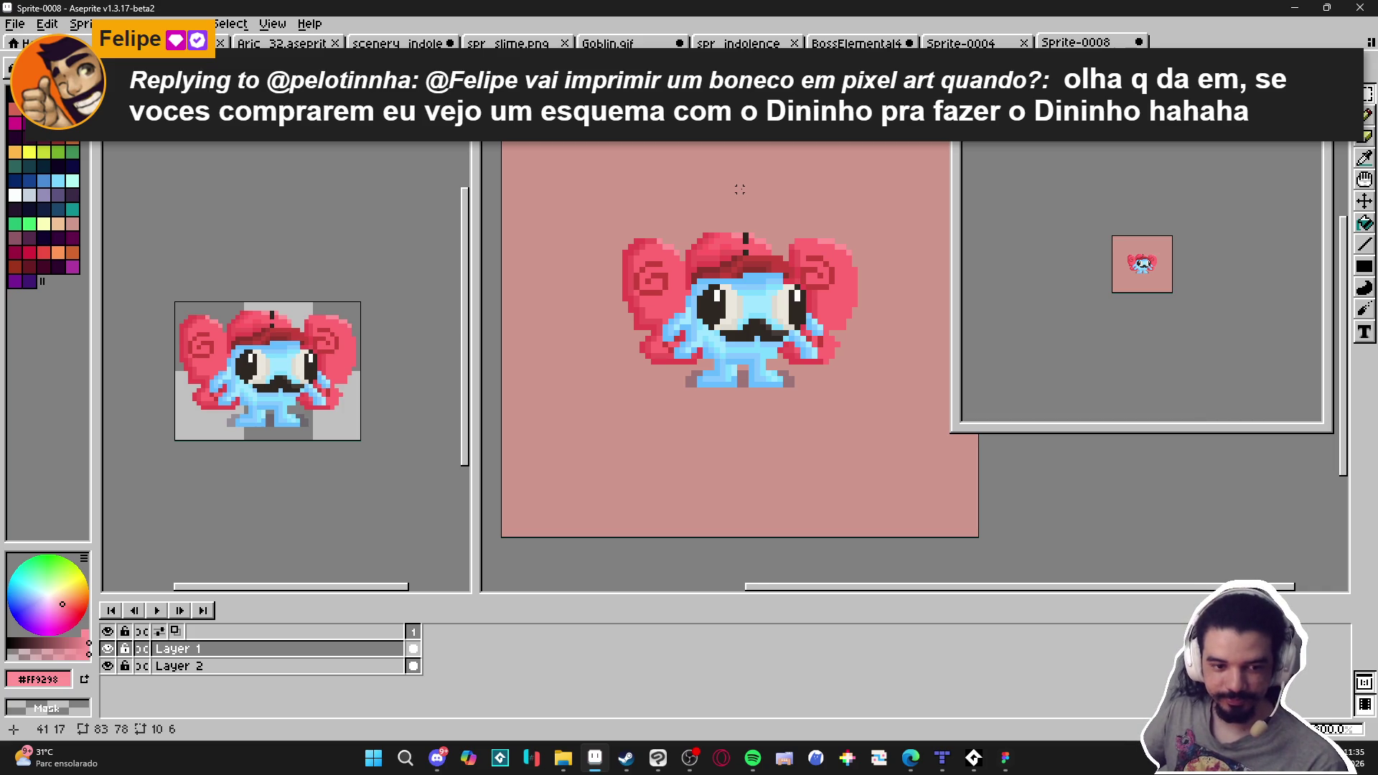
{"action": "scroll", "coordinate": [750, 274], "scroll_direction": "up", "scroll_amount": 2}
{"action": "scroll", "coordinate": [693, 393], "scroll_direction": "down", "scroll_amount": 1}
Sample the light blue from the creature's face
{"action": "left_click", "coordinate": [711, 419], "text": "alt"}
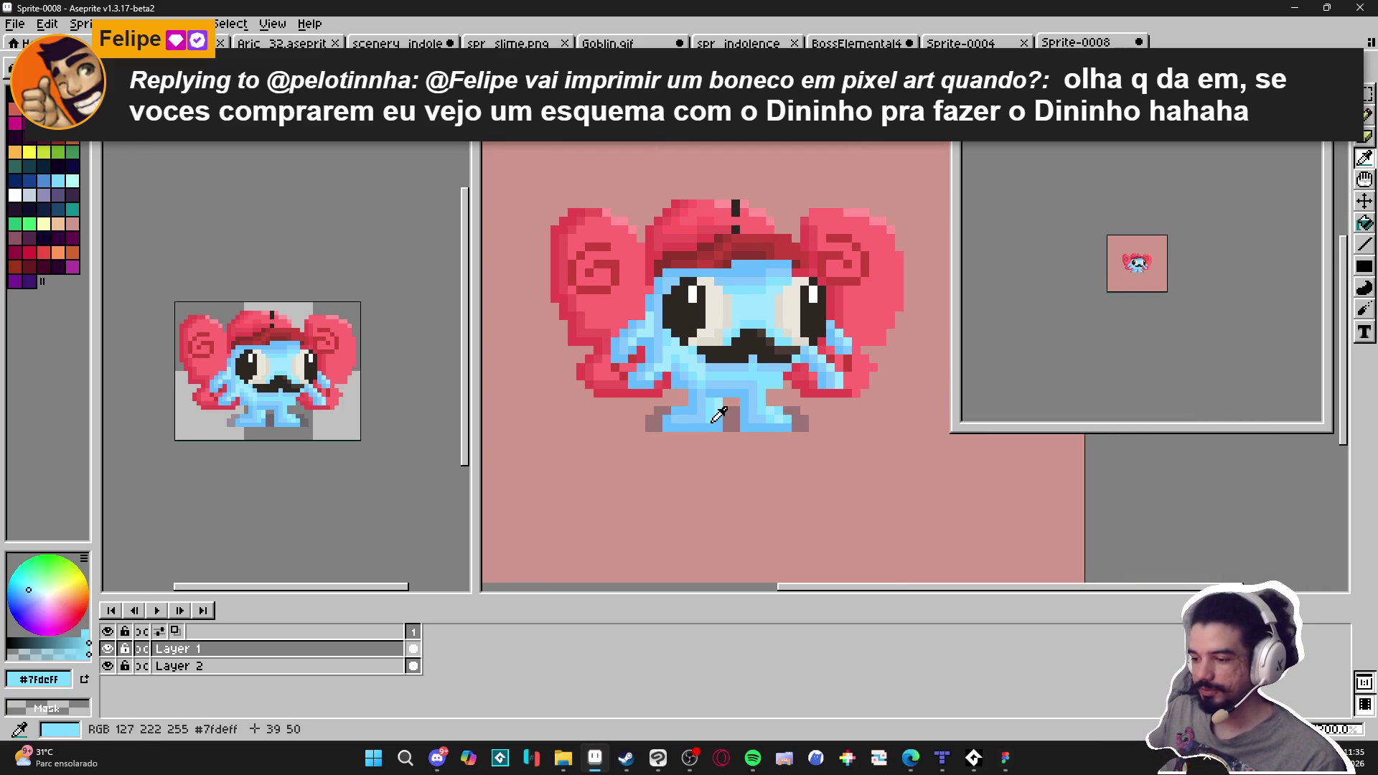
{"action": "scroll", "coordinate": [723, 415], "scroll_direction": "left", "scroll_amount": 2}
{"action": "scroll", "coordinate": [665, 381], "scroll_direction": "right", "scroll_amount": 3}
{"action": "scroll", "coordinate": [665, 381], "scroll_direction": "up", "scroll_amount": 2}
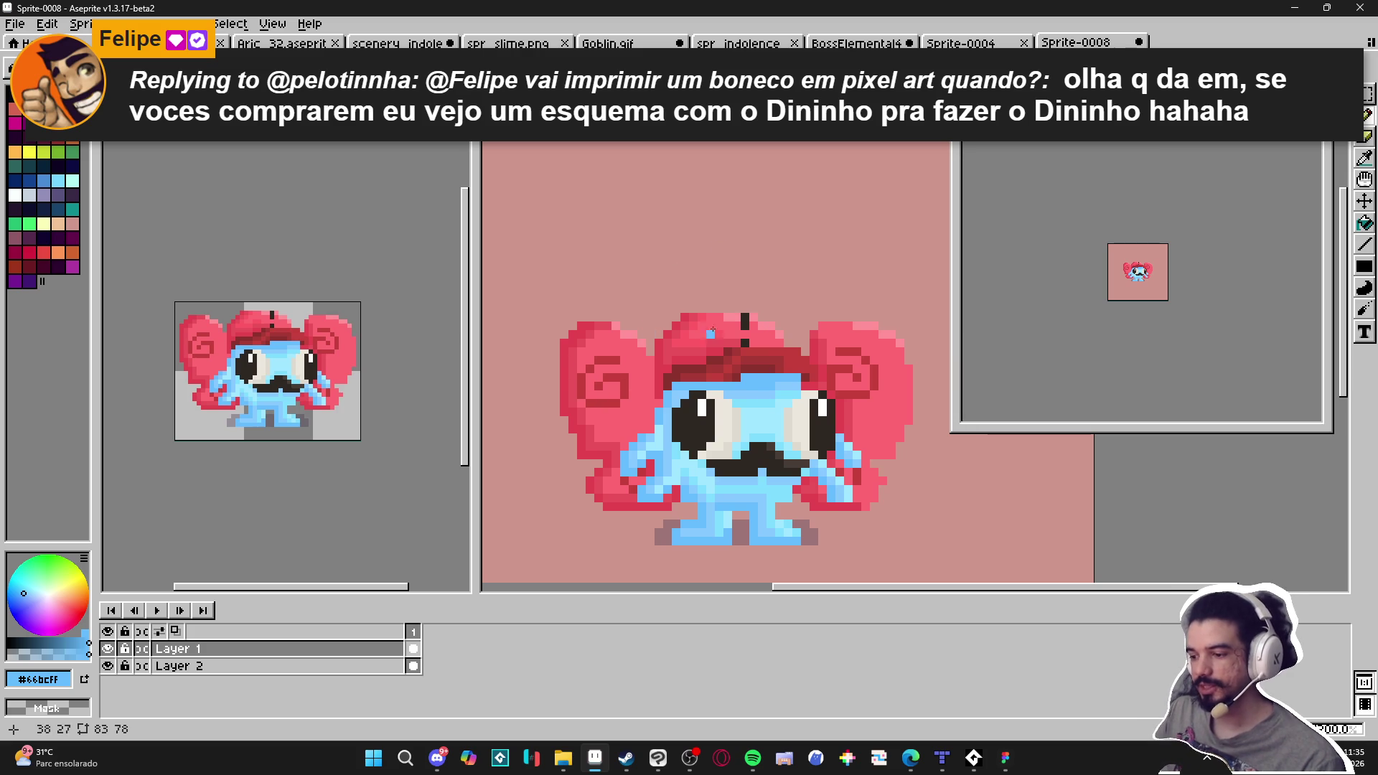
{"action": "scroll", "coordinate": [664, 271], "scroll_direction": "left", "scroll_amount": 1}
{"action": "scroll", "coordinate": [664, 271], "scroll_direction": "up", "scroll_amount": 1}
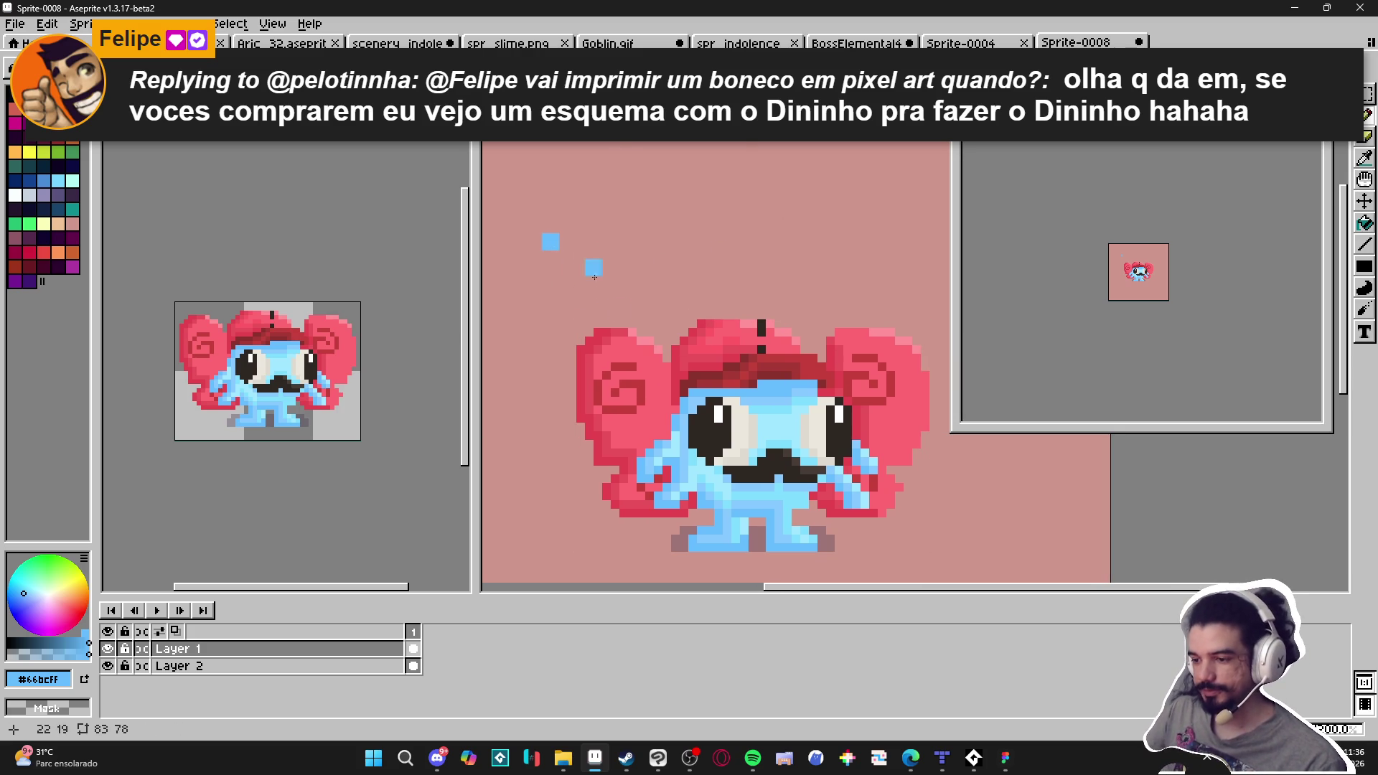
{"action": "left_click", "coordinate": [783, 421], "text": "alt"}
{"action": "scroll", "coordinate": [574, 246], "scroll_direction": "down", "scroll_amount": 1}
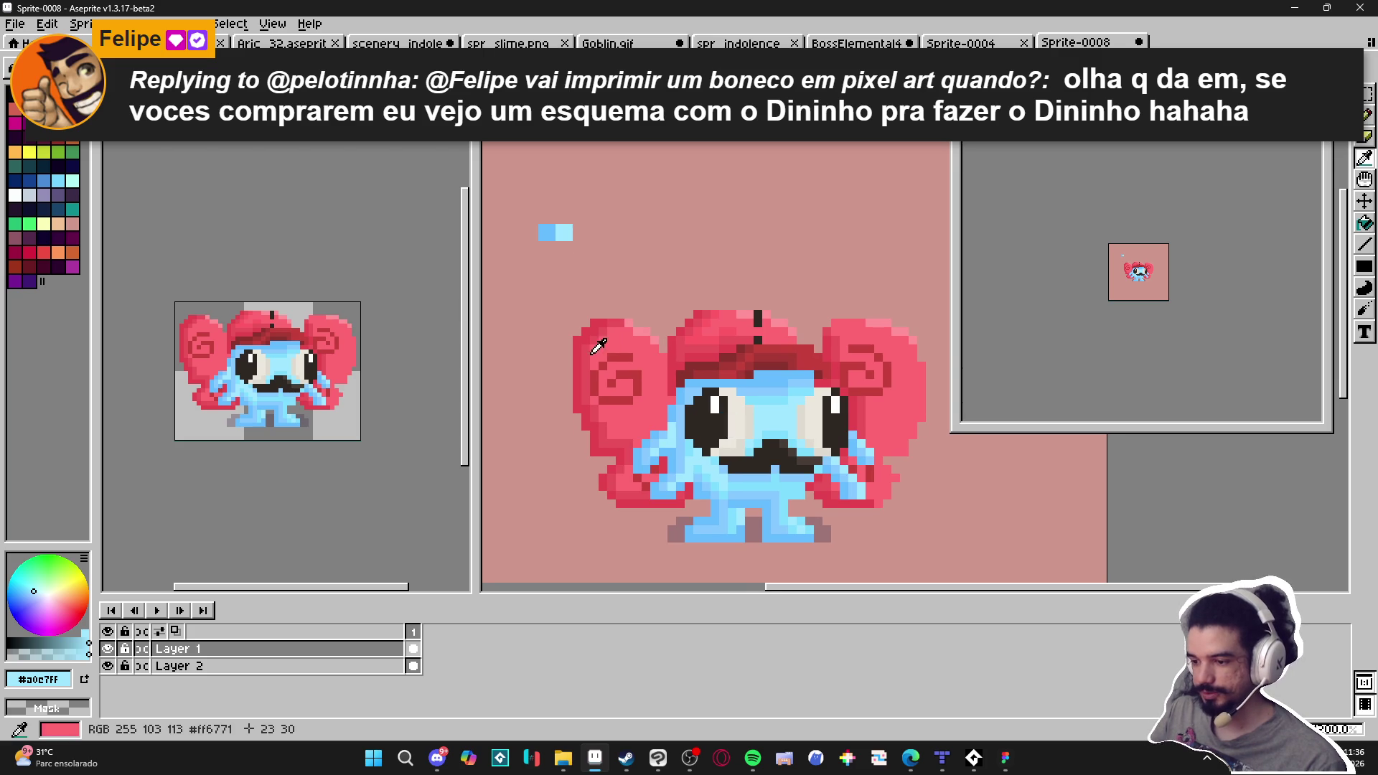
Paint red and dark red swatch blocks below the blue swatch, sampled from the ear
{"action": "left_click", "coordinate": [595, 347], "text": "alt"}
{"action": "left_click", "coordinate": [548, 251]}
{"action": "left_click", "coordinate": [613, 417], "text": "alt"}
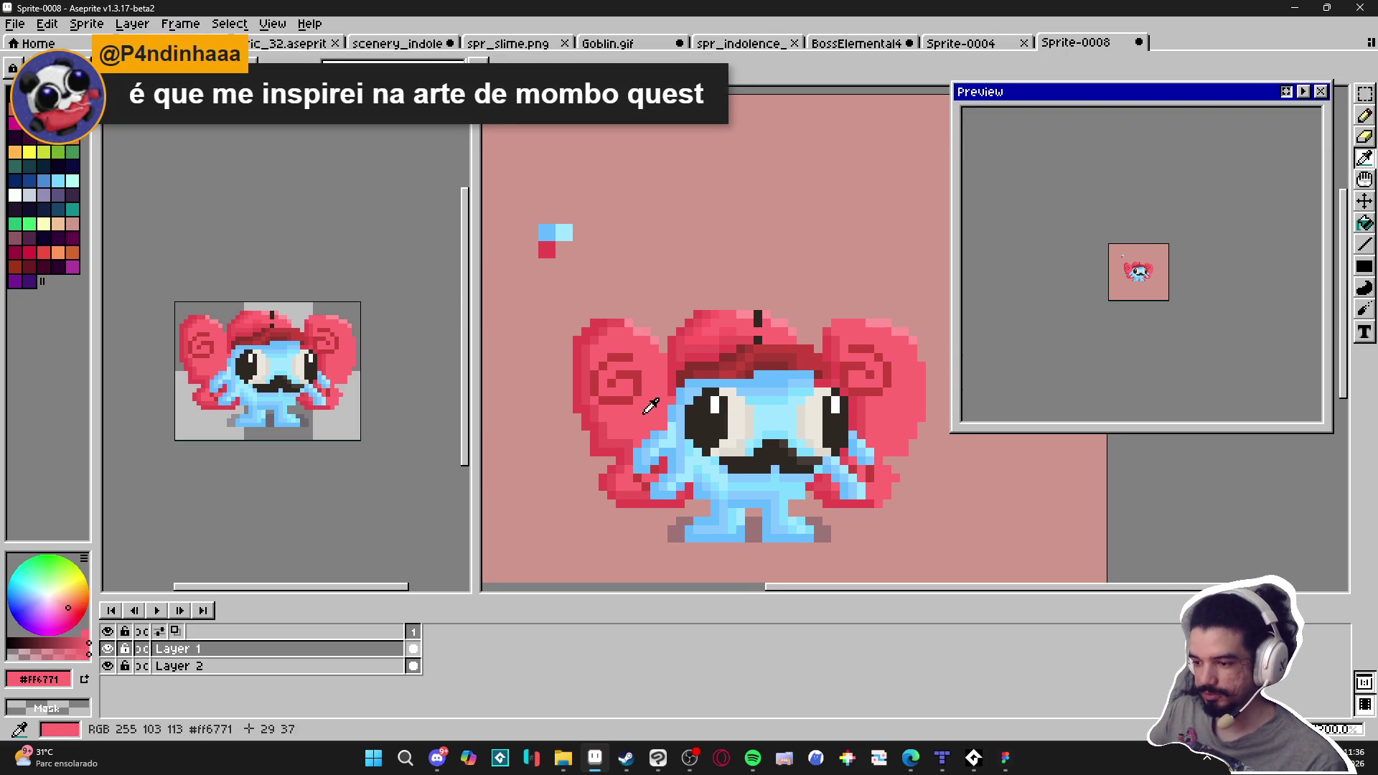
{"action": "left_click", "coordinate": [646, 381], "text": "alt"}
{"action": "left_click", "coordinate": [599, 250]}
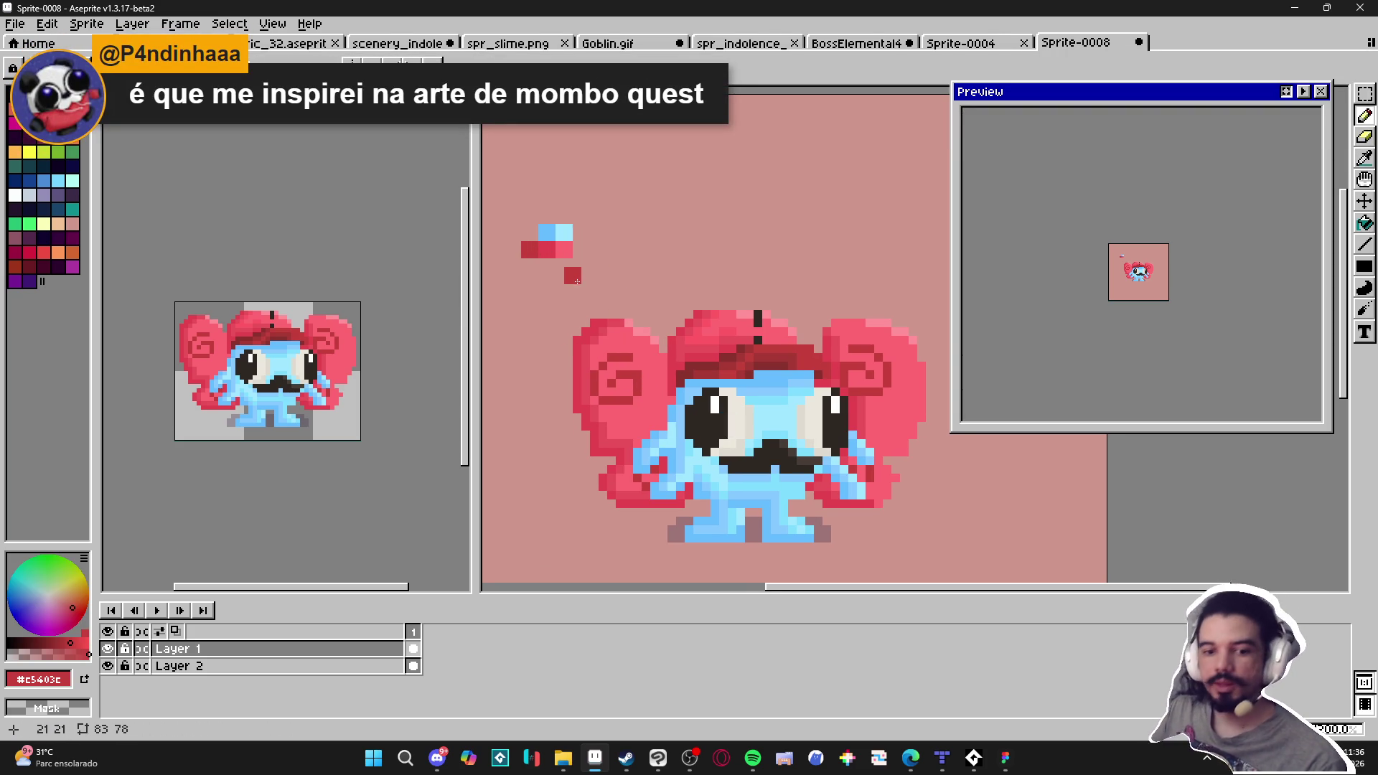
Move the blue swatch pixels so they sit directly above the red swatches
{"action": "key", "text": "m"}
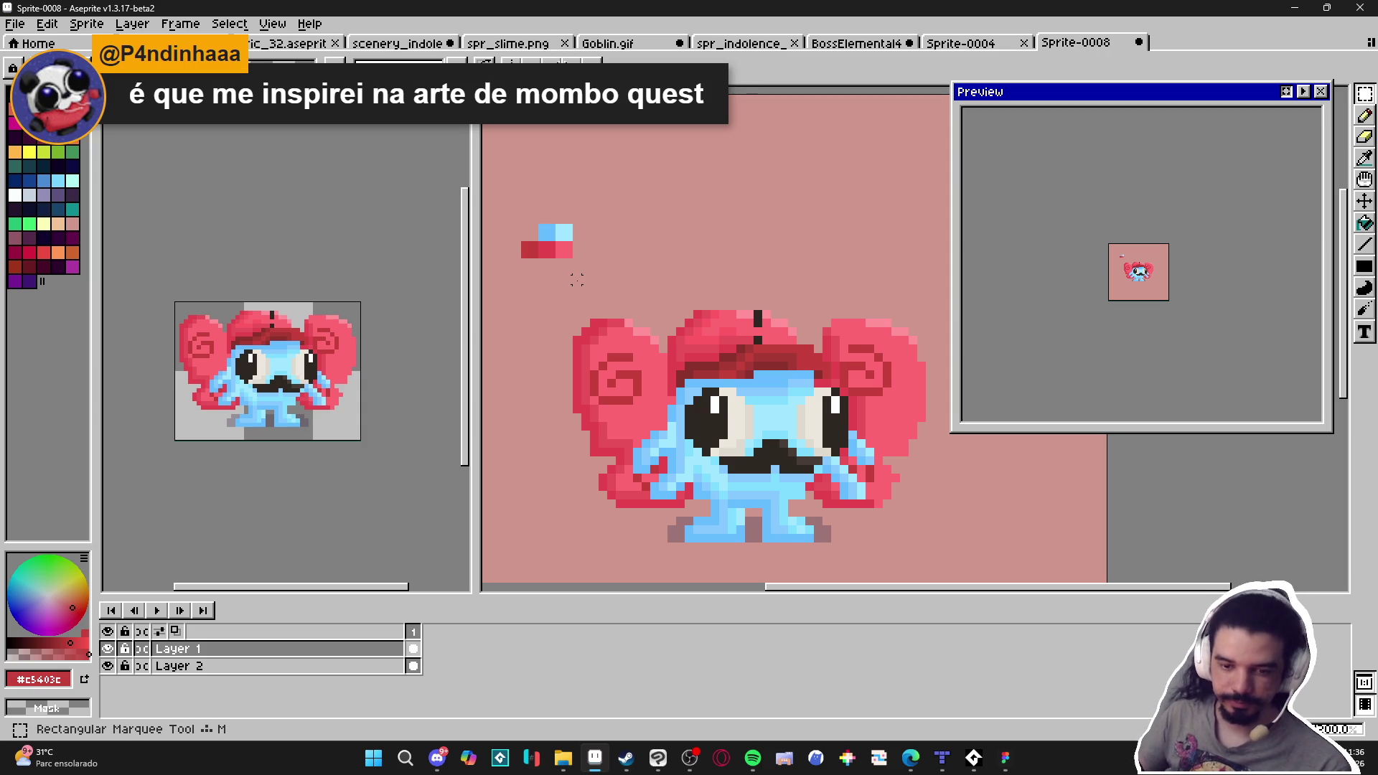
{"action": "scroll", "coordinate": [521, 242], "scroll_direction": "up", "scroll_amount": 1}
{"action": "mouse_move", "coordinate": [537, 221]}
{"action": "left_mouse_down"}
{"action": "mouse_move", "coordinate": [602, 233]}
{"action": "mouse_move", "coordinate": [546, 237]}
{"action": "left_mouse_up"}
{"action": "scroll", "coordinate": [580, 235], "scroll_direction": "up", "scroll_amount": 1}
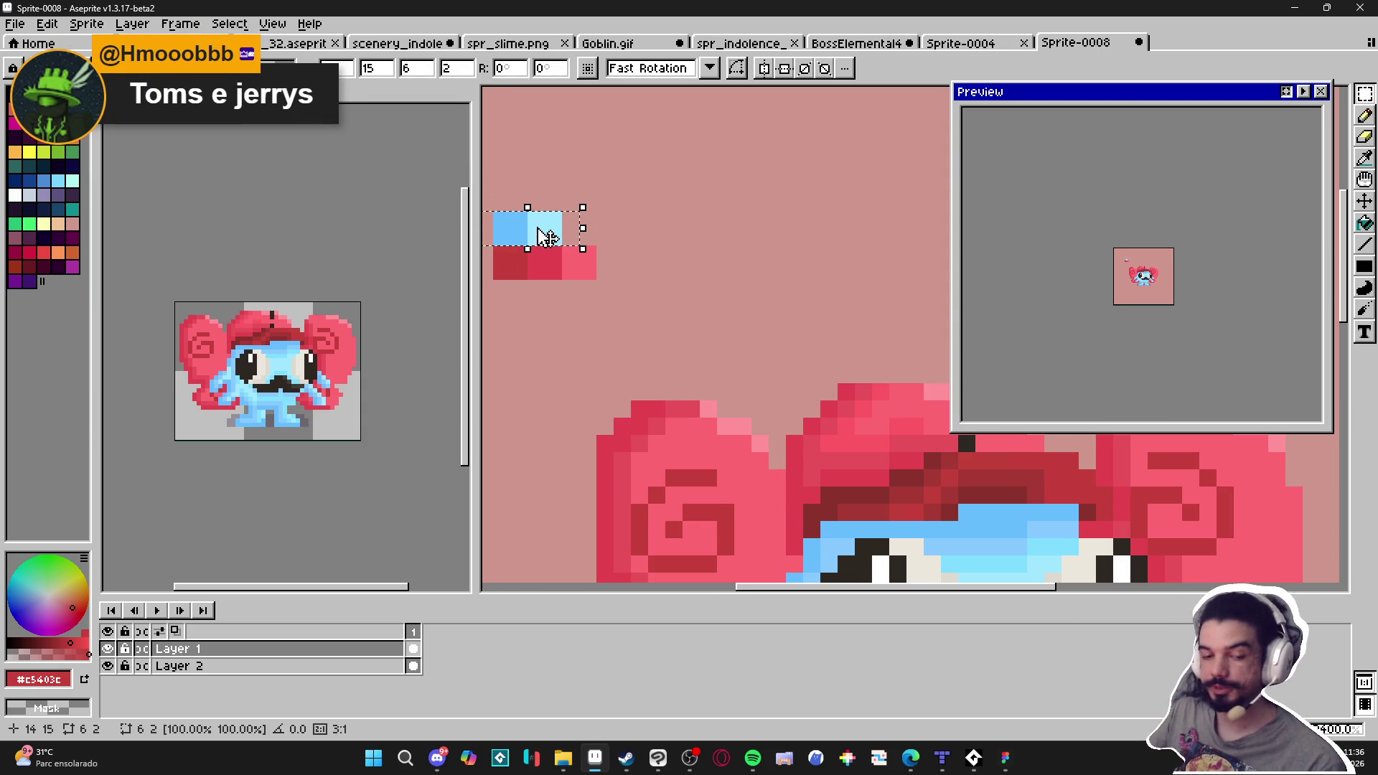
{"action": "key", "text": "Return"}
{"action": "scroll", "coordinate": [539, 237], "scroll_direction": "down", "scroll_amount": 3}
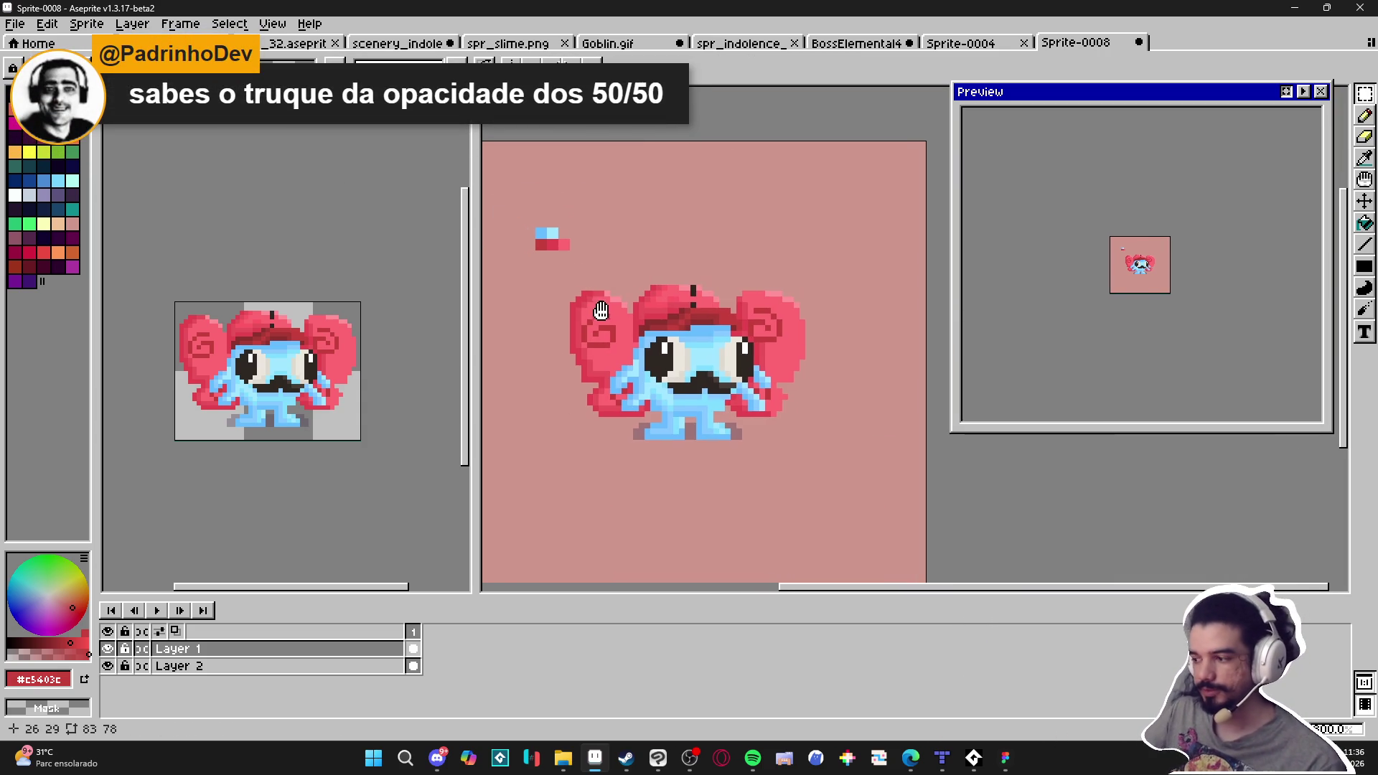
{"action": "scroll", "coordinate": [561, 248], "scroll_direction": "up", "scroll_amount": 1}
{"action": "key", "text": "v"}
{"action": "left_click", "coordinate": [559, 245]}
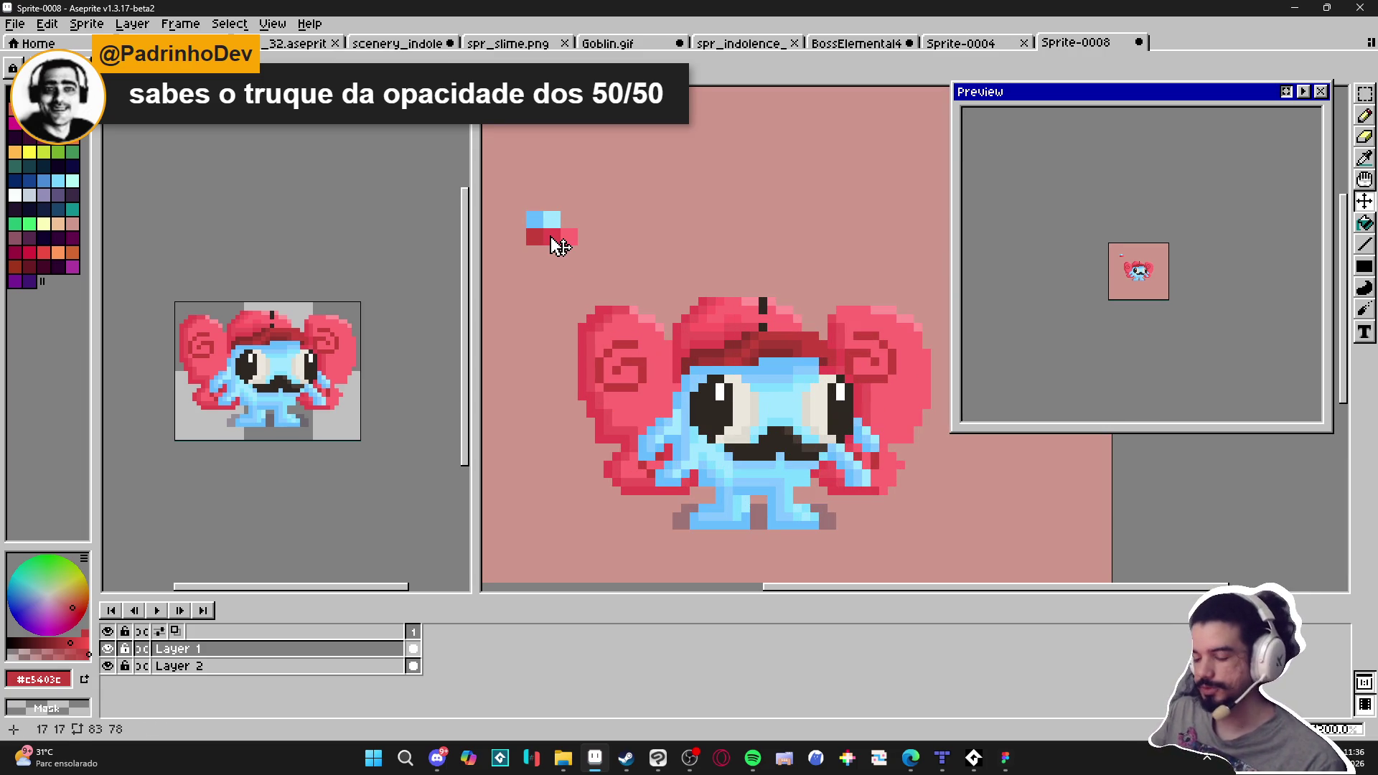
{"action": "scroll", "coordinate": [559, 245], "scroll_direction": "down", "scroll_amount": 2}
{"action": "scroll", "coordinate": [556, 243], "scroll_direction": "up", "scroll_amount": 1}
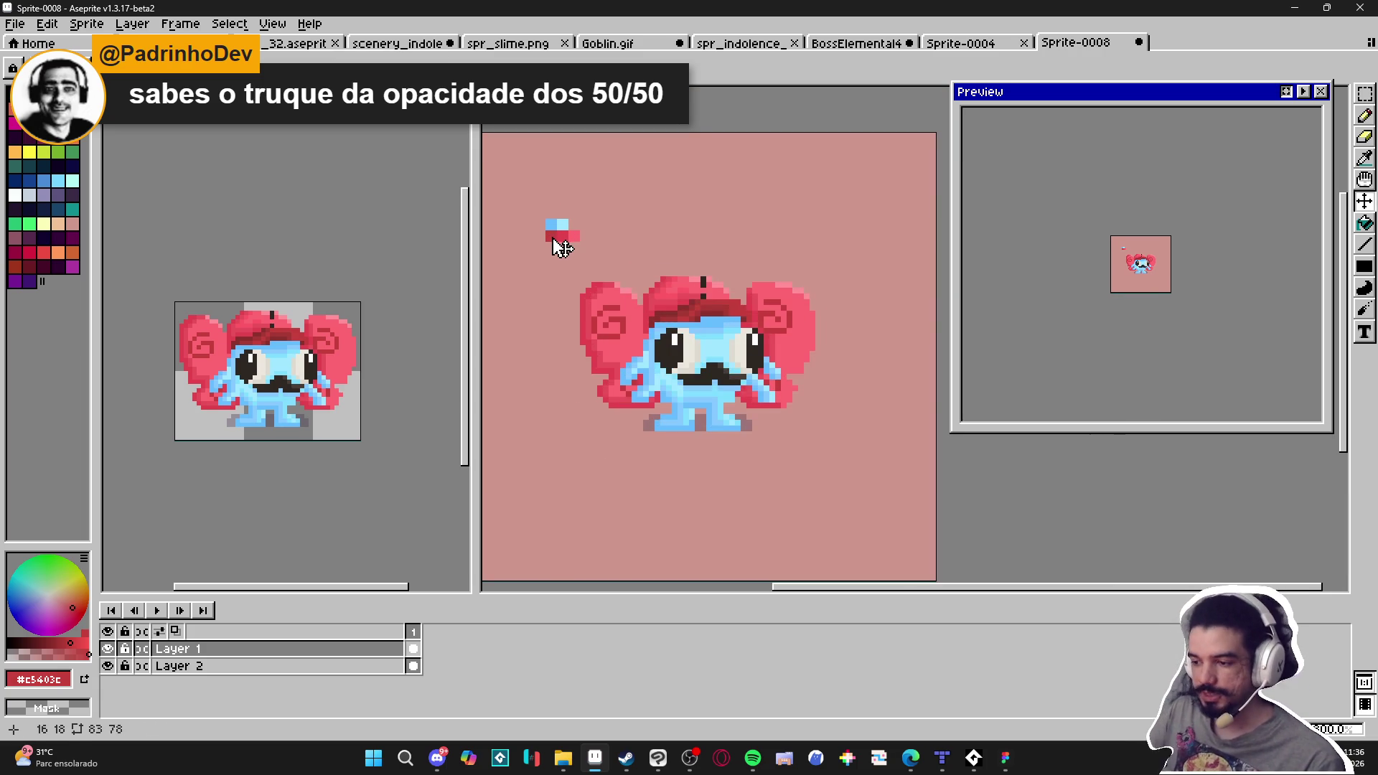
{"action": "scroll", "coordinate": [573, 258], "scroll_direction": "up", "scroll_amount": 2}
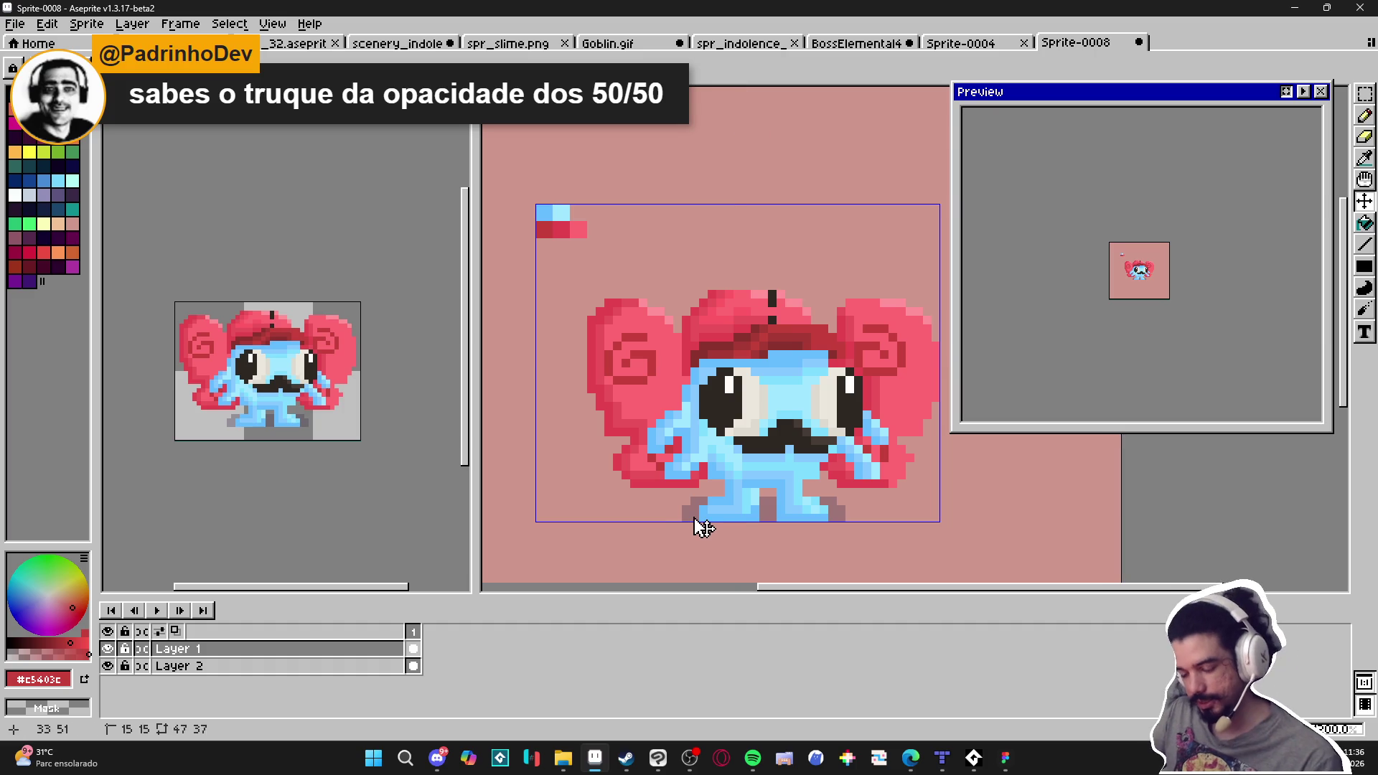
Erase the grey shadow pixels at the bottom of the creature's leg
{"action": "key", "text": "e"}
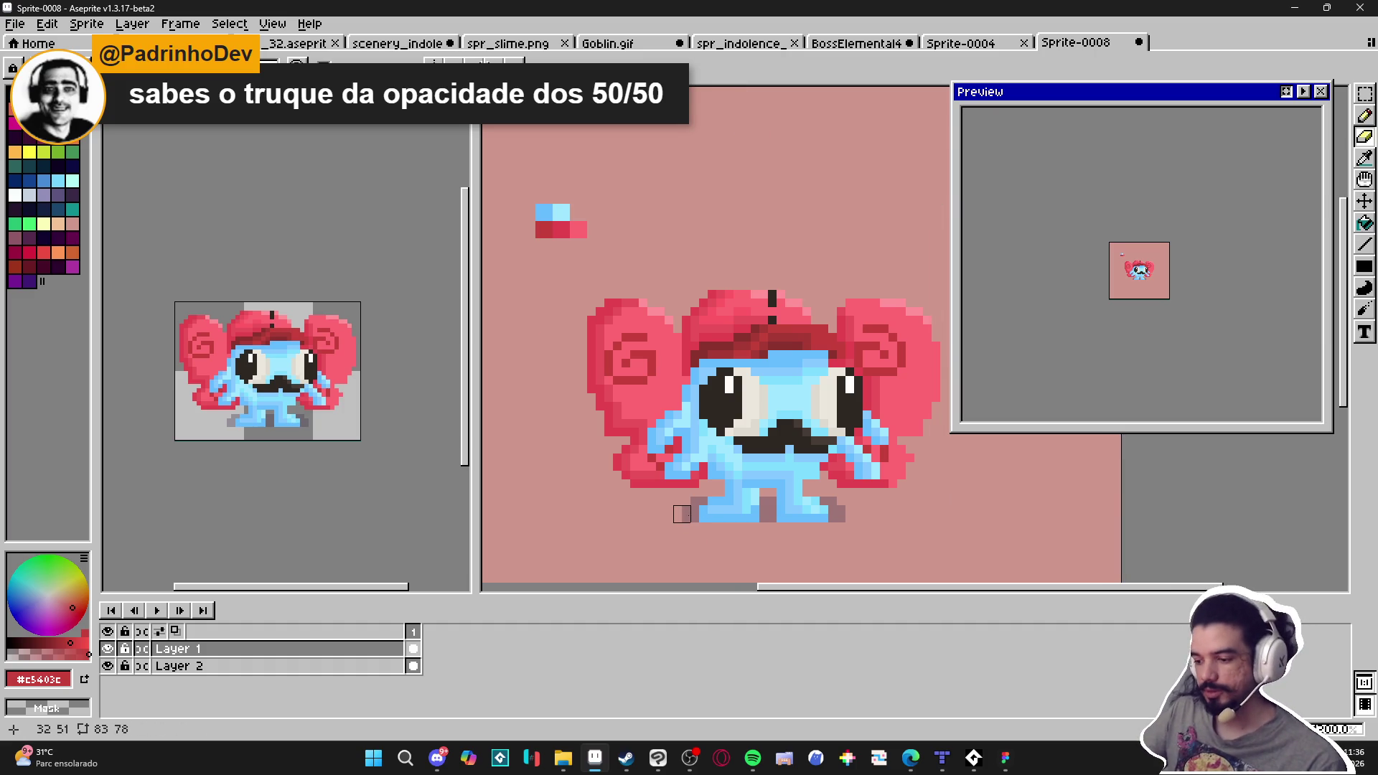
{"action": "left_click_drag", "start_coordinate": [768, 505], "coordinate": [768, 523]}
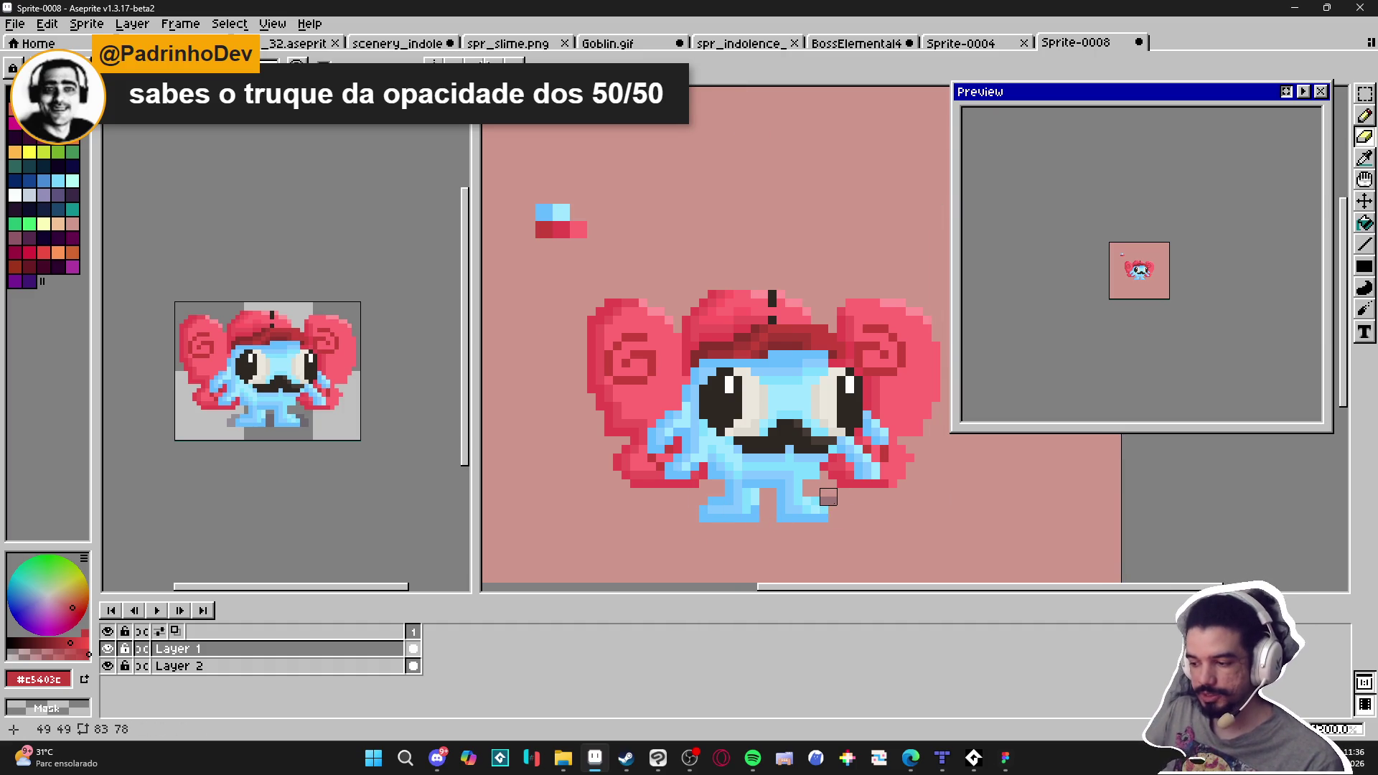
{"action": "scroll", "coordinate": [775, 447], "scroll_direction": "down", "scroll_amount": 1}
{"action": "scroll", "coordinate": [1031, 257], "scroll_direction": "up", "scroll_amount": 1}
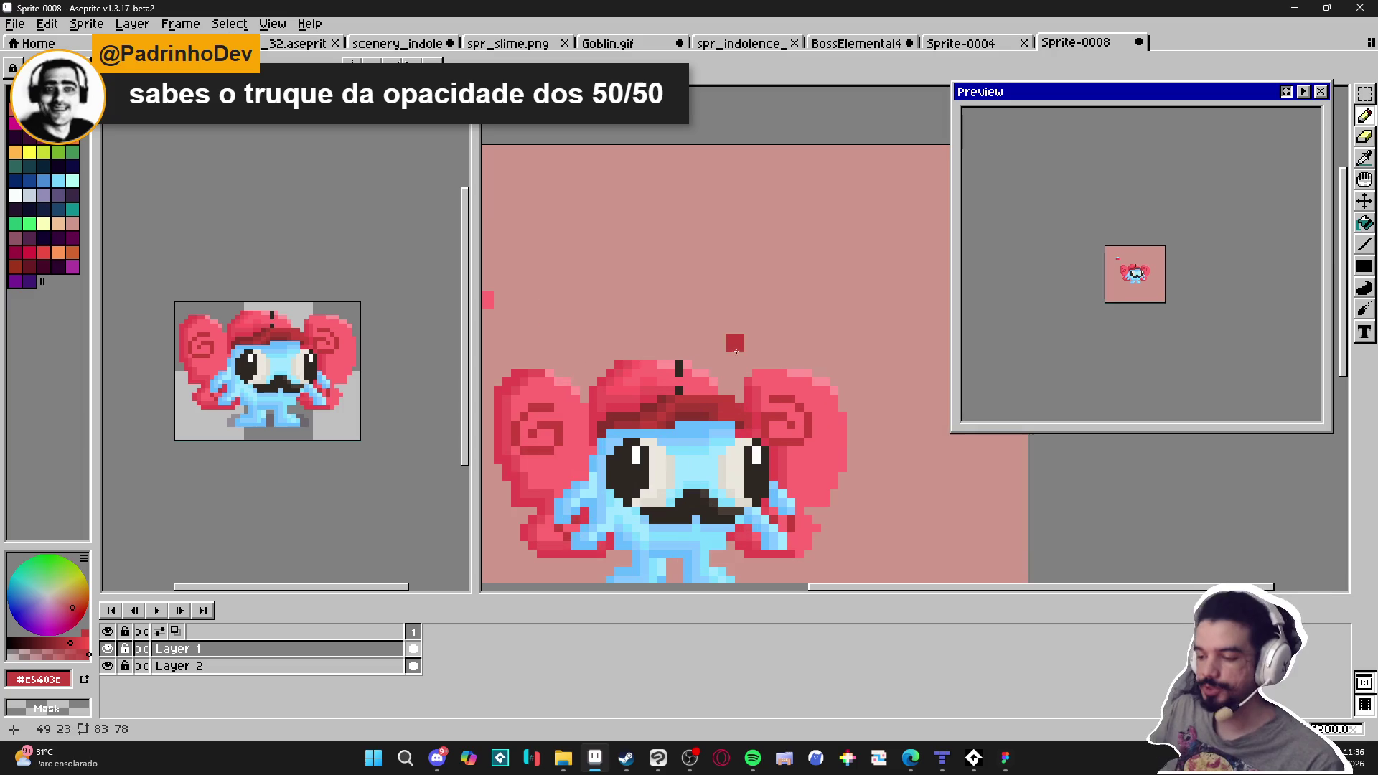
{"action": "mouse_move", "coordinate": [1364, 244]}
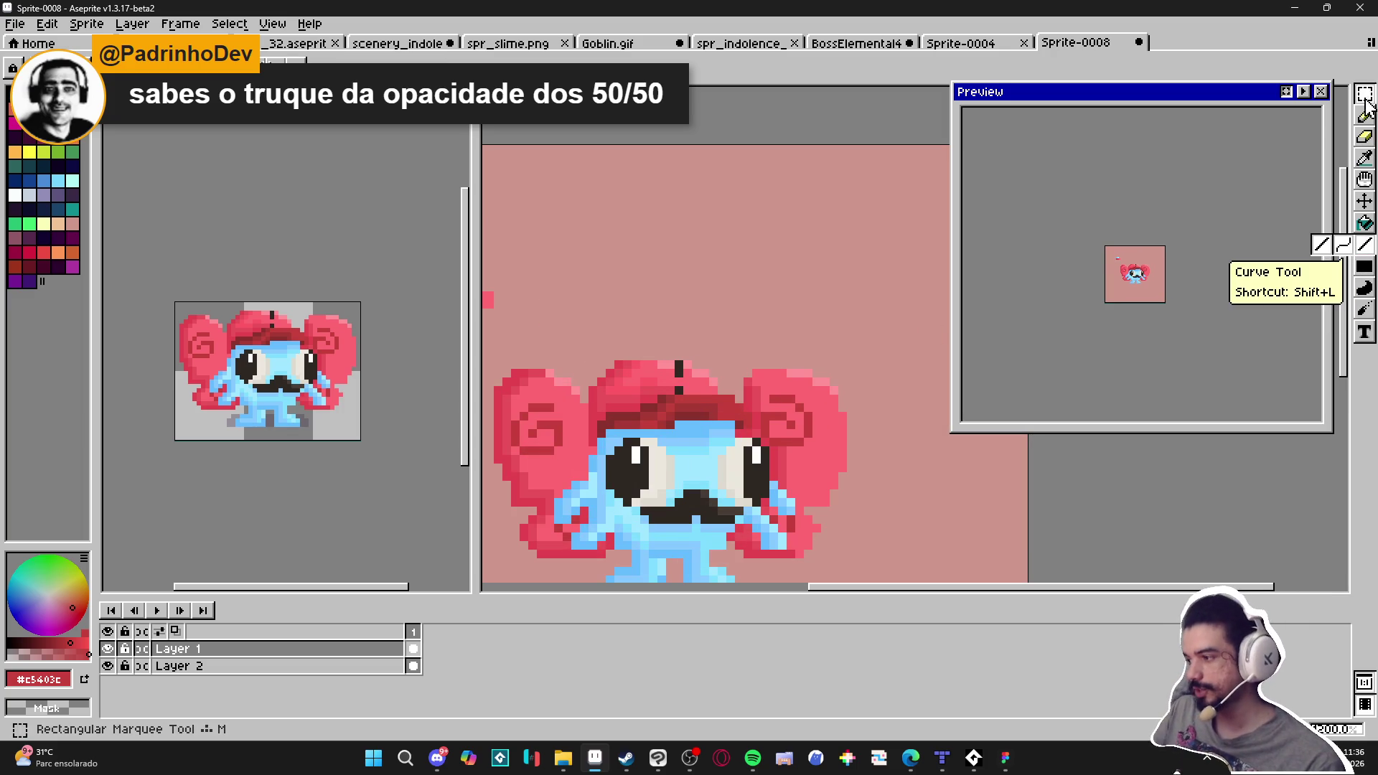
Draw a #66bcff rectangle outline square above the creature's head
{"action": "left_click", "coordinate": [1362, 266]}
{"action": "scroll", "coordinate": [677, 440], "scroll_direction": "up", "scroll_amount": 1}
{"action": "left_click", "coordinate": [676, 440], "text": "alt"}
{"action": "left_click_drag", "start_coordinate": [621, 142], "coordinate": [780, 307]}
{"action": "key", "text": "ctrl+z"}
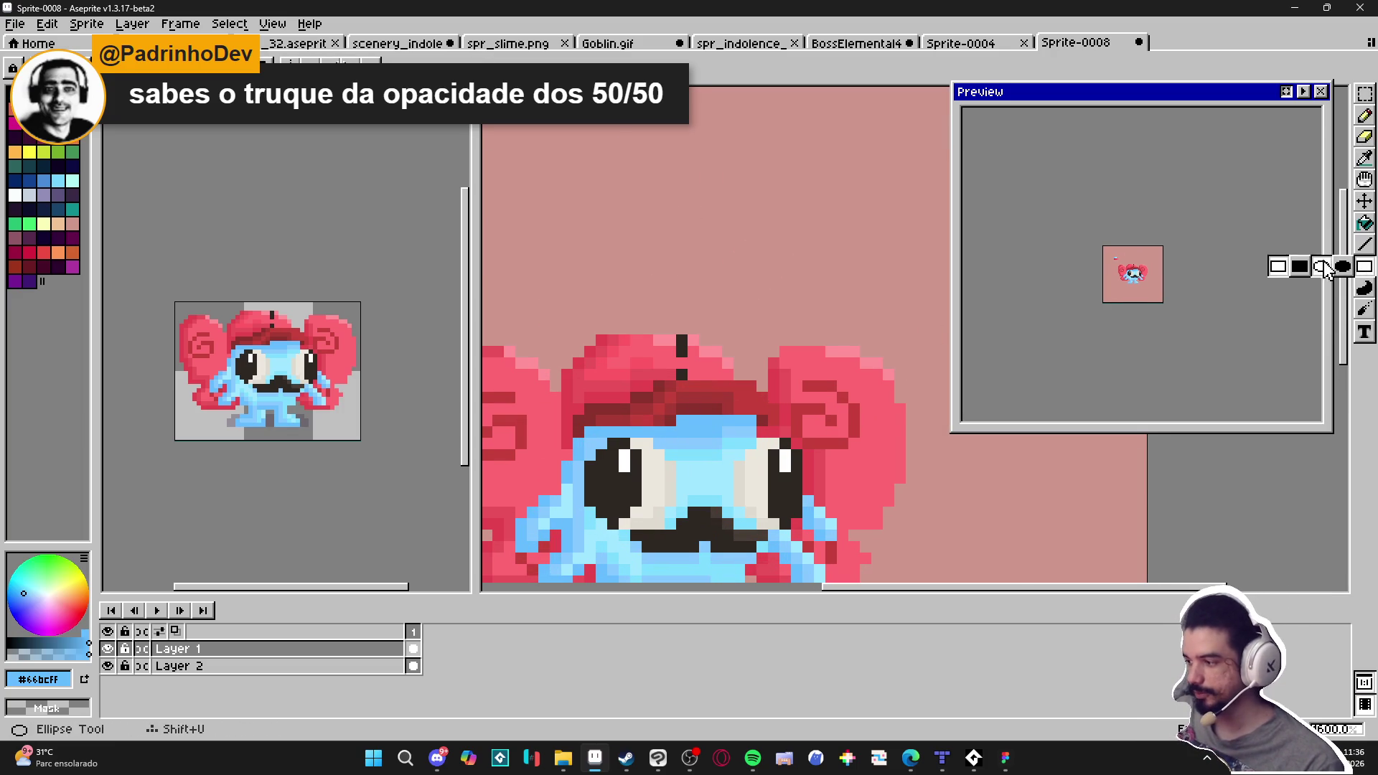
{"action": "mouse_move", "coordinate": [647, 177]}
{"action": "left_mouse_down"}
{"action": "mouse_move", "coordinate": [788, 311]}
{"action": "mouse_move", "coordinate": [806, 246]}
{"action": "mouse_move", "coordinate": [760, 262]}
{"action": "mouse_move", "coordinate": [753, 299]}
{"action": "mouse_move", "coordinate": [781, 333]}
{"action": "mouse_move", "coordinate": [741, 280]}
{"action": "mouse_move", "coordinate": [795, 293]}
{"action": "mouse_move", "coordinate": [750, 335]}
{"action": "mouse_move", "coordinate": [760, 292]}
{"action": "mouse_move", "coordinate": [789, 310]}
{"action": "left_mouse_up"}
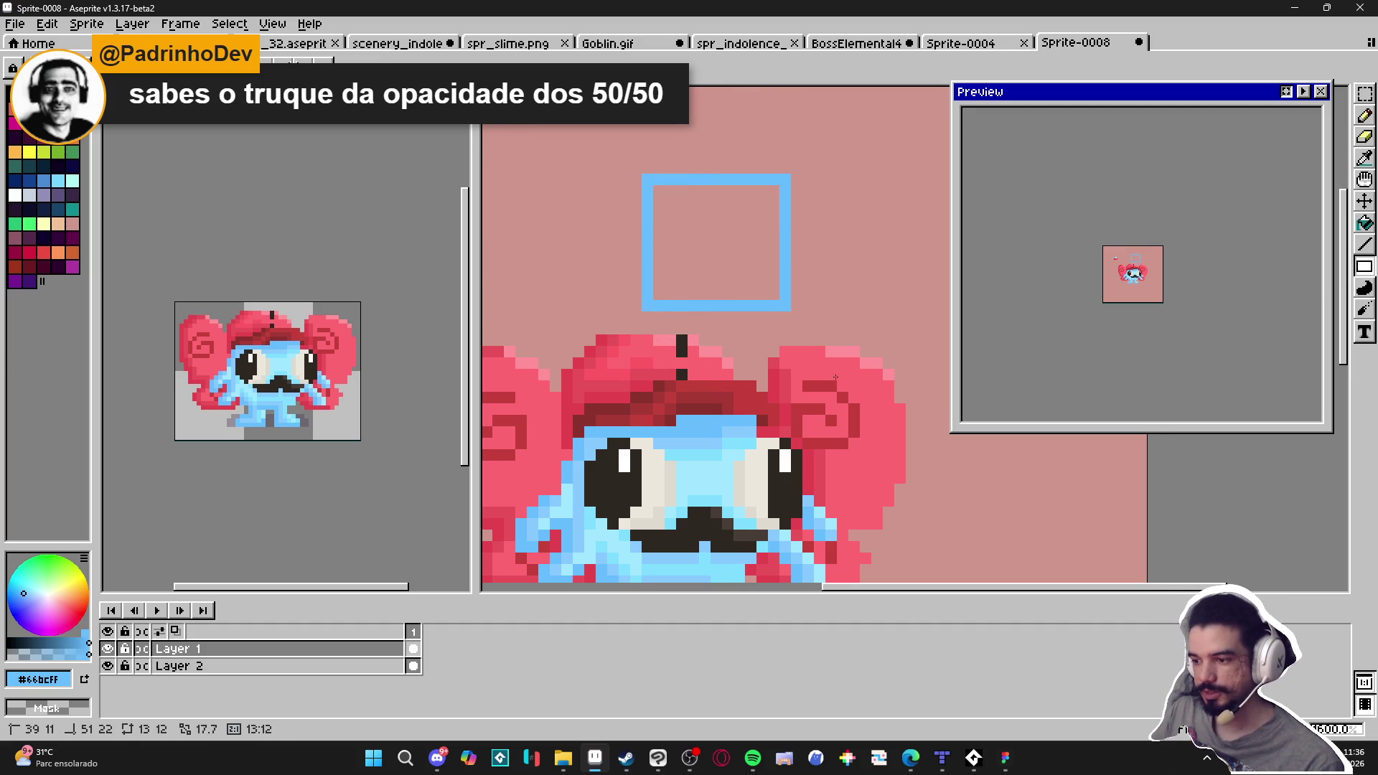
{"action": "key", "text": "ctrl+alt+c"}
{"action": "left_click", "coordinate": [1156, 422]}
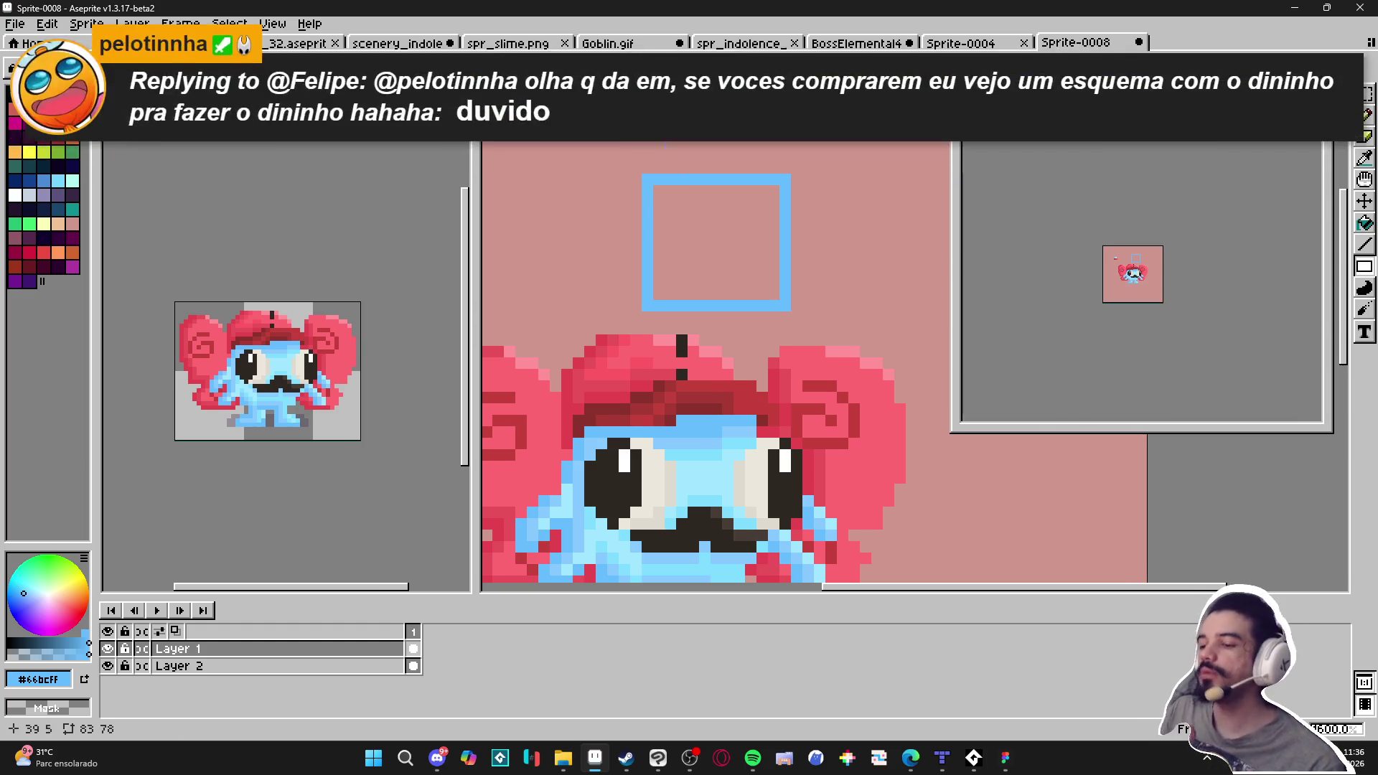
Draw a lighter blue ring just inside the blue square
{"action": "key", "text": "i"}
{"action": "left_click", "coordinate": [701, 438]}
{"action": "key", "text": "u"}
{"action": "left_click_drag", "start_coordinate": [658, 191], "coordinate": [774, 294]}
{"action": "key", "text": "ctrl+z"}
{"action": "left_click", "coordinate": [648, 178], "text": "alt"}
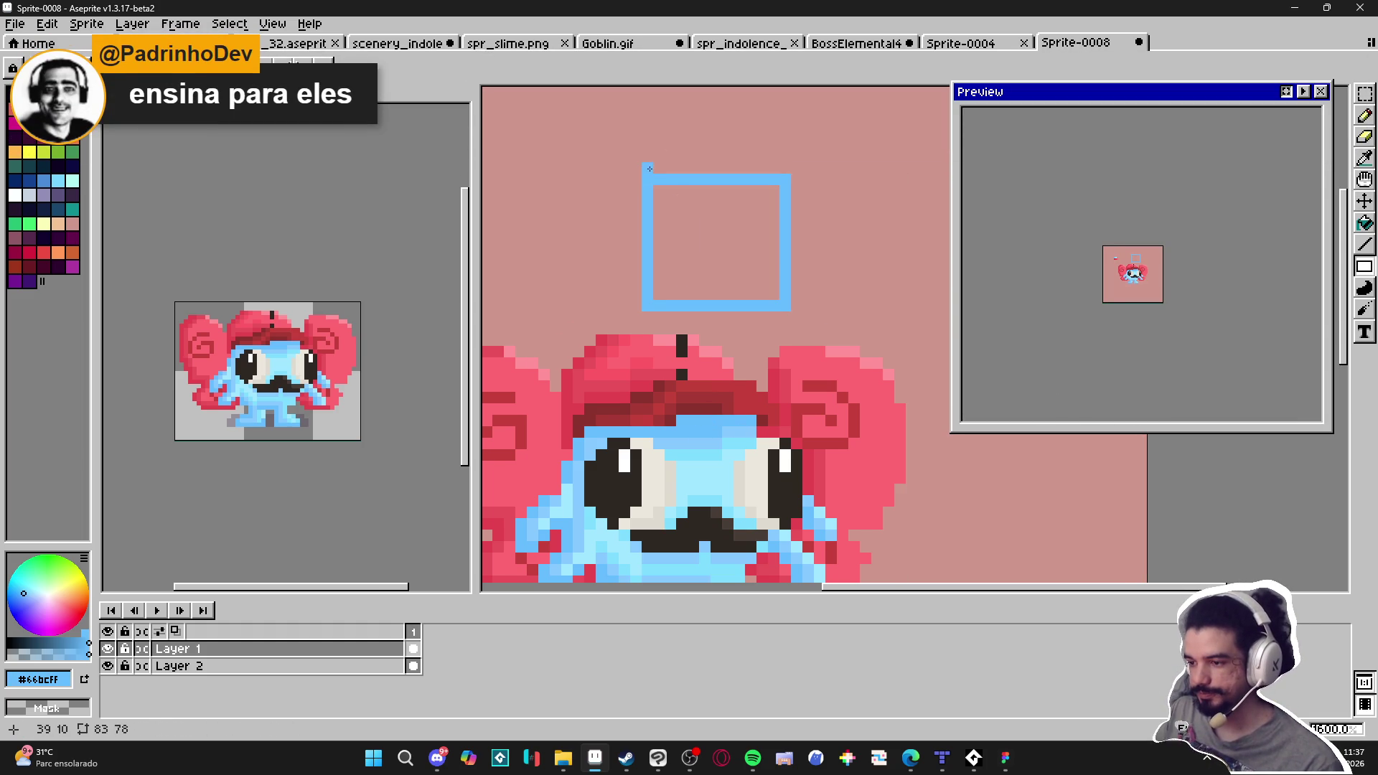
{"action": "key", "text": "x"}
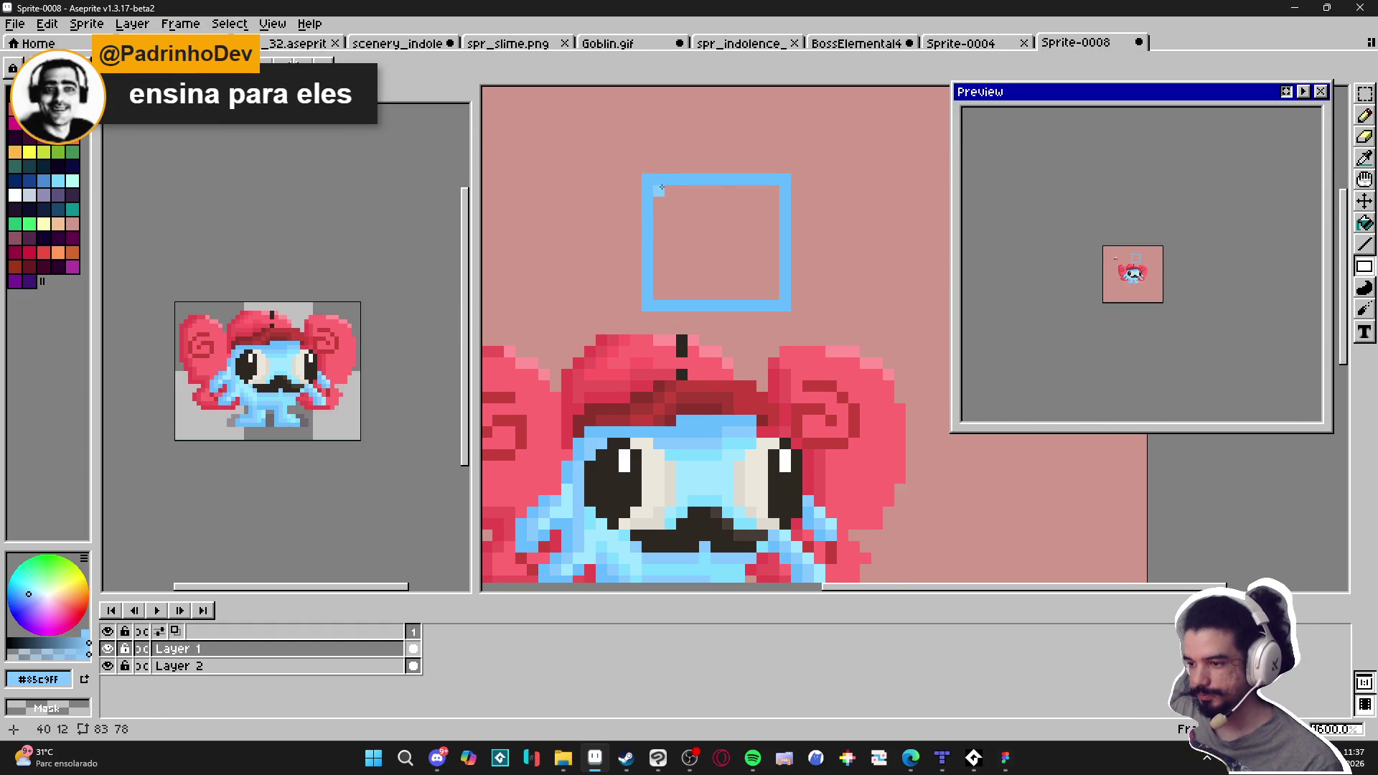
{"action": "left_click_drag", "start_coordinate": [661, 187], "coordinate": [775, 294]}
Add two progressively lighter inner rings and fill the centre with #a0e7ff light cyan
{"action": "left_click", "coordinate": [701, 449], "text": "alt"}
{"action": "left_click_drag", "start_coordinate": [669, 201], "coordinate": [763, 283]}
{"action": "left_click", "coordinate": [702, 484], "text": "alt"}
{"action": "left_click_drag", "start_coordinate": [686, 212], "coordinate": [749, 268]}
{"action": "key", "text": "g"}
{"action": "left_click", "coordinate": [716, 247]}
{"action": "scroll", "coordinate": [716, 247], "scroll_direction": "down", "scroll_amount": 2}
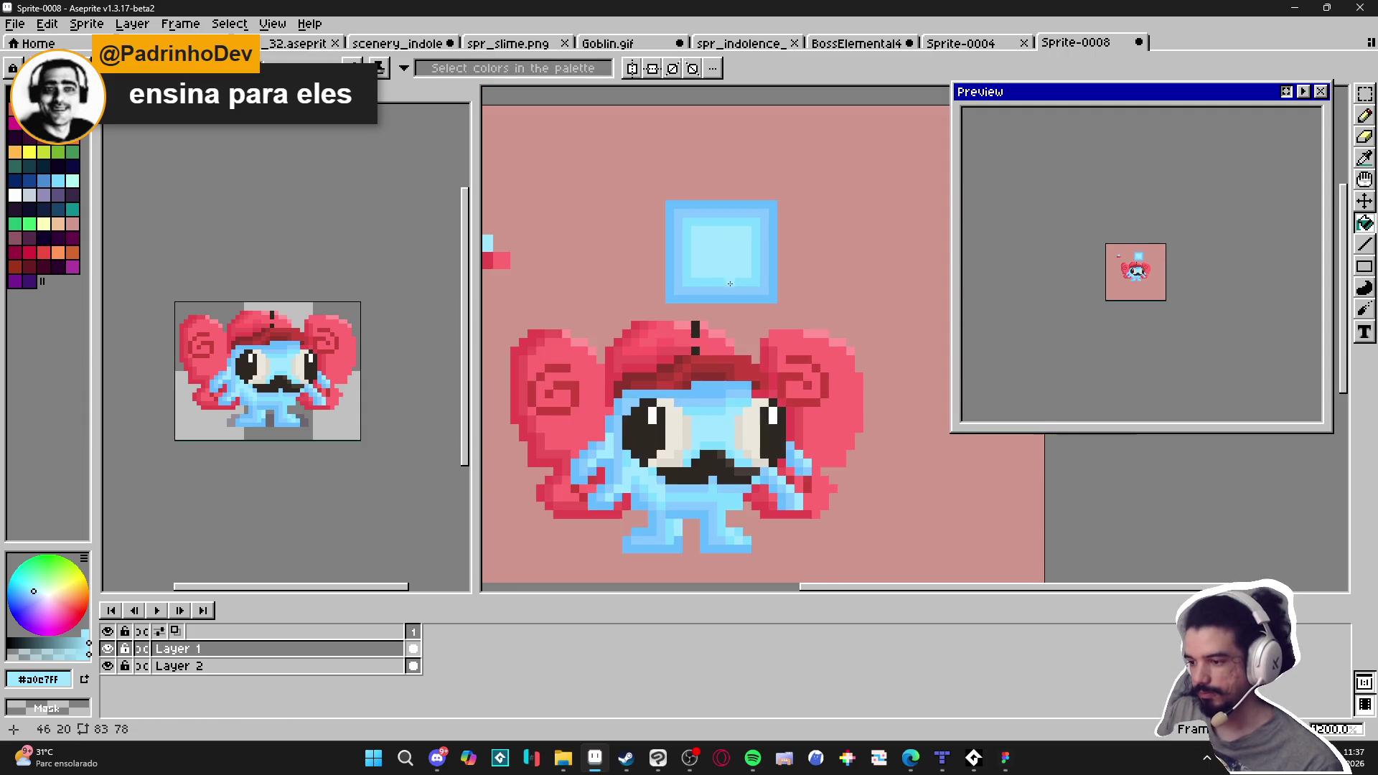
Sample the inner, mid and darker outer blues from the ringed square
{"action": "scroll", "coordinate": [774, 203], "scroll_direction": "up", "scroll_amount": 2}
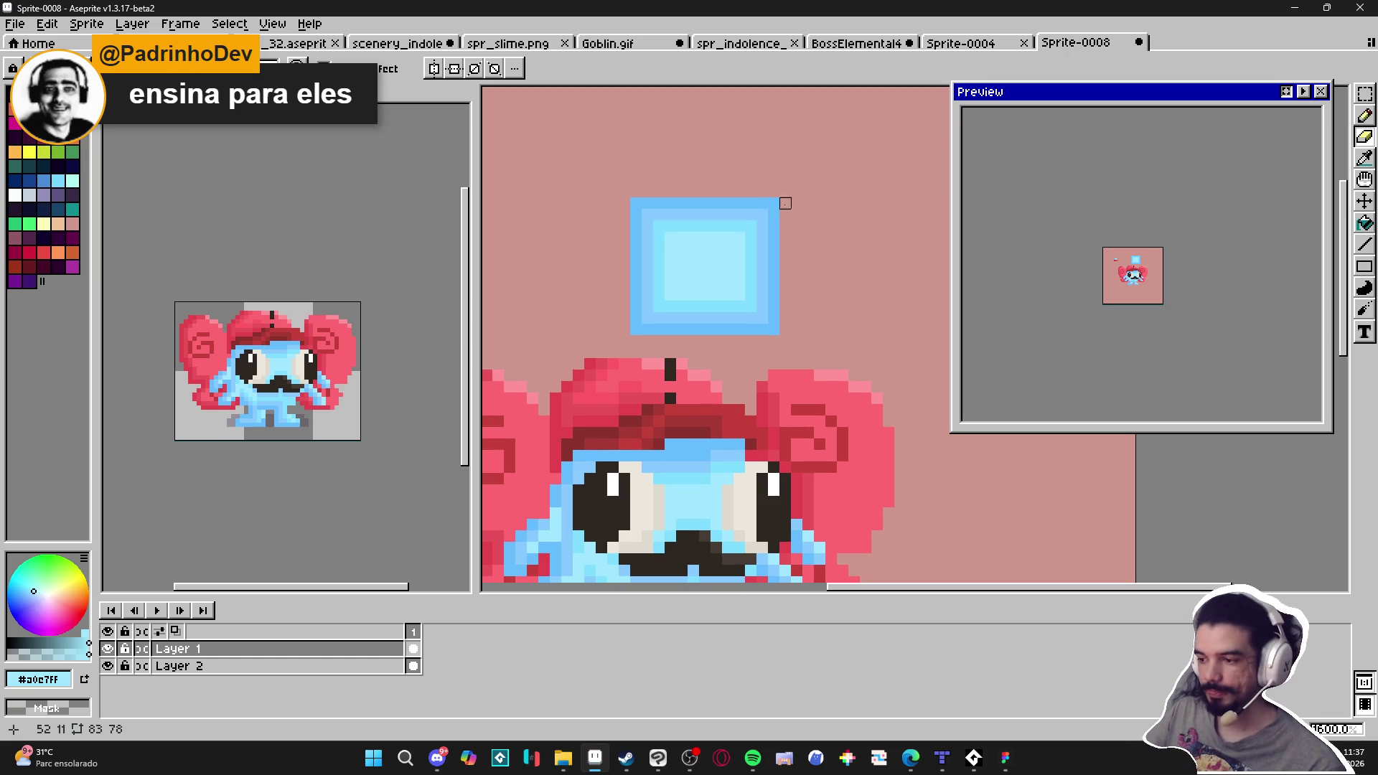
{"action": "scroll", "coordinate": [790, 237], "scroll_direction": "down", "scroll_amount": 1}
{"action": "scroll", "coordinate": [771, 222], "scroll_direction": "up", "scroll_amount": 1}
{"action": "scroll", "coordinate": [768, 211], "scroll_direction": "down", "scroll_amount": 1}
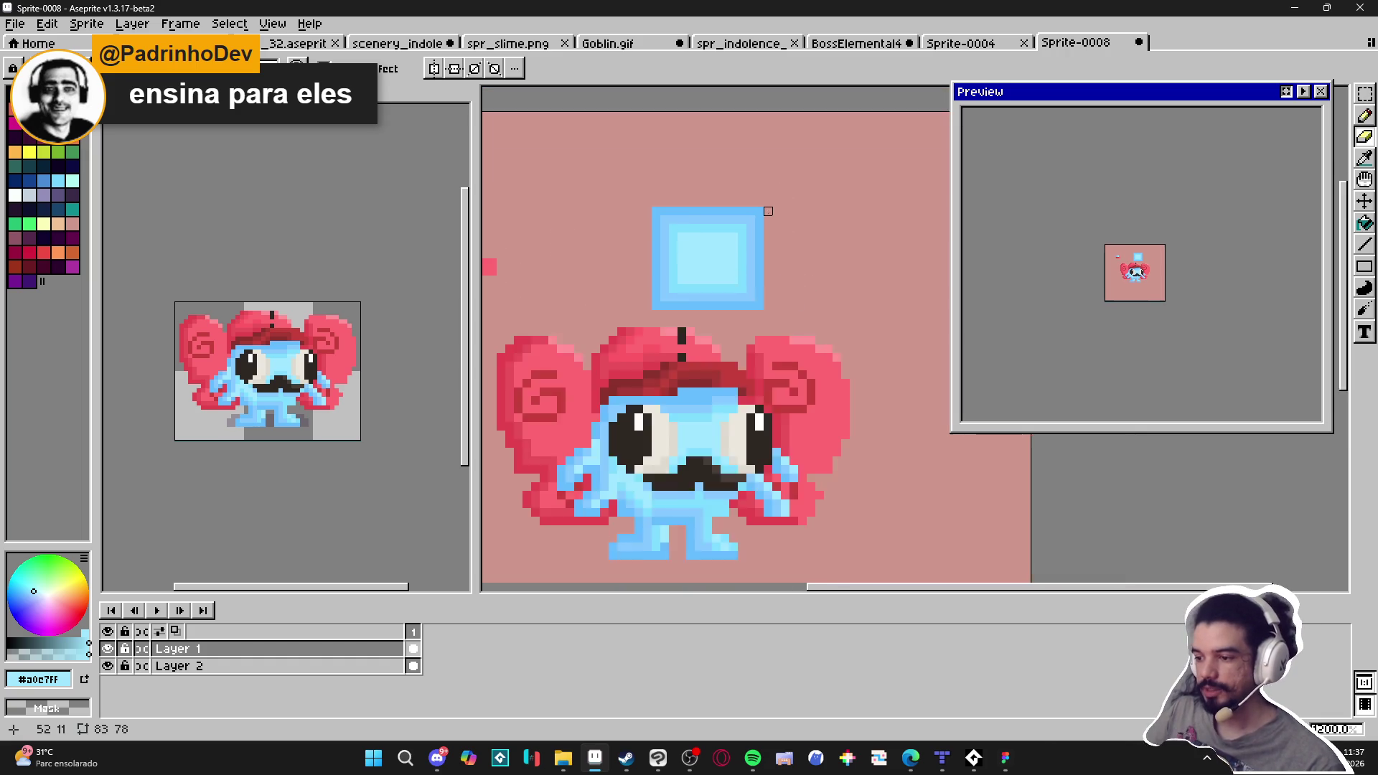
{"action": "scroll", "coordinate": [768, 211], "scroll_direction": "down", "scroll_amount": 1}
{"action": "scroll", "coordinate": [768, 217], "scroll_direction": "up", "scroll_amount": 2}
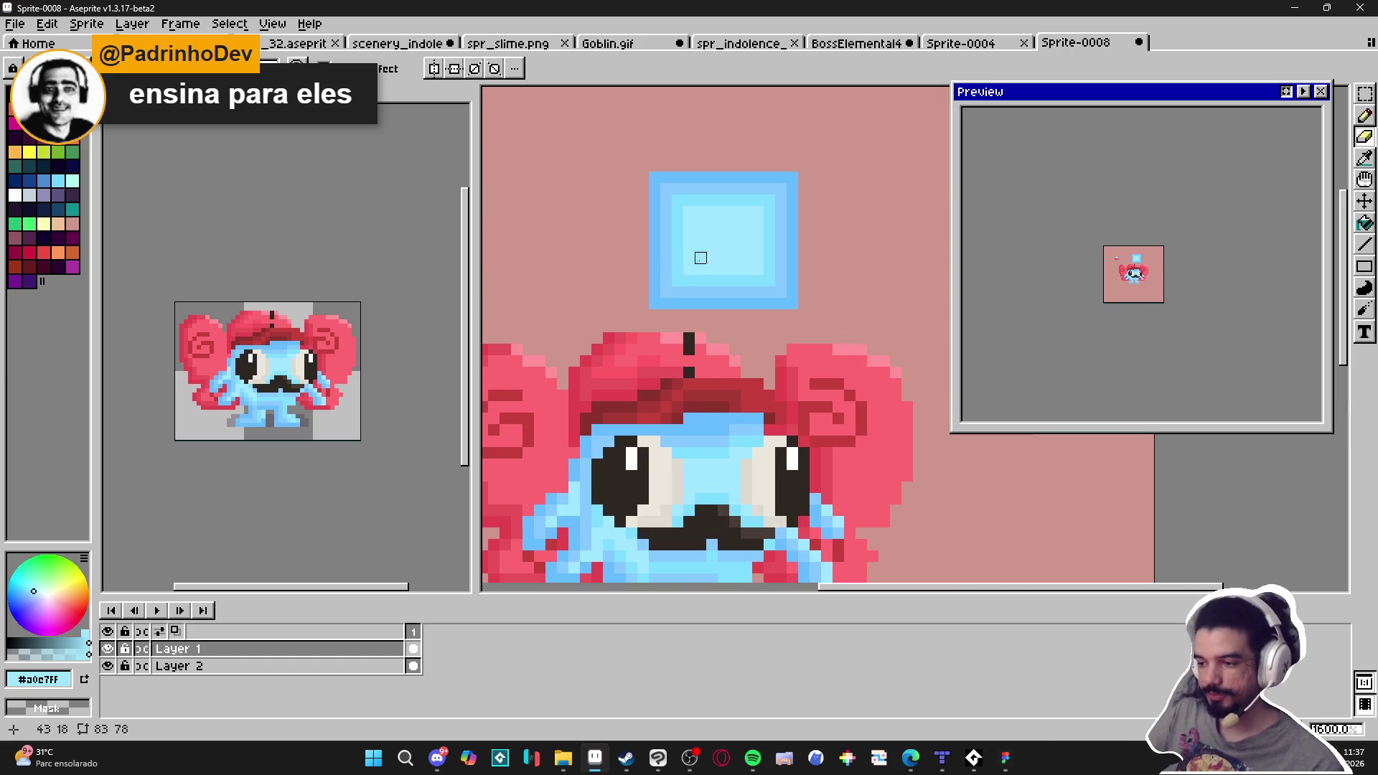
{"action": "left_click", "coordinate": [696, 282], "text": "alt"}
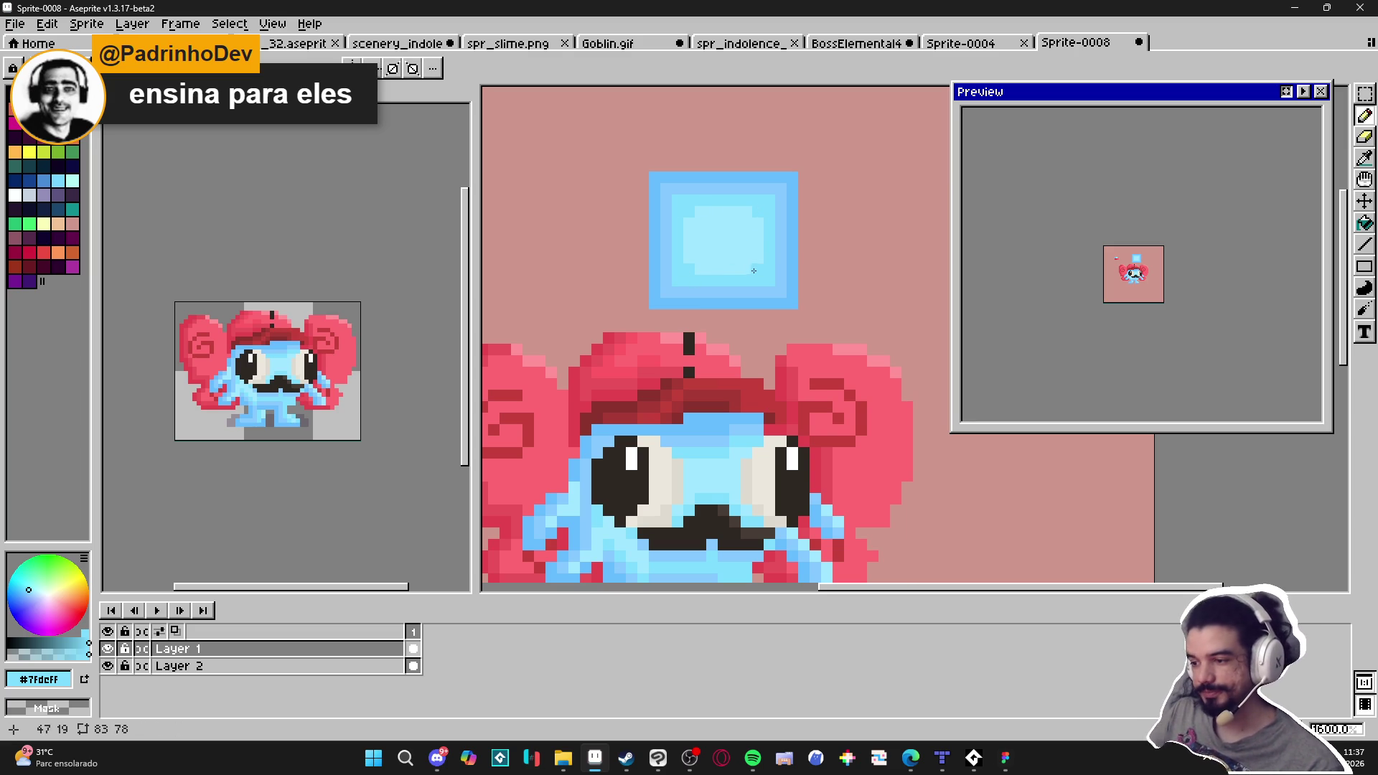
{"action": "left_click", "coordinate": [772, 284], "text": "alt"}
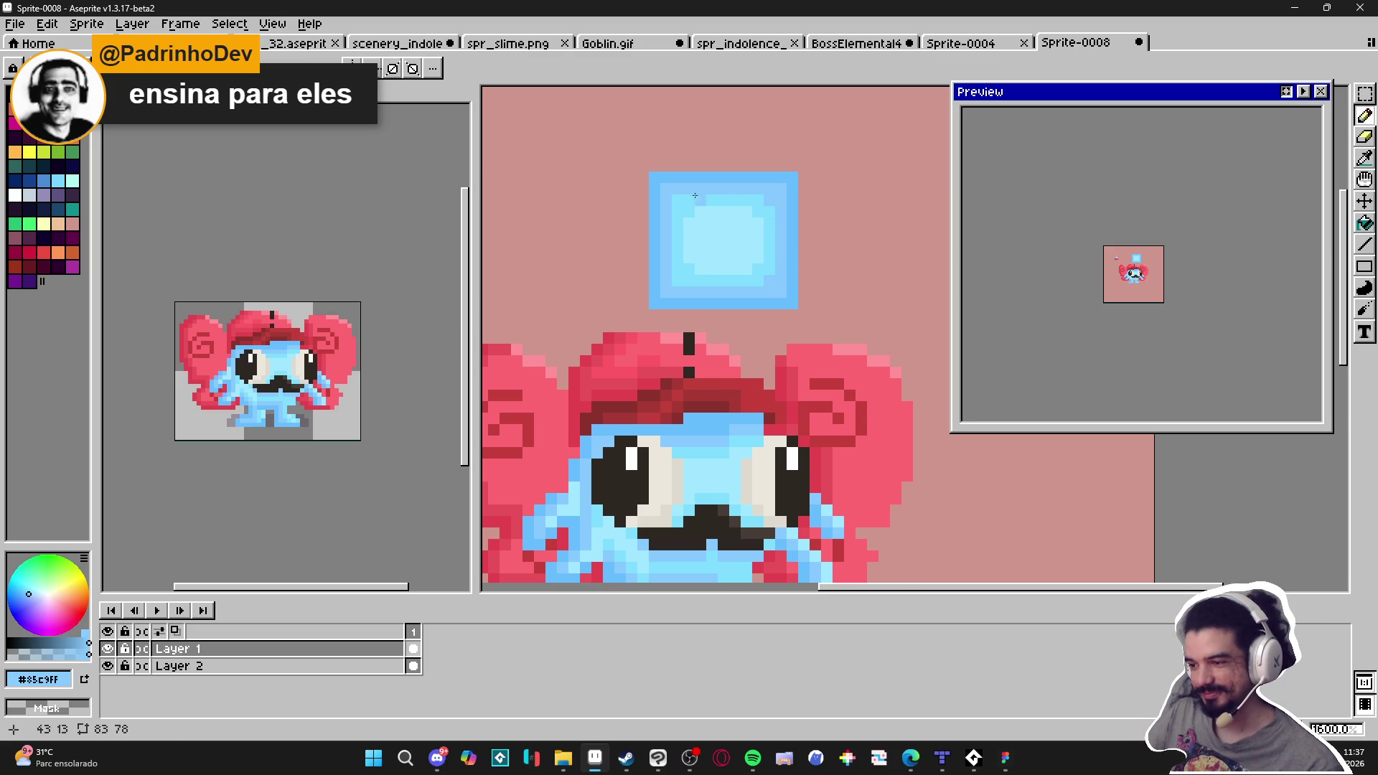
{"action": "left_click", "coordinate": [655, 295], "text": "alt"}
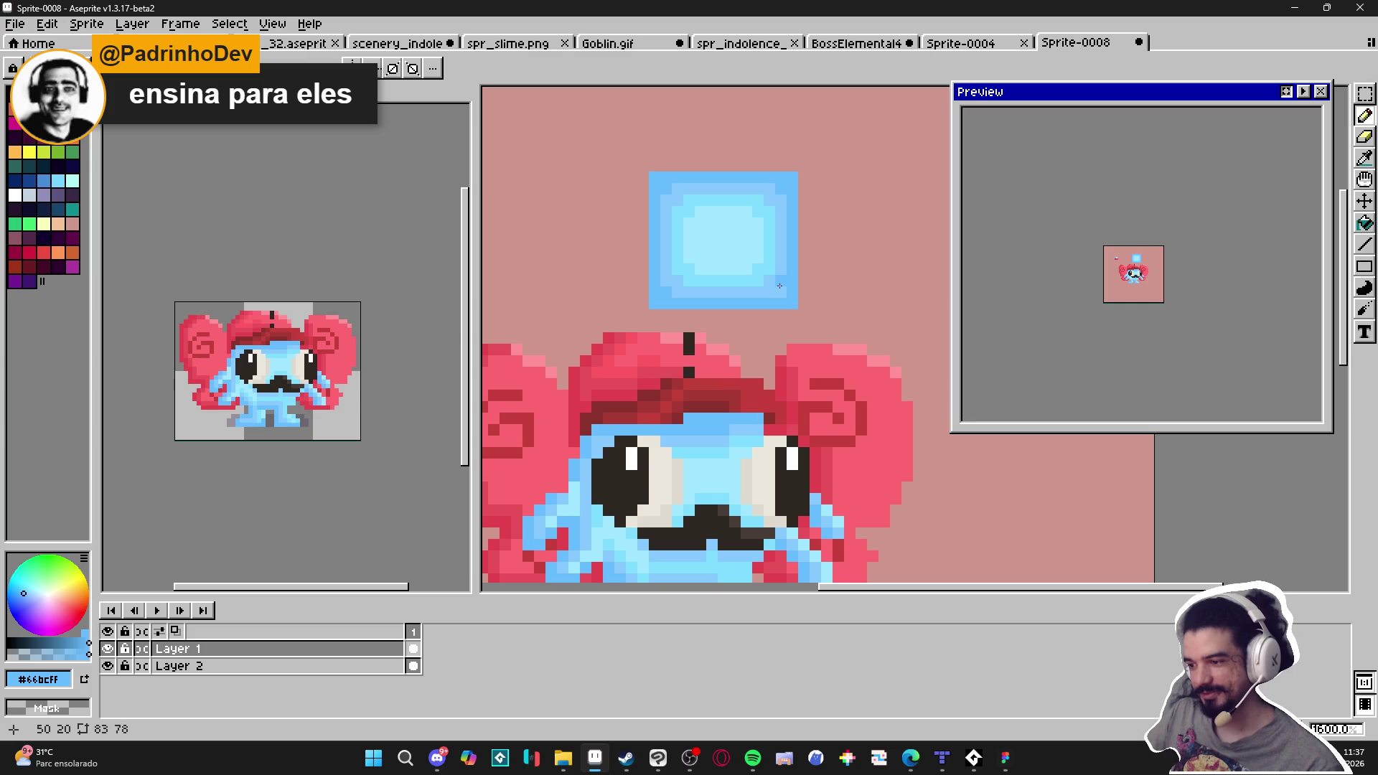
Marquee-select the ringed blue square and cut it away, leaving plain pink background
{"action": "scroll", "coordinate": [778, 287], "scroll_direction": "down", "scroll_amount": 4}
{"action": "scroll", "coordinate": [784, 316], "scroll_direction": "up", "scroll_amount": 4}
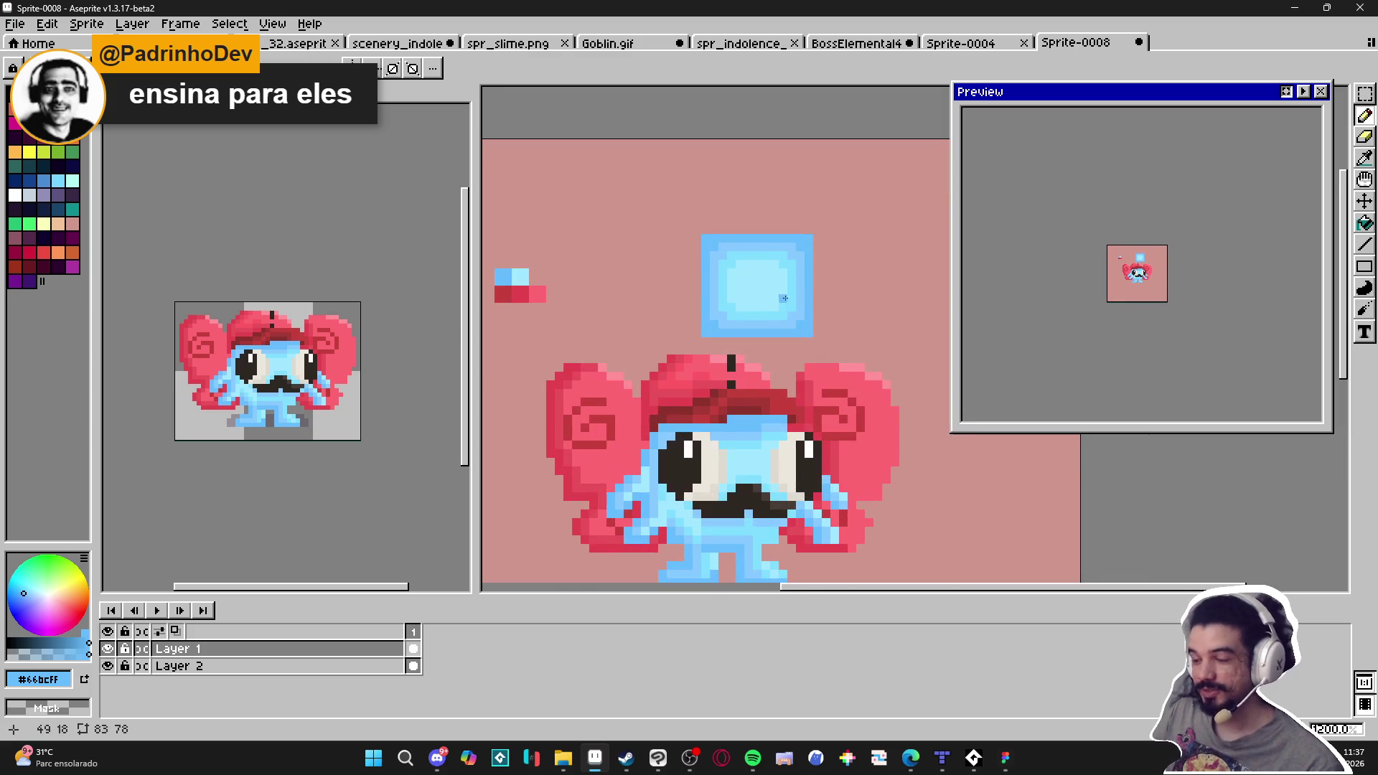
{"action": "key", "text": "m"}
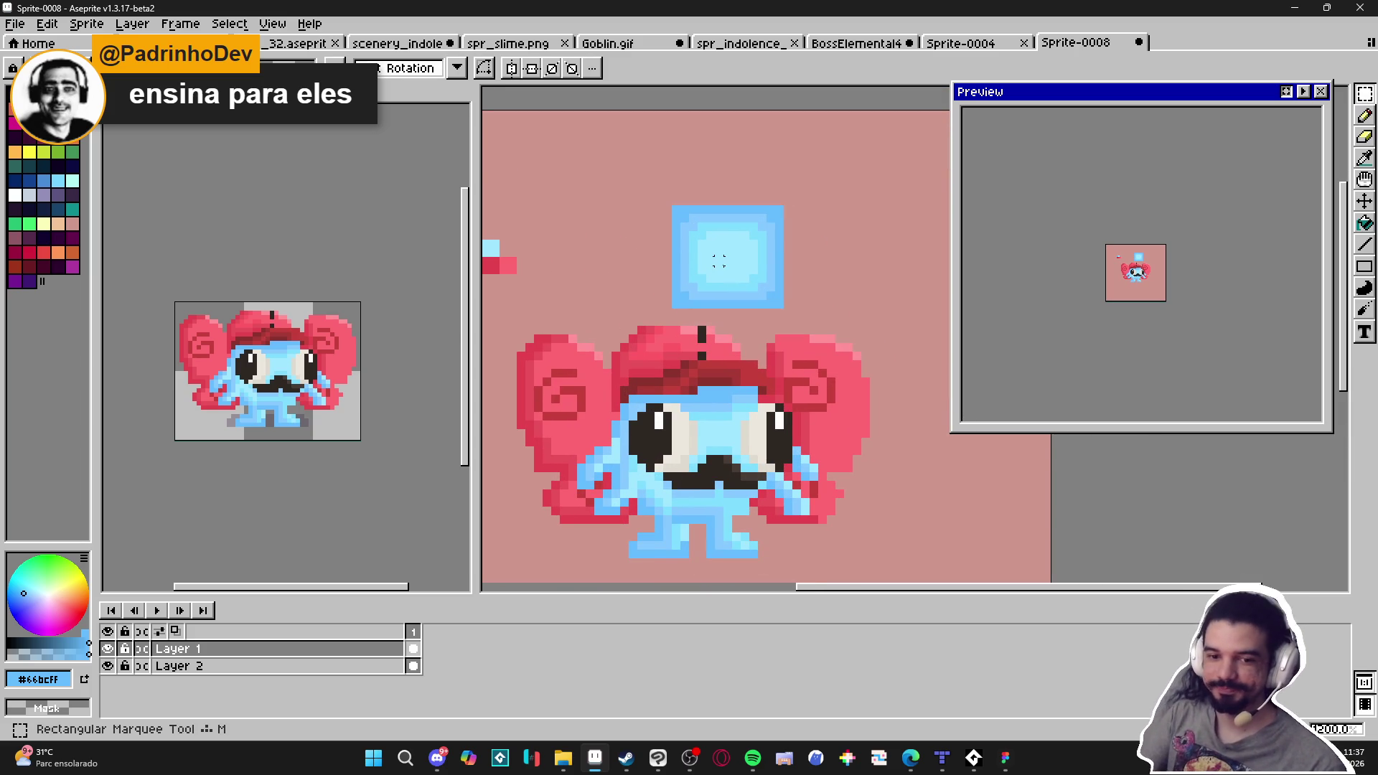
{"action": "scroll", "coordinate": [656, 194], "scroll_direction": "down", "scroll_amount": 3}
{"action": "left_click_drag", "start_coordinate": [648, 185], "coordinate": [739, 255]}
{"action": "key", "text": "ctrl+x"}
{"action": "key", "text": "g"}
{"action": "scroll", "coordinate": [682, 315], "scroll_direction": "up", "scroll_amount": 4}
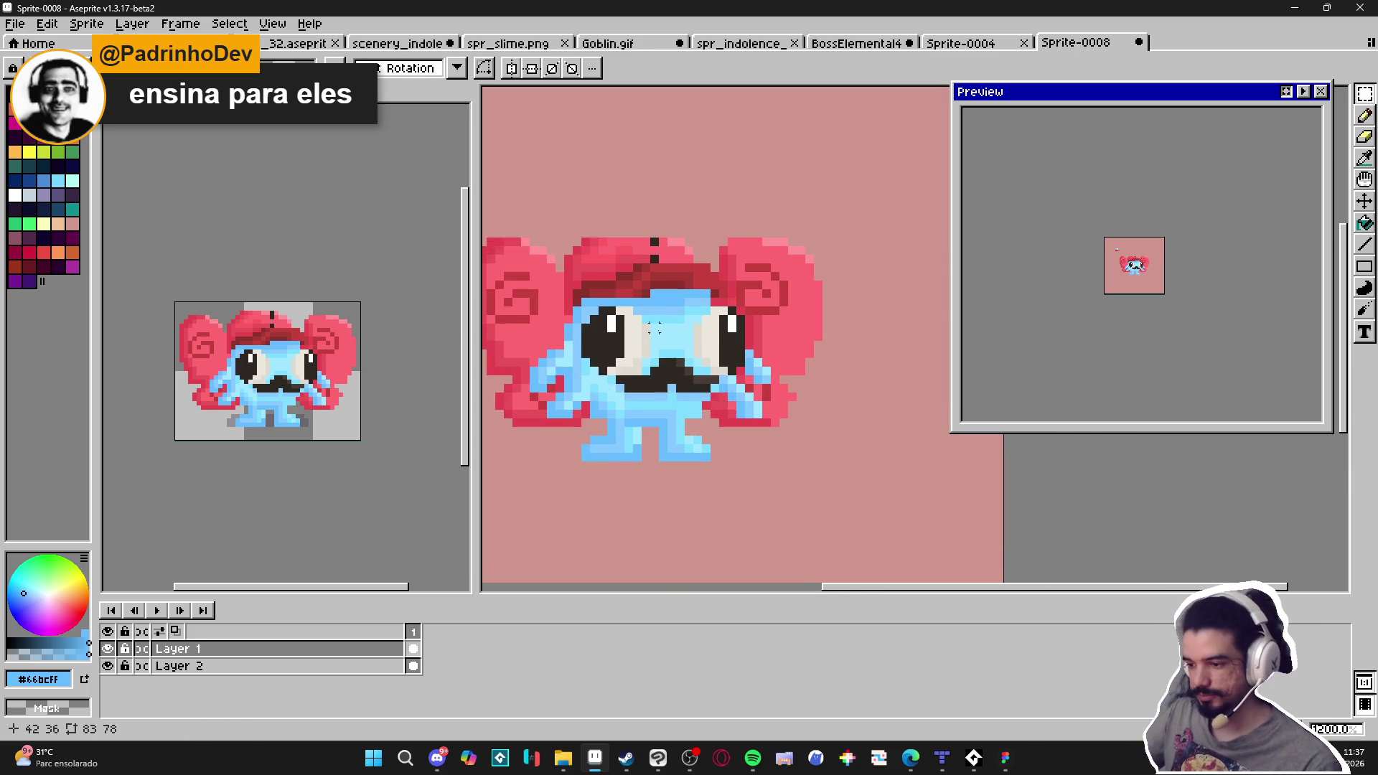
Fill the legs and body shades with the sampled light blue, then undo those fills
{"action": "left_click", "coordinate": [667, 337], "text": "alt"}
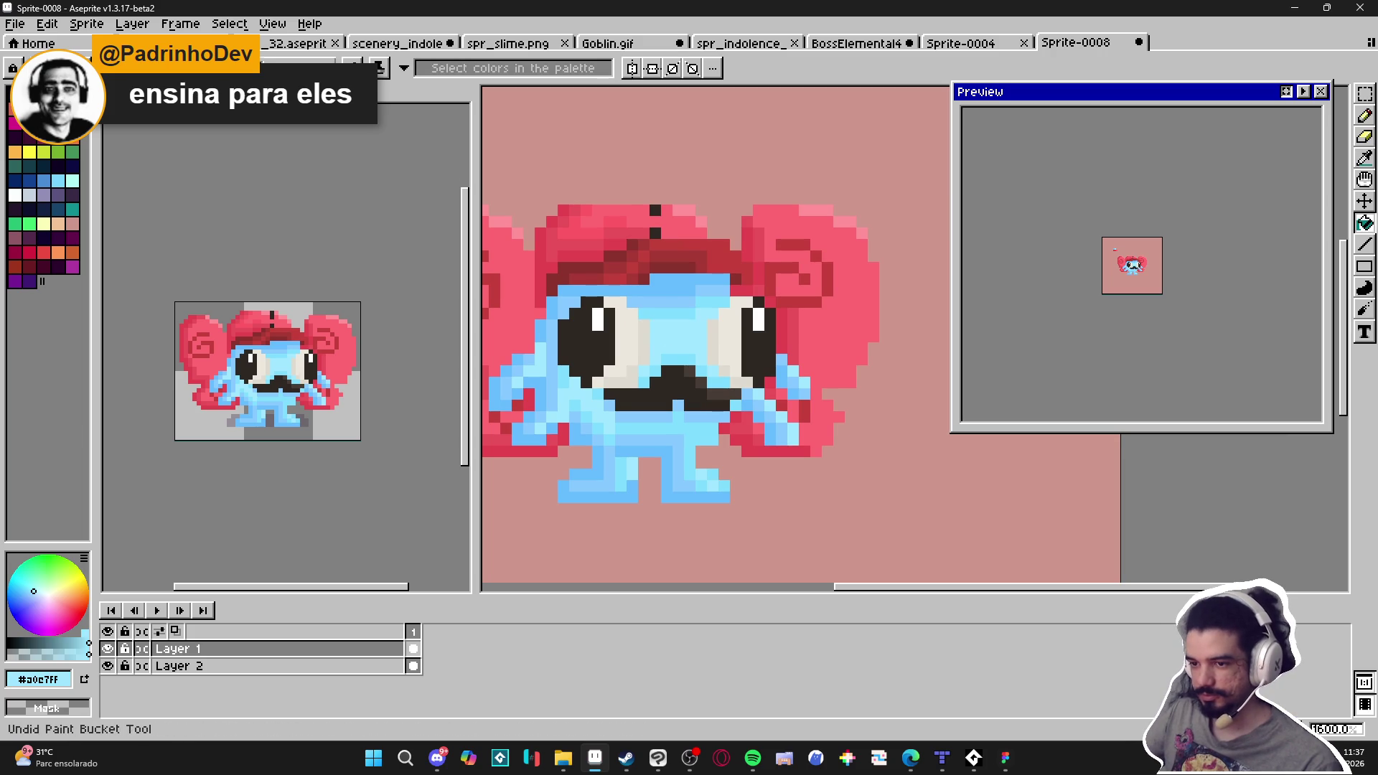
{"action": "left_click", "coordinate": [678, 323]}
{"action": "left_click", "coordinate": [631, 466]}
{"action": "left_click", "coordinate": [531, 373]}
{"action": "left_click", "coordinate": [646, 294]}
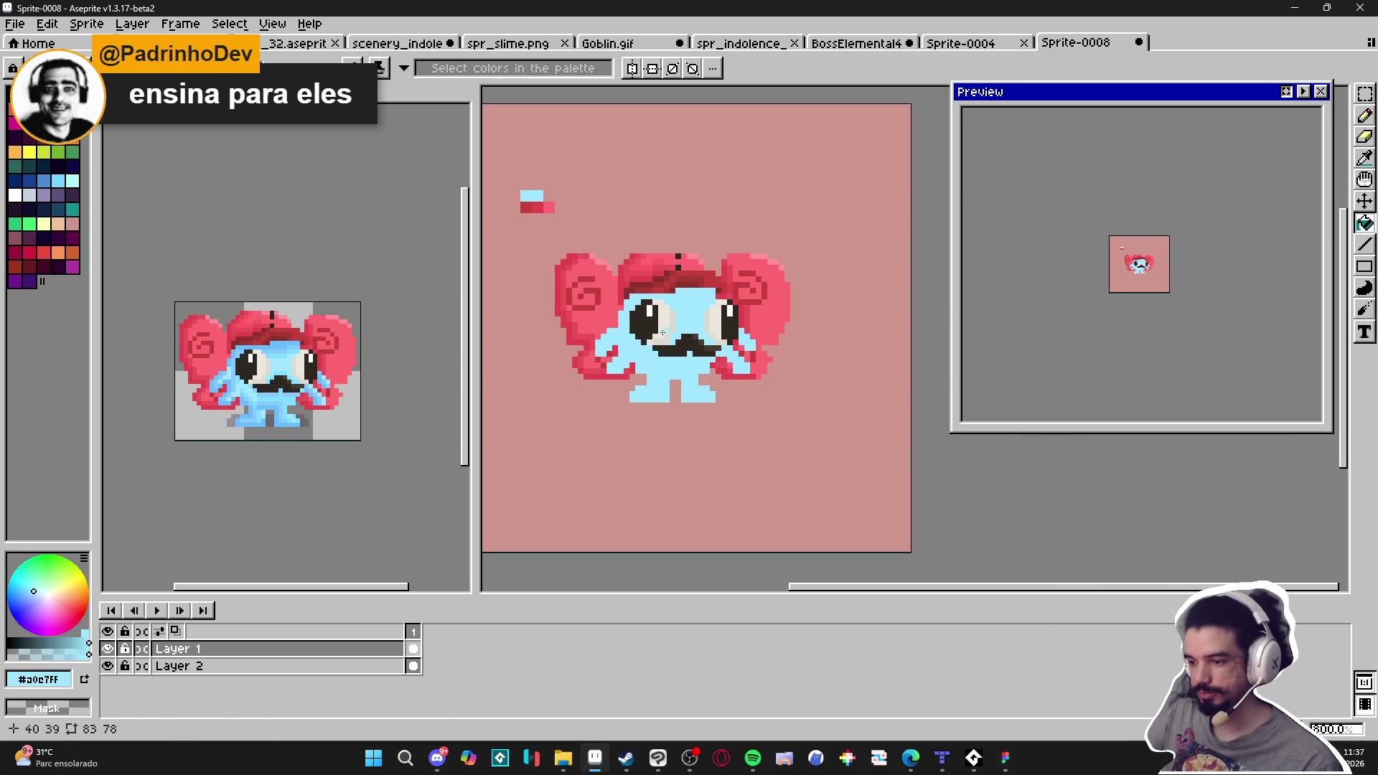
{"action": "scroll", "coordinate": [699, 352], "scroll_direction": "down", "scroll_amount": 2}
{"action": "key", "text": "ctrl+z"}
{"action": "key", "text": "ctrl+z"}
{"action": "key", "text": "ctrl+z"}
{"action": "key", "text": "m"}
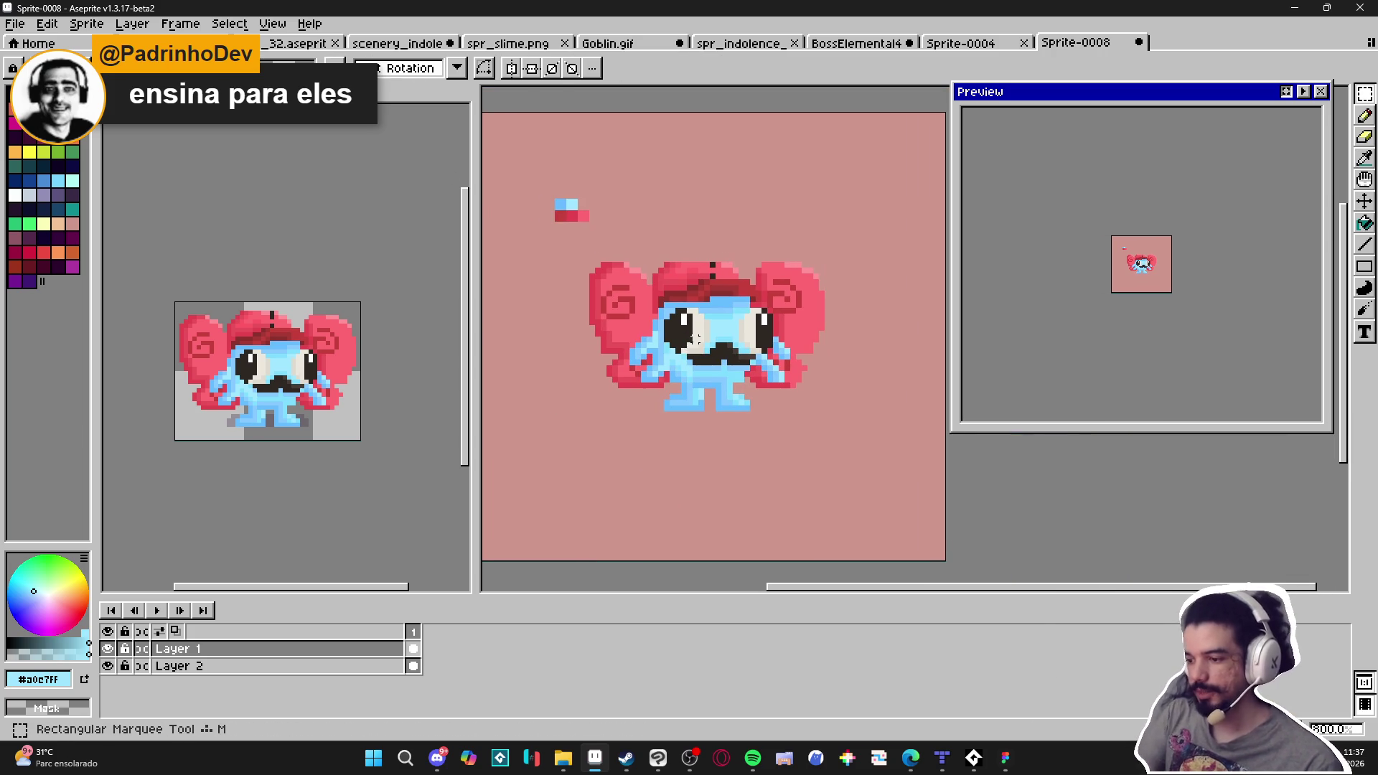
{"action": "key", "text": "ctrl+z"}
{"action": "key", "text": "ctrl+z"}
Flood-fill the legs, left body side and upper face with flat light blue
{"action": "key", "text": "g"}
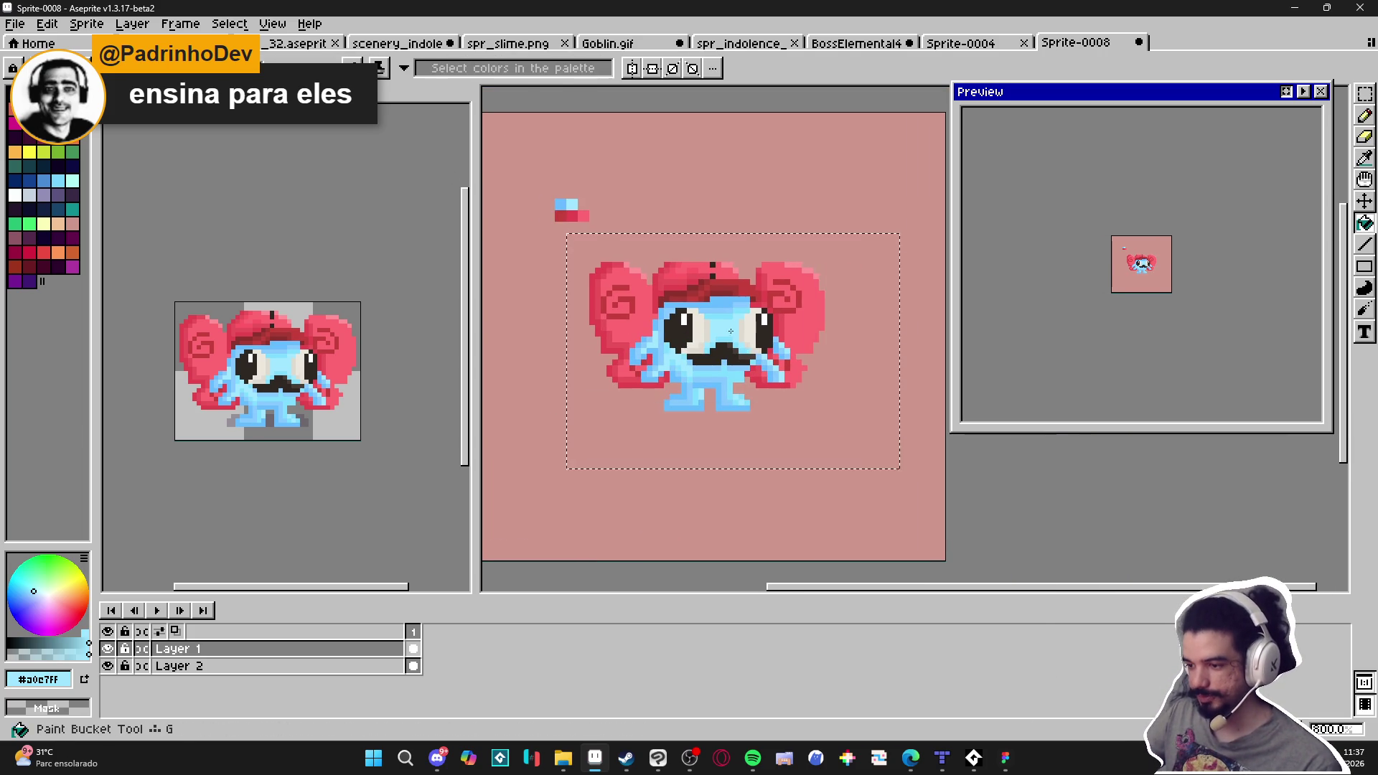
{"action": "scroll", "coordinate": [707, 320], "scroll_direction": "up", "scroll_amount": 1}
{"action": "left_click", "coordinate": [709, 317]}
{"action": "left_click", "coordinate": [628, 345]}
{"action": "left_click", "coordinate": [693, 304]}
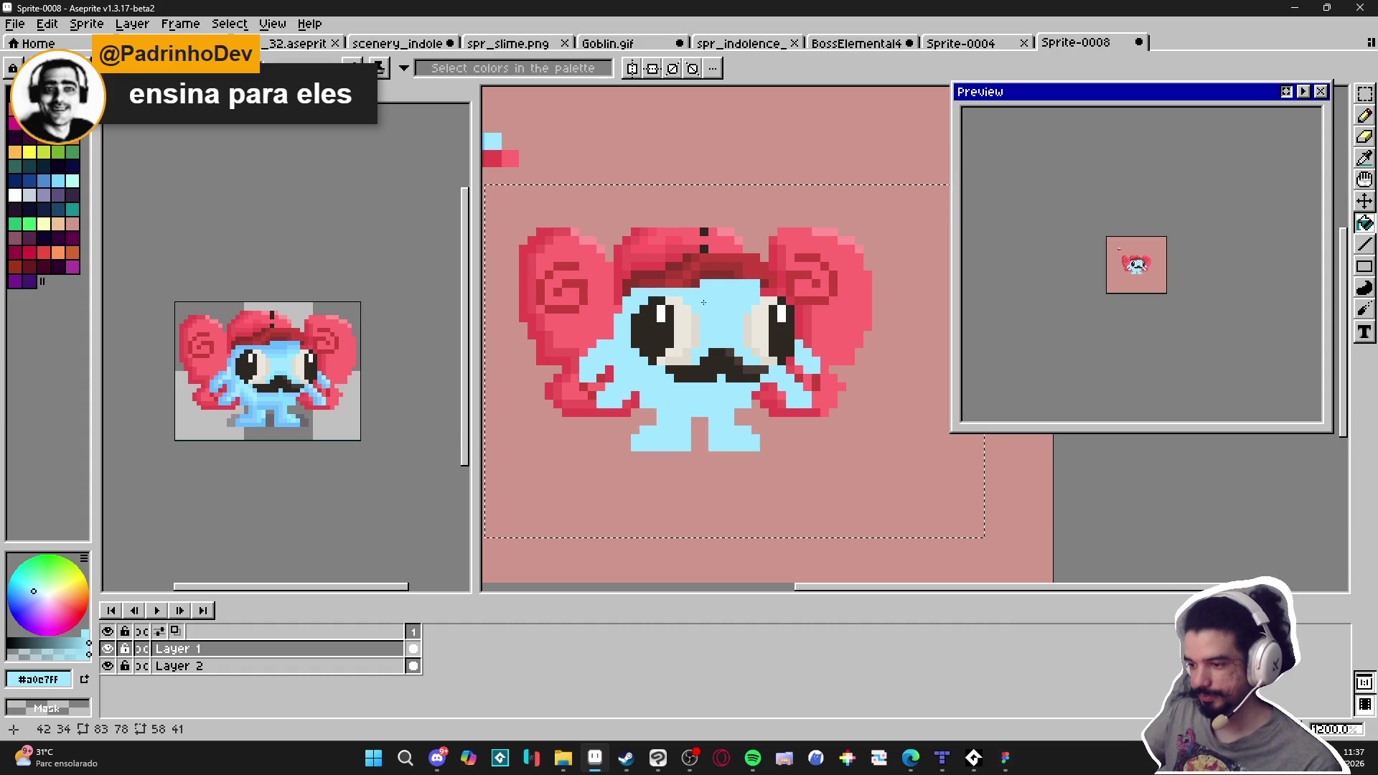
{"action": "key", "text": "ctrl+z"}
{"action": "key", "text": "ctrl+z"}
{"action": "key", "text": "ctrl+z"}
{"action": "scroll", "coordinate": [689, 358], "scroll_direction": "down", "scroll_amount": 1}
{"action": "scroll", "coordinate": [642, 366], "scroll_direction": "up", "scroll_amount": 2}
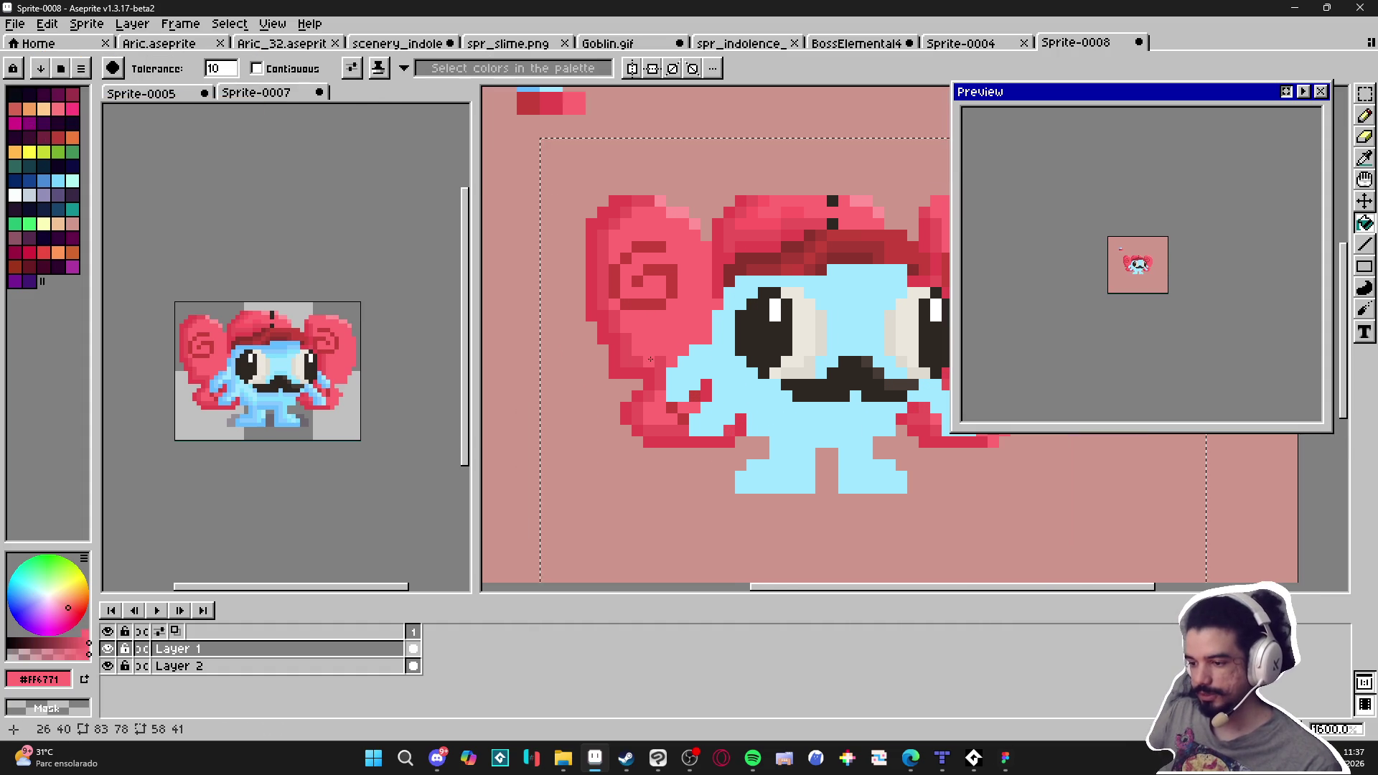
{"action": "scroll", "coordinate": [637, 368], "scroll_direction": "down", "scroll_amount": 1}
{"action": "scroll", "coordinate": [707, 316], "scroll_direction": "up", "scroll_amount": 1}
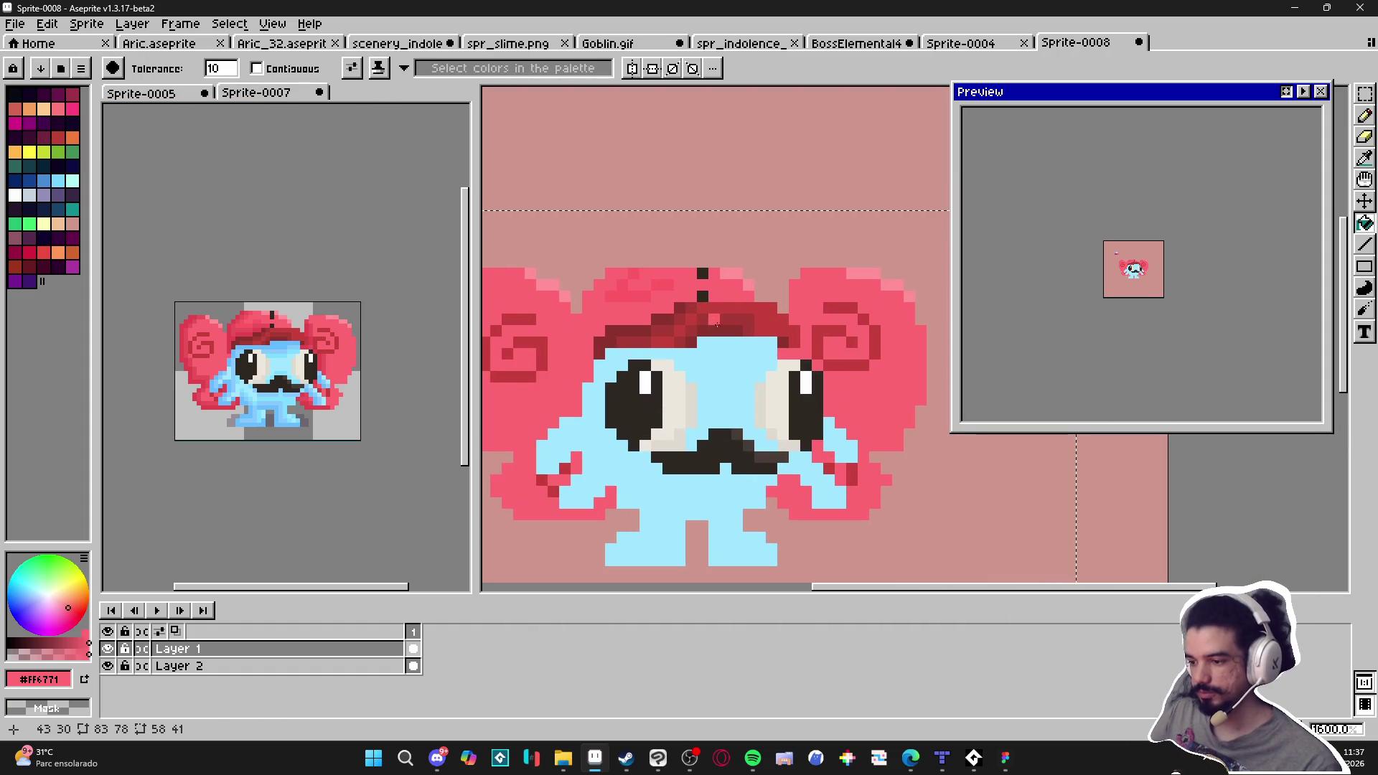
Flatten the hat's shaded reds to dark red #c3413b, undoing a stray pink fill
{"action": "left_click", "coordinate": [707, 316], "text": "alt"}
{"action": "left_click", "coordinate": [707, 316]}
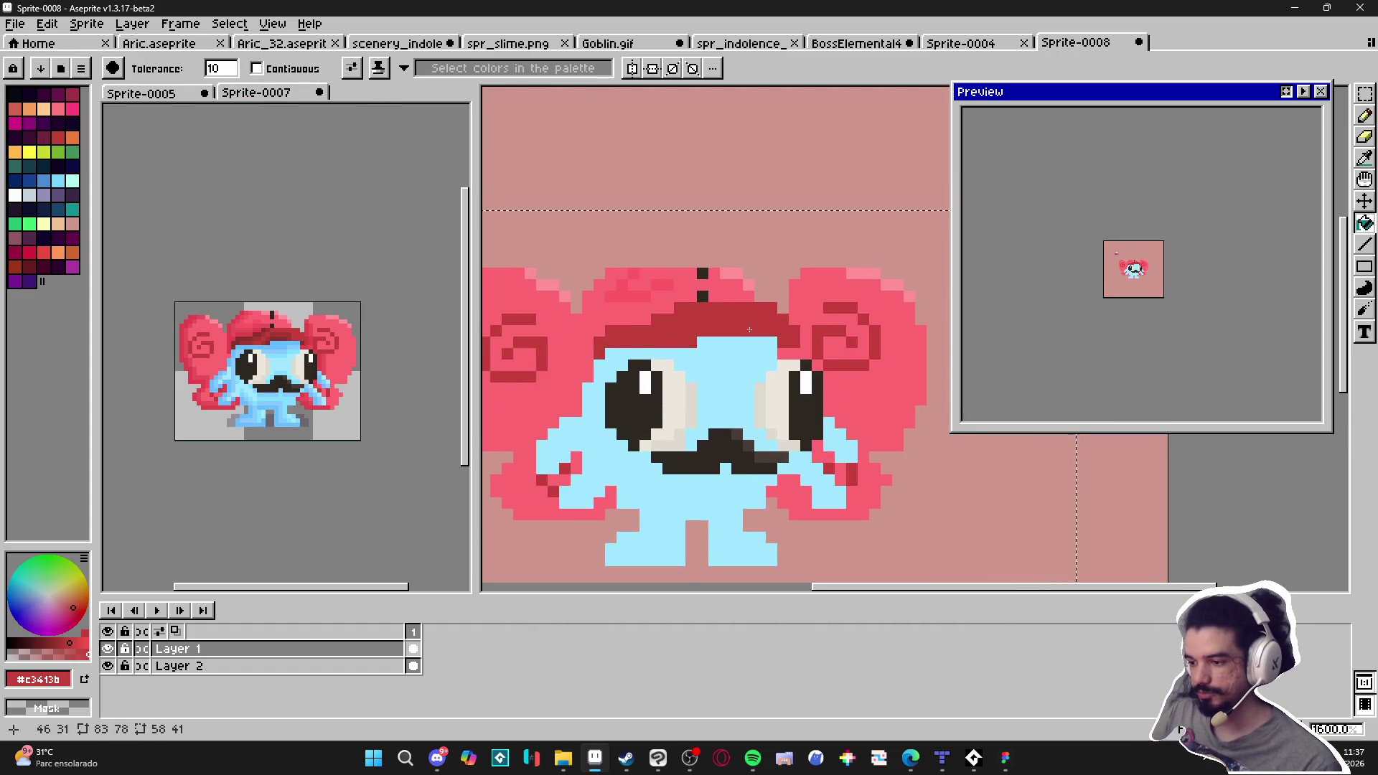
{"action": "scroll", "coordinate": [725, 309], "scroll_direction": "down", "scroll_amount": 1}
{"action": "scroll", "coordinate": [737, 304], "scroll_direction": "up", "scroll_amount": 1}
{"action": "left_click", "coordinate": [737, 304], "text": "alt"}
{"action": "left_click", "coordinate": [721, 307]}
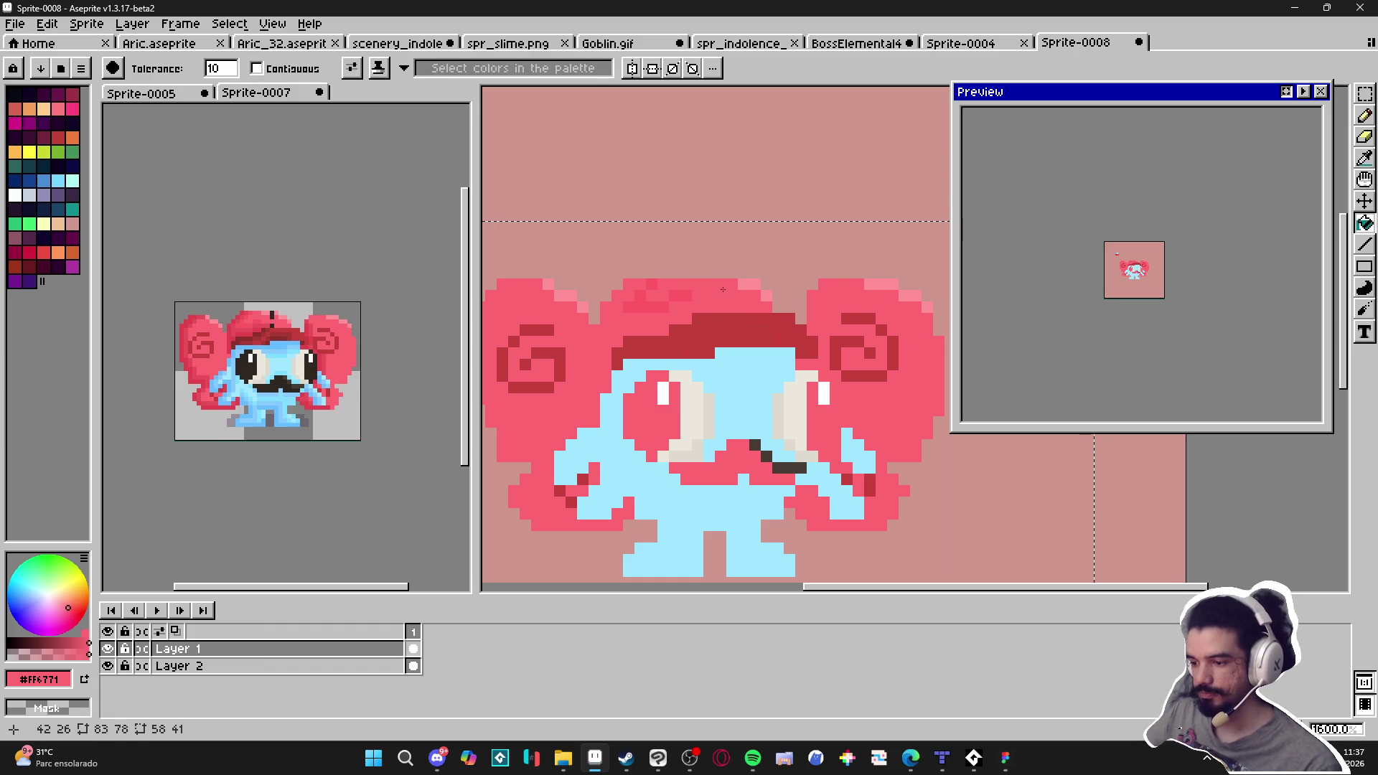
{"action": "key", "text": "ctrl+z"}
{"action": "key", "text": "b"}
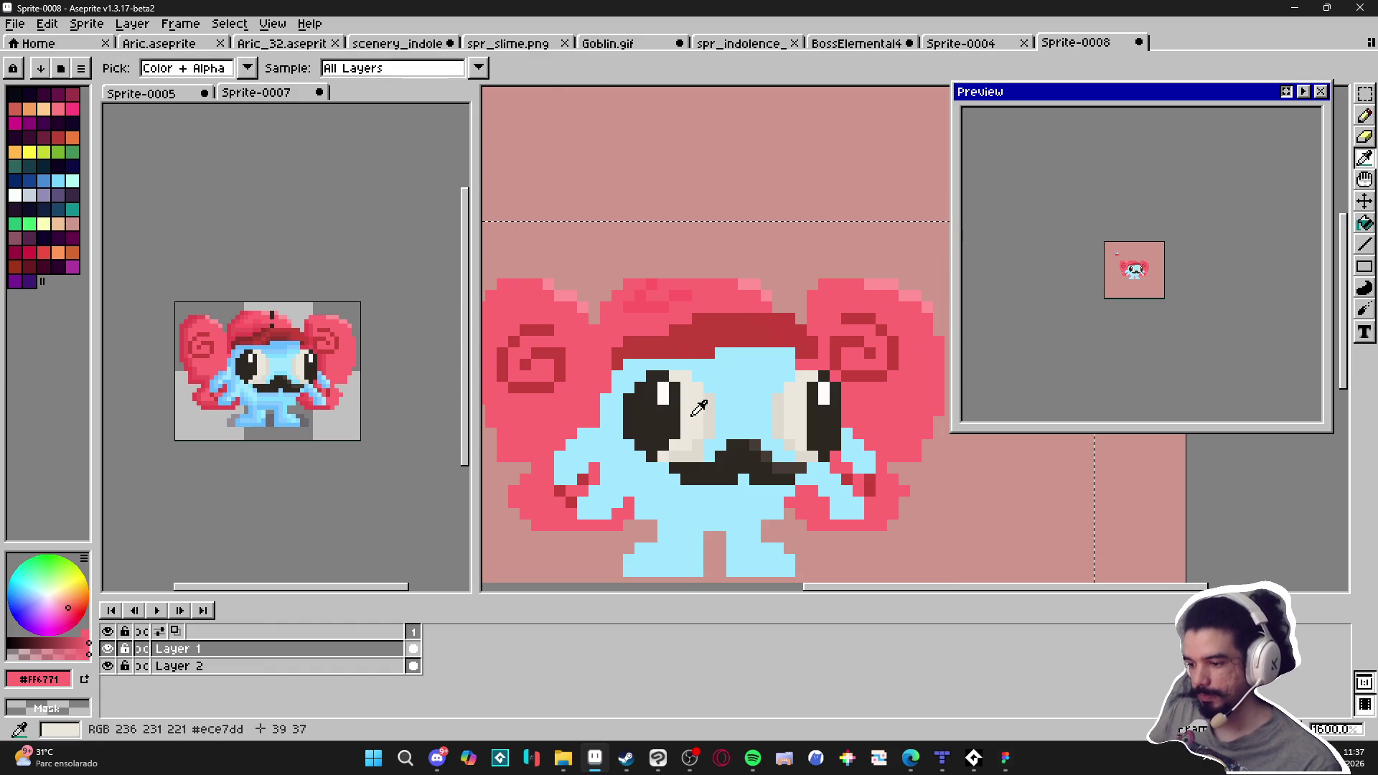
Fill the hat highlight pixels dark red and refill the hat top pink #ff6771
{"action": "left_click", "coordinate": [709, 423], "text": "alt"}
{"action": "key", "text": "g"}
{"action": "scroll", "coordinate": [708, 424], "scroll_direction": "down", "scroll_amount": 3}
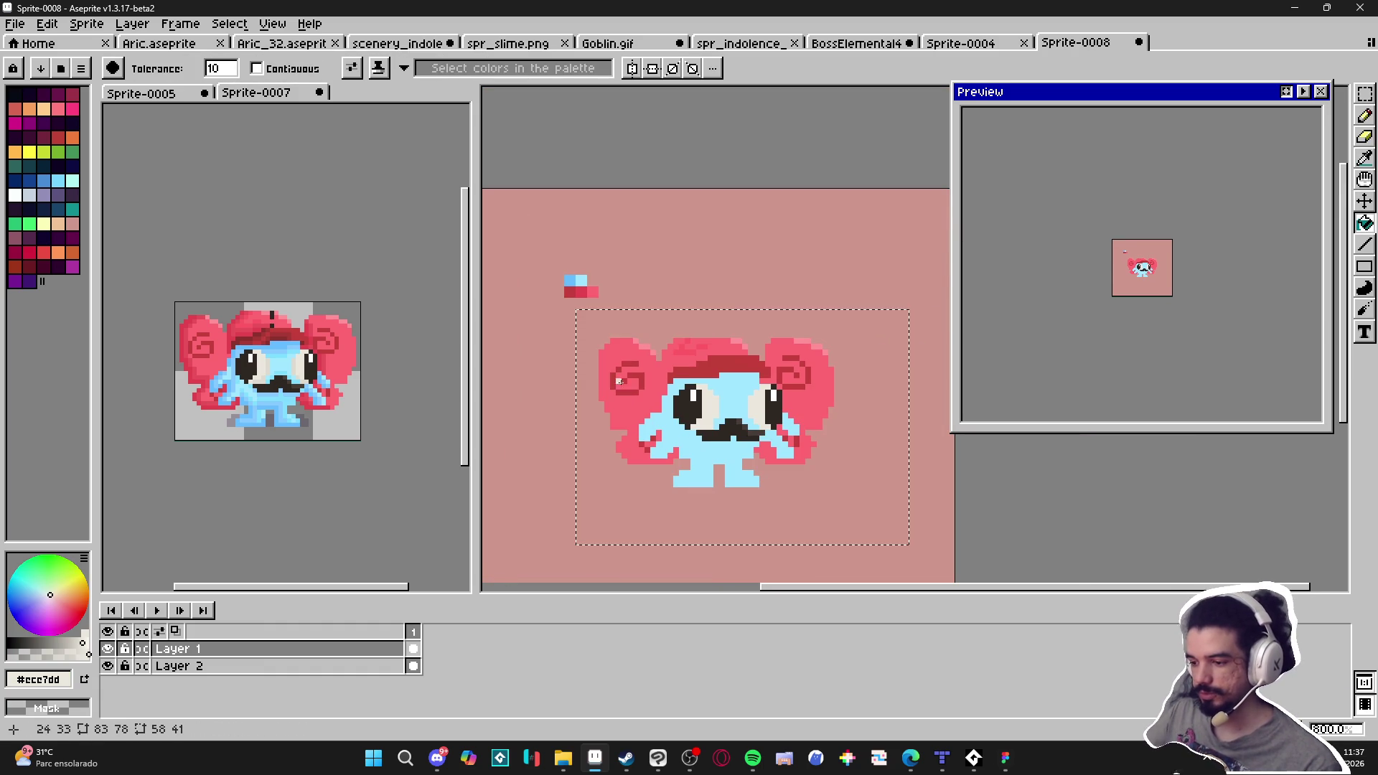
{"action": "scroll", "coordinate": [701, 360], "scroll_direction": "up", "scroll_amount": 3}
{"action": "left_click", "coordinate": [699, 363], "text": "alt"}
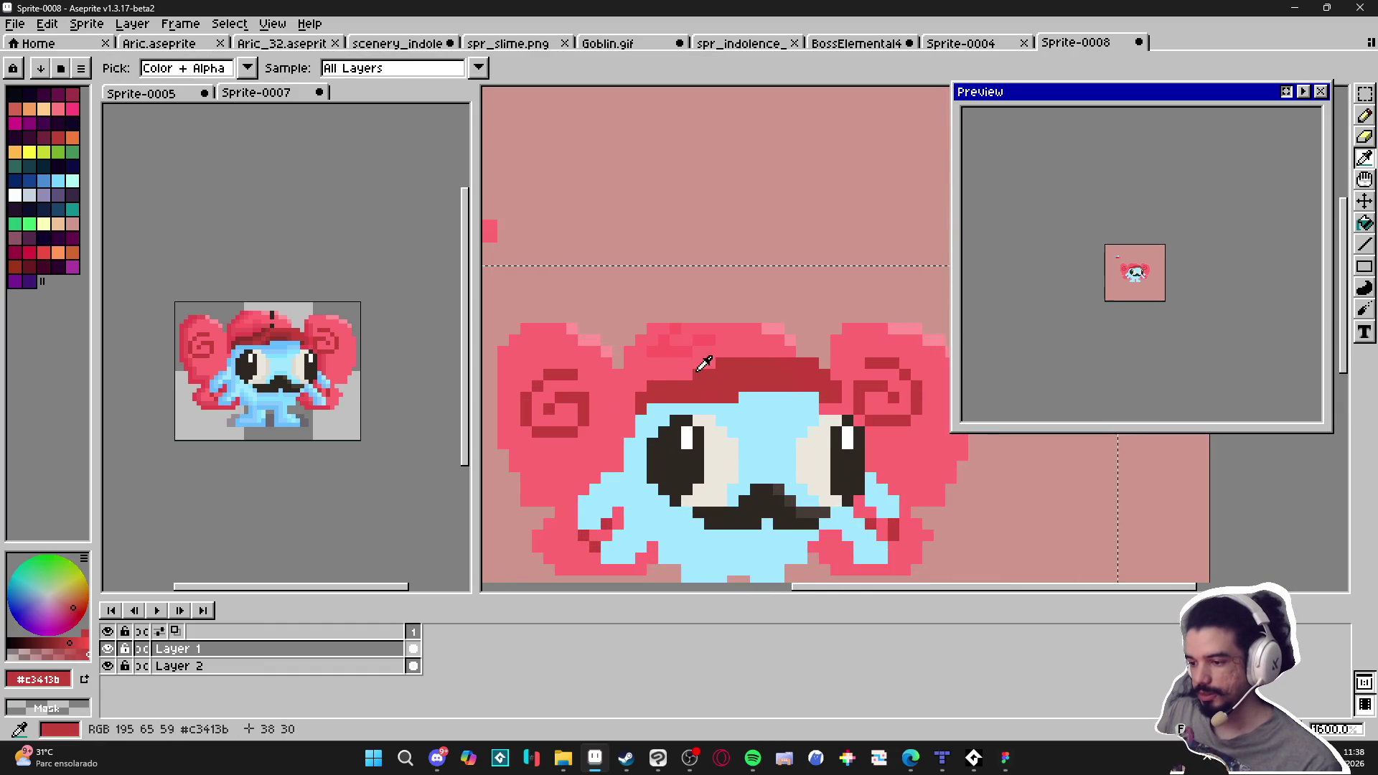
{"action": "left_click", "coordinate": [681, 359]}
{"action": "left_click", "coordinate": [679, 355], "text": "alt"}
{"action": "left_click", "coordinate": [680, 356]}
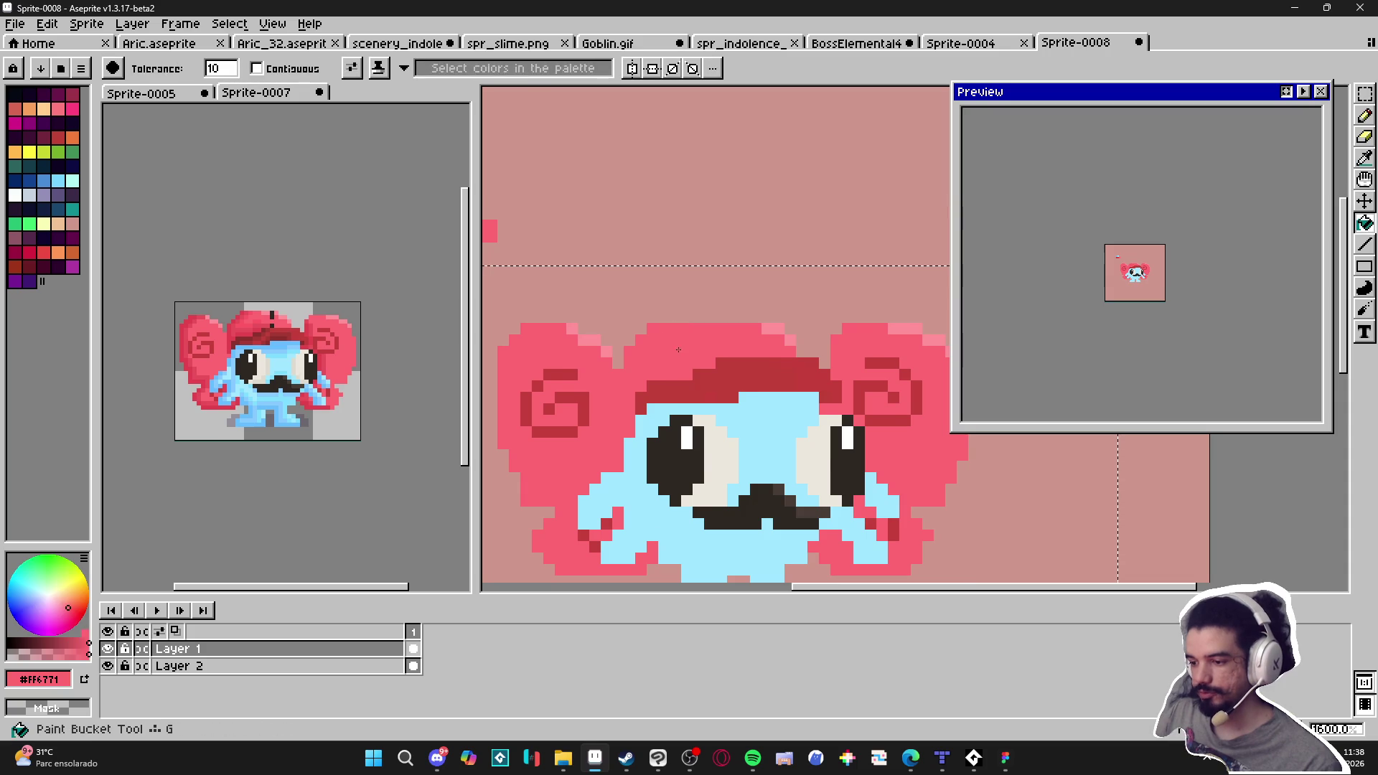
{"action": "scroll", "coordinate": [680, 359], "scroll_direction": "down", "scroll_amount": 2}
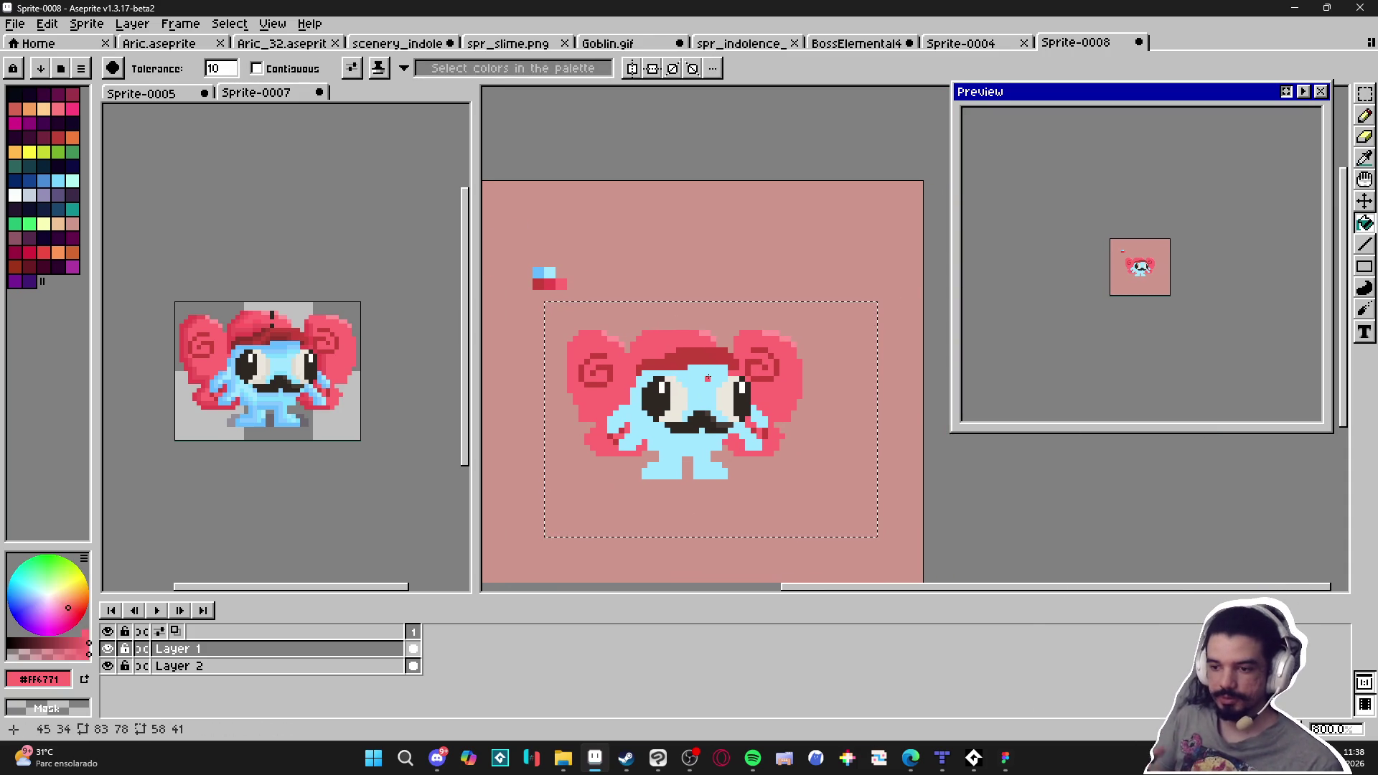
Select the whole character, apply a black one-pixel Outline, then deselect
{"action": "left_click", "coordinate": [14, 94]}
{"action": "left_click", "coordinate": [1365, 94]}
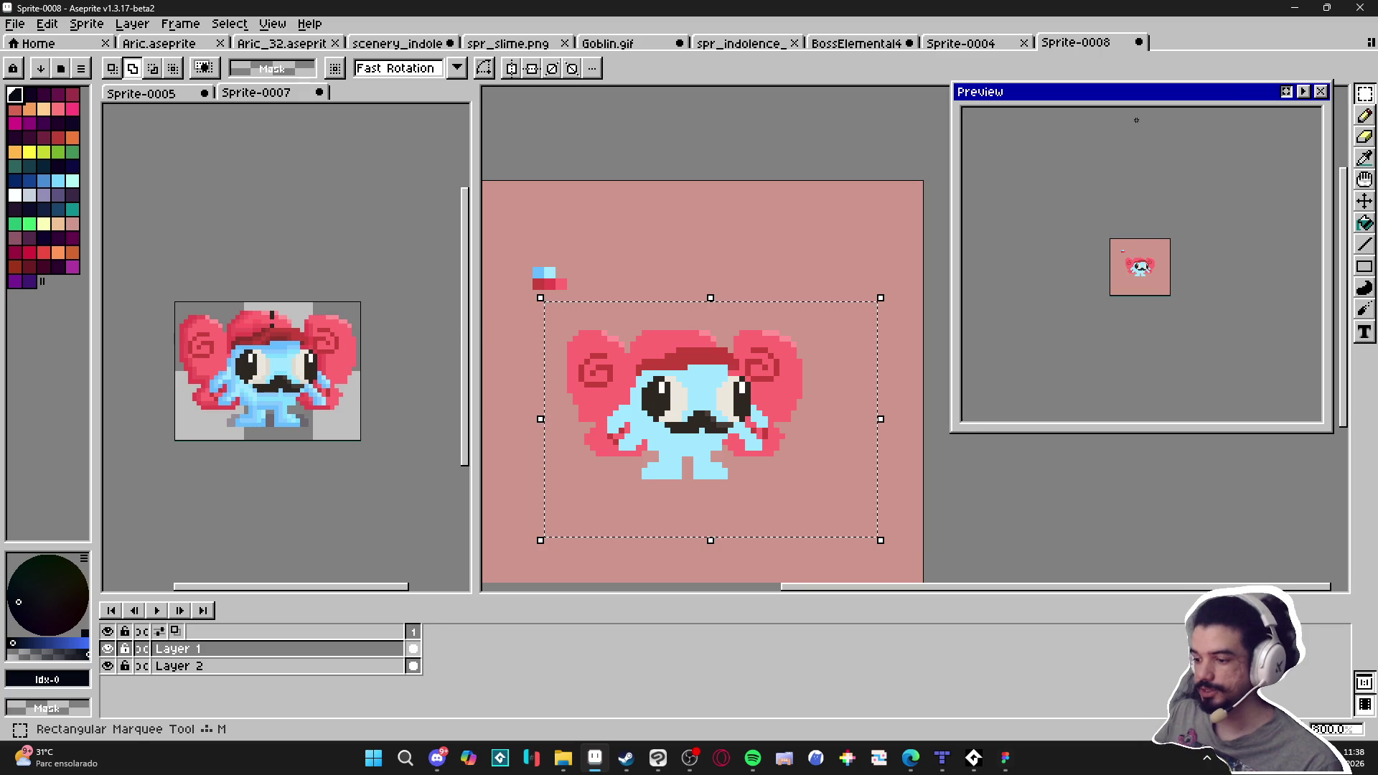
{"action": "left_click", "coordinate": [575, 321]}
{"action": "left_click_drag", "start_coordinate": [559, 316], "coordinate": [872, 483]}
{"action": "key", "text": "shift+o"}
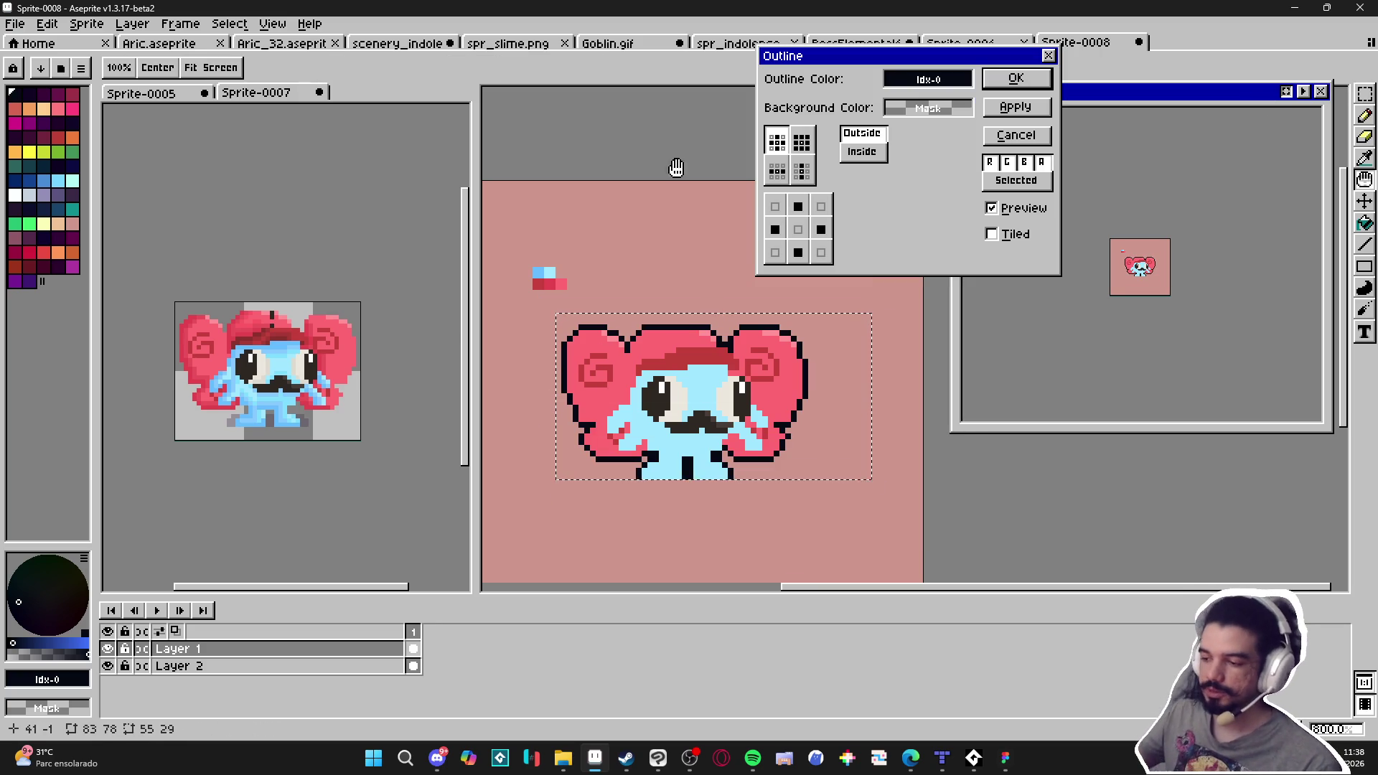
{"action": "left_click", "coordinate": [1016, 77]}
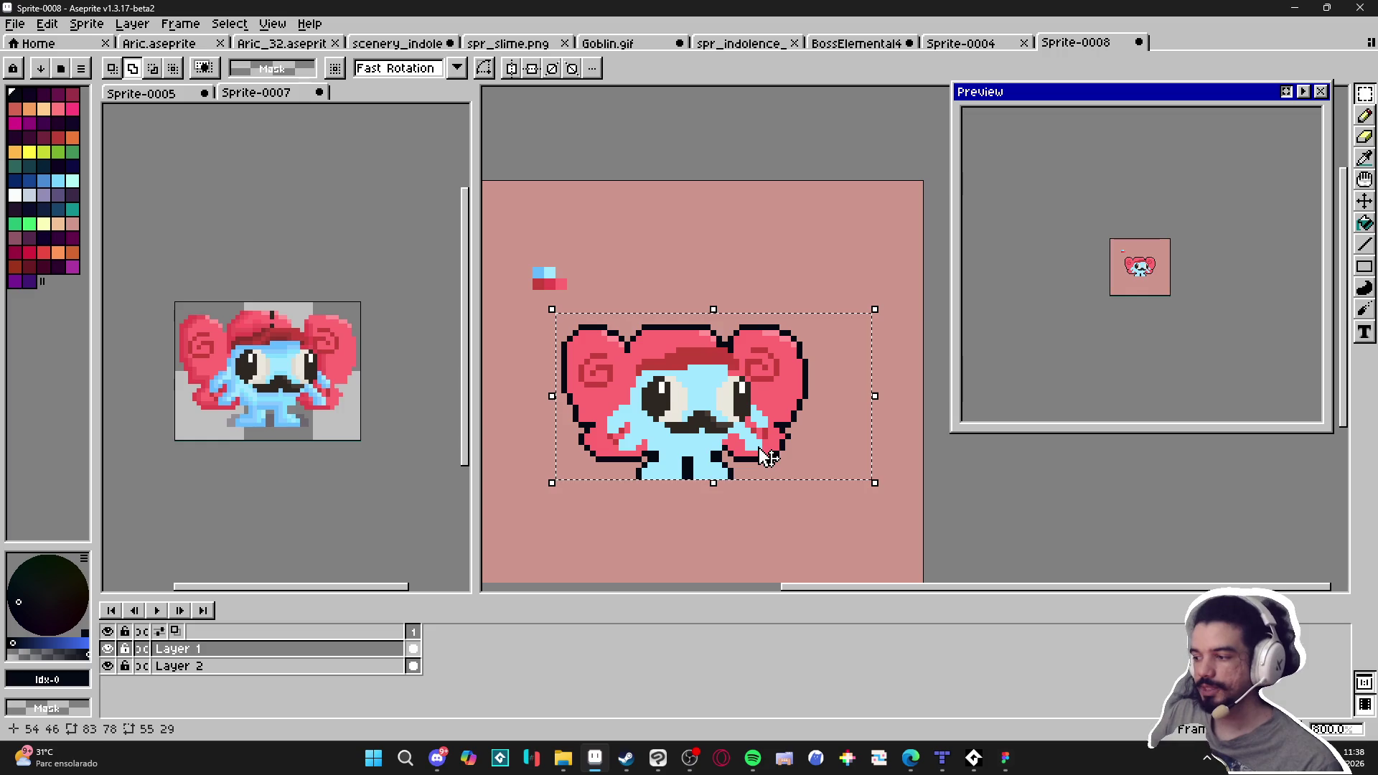
{"action": "scroll", "coordinate": [1124, 278], "scroll_direction": "up", "scroll_amount": 3}
{"action": "key", "text": "ctrl+d"}
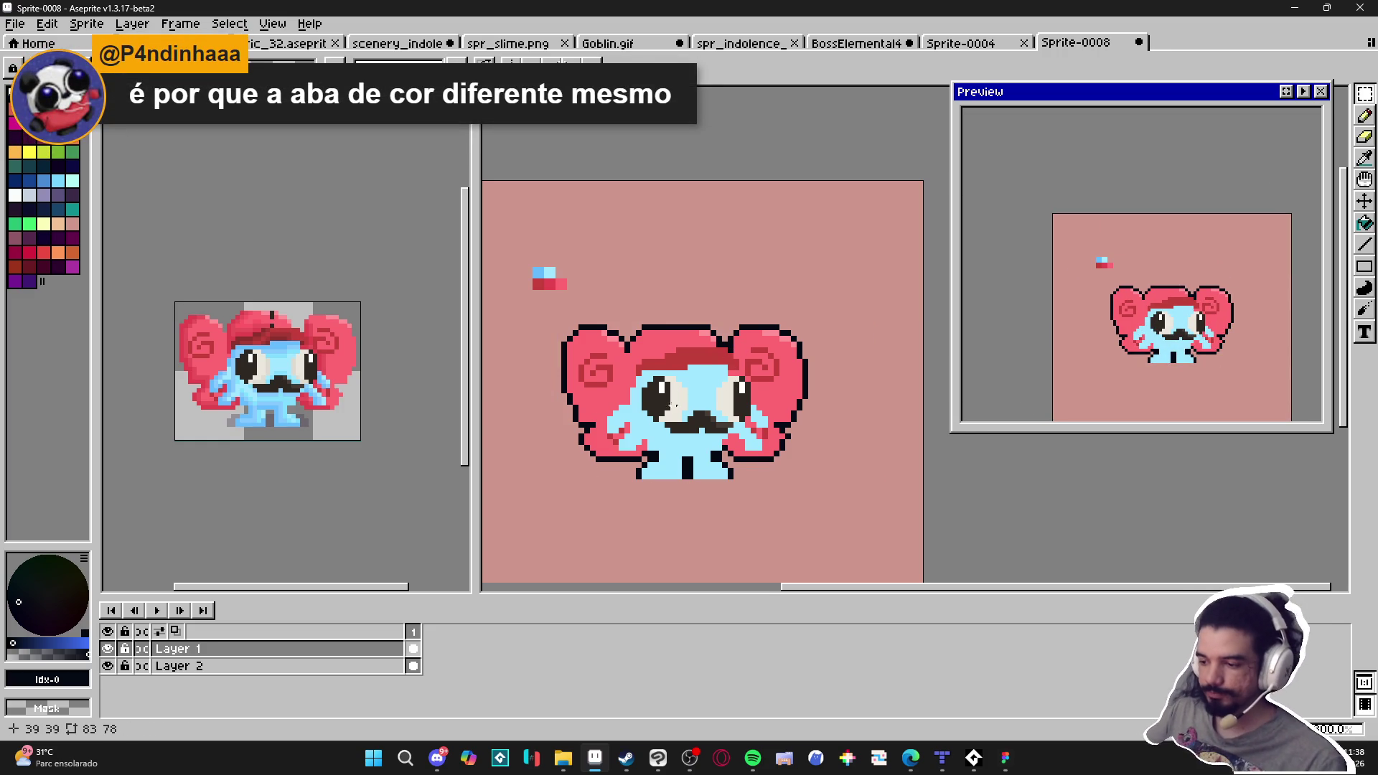
Draw black marks beside the right ear, then undo them all
{"action": "scroll", "coordinate": [671, 413], "scroll_direction": "up", "scroll_amount": 1}
{"action": "scroll", "coordinate": [750, 479], "scroll_direction": "up", "scroll_amount": 2}
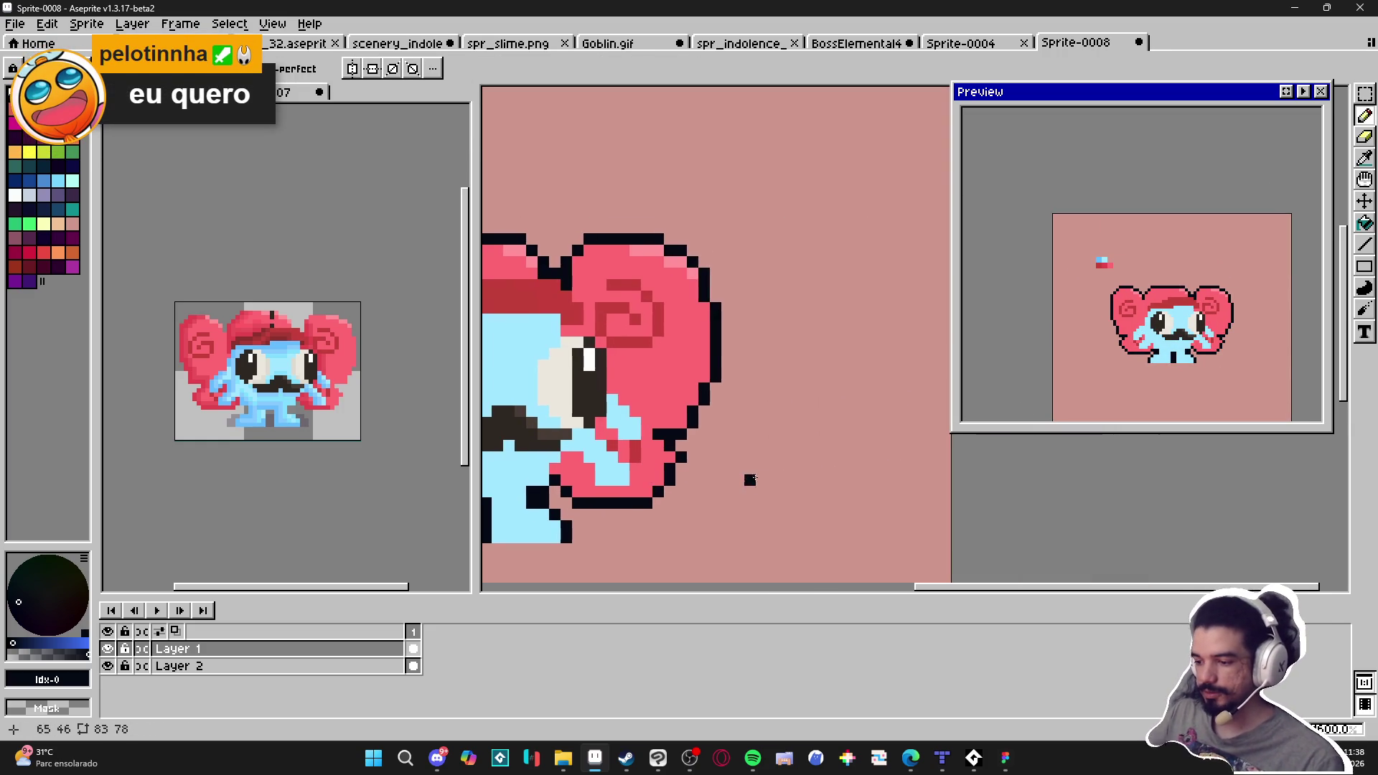
{"action": "left_click", "coordinate": [841, 491]}
{"action": "scroll", "coordinate": [836, 482], "scroll_direction": "up", "scroll_amount": 1}
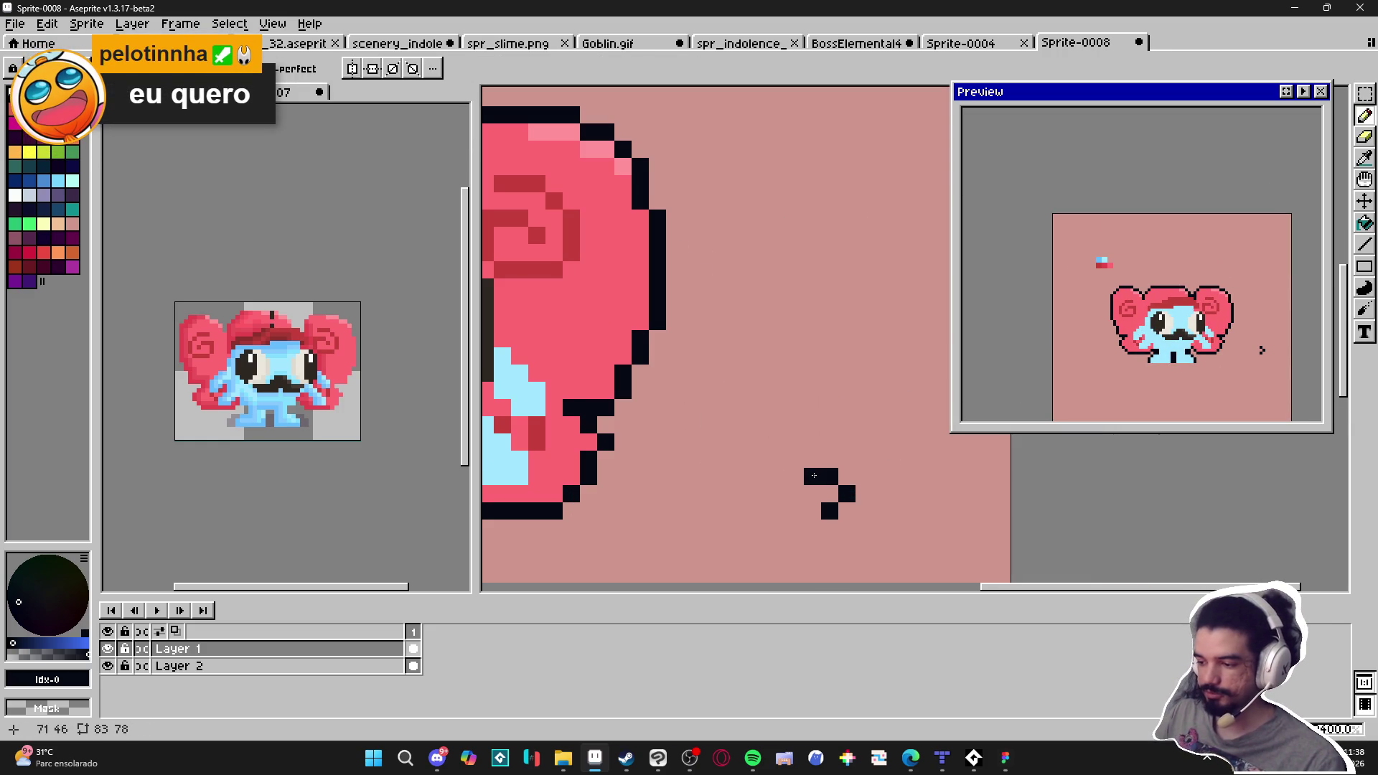
{"action": "left_click", "coordinate": [740, 489]}
{"action": "left_click_drag", "start_coordinate": [739, 490], "coordinate": [763, 447]}
{"action": "left_click_drag", "start_coordinate": [667, 399], "coordinate": [675, 402]}
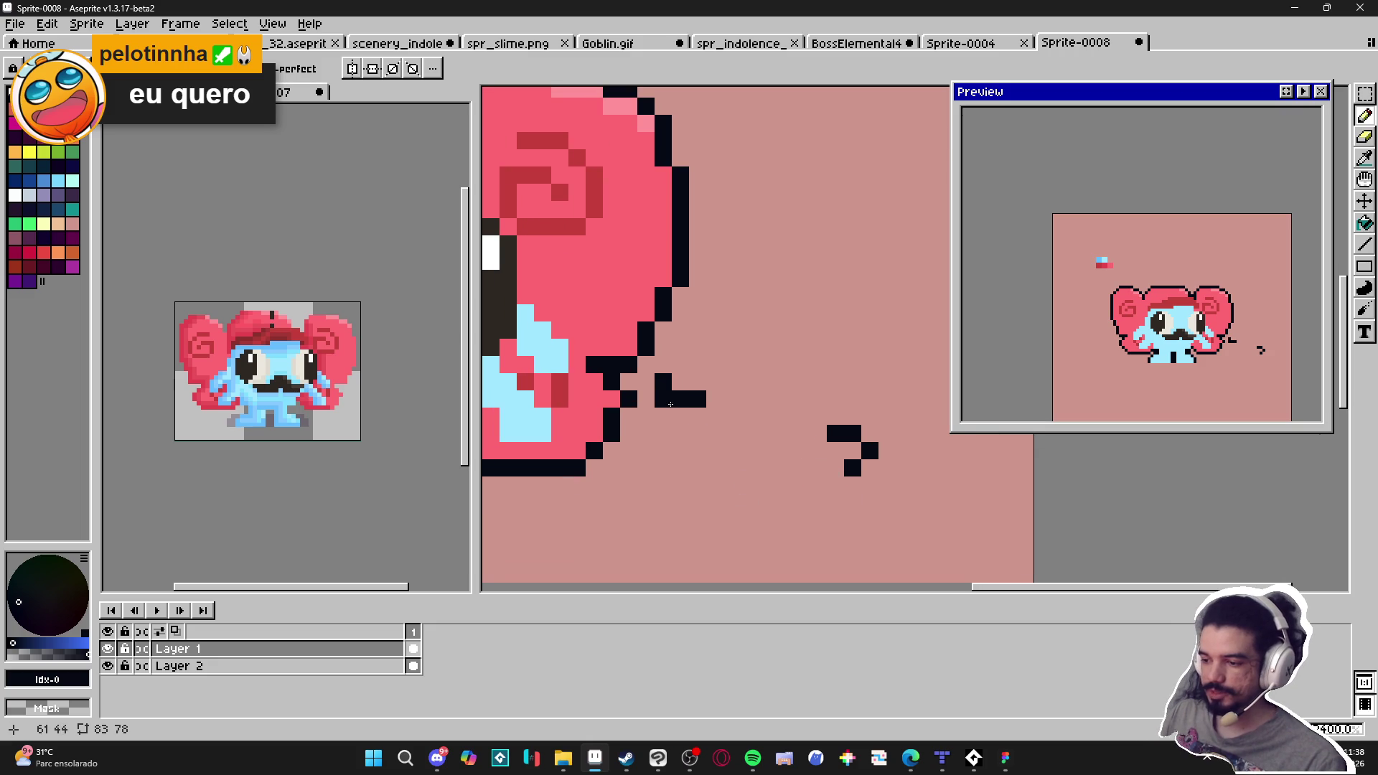
{"action": "scroll", "coordinate": [691, 445], "scroll_direction": "down", "scroll_amount": 1}
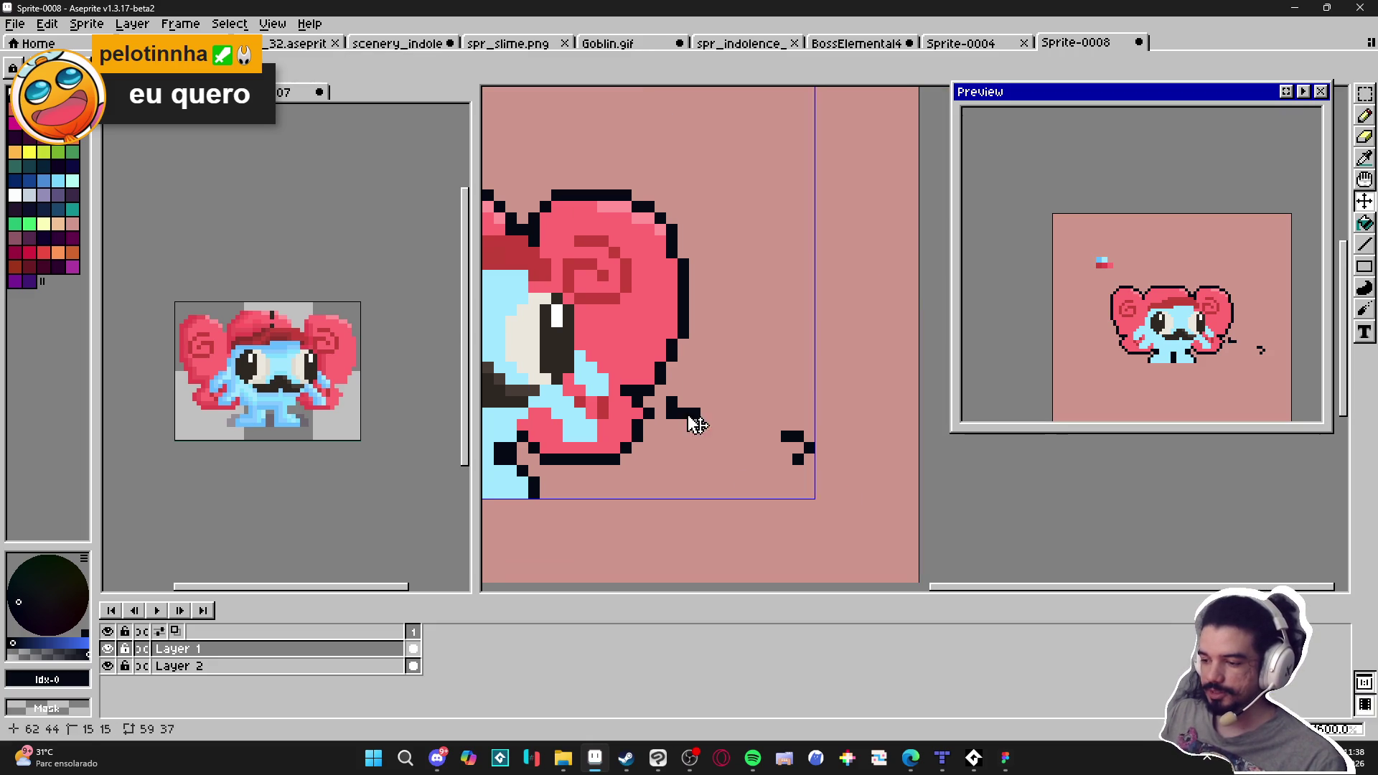
{"action": "left_click", "coordinate": [706, 413]}
{"action": "key", "text": "ctrl+z"}
{"action": "key", "text": "ctrl+z"}
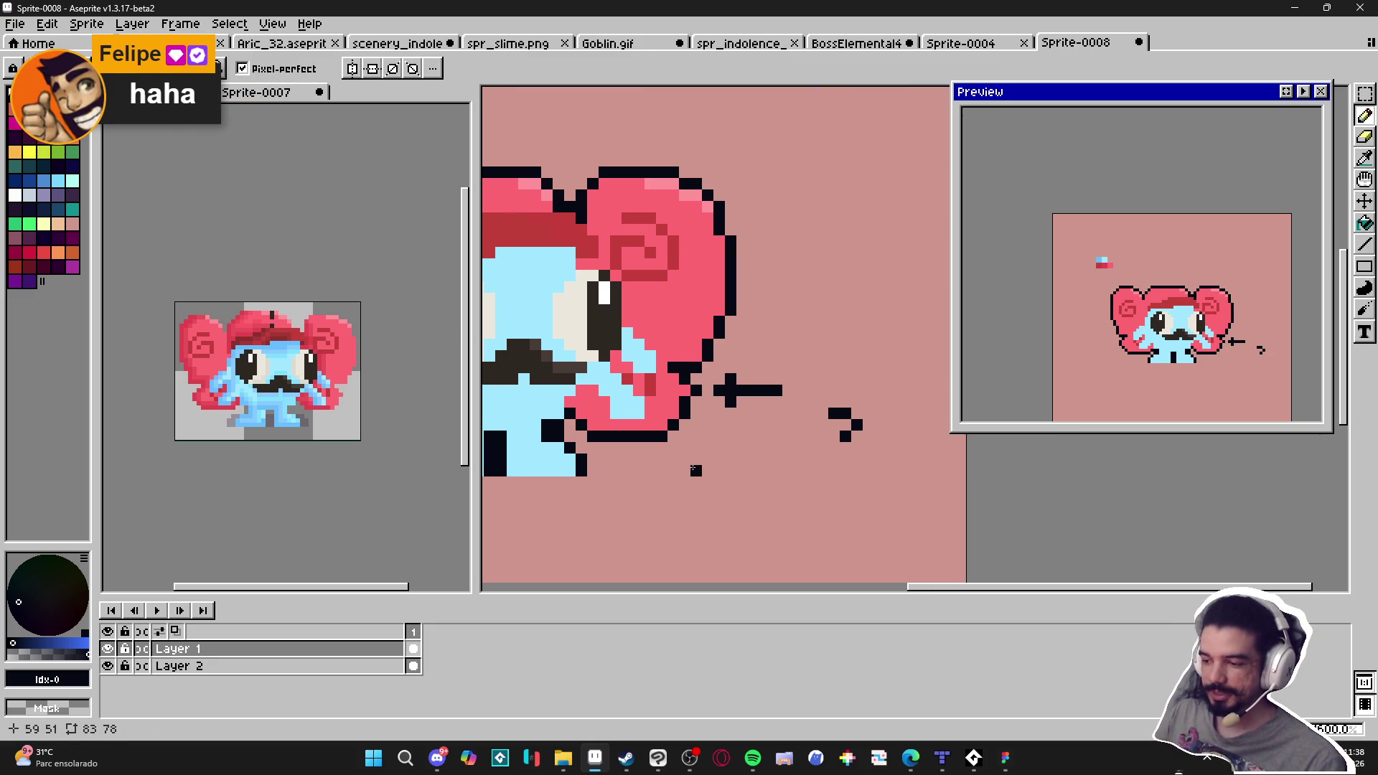
{"action": "key", "text": "ctrl+z"}
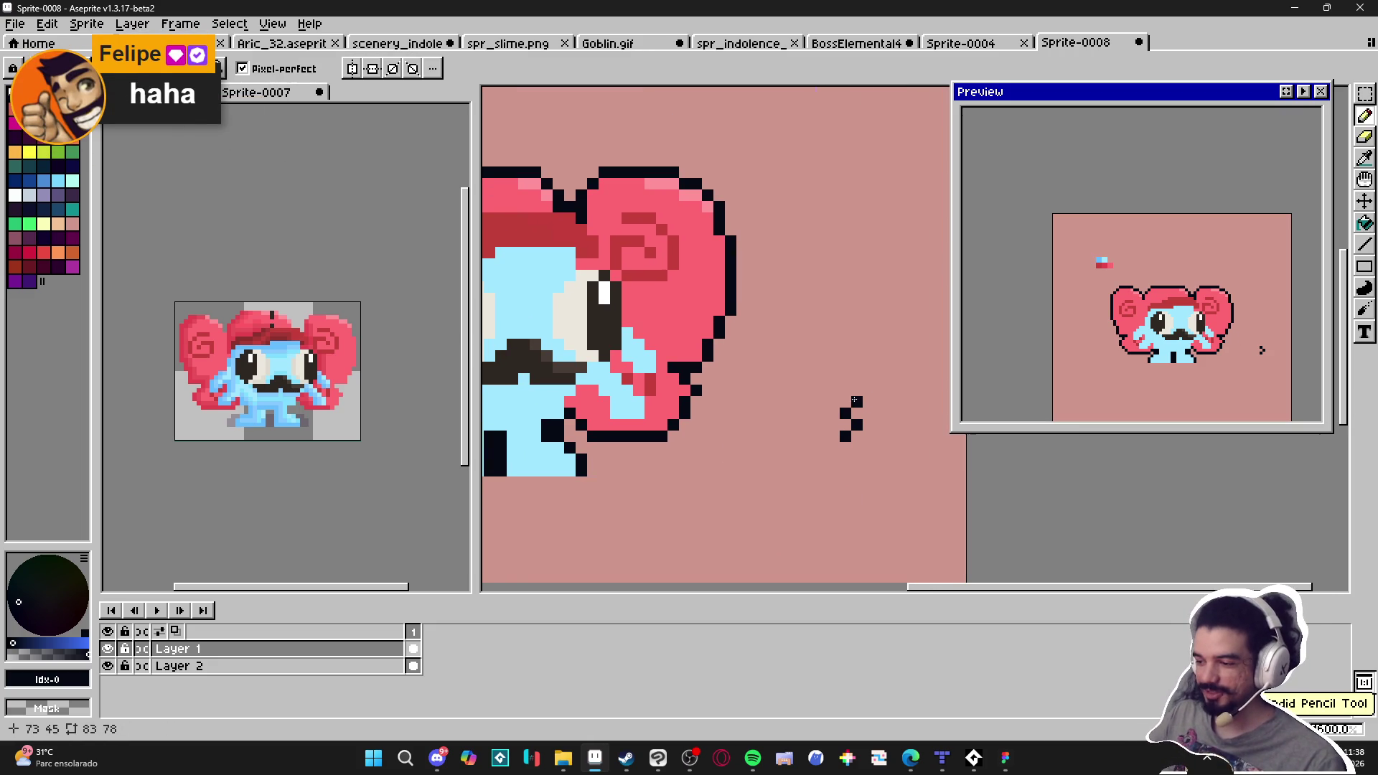
{"action": "scroll", "coordinate": [772, 495], "scroll_direction": "down", "scroll_amount": 1}
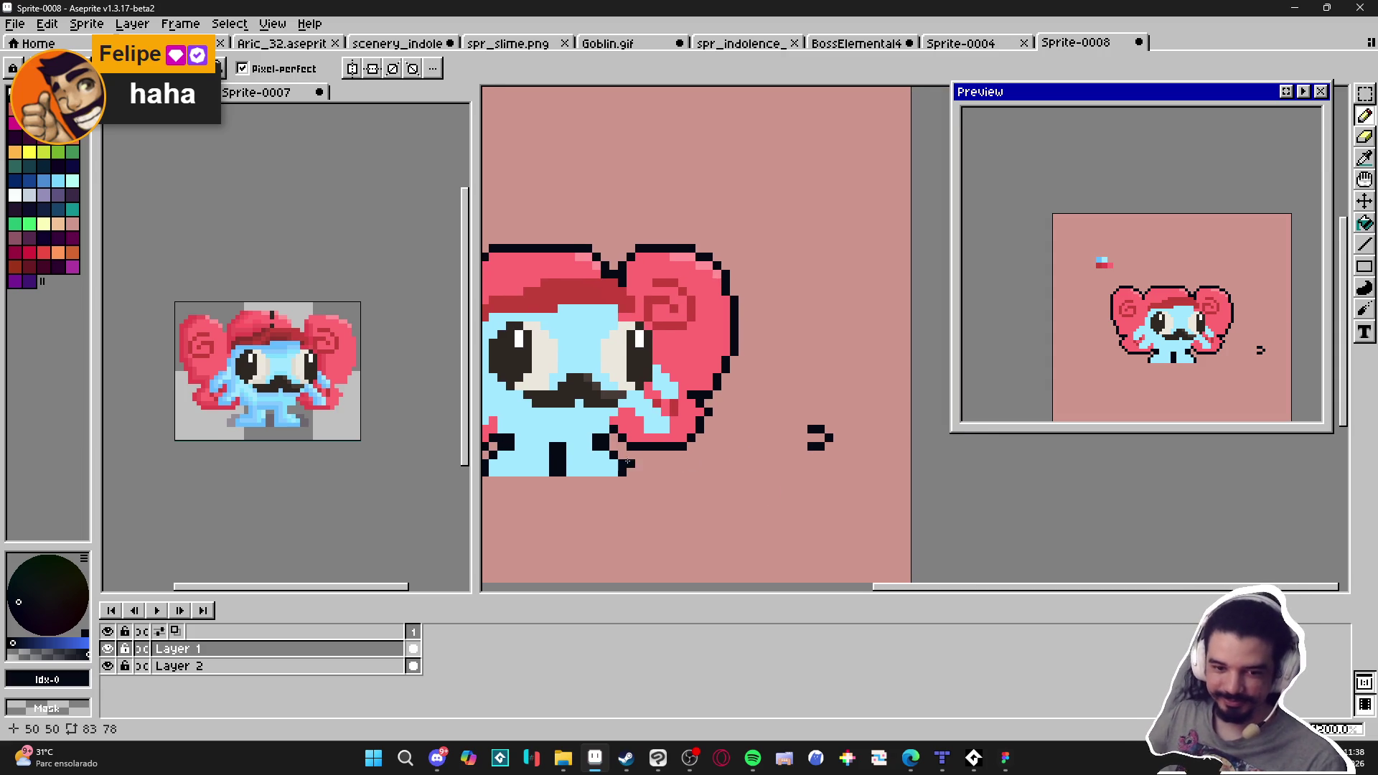
{"action": "scroll", "coordinate": [732, 455], "scroll_direction": "left", "scroll_amount": 3}
{"action": "key", "text": "ctrl+z"}
{"action": "key", "text": "ctrl+z"}
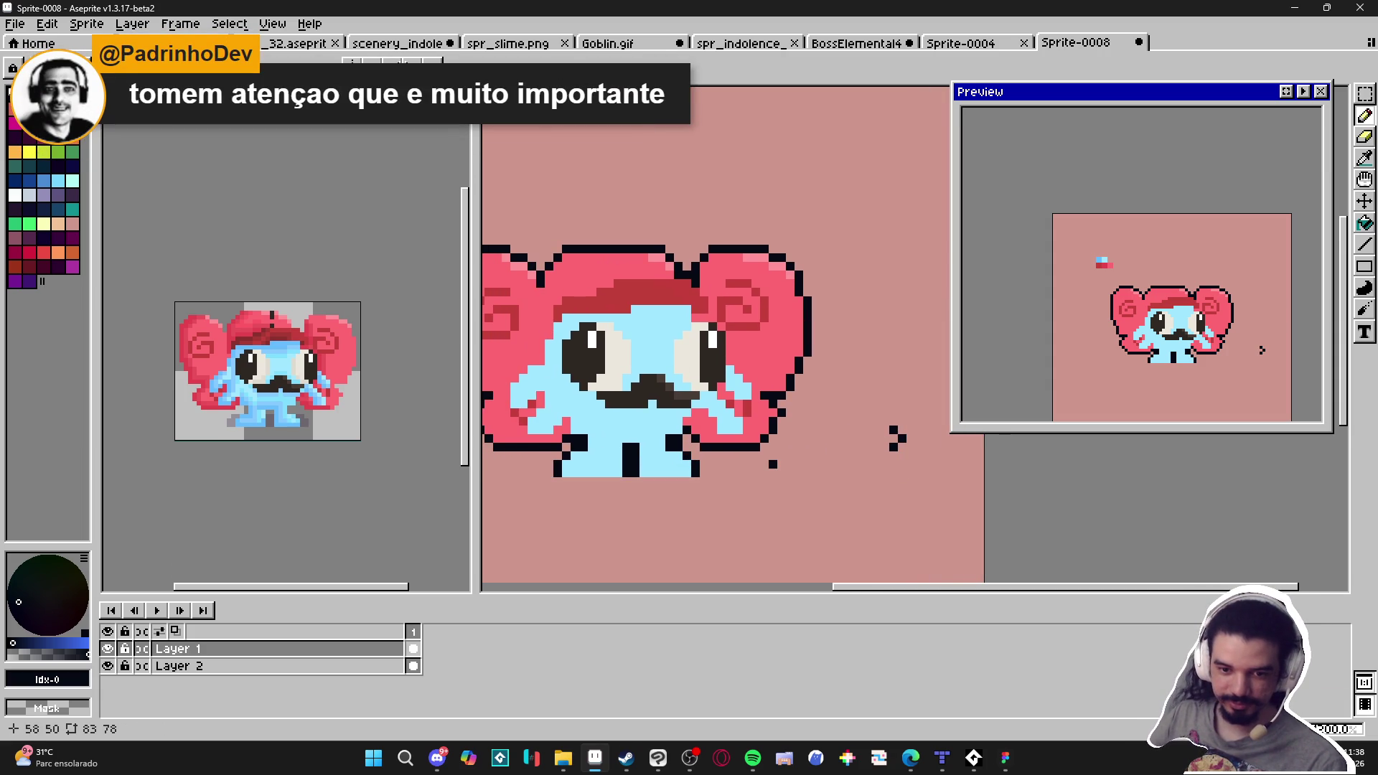
{"action": "key", "text": "ctrl+z"}
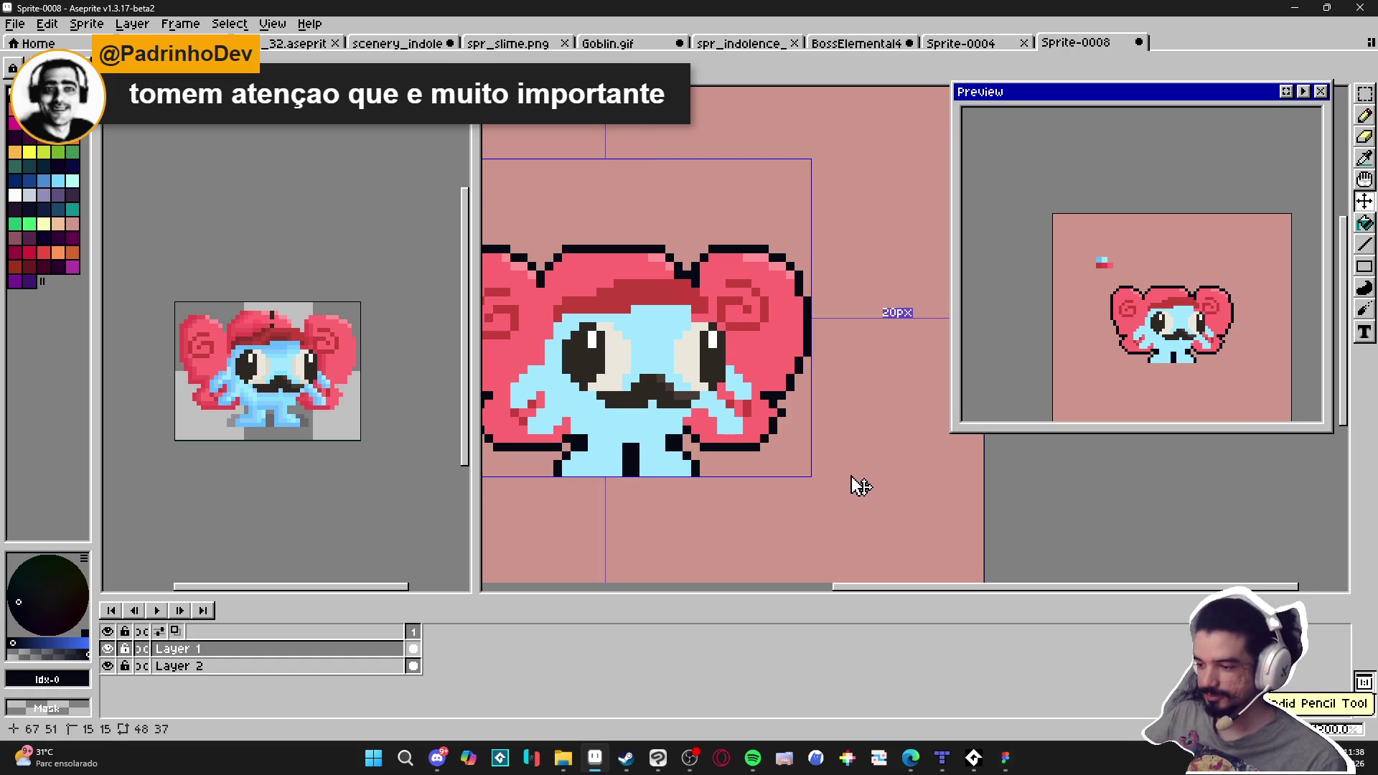
{"action": "scroll", "coordinate": [809, 427], "scroll_direction": "up", "scroll_amount": 1}
Touch up the ear outline pixels in the pink ear colour
{"action": "left_click", "coordinate": [746, 413], "text": "alt"}
{"action": "left_click_drag", "start_coordinate": [757, 407], "coordinate": [757, 419]}
{"action": "left_click", "coordinate": [757, 396], "text": "alt"}
{"action": "left_click", "coordinate": [768, 417]}
{"action": "left_click", "coordinate": [747, 424], "text": "alt"}
{"action": "left_click", "coordinate": [745, 442], "text": "alt"}
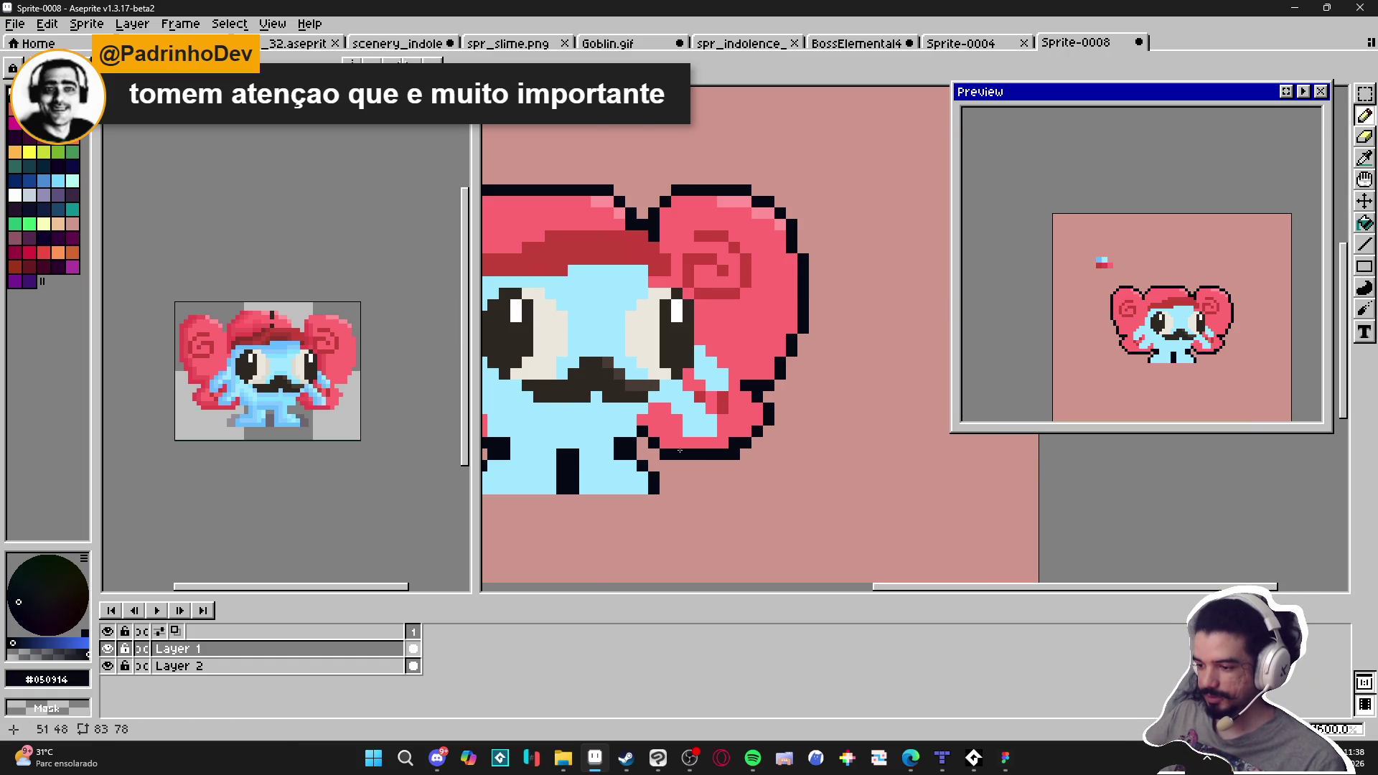
{"action": "left_click", "coordinate": [660, 445], "text": "alt"}
{"action": "key", "text": "e"}
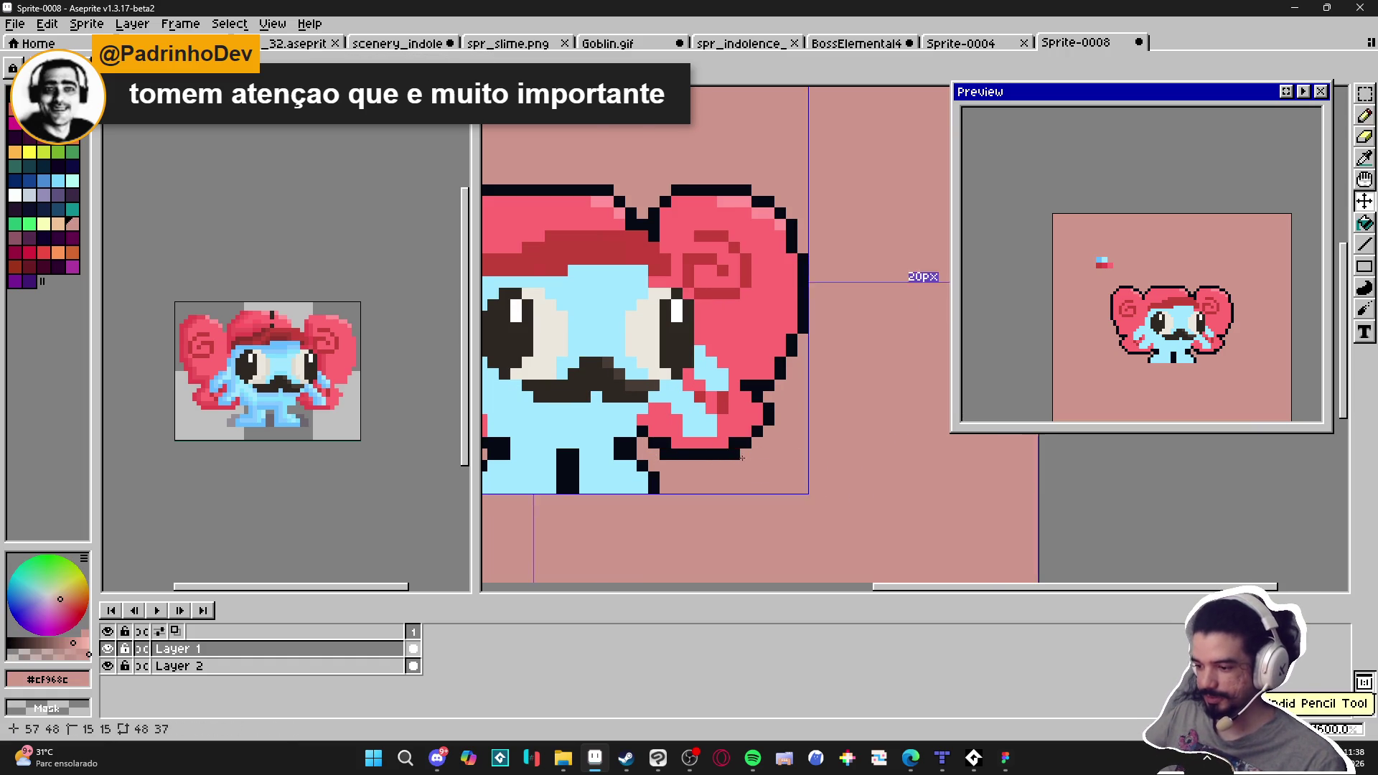
{"action": "key", "text": "b"}
{"action": "scroll", "coordinate": [772, 449], "scroll_direction": "down", "scroll_amount": 2}
{"action": "scroll", "coordinate": [766, 391], "scroll_direction": "up", "scroll_amount": 3}
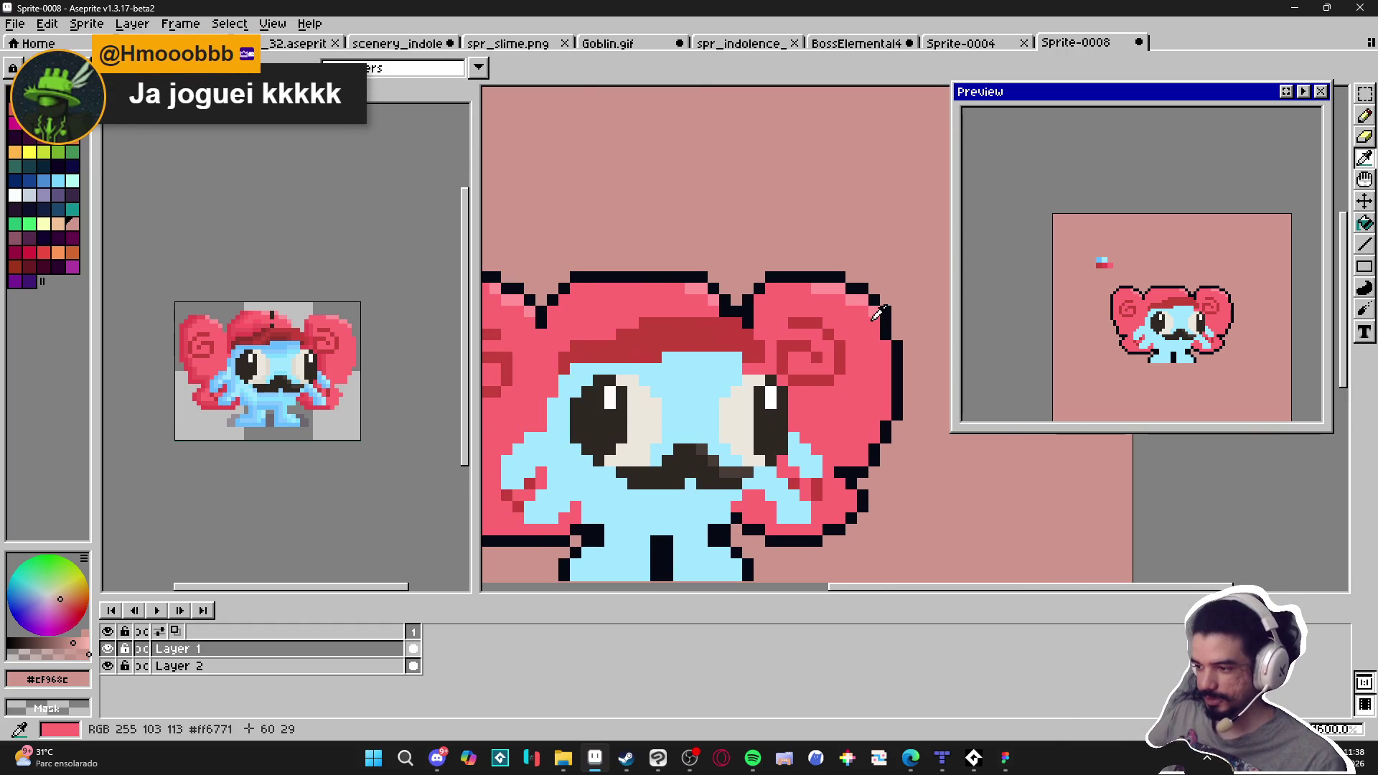
Paint the hair highlights hair pink, undo it, and choose the peach swatch (index 48)
{"action": "left_click", "coordinate": [857, 323], "text": "alt"}
{"action": "left_click_drag", "start_coordinate": [835, 290], "coordinate": [649, 280]}
{"action": "scroll", "coordinate": [790, 290], "scroll_direction": "left", "scroll_amount": 2}
{"action": "scroll", "coordinate": [722, 288], "scroll_direction": "left", "scroll_amount": 4}
{"action": "scroll", "coordinate": [692, 306], "scroll_direction": "up", "scroll_amount": 2}
{"action": "key", "text": "ctrl+z"}
{"action": "scroll", "coordinate": [679, 365], "scroll_direction": "down", "scroll_amount": 4}
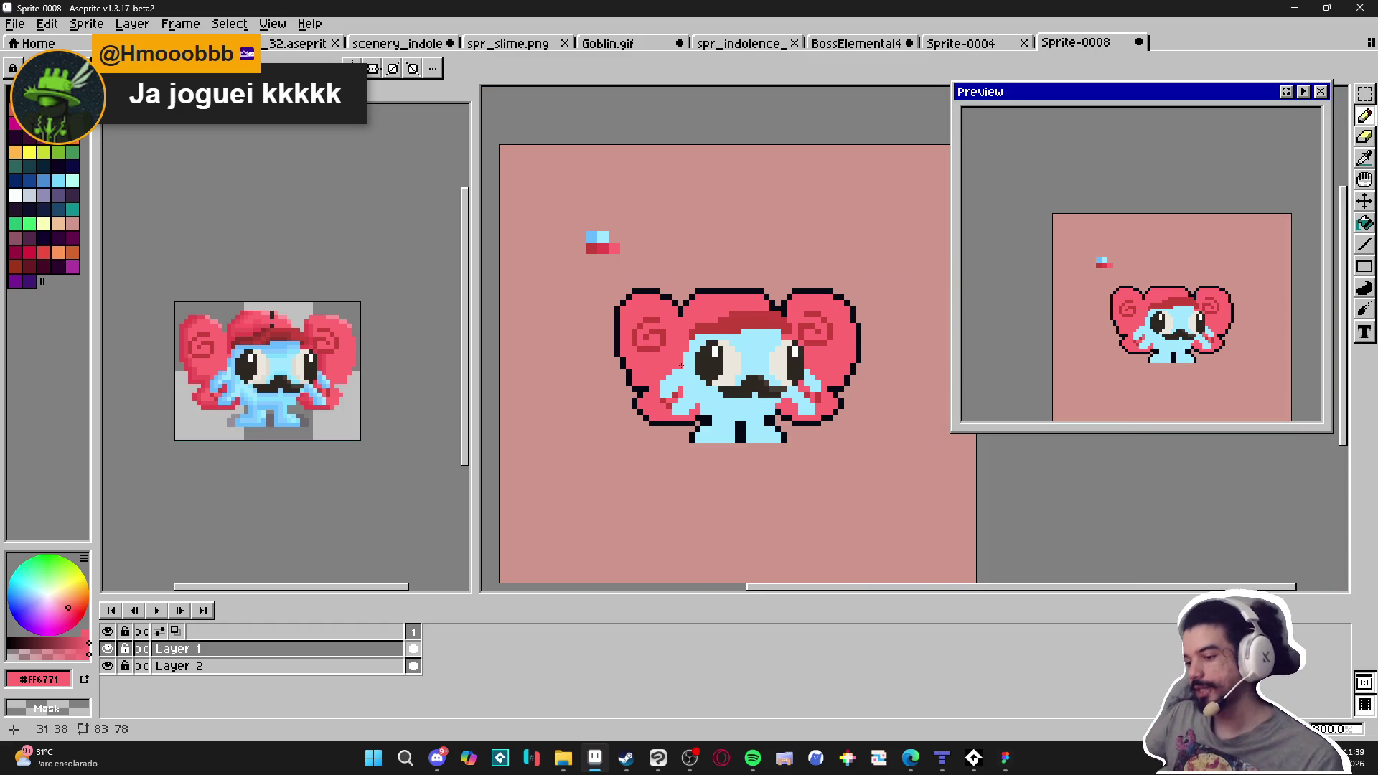
{"action": "scroll", "coordinate": [686, 366], "scroll_direction": "right", "scroll_amount": 1}
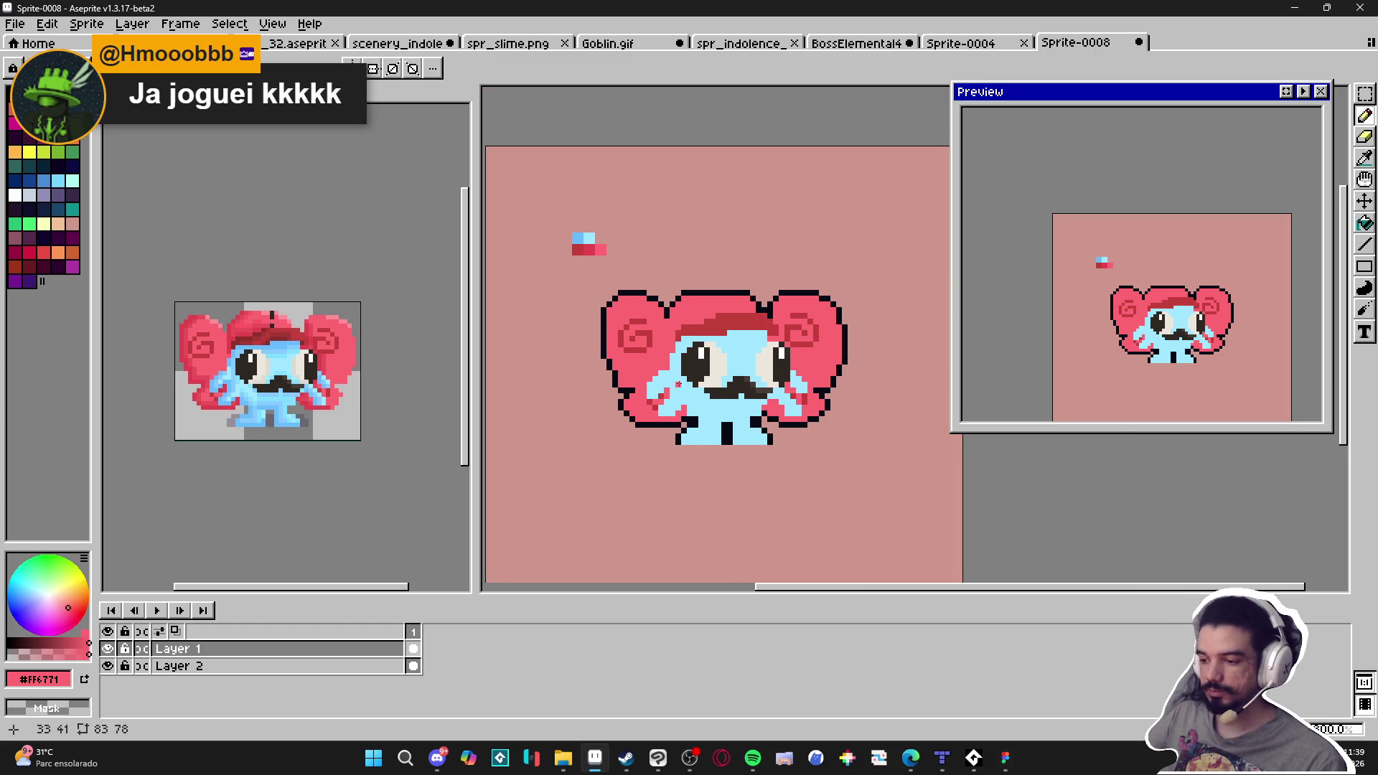
{"action": "scroll", "coordinate": [656, 330], "scroll_direction": "up", "scroll_amount": 2}
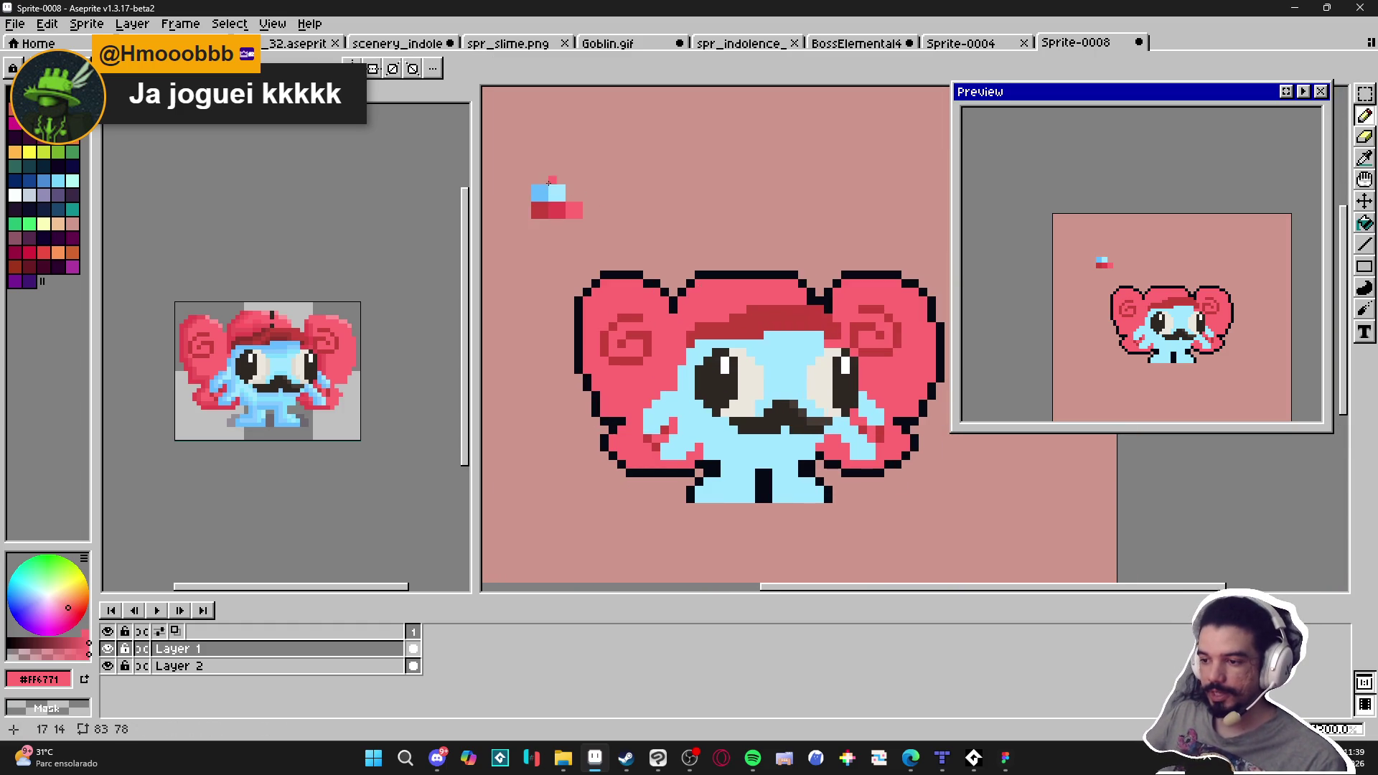
{"action": "scroll", "coordinate": [690, 309], "scroll_direction": "up", "scroll_amount": 1}
{"action": "left_click", "coordinate": [58, 223]}
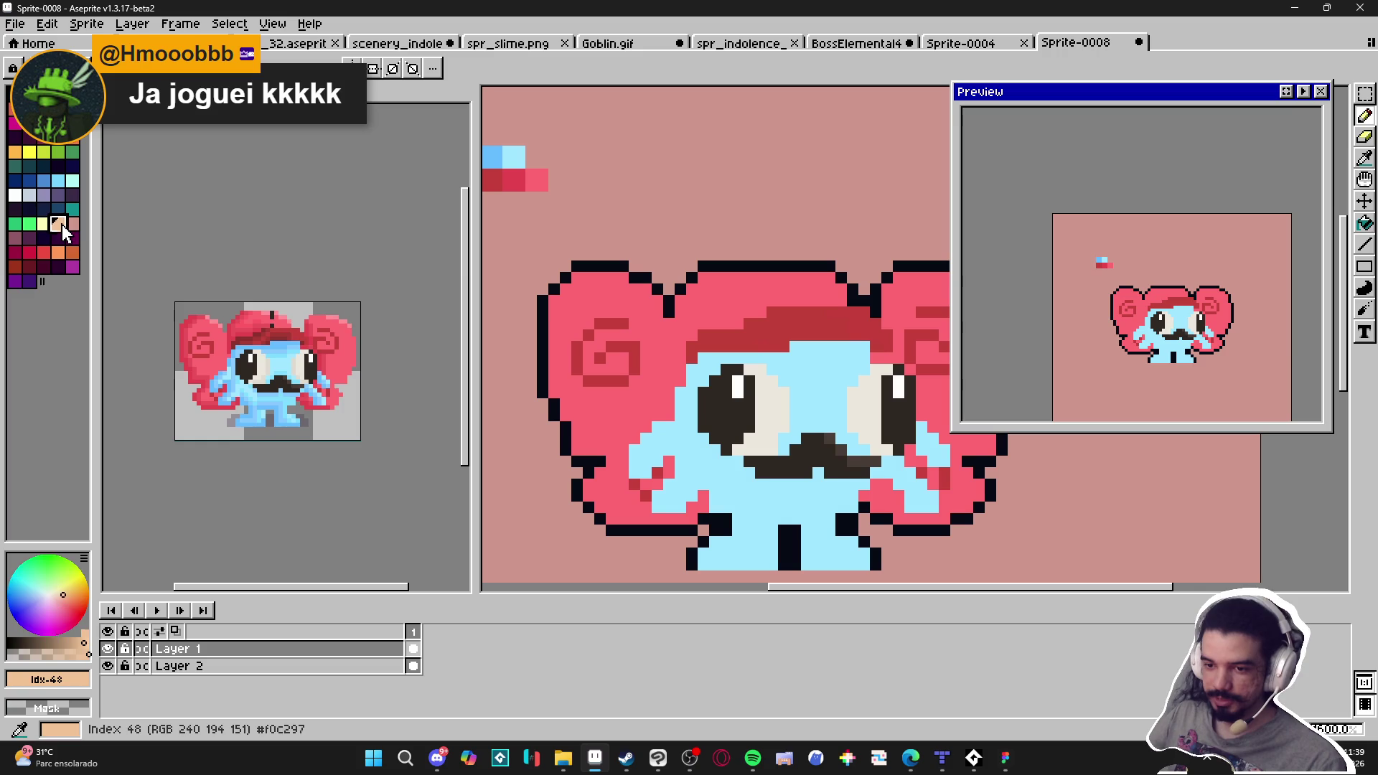
{"action": "mouse_move", "coordinate": [588, 275]}
{"action": "left_mouse_down"}
{"action": "mouse_move", "coordinate": [577, 278]}
{"action": "mouse_move", "coordinate": [623, 278]}
{"action": "mouse_move", "coordinate": [650, 297]}
{"action": "mouse_move", "coordinate": [833, 278]}
{"action": "left_mouse_up"}
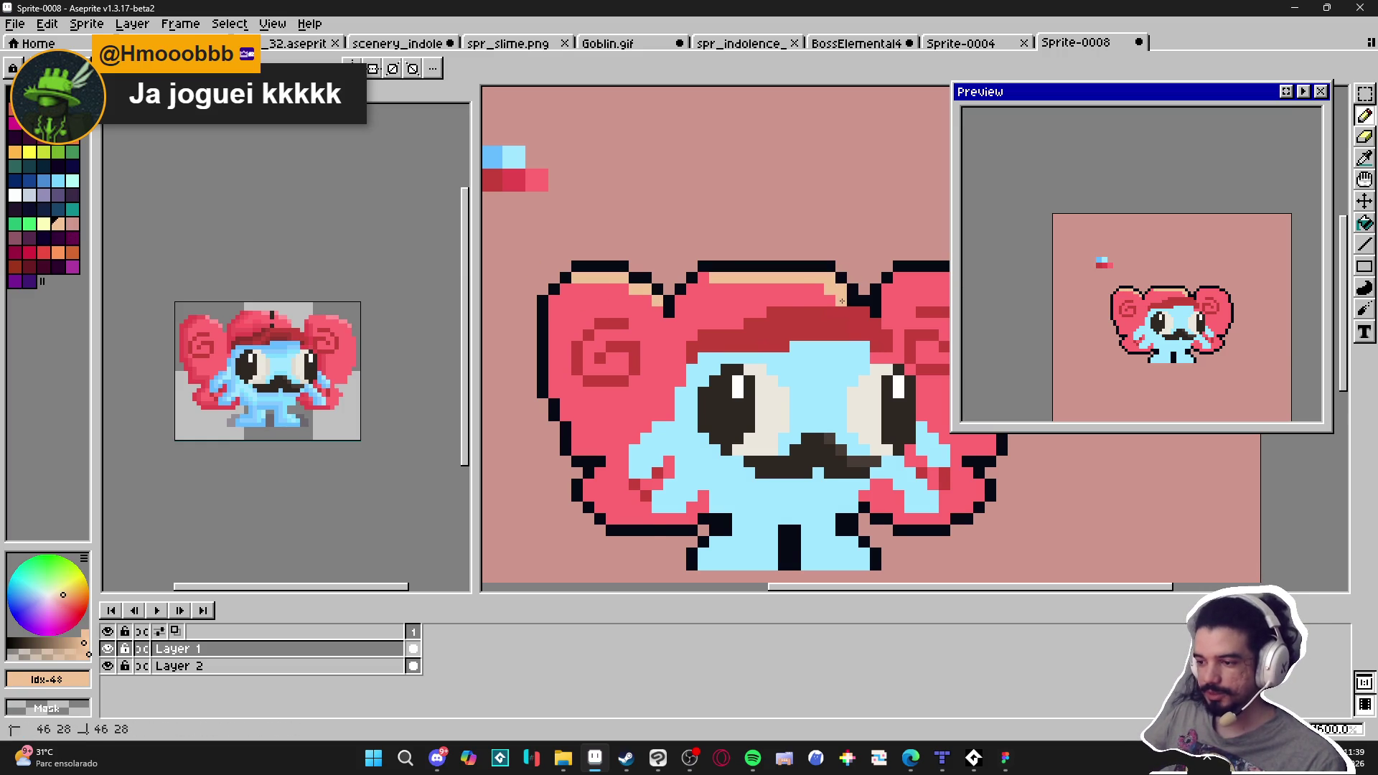
{"action": "scroll", "coordinate": [842, 300], "scroll_direction": "down", "scroll_amount": 3}
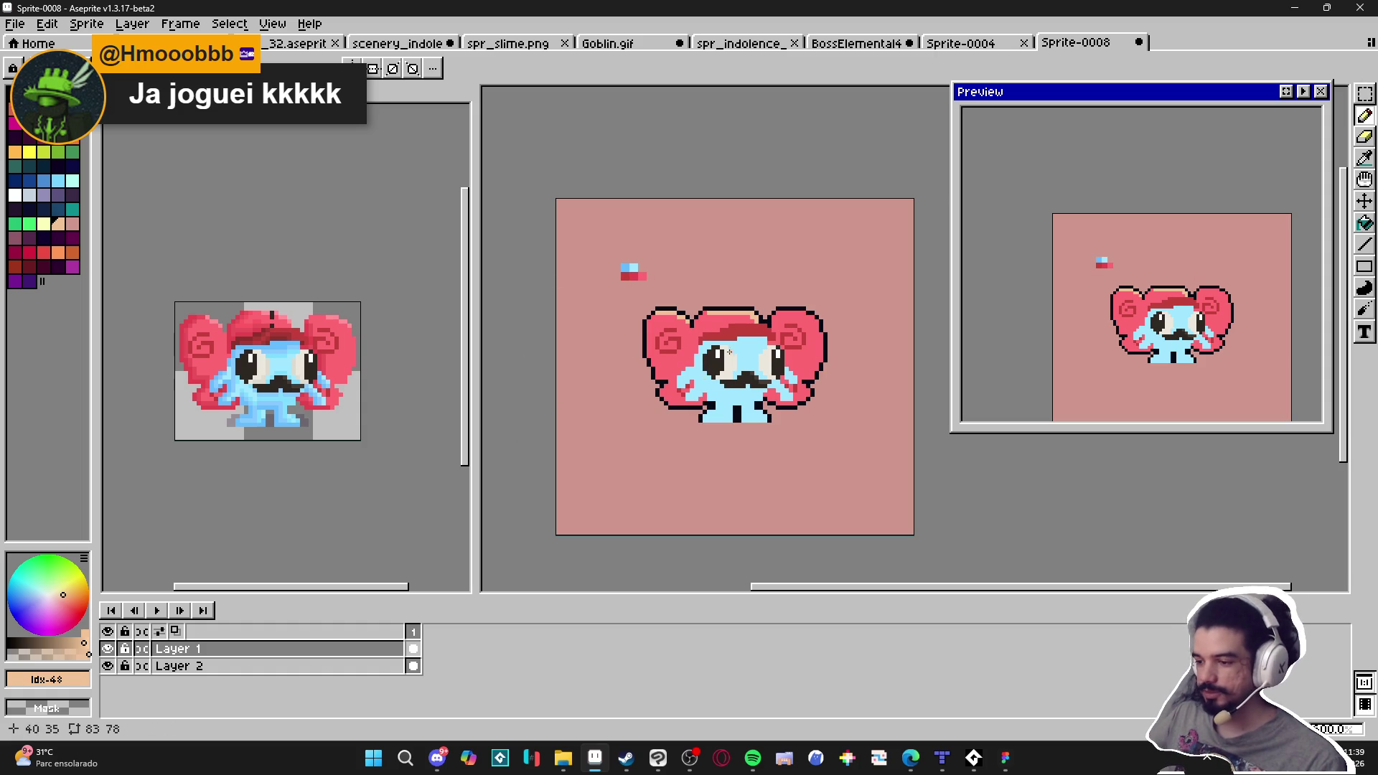
{"action": "scroll", "coordinate": [707, 328], "scroll_direction": "up", "scroll_amount": 2}
{"action": "key", "text": "ctrl+z"}
{"action": "key", "text": "ctrl+z"}
{"action": "key", "text": "ctrl+z"}
{"action": "scroll", "coordinate": [568, 291], "scroll_direction": "up", "scroll_amount": 1}
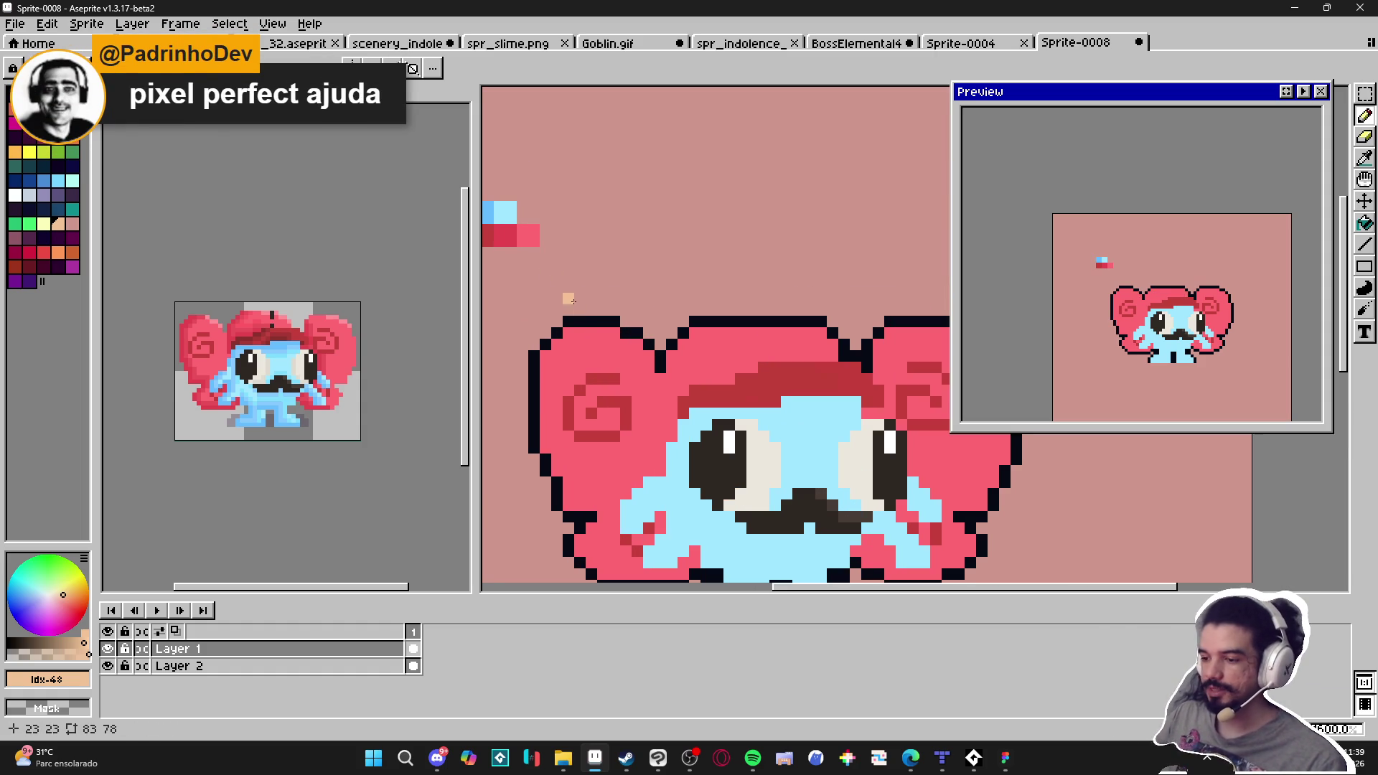
{"action": "left_click_drag", "start_coordinate": [728, 159], "coordinate": [671, 264]}
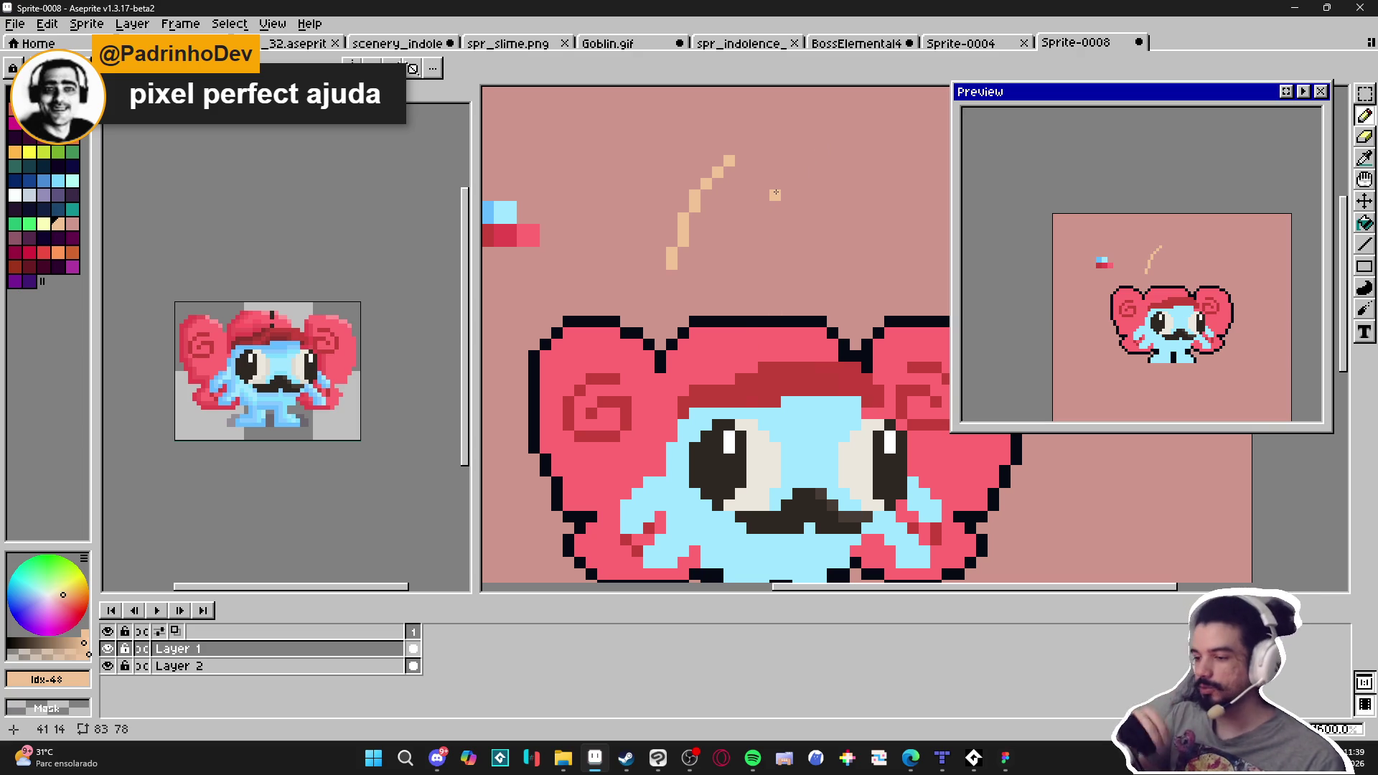
{"action": "key", "text": "ctrl+z"}
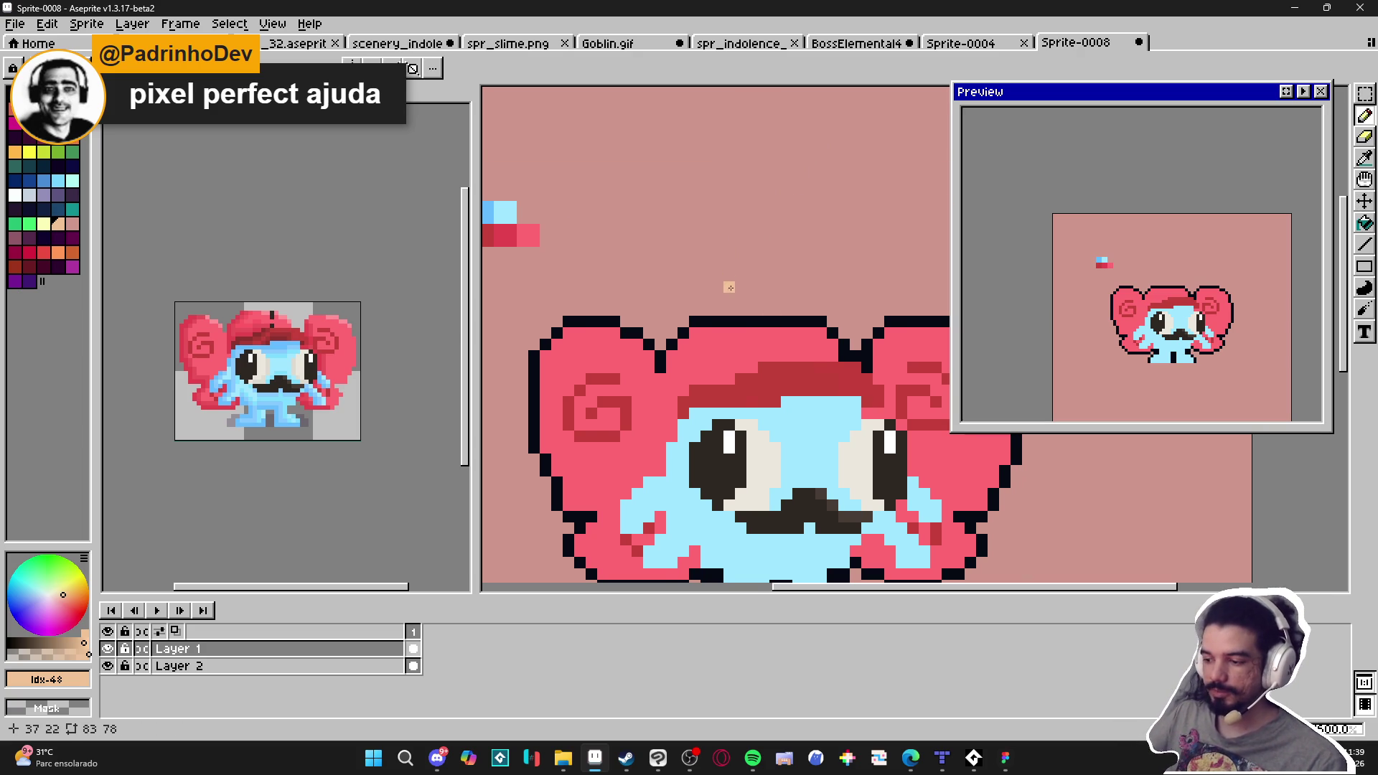
{"action": "scroll", "coordinate": [732, 287], "scroll_direction": "down", "scroll_amount": 1}
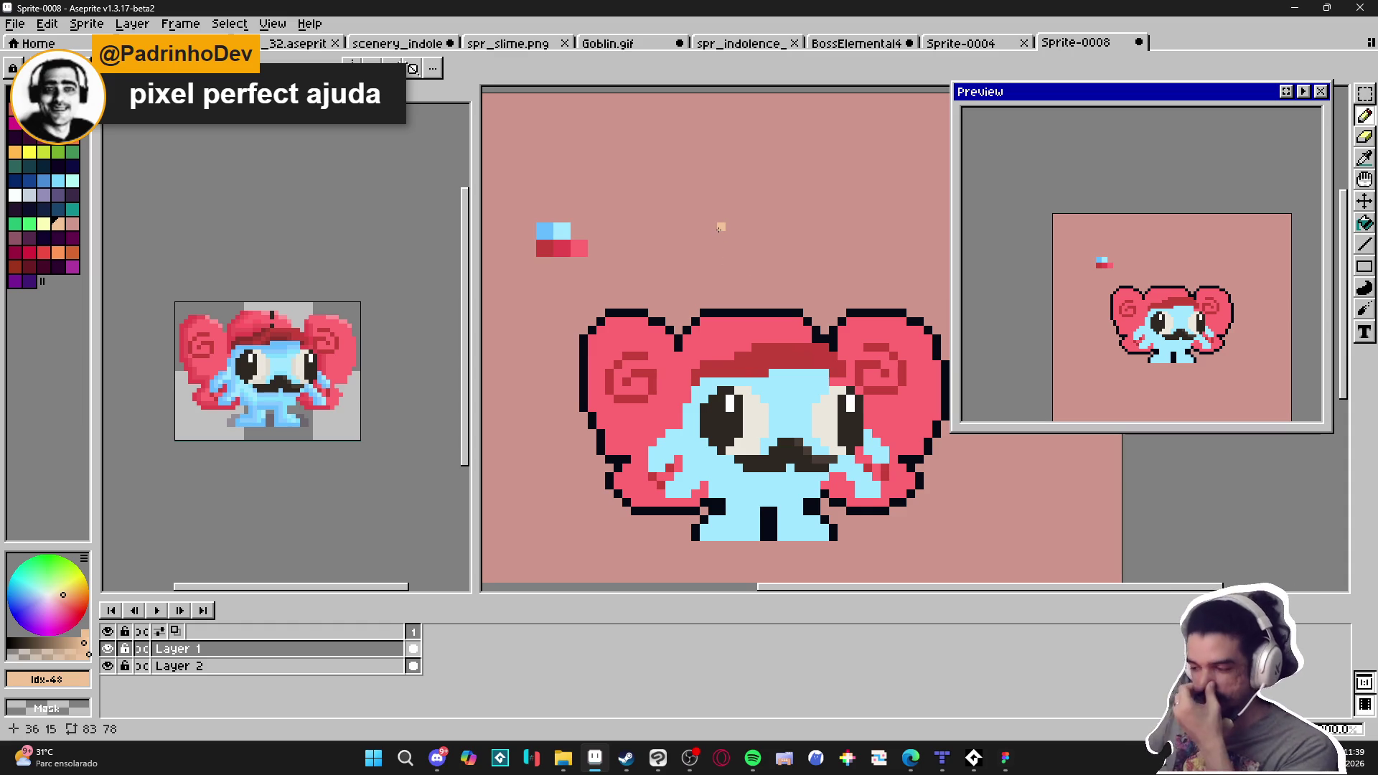
{"action": "scroll", "coordinate": [712, 226], "scroll_direction": "up", "scroll_amount": 1}
{"action": "left_click_drag", "start_coordinate": [761, 191], "coordinate": [725, 237]}
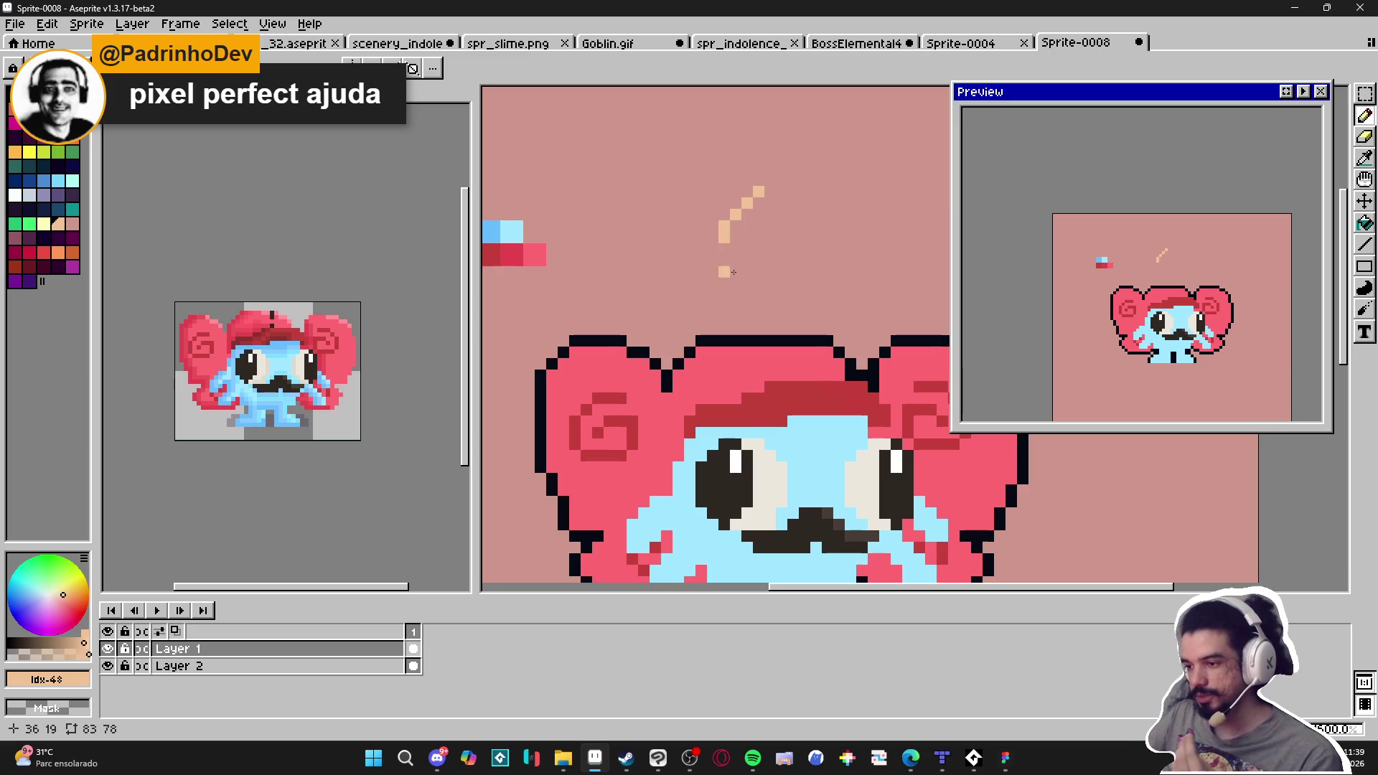
{"action": "key", "text": "ctrl+z"}
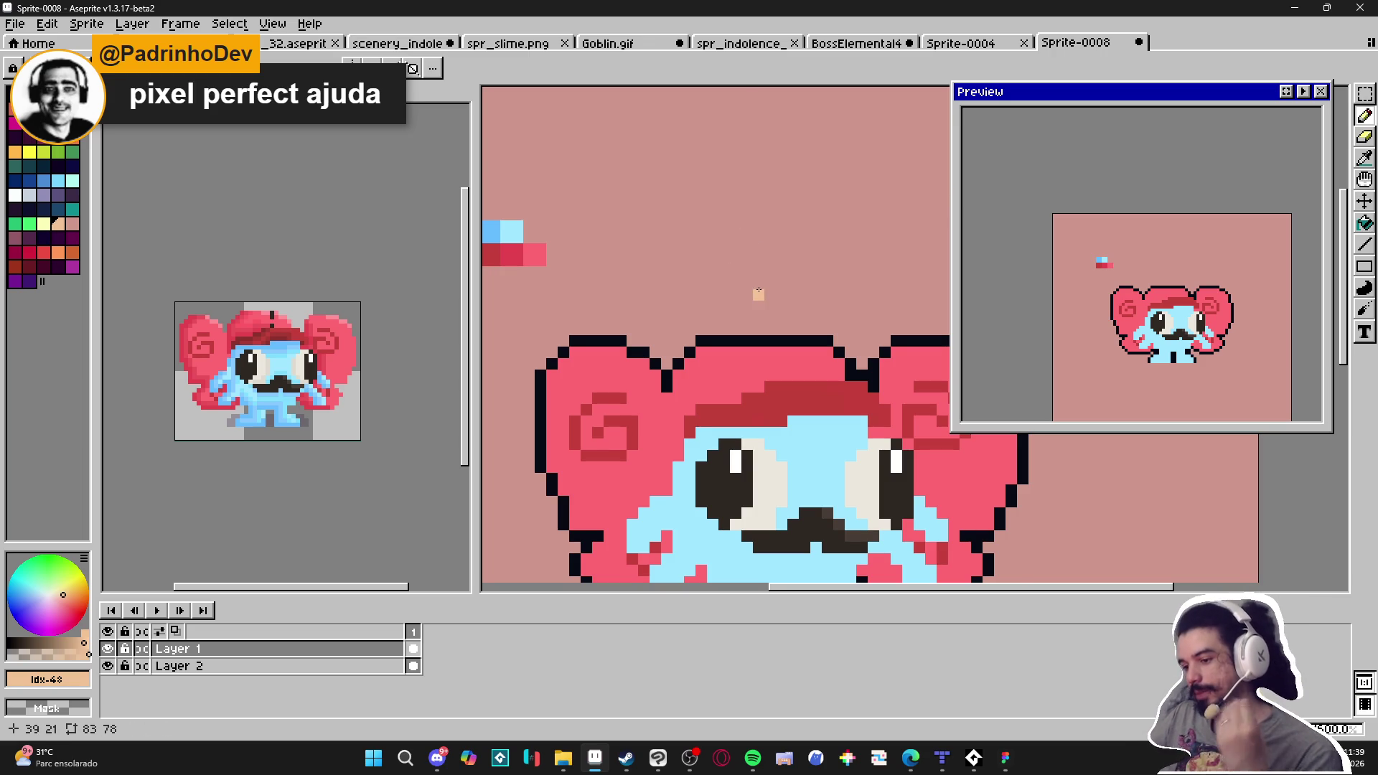
{"action": "scroll", "coordinate": [732, 300], "scroll_direction": "up", "scroll_amount": 2}
{"action": "left_click", "coordinate": [660, 307], "text": "alt"}
Erase stray pixels on the head-top outline and redraw it in black #050914
{"action": "left_click", "coordinate": [859, 319]}
{"action": "key", "text": "e"}
{"action": "left_click", "coordinate": [859, 301]}
{"action": "left_click", "coordinate": [670, 303]}
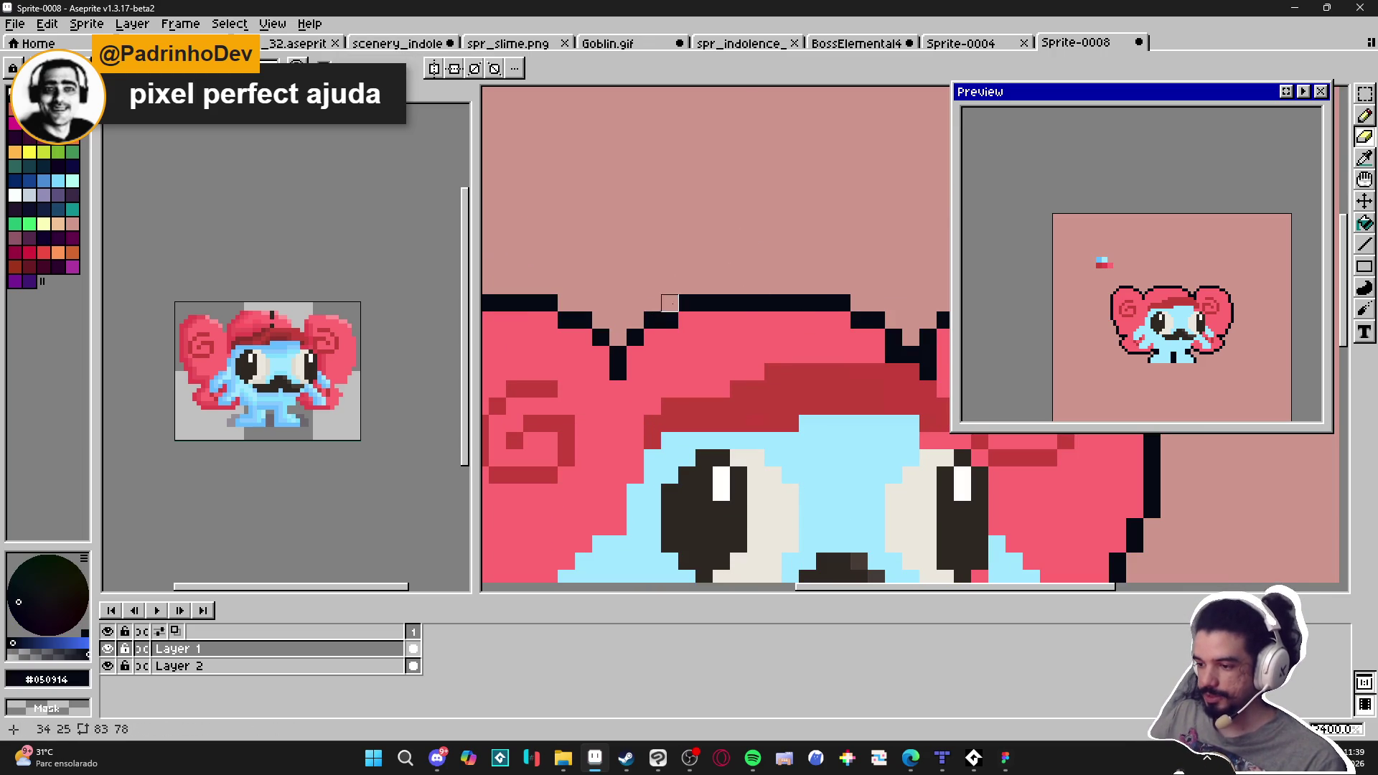
{"action": "scroll", "coordinate": [718, 309], "scroll_direction": "down", "scroll_amount": 3}
{"action": "scroll", "coordinate": [738, 308], "scroll_direction": "up", "scroll_amount": 2}
{"action": "key", "text": "b"}
{"action": "left_click", "coordinate": [738, 337], "text": "alt"}
{"action": "left_click", "coordinate": [750, 321], "text": "alt"}
{"action": "mouse_move", "coordinate": [739, 310]}
{"action": "left_mouse_down"}
{"action": "mouse_move", "coordinate": [786, 310]}
{"action": "mouse_move", "coordinate": [739, 321]}
{"action": "left_mouse_up"}
{"action": "left_click", "coordinate": [786, 329], "text": "alt"}
{"action": "left_click", "coordinate": [726, 320], "text": "alt"}
{"action": "left_click", "coordinate": [730, 310]}
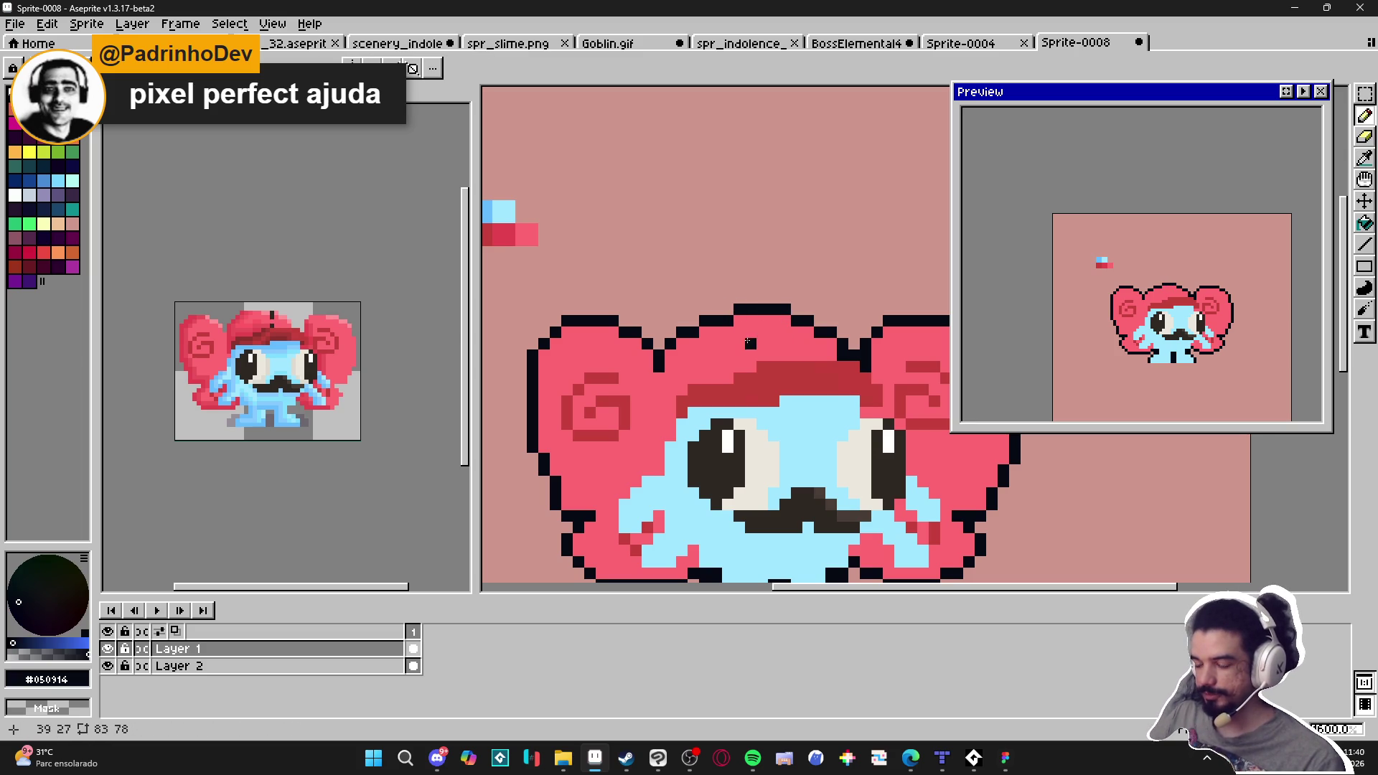
{"action": "scroll", "coordinate": [726, 320], "scroll_direction": "down", "scroll_amount": 2}
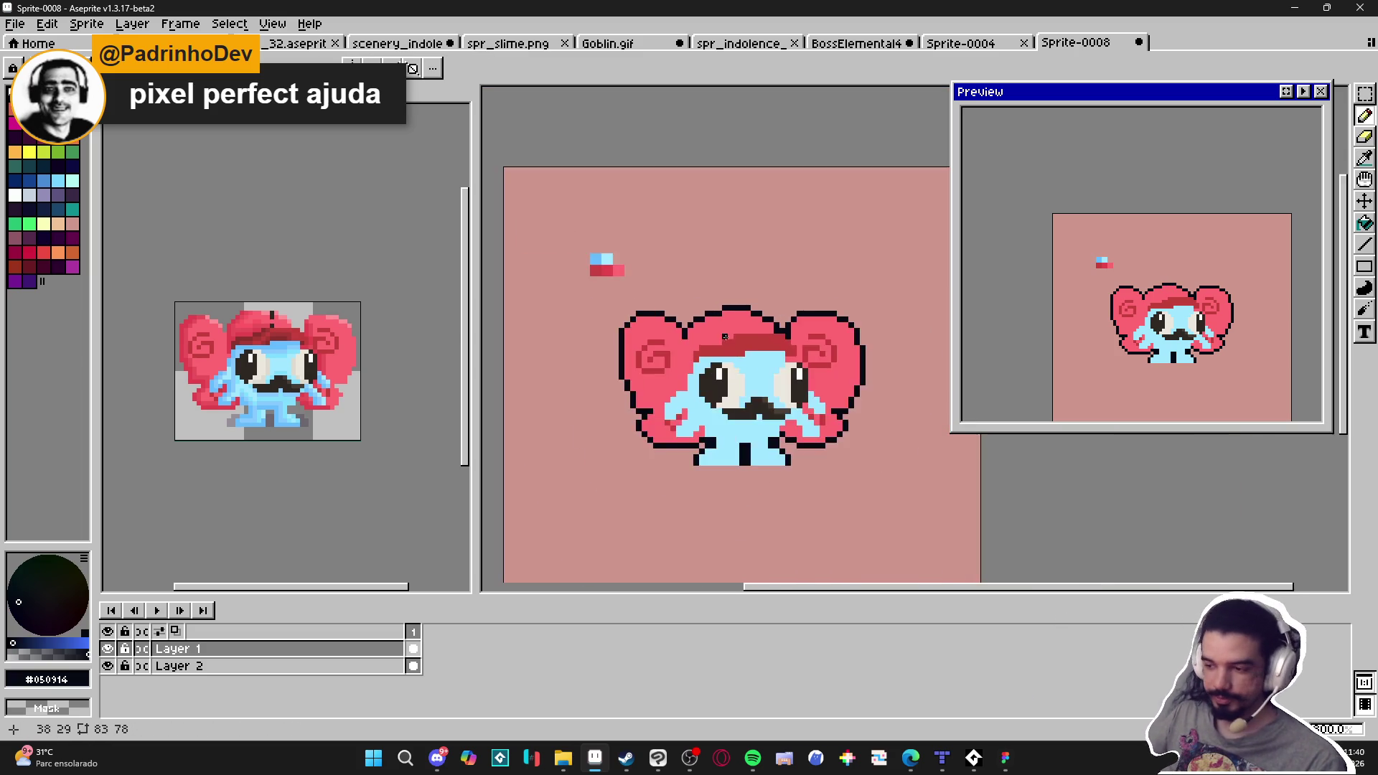
{"action": "scroll", "coordinate": [721, 284], "scroll_direction": "up", "scroll_amount": 2}
Draw black outline between left ear and head, along the left arm and lower body
{"action": "left_click", "coordinate": [721, 284], "text": "alt"}
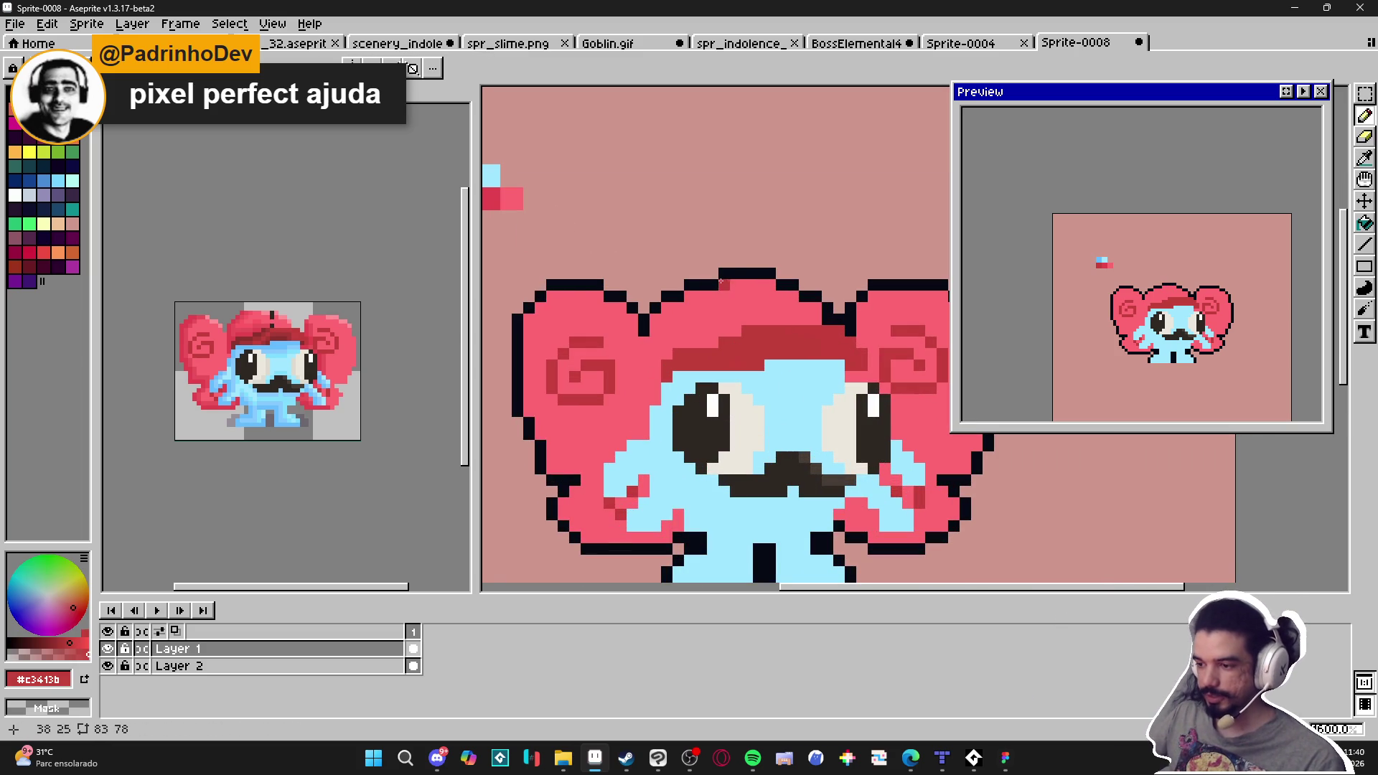
{"action": "left_click", "coordinate": [724, 294], "text": "alt"}
{"action": "scroll", "coordinate": [779, 354], "scroll_direction": "down", "scroll_amount": 2}
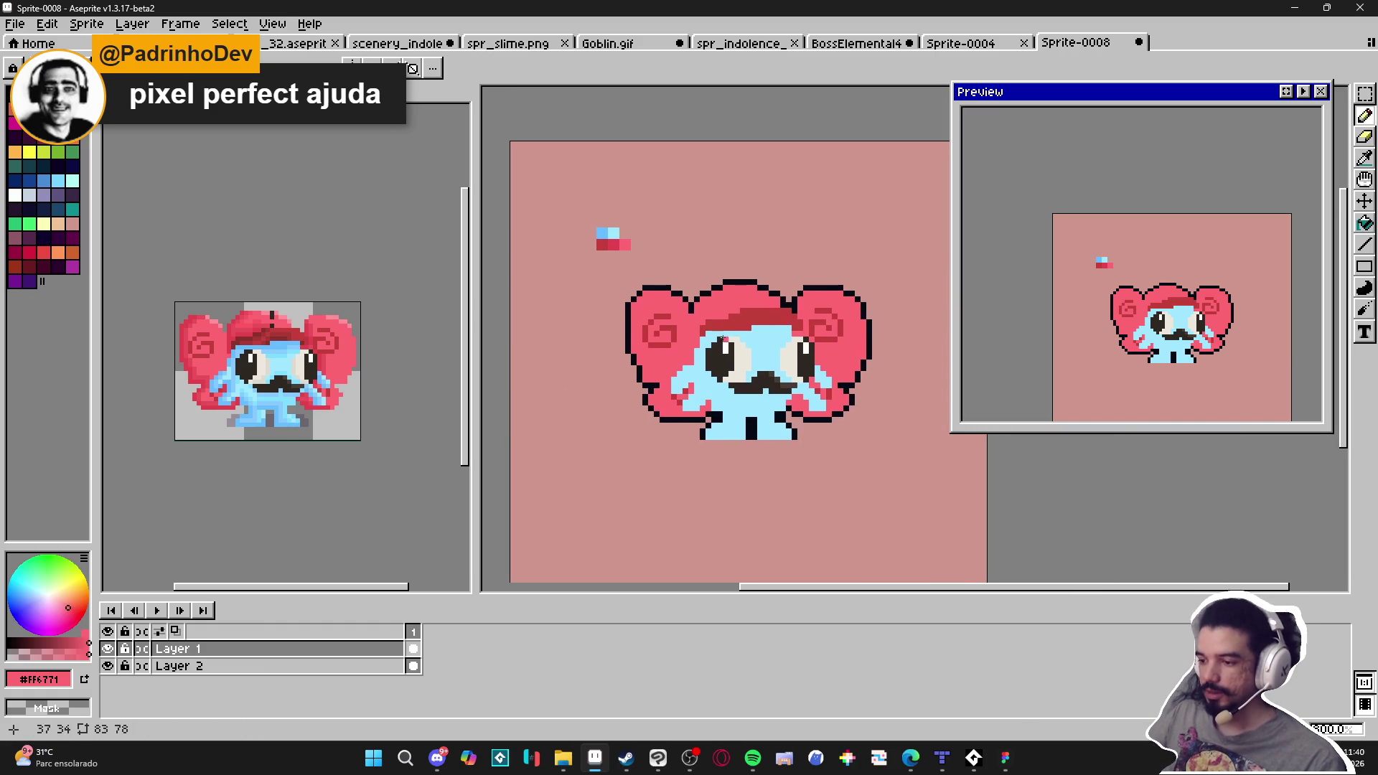
{"action": "scroll", "coordinate": [675, 322], "scroll_direction": "up", "scroll_amount": 3}
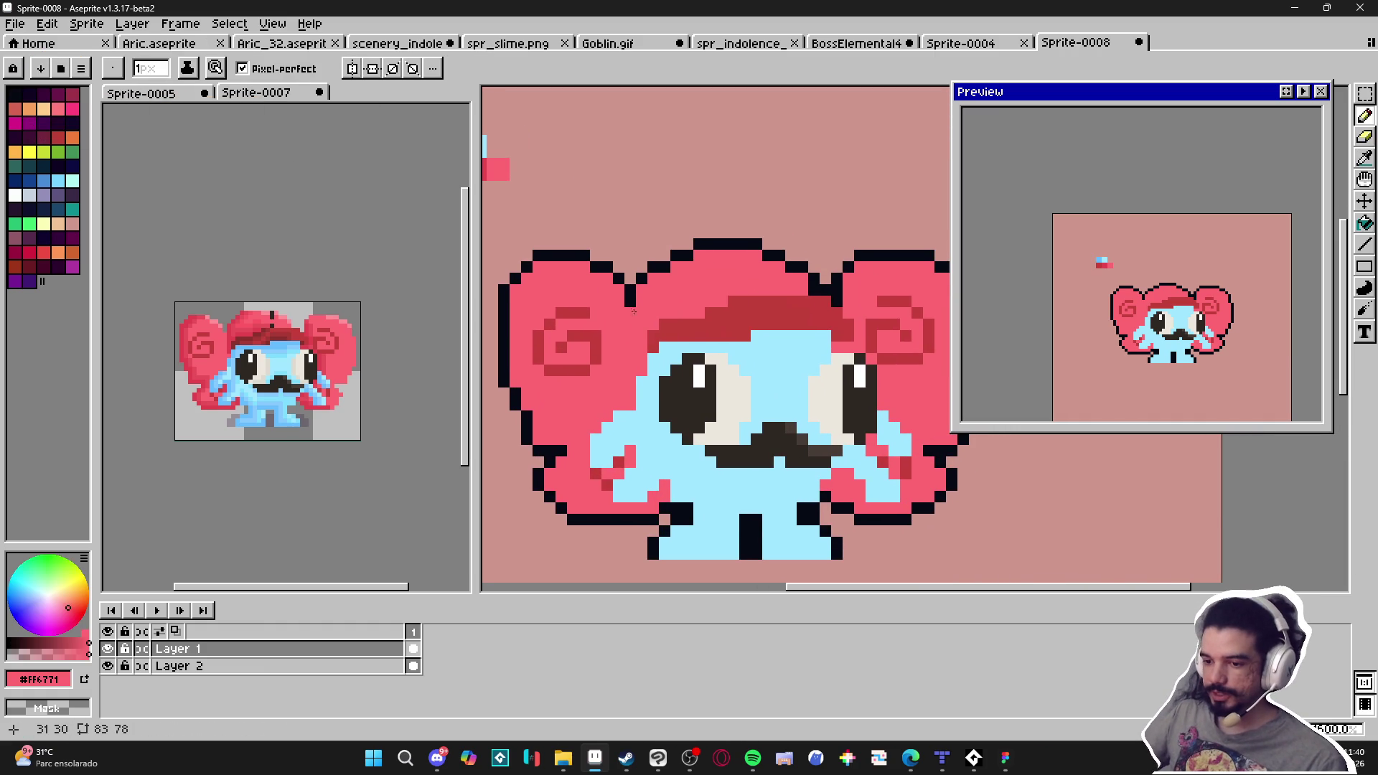
{"action": "left_click", "coordinate": [630, 301], "text": "alt"}
{"action": "left_click", "coordinate": [630, 346], "text": "shift"}
{"action": "mouse_move", "coordinate": [631, 357]}
{"action": "left_mouse_down"}
{"action": "mouse_move", "coordinate": [642, 357]}
{"action": "mouse_move", "coordinate": [631, 404]}
{"action": "mouse_move", "coordinate": [613, 407]}
{"action": "left_mouse_up"}
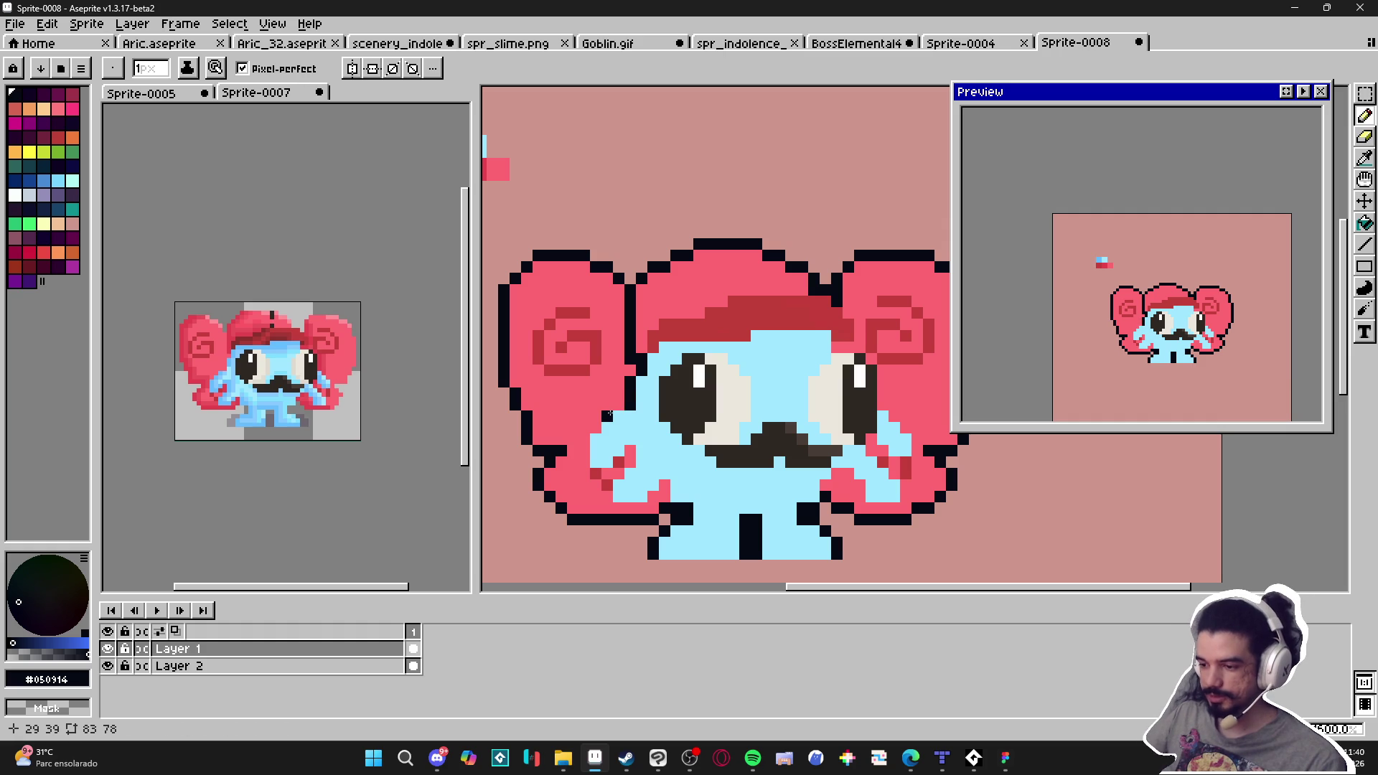
{"action": "left_click", "coordinate": [584, 461]}
{"action": "mouse_move", "coordinate": [586, 461]}
{"action": "left_mouse_down"}
{"action": "mouse_move", "coordinate": [586, 443]}
{"action": "mouse_move", "coordinate": [607, 474]}
{"action": "left_mouse_up"}
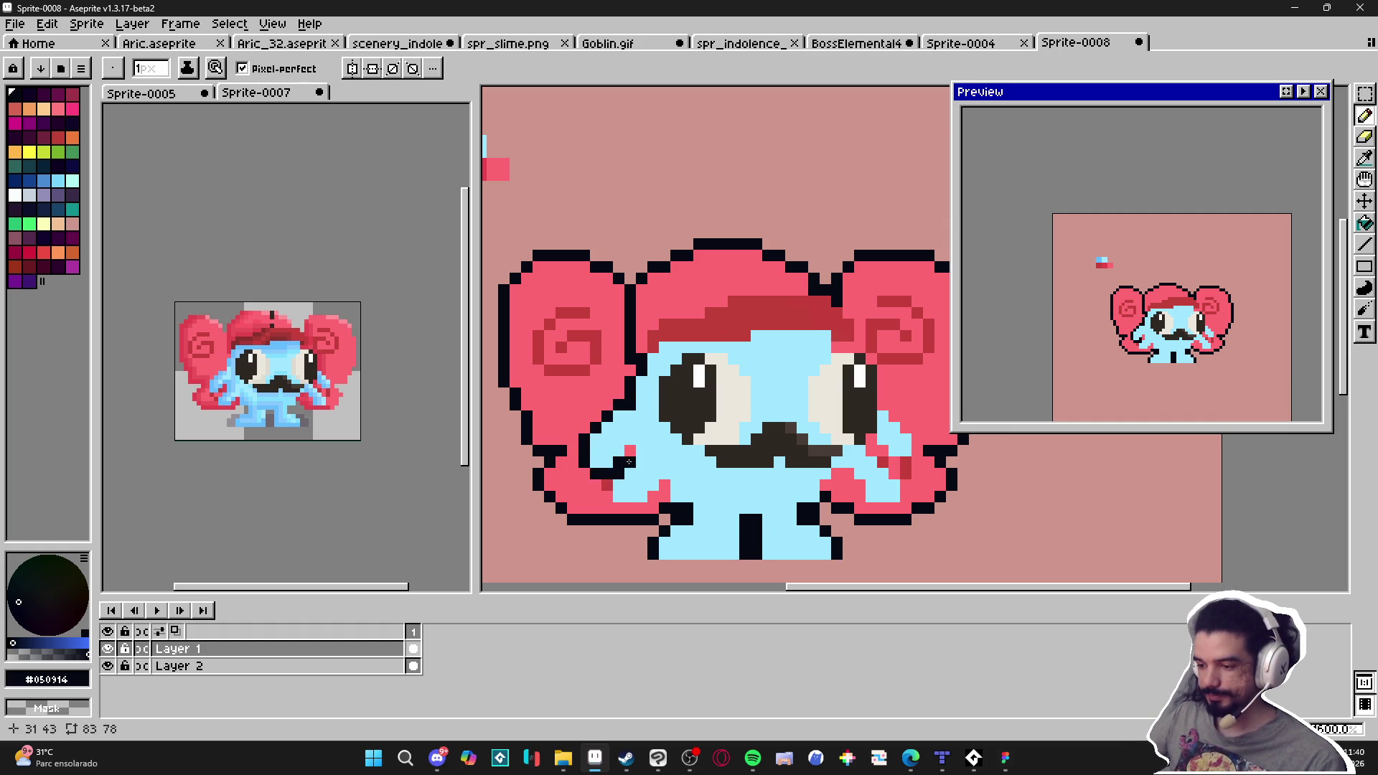
{"action": "left_click_drag", "start_coordinate": [619, 510], "coordinate": [651, 499]}
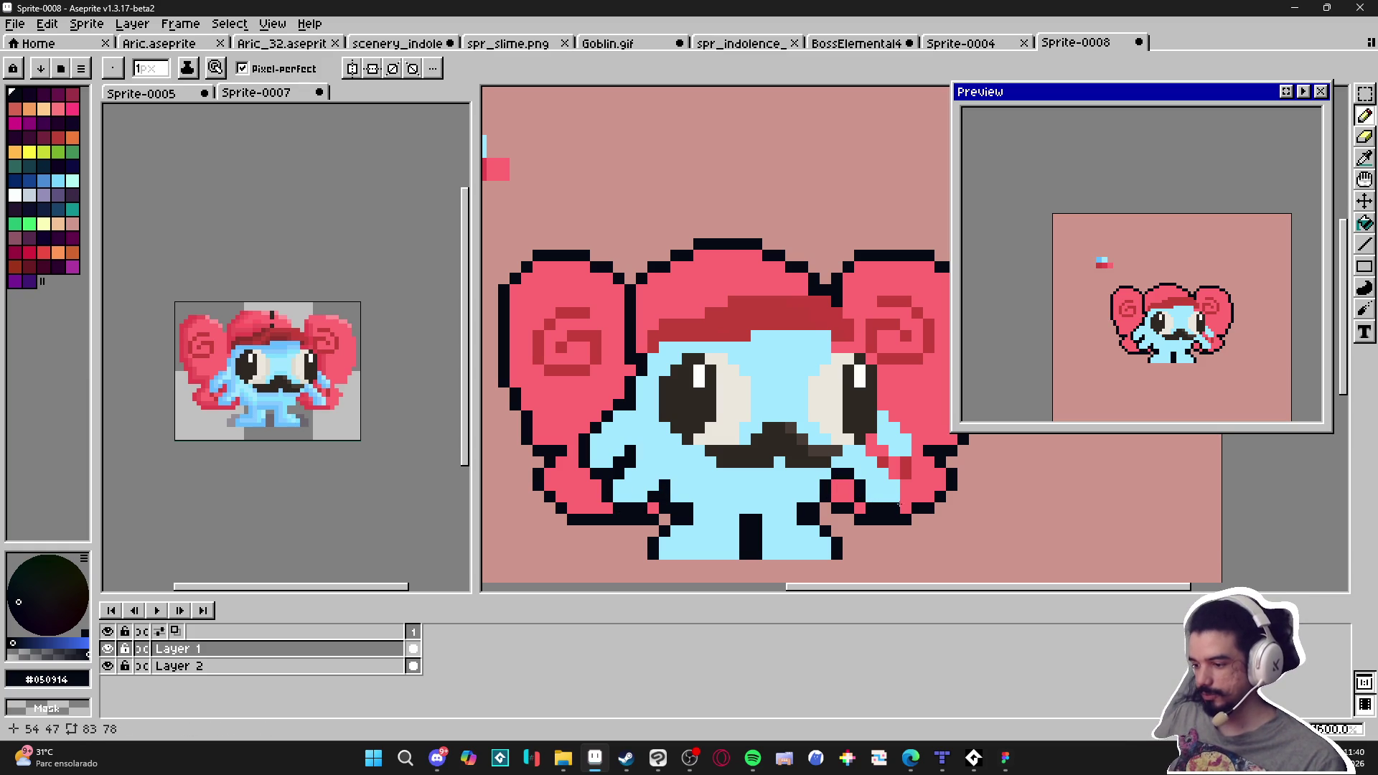
{"action": "left_click", "coordinate": [903, 500]}
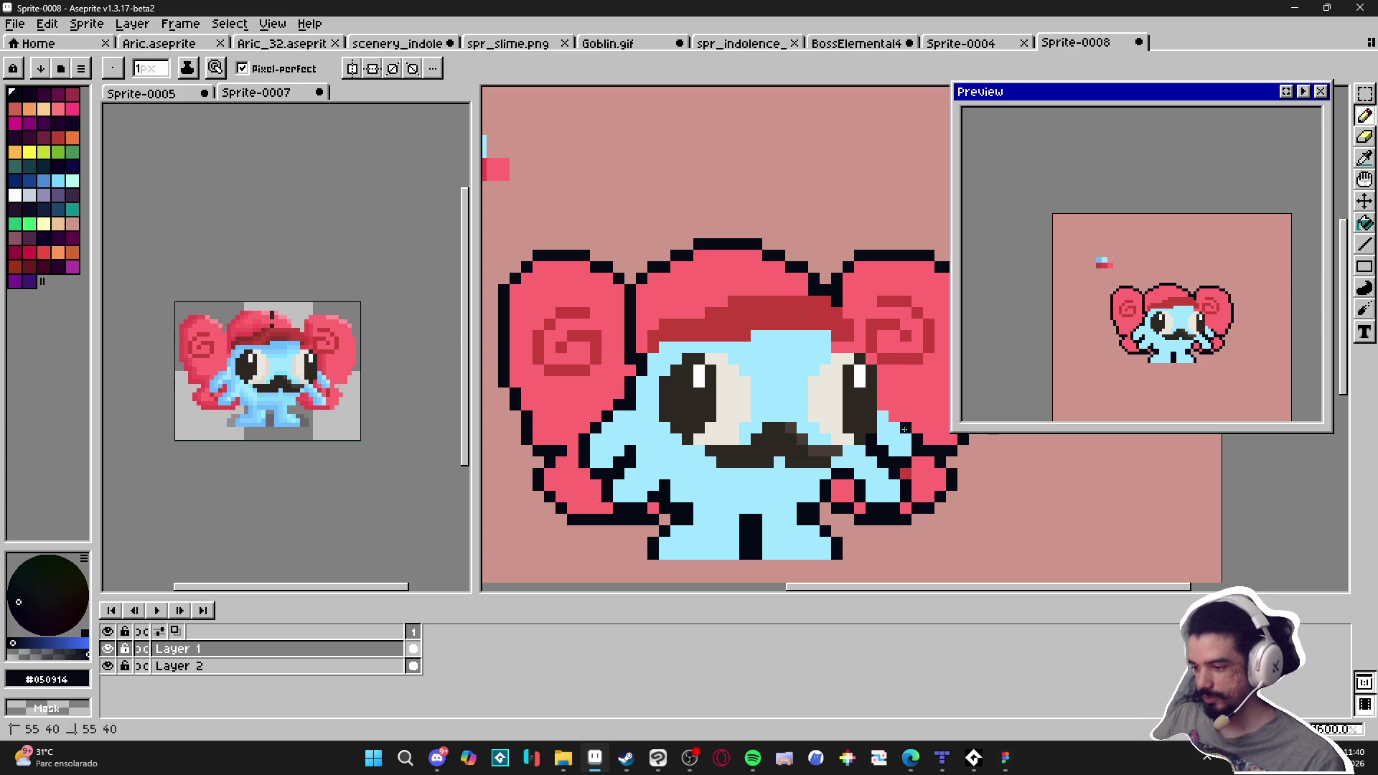
Extend the outline above the right eye and add black pixels beside the cap
{"action": "mouse_move", "coordinate": [885, 386]}
{"action": "left_mouse_down"}
{"action": "mouse_move", "coordinate": [878, 366]}
{"action": "mouse_move", "coordinate": [831, 346]}
{"action": "left_mouse_up"}
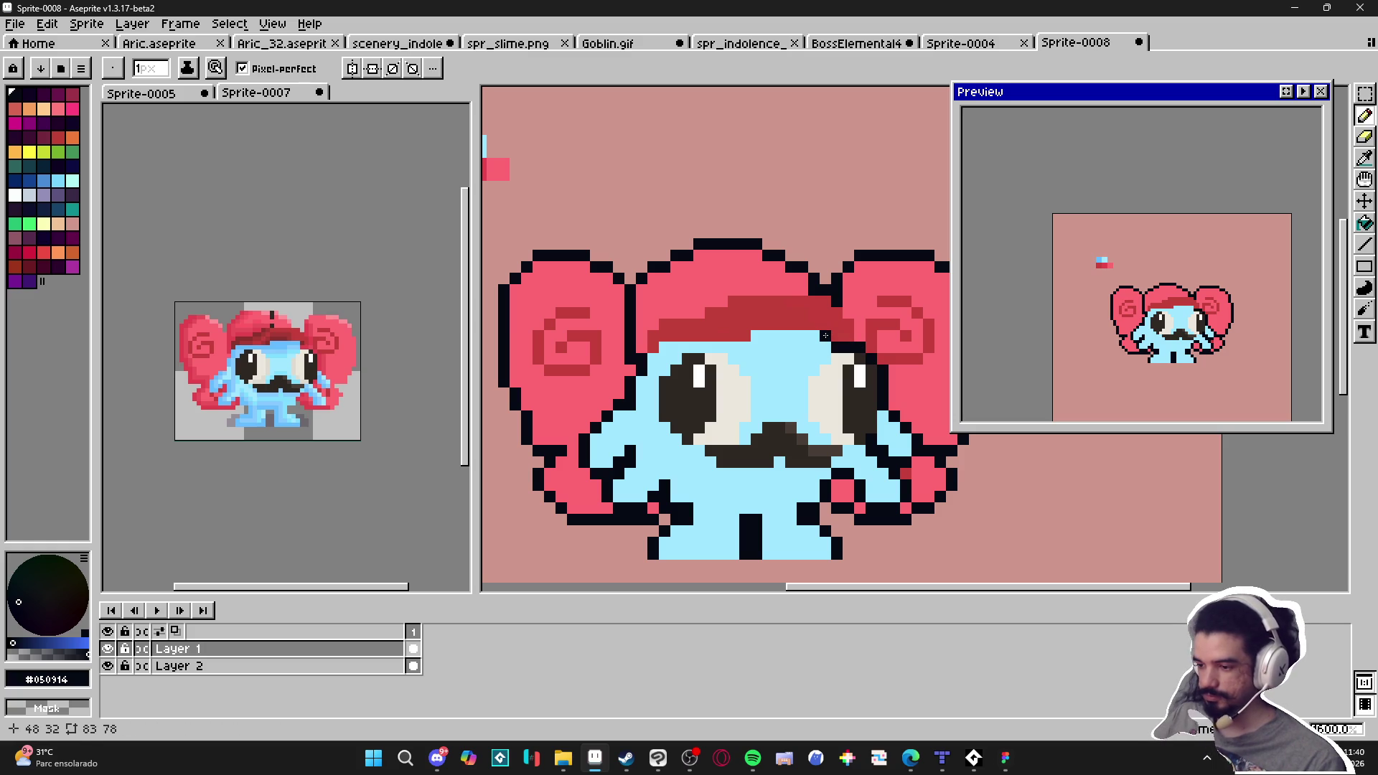
{"action": "scroll", "coordinate": [813, 347], "scroll_direction": "up", "scroll_amount": 2}
{"action": "scroll", "coordinate": [812, 347], "scroll_direction": "down", "scroll_amount": 3}
{"action": "scroll", "coordinate": [807, 344], "scroll_direction": "up", "scroll_amount": 2}
{"action": "left_click", "coordinate": [803, 343], "text": "alt"}
{"action": "left_click", "coordinate": [838, 294], "text": "alt"}
{"action": "left_click", "coordinate": [872, 330]}
{"action": "left_click", "coordinate": [873, 348]}
{"action": "left_click", "coordinate": [855, 296]}
Draw a black line across the top of the cap, extending it down-left
{"action": "mouse_move", "coordinate": [833, 284]}
{"action": "left_mouse_down"}
{"action": "mouse_move", "coordinate": [882, 298]}
{"action": "mouse_move", "coordinate": [728, 295]}
{"action": "left_mouse_up"}
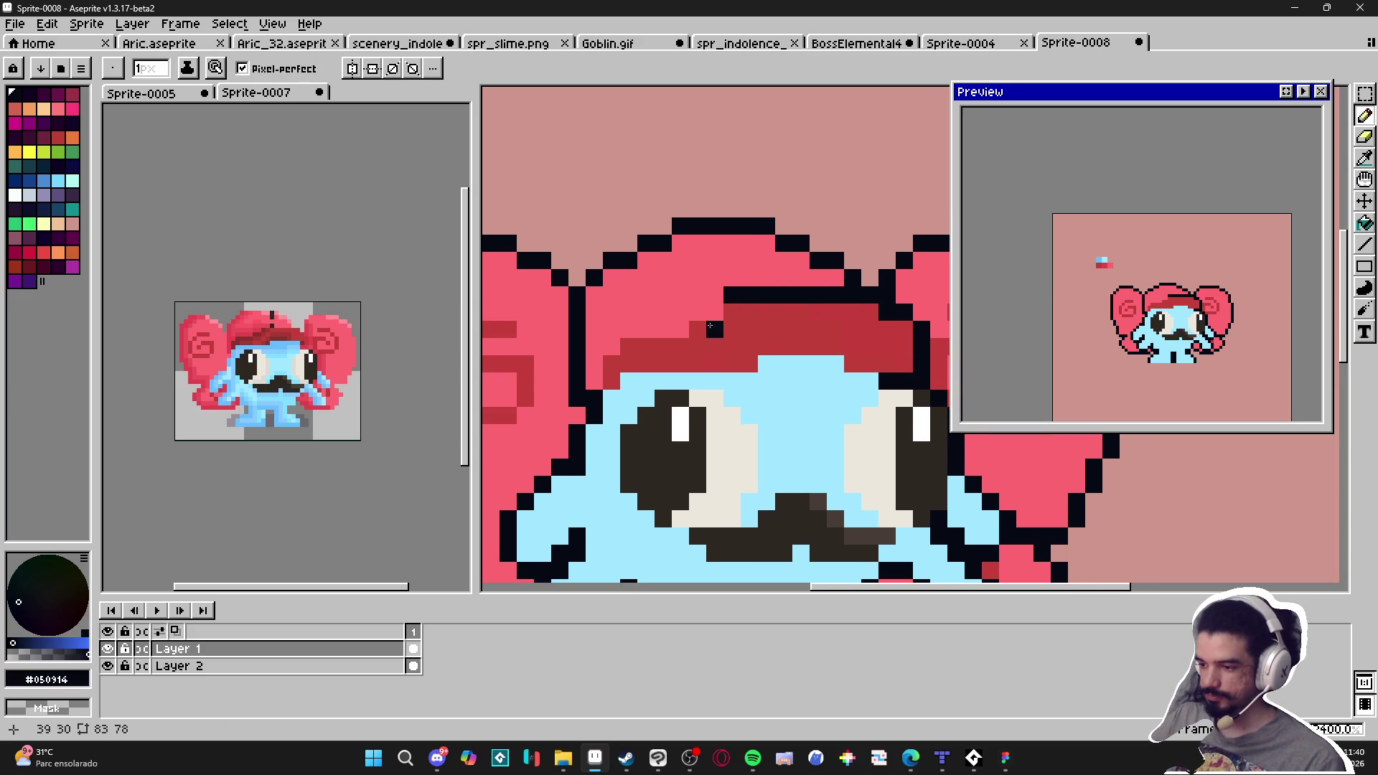
{"action": "left_click", "coordinate": [715, 329], "text": "alt"}
{"action": "left_click", "coordinate": [681, 330]}
{"action": "left_click", "coordinate": [747, 294], "text": "alt"}
{"action": "left_click", "coordinate": [700, 312]}
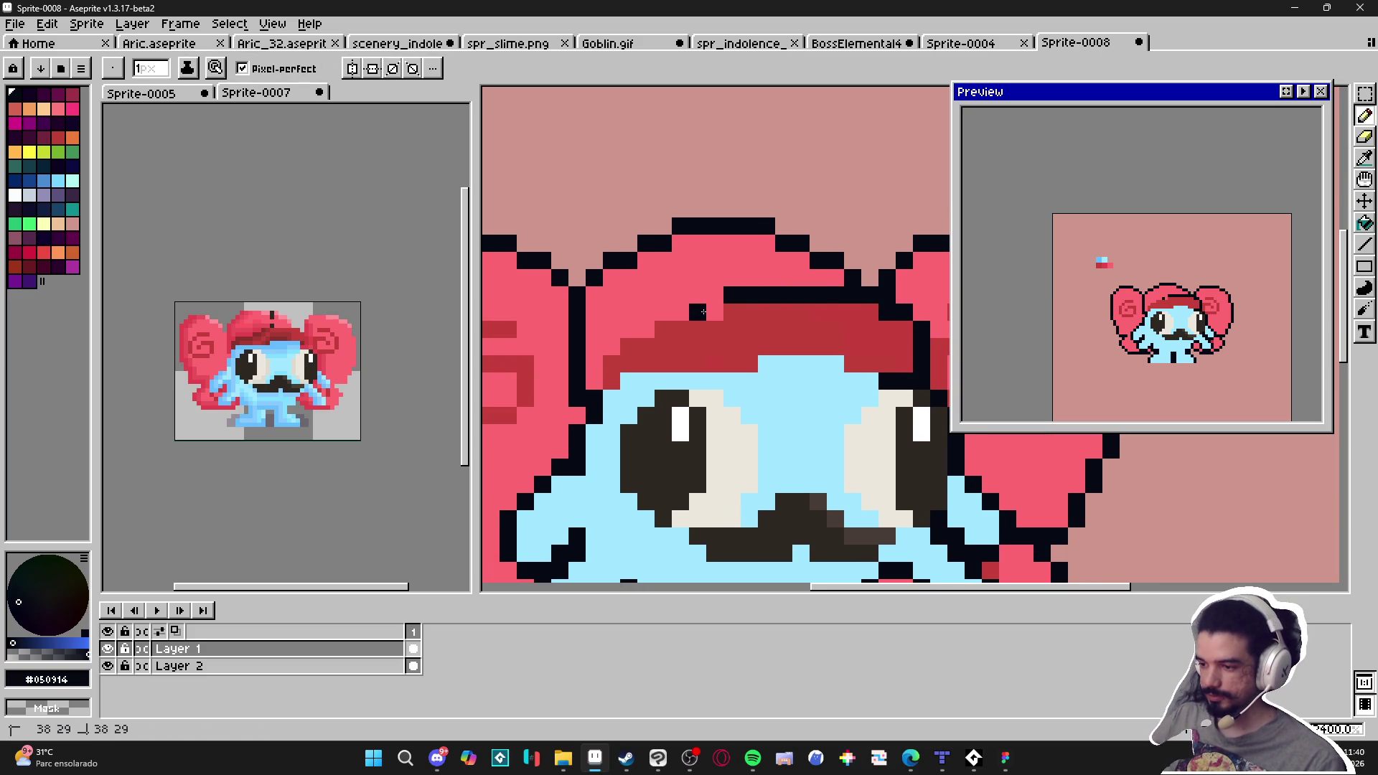
{"action": "left_click_drag", "start_coordinate": [648, 330], "coordinate": [609, 353]}
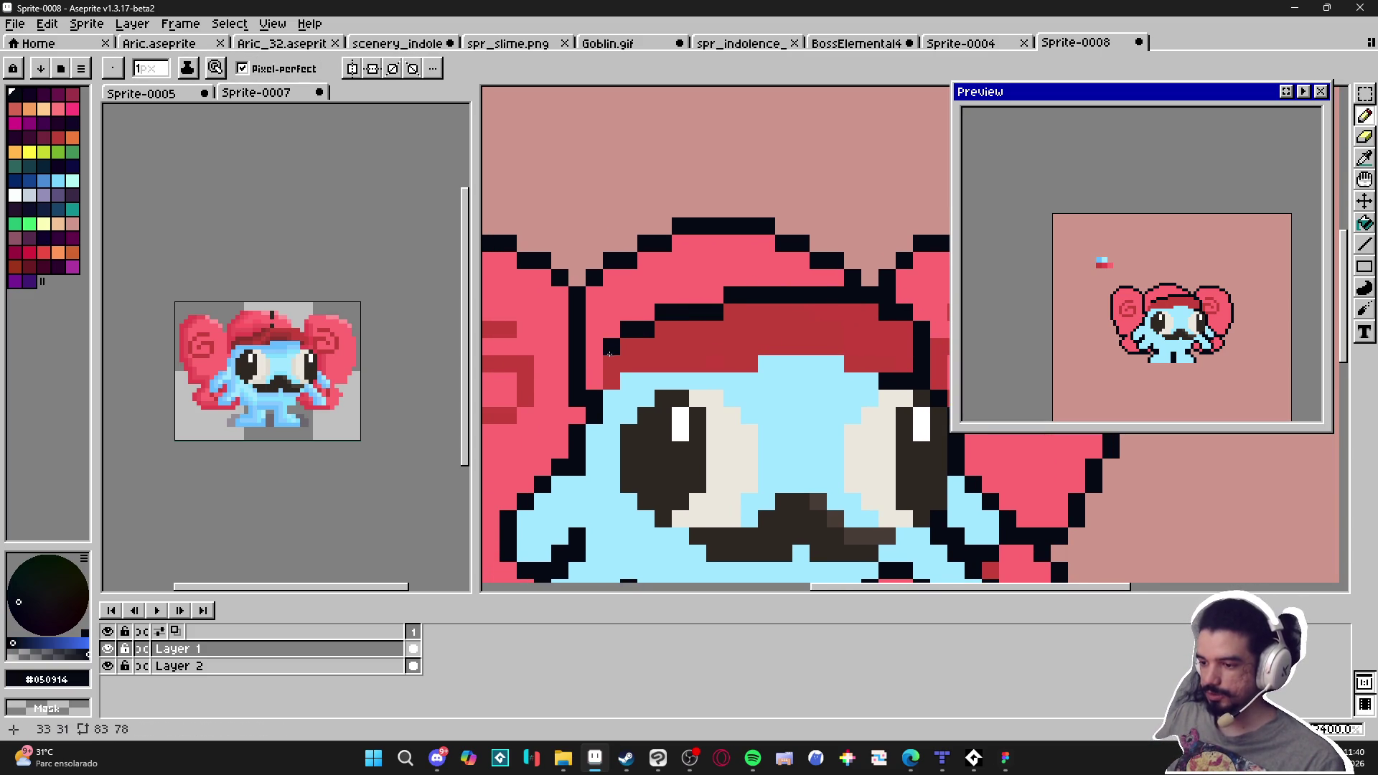
{"action": "scroll", "coordinate": [599, 380], "scroll_direction": "down", "scroll_amount": 4}
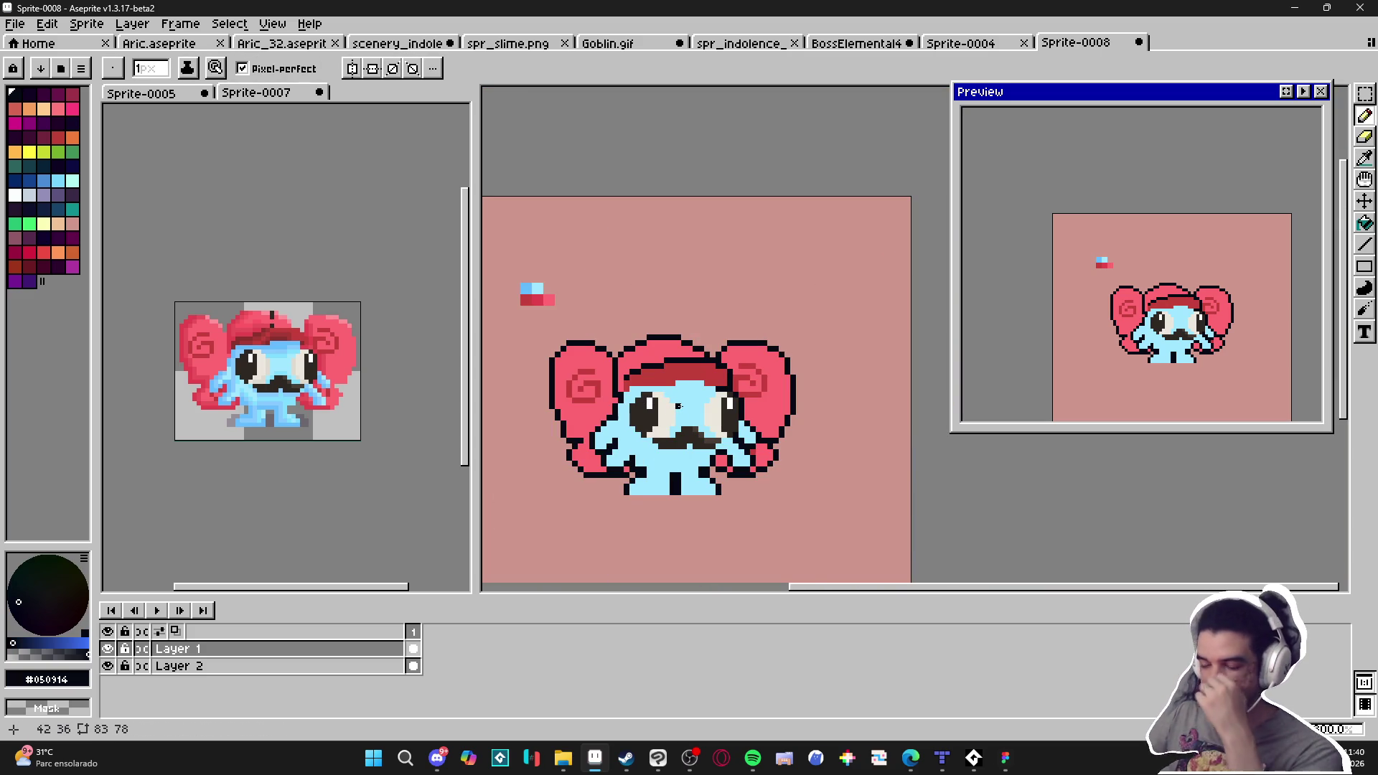
{"action": "scroll", "coordinate": [738, 255], "scroll_direction": "up", "scroll_amount": 4}
Draw test black lines above the head, then undo the lower black line
{"action": "left_click_drag", "start_coordinate": [825, 206], "coordinate": [655, 328]}
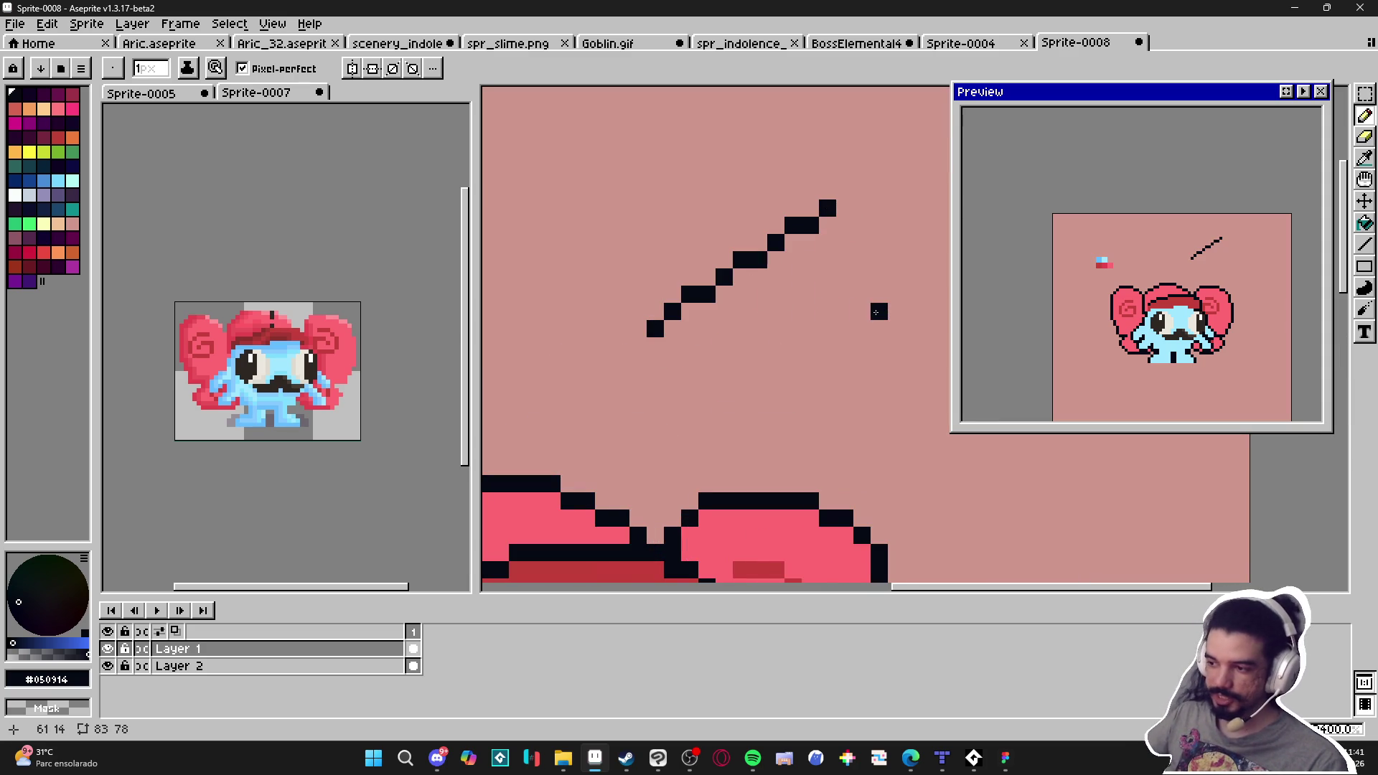
{"action": "left_click_drag", "start_coordinate": [860, 330], "coordinate": [824, 345]}
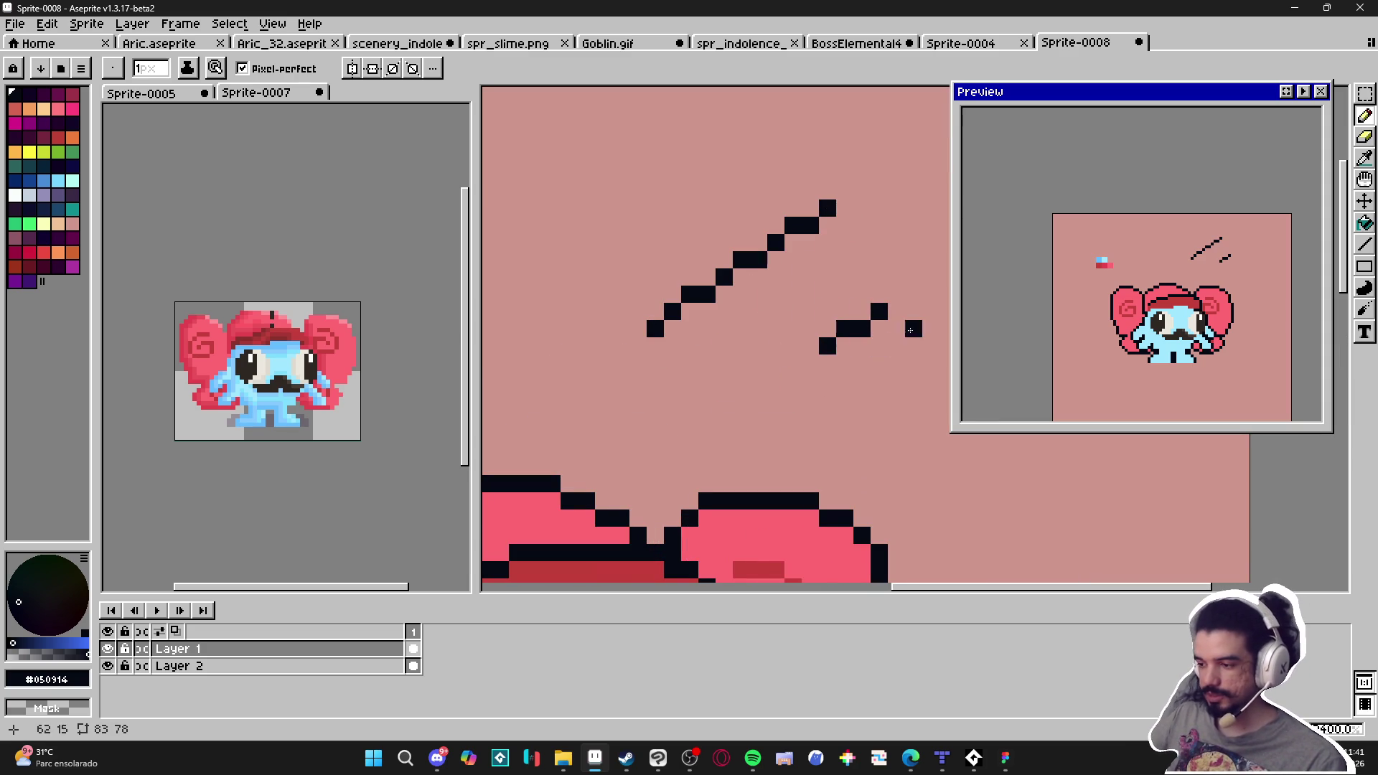
{"action": "mouse_move", "coordinate": [873, 333]}
{"action": "left_mouse_down"}
{"action": "mouse_move", "coordinate": [826, 351]}
{"action": "mouse_move", "coordinate": [725, 346]}
{"action": "mouse_move", "coordinate": [705, 370]}
{"action": "left_mouse_up"}
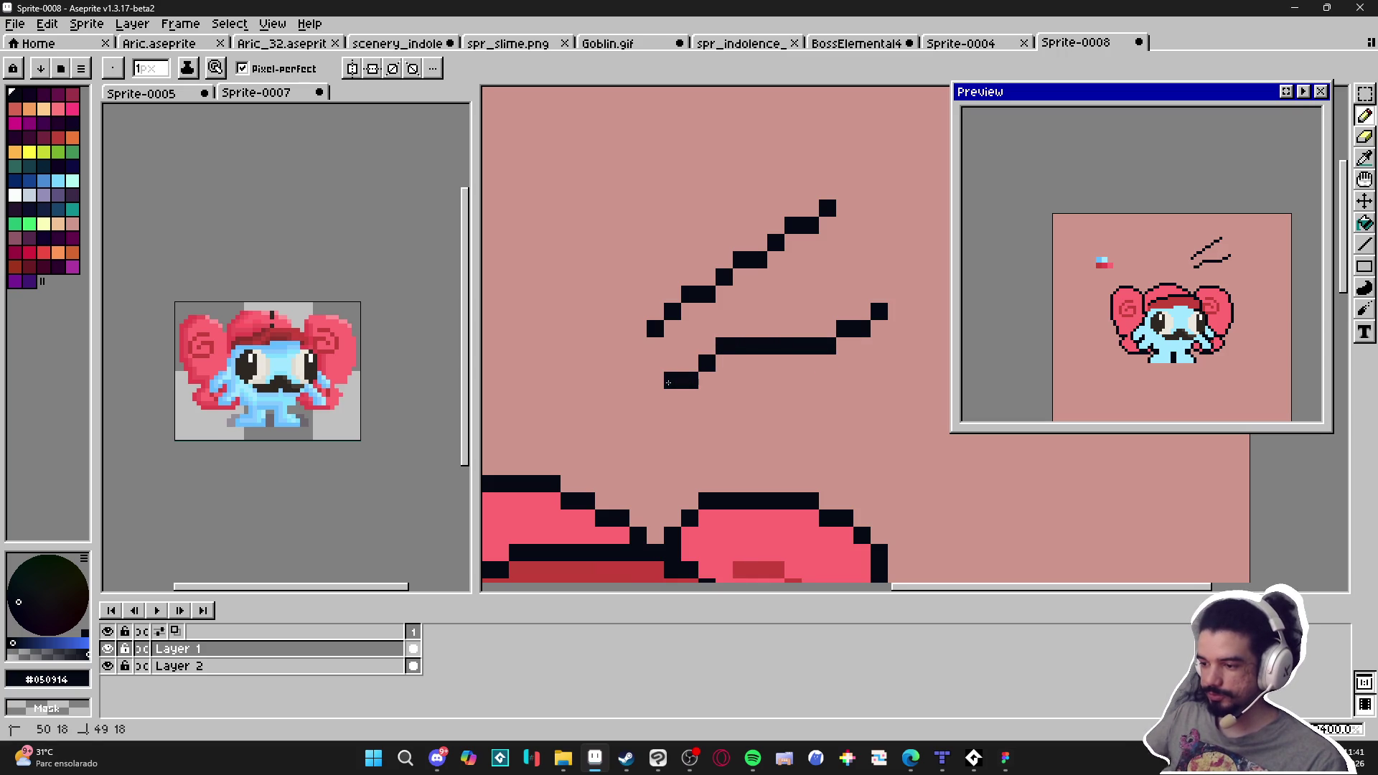
{"action": "scroll", "coordinate": [755, 410], "scroll_direction": "down", "scroll_amount": 5}
{"action": "key", "text": "v"}
{"action": "key", "text": "ctrl+z"}
{"action": "key", "text": "ctrl+z"}
{"action": "key", "text": "ctrl+z"}
{"action": "key", "text": "b"}
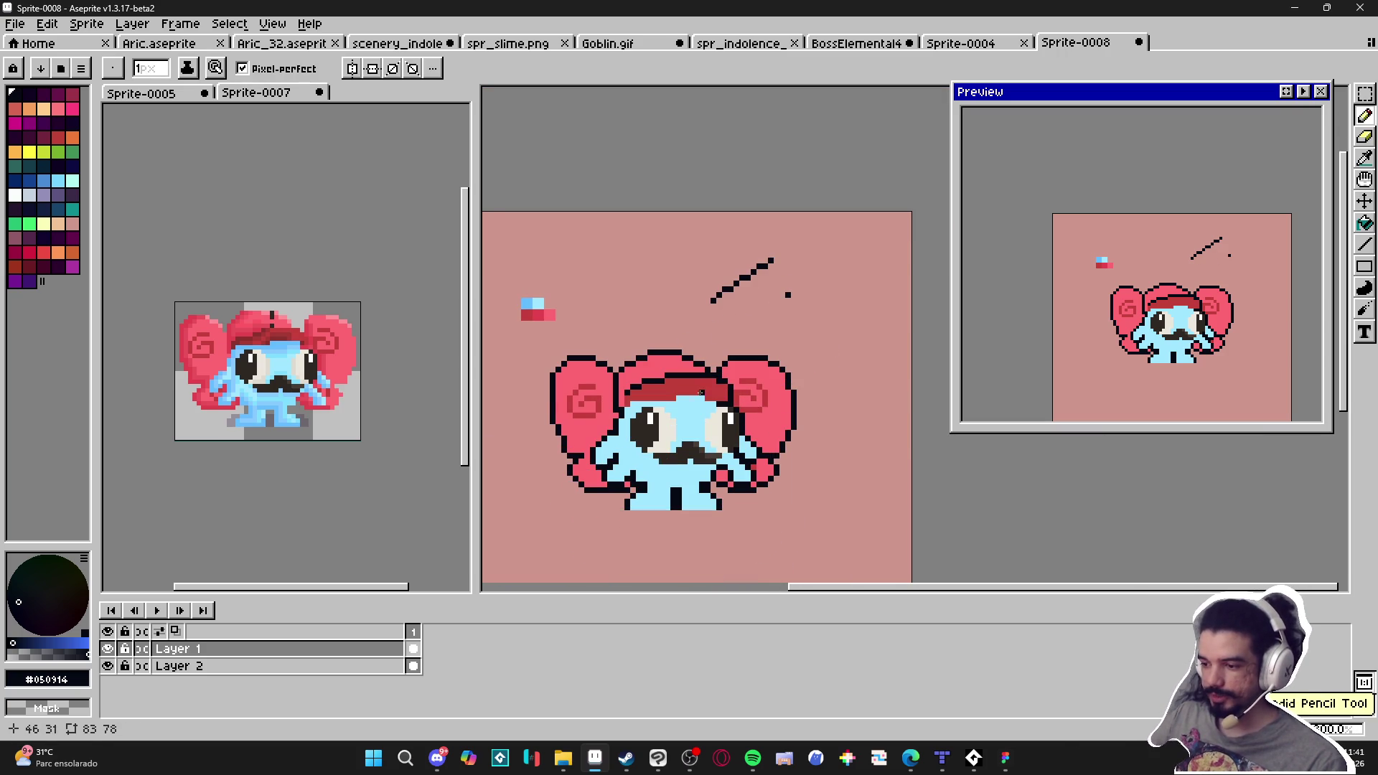
{"action": "scroll", "coordinate": [790, 291], "scroll_direction": "up", "scroll_amount": 3}
{"action": "left_click_drag", "start_coordinate": [766, 345], "coordinate": [609, 336]}
Draw a stepped black line below the diagonal, then undo the stray strokes on the right
{"action": "mouse_move", "coordinate": [811, 311]}
{"action": "left_mouse_down"}
{"action": "mouse_move", "coordinate": [731, 311]}
{"action": "mouse_move", "coordinate": [636, 362]}
{"action": "left_mouse_up"}
{"action": "left_click_drag", "start_coordinate": [825, 328], "coordinate": [849, 329]}
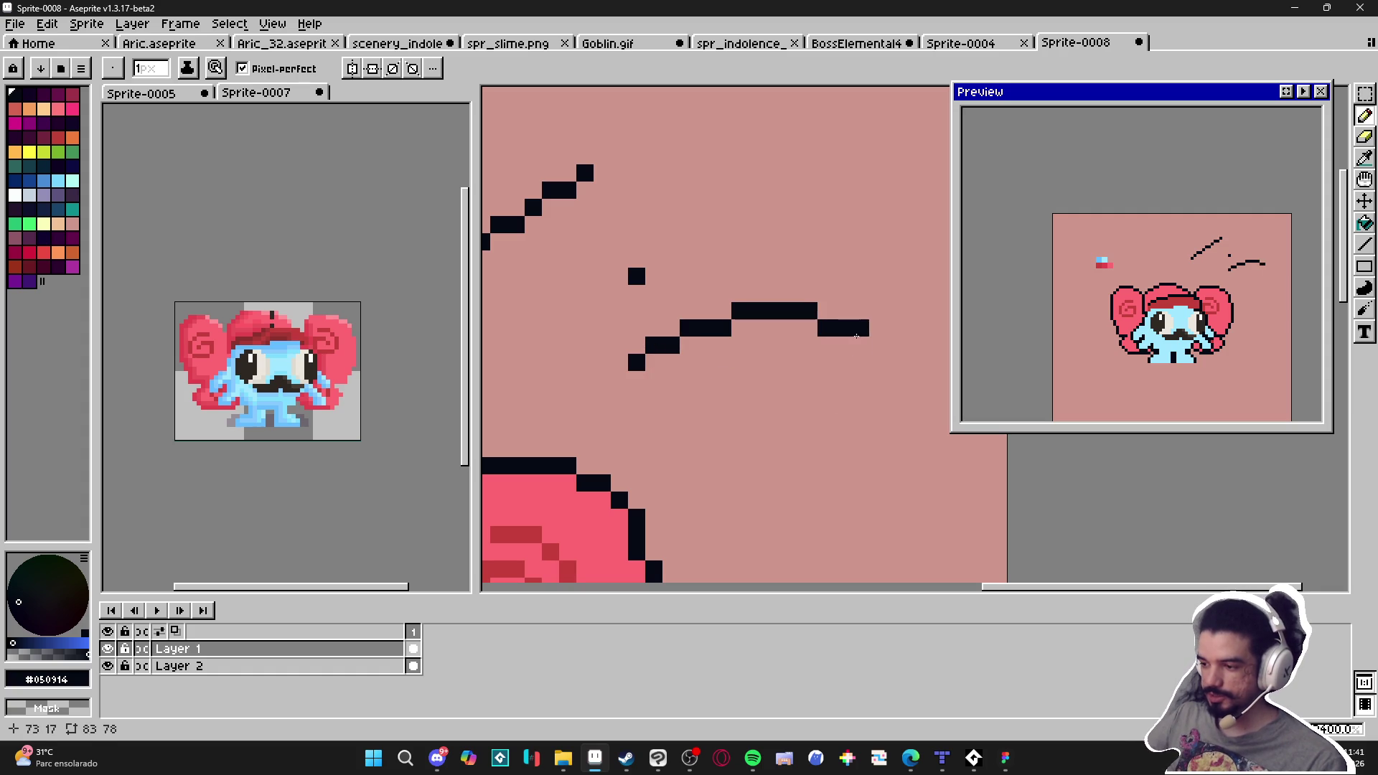
{"action": "scroll", "coordinate": [877, 379], "scroll_direction": "down", "scroll_amount": 2}
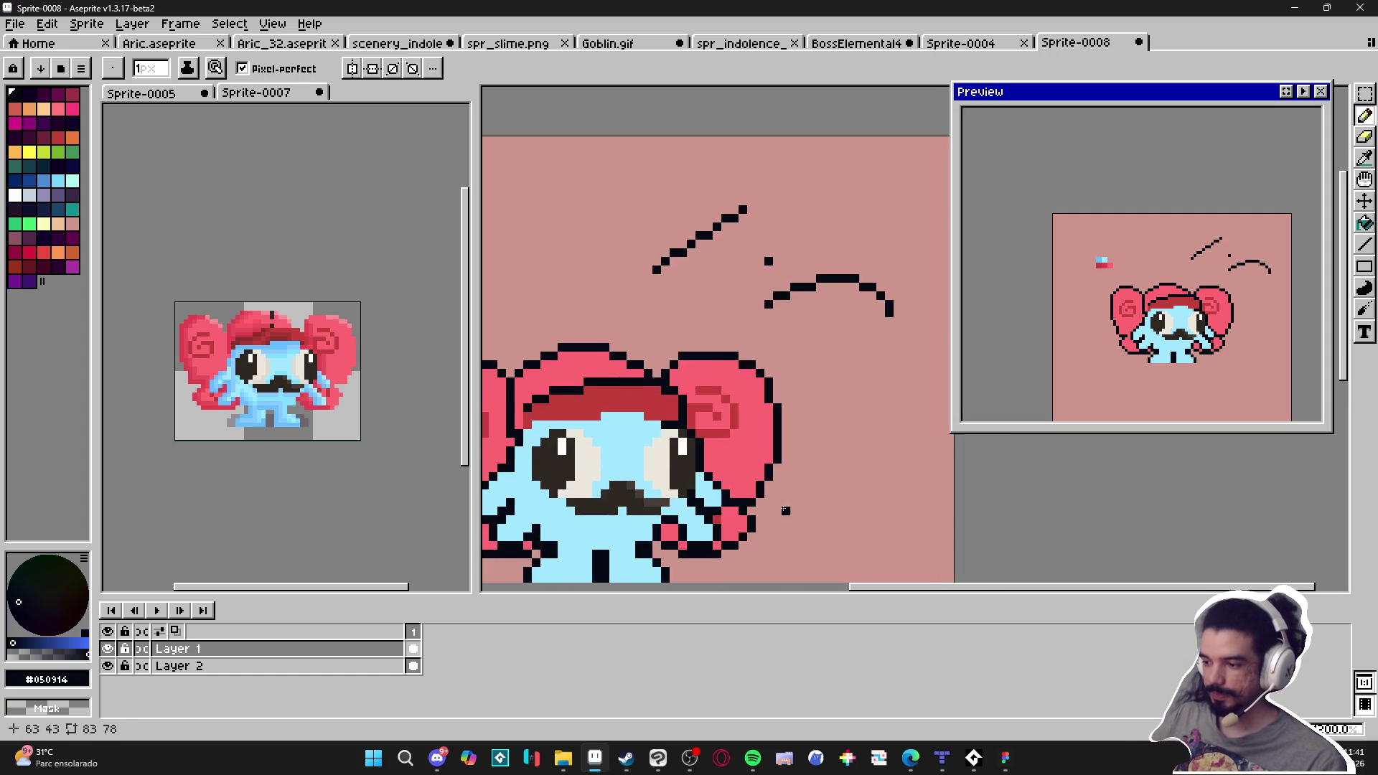
{"action": "key", "text": "v"}
{"action": "key", "text": "ctrl+z"}
{"action": "key", "text": "ctrl+z"}
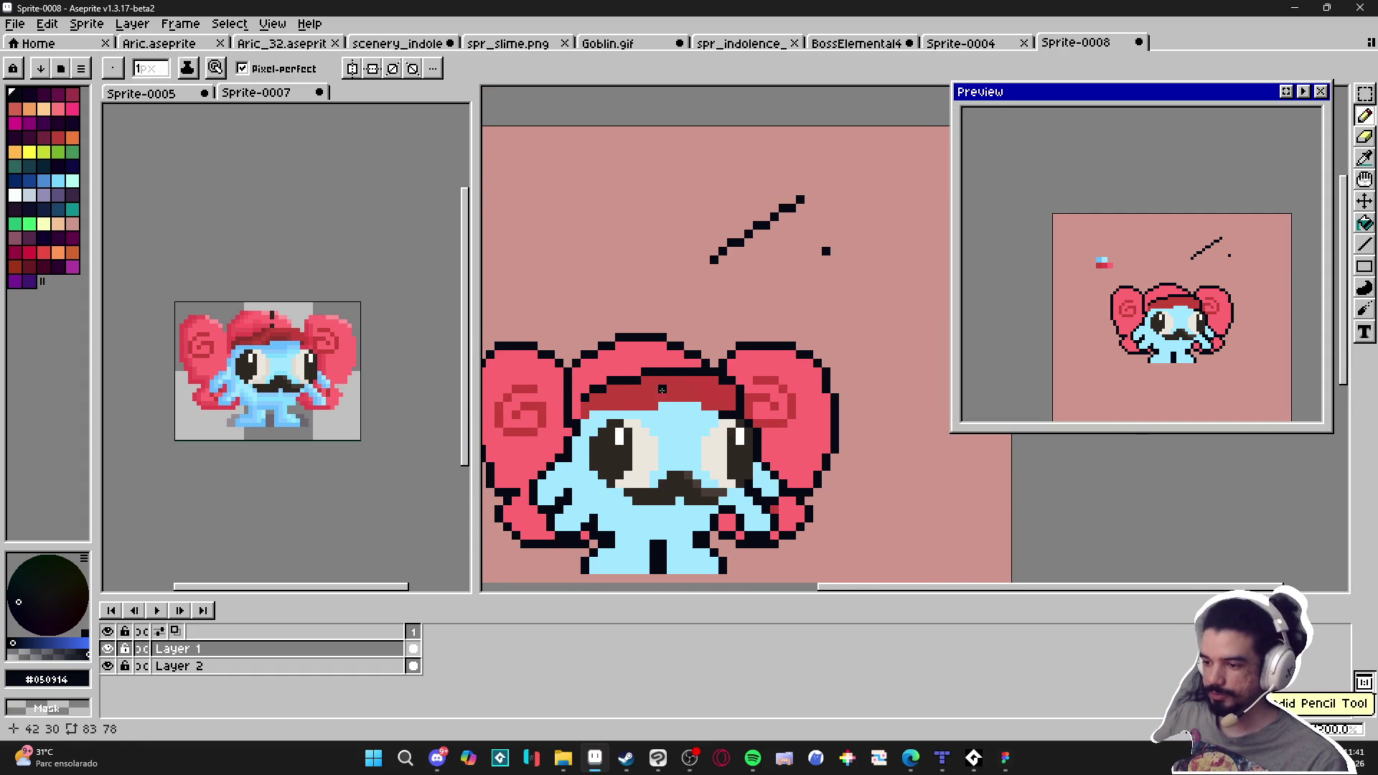
{"action": "key", "text": "b"}
{"action": "scroll", "coordinate": [667, 395], "scroll_direction": "up", "scroll_amount": 1}
{"action": "scroll", "coordinate": [657, 391], "scroll_direction": "down", "scroll_amount": 2}
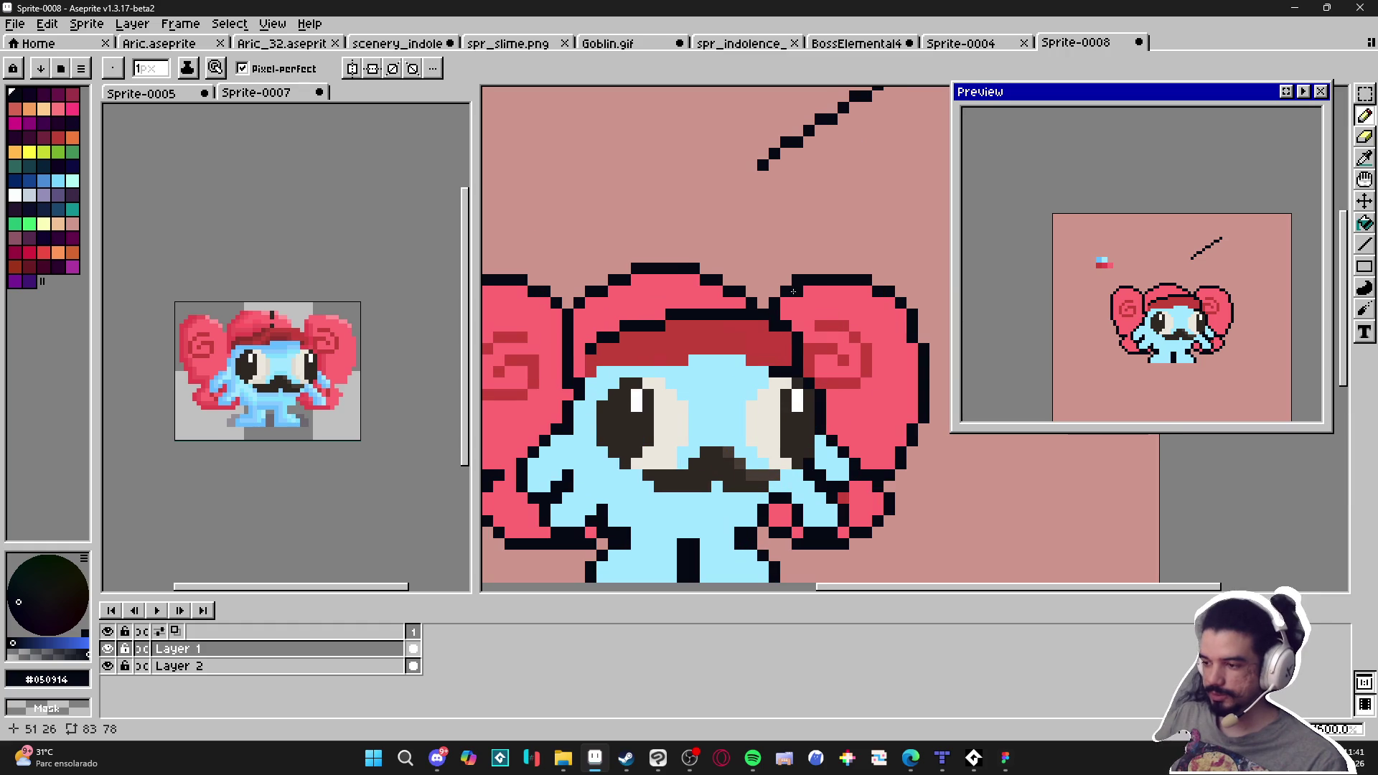
{"action": "scroll", "coordinate": [832, 292], "scroll_direction": "down", "scroll_amount": 1}
{"action": "scroll", "coordinate": [831, 291], "scroll_direction": "up", "scroll_amount": 2}
Touch up the left ear's outline: add one black pixel and erase extra outline pixels
{"action": "key", "text": "e"}
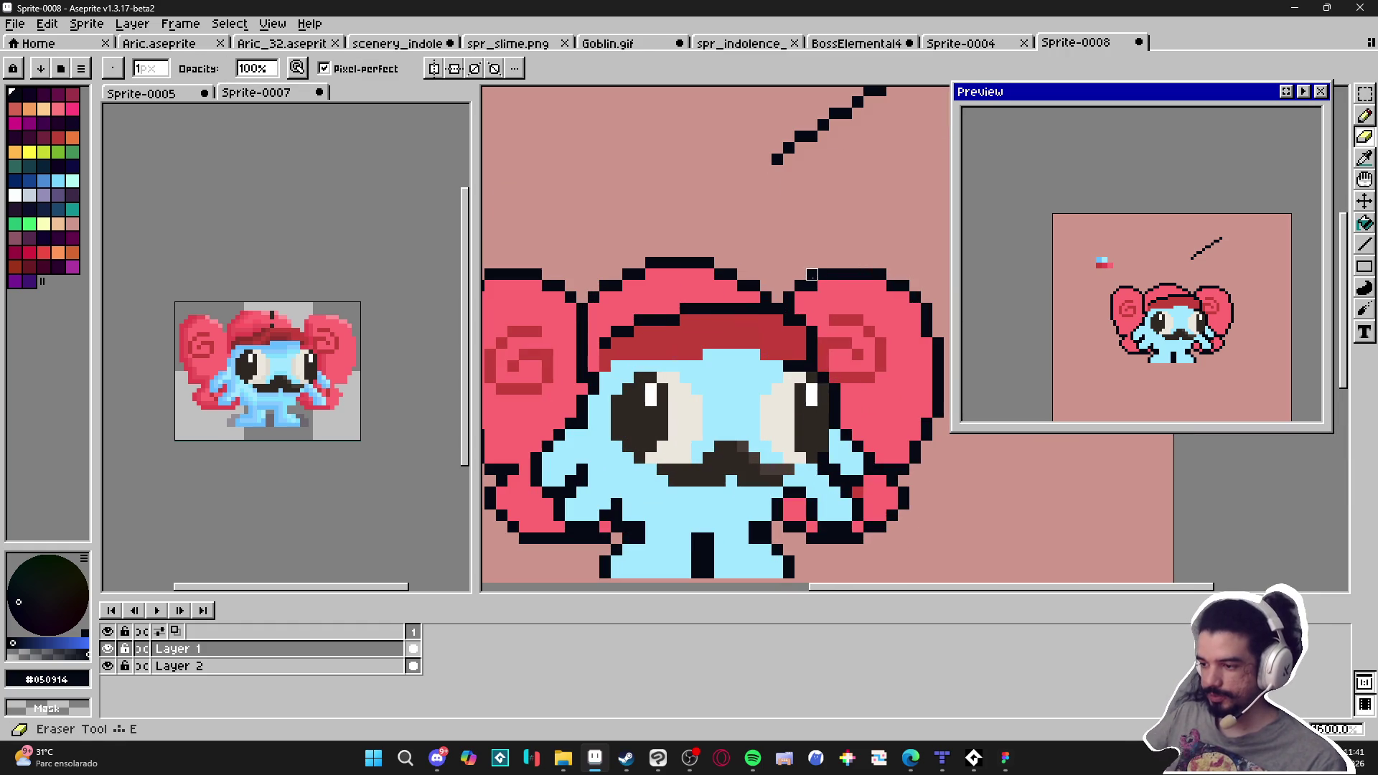
{"action": "scroll", "coordinate": [812, 274], "scroll_direction": "down", "scroll_amount": 1}
{"action": "key", "text": "b"}
{"action": "scroll", "coordinate": [661, 257], "scroll_direction": "up", "scroll_amount": 3}
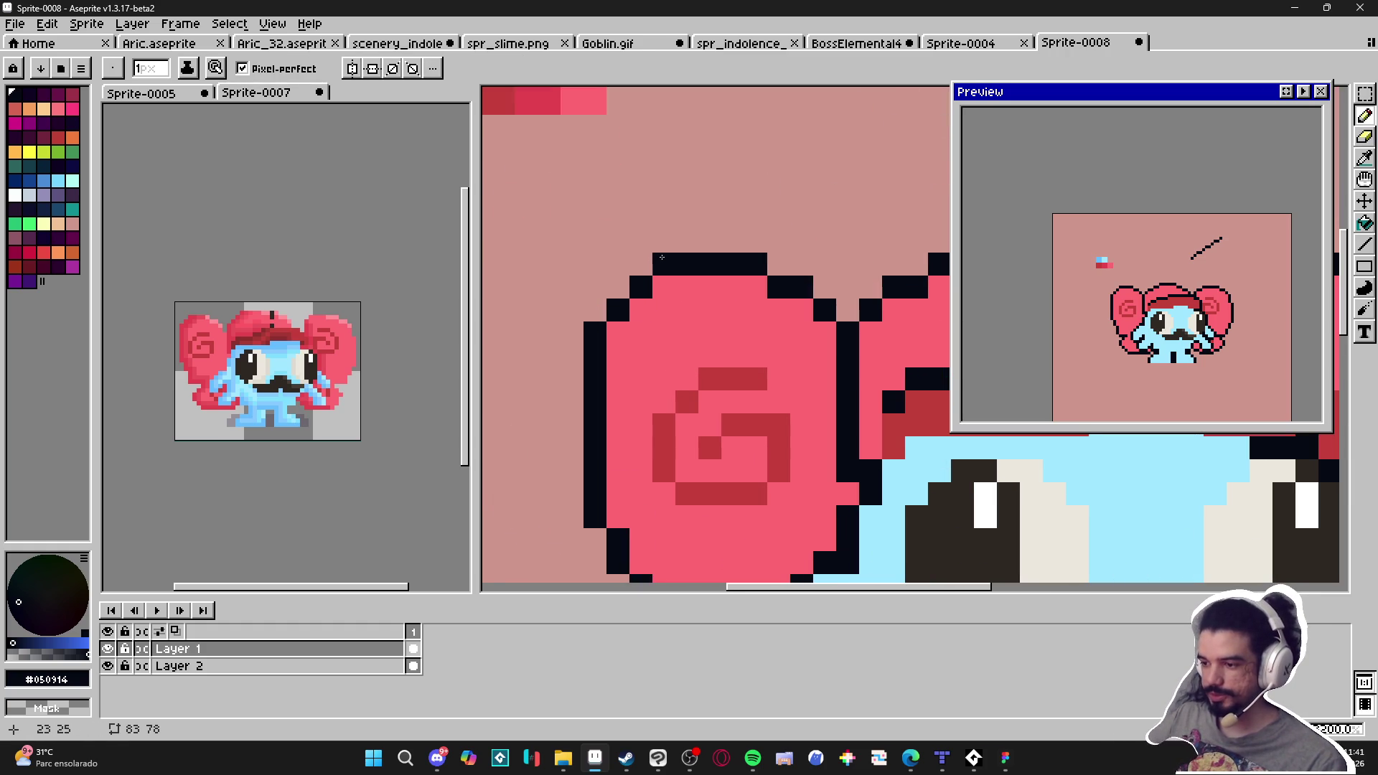
{"action": "left_click", "coordinate": [618, 333]}
{"action": "key", "text": "e"}
{"action": "left_click", "coordinate": [595, 333]}
{"action": "left_click", "coordinate": [656, 278]}
{"action": "key", "text": "b"}
{"action": "scroll", "coordinate": [656, 273], "scroll_direction": "down", "scroll_amount": 3}
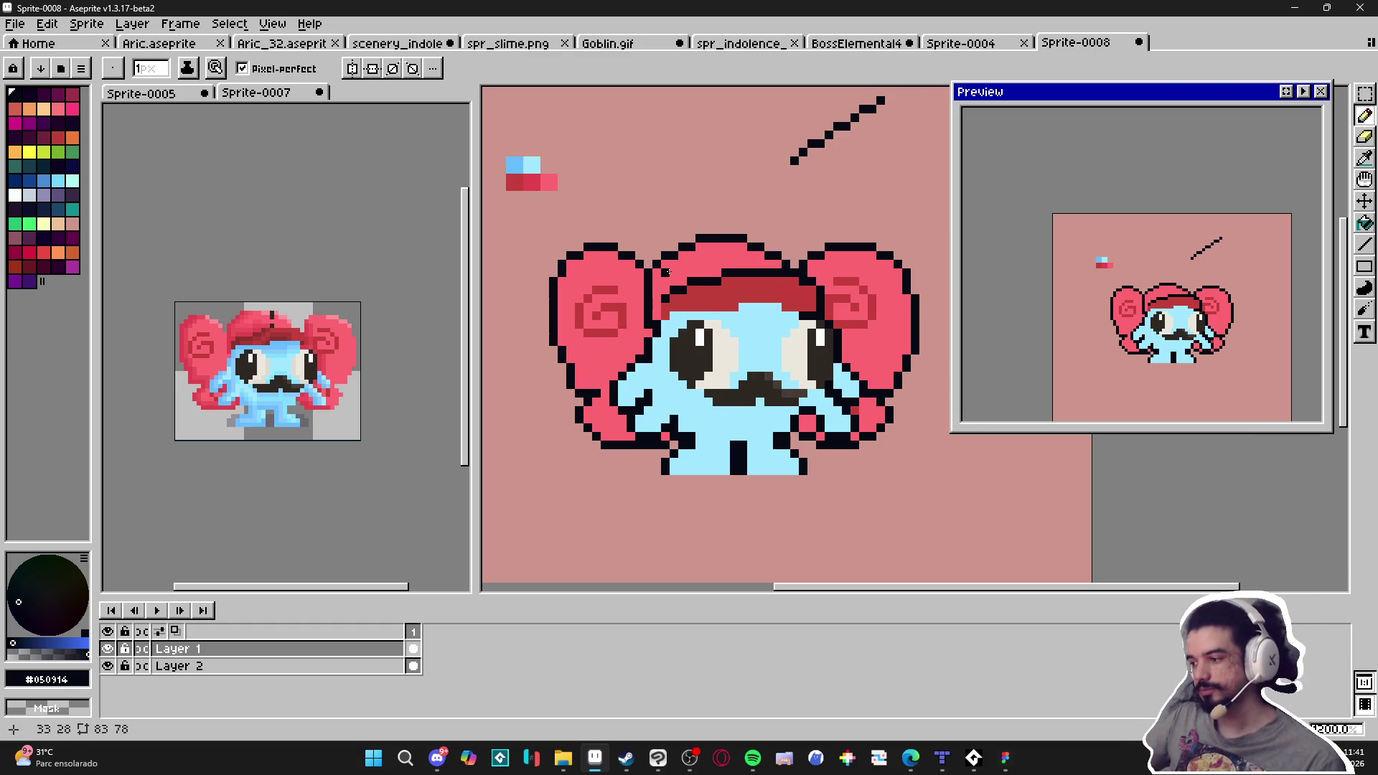
{"action": "scroll", "coordinate": [630, 307], "scroll_direction": "up", "scroll_amount": 1}
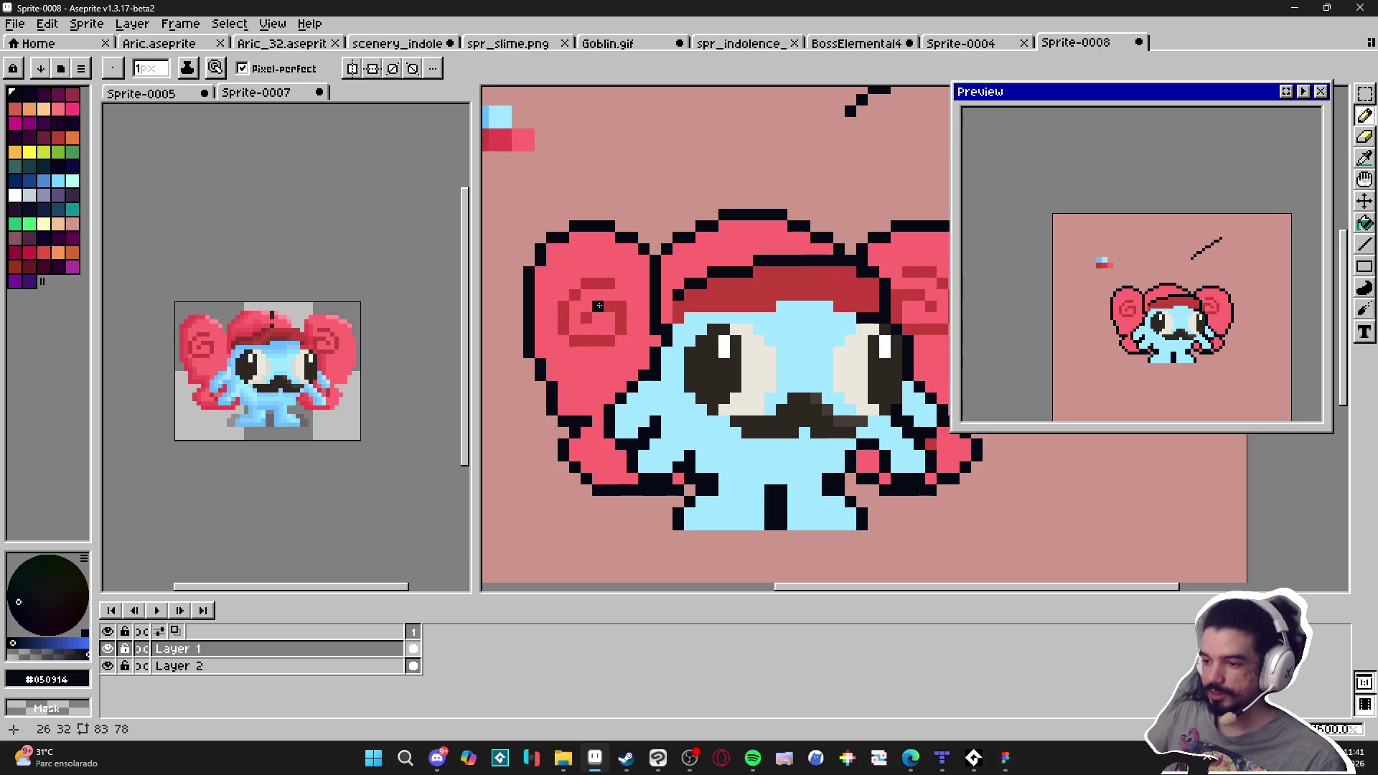
{"action": "scroll", "coordinate": [671, 327], "scroll_direction": "up", "scroll_amount": 1}
Undo the lone black pixel and keep a short black dash above the hat
{"action": "key", "text": "ctrl+z"}
{"action": "left_click_drag", "start_coordinate": [683, 186], "coordinate": [663, 222]}
{"action": "key", "text": "ctrl+z"}
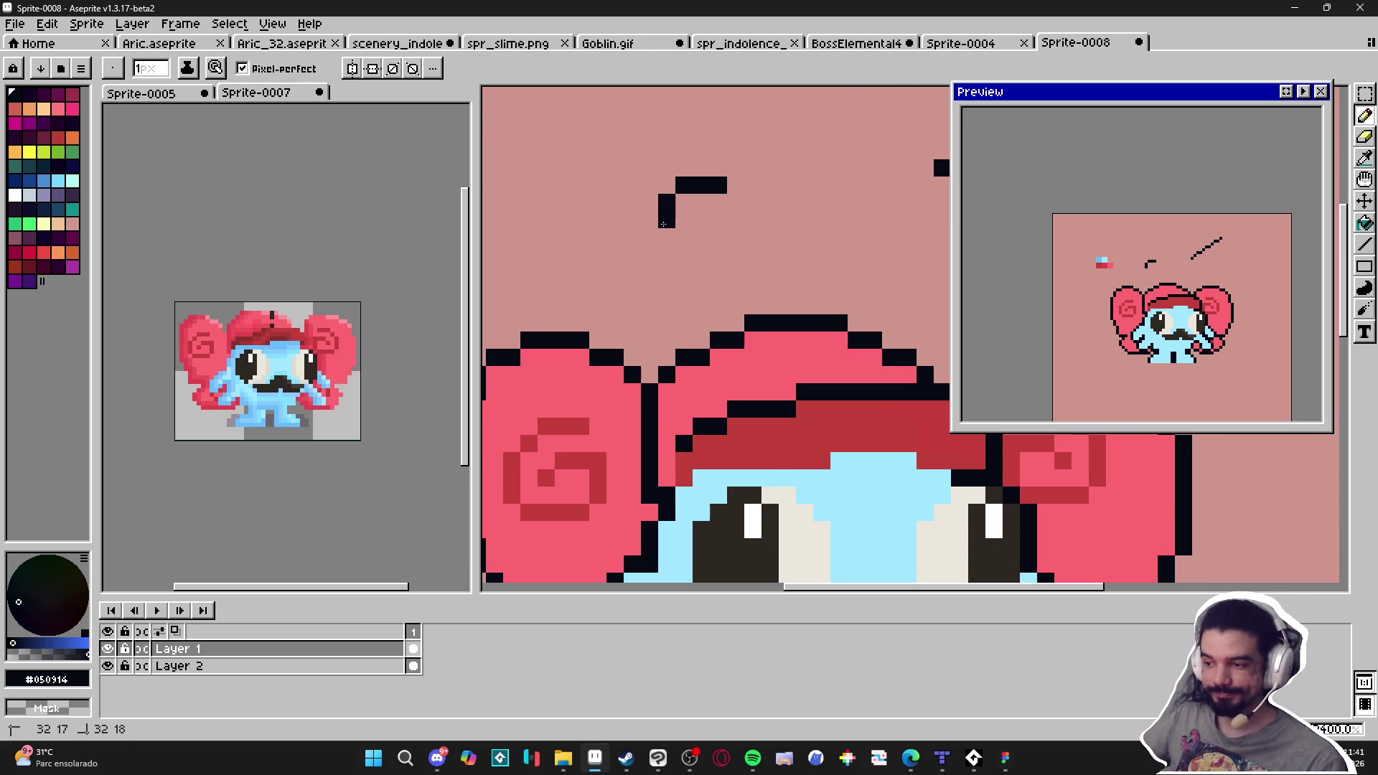
{"action": "scroll", "coordinate": [718, 237], "scroll_direction": "down", "scroll_amount": 2}
{"action": "scroll", "coordinate": [682, 366], "scroll_direction": "right", "scroll_amount": 2}
Paint a light pink test block beside the dash with a 2-pixel brush
{"action": "left_click", "coordinate": [722, 395], "text": "alt"}
{"action": "left_click", "coordinate": [706, 353], "text": "alt"}
{"action": "scroll", "coordinate": [645, 238], "scroll_direction": "up", "scroll_amount": 1}
{"action": "key", "text": "plus"}
{"action": "mouse_move", "coordinate": [646, 248]}
{"action": "left_mouse_down"}
{"action": "mouse_move", "coordinate": [674, 251]}
{"action": "mouse_move", "coordinate": [665, 267]}
{"action": "left_mouse_up"}
{"action": "left_click", "coordinate": [641, 280]}
{"action": "key", "text": "minus"}
Try a dark red pixel at the pink block's top-left, then remove it
{"action": "scroll", "coordinate": [668, 287], "scroll_direction": "down", "scroll_amount": 1}
{"action": "left_click", "coordinate": [761, 493], "text": "alt"}
{"action": "left_click", "coordinate": [640, 252]}
{"action": "scroll", "coordinate": [643, 251], "scroll_direction": "up", "scroll_amount": 1}
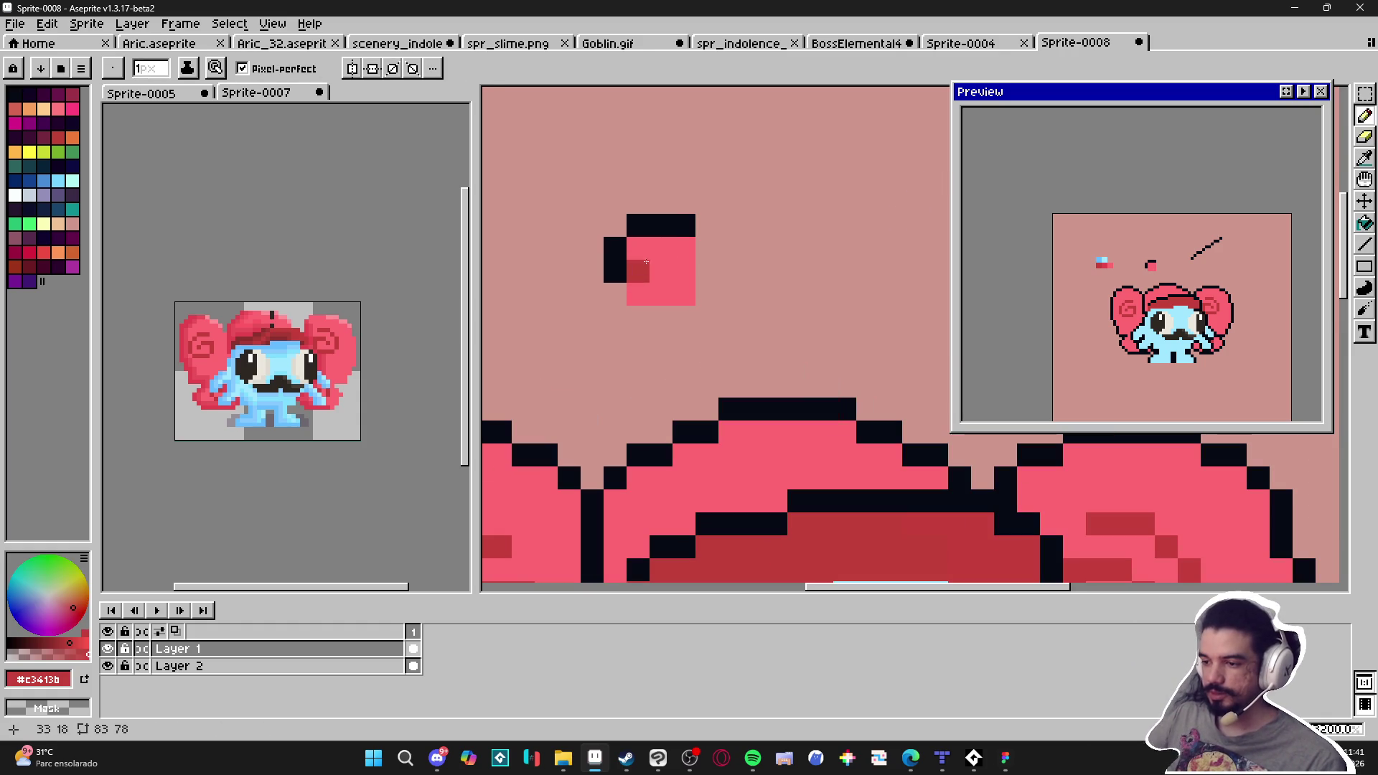
{"action": "scroll", "coordinate": [639, 240], "scroll_direction": "up", "scroll_amount": 1}
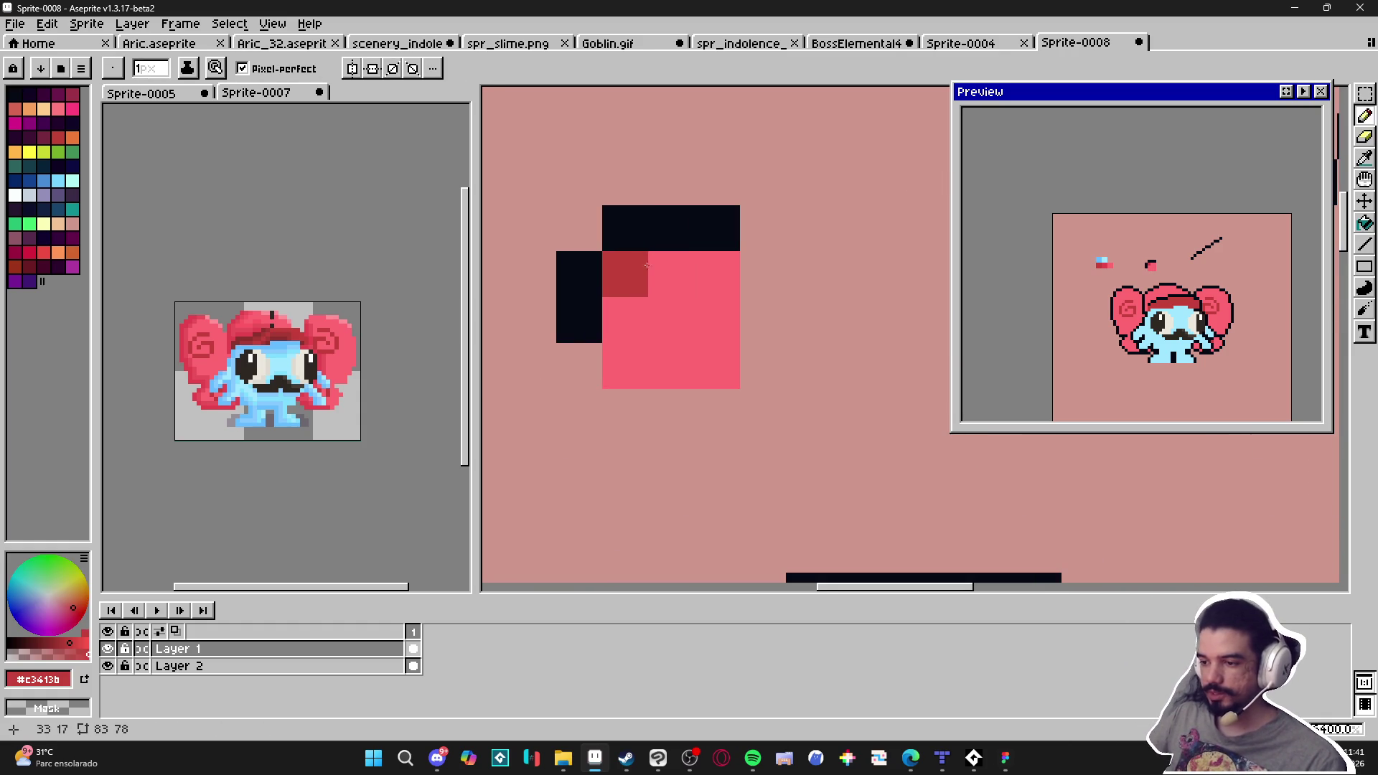
{"action": "key", "text": "ctrl+z"}
{"action": "left_click", "coordinate": [675, 237], "text": "alt"}
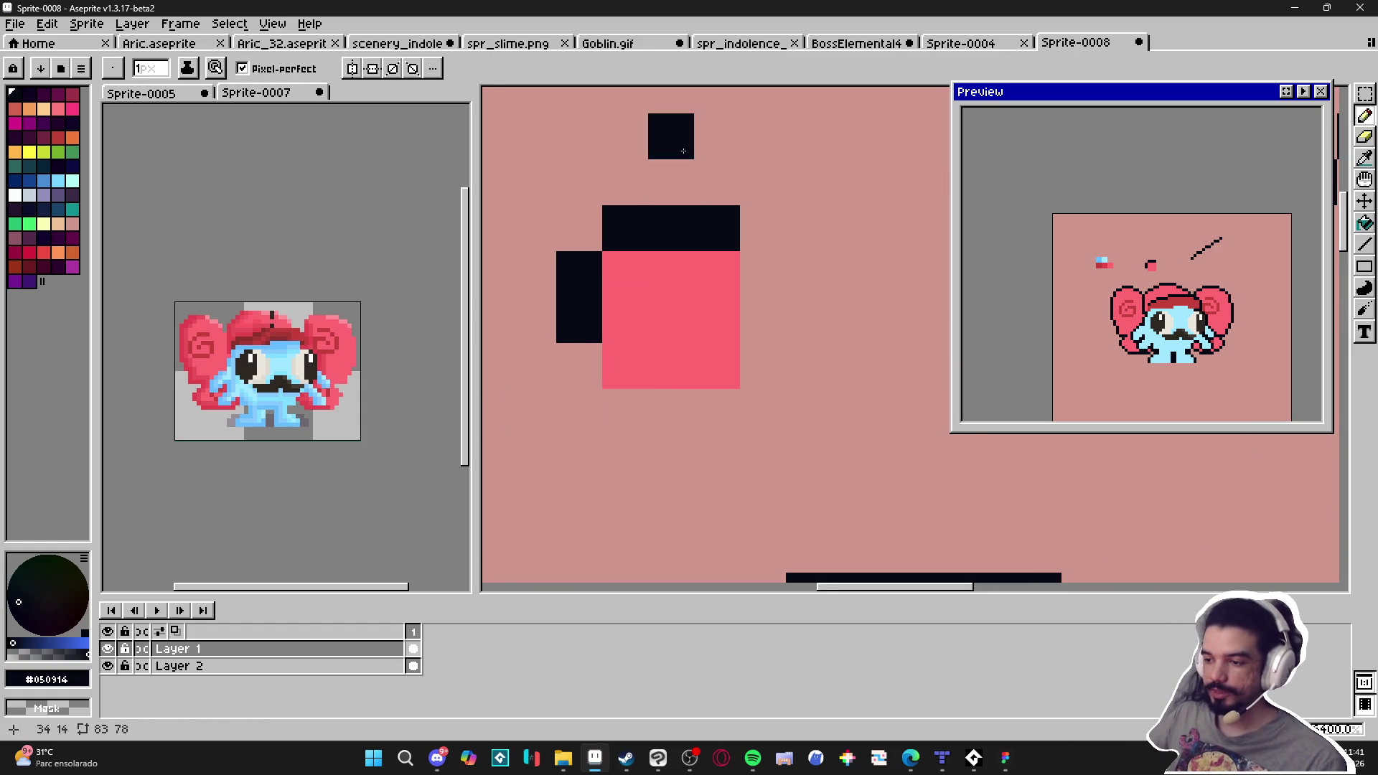
Remove the pink block and the red pixels above the hat
{"action": "scroll", "coordinate": [655, 320], "scroll_direction": "down", "scroll_amount": 1}
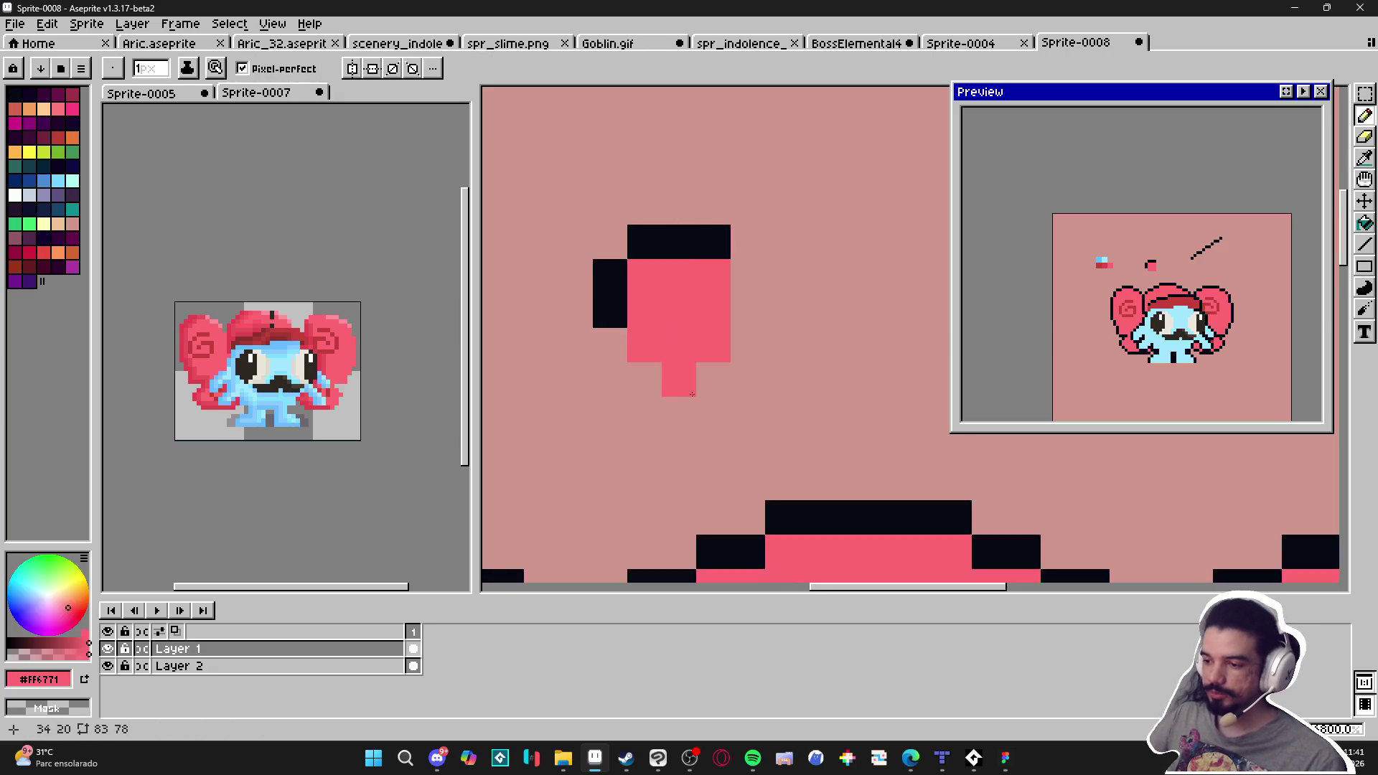
{"action": "left_click", "coordinate": [821, 547], "text": "alt"}
{"action": "scroll", "coordinate": [617, 165], "scroll_direction": "down", "scroll_amount": 2}
{"action": "scroll", "coordinate": [488, 180], "scroll_direction": "down", "scroll_amount": 1}
{"action": "scroll", "coordinate": [609, 183], "scroll_direction": "up", "scroll_amount": 1}
{"action": "left_click_drag", "start_coordinate": [578, 189], "coordinate": [640, 242]}
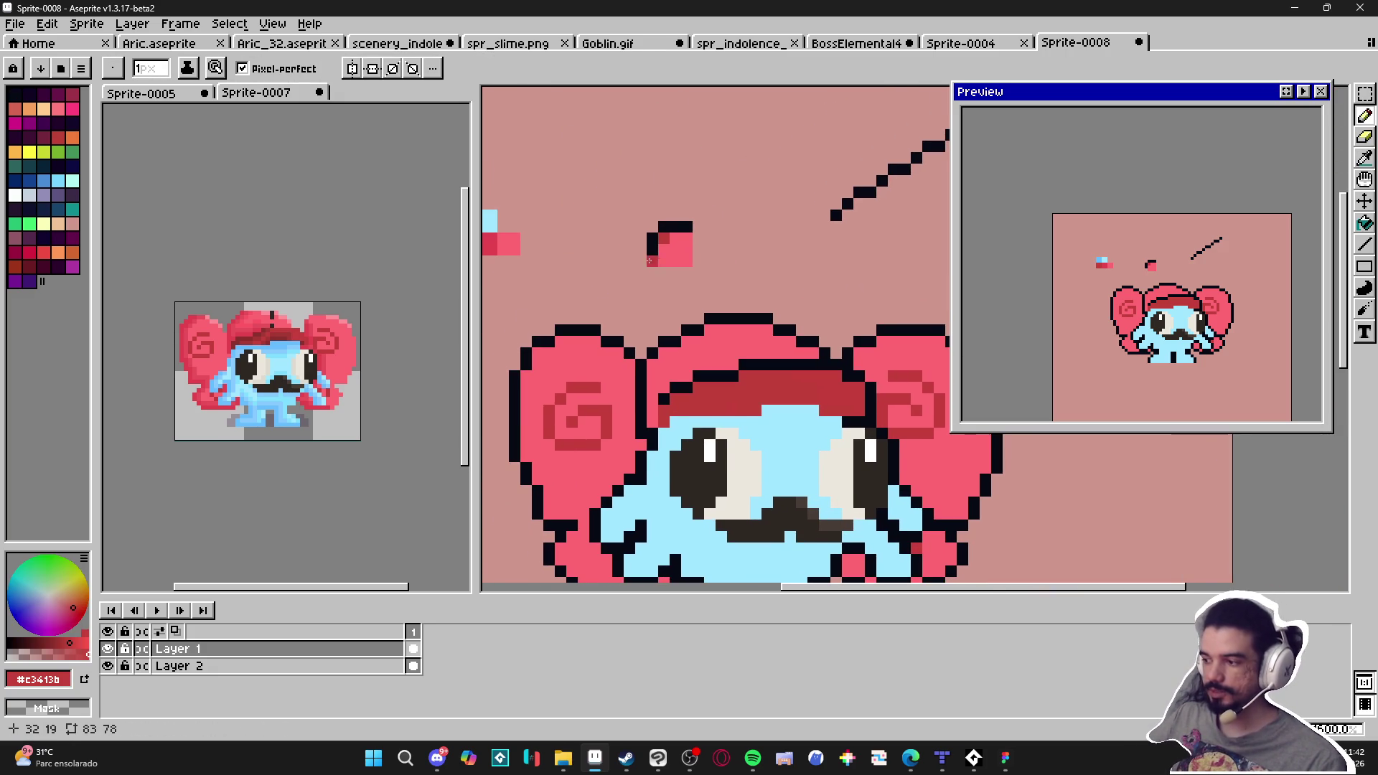
{"action": "key", "text": "ctrl"}
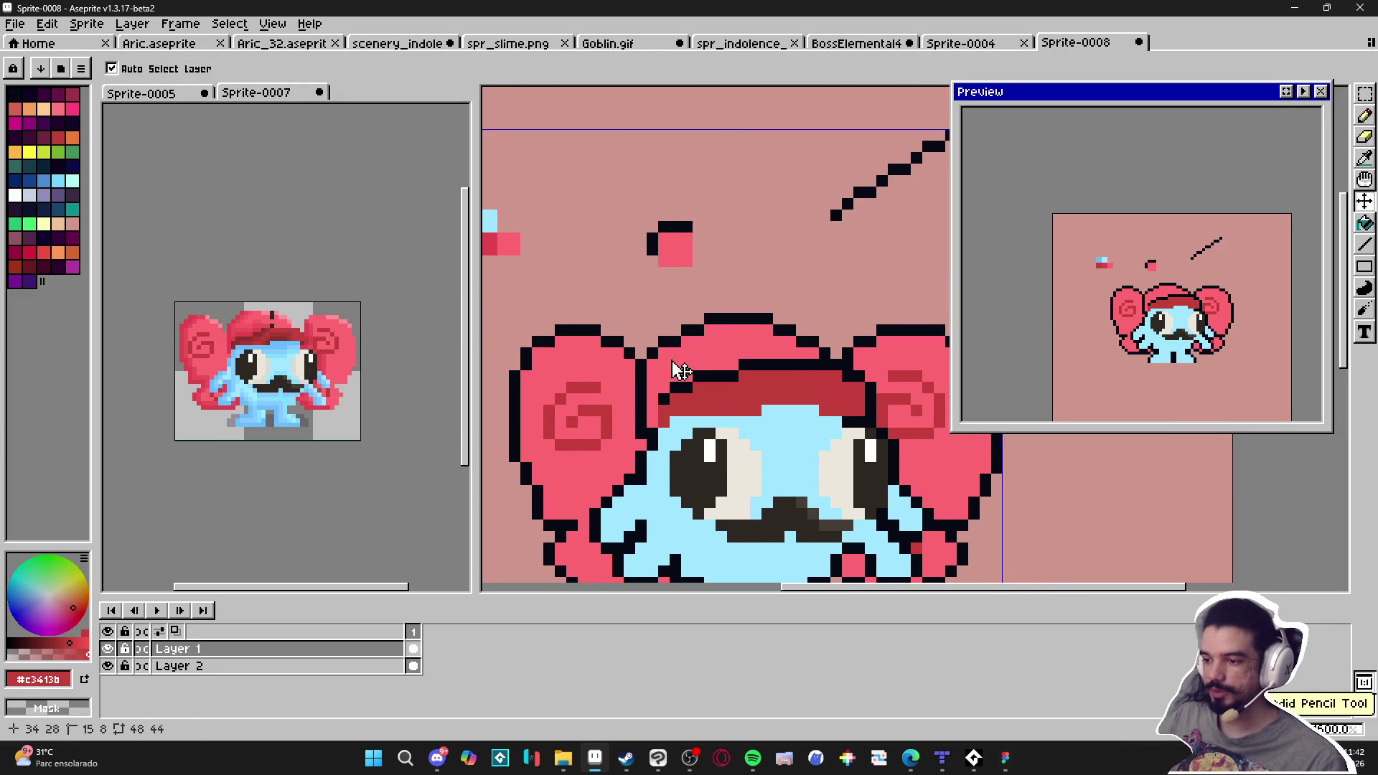
{"action": "key", "text": "ctrl+z"}
{"action": "key", "text": "ctrl+z"}
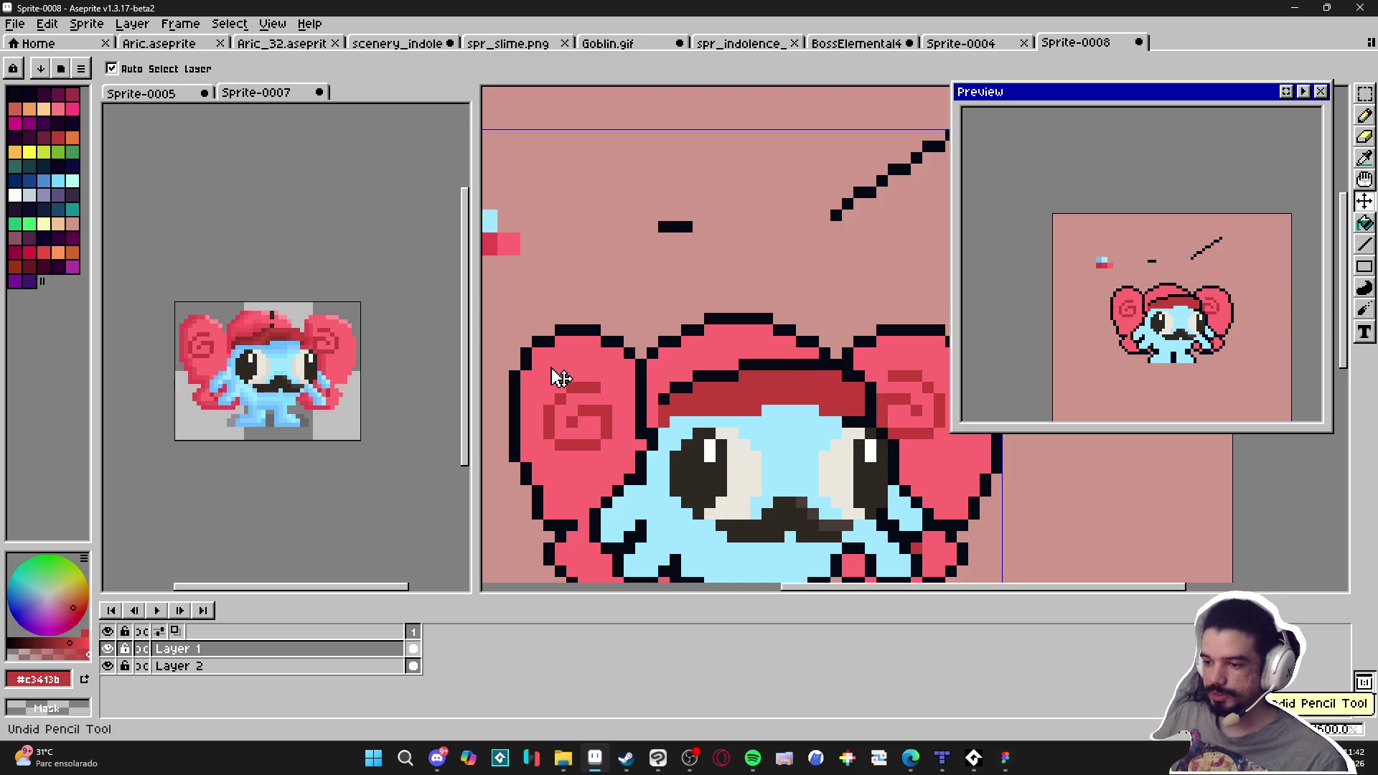
{"action": "scroll", "coordinate": [561, 377], "scroll_direction": "up", "scroll_amount": 2}
Add a dark red pixel at the ear's top-left corner and discard a freehand red stroke
{"action": "left_click", "coordinate": [690, 317]}
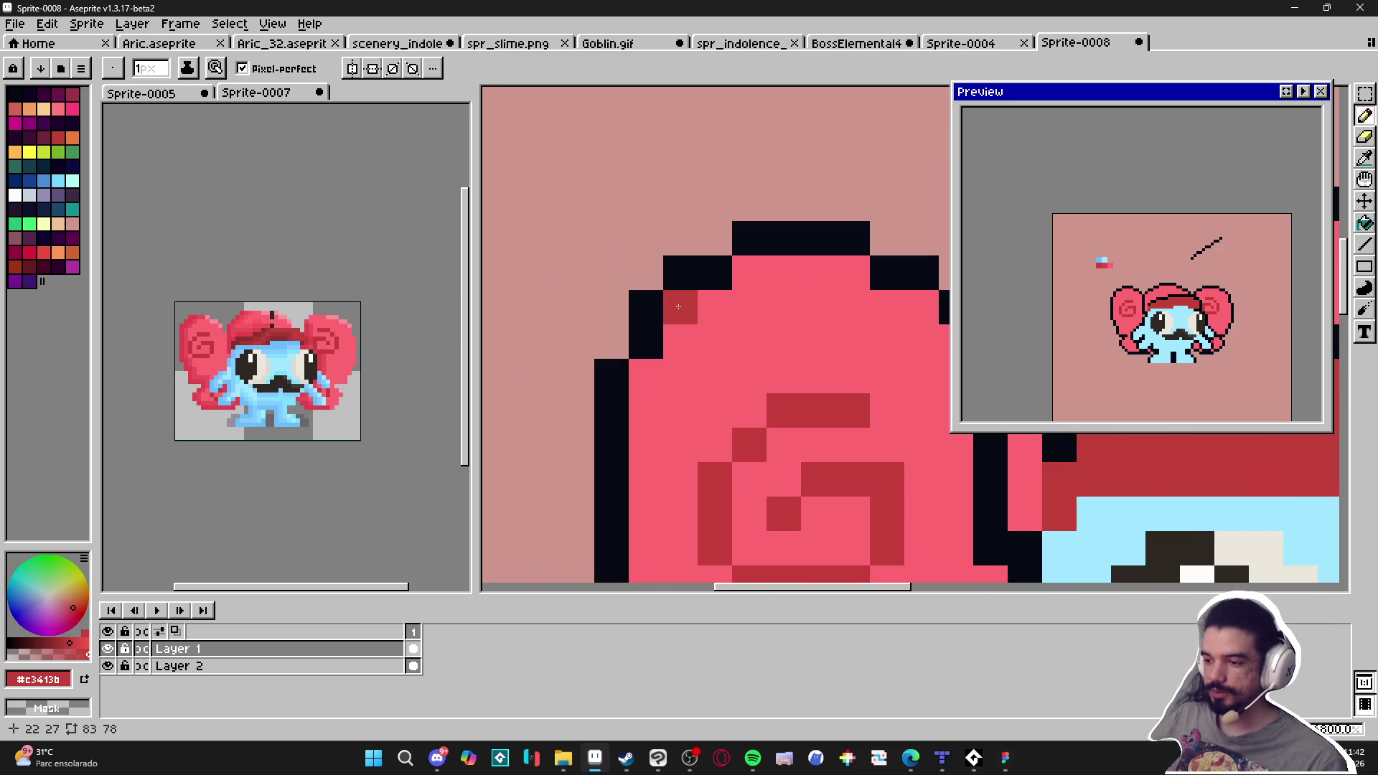
{"action": "scroll", "coordinate": [567, 394], "scroll_direction": "down", "scroll_amount": 5}
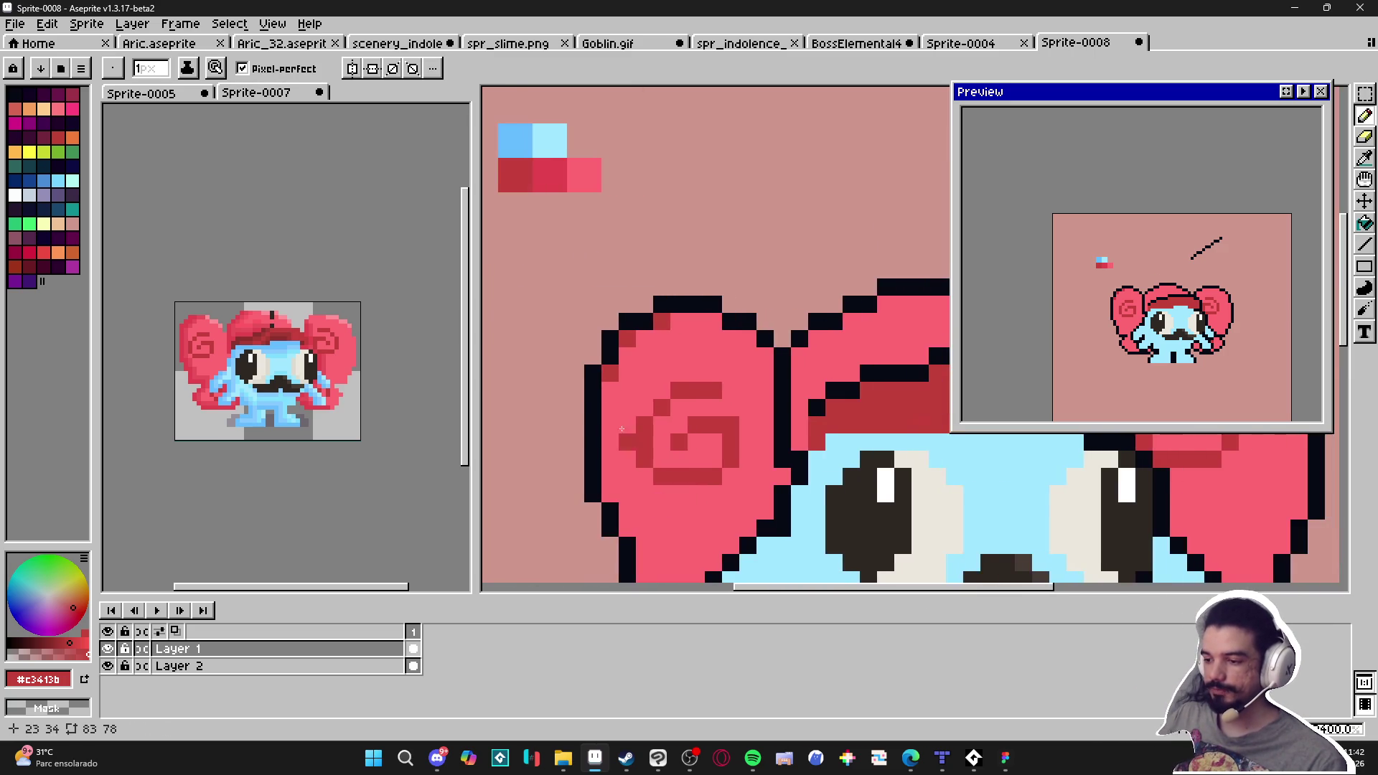
{"action": "mouse_move", "coordinate": [571, 419]}
{"action": "left_mouse_down"}
{"action": "mouse_move", "coordinate": [642, 316]}
{"action": "mouse_move", "coordinate": [657, 345]}
{"action": "left_mouse_up"}
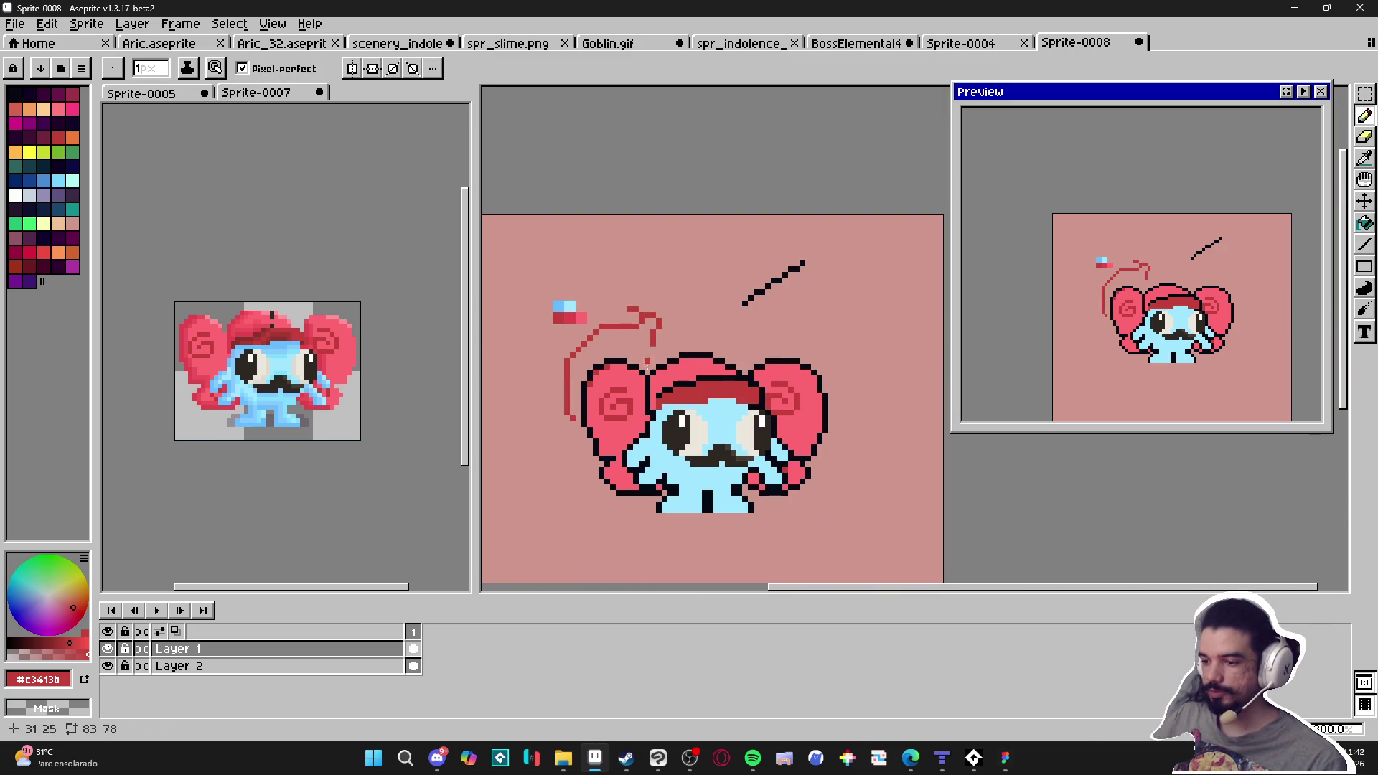
{"action": "key", "text": "ctrl"}
{"action": "key", "text": "ctrl+z"}
{"action": "scroll", "coordinate": [635, 377], "scroll_direction": "up", "scroll_amount": 2}
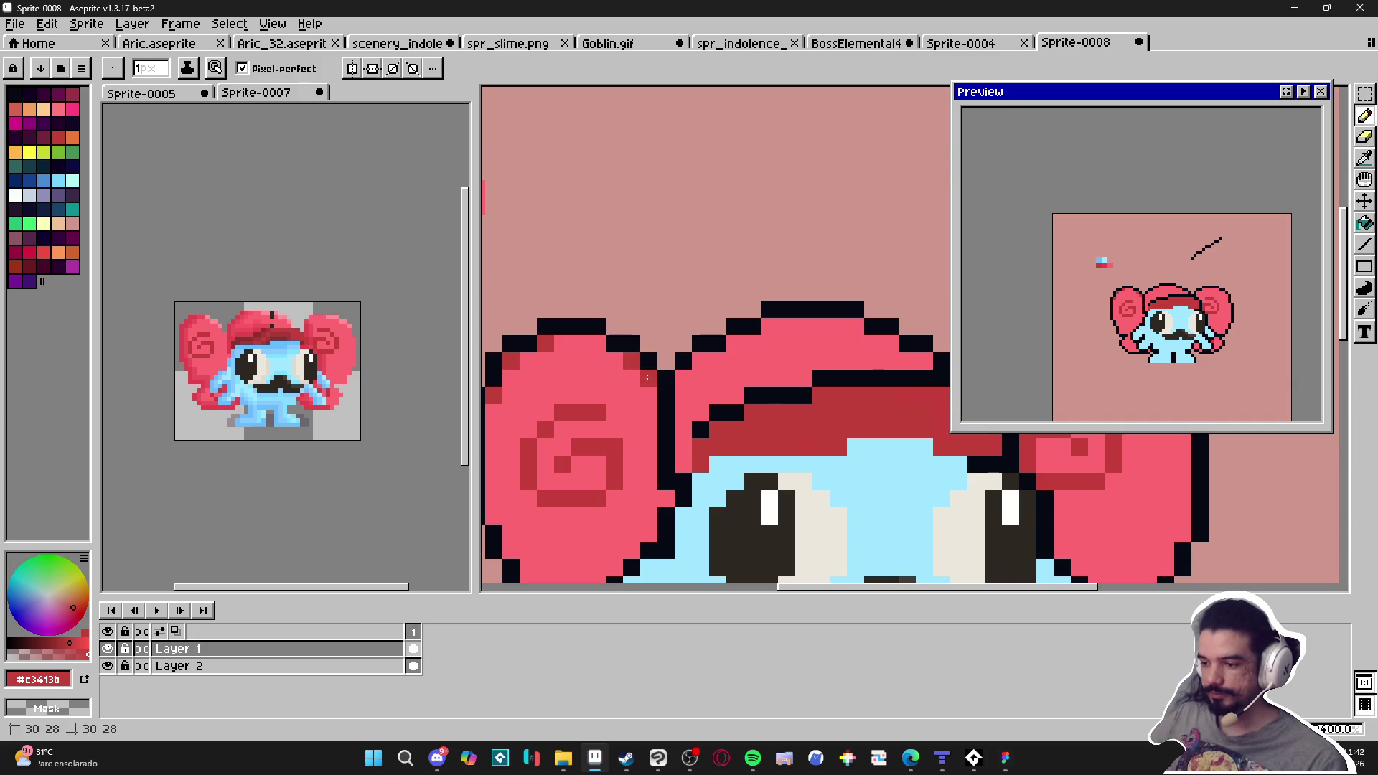
{"action": "scroll", "coordinate": [642, 379], "scroll_direction": "down", "scroll_amount": 1}
{"action": "scroll", "coordinate": [668, 389], "scroll_direction": "up", "scroll_amount": 2}
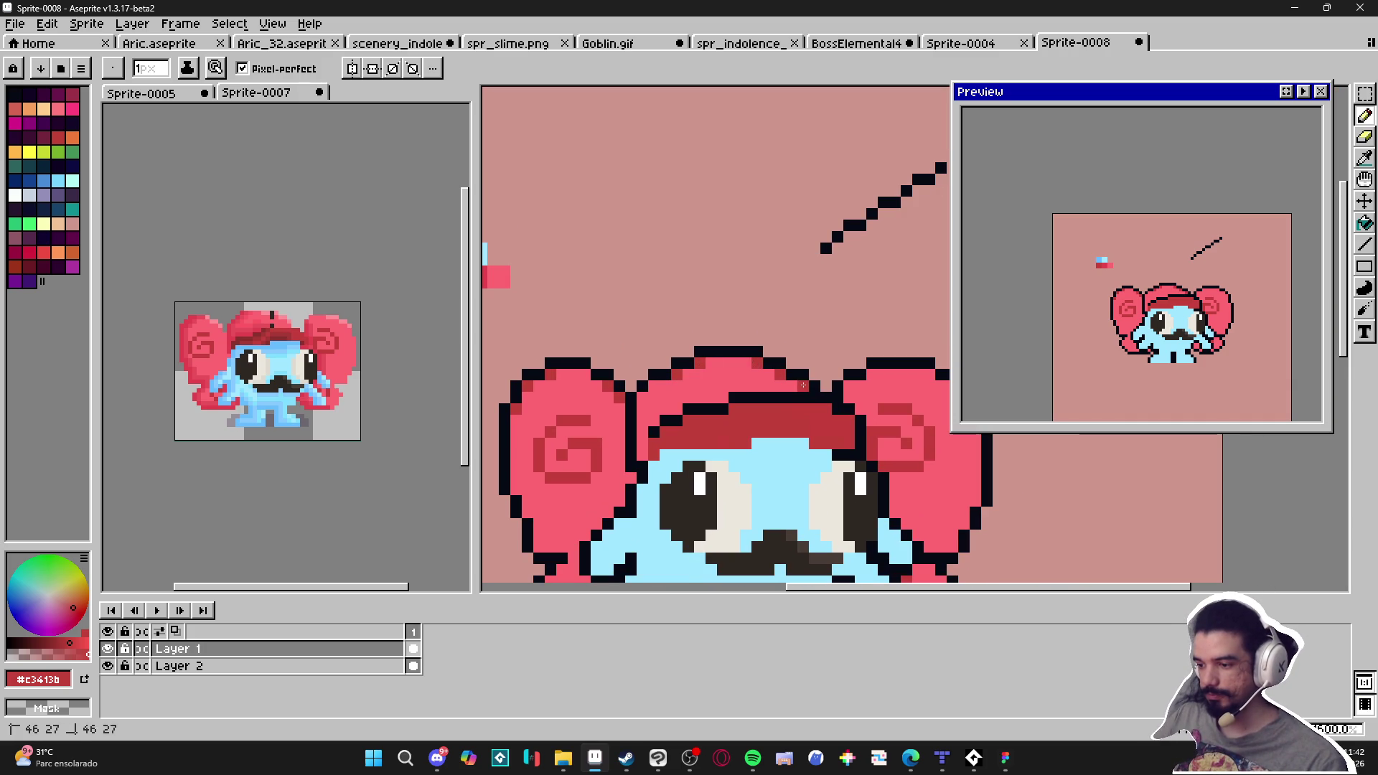
Repaint the left ear's bottom-left outline pixel in the spiral's dark red #c5403c
{"action": "scroll", "coordinate": [711, 393], "scroll_direction": "right", "scroll_amount": 3}
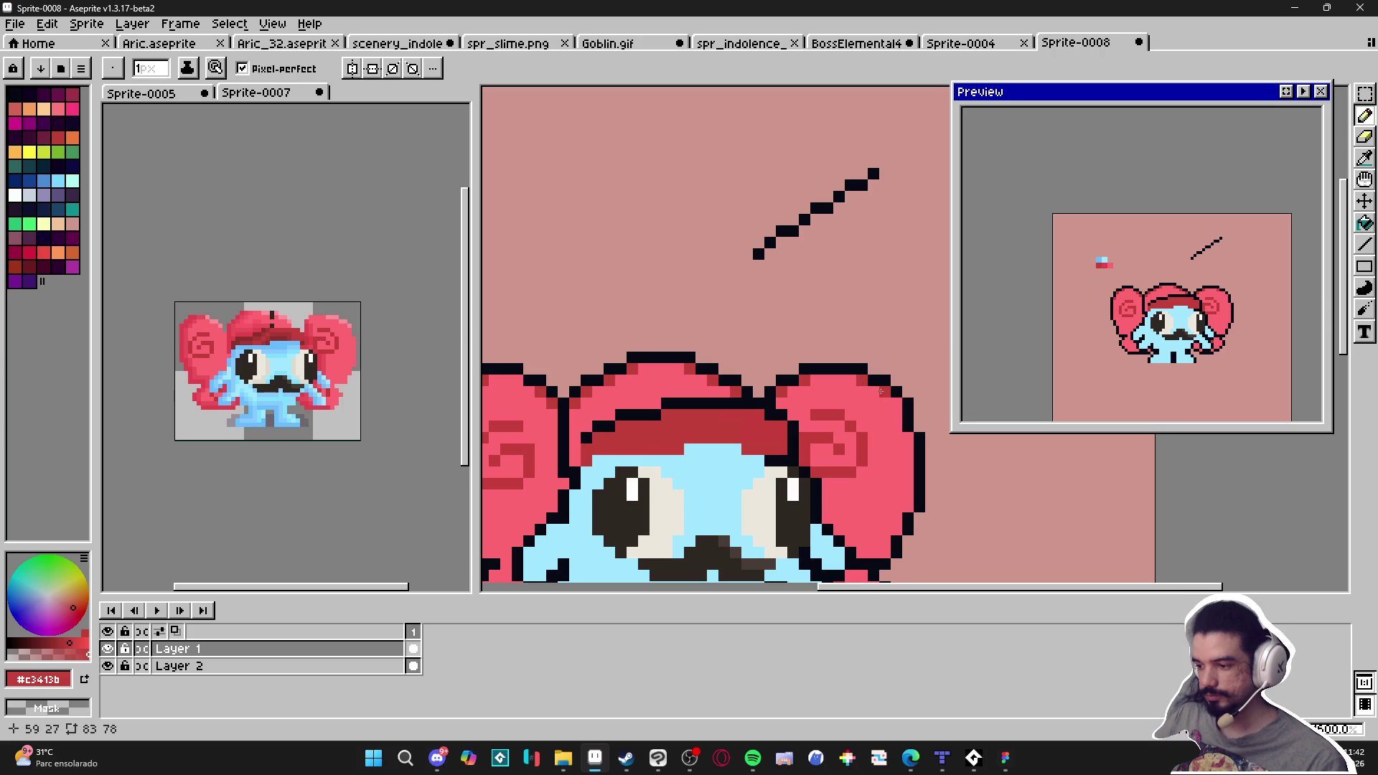
{"action": "scroll", "coordinate": [908, 435], "scroll_direction": "up", "scroll_amount": 3}
{"action": "scroll", "coordinate": [888, 539], "scroll_direction": "down", "scroll_amount": 4}
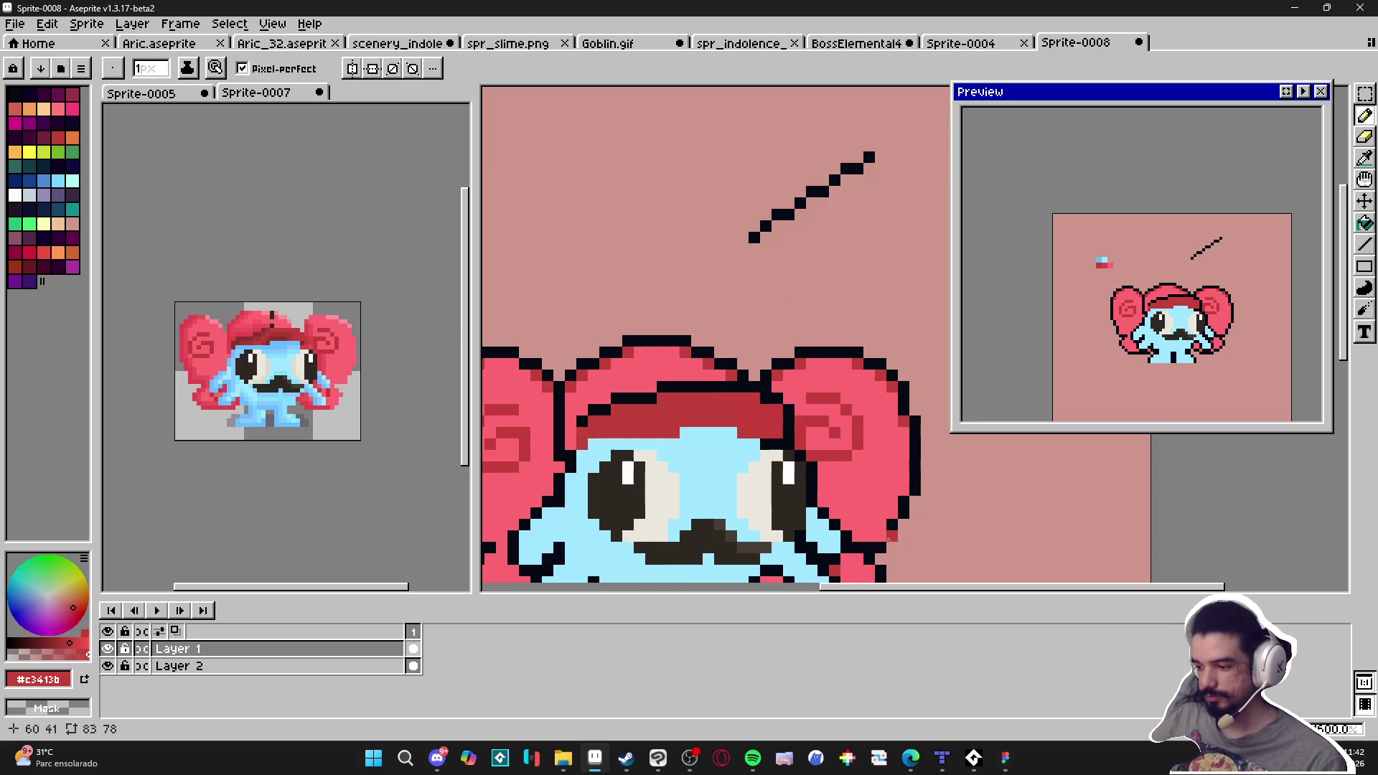
{"action": "scroll", "coordinate": [856, 528], "scroll_direction": "down", "scroll_amount": 2}
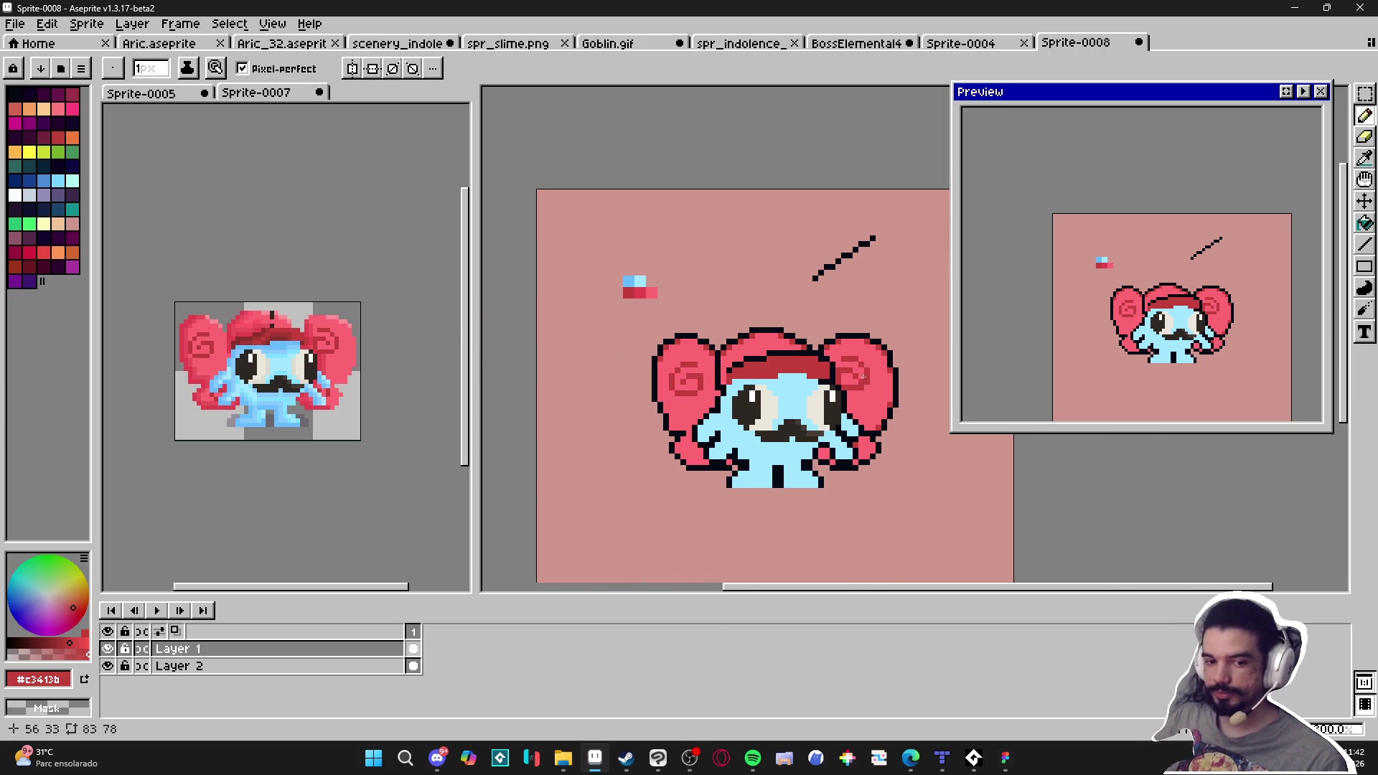
{"action": "scroll", "coordinate": [872, 393], "scroll_direction": "up", "scroll_amount": 1}
{"action": "scroll", "coordinate": [584, 498], "scroll_direction": "up", "scroll_amount": 1}
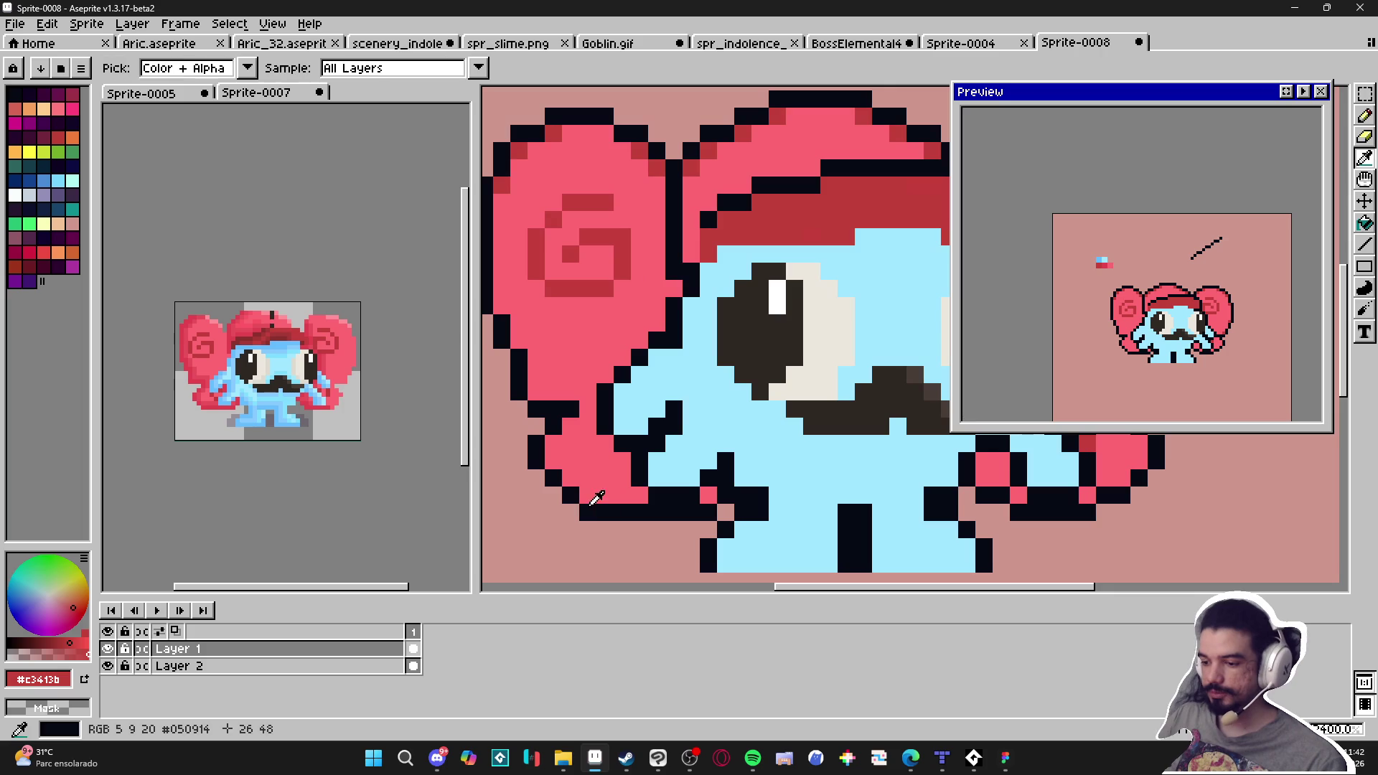
{"action": "left_click", "coordinate": [571, 496], "text": "alt"}
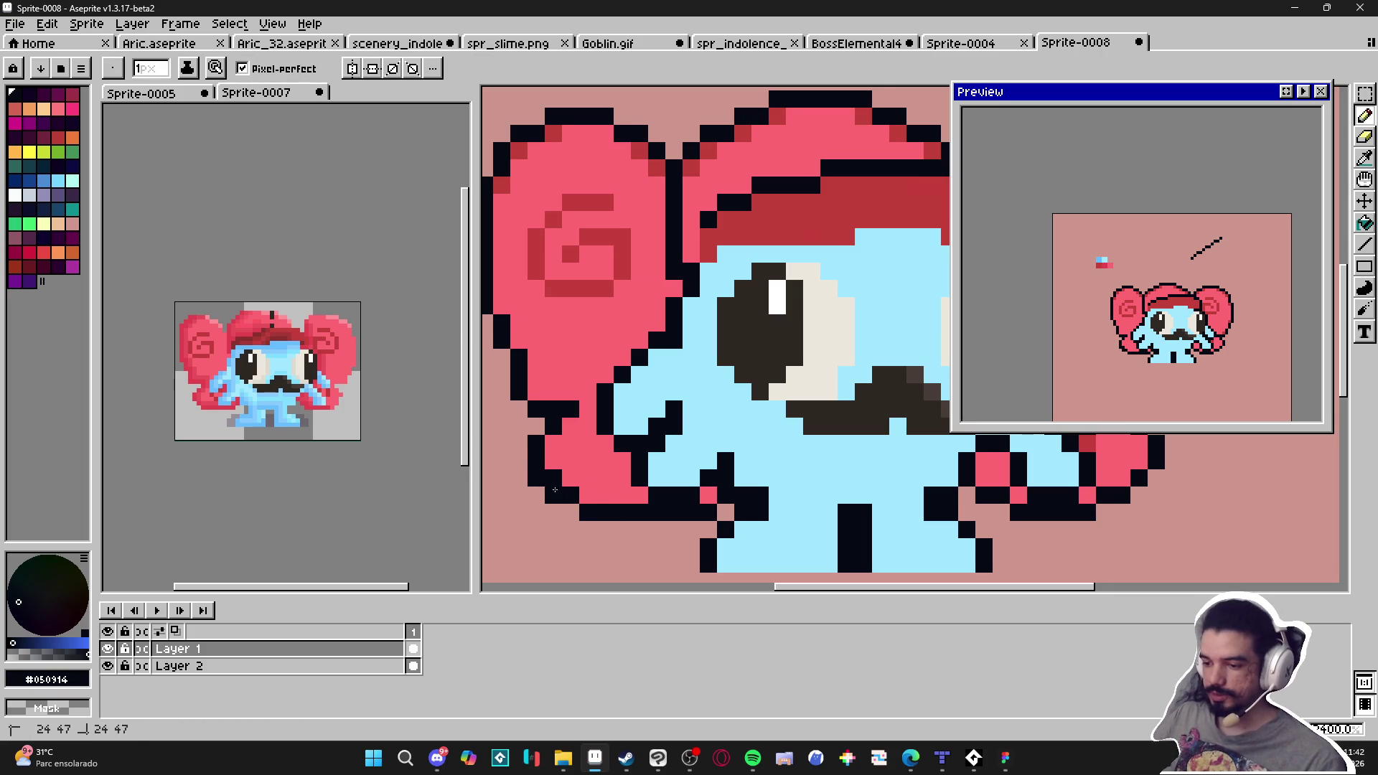
{"action": "left_click", "coordinate": [598, 495], "text": "alt"}
{"action": "left_click", "coordinate": [570, 495]}
{"action": "left_click", "coordinate": [553, 479]}
{"action": "left_click", "coordinate": [581, 509], "text": "alt"}
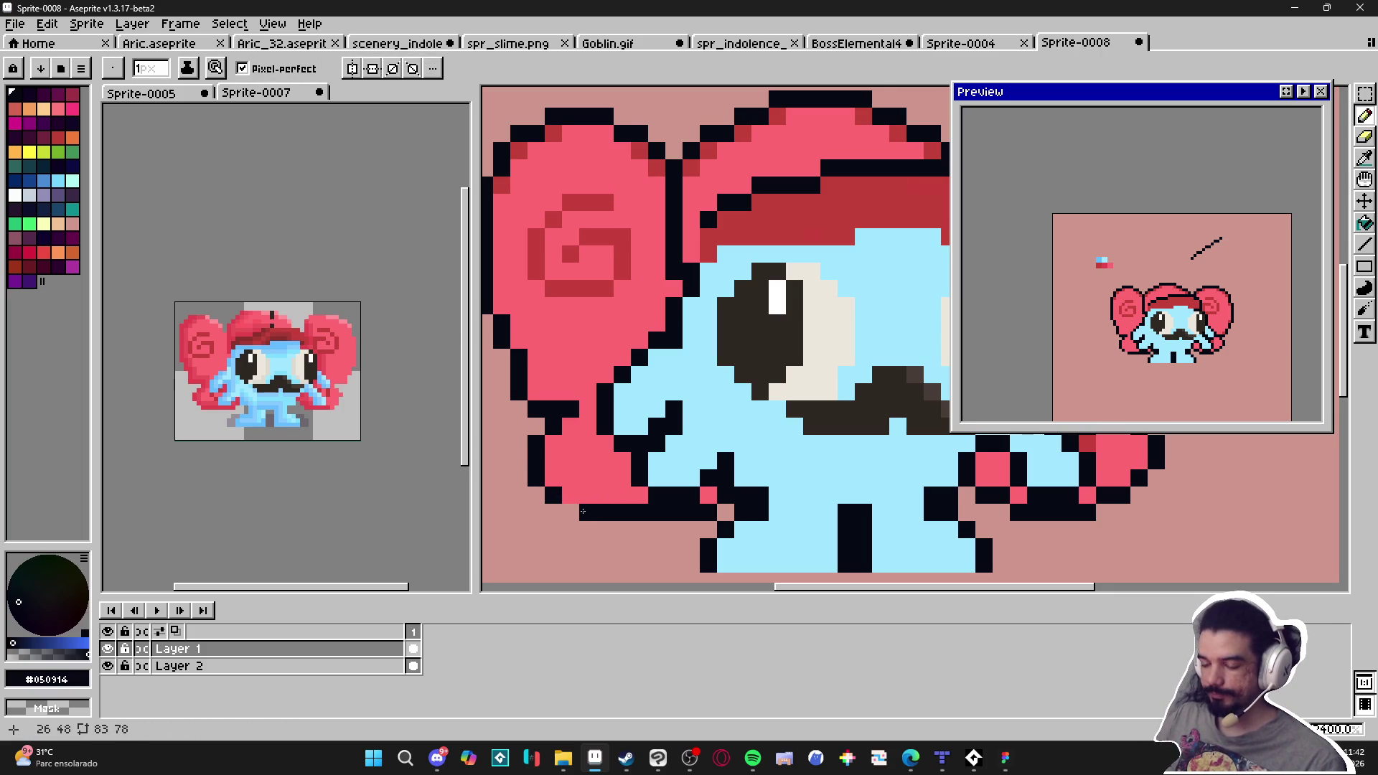
{"action": "key", "text": "ctrl+z"}
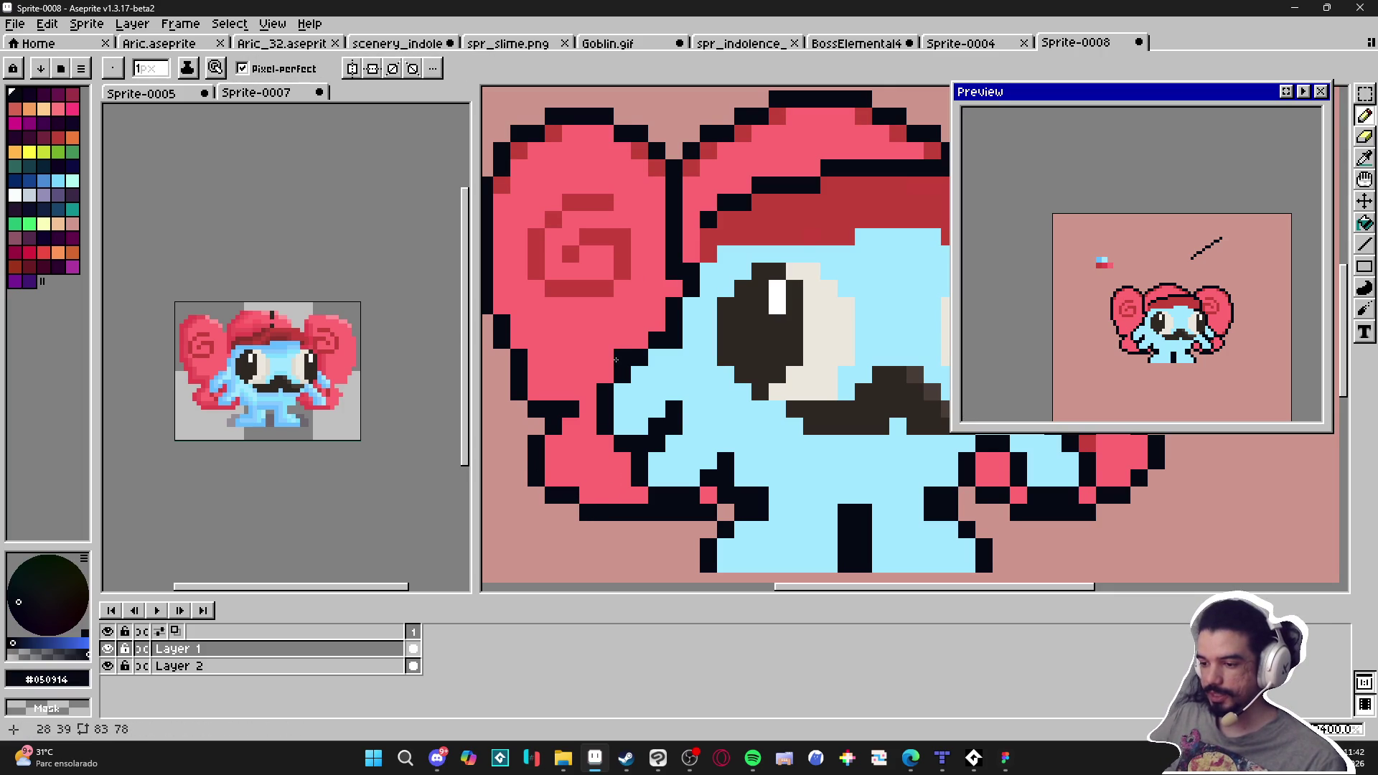
{"action": "left_click", "coordinate": [623, 276], "text": "alt"}
{"action": "left_click", "coordinate": [553, 478]}
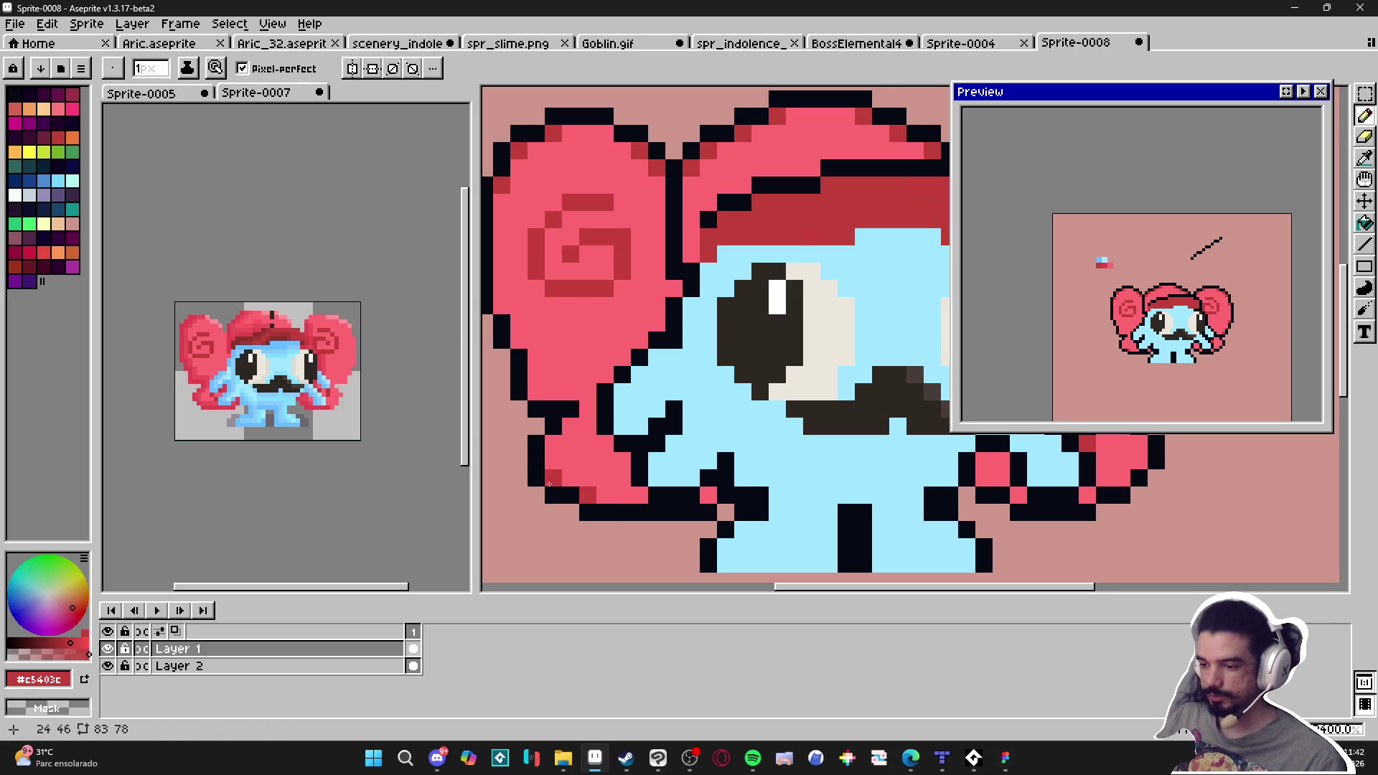
Pick the face's light blue #a0e7ff as the drawing colour
{"action": "scroll", "coordinate": [586, 414], "scroll_direction": "down", "scroll_amount": 2}
{"action": "scroll", "coordinate": [568, 406], "scroll_direction": "up", "scroll_amount": 1}
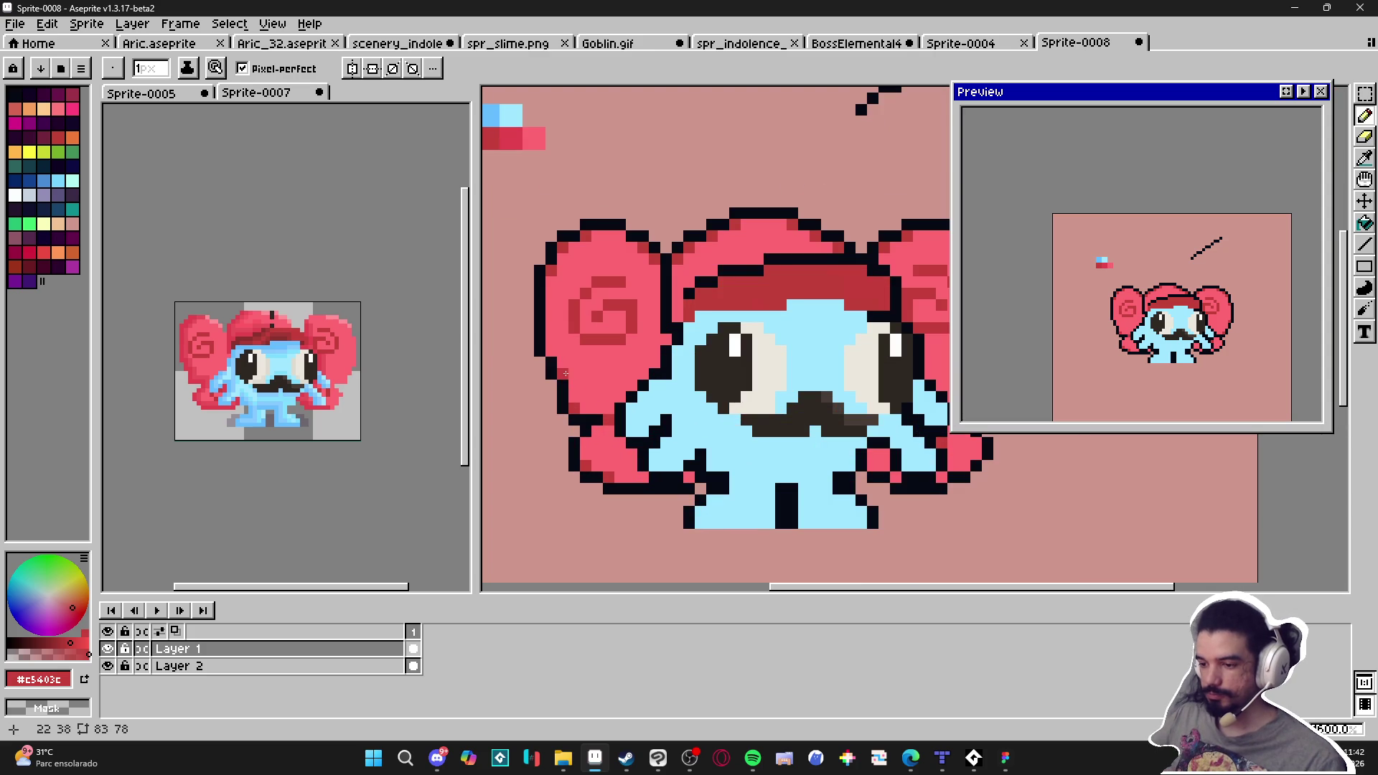
{"action": "scroll", "coordinate": [554, 351], "scroll_direction": "down", "scroll_amount": 3}
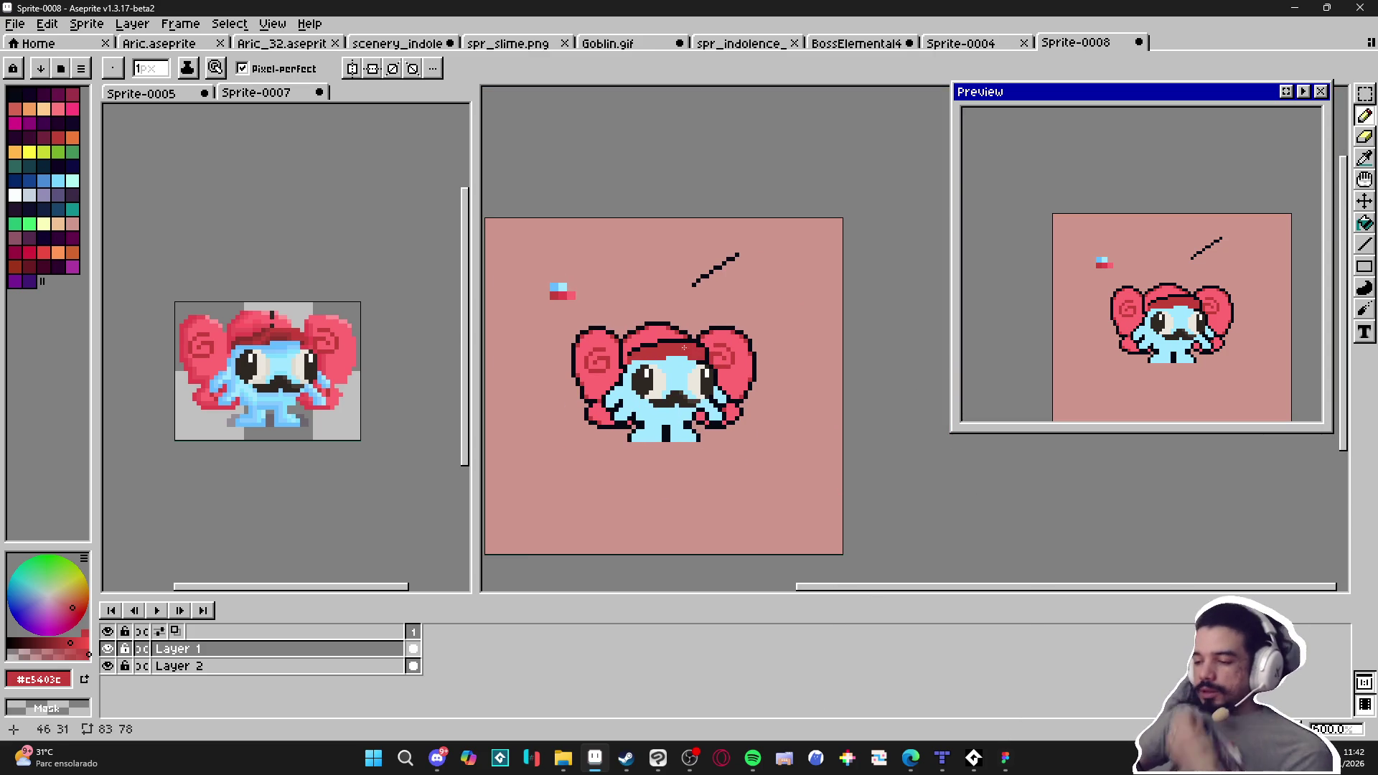
{"action": "scroll", "coordinate": [681, 350], "scroll_direction": "up", "scroll_amount": 2}
{"action": "scroll", "coordinate": [628, 374], "scroll_direction": "down", "scroll_amount": 2}
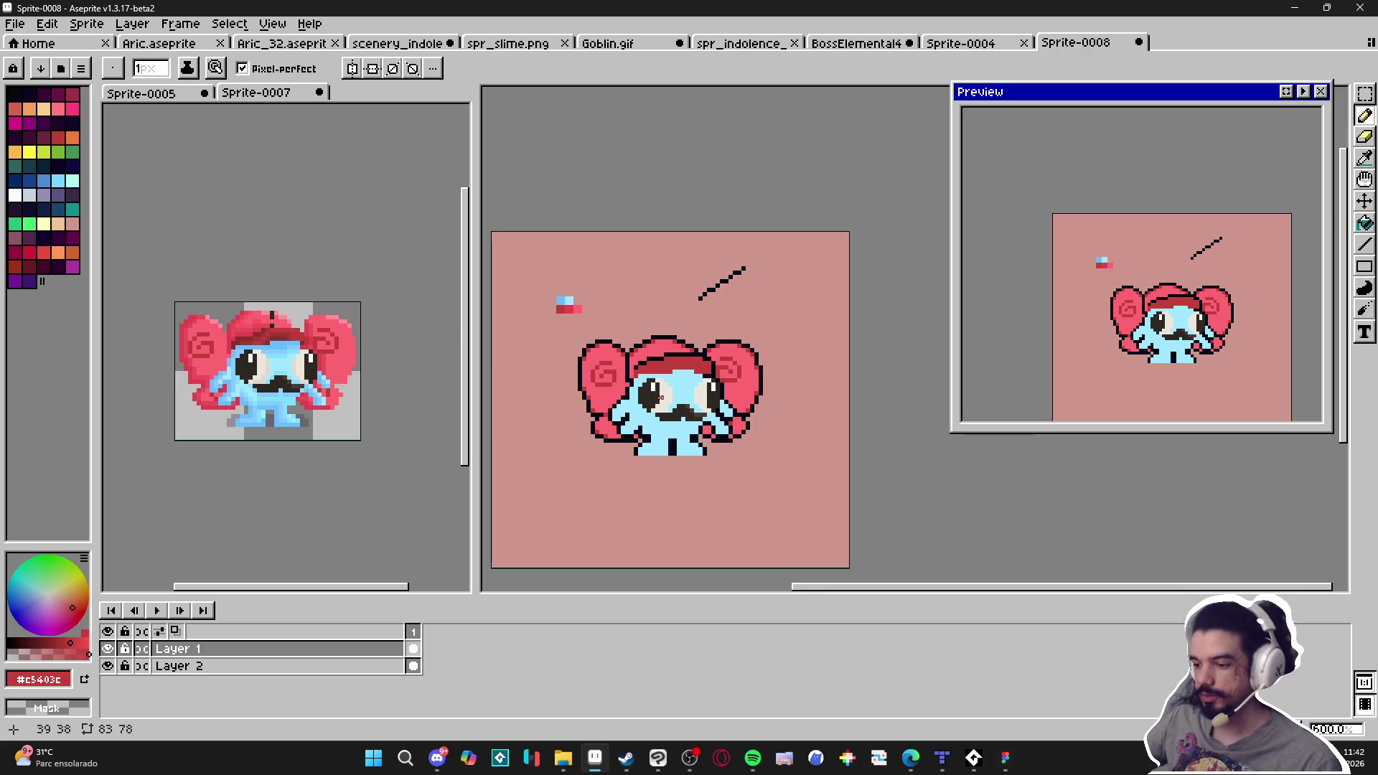
{"action": "scroll", "coordinate": [660, 396], "scroll_direction": "up", "scroll_amount": 4}
{"action": "left_click", "coordinate": [688, 332], "text": "alt"}
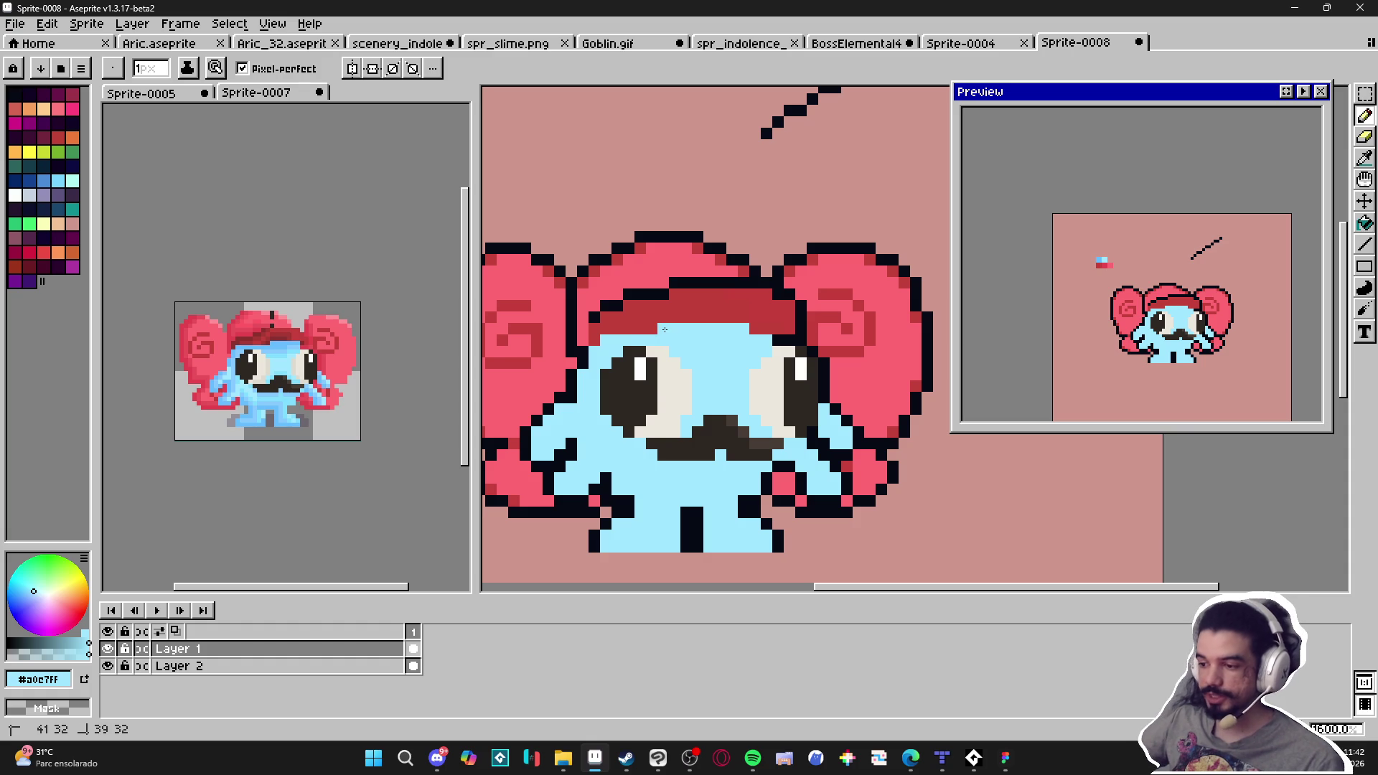
Sample the hat red and the two mustache browns, testing a lighter brown mustache pixel
{"action": "left_click", "coordinate": [604, 340], "text": "alt"}
{"action": "scroll", "coordinate": [702, 324], "scroll_direction": "down", "scroll_amount": 4}
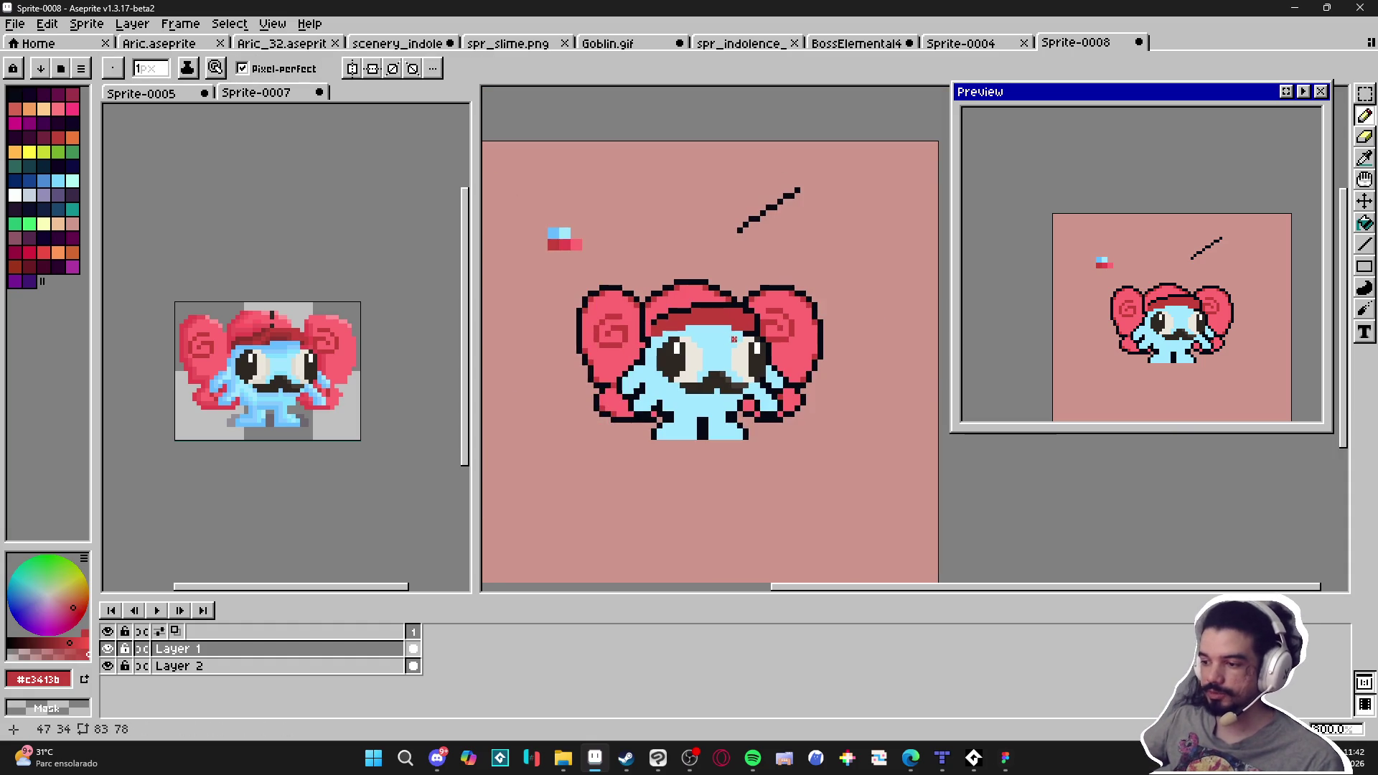
{"action": "scroll", "coordinate": [711, 379], "scroll_direction": "down", "scroll_amount": 1}
{"action": "scroll", "coordinate": [731, 391], "scroll_direction": "up", "scroll_amount": 4}
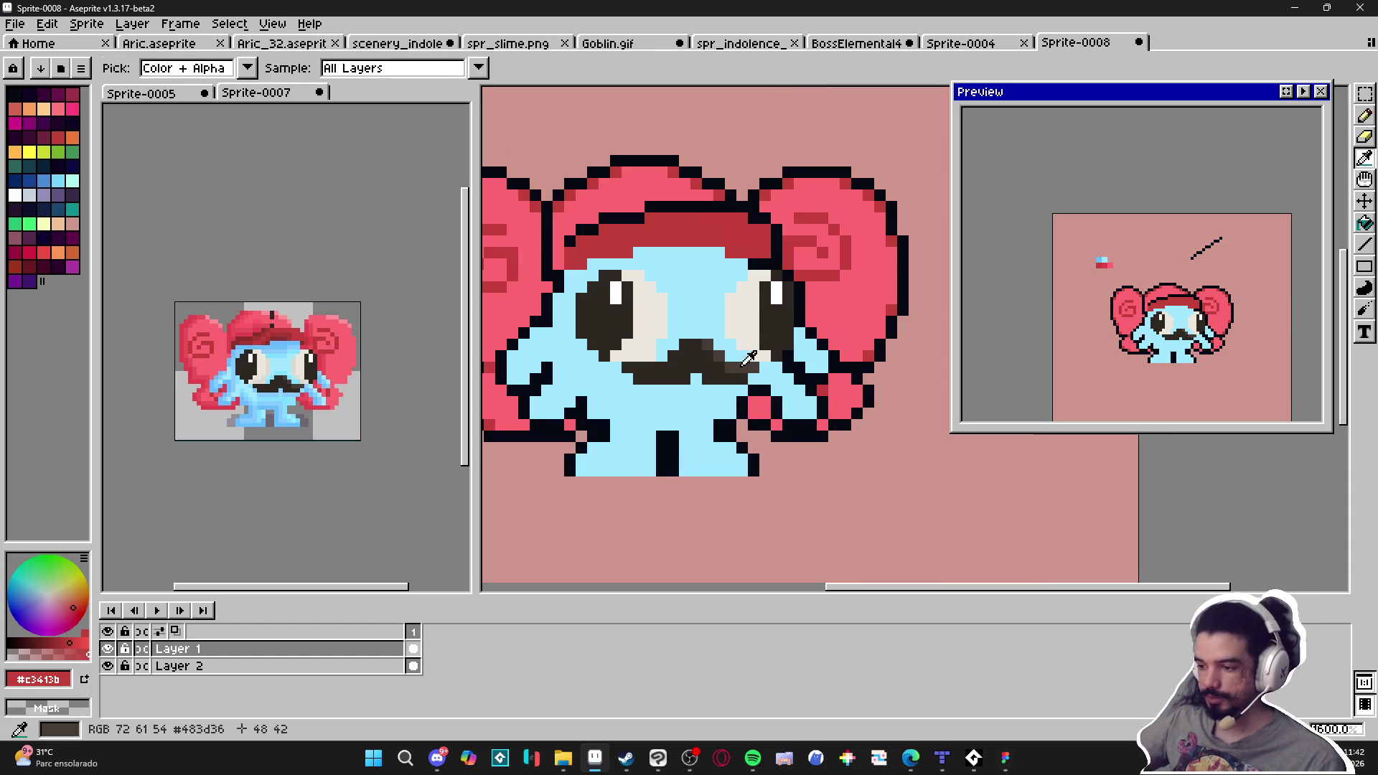
{"action": "left_click", "coordinate": [732, 373], "text": "alt"}
{"action": "scroll", "coordinate": [739, 363], "scroll_direction": "up", "scroll_amount": 3}
{"action": "scroll", "coordinate": [742, 359], "scroll_direction": "down", "scroll_amount": 2}
{"action": "scroll", "coordinate": [716, 367], "scroll_direction": "up", "scroll_amount": 2}
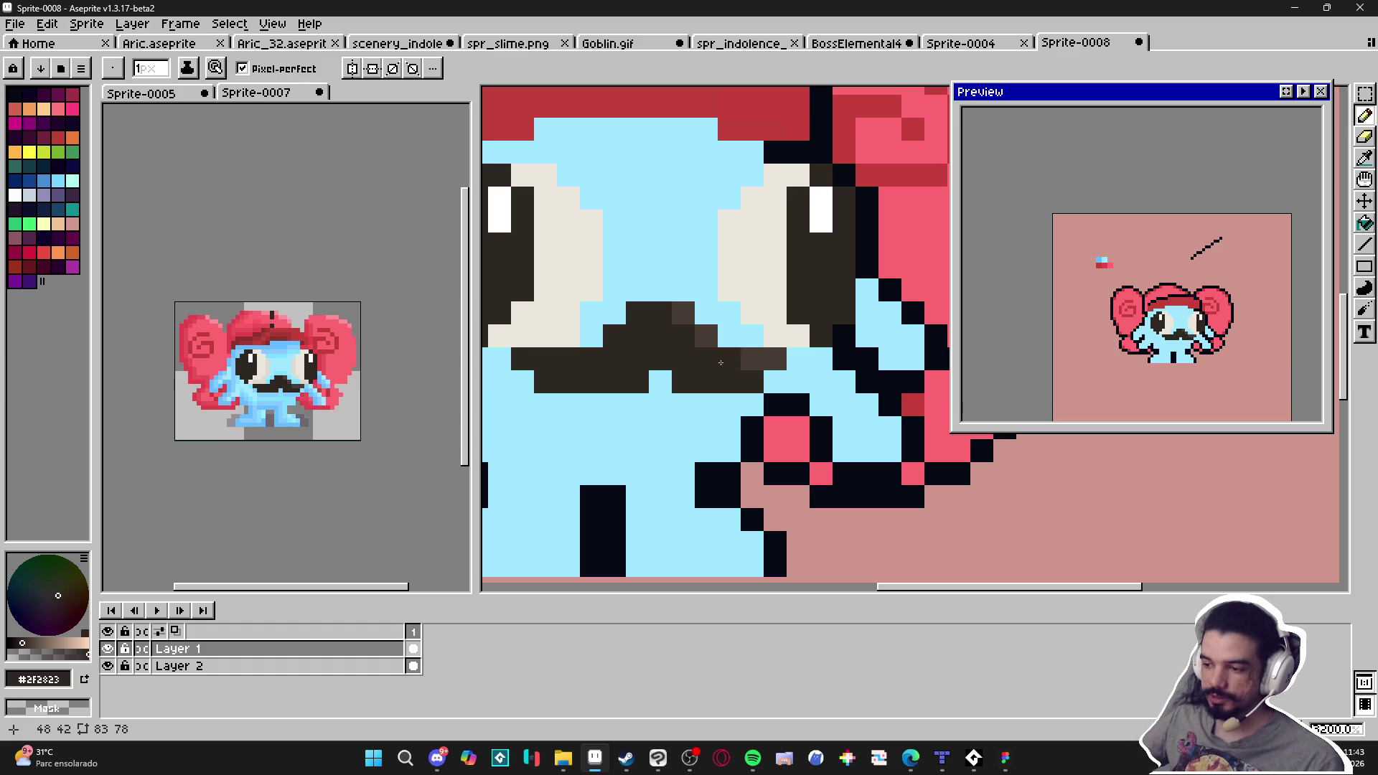
{"action": "key", "text": "alt"}
{"action": "left_click", "coordinate": [732, 358], "text": "alt"}
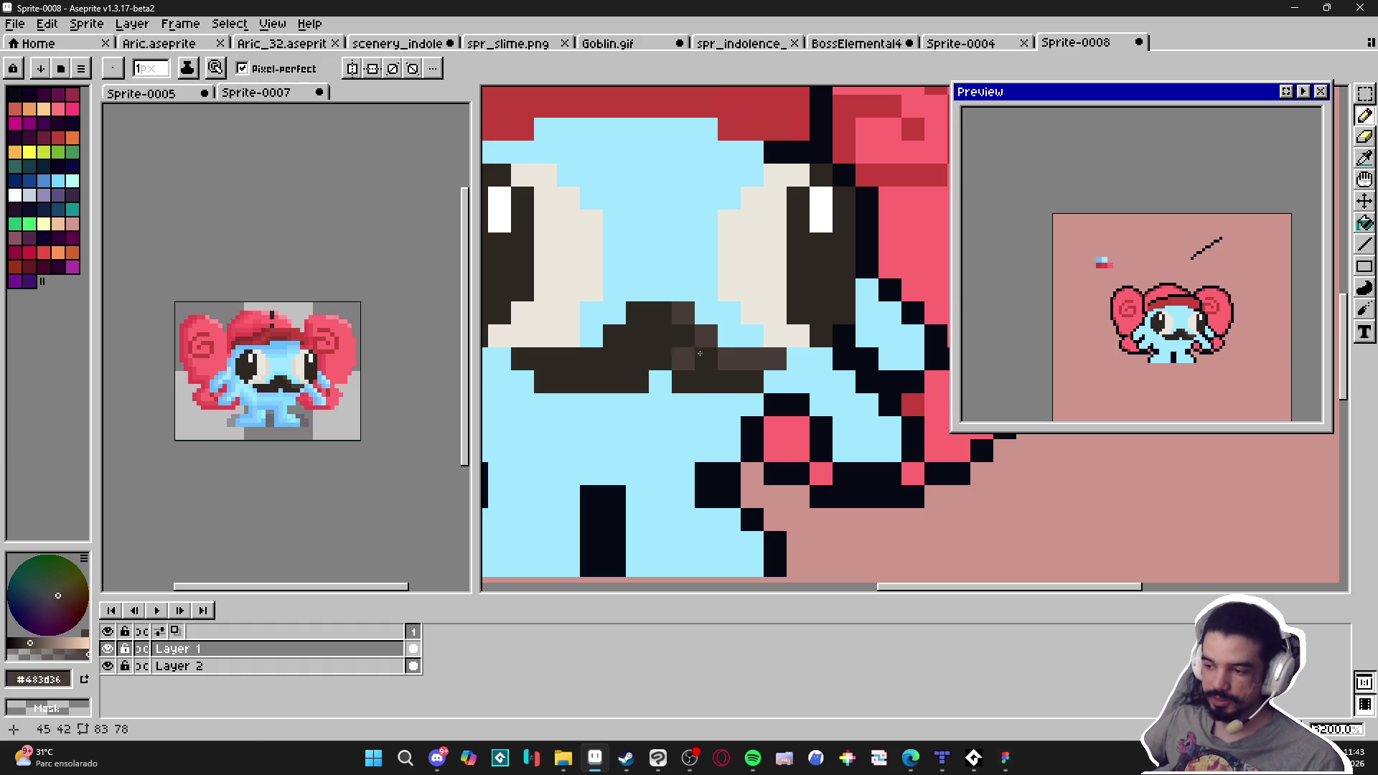
{"action": "left_click", "coordinate": [775, 336]}
Repaint the lighter mustache pixels in the dark mustache brown #2f2823
{"action": "left_click", "coordinate": [729, 379], "text": "alt"}
{"action": "mouse_move", "coordinate": [726, 358]}
{"action": "left_mouse_down"}
{"action": "mouse_move", "coordinate": [761, 359]}
{"action": "mouse_move", "coordinate": [700, 331]}
{"action": "left_mouse_up"}
{"action": "left_click", "coordinate": [770, 341]}
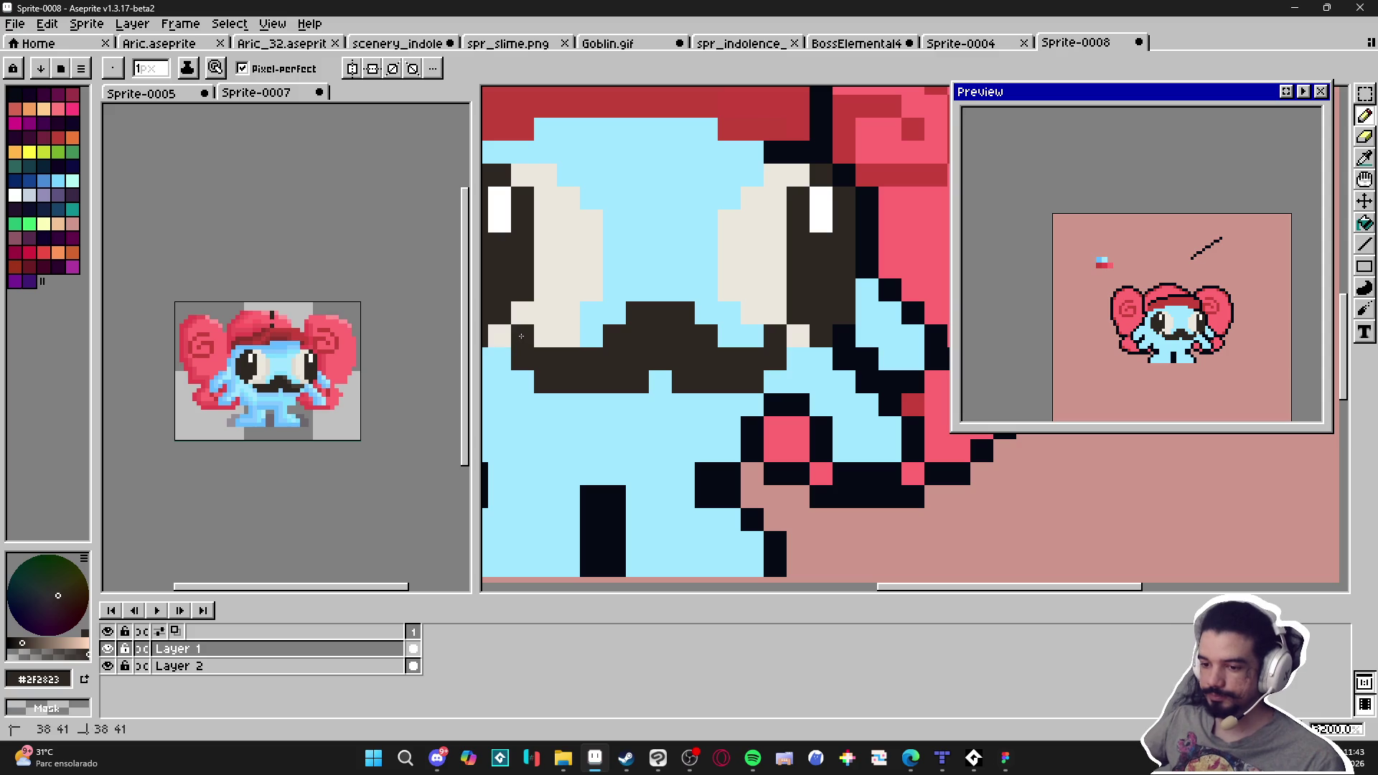
{"action": "key", "text": "ctrl+z"}
{"action": "left_click", "coordinate": [749, 326], "text": "alt"}
{"action": "left_click", "coordinate": [775, 338]}
Remove the stray dark stroke drawn near the sprite's bottom-left
{"action": "scroll", "coordinate": [775, 338], "scroll_direction": "down", "scroll_amount": 3}
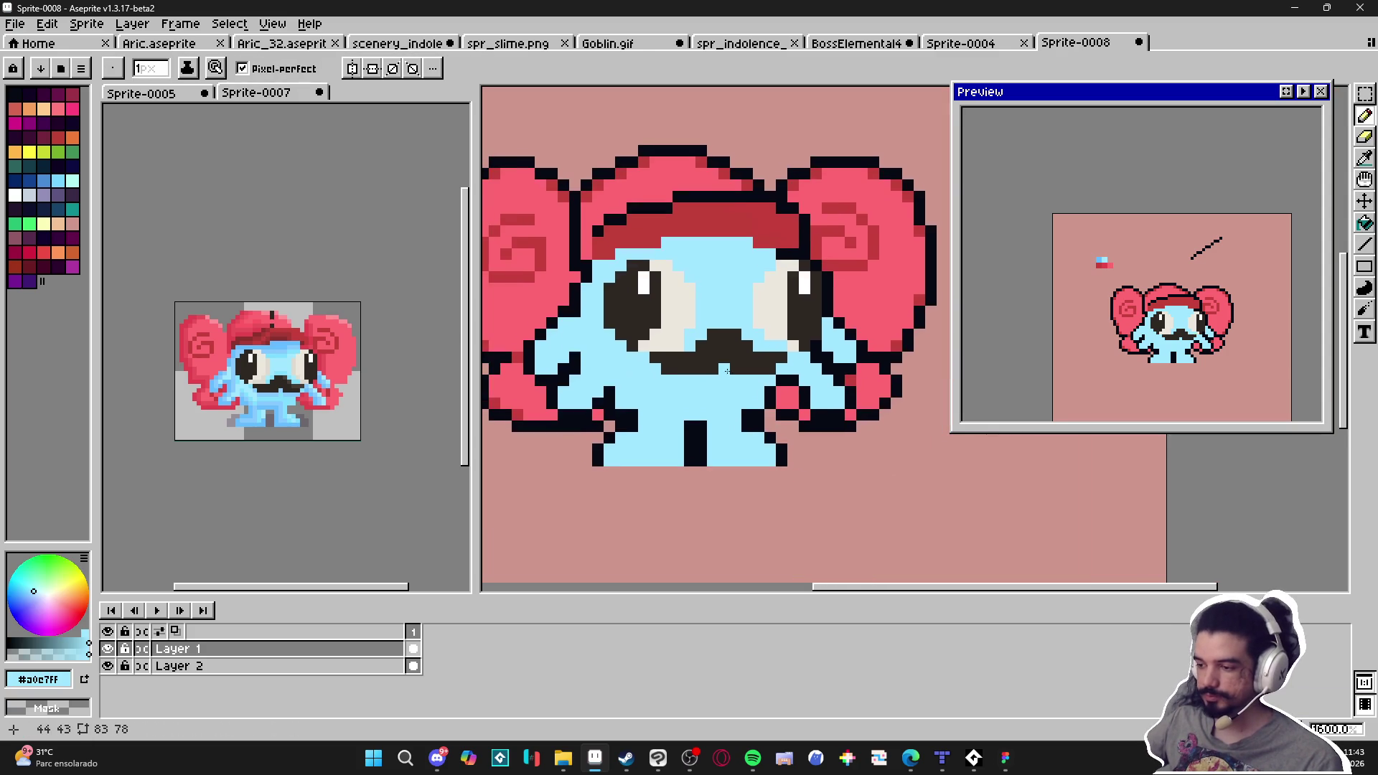
{"action": "scroll", "coordinate": [776, 347], "scroll_direction": "up", "scroll_amount": 2}
{"action": "scroll", "coordinate": [681, 391], "scroll_direction": "down", "scroll_amount": 3}
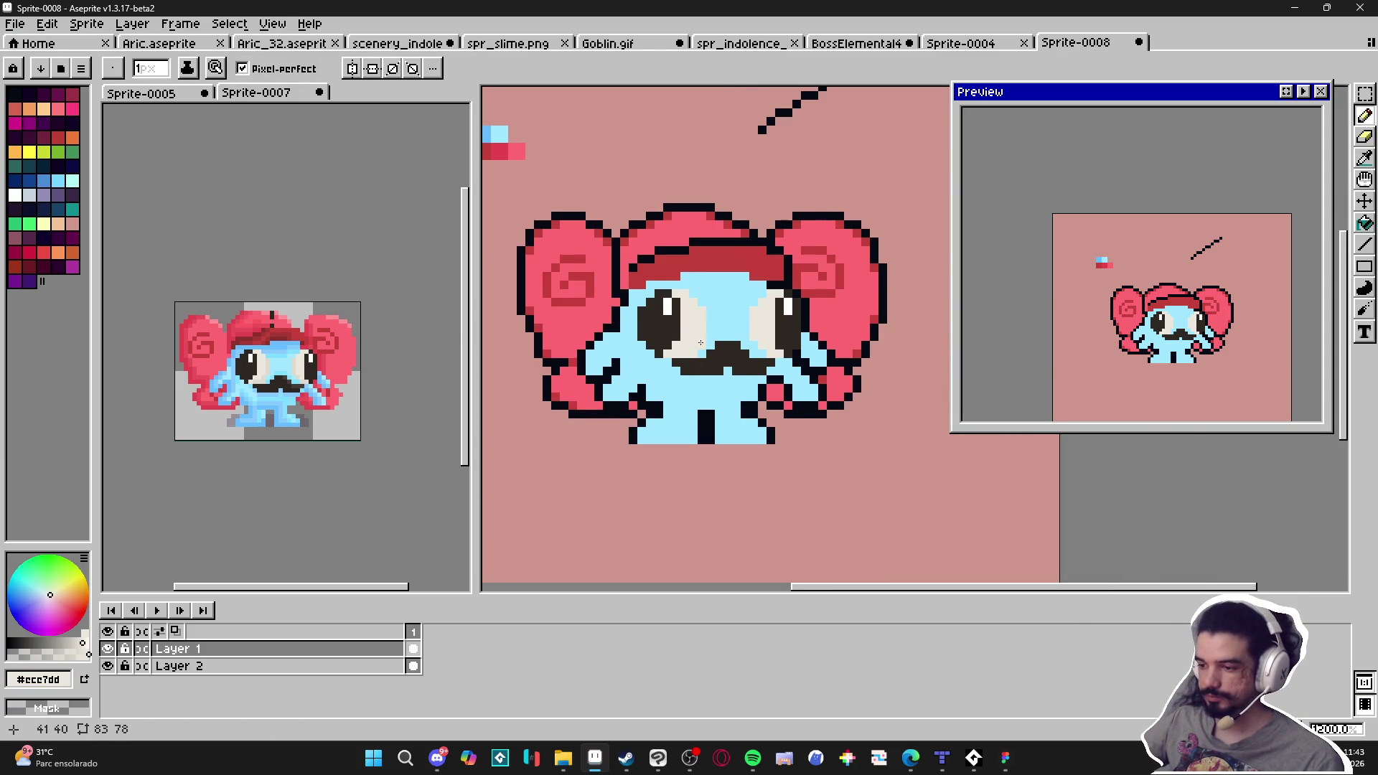
{"action": "scroll", "coordinate": [700, 343], "scroll_direction": "up", "scroll_amount": 1}
{"action": "scroll", "coordinate": [647, 369], "scroll_direction": "up", "scroll_amount": 2}
{"action": "left_click", "coordinate": [667, 330], "text": "alt"}
{"action": "scroll", "coordinate": [668, 330], "scroll_direction": "down", "scroll_amount": 2}
{"action": "left_click_drag", "start_coordinate": [570, 448], "coordinate": [570, 448]}
{"action": "key", "text": "ctrl+z"}
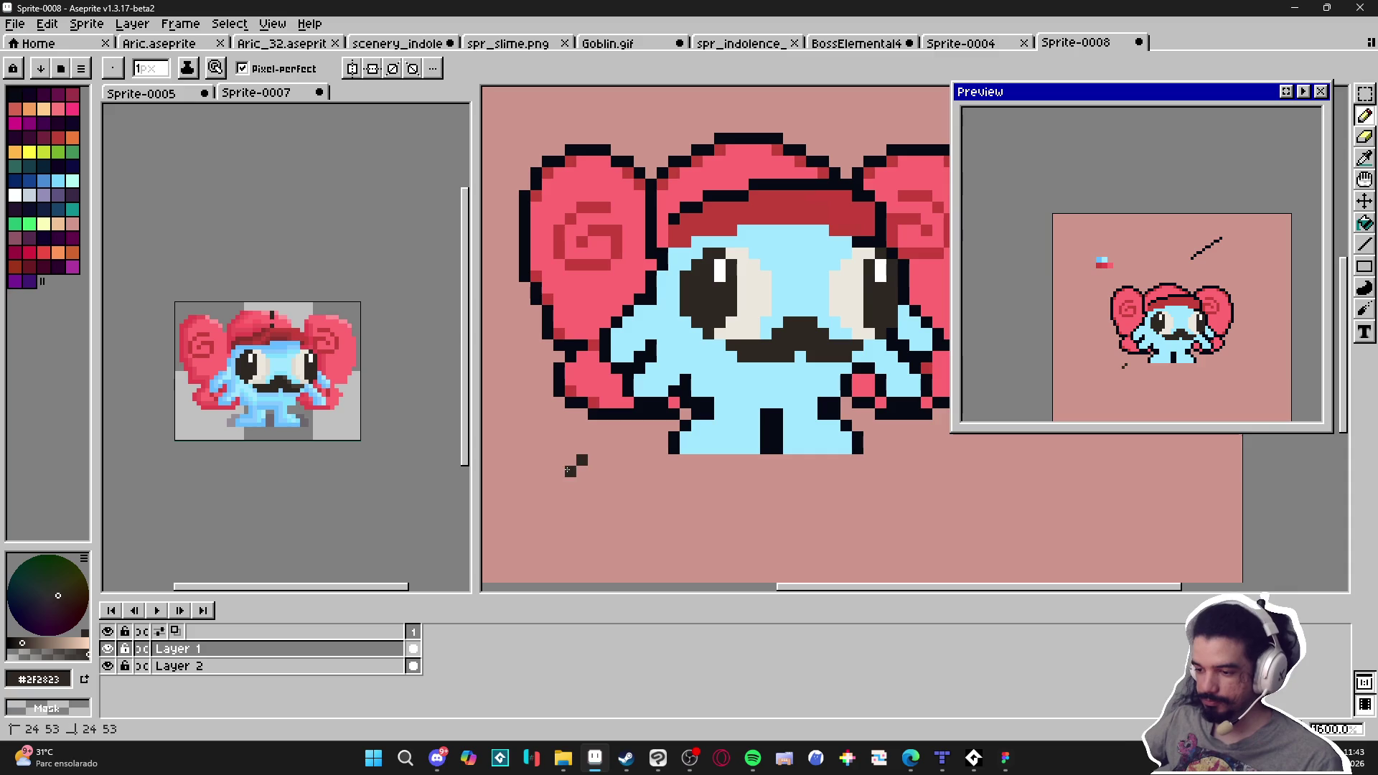
Pick the deeper face blue #66bcff as the drawing colour
{"action": "scroll", "coordinate": [713, 336], "scroll_direction": "up", "scroll_amount": 2}
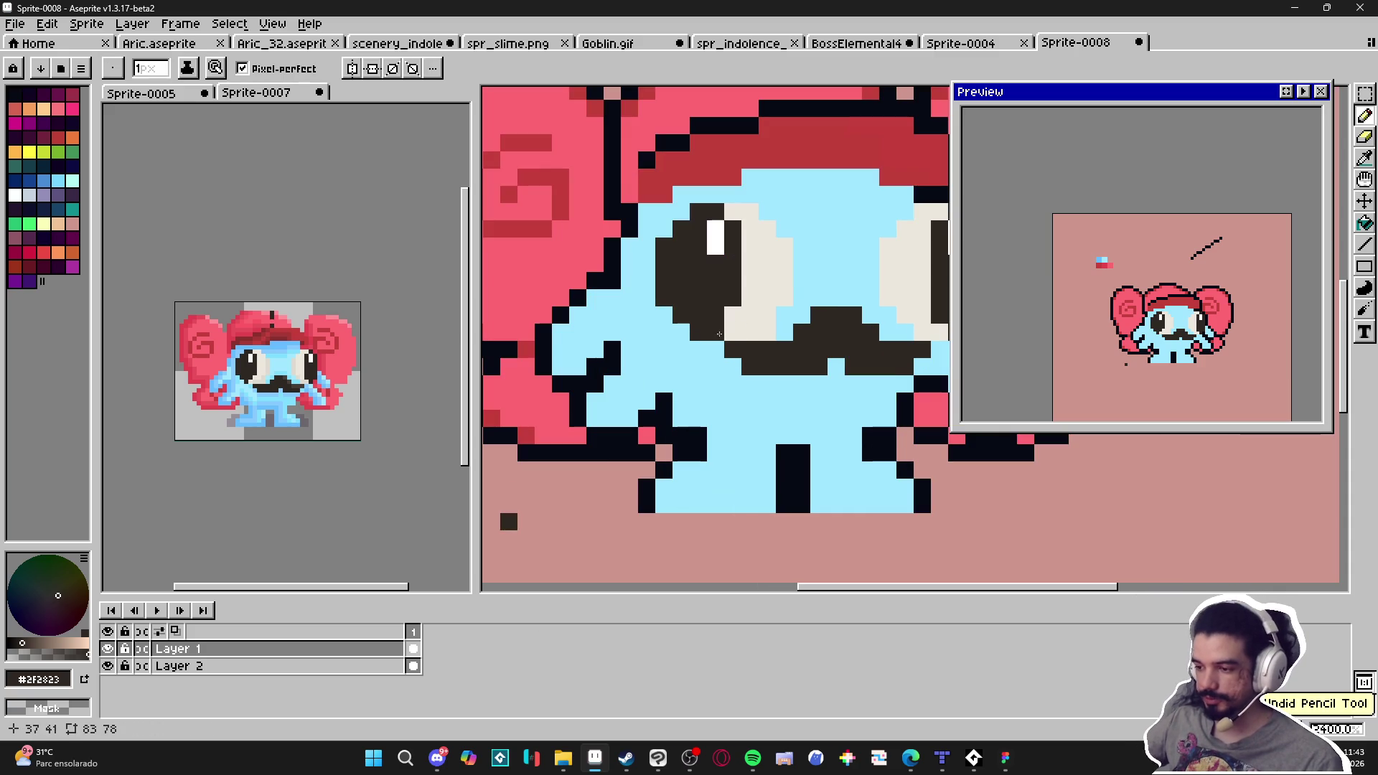
{"action": "scroll", "coordinate": [734, 355], "scroll_direction": "down", "scroll_amount": 2}
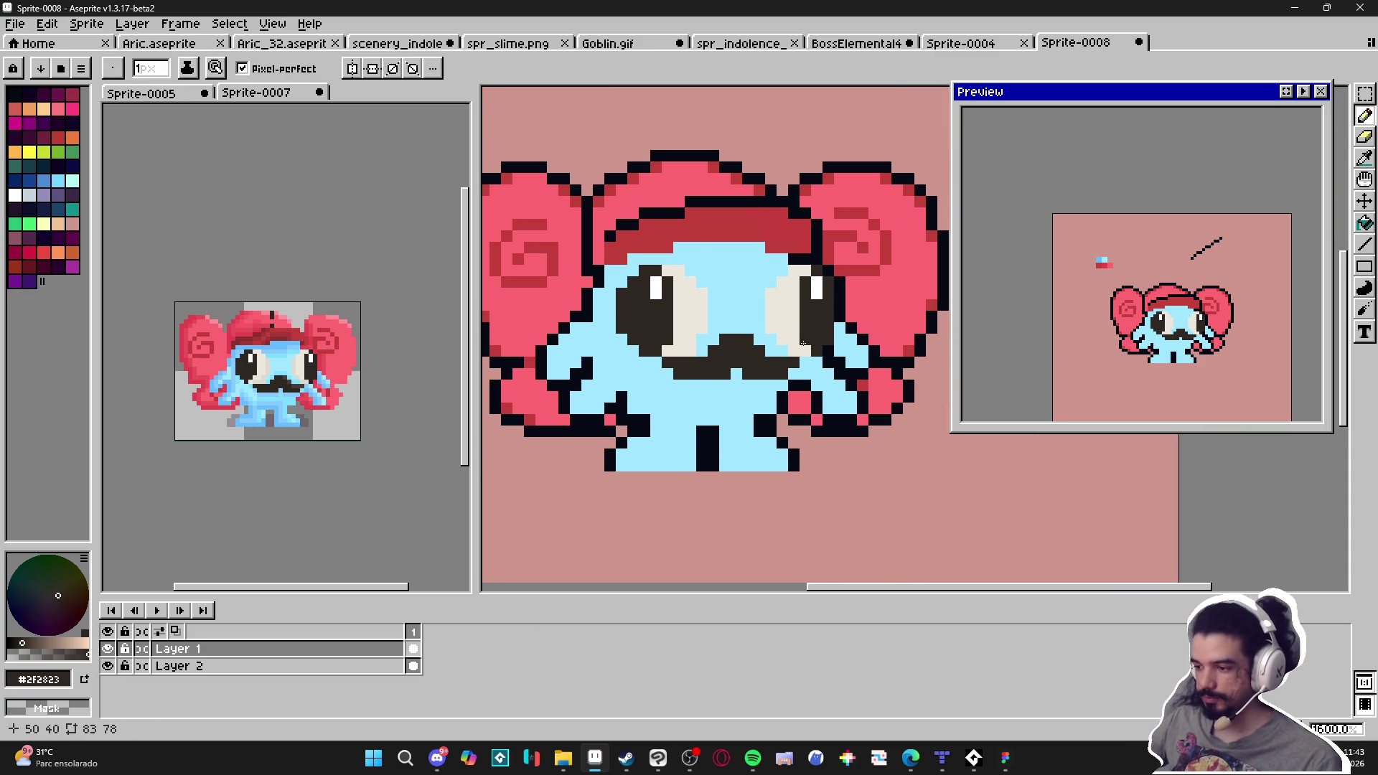
{"action": "scroll", "coordinate": [662, 348], "scroll_direction": "down", "scroll_amount": 1}
{"action": "scroll", "coordinate": [684, 361], "scroll_direction": "up", "scroll_amount": 1}
{"action": "scroll", "coordinate": [707, 351], "scroll_direction": "down", "scroll_amount": 1}
{"action": "scroll", "coordinate": [706, 387], "scroll_direction": "down", "scroll_amount": 1}
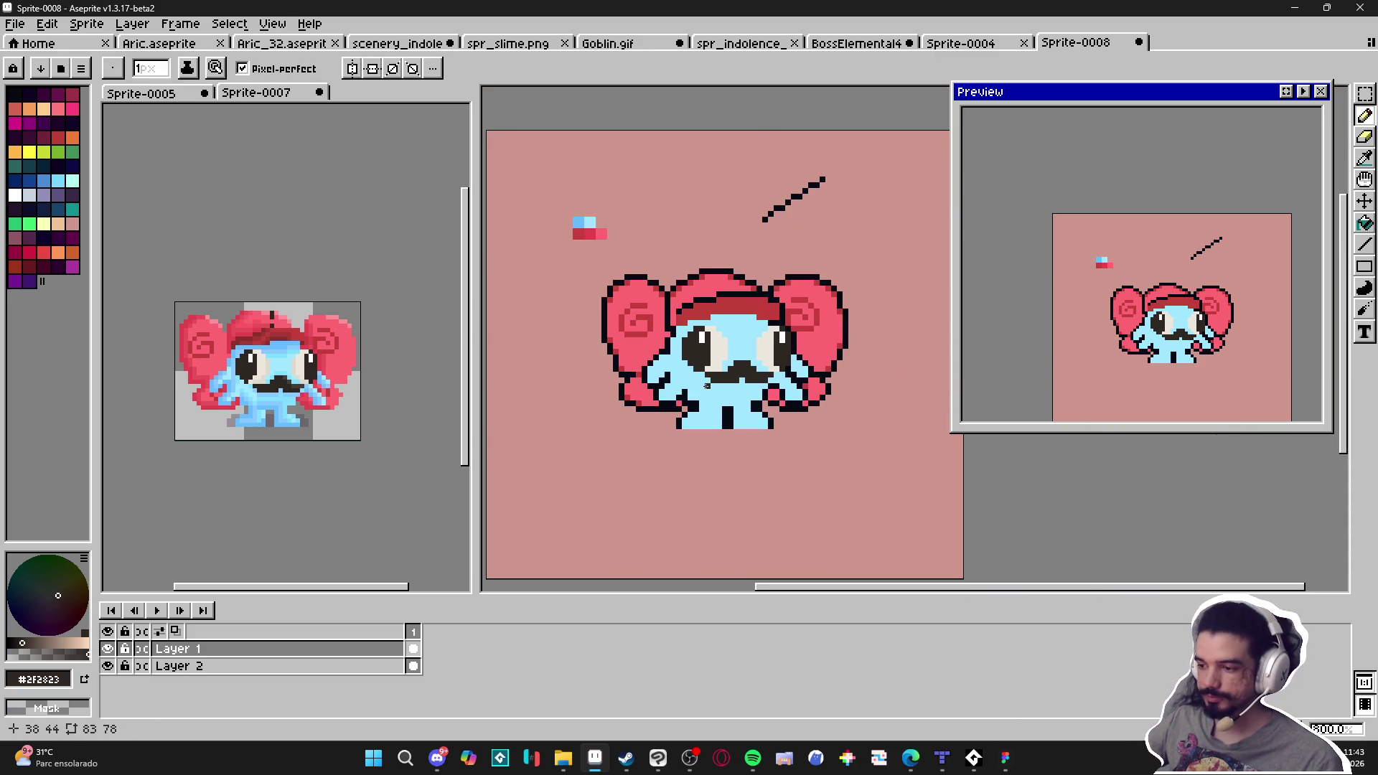
{"action": "scroll", "coordinate": [707, 386], "scroll_direction": "up", "scroll_amount": 2}
{"action": "left_click", "coordinate": [647, 406], "text": "alt"}
{"action": "scroll", "coordinate": [646, 407], "scroll_direction": "down", "scroll_amount": 1}
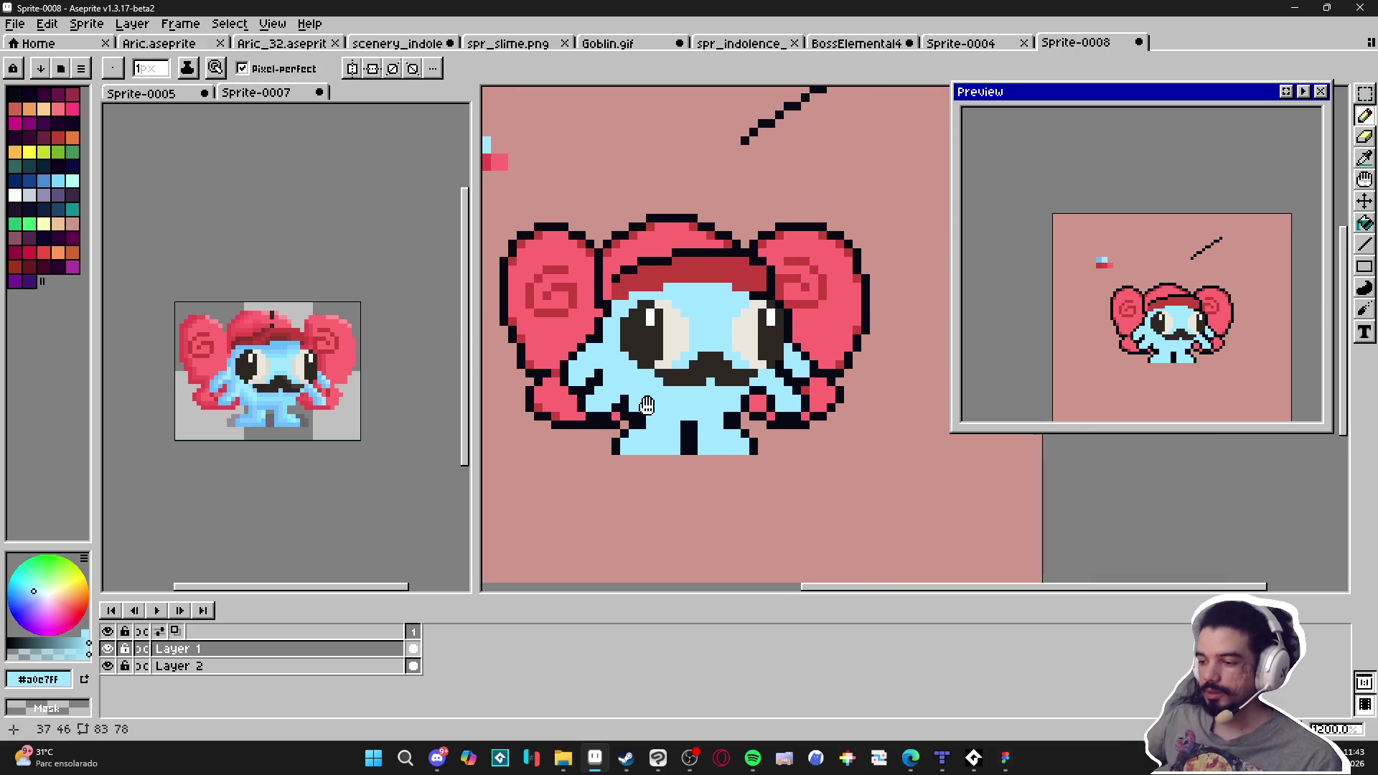
{"action": "scroll", "coordinate": [647, 406], "scroll_direction": "down", "scroll_amount": 1}
{"action": "left_click_drag", "start_coordinate": [664, 386], "coordinate": [653, 393]}
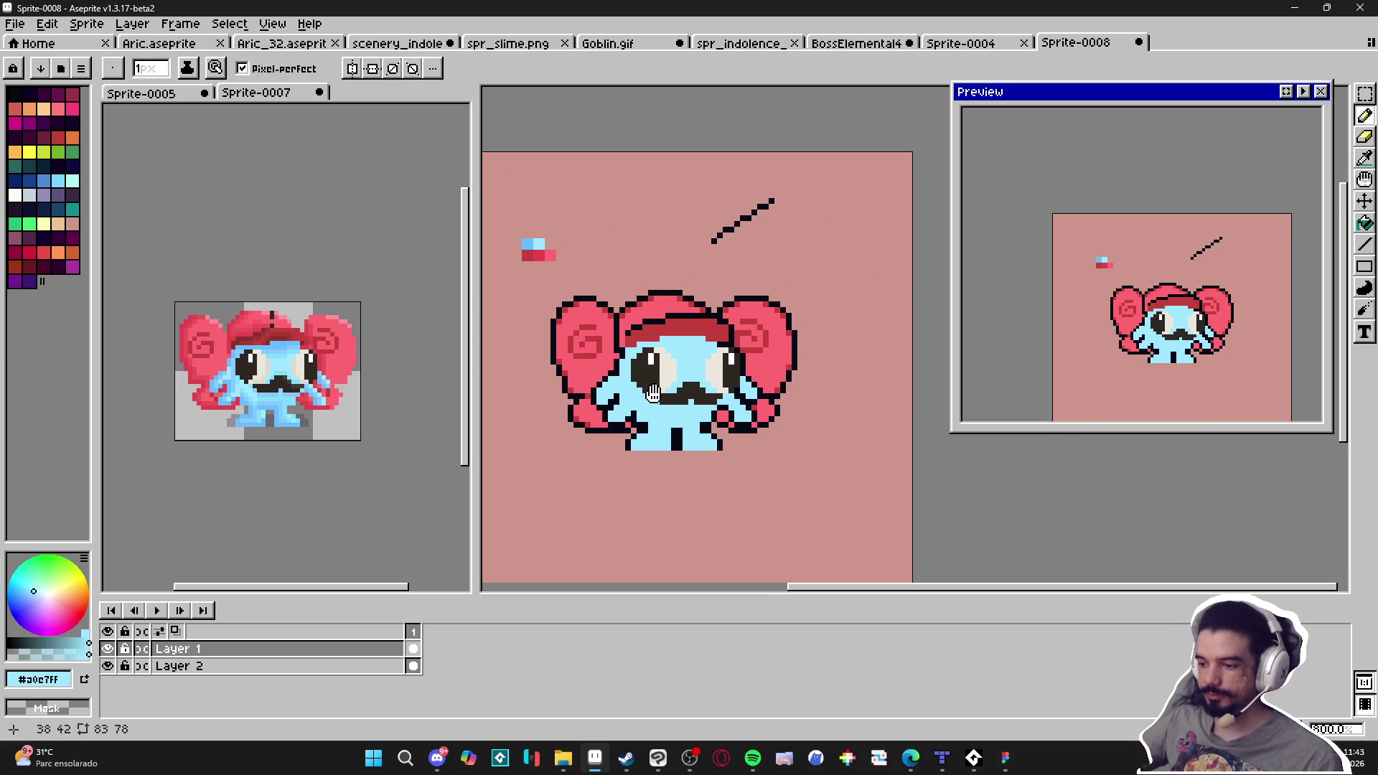
{"action": "scroll", "coordinate": [547, 281], "scroll_direction": "up", "scroll_amount": 2}
Pick medium blue #66bcff, try two shading strokes over the head, then undo them
{"action": "left_click", "coordinate": [545, 214], "text": "alt"}
{"action": "scroll", "coordinate": [781, 295], "scroll_direction": "up", "scroll_amount": 2}
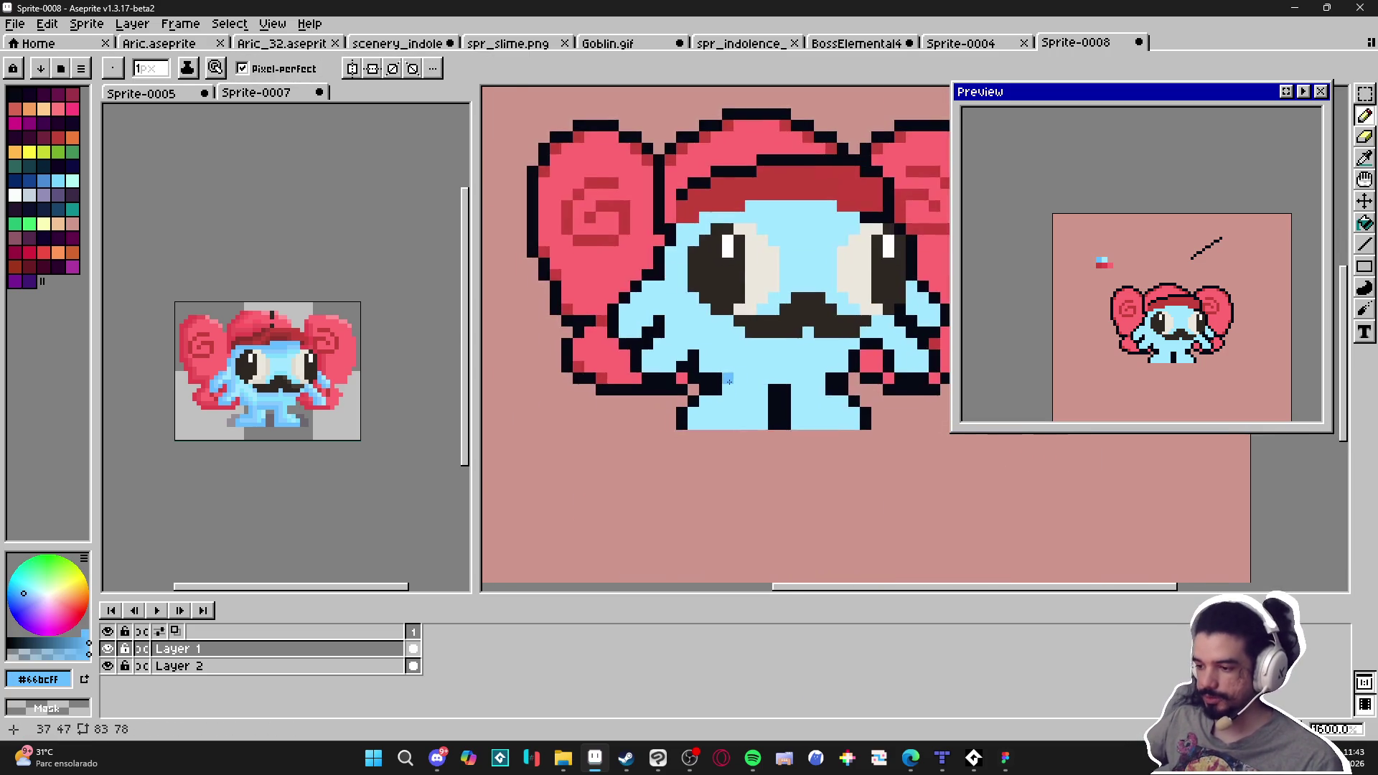
{"action": "scroll", "coordinate": [781, 294], "scroll_direction": "down", "scroll_amount": 2}
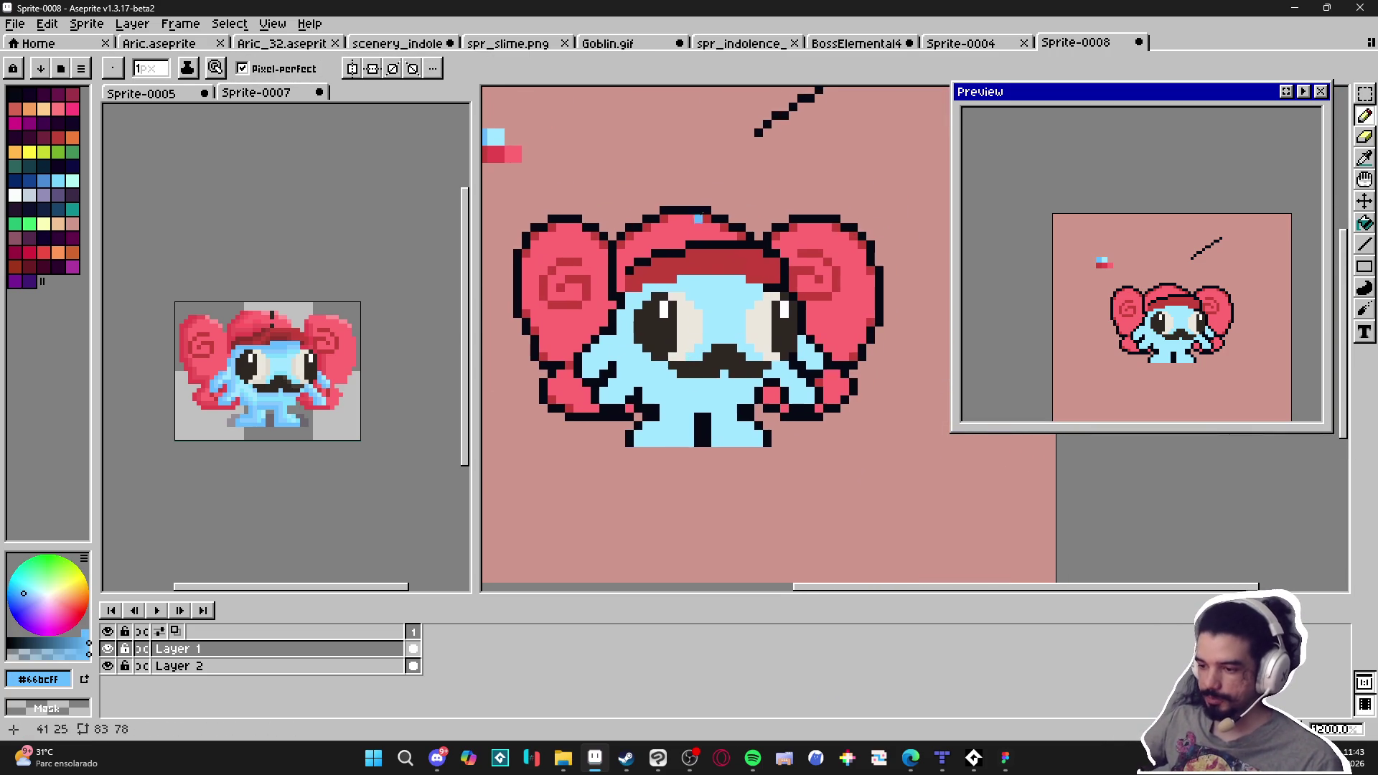
{"action": "left_click_drag", "start_coordinate": [702, 105], "coordinate": [671, 296]}
{"action": "left_click_drag", "start_coordinate": [659, 138], "coordinate": [653, 281]}
{"action": "key", "text": "ctrl+z"}
{"action": "key", "text": "ctrl+z"}
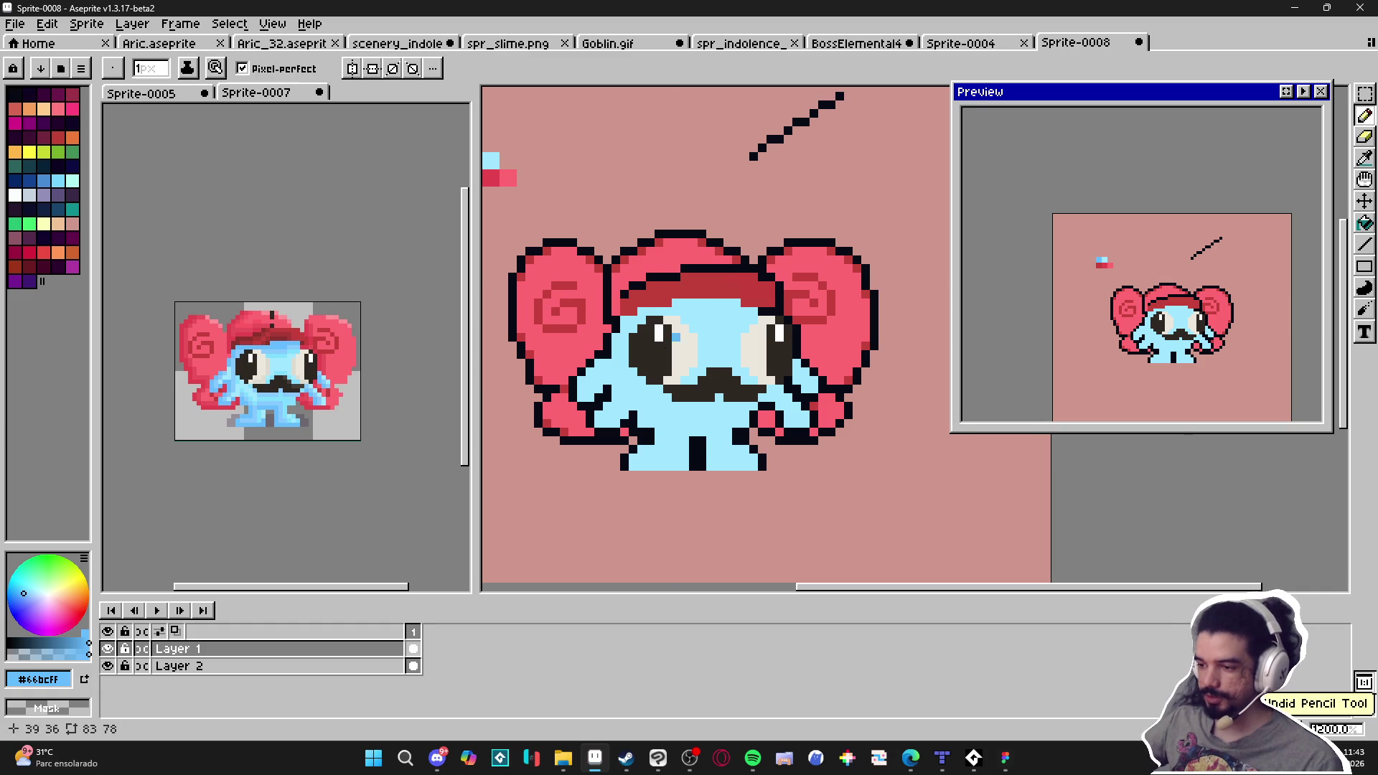
Paint a 2px darker blue band below the mustache, redrawing it once, then return to 1px
{"action": "scroll", "coordinate": [653, 391], "scroll_direction": "up", "scroll_amount": 2}
{"action": "key", "text": "plus"}
{"action": "mouse_move", "coordinate": [633, 443]}
{"action": "left_mouse_down"}
{"action": "mouse_move", "coordinate": [652, 459]}
{"action": "mouse_move", "coordinate": [704, 441]}
{"action": "mouse_move", "coordinate": [694, 471]}
{"action": "mouse_move", "coordinate": [732, 455]}
{"action": "mouse_move", "coordinate": [796, 475]}
{"action": "left_mouse_up"}
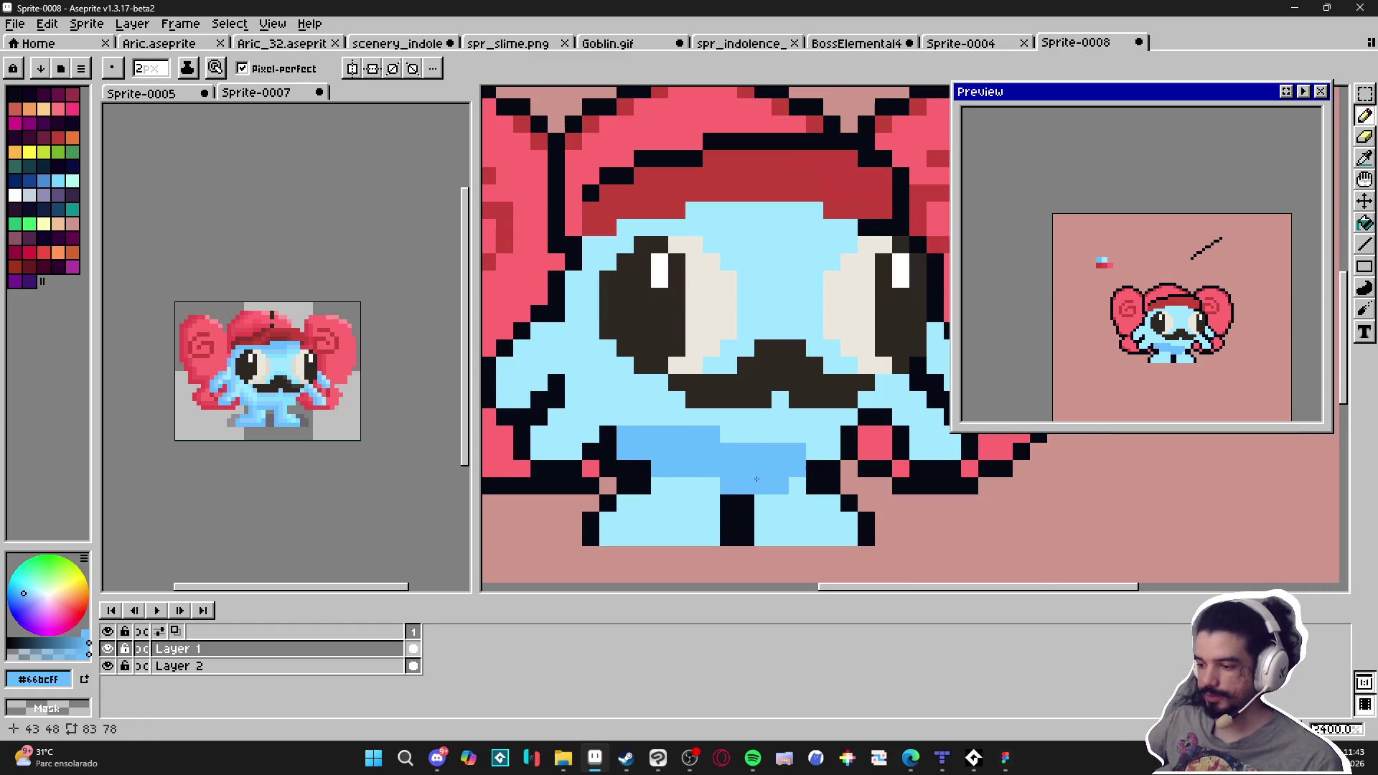
{"action": "key", "text": "ctrl+z"}
{"action": "mouse_move", "coordinate": [661, 468]}
{"action": "left_mouse_down"}
{"action": "mouse_move", "coordinate": [790, 459]}
{"action": "mouse_move", "coordinate": [762, 455]}
{"action": "mouse_move", "coordinate": [786, 433]}
{"action": "mouse_move", "coordinate": [843, 428]}
{"action": "mouse_move", "coordinate": [811, 417]}
{"action": "left_mouse_up"}
{"action": "key", "text": "minus"}
Fill blue pixels along the row under the mustache, its gap, and both ends
{"action": "mouse_move", "coordinate": [624, 417]}
{"action": "left_mouse_down"}
{"action": "mouse_move", "coordinate": [646, 416]}
{"action": "mouse_move", "coordinate": [628, 395]}
{"action": "left_mouse_up"}
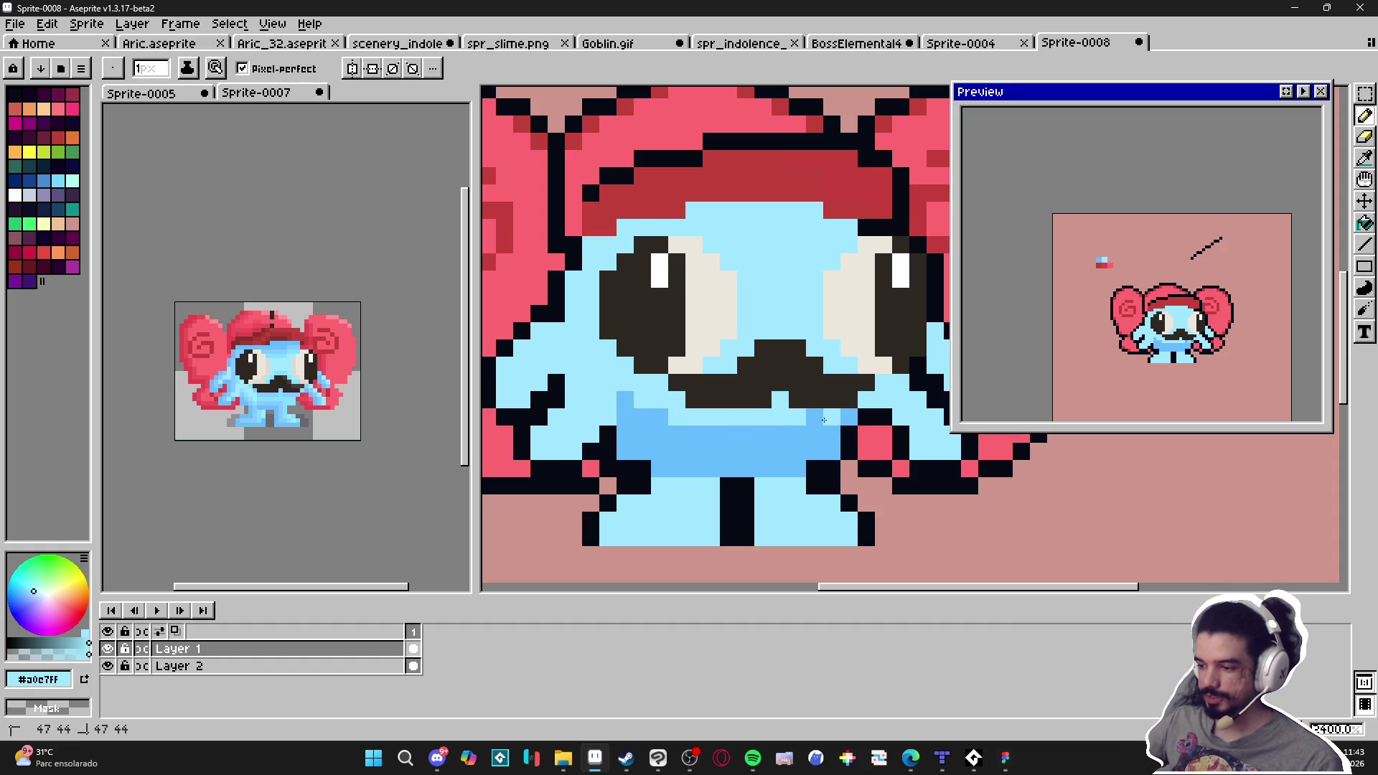
{"action": "left_click", "coordinate": [850, 417]}
{"action": "left_click_drag", "start_coordinate": [779, 399], "coordinate": [762, 399]}
{"action": "left_click", "coordinate": [676, 400]}
{"action": "left_click", "coordinate": [866, 400]}
Add blue pixels along the left outline, around the left eye, and at the mustache's left end
{"action": "left_click", "coordinate": [591, 433]}
{"action": "left_click_drag", "start_coordinate": [538, 383], "coordinate": [521, 400]}
{"action": "left_click", "coordinate": [572, 382]}
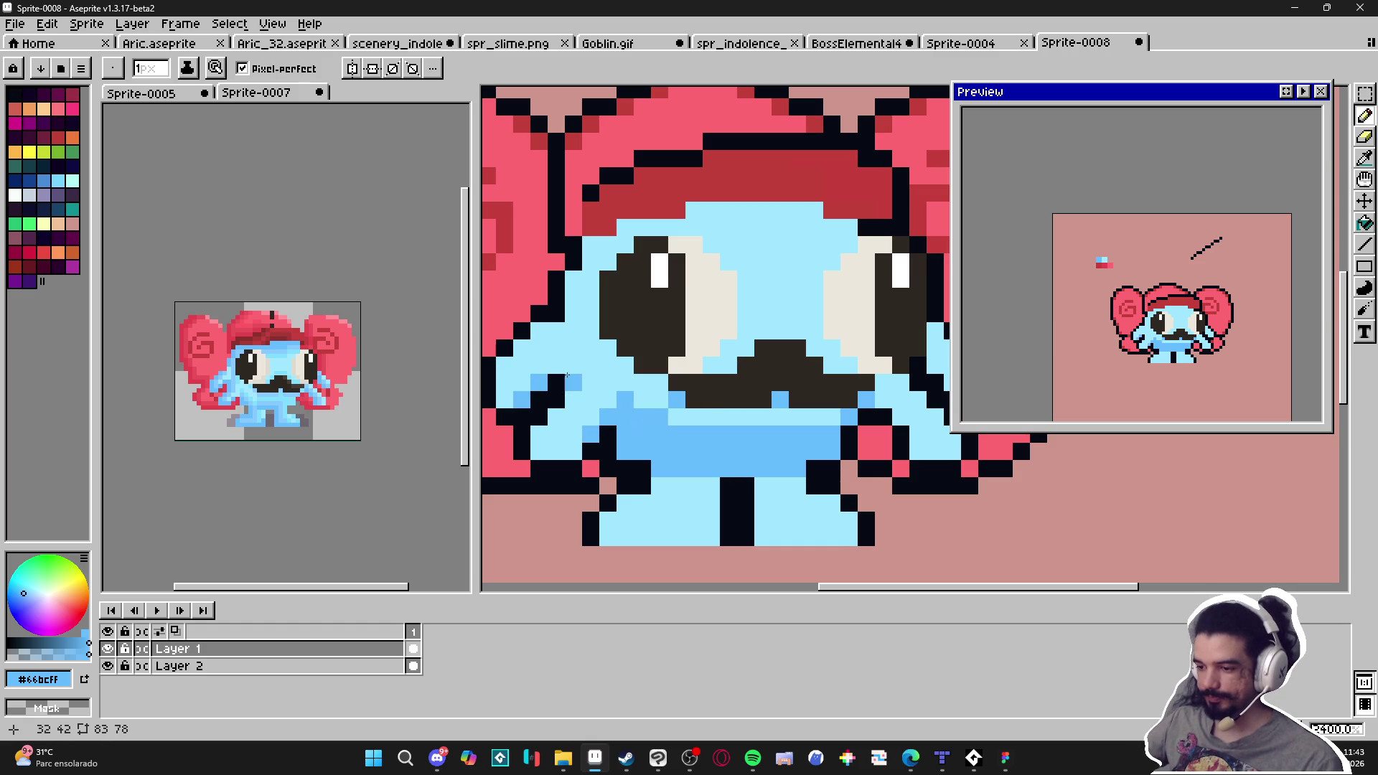
{"action": "left_click_drag", "start_coordinate": [584, 365], "coordinate": [583, 370]}
{"action": "left_click", "coordinate": [607, 334]}
{"action": "left_click", "coordinate": [624, 369]}
{"action": "left_click", "coordinate": [693, 386]}
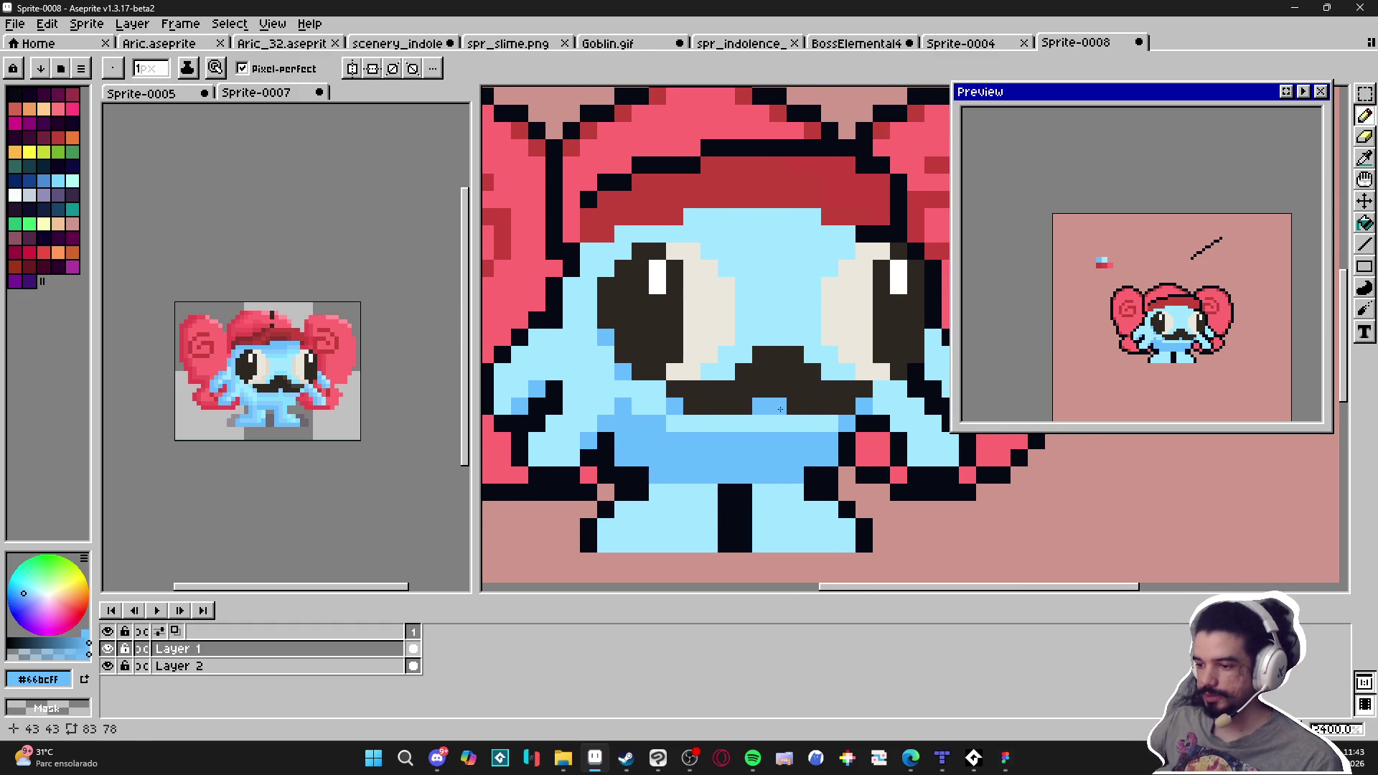
Add a blue pixel at the right eye's left edge
{"action": "left_click_drag", "start_coordinate": [701, 396], "coordinate": [585, 399]}
{"action": "left_click", "coordinate": [714, 341]}
{"action": "scroll", "coordinate": [731, 381], "scroll_direction": "down", "scroll_amount": 3}
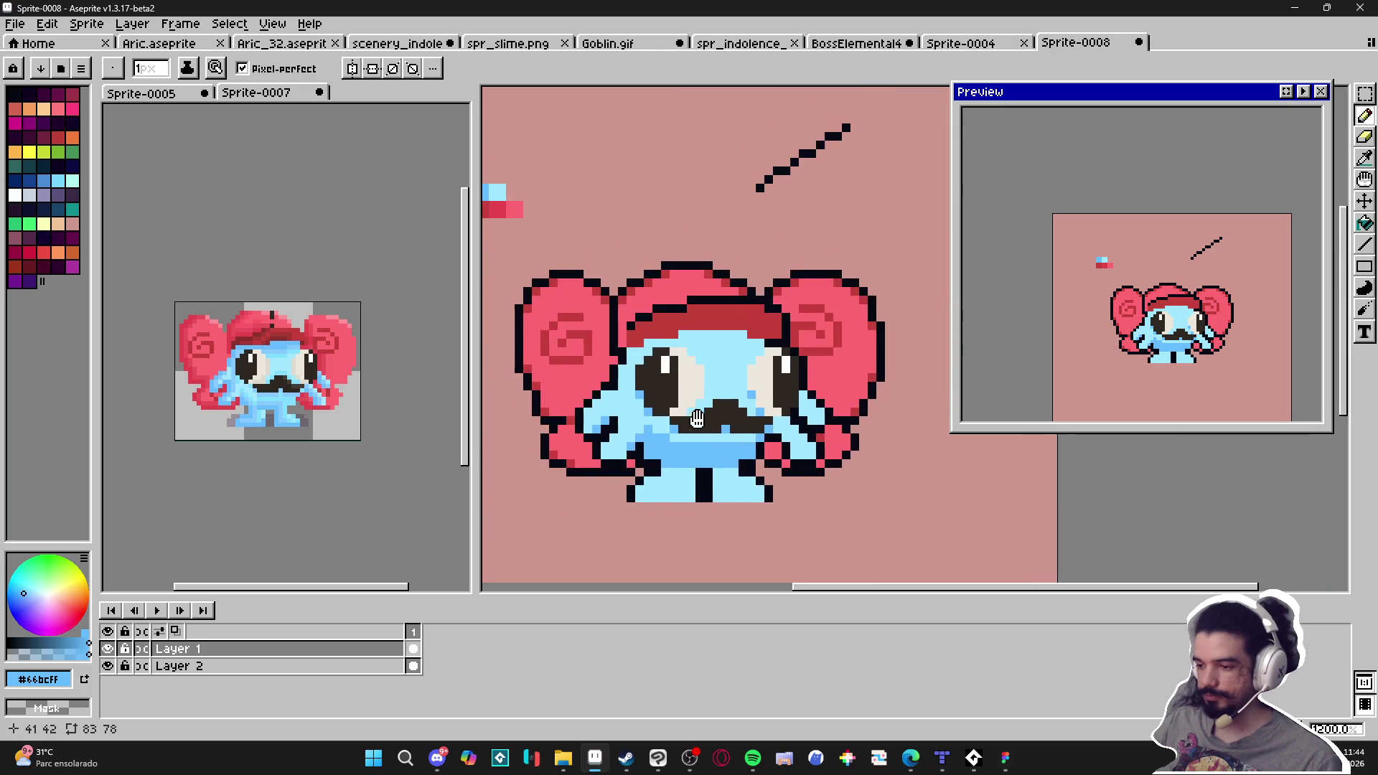
{"action": "scroll", "coordinate": [711, 330], "scroll_direction": "up", "scroll_amount": 3}
Paint a blue strip under the hat, extend it both ways, and add a row across the face
{"action": "key", "text": "plus"}
{"action": "left_click_drag", "start_coordinate": [689, 323], "coordinate": [801, 322]}
{"action": "key", "text": "minus"}
{"action": "left_click", "coordinate": [835, 332]}
{"action": "left_click_drag", "start_coordinate": [664, 332], "coordinate": [574, 349]}
{"action": "left_click", "coordinate": [691, 347]}
{"action": "left_click_drag", "start_coordinate": [691, 348], "coordinate": [844, 348]}
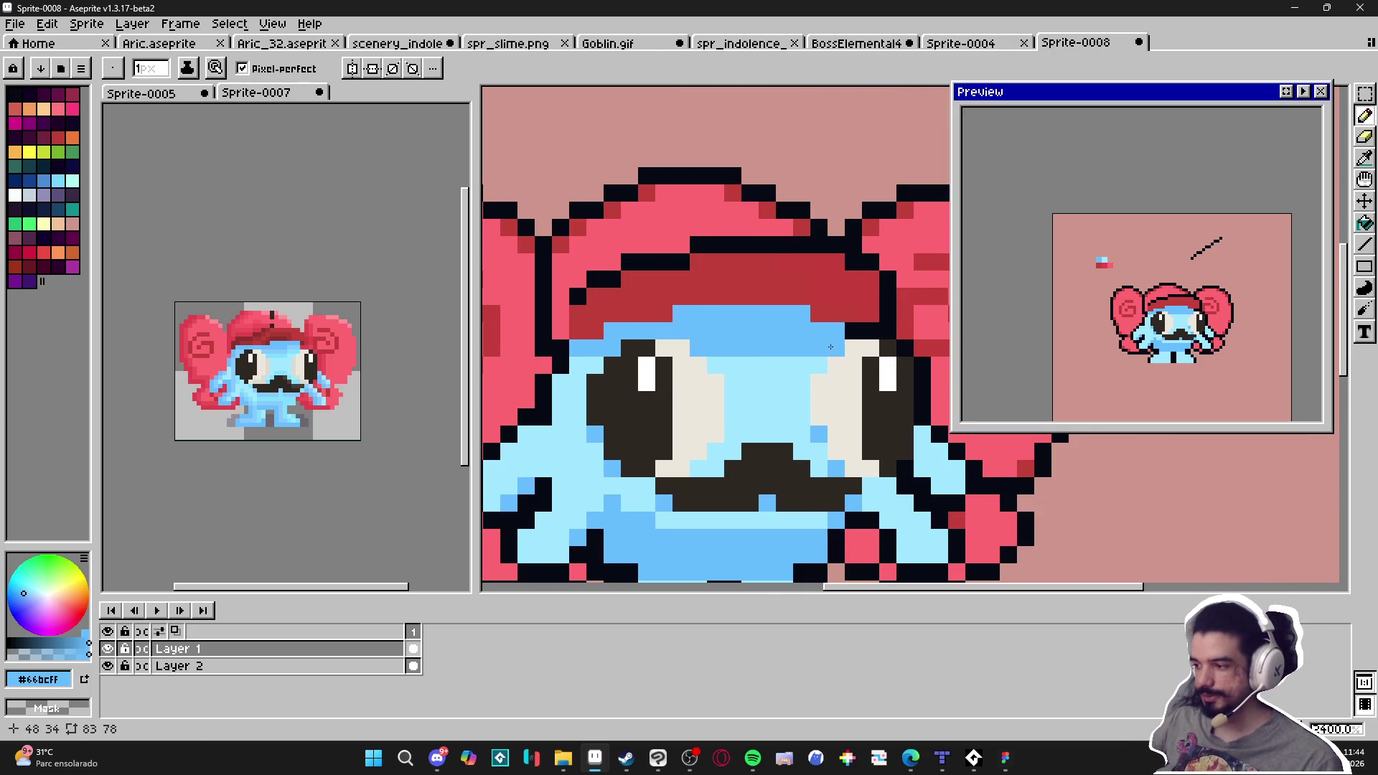
Shade the right cheek and below the mustache with a 2px medium-blue brush
{"action": "scroll", "coordinate": [777, 394], "scroll_direction": "down", "scroll_amount": 3}
{"action": "left_click_drag", "start_coordinate": [777, 393], "coordinate": [753, 405]}
{"action": "scroll", "coordinate": [746, 420], "scroll_direction": "up", "scroll_amount": 2}
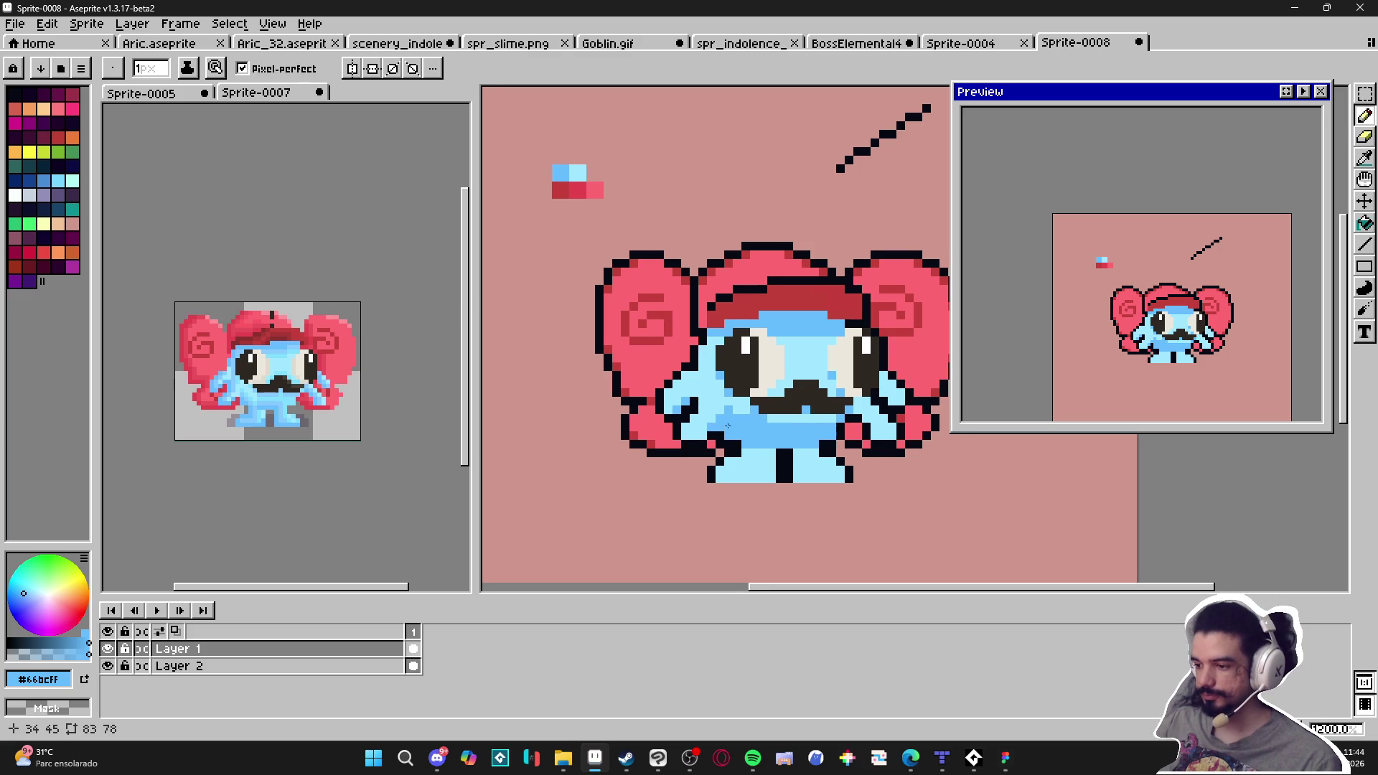
{"action": "scroll", "coordinate": [885, 390], "scroll_direction": "up", "scroll_amount": 1}
{"action": "key", "text": "plus"}
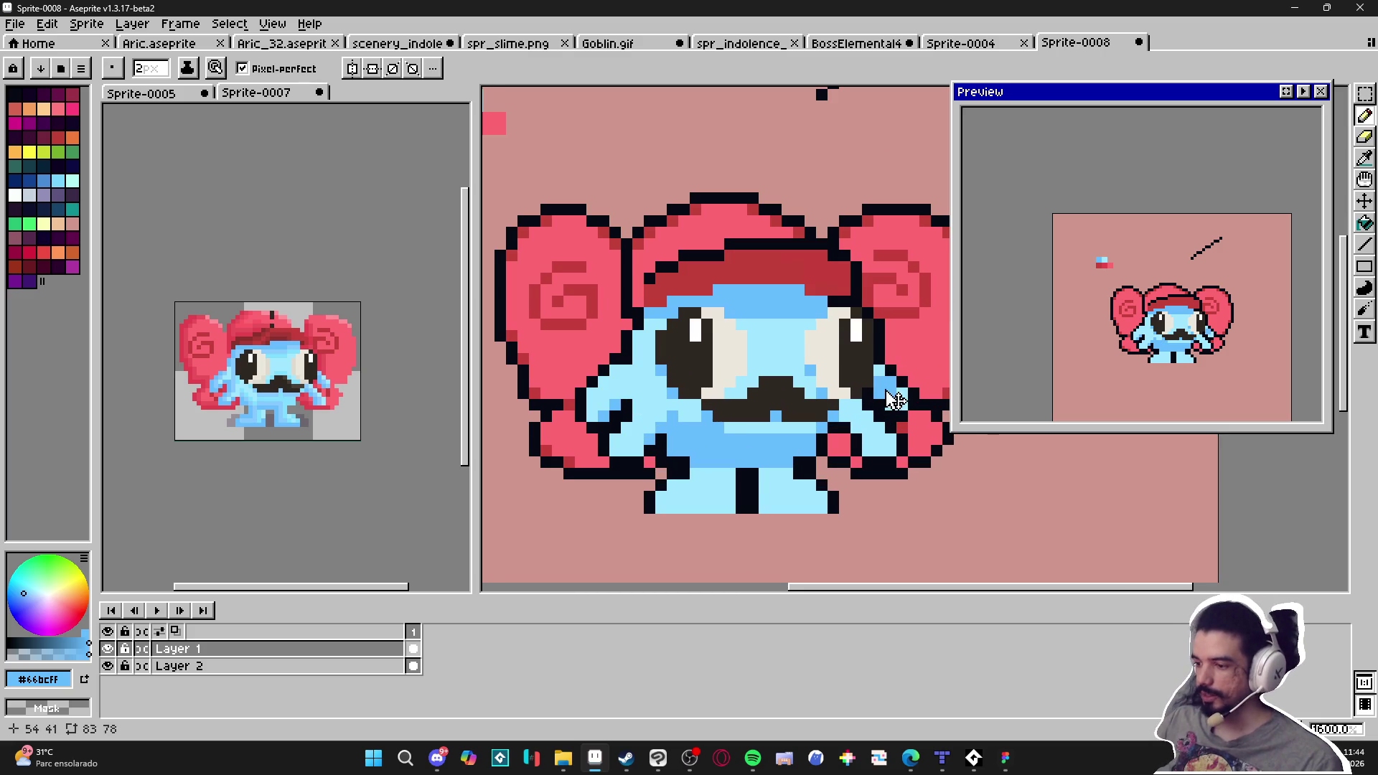
{"action": "left_click_drag", "start_coordinate": [885, 389], "coordinate": [891, 404]}
{"action": "left_click", "coordinate": [854, 423]}
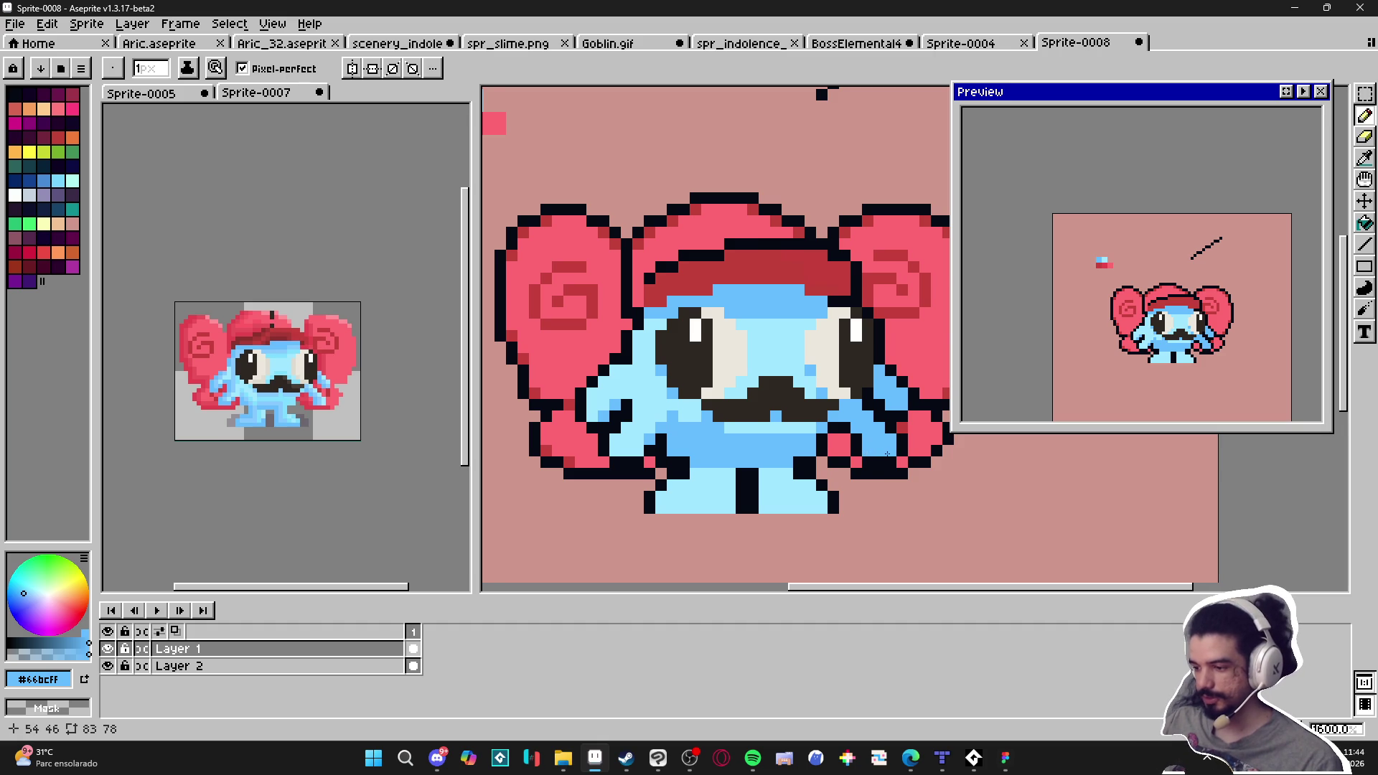
Sample canvas colours (black outline, #66bcff, pink ear), ending on the hat's dark red #c3413b
{"action": "scroll", "coordinate": [891, 453], "scroll_direction": "down", "scroll_amount": 1}
{"action": "scroll", "coordinate": [825, 439], "scroll_direction": "up", "scroll_amount": 3}
{"action": "left_click", "coordinate": [788, 431], "text": "alt"}
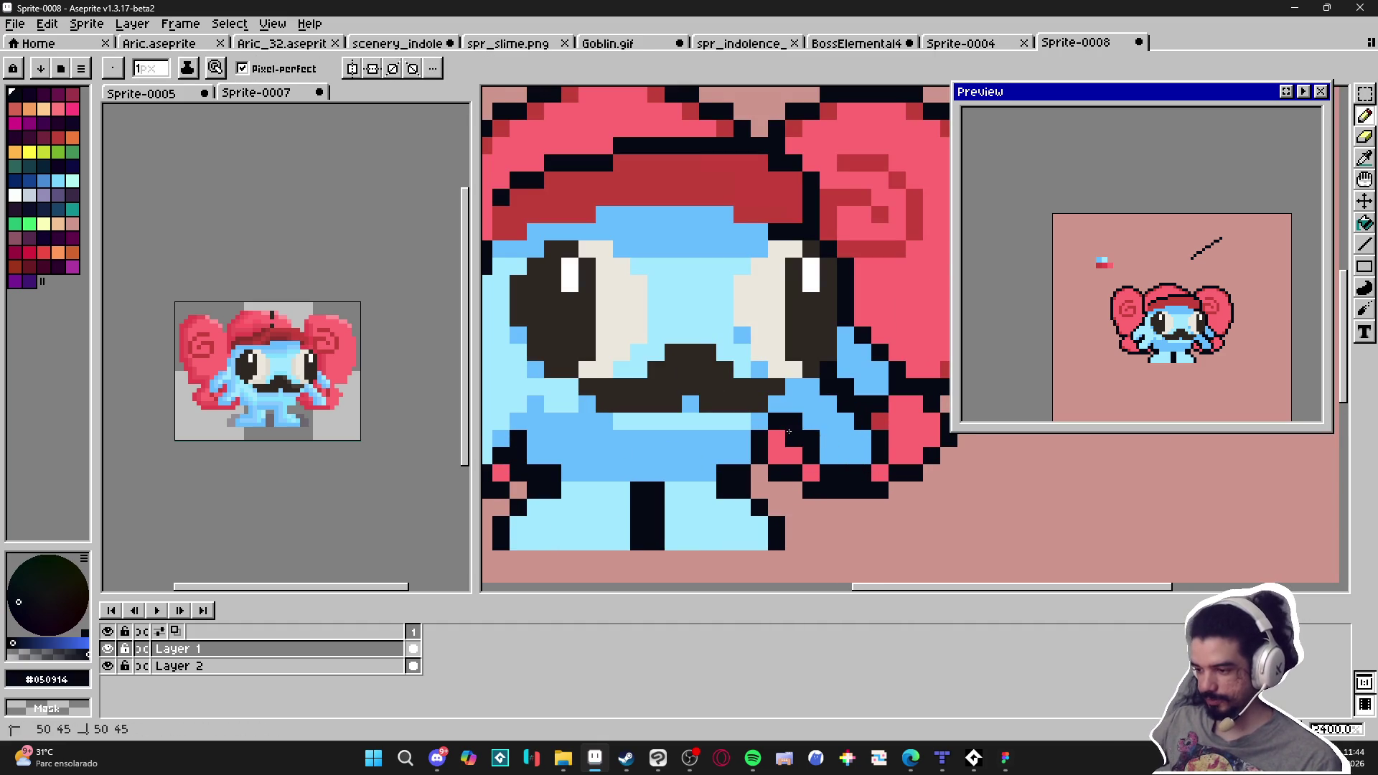
{"action": "left_click", "coordinate": [789, 432], "text": "alt"}
{"action": "scroll", "coordinate": [825, 441], "scroll_direction": "down", "scroll_amount": 2}
{"action": "scroll", "coordinate": [844, 446], "scroll_direction": "up", "scroll_amount": 1}
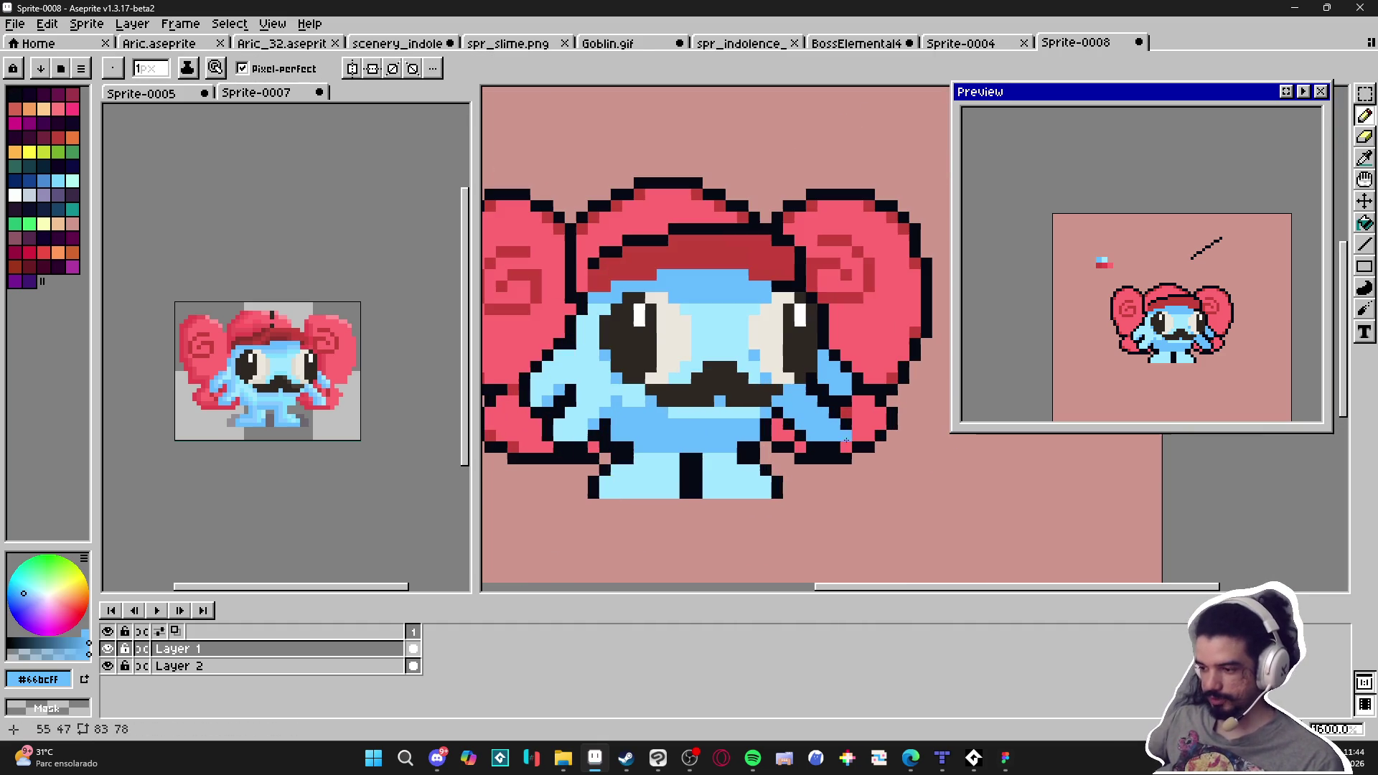
{"action": "left_click", "coordinate": [831, 428], "text": "alt"}
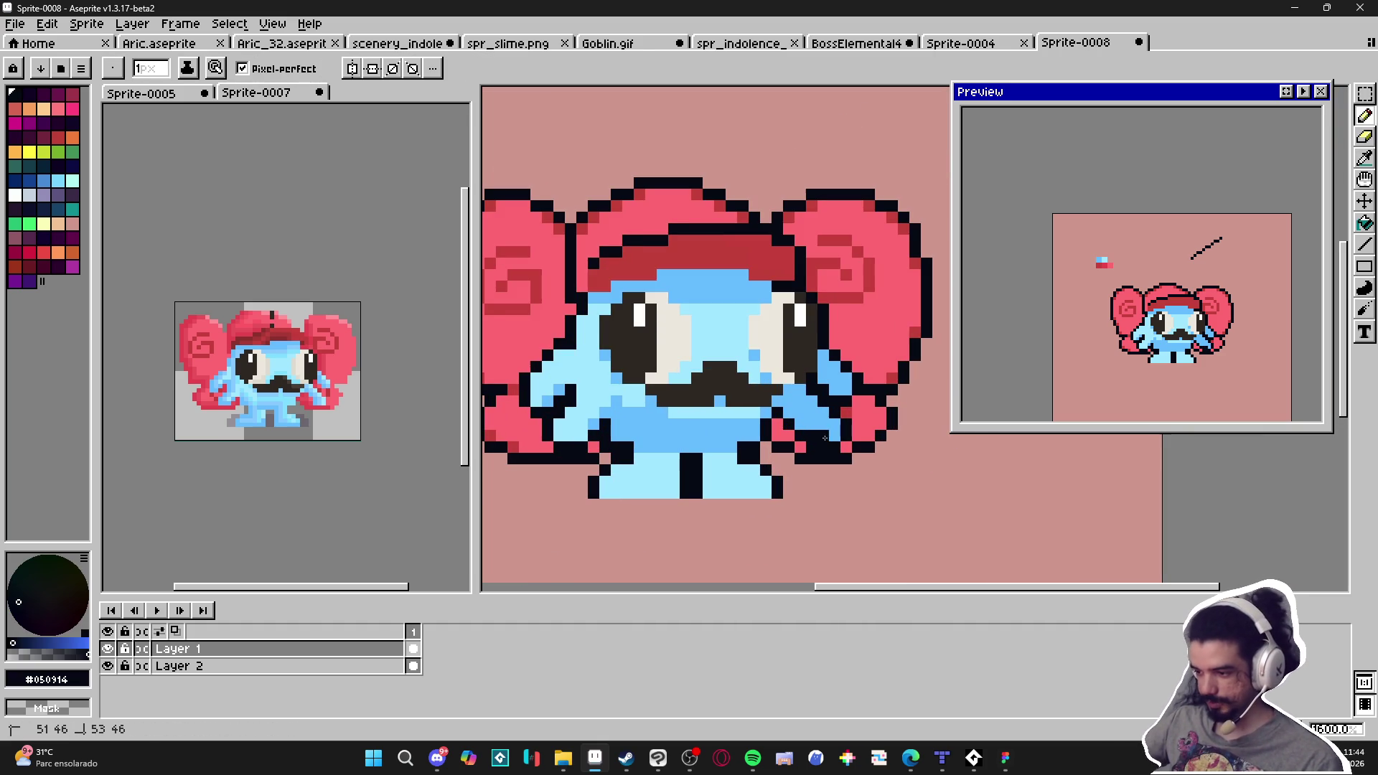
{"action": "left_click", "coordinate": [873, 415], "text": "alt"}
{"action": "scroll", "coordinate": [832, 445], "scroll_direction": "down", "scroll_amount": 1}
{"action": "left_click", "coordinate": [699, 379], "text": "alt"}
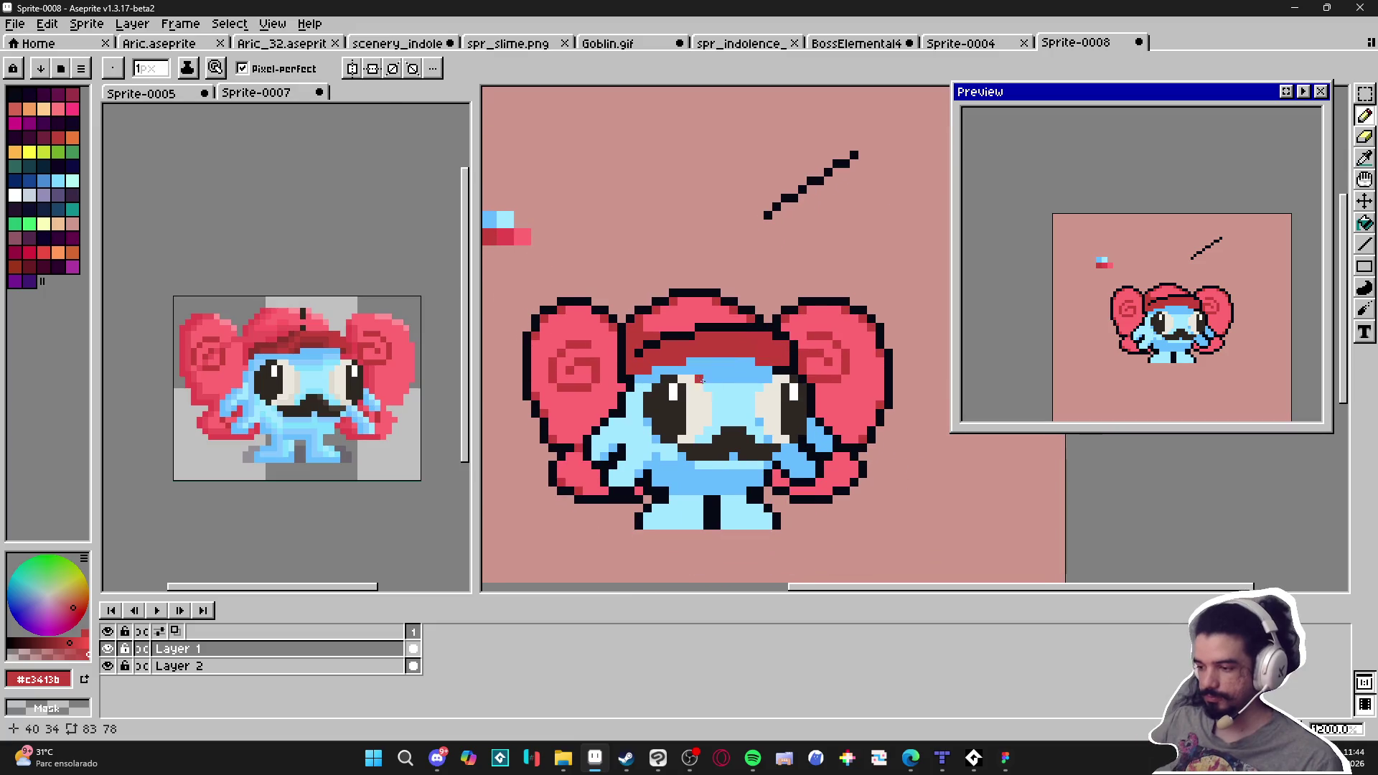
{"action": "key", "text": "g"}
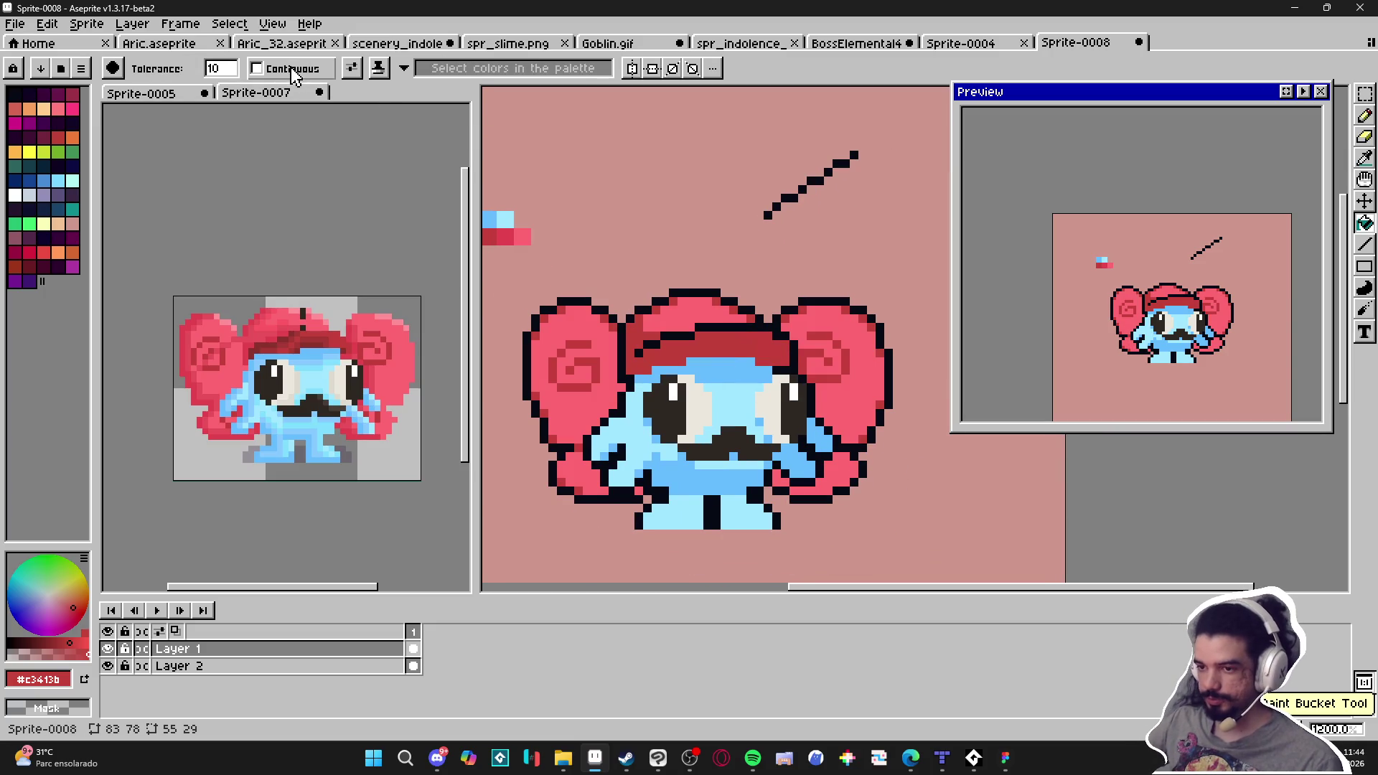
{"action": "left_click", "coordinate": [838, 472]}
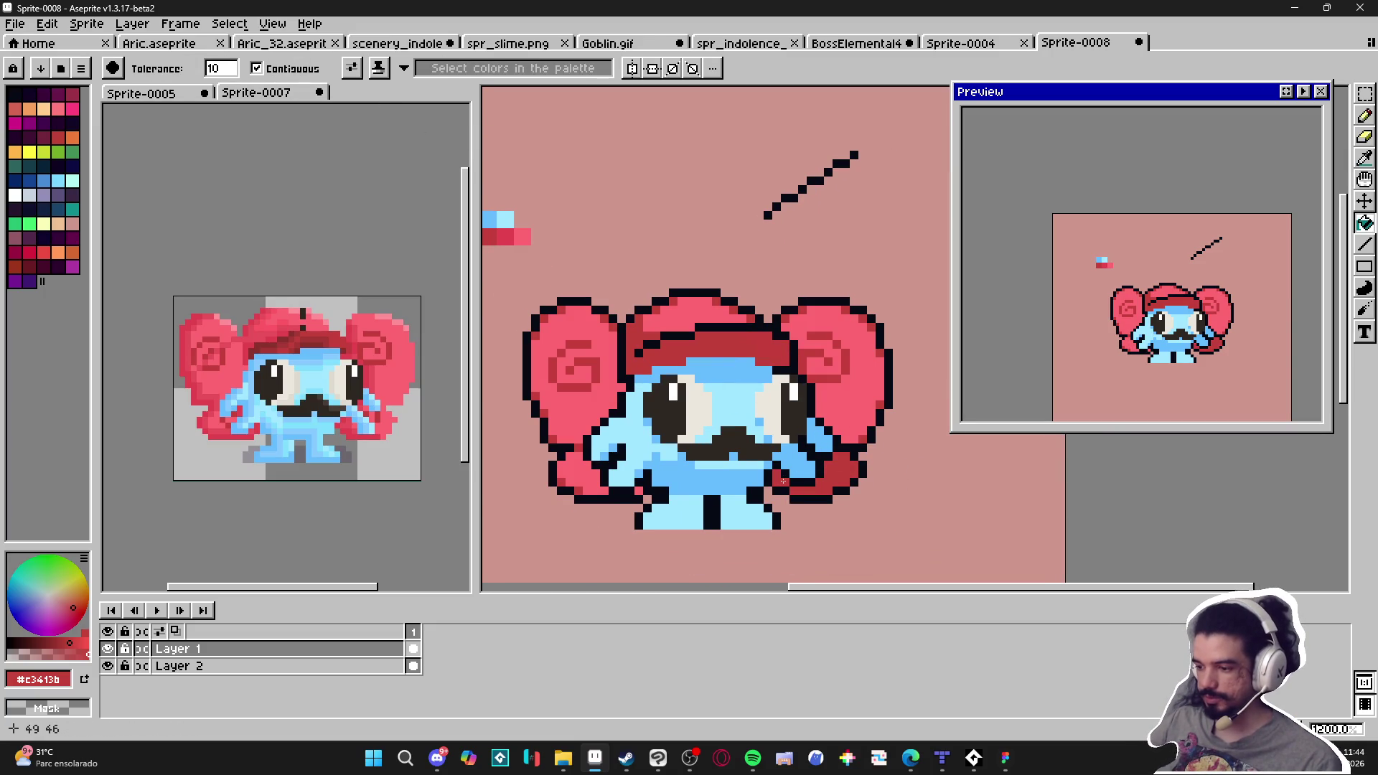
{"action": "left_click", "coordinate": [834, 420]}
{"action": "key", "text": "ctrl+z"}
{"action": "scroll", "coordinate": [843, 381], "scroll_direction": "up", "scroll_amount": 3}
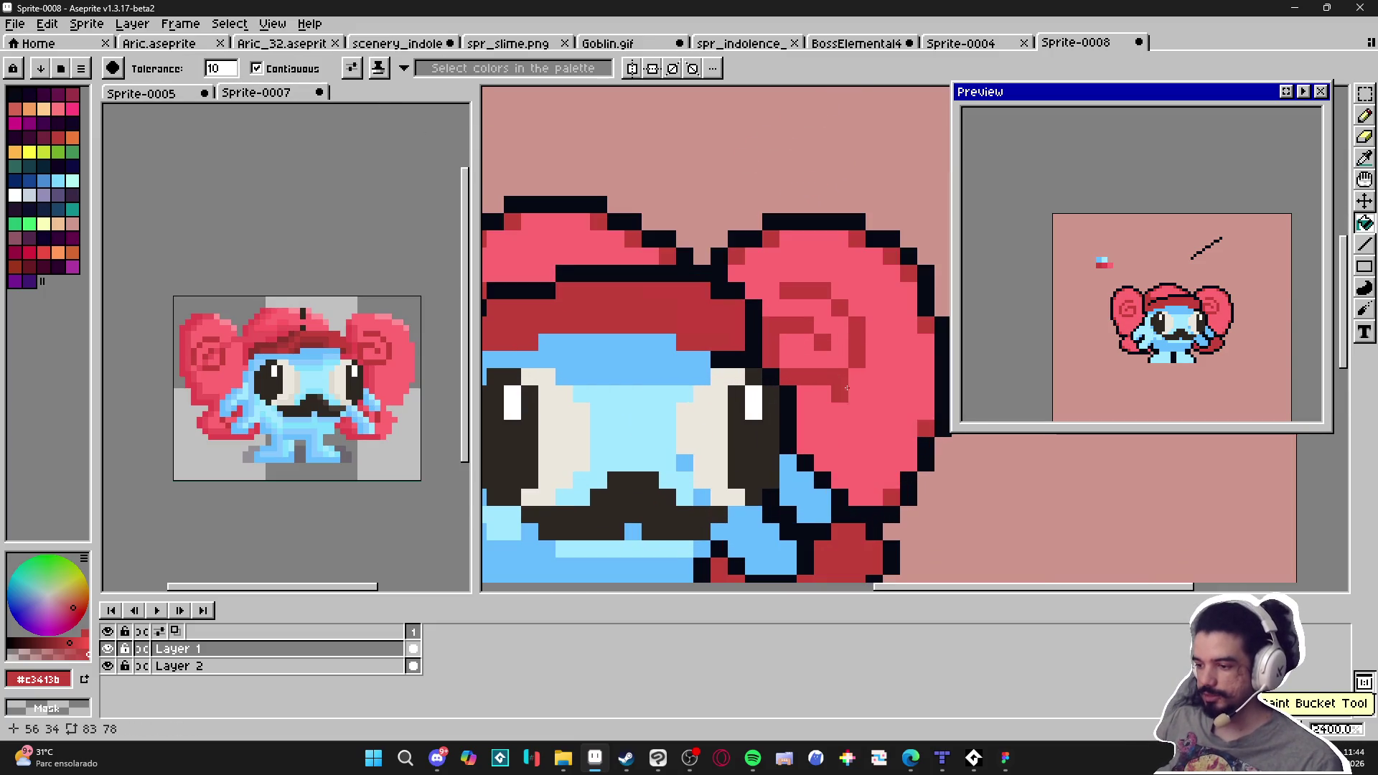
{"action": "scroll", "coordinate": [837, 382], "scroll_direction": "down", "scroll_amount": 2}
{"action": "key", "text": "x"}
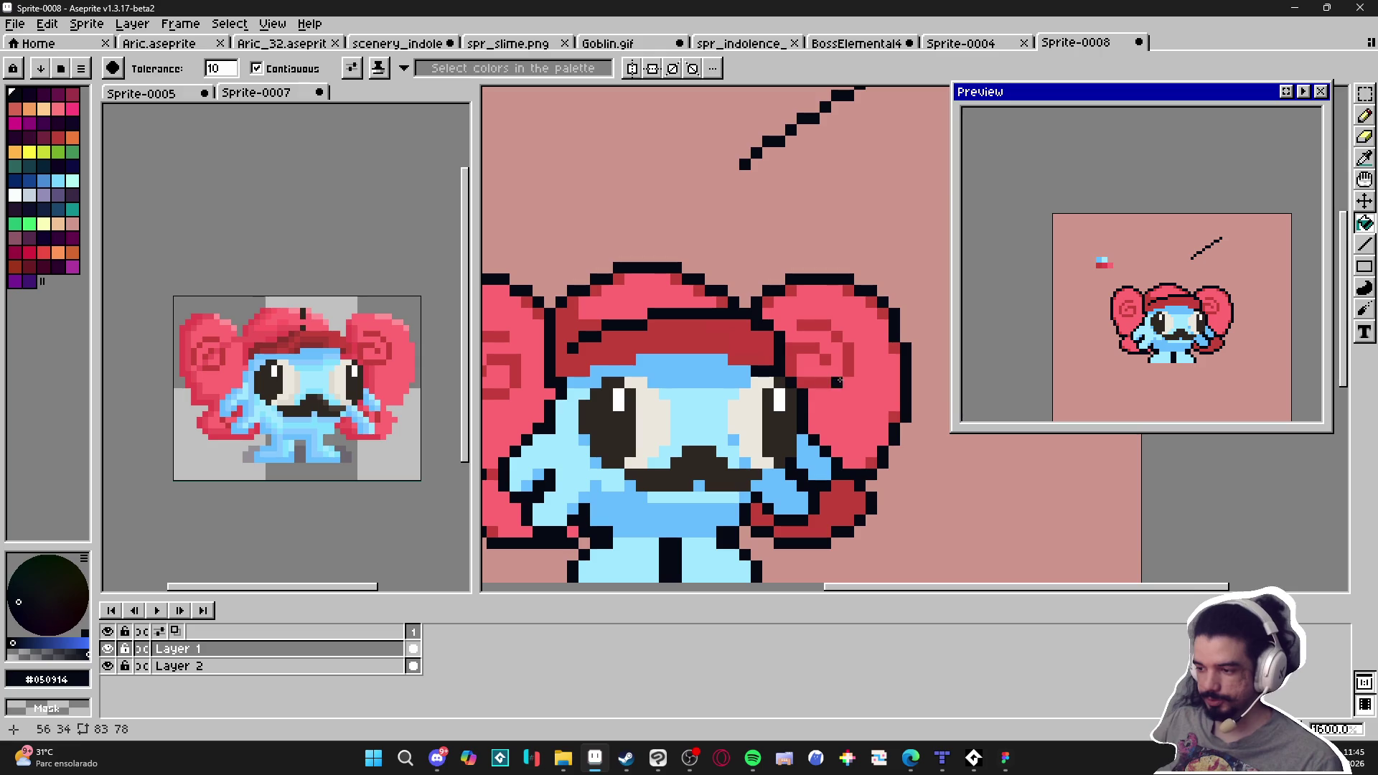
{"action": "left_click", "coordinate": [65, 636]}
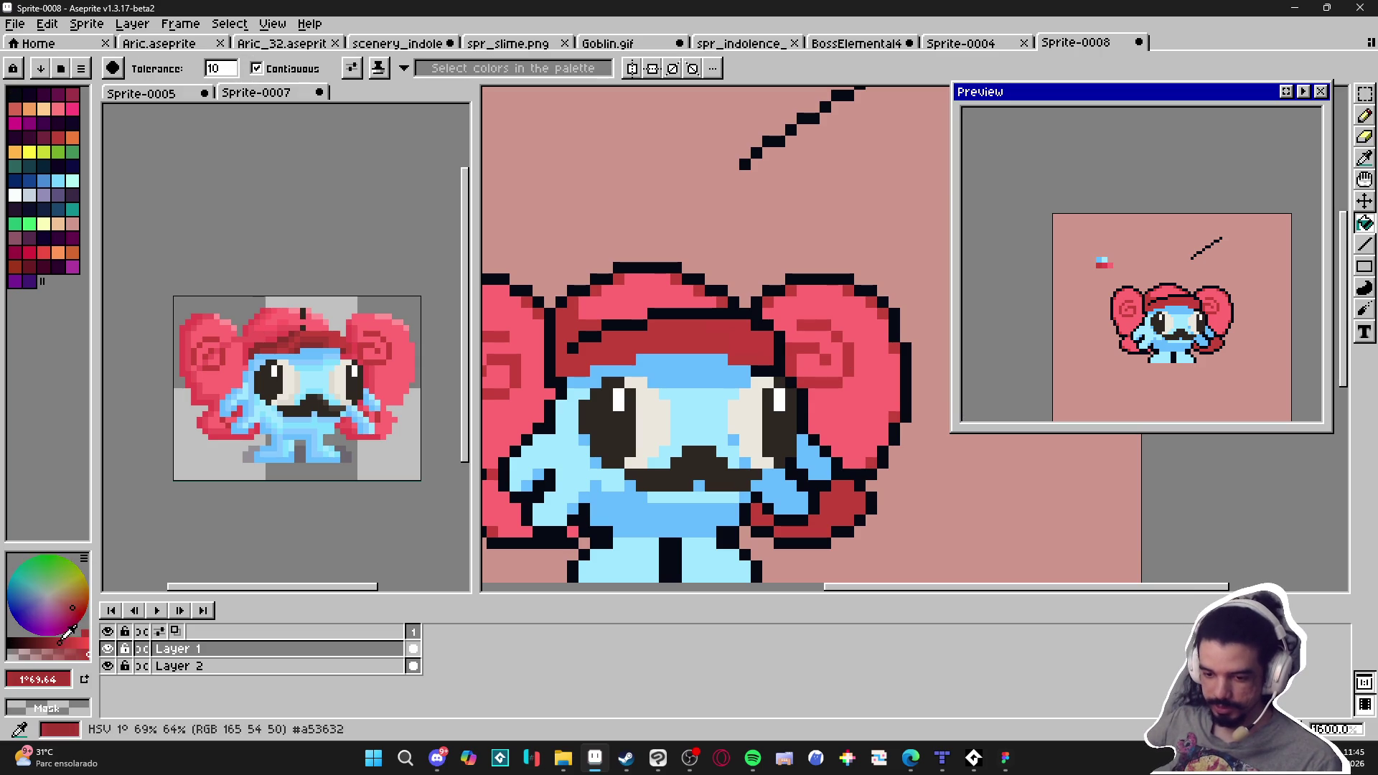
{"action": "left_click", "coordinate": [69, 614]}
{"action": "scroll", "coordinate": [739, 399], "scroll_direction": "up", "scroll_amount": 2}
{"action": "left_click", "coordinate": [861, 373]}
{"action": "left_click", "coordinate": [900, 338]}
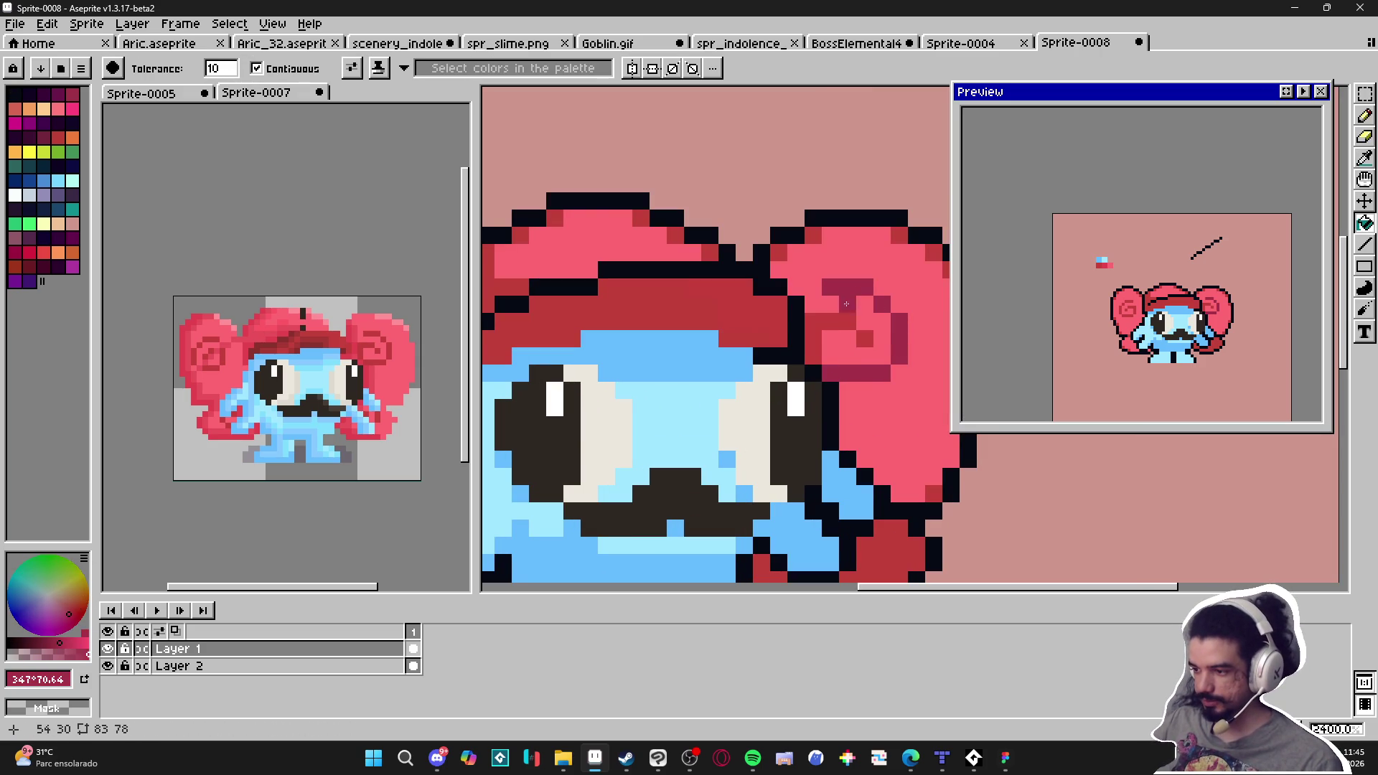
{"action": "left_click", "coordinate": [831, 321]}
{"action": "left_click", "coordinate": [865, 338]}
{"action": "left_click", "coordinate": [883, 544], "text": "alt"}
{"action": "left_click", "coordinate": [877, 358]}
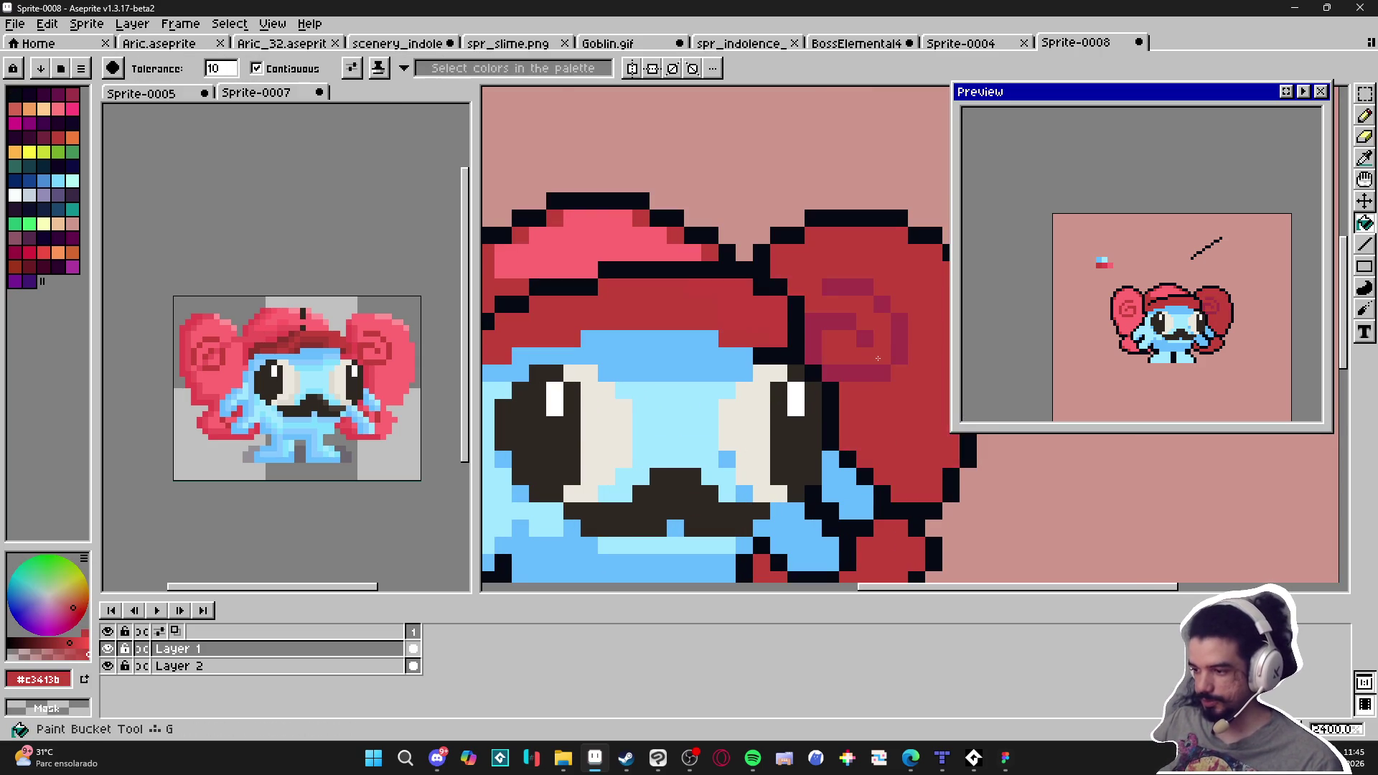
{"action": "scroll", "coordinate": [877, 358], "scroll_direction": "down", "scroll_amount": 3}
{"action": "scroll", "coordinate": [825, 352], "scroll_direction": "up", "scroll_amount": 3}
{"action": "left_click", "coordinate": [802, 362], "text": "alt"}
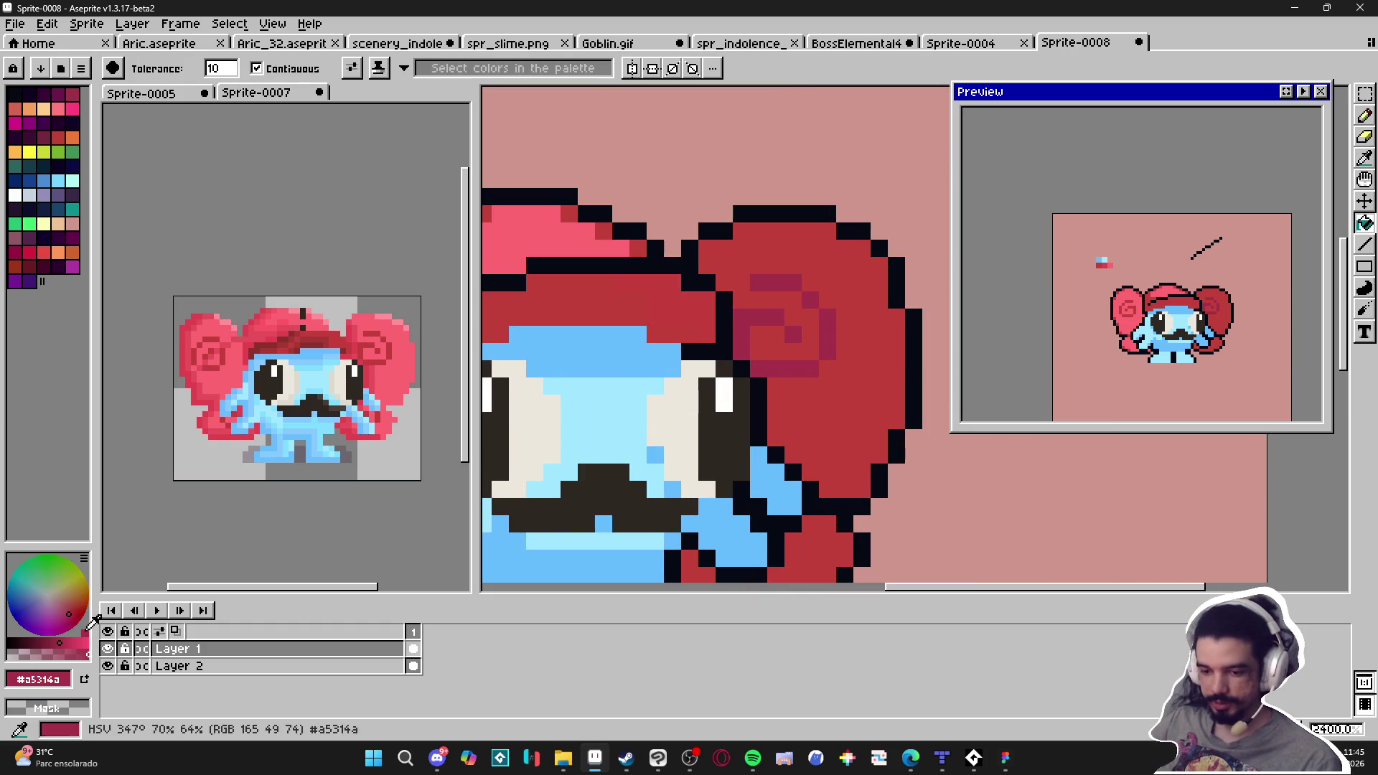
{"action": "left_click", "coordinate": [50, 643]}
{"action": "left_click", "coordinate": [691, 352]}
{"action": "key", "text": "ctrl+z"}
{"action": "left_click", "coordinate": [776, 317]}
{"action": "left_click", "coordinate": [741, 337]}
{"action": "left_click", "coordinate": [798, 333]}
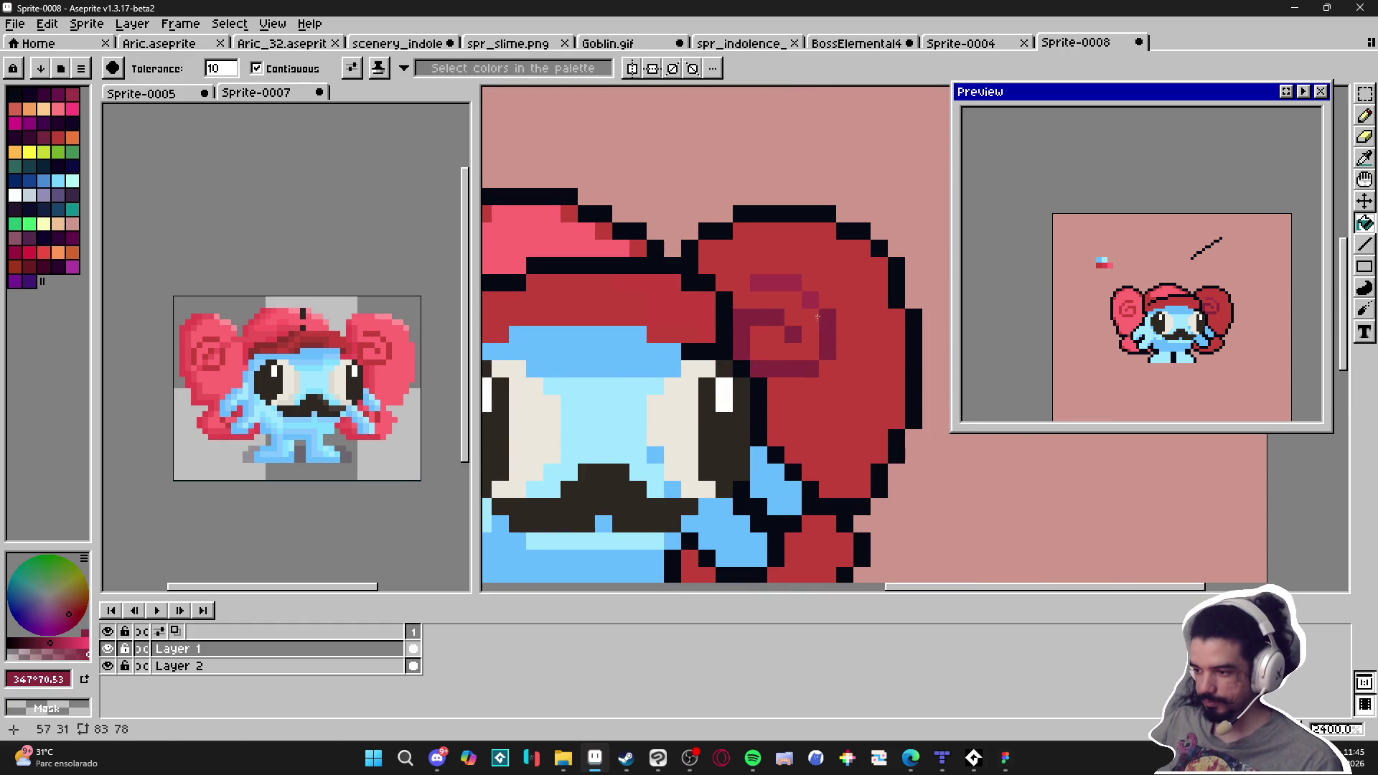
{"action": "left_click", "coordinate": [793, 282]}
{"action": "scroll", "coordinate": [793, 282], "scroll_direction": "down", "scroll_amount": 5}
{"action": "key", "text": "b"}
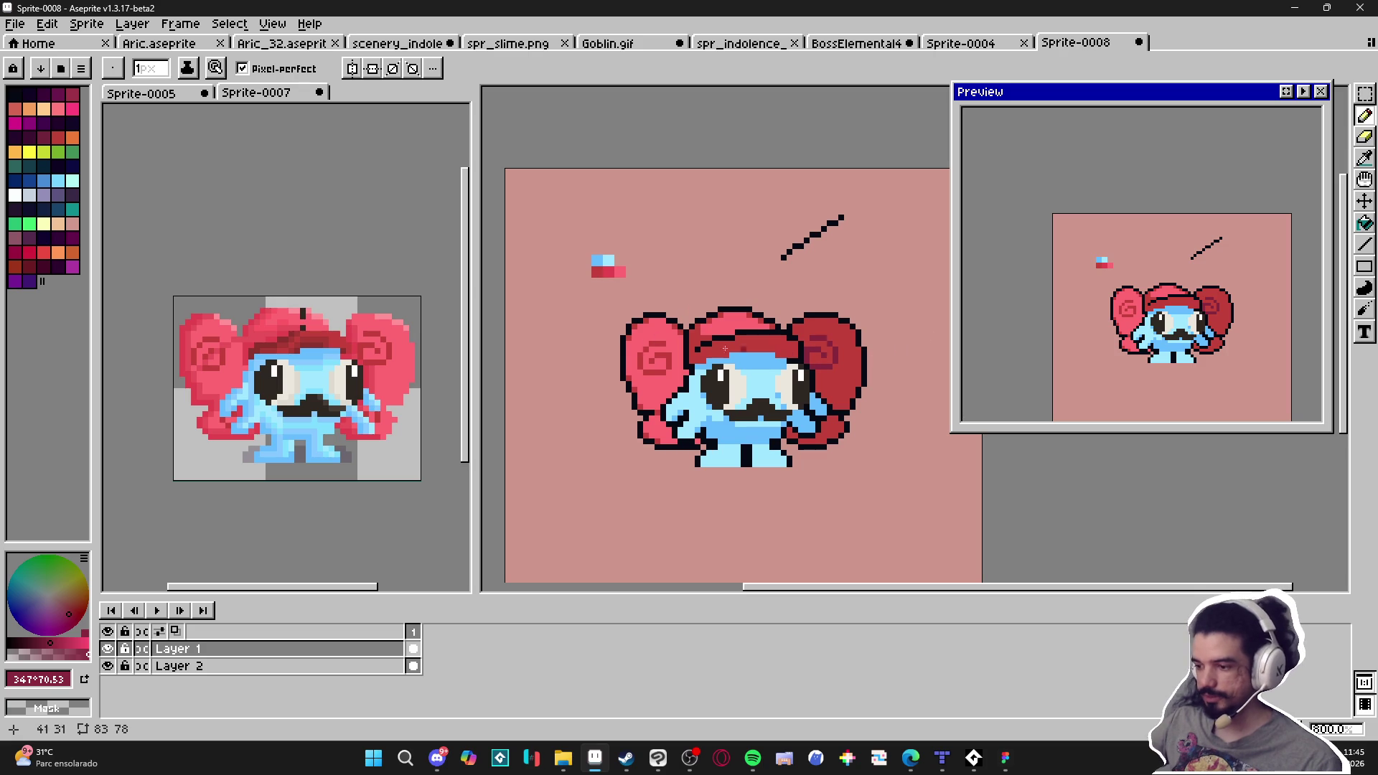
{"action": "scroll", "coordinate": [817, 377], "scroll_direction": "up", "scroll_amount": 2}
{"action": "key", "text": "v"}
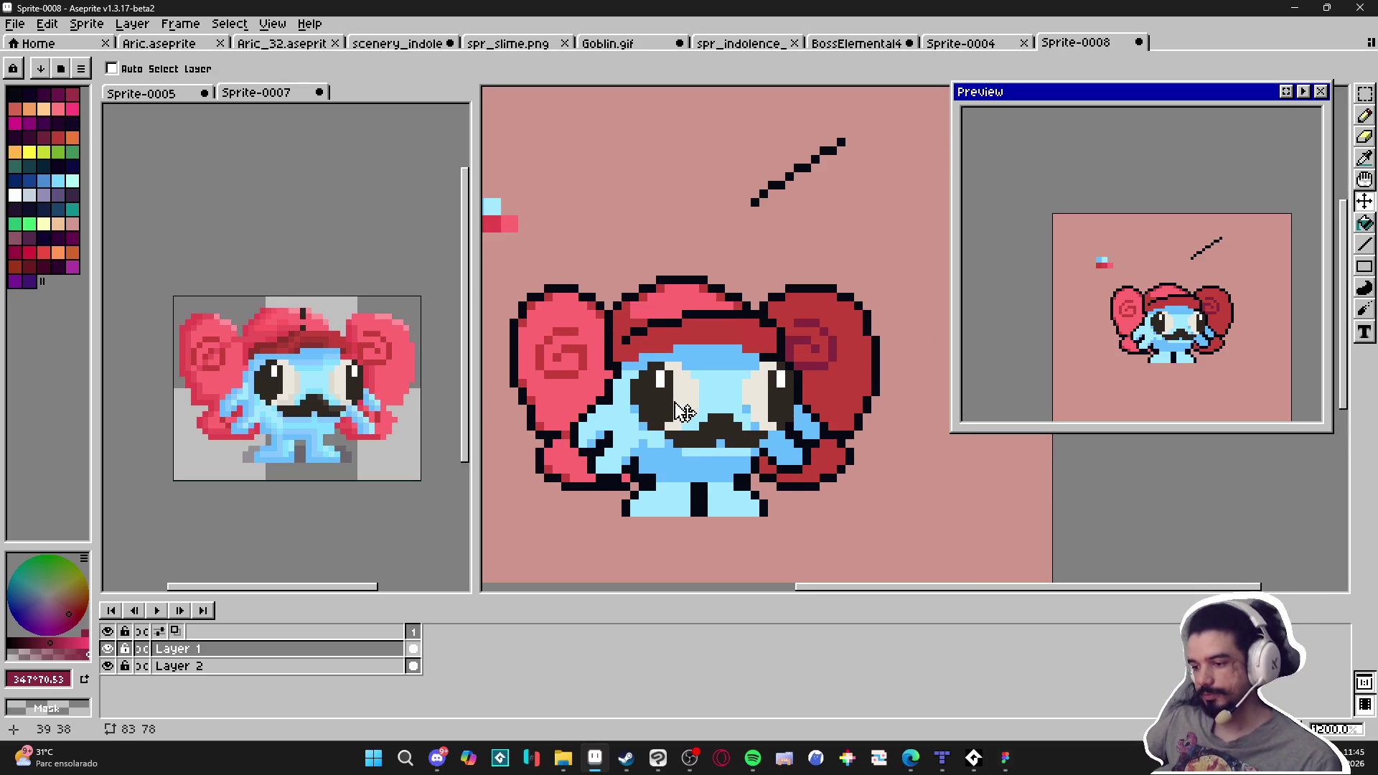
{"action": "scroll", "coordinate": [774, 454], "scroll_direction": "down", "scroll_amount": 2}
{"action": "left_click_drag", "start_coordinate": [774, 453], "coordinate": [740, 461]}
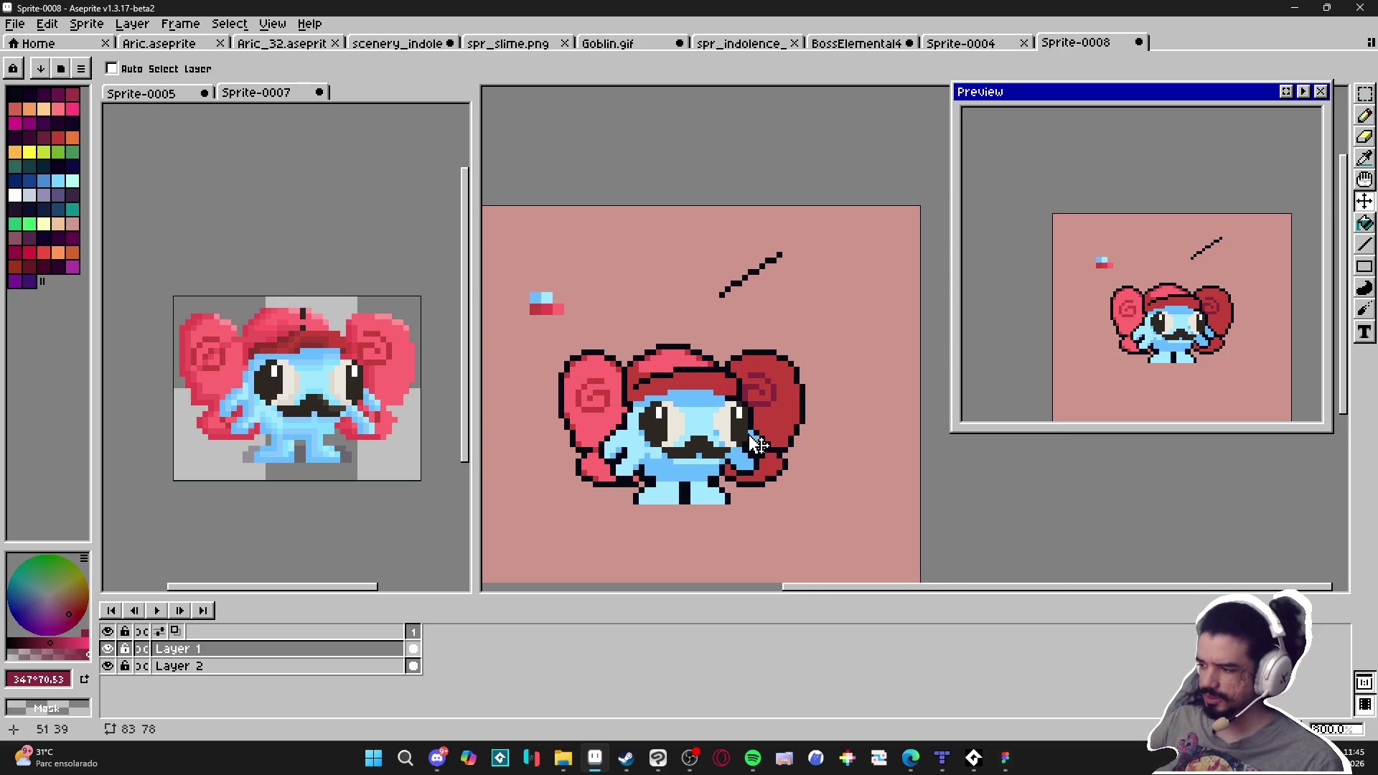
{"action": "key", "text": "ctrl"}
{"action": "key", "text": "ctrl+z"}
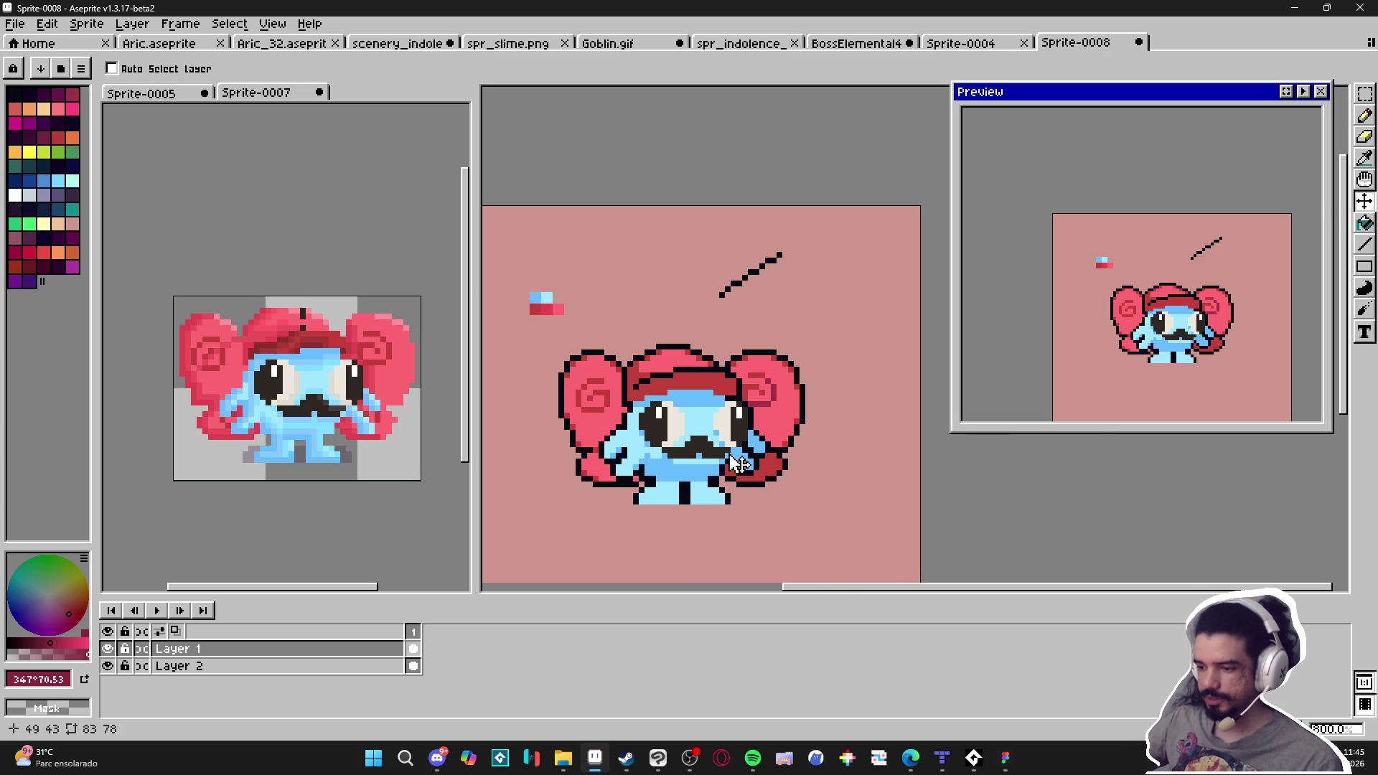
{"action": "scroll", "coordinate": [800, 459], "scroll_direction": "up", "scroll_amount": 2}
{"action": "scroll", "coordinate": [793, 488], "scroll_direction": "down", "scroll_amount": 2}
{"action": "scroll", "coordinate": [671, 492], "scroll_direction": "up", "scroll_amount": 2}
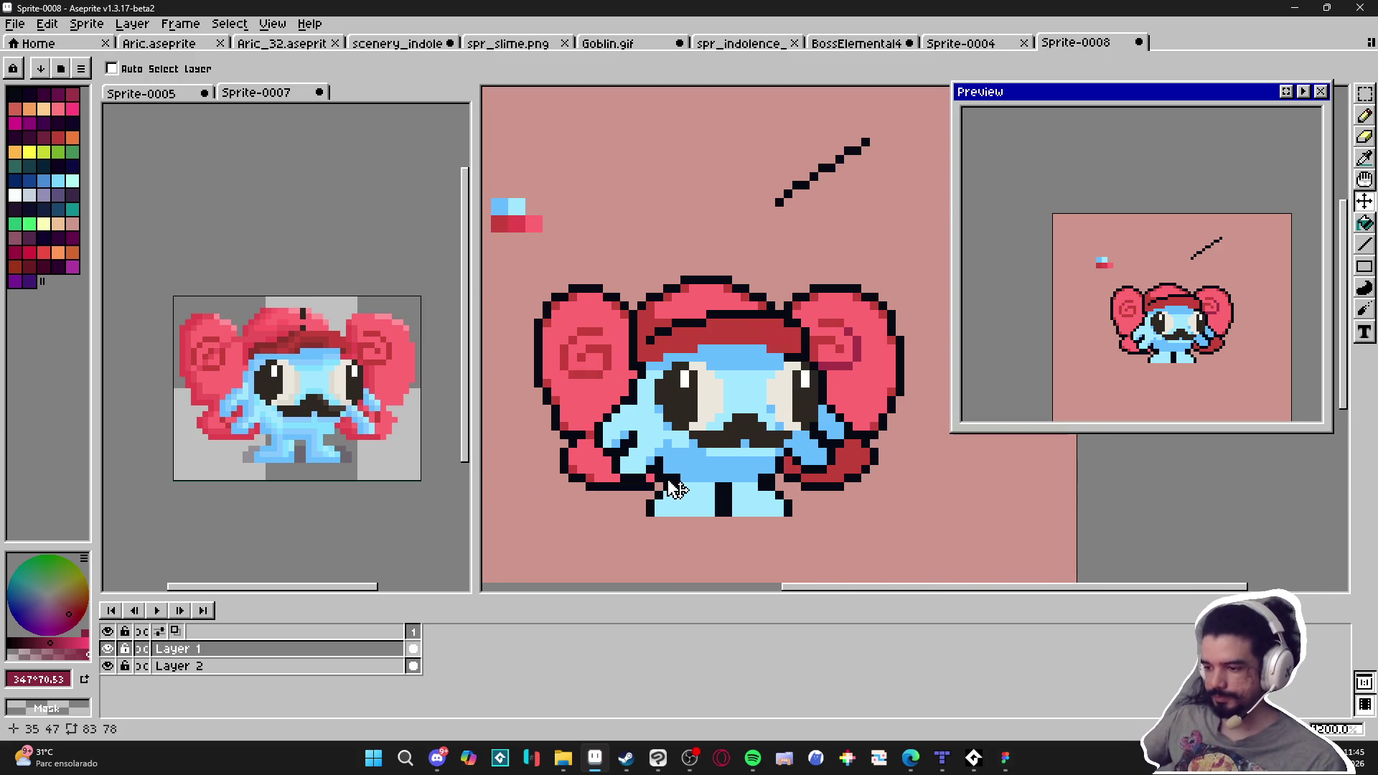
{"action": "scroll", "coordinate": [667, 490], "scroll_direction": "down", "scroll_amount": 2}
{"action": "scroll", "coordinate": [669, 495], "scroll_direction": "up", "scroll_amount": 3}
{"action": "left_click", "coordinate": [671, 506], "text": "alt"}
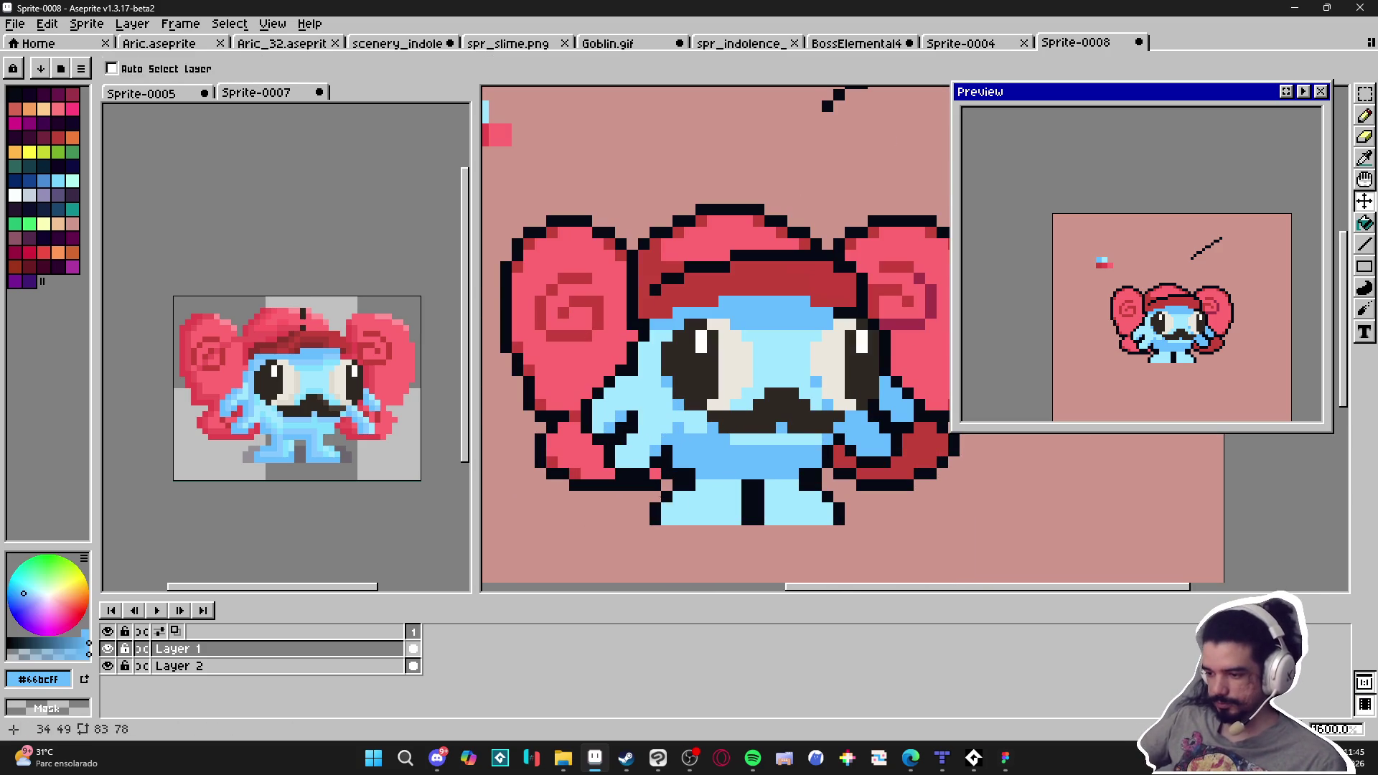
Choose a darker blue swatch and paint two dark-blue pixels on the cheek
{"action": "key", "text": "b"}
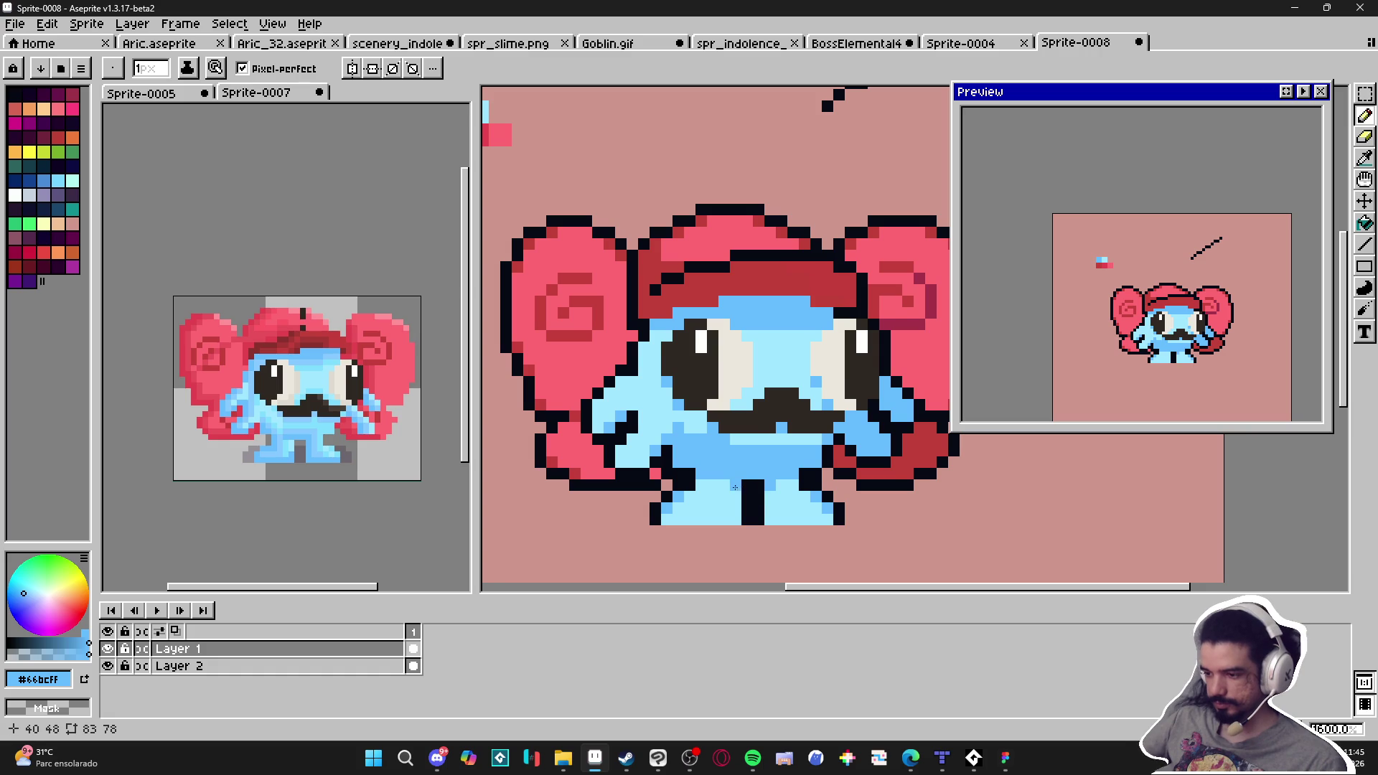
{"action": "scroll", "coordinate": [735, 487], "scroll_direction": "down", "scroll_amount": 1}
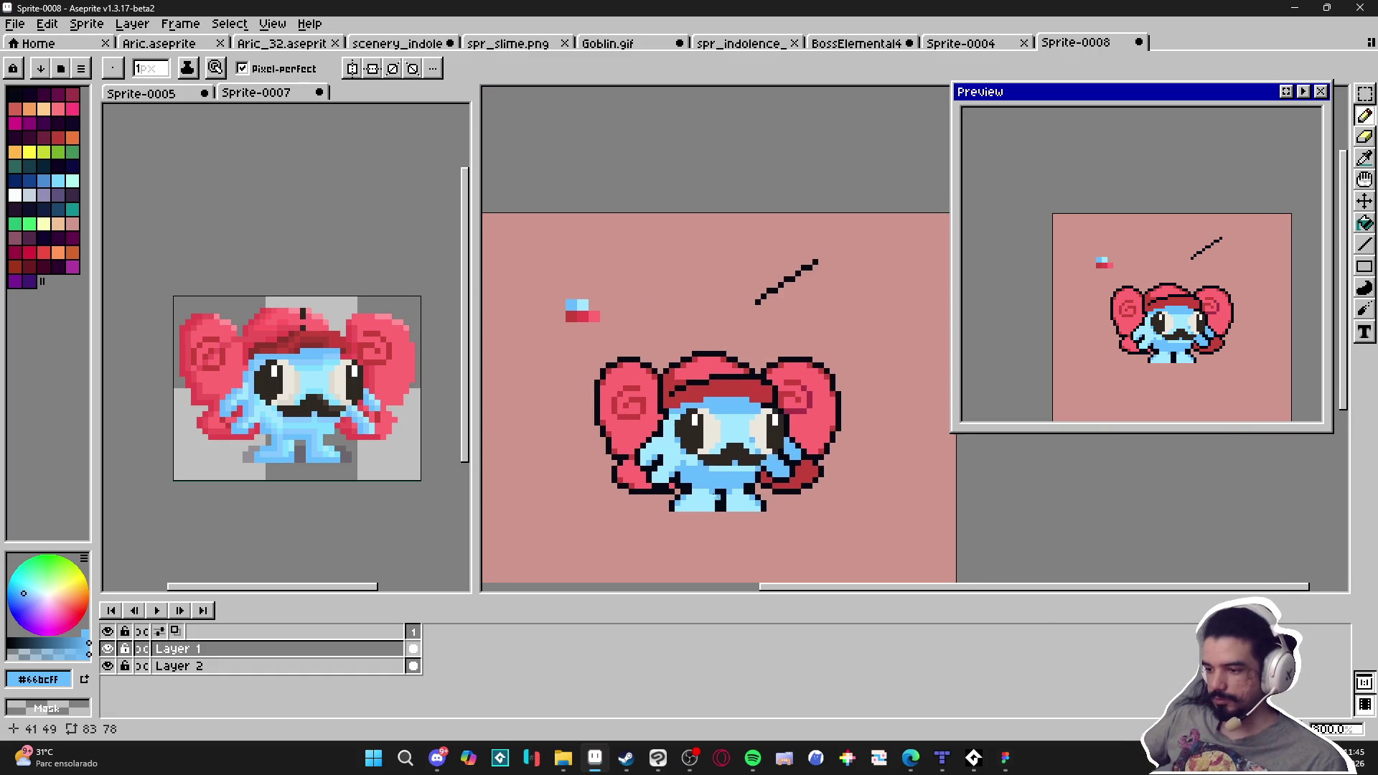
{"action": "scroll", "coordinate": [689, 467], "scroll_direction": "up", "scroll_amount": 3}
{"action": "key", "text": "i"}
{"action": "key", "text": "b"}
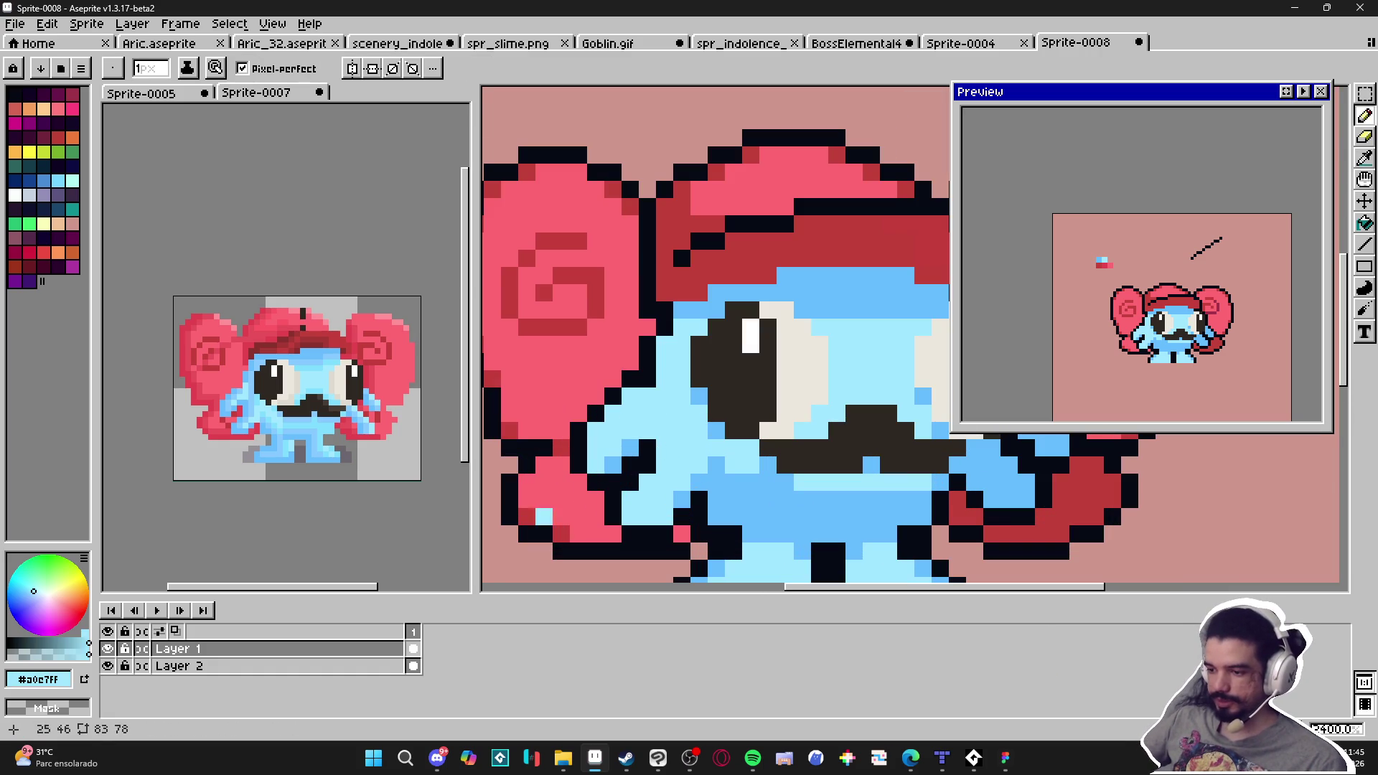
{"action": "left_click", "coordinate": [38, 642]}
{"action": "left_click", "coordinate": [642, 446]}
{"action": "scroll", "coordinate": [645, 450], "scroll_direction": "up", "scroll_amount": 1}
{"action": "left_click", "coordinate": [654, 448]}
Add another dark-blue cheek pixel, then sample near-black #050914 and paint over the cheek pixels
{"action": "scroll", "coordinate": [659, 446], "scroll_direction": "down", "scroll_amount": 5}
{"action": "scroll", "coordinate": [840, 472], "scroll_direction": "up", "scroll_amount": 1}
{"action": "scroll", "coordinate": [840, 473], "scroll_direction": "down", "scroll_amount": 1}
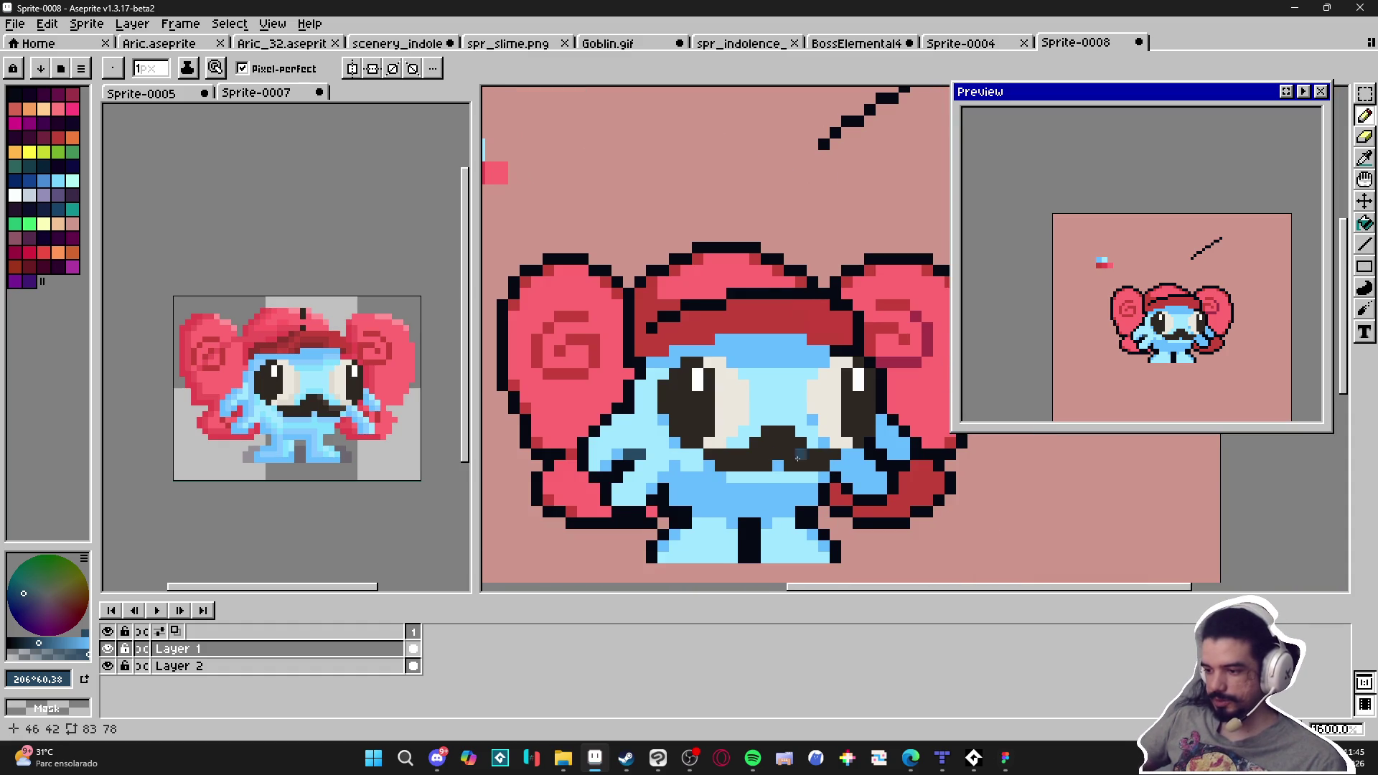
{"action": "scroll", "coordinate": [646, 453], "scroll_direction": "down", "scroll_amount": 1}
{"action": "scroll", "coordinate": [635, 431], "scroll_direction": "up", "scroll_amount": 1}
{"action": "left_click", "coordinate": [632, 428]}
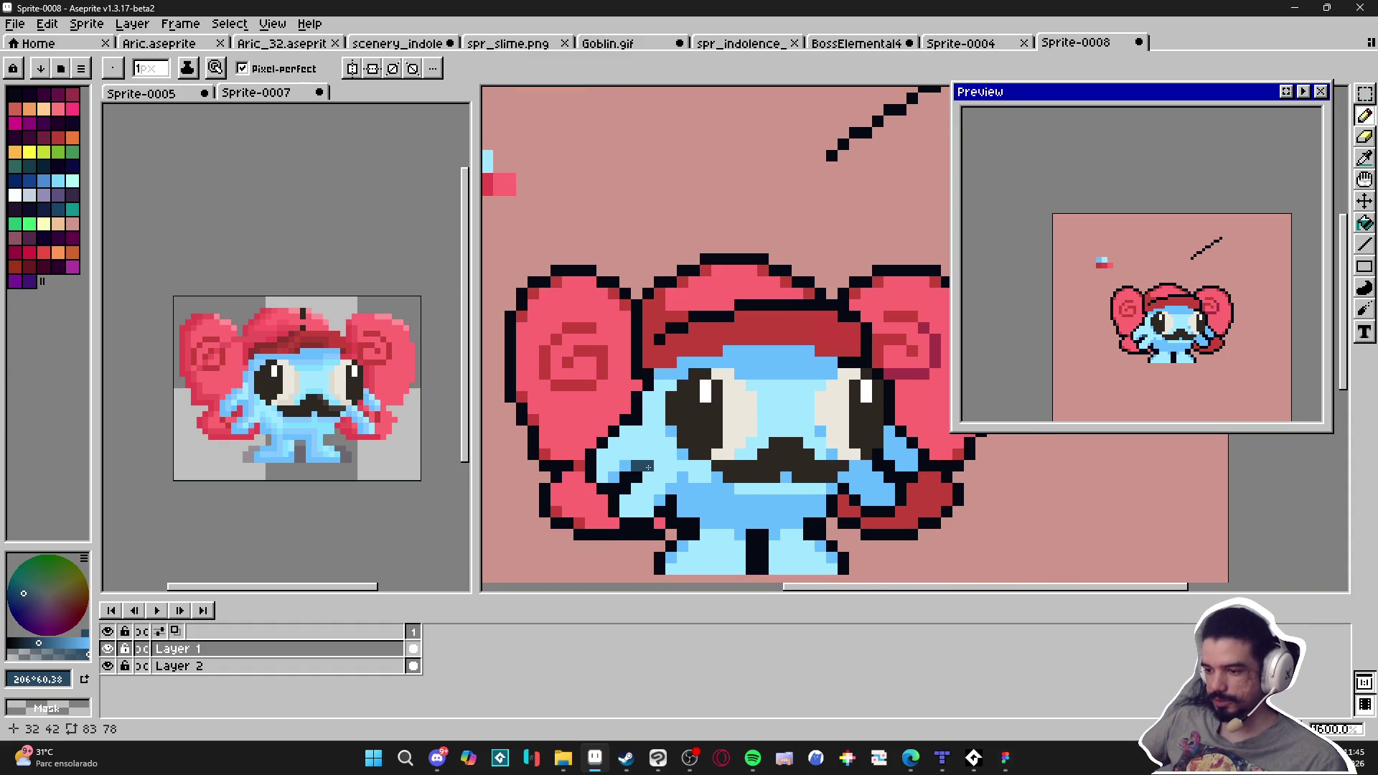
{"action": "scroll", "coordinate": [689, 456], "scroll_direction": "down", "scroll_amount": 1}
{"action": "scroll", "coordinate": [659, 465], "scroll_direction": "up", "scroll_amount": 3}
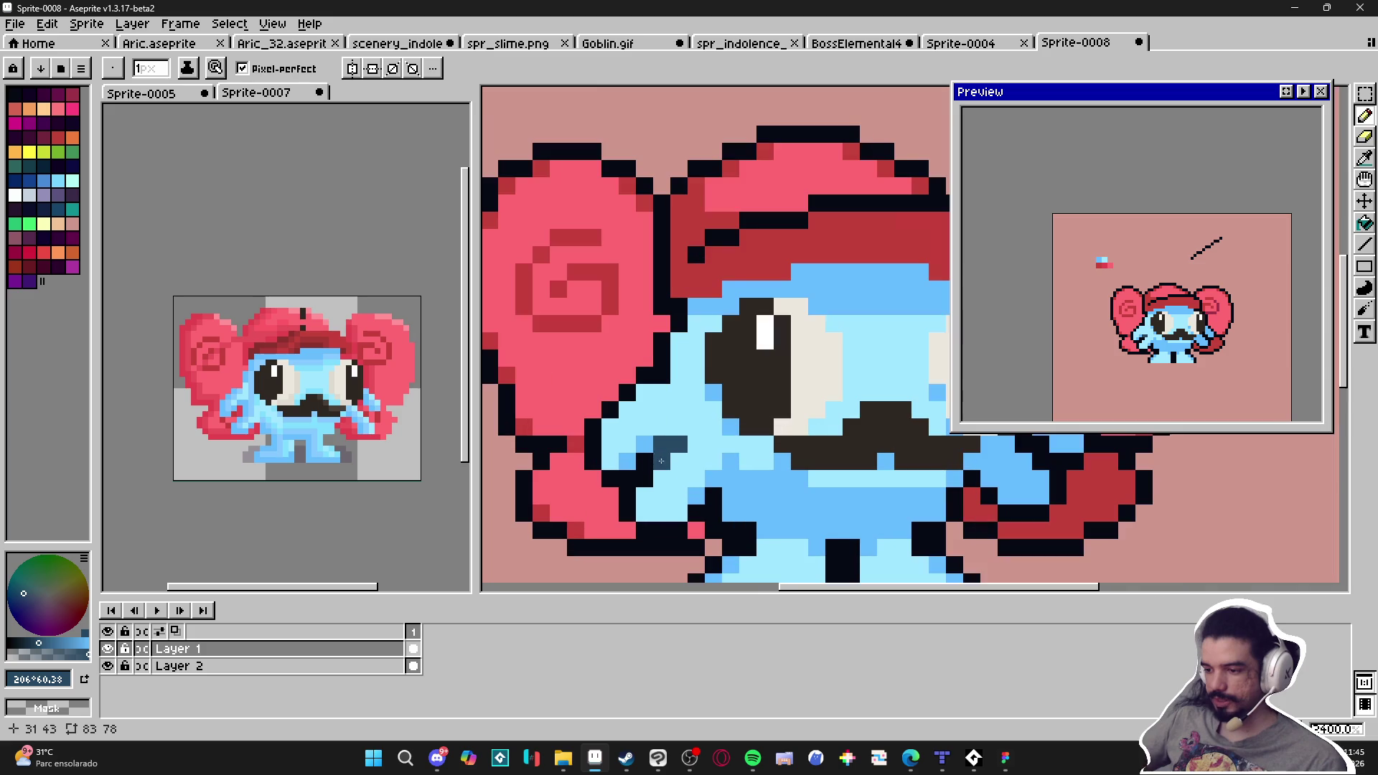
{"action": "left_click", "coordinate": [649, 467], "text": "alt"}
{"action": "left_click_drag", "start_coordinate": [661, 445], "coordinate": [679, 445]}
Darken the upper part of the left pupil near-black with a 2px brush
{"action": "scroll", "coordinate": [682, 447], "scroll_direction": "down", "scroll_amount": 4}
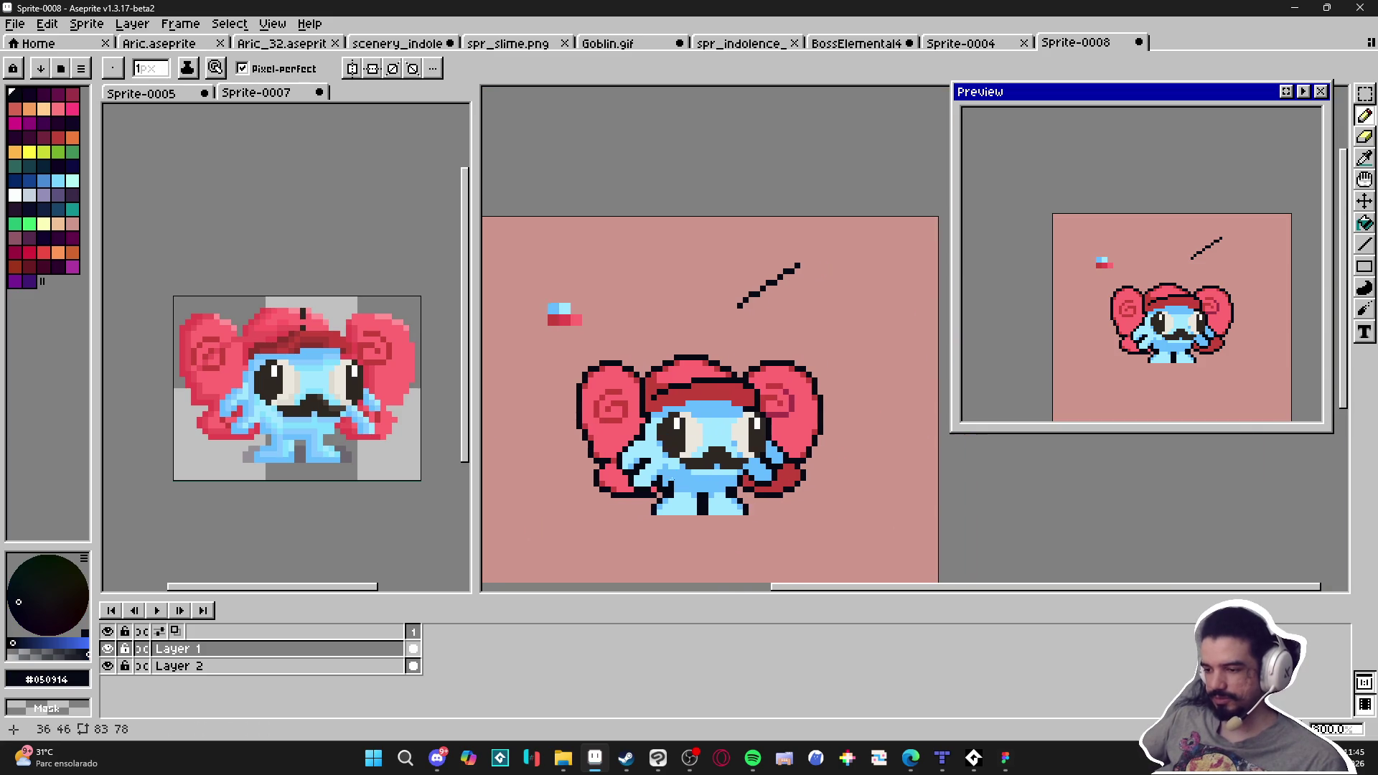
{"action": "scroll", "coordinate": [711, 431], "scroll_direction": "up", "scroll_amount": 1}
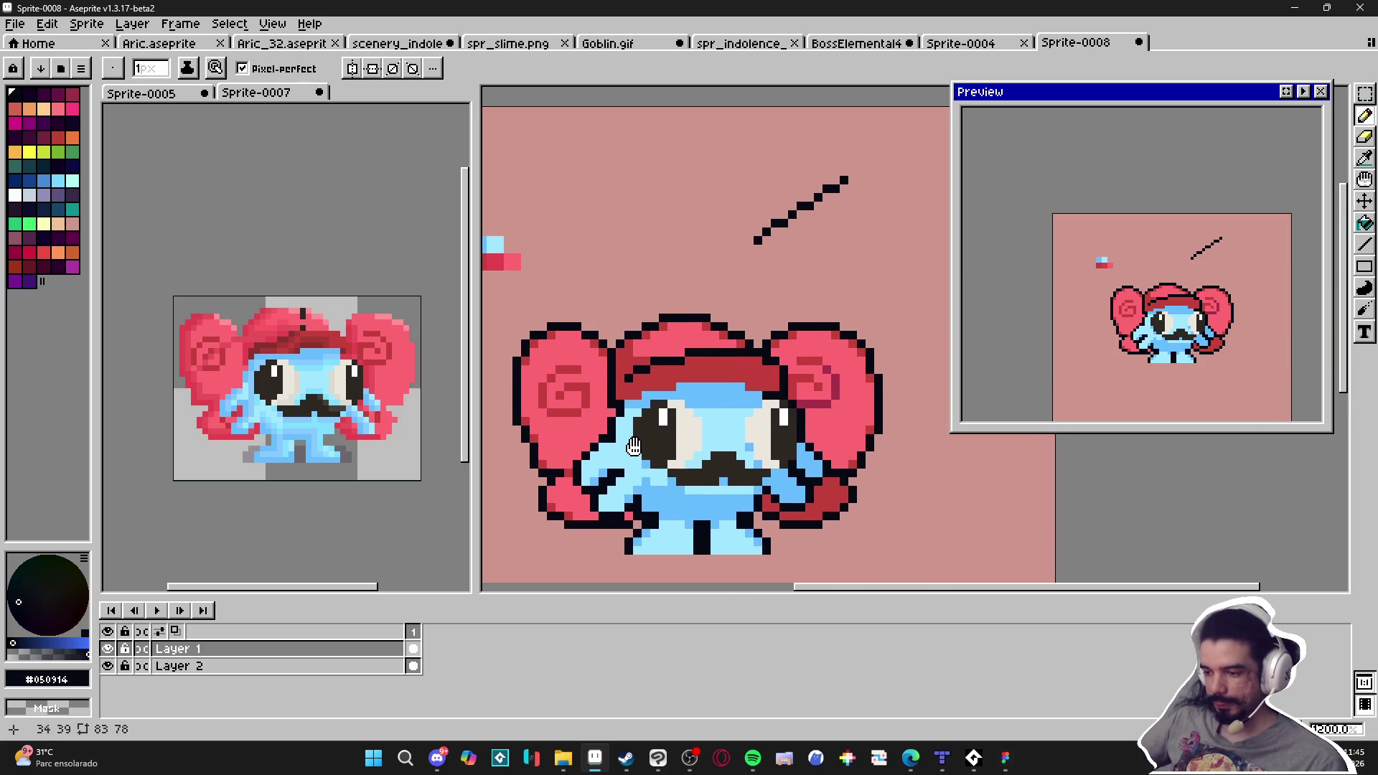
{"action": "scroll", "coordinate": [697, 446], "scroll_direction": "down", "scroll_amount": 1}
{"action": "scroll", "coordinate": [682, 442], "scroll_direction": "up", "scroll_amount": 3}
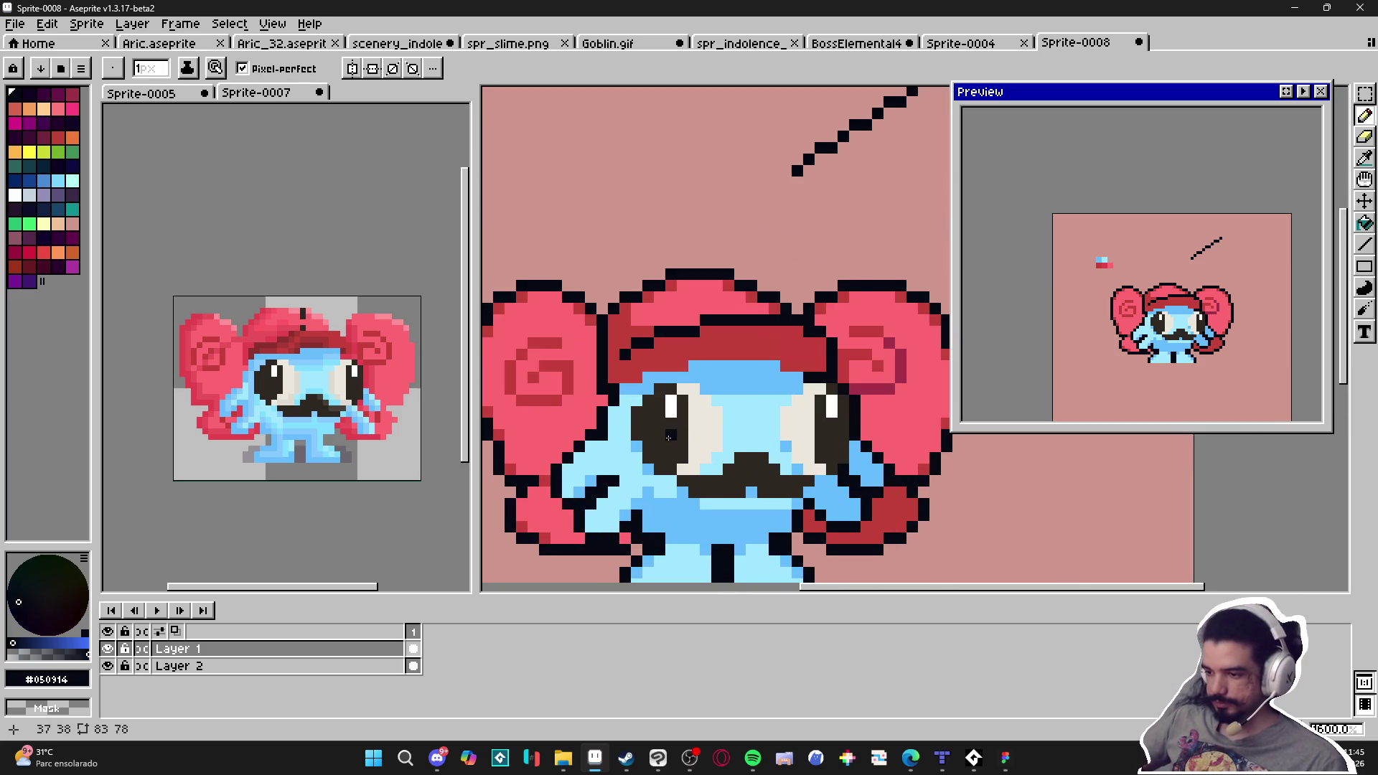
{"action": "key", "text": "plus"}
{"action": "mouse_move", "coordinate": [659, 393]}
{"action": "left_mouse_down"}
{"action": "mouse_move", "coordinate": [660, 431]}
{"action": "mouse_move", "coordinate": [690, 430]}
{"action": "left_mouse_up"}
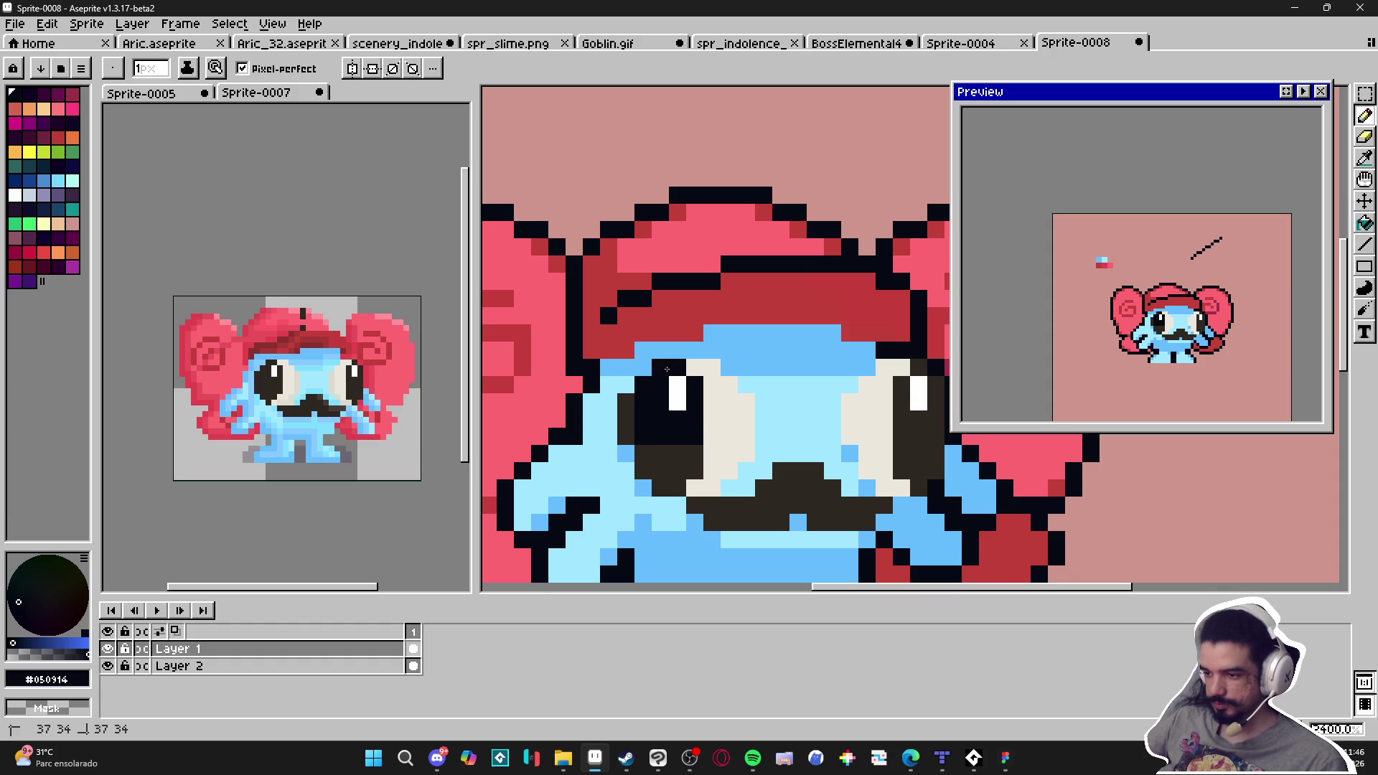
Toggle the brush between 2px and 1px and sample the pale blue face colour
{"action": "scroll", "coordinate": [674, 454], "scroll_direction": "down", "scroll_amount": 2}
{"action": "scroll", "coordinate": [790, 423], "scroll_direction": "up", "scroll_amount": 1}
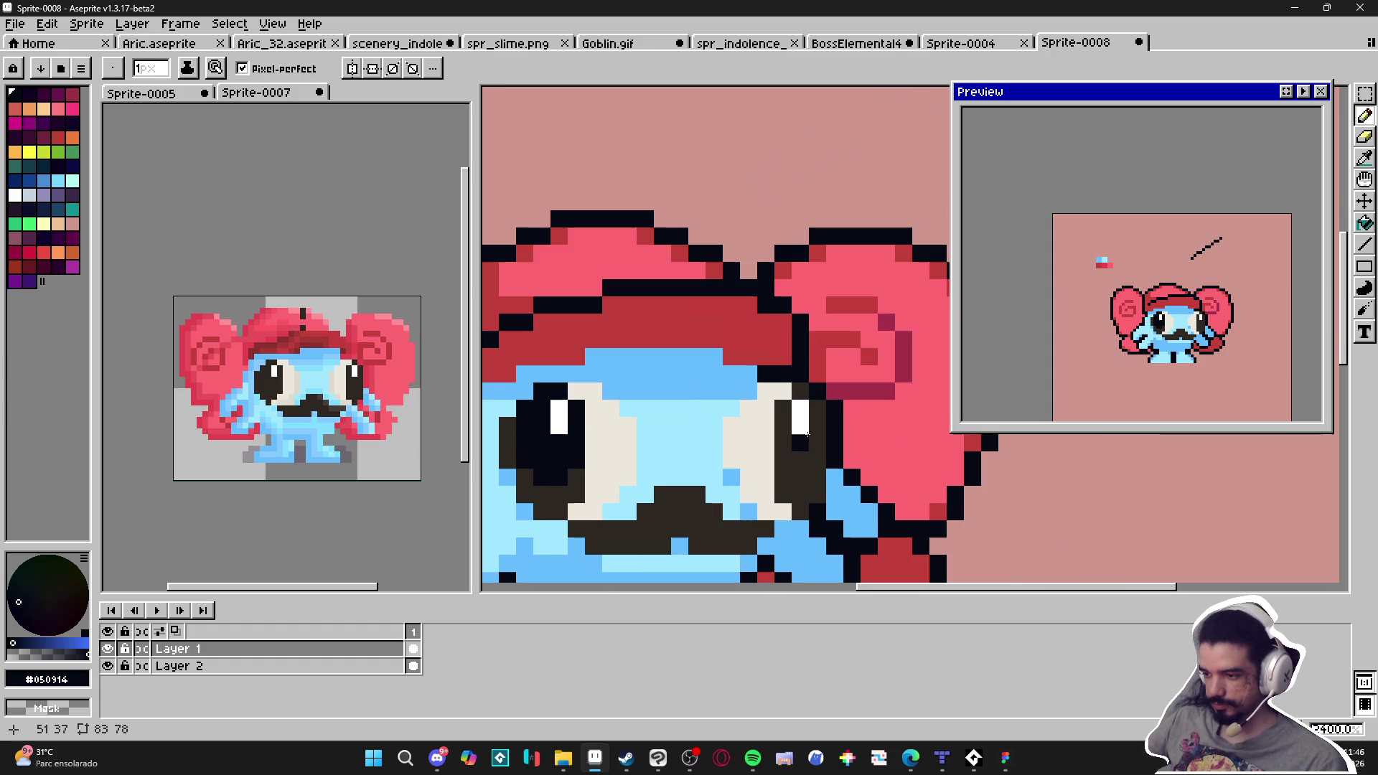
{"action": "key", "text": "plus"}
{"action": "key", "text": "minus"}
{"action": "scroll", "coordinate": [728, 460], "scroll_direction": "down", "scroll_amount": 2}
{"action": "scroll", "coordinate": [728, 460], "scroll_direction": "up", "scroll_amount": 1}
{"action": "scroll", "coordinate": [840, 449], "scroll_direction": "down", "scroll_amount": 1}
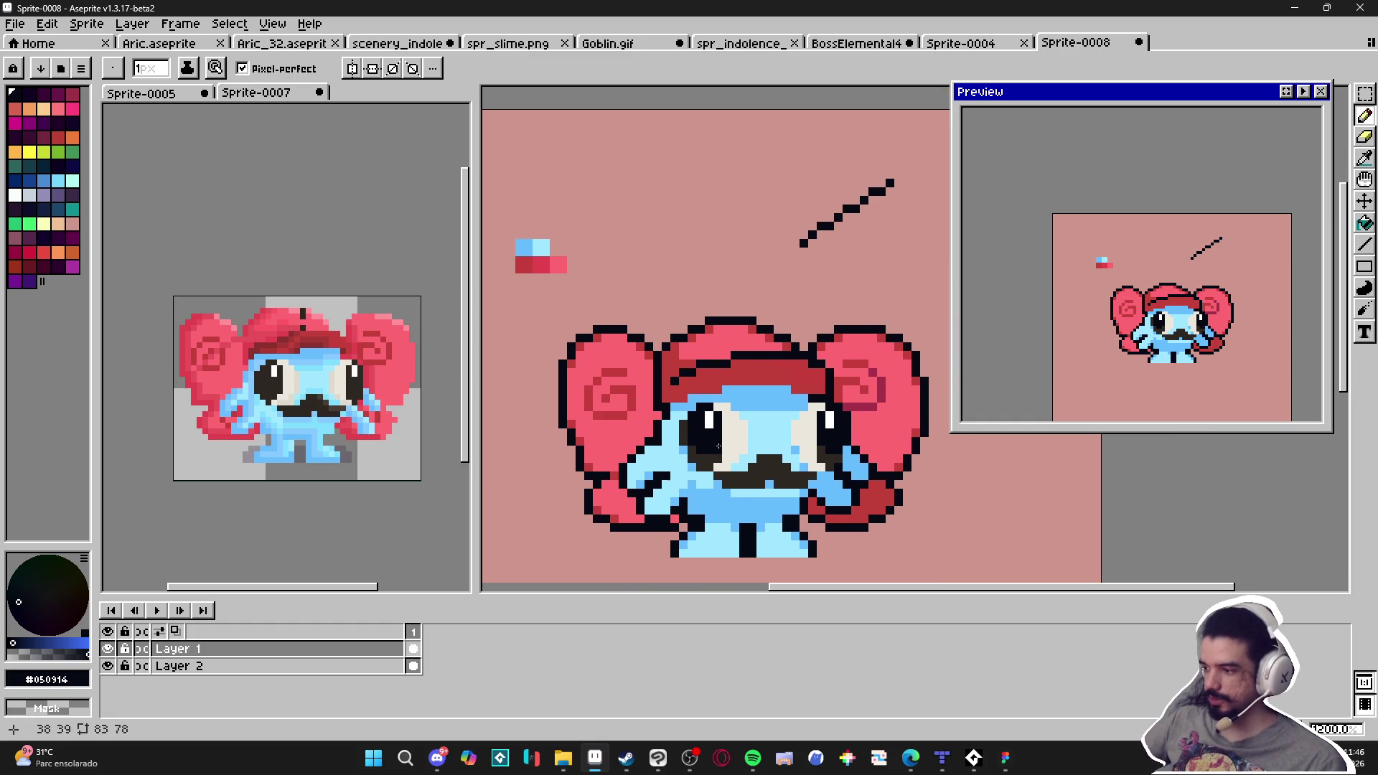
{"action": "scroll", "coordinate": [718, 446], "scroll_direction": "up", "scroll_amount": 2}
{"action": "left_click", "coordinate": [760, 470], "text": "alt"}
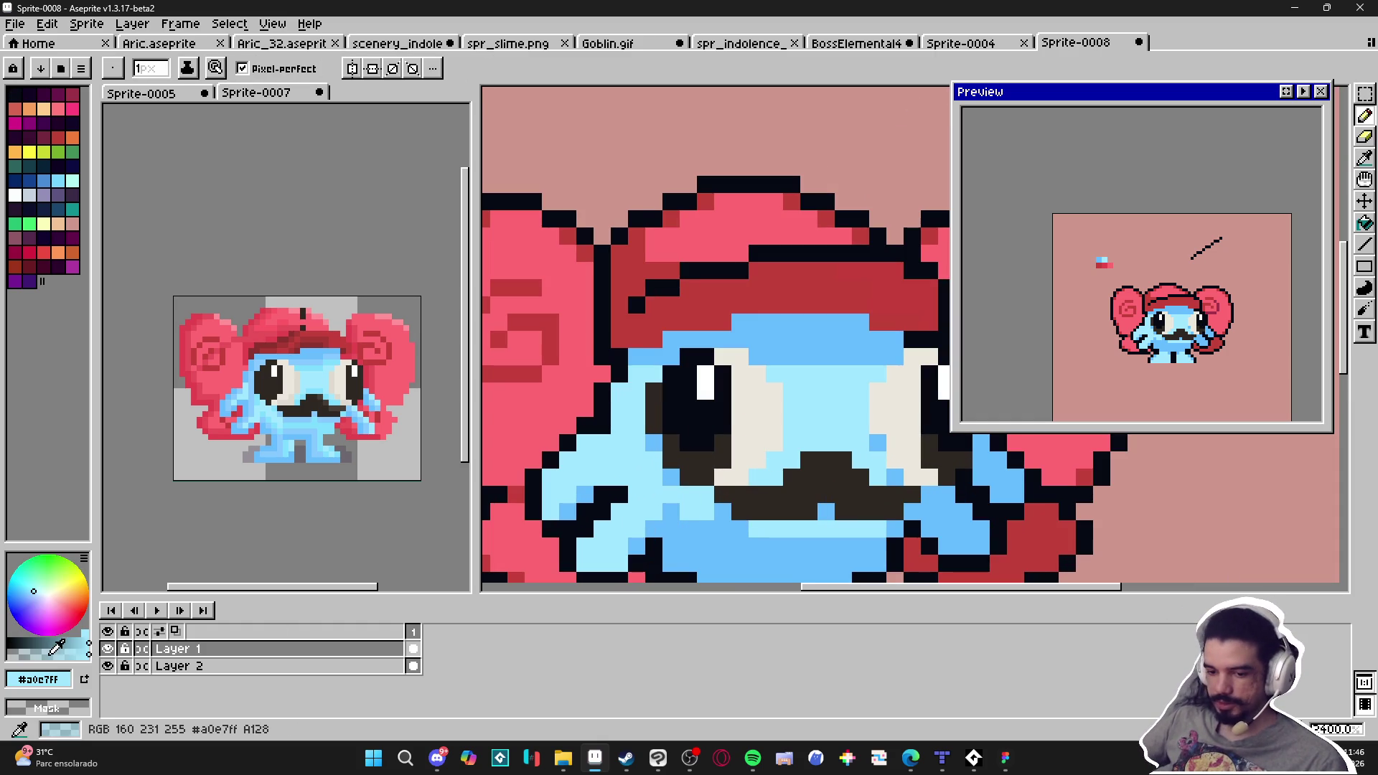
Pick grey-blue #576c72 at 1px and shade the left eye's edge pixels
{"action": "key", "text": "plus"}
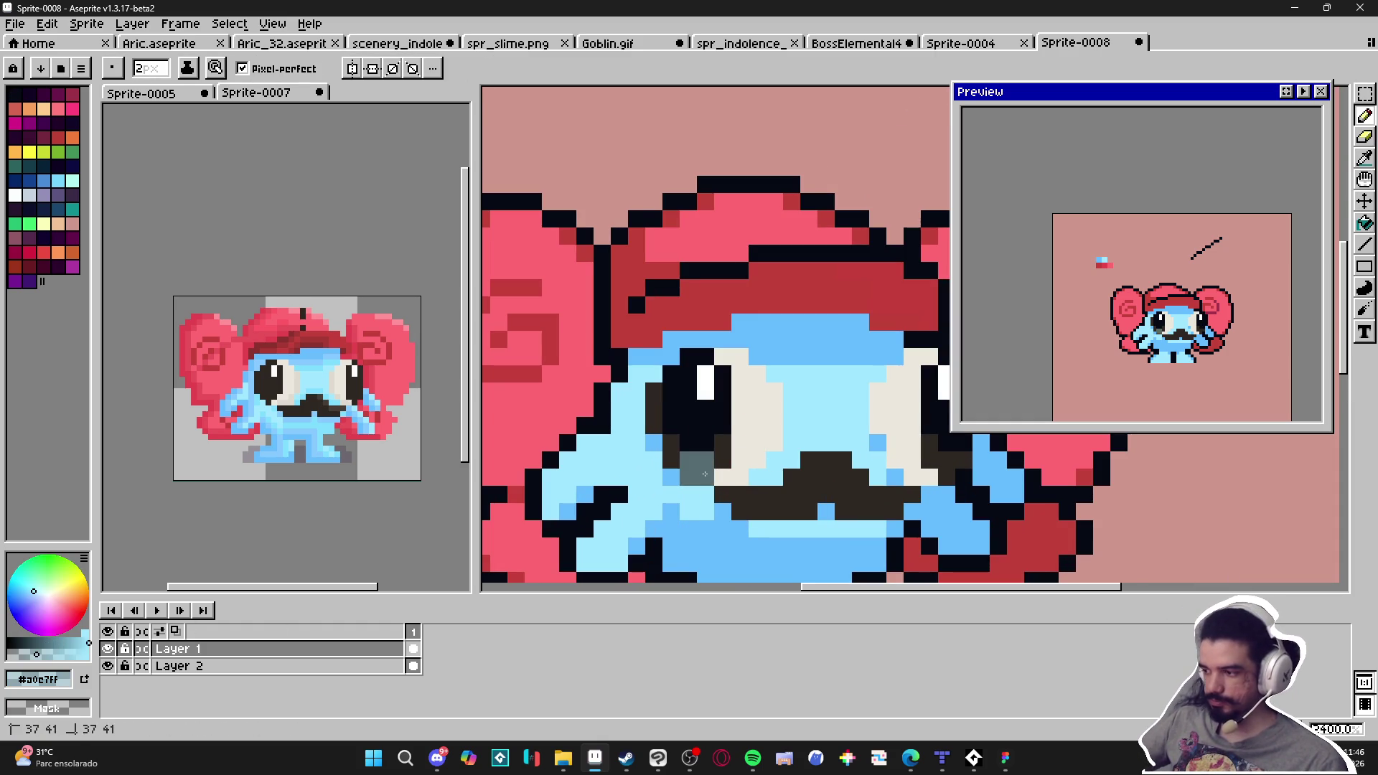
{"action": "left_click", "coordinate": [697, 466], "text": "alt"}
{"action": "key", "text": "minus"}
{"action": "left_click", "coordinate": [722, 442]}
{"action": "left_click_drag", "start_coordinate": [678, 454], "coordinate": [653, 391]}
{"action": "left_click", "coordinate": [651, 440]}
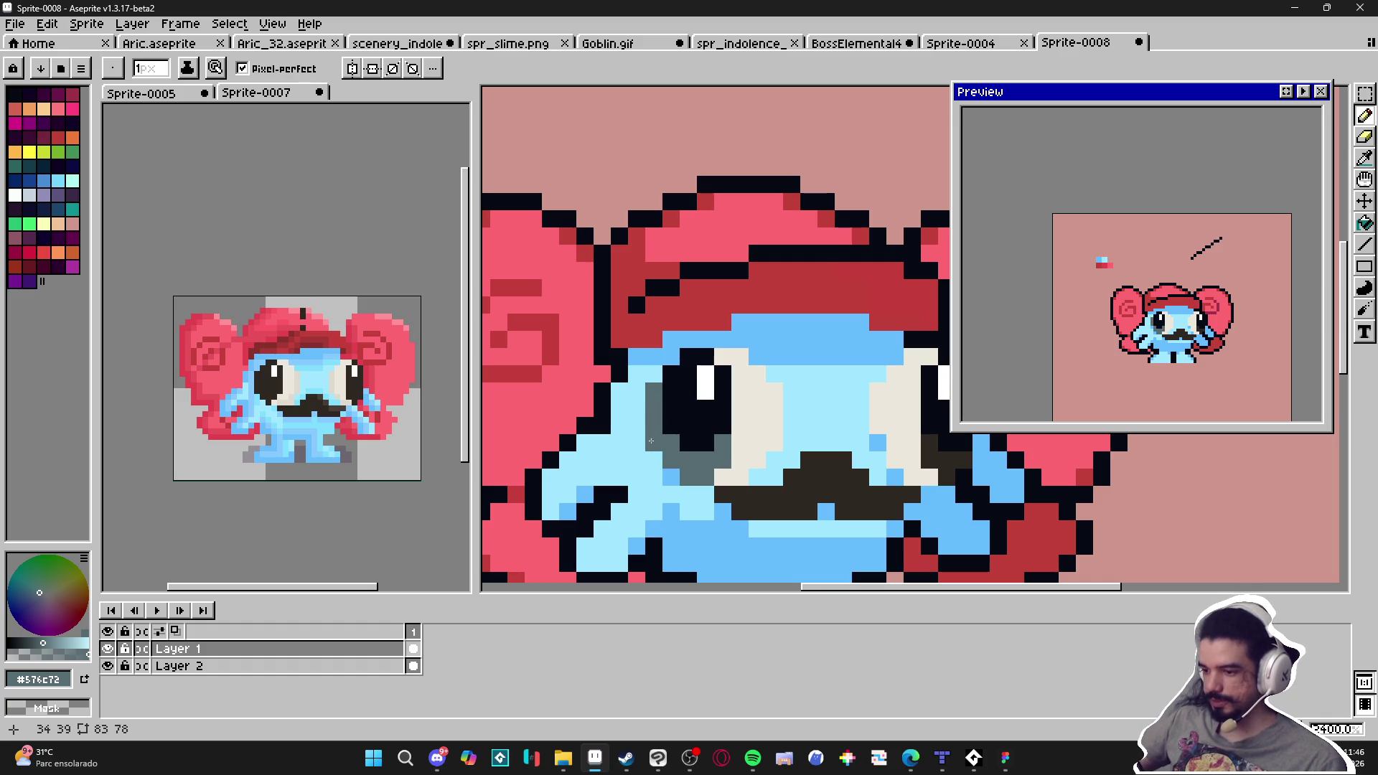
Paint the brown corner of the right eye grey-blue
{"action": "scroll", "coordinate": [653, 452], "scroll_direction": "right", "scroll_amount": 3}
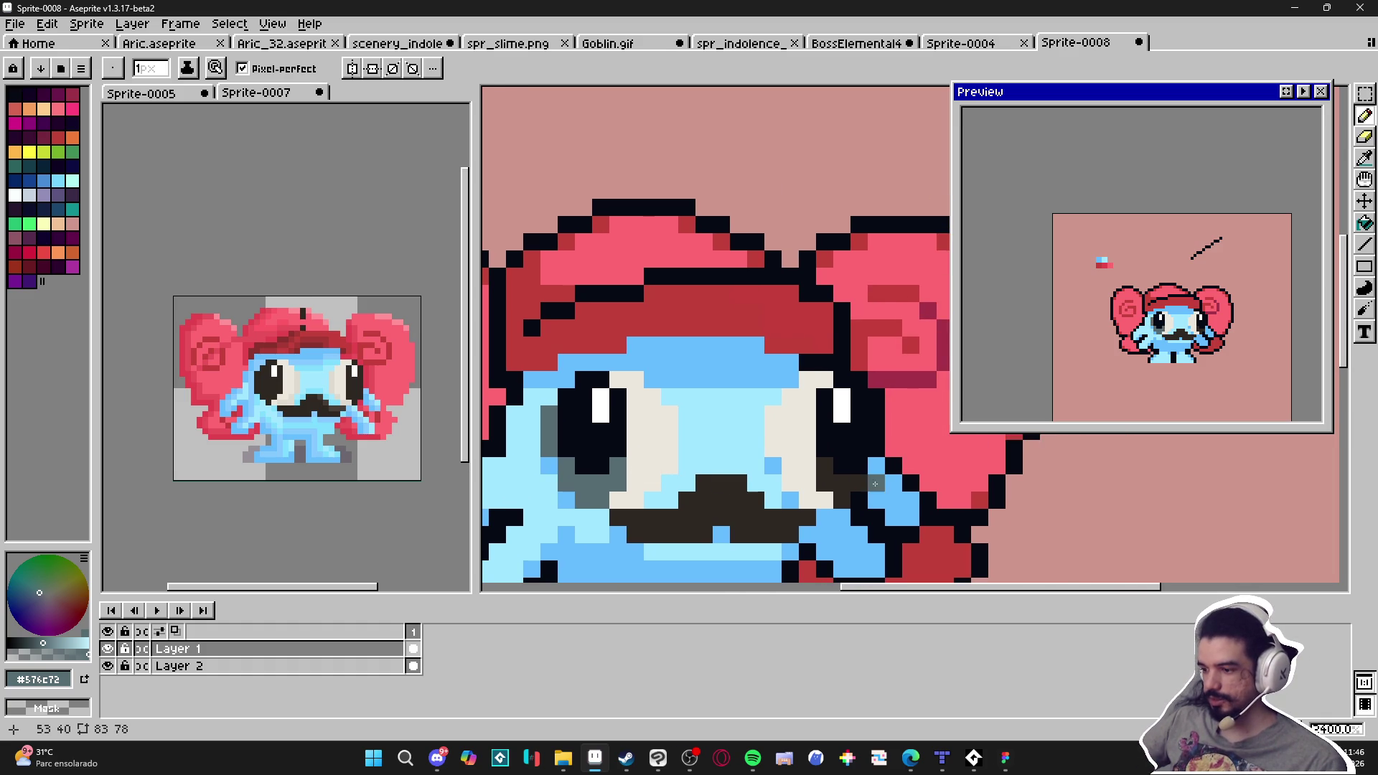
{"action": "left_click", "coordinate": [843, 484]}
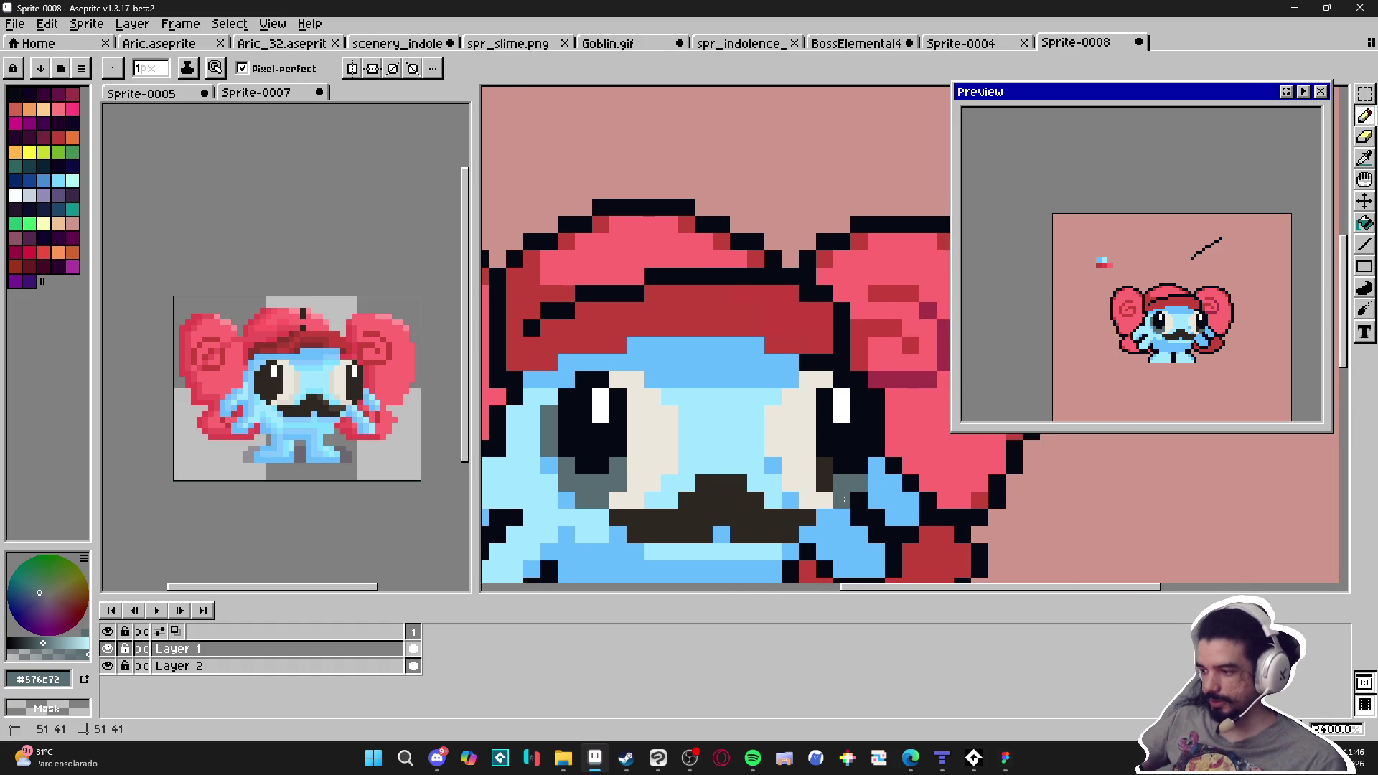
{"action": "scroll", "coordinate": [841, 483], "scroll_direction": "down", "scroll_amount": 3}
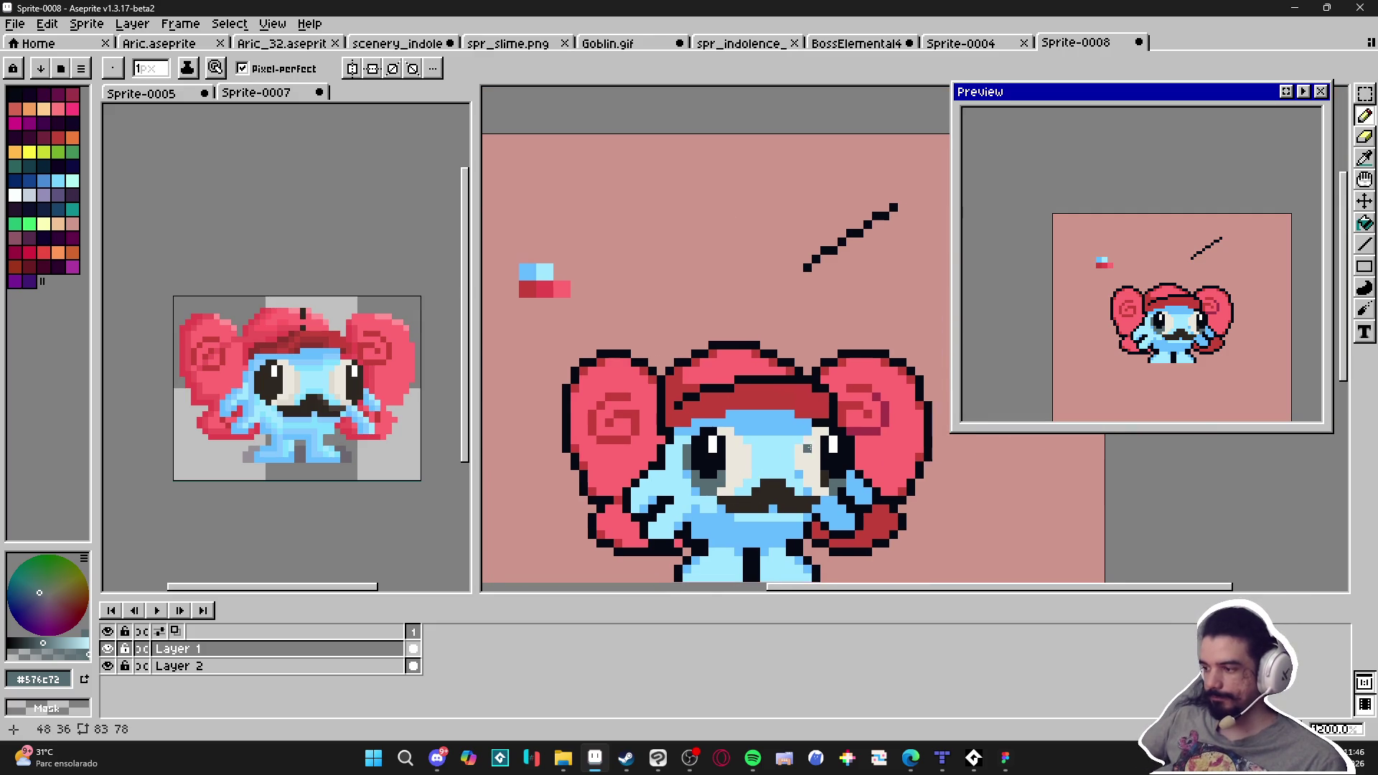
{"action": "scroll", "coordinate": [721, 474], "scroll_direction": "up", "scroll_amount": 1}
{"action": "scroll", "coordinate": [718, 478], "scroll_direction": "down", "scroll_amount": 1}
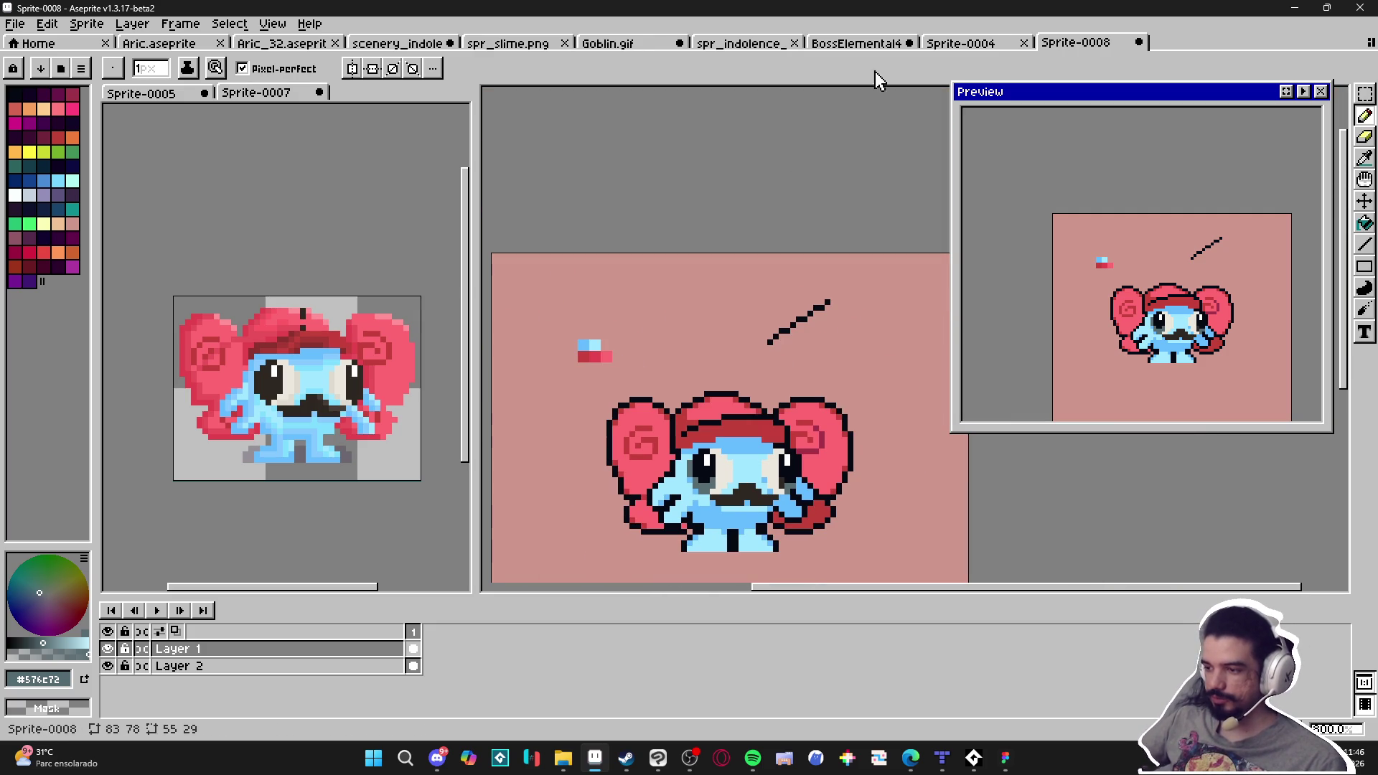
{"action": "left_click", "coordinate": [846, 46]}
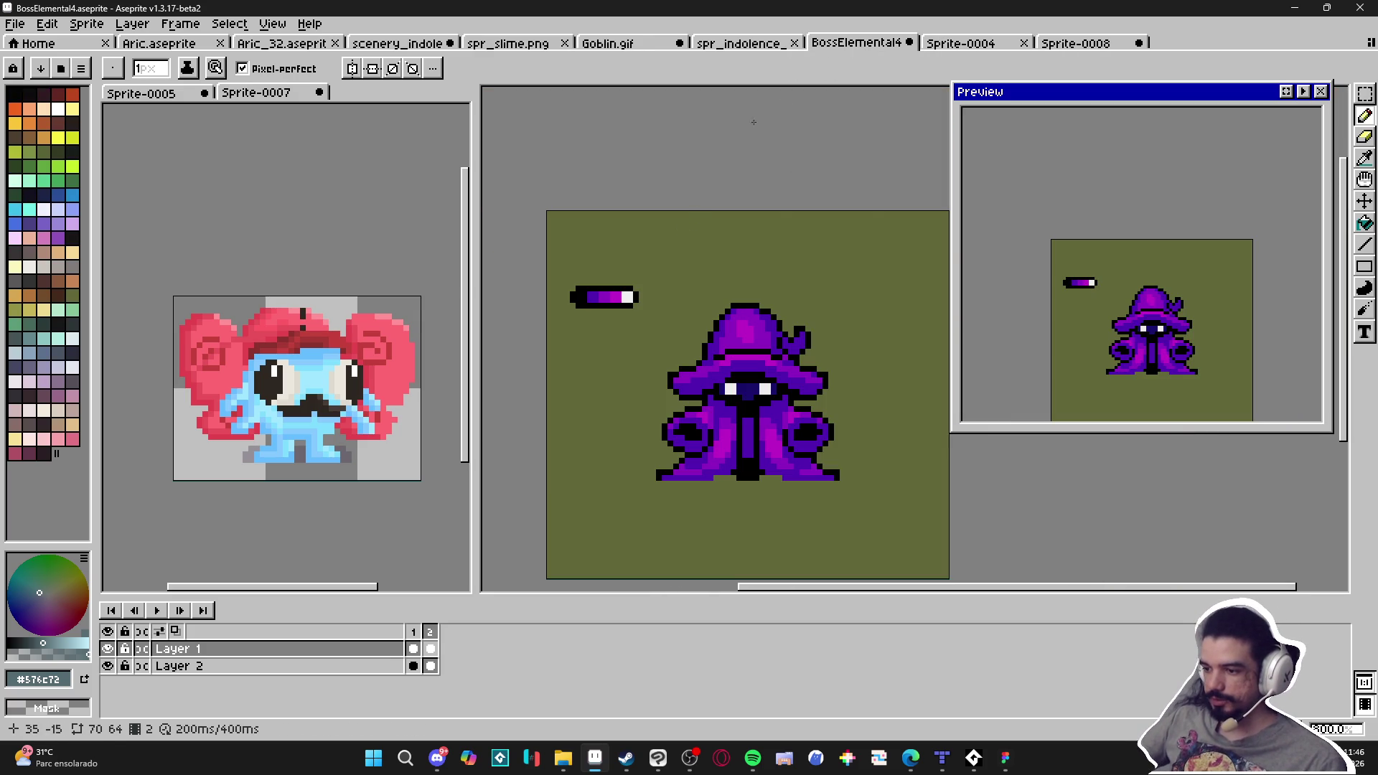
{"action": "left_click", "coordinate": [759, 46]}
{"action": "left_click", "coordinate": [865, 46]}
{"action": "key", "text": "v"}
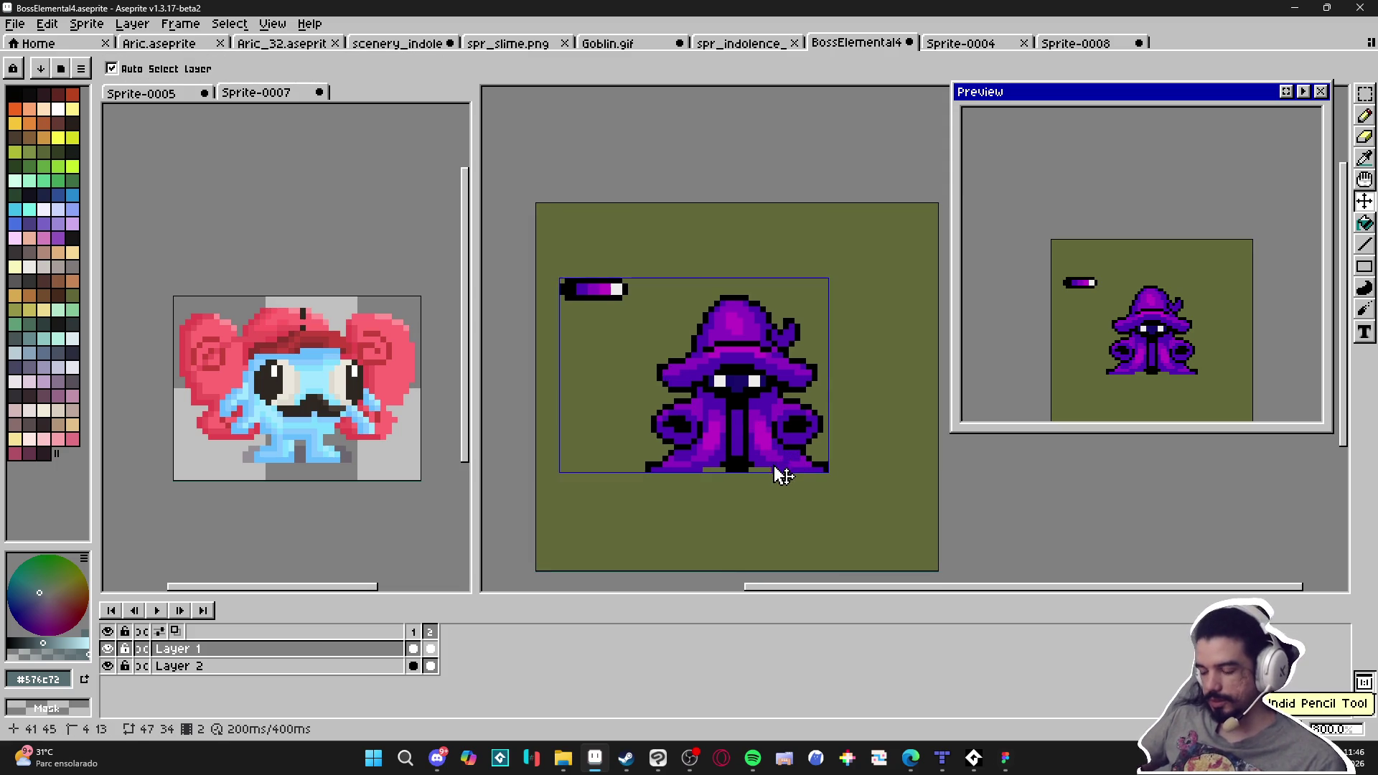
{"action": "key", "text": "b"}
{"action": "left_click", "coordinate": [430, 649]}
{"action": "left_click", "coordinate": [413, 649]}
{"action": "left_click", "coordinate": [1084, 43]}
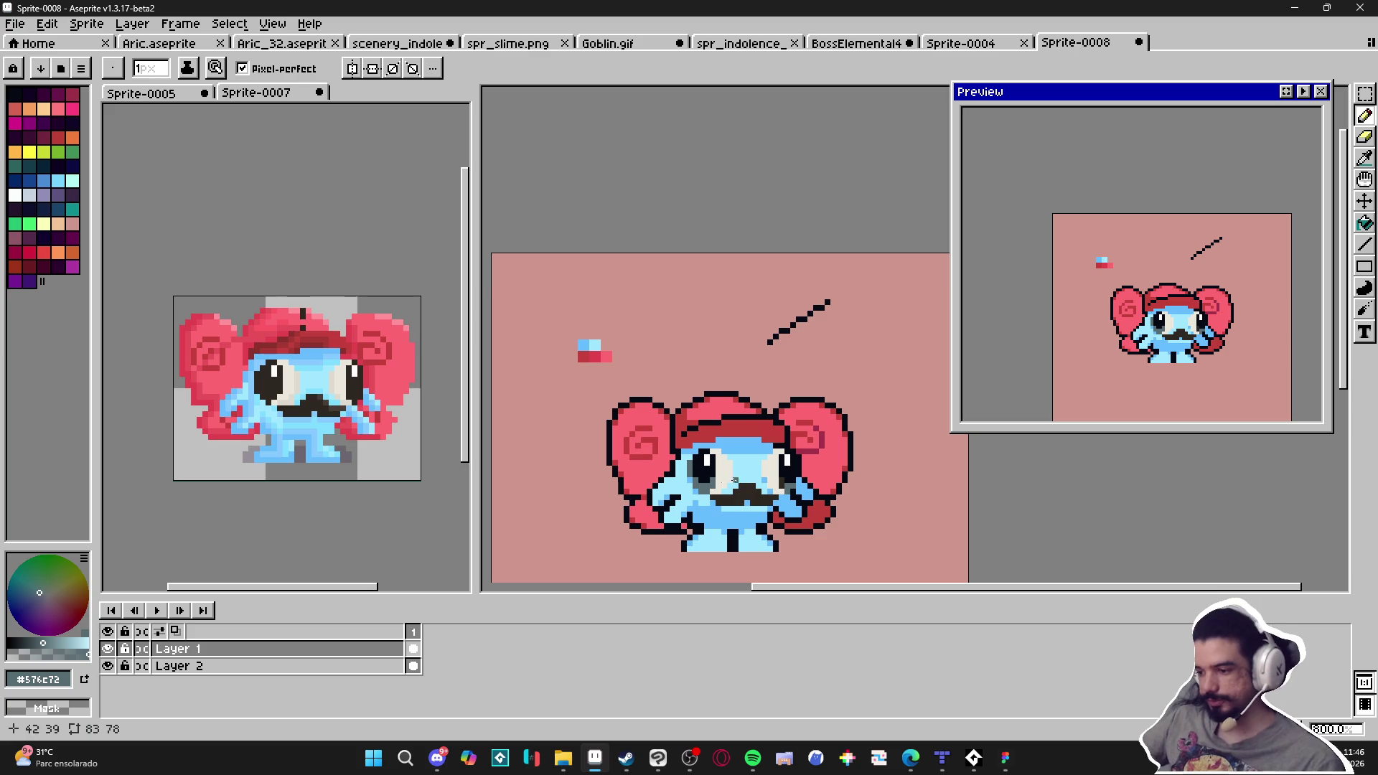
{"action": "scroll", "coordinate": [724, 496], "scroll_direction": "up", "scroll_amount": 2}
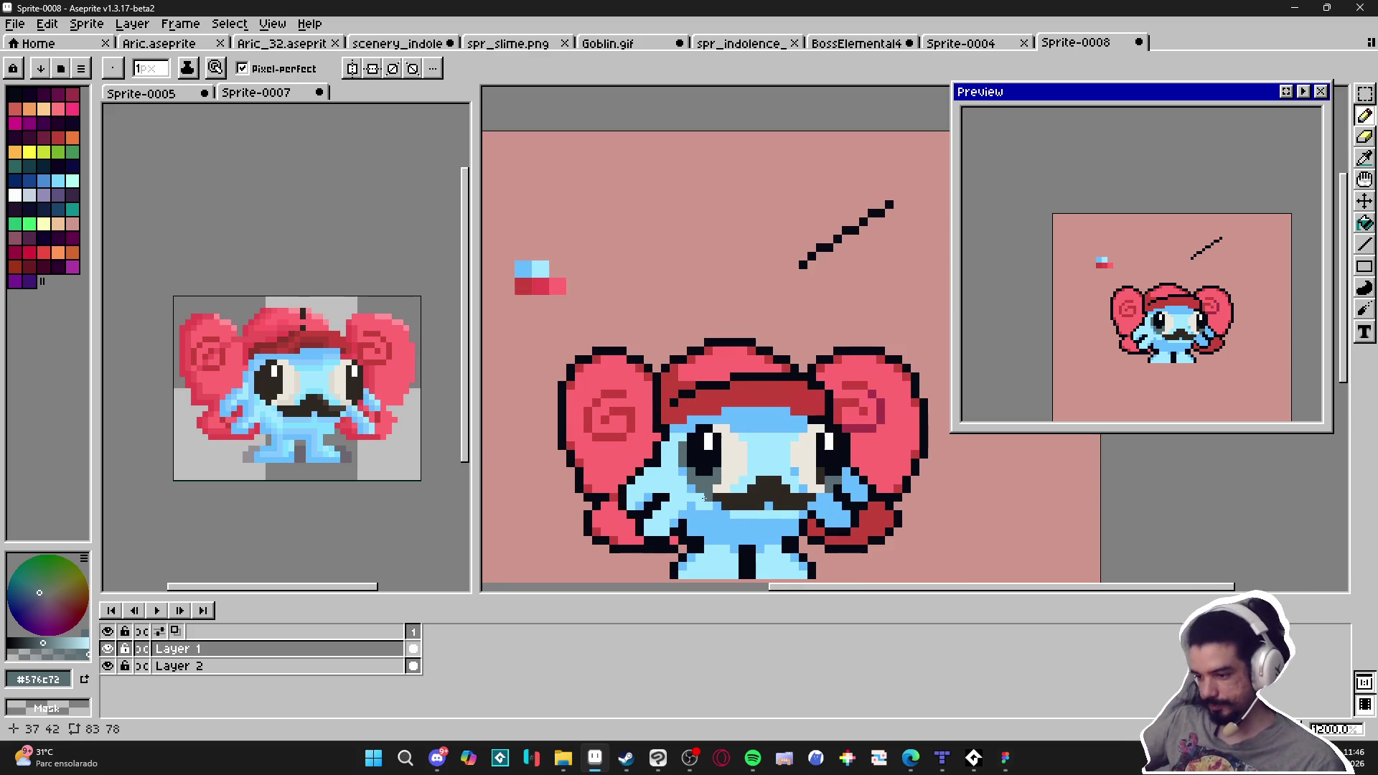
{"action": "left_click", "coordinate": [696, 494], "text": "alt"}
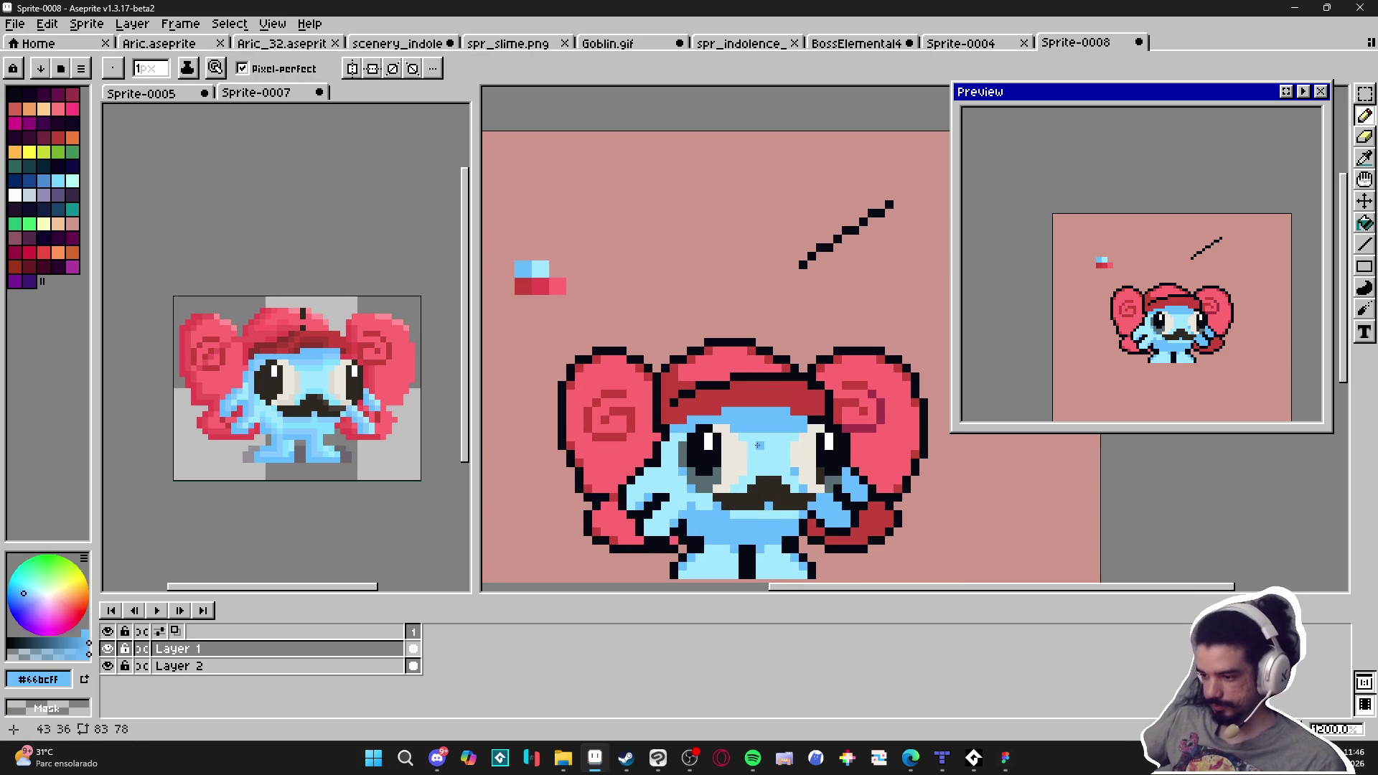
{"action": "left_click", "coordinate": [743, 445]}
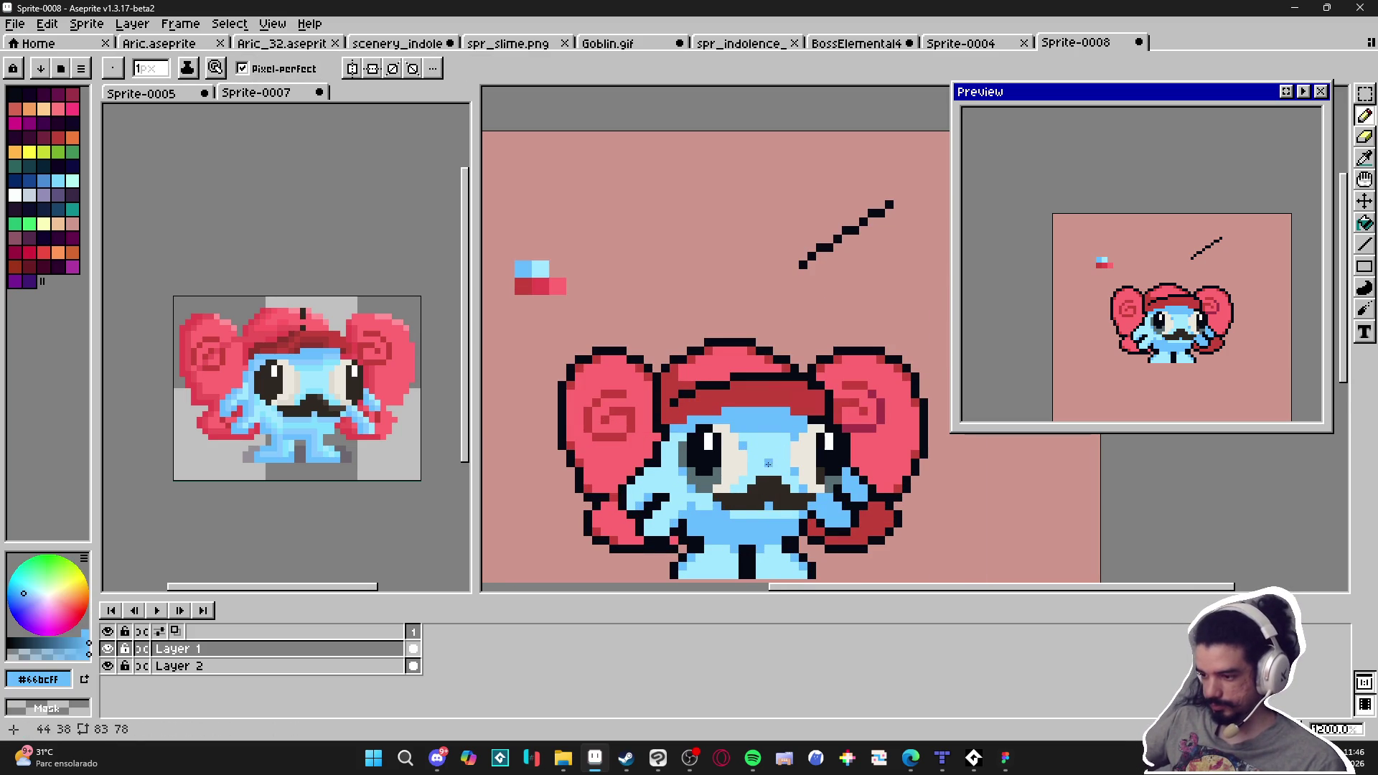
{"action": "left_click_drag", "start_coordinate": [769, 463], "coordinate": [788, 481]}
{"action": "scroll", "coordinate": [751, 446], "scroll_direction": "down", "scroll_amount": 2}
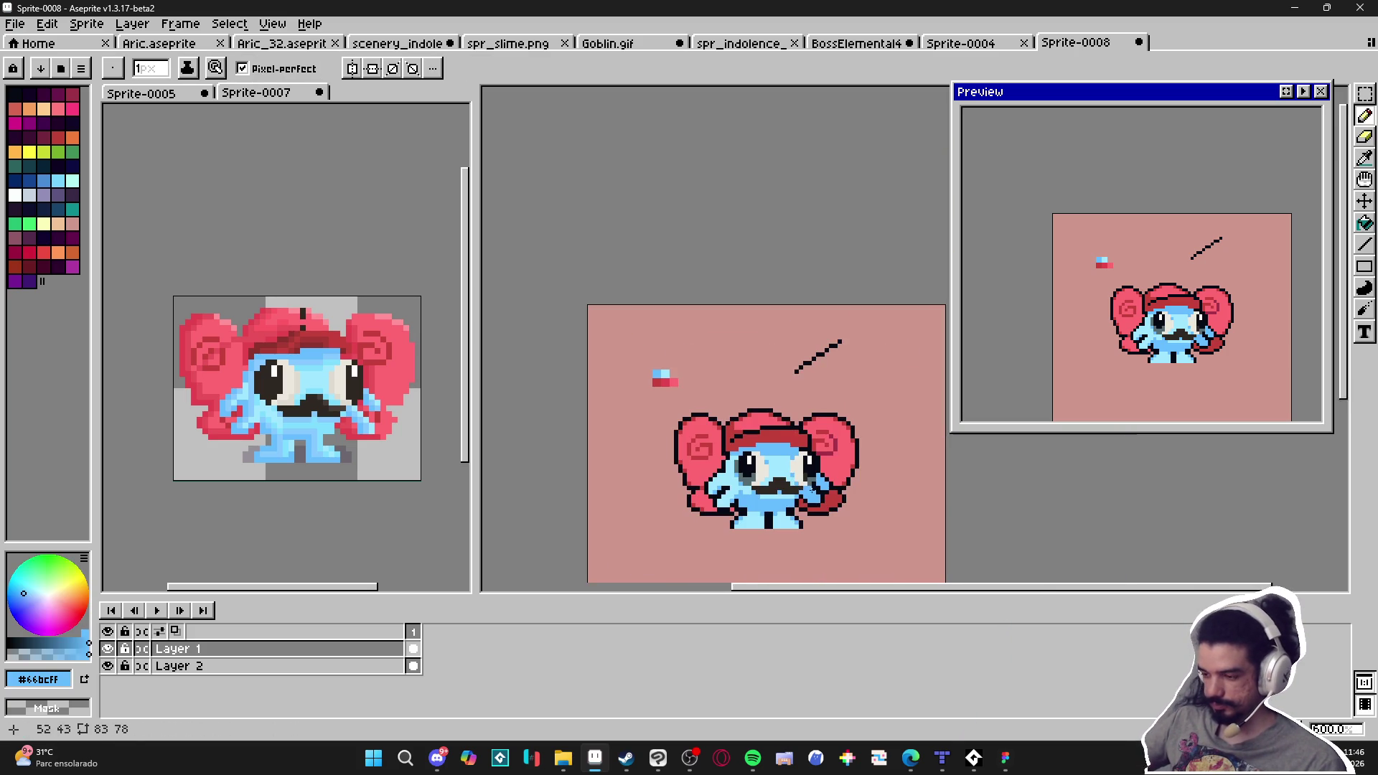
{"action": "scroll", "coordinate": [754, 451], "scroll_direction": "up", "scroll_amount": 5}
{"action": "left_click", "coordinate": [778, 465]}
{"action": "left_click", "coordinate": [760, 502]}
{"action": "scroll", "coordinate": [879, 495], "scroll_direction": "down", "scroll_amount": 3}
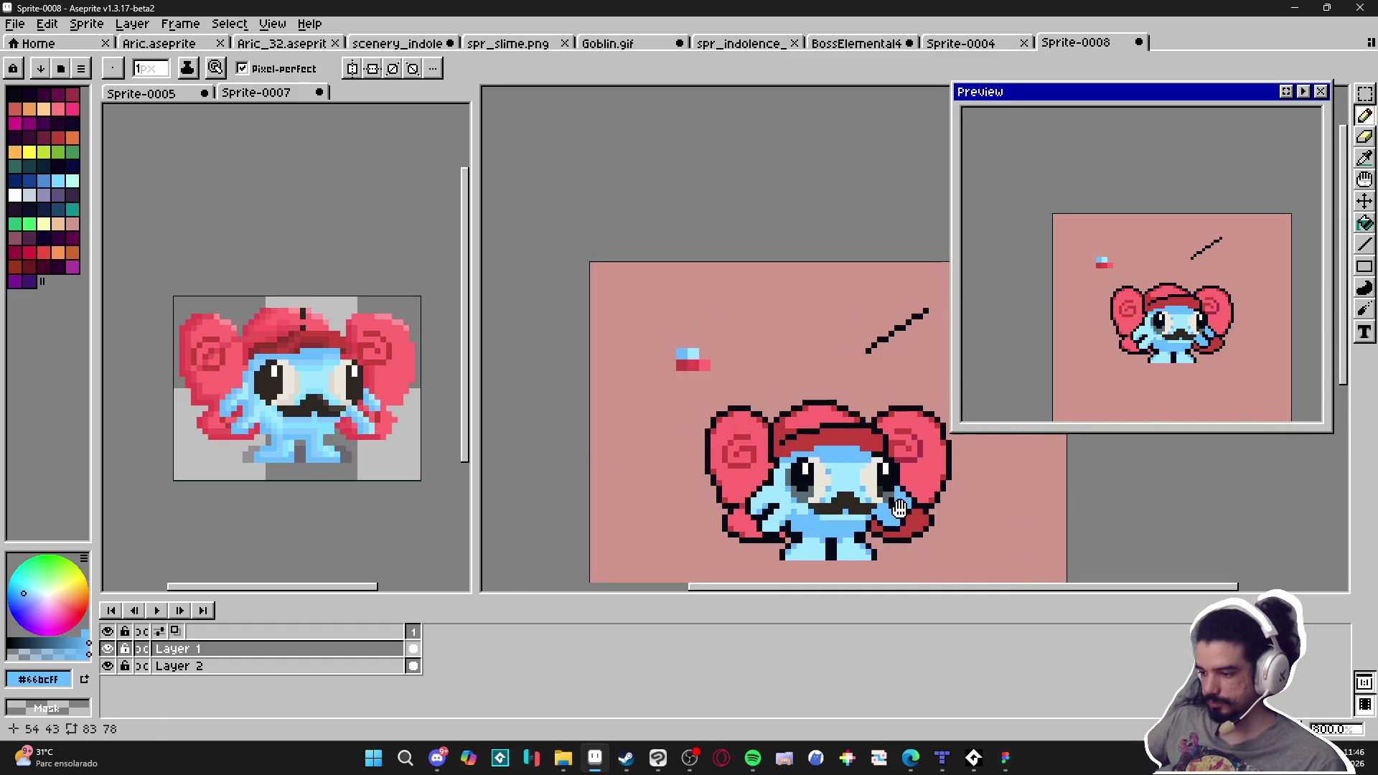
{"action": "scroll", "coordinate": [840, 454], "scroll_direction": "up", "scroll_amount": 2}
{"action": "scroll", "coordinate": [840, 454], "scroll_direction": "down", "scroll_amount": 2}
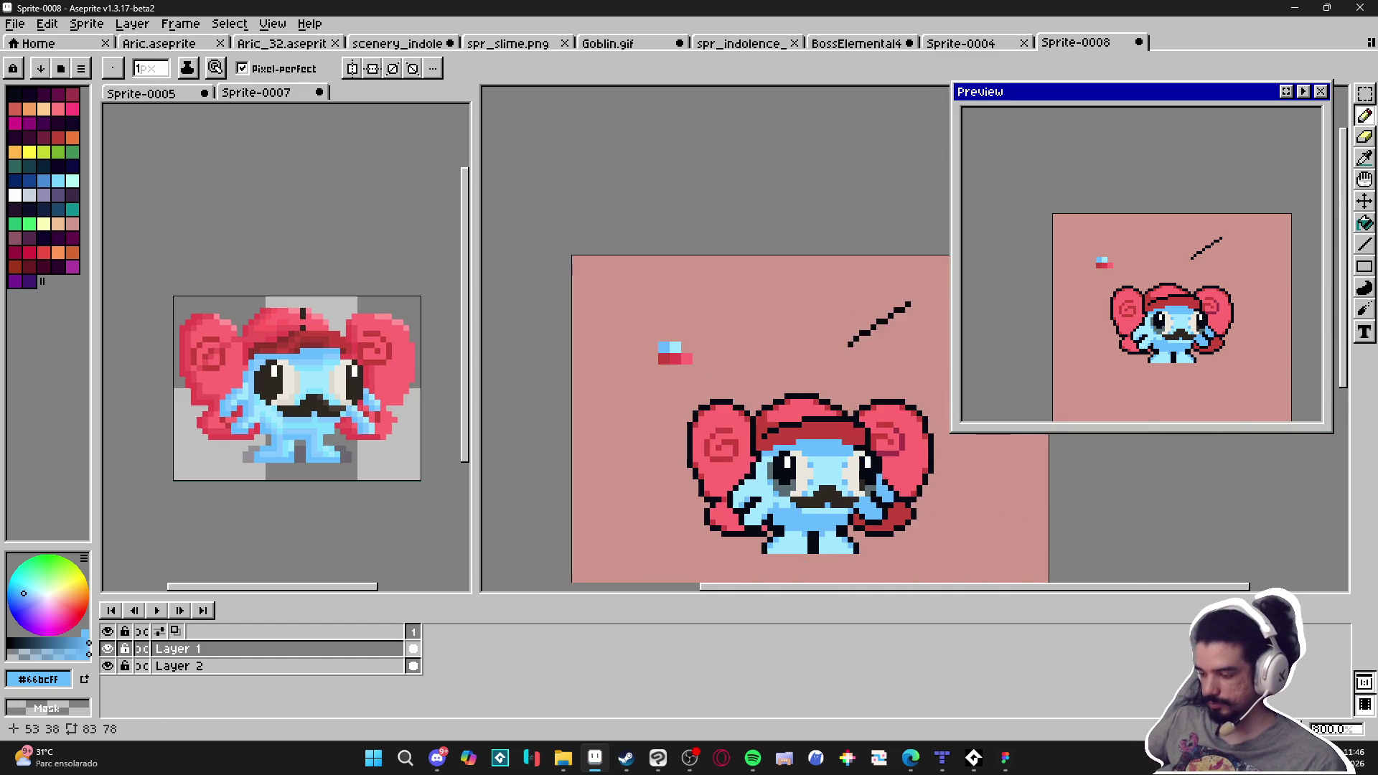
{"action": "scroll", "coordinate": [838, 474], "scroll_direction": "right", "scroll_amount": 3}
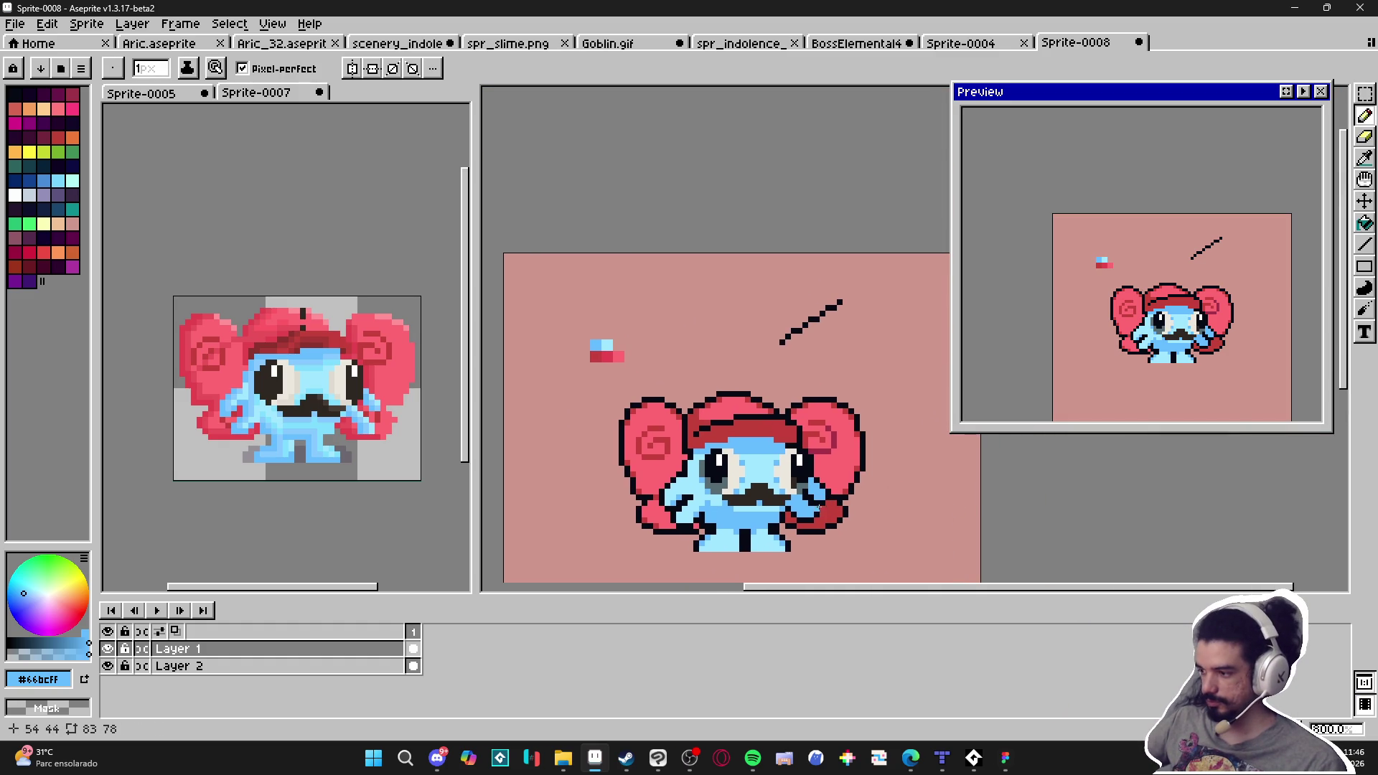
{"action": "key", "text": "v"}
{"action": "key", "text": "alt"}
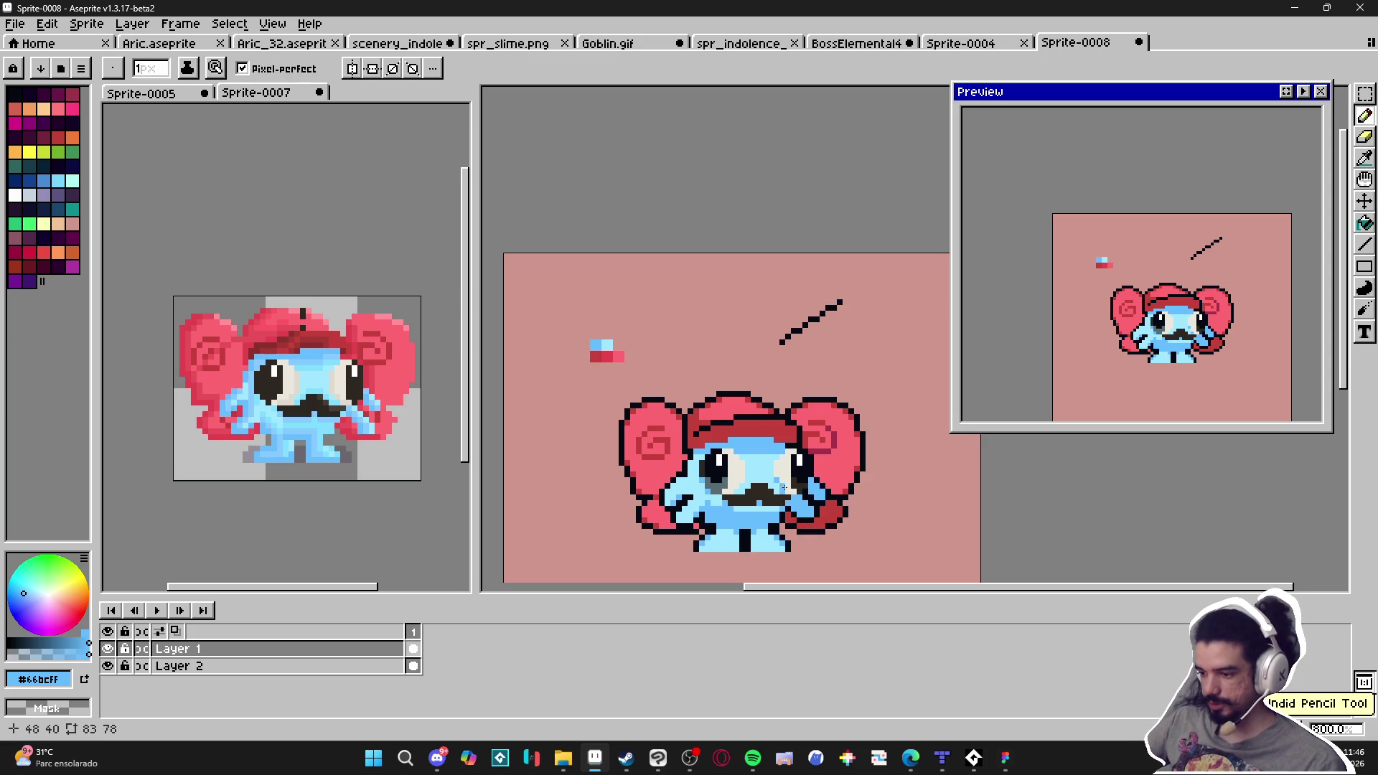
{"action": "scroll", "coordinate": [796, 503], "scroll_direction": "up", "scroll_amount": 1}
{"action": "scroll", "coordinate": [786, 468], "scroll_direction": "up", "scroll_amount": 1}
{"action": "left_click", "coordinate": [784, 502], "text": "alt"}
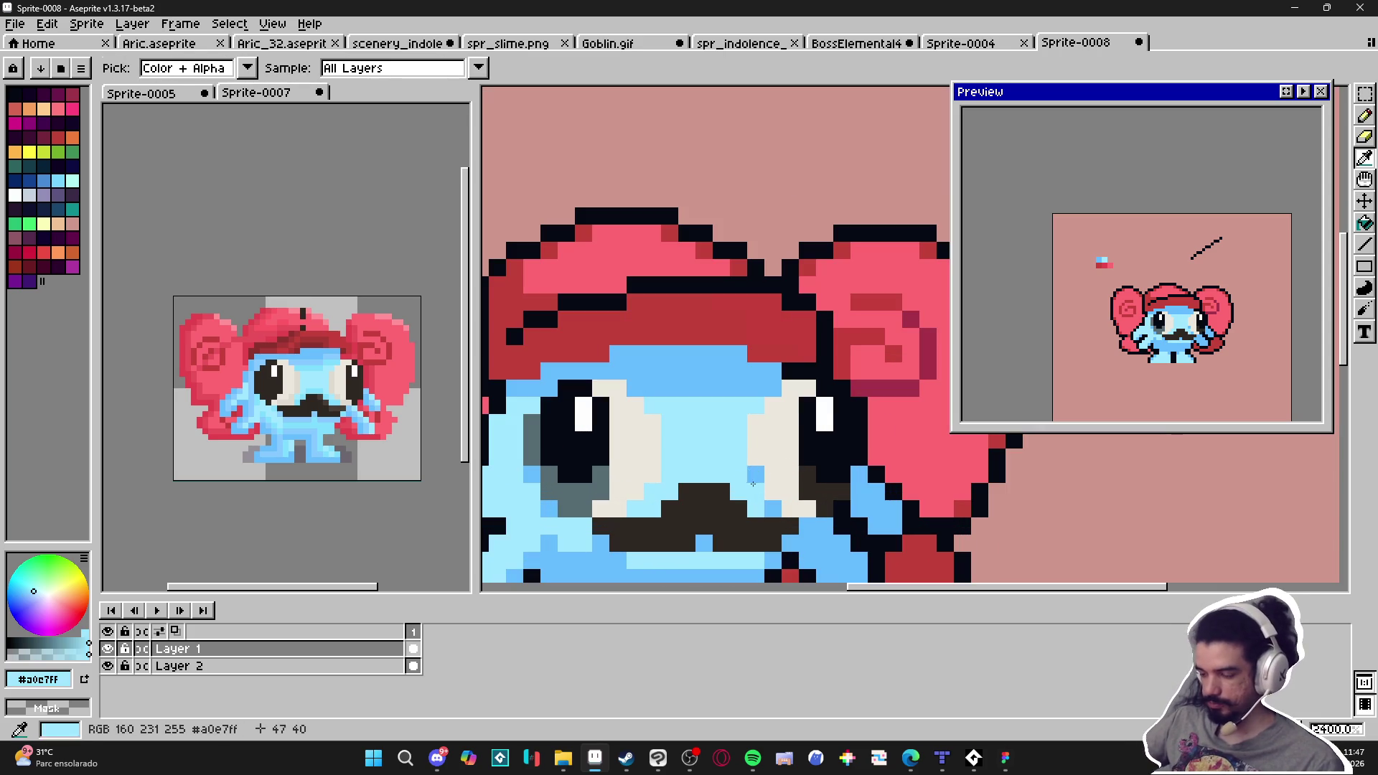
{"action": "scroll", "coordinate": [783, 506], "scroll_direction": "down", "scroll_amount": 3}
{"action": "scroll", "coordinate": [785, 511], "scroll_direction": "up", "scroll_amount": 4}
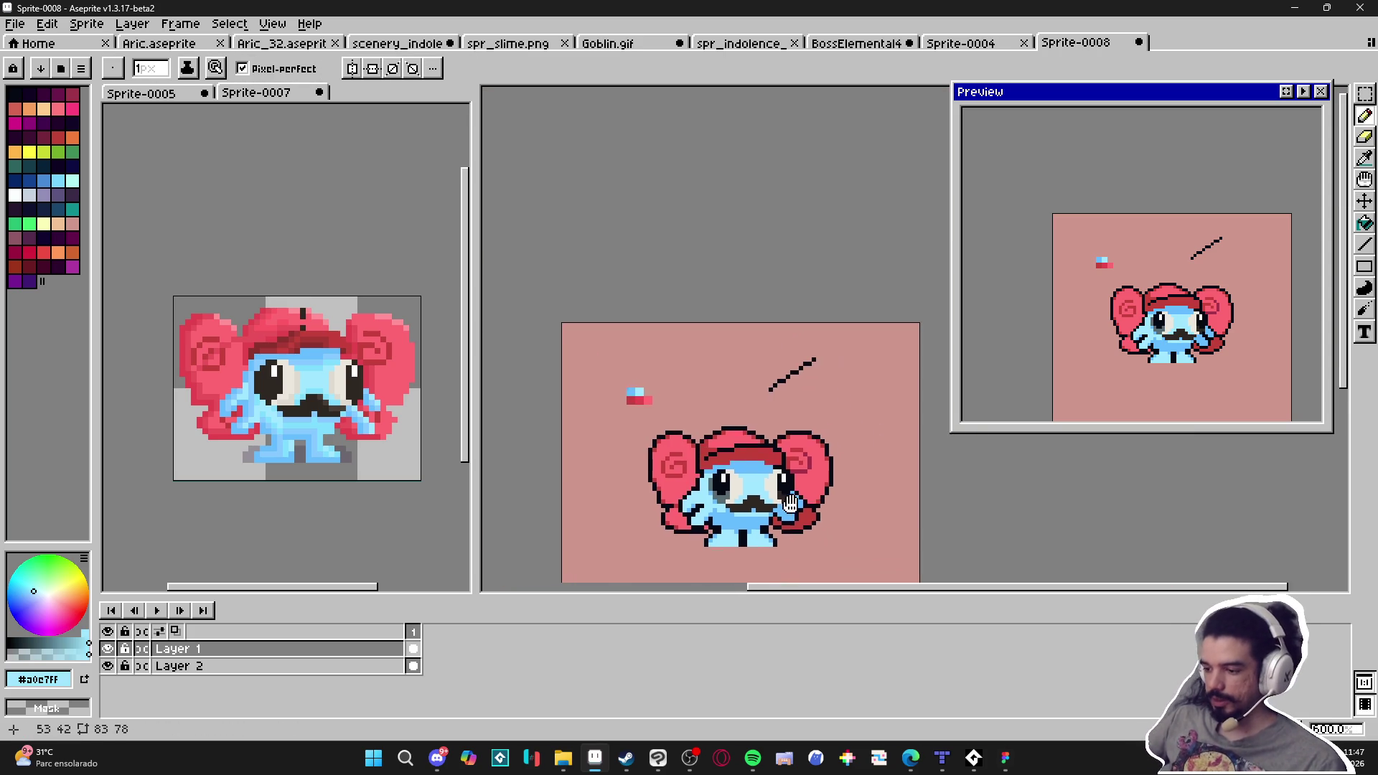
{"action": "key", "text": "alt"}
{"action": "left_click", "coordinate": [787, 520], "text": "alt"}
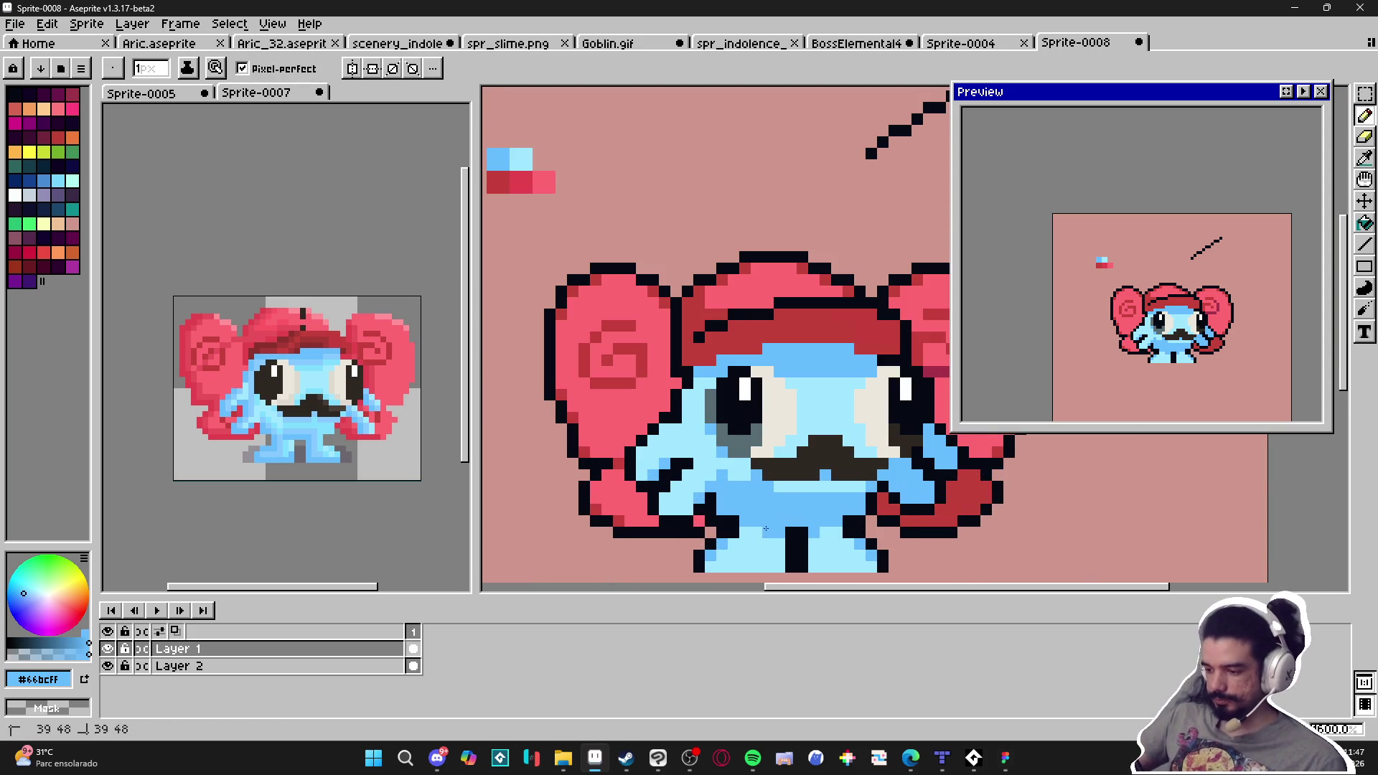
{"action": "scroll", "coordinate": [787, 519], "scroll_direction": "down", "scroll_amount": 4}
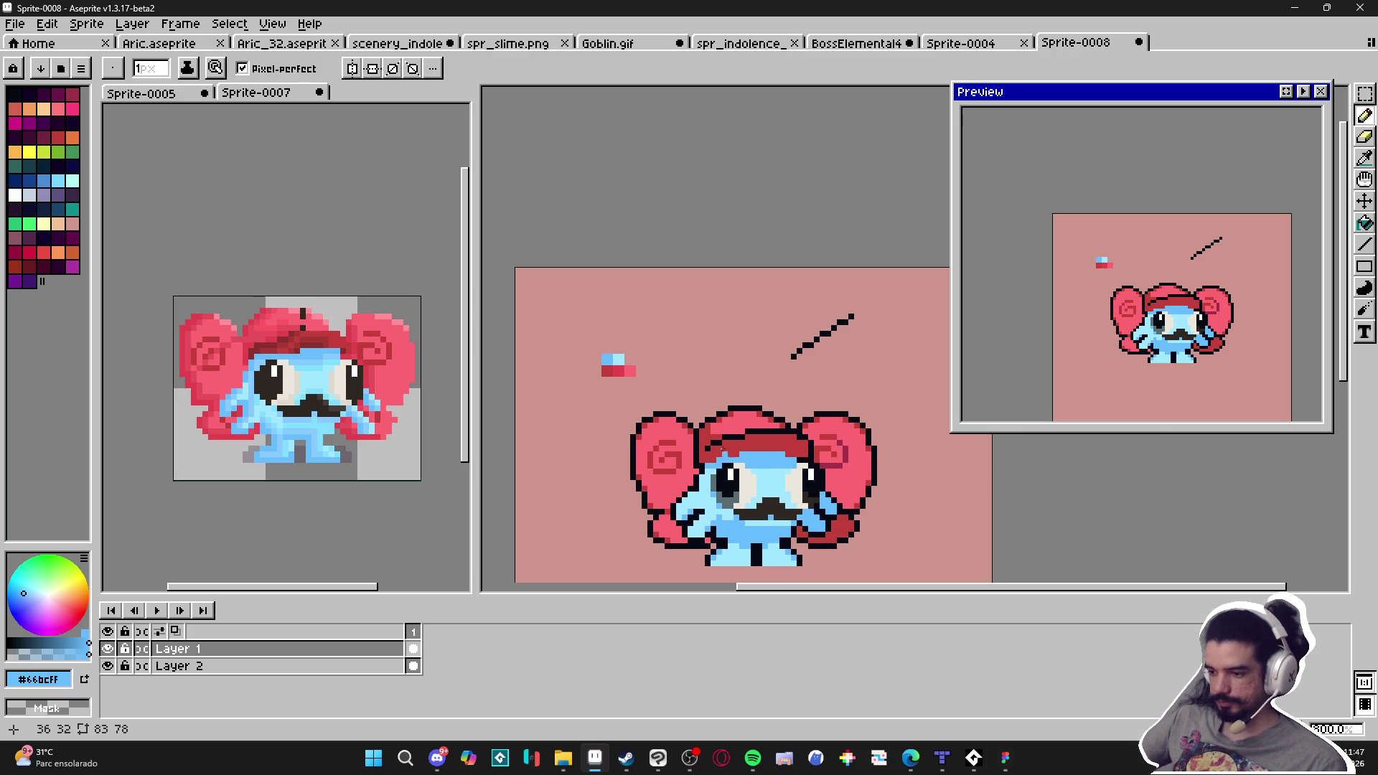
{"action": "scroll", "coordinate": [710, 430], "scroll_direction": "up", "scroll_amount": 2}
{"action": "left_click", "coordinate": [694, 431], "text": "alt"}
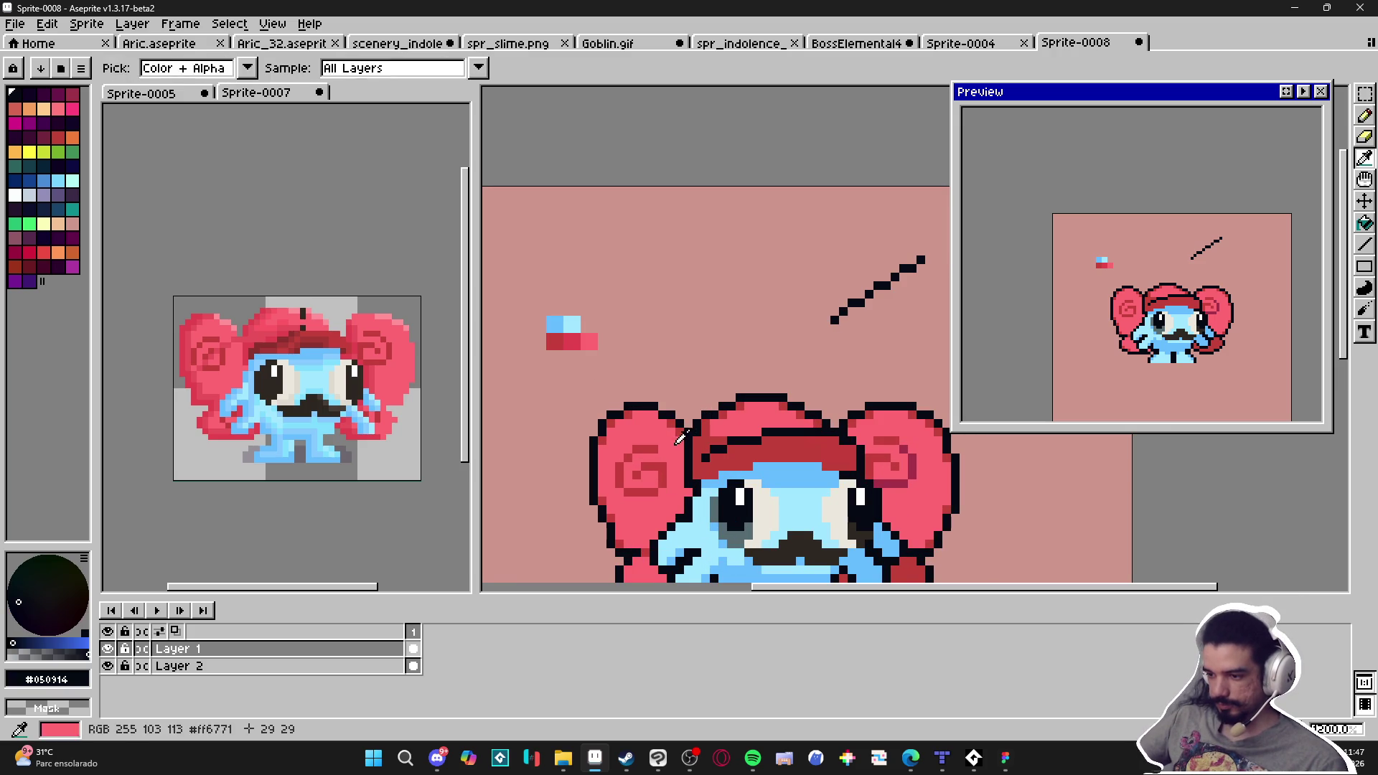
{"action": "scroll", "coordinate": [713, 462], "scroll_direction": "up", "scroll_amount": 1}
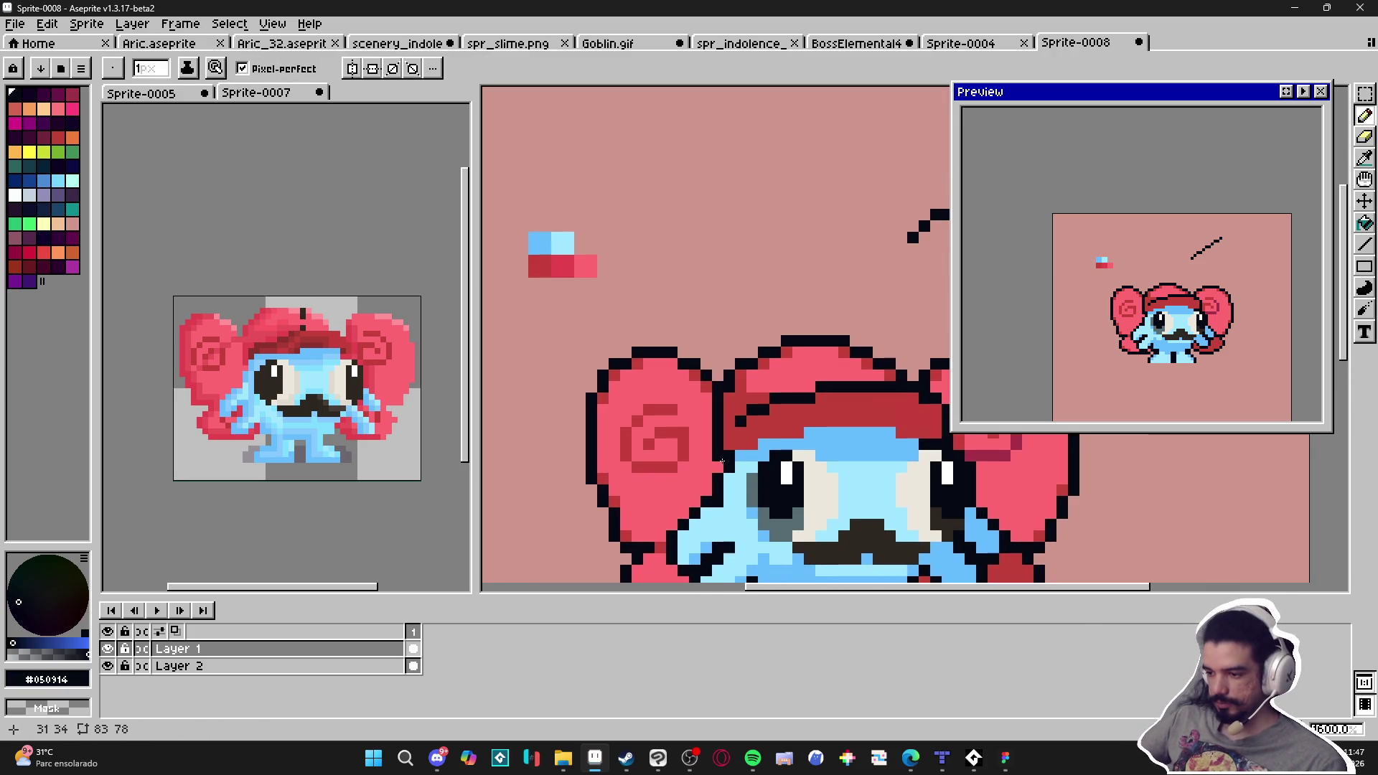
{"action": "scroll", "coordinate": [765, 470], "scroll_direction": "down", "scroll_amount": 5}
{"action": "mouse_move", "coordinate": [764, 470]}
{"action": "left_mouse_down"}
{"action": "mouse_move", "coordinate": [720, 496]}
{"action": "mouse_move", "coordinate": [713, 460]}
{"action": "left_mouse_up"}
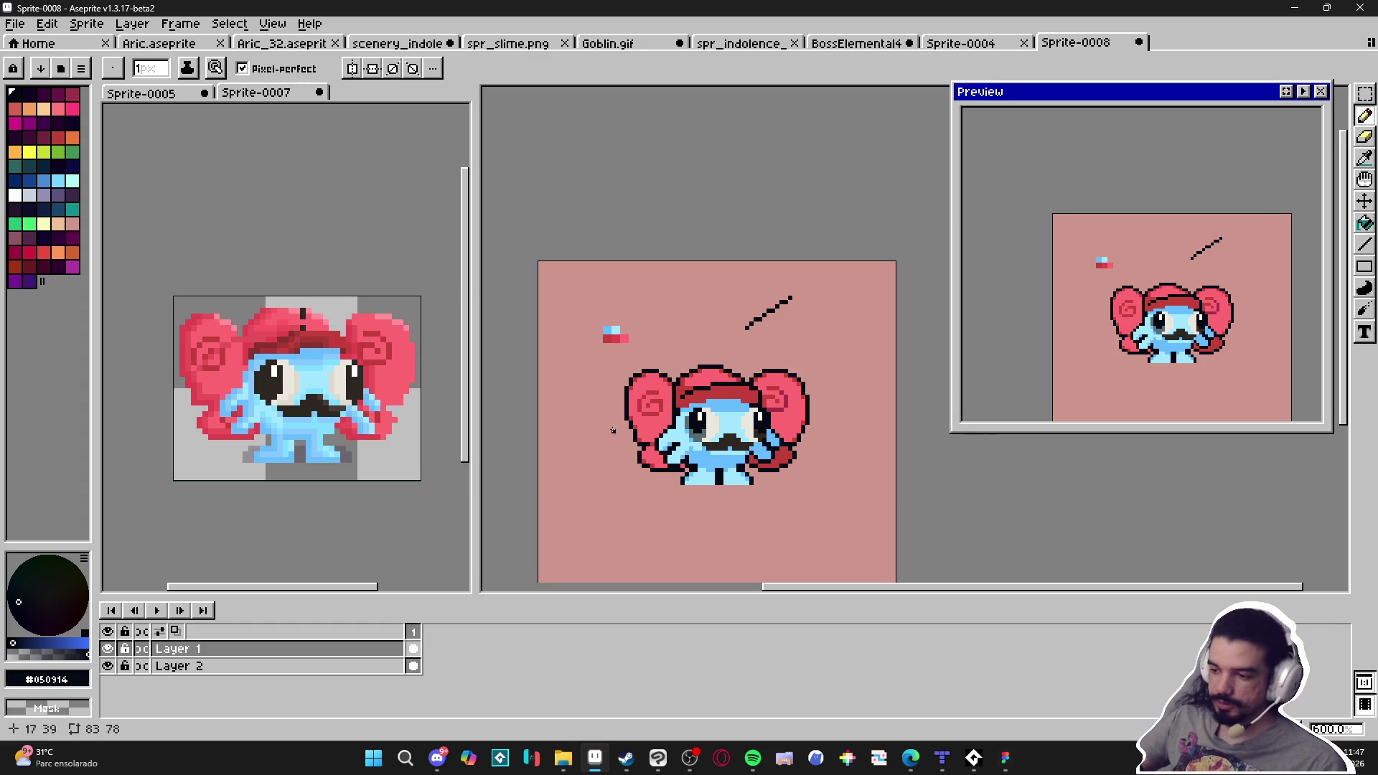
{"action": "scroll", "coordinate": [714, 437], "scroll_direction": "up", "scroll_amount": 3}
{"action": "scroll", "coordinate": [719, 444], "scroll_direction": "down", "scroll_amount": 2}
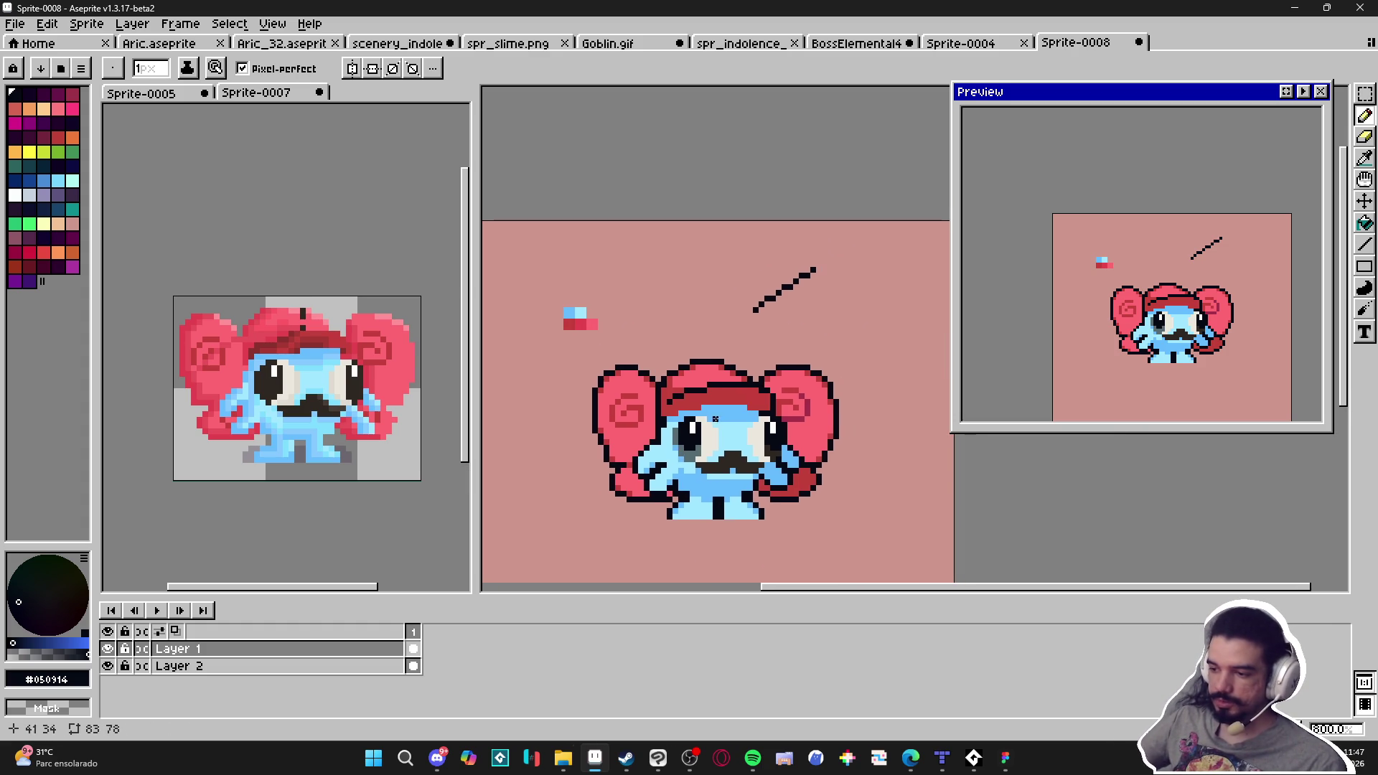
{"action": "scroll", "coordinate": [721, 420], "scroll_direction": "up", "scroll_amount": 2}
{"action": "scroll", "coordinate": [663, 429], "scroll_direction": "down", "scroll_amount": 3}
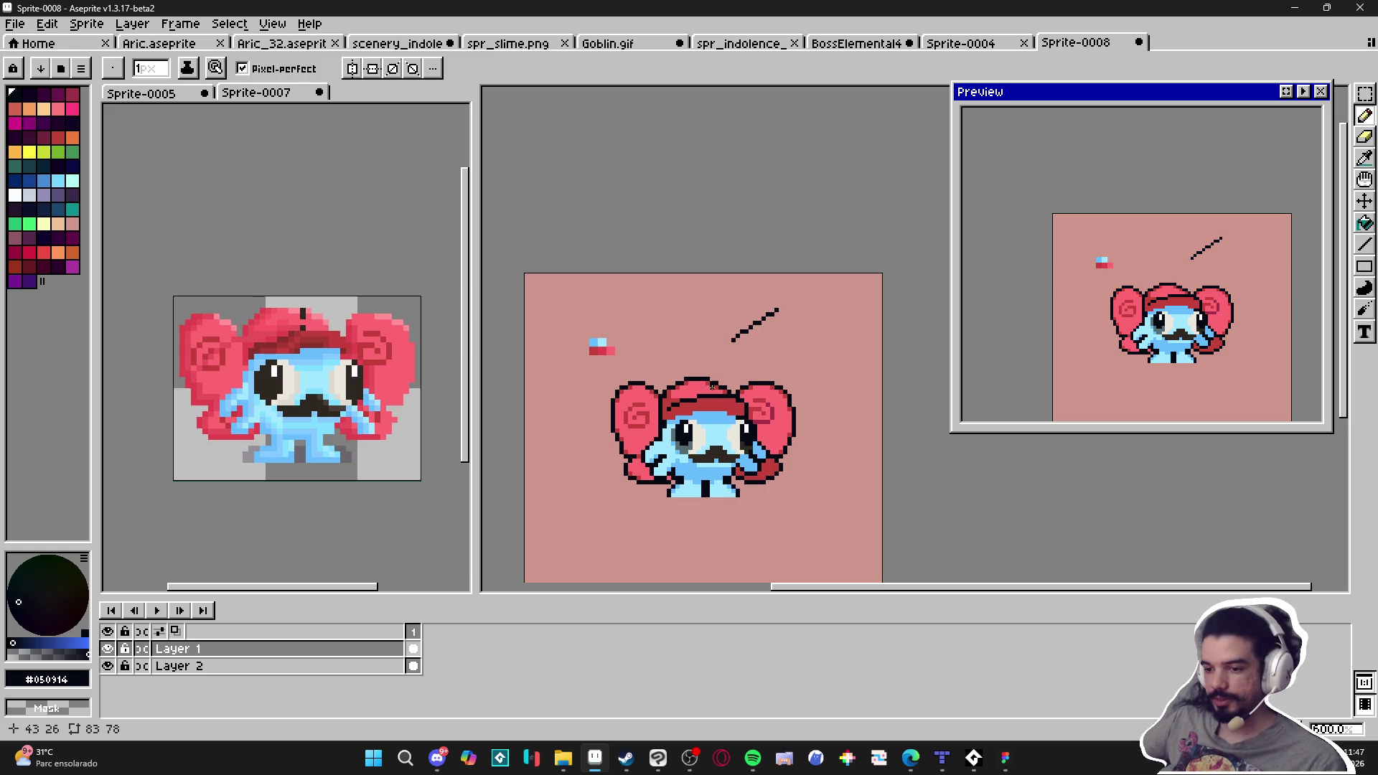
{"action": "scroll", "coordinate": [727, 374], "scroll_direction": "up", "scroll_amount": 3}
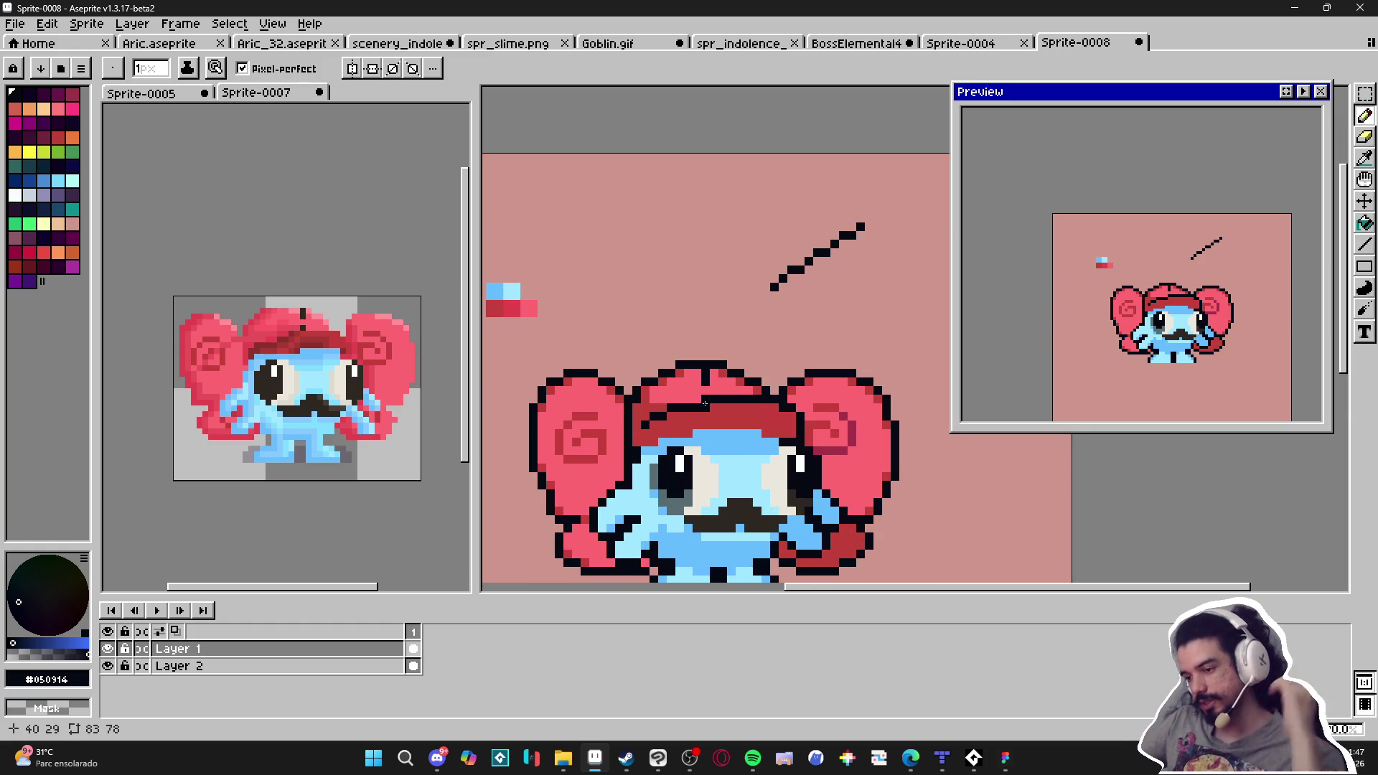
{"action": "scroll", "coordinate": [714, 450], "scroll_direction": "down", "scroll_amount": 2}
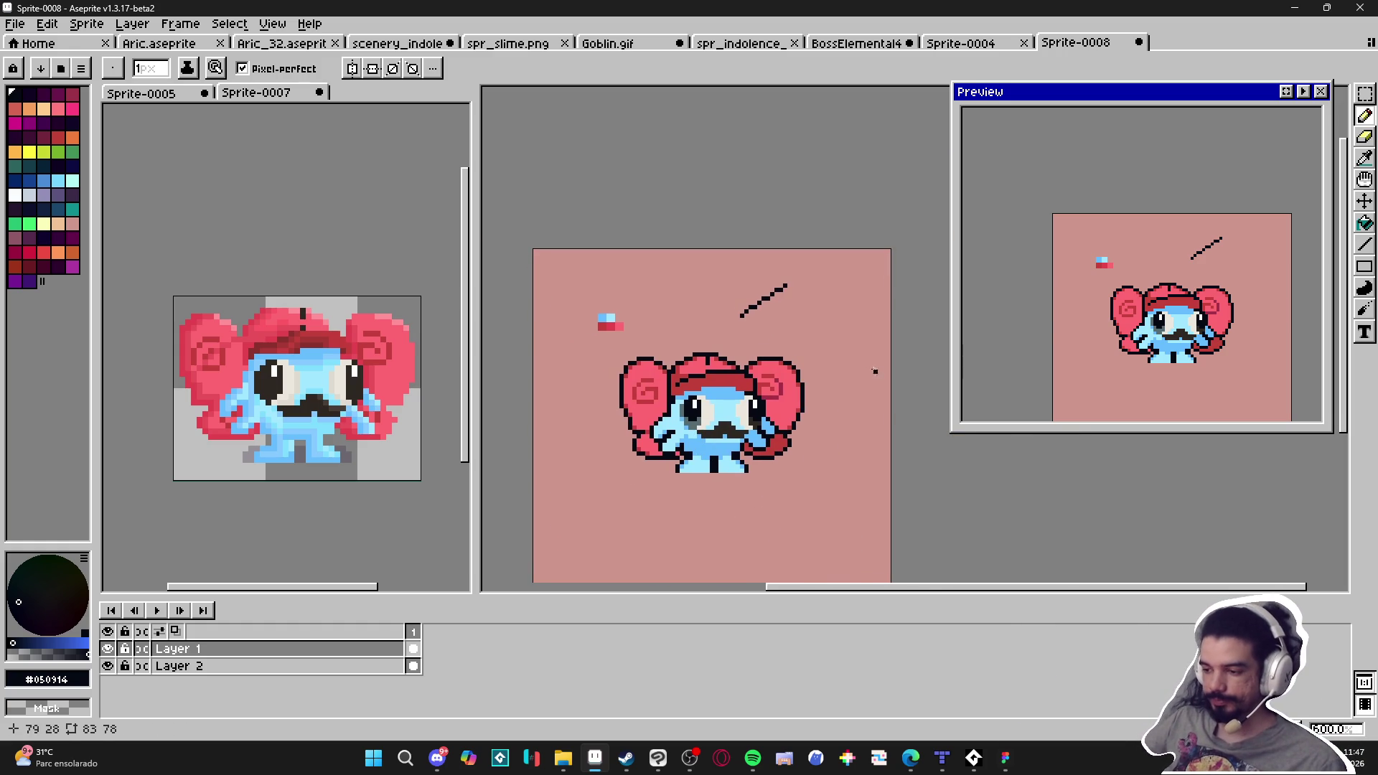
{"action": "scroll", "coordinate": [789, 391], "scroll_direction": "up", "scroll_amount": 1}
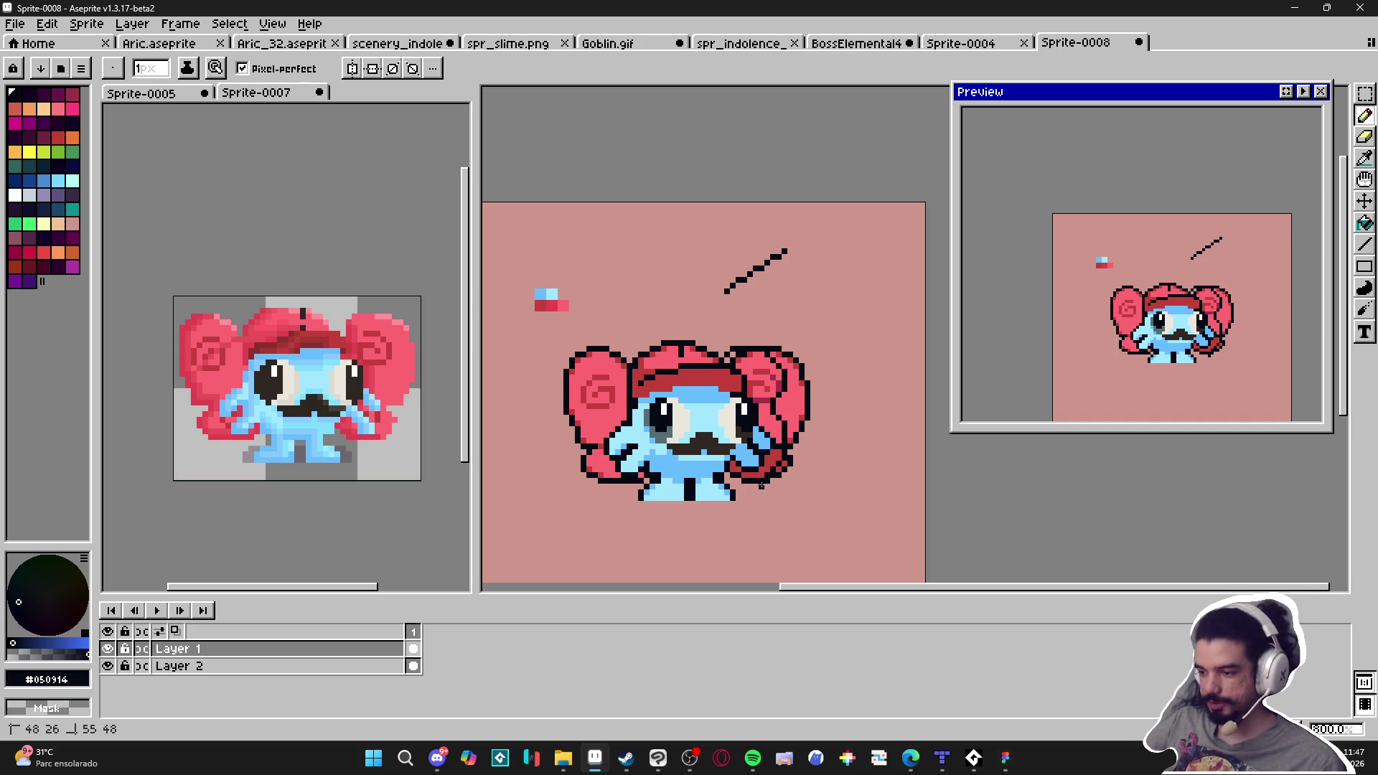
Draw test black lines across the hat and along the bottom, then undo them
{"action": "key", "text": "ctrl"}
{"action": "left_click_drag", "start_coordinate": [567, 344], "coordinate": [503, 410]}
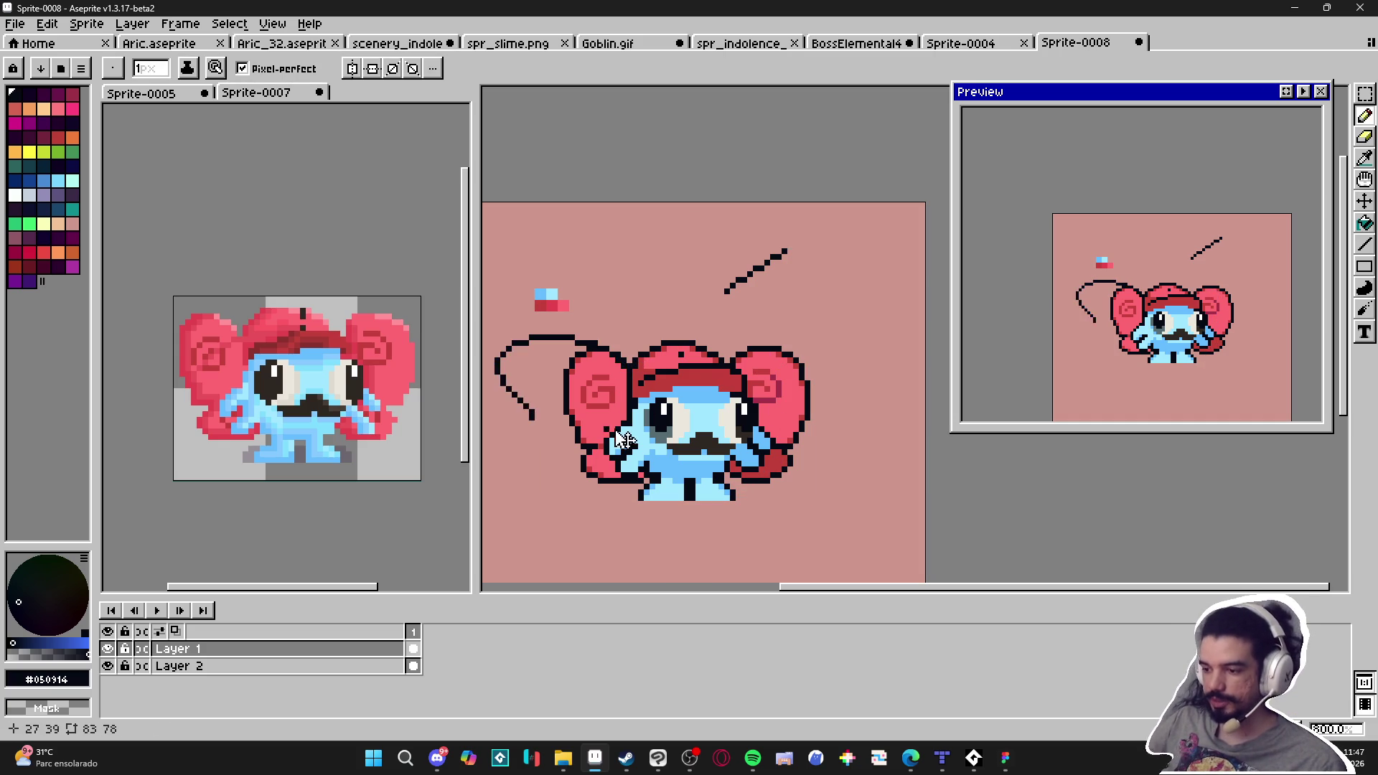
{"action": "key", "text": "ctrl+z"}
{"action": "left_click_drag", "start_coordinate": [542, 321], "coordinate": [837, 388]}
{"action": "left_click", "coordinate": [538, 507]}
{"action": "left_click", "coordinate": [874, 457], "text": "shift"}
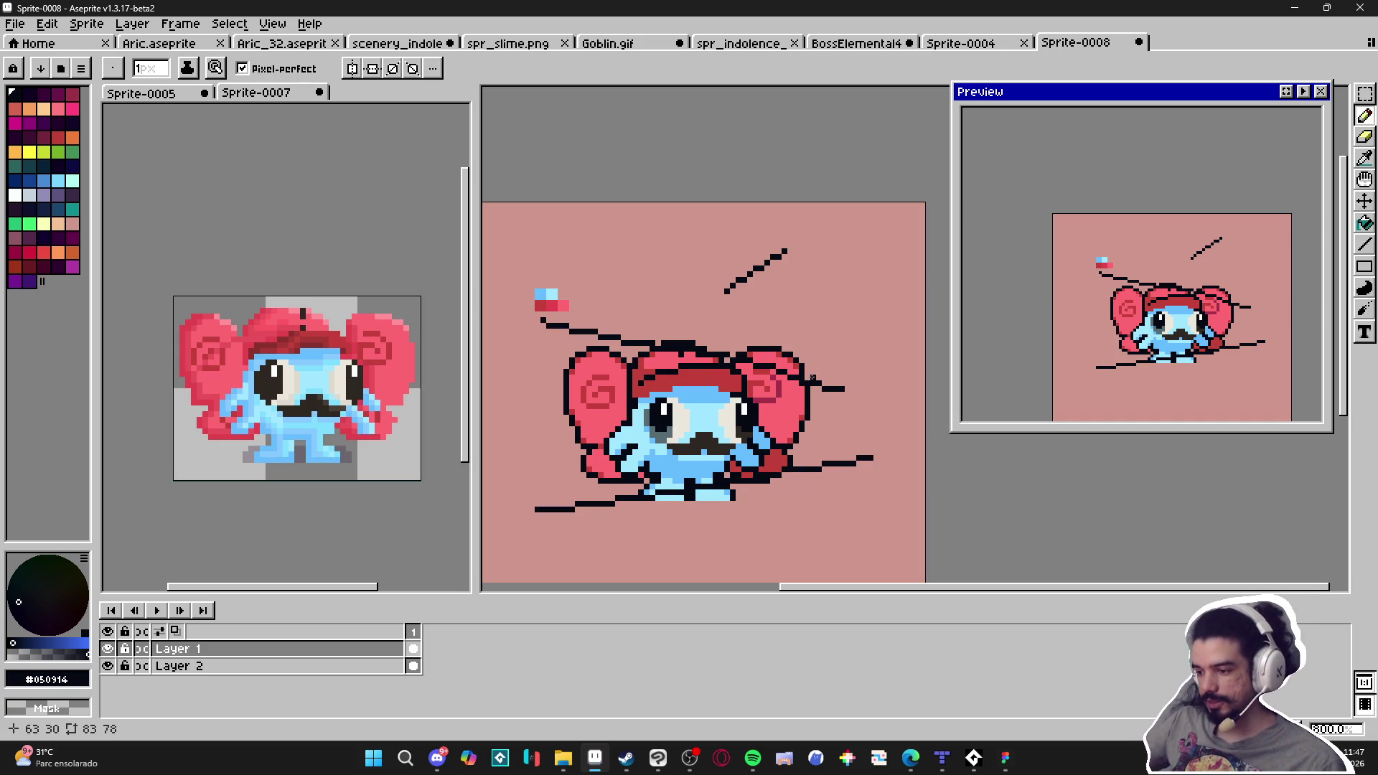
{"action": "key", "text": "ctrl+z"}
{"action": "key", "text": "ctrl+z"}
{"action": "key", "text": "ctrl+z"}
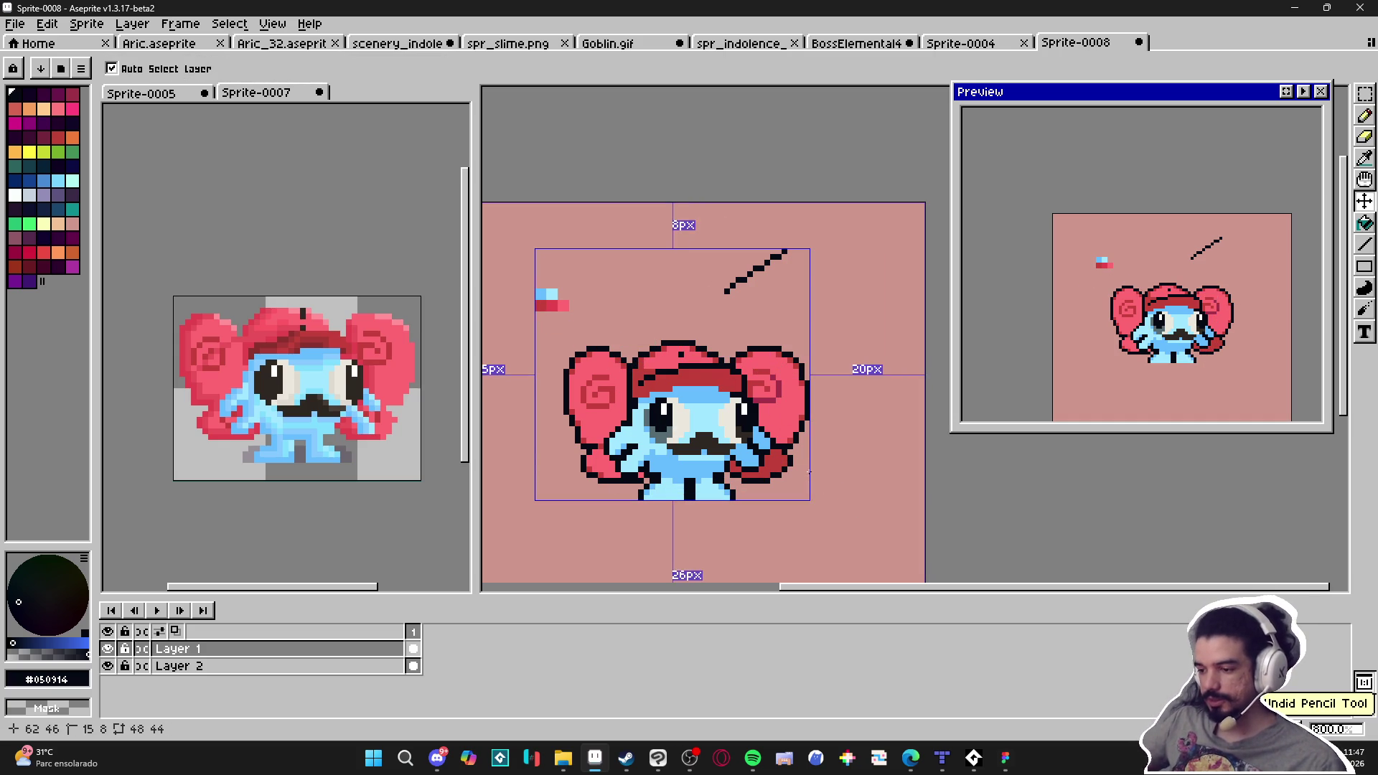
Sample the hat's coral pink #ff6771 as the drawing colour
{"action": "scroll", "coordinate": [681, 357], "scroll_direction": "up", "scroll_amount": 1}
{"action": "left_click", "coordinate": [681, 357], "text": "alt"}
{"action": "scroll", "coordinate": [682, 388], "scroll_direction": "down", "scroll_amount": 3}
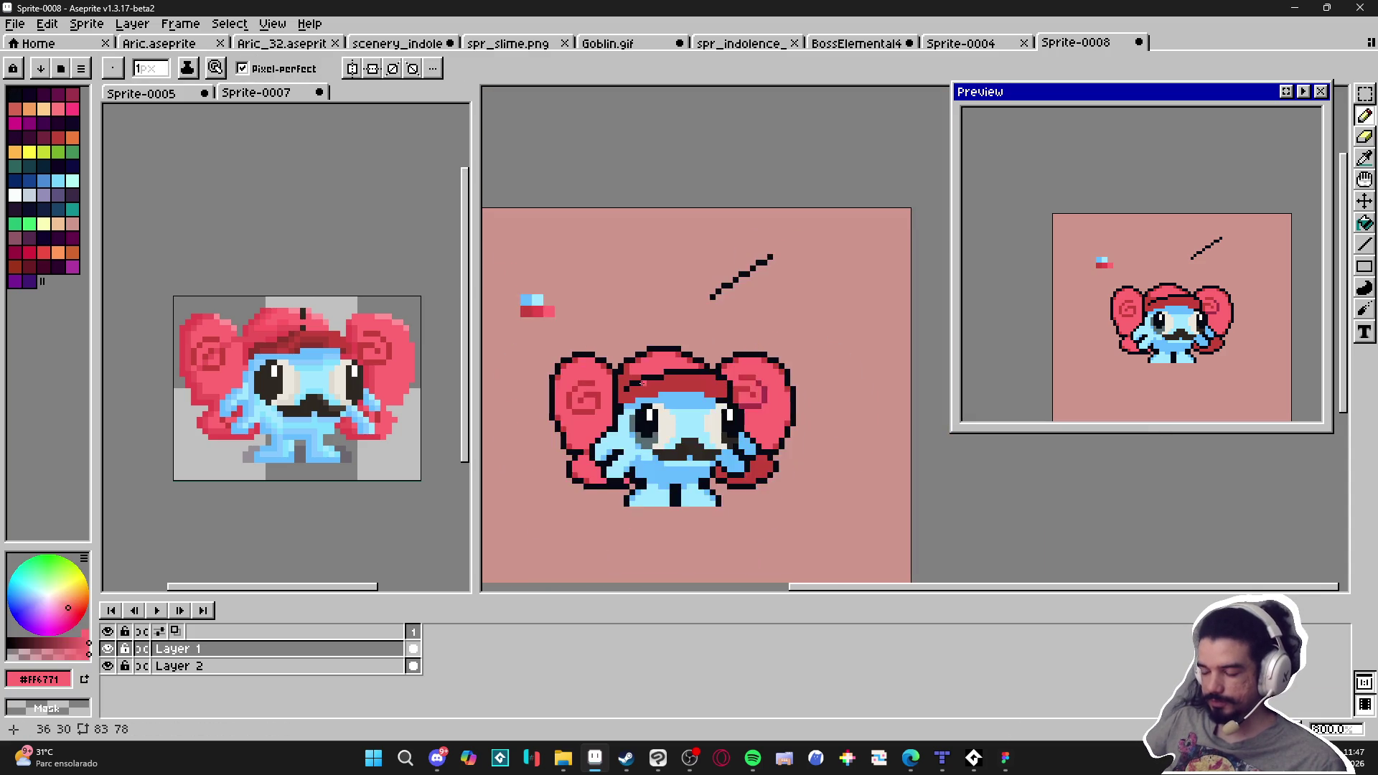
{"action": "scroll", "coordinate": [684, 450], "scroll_direction": "down", "scroll_amount": 1}
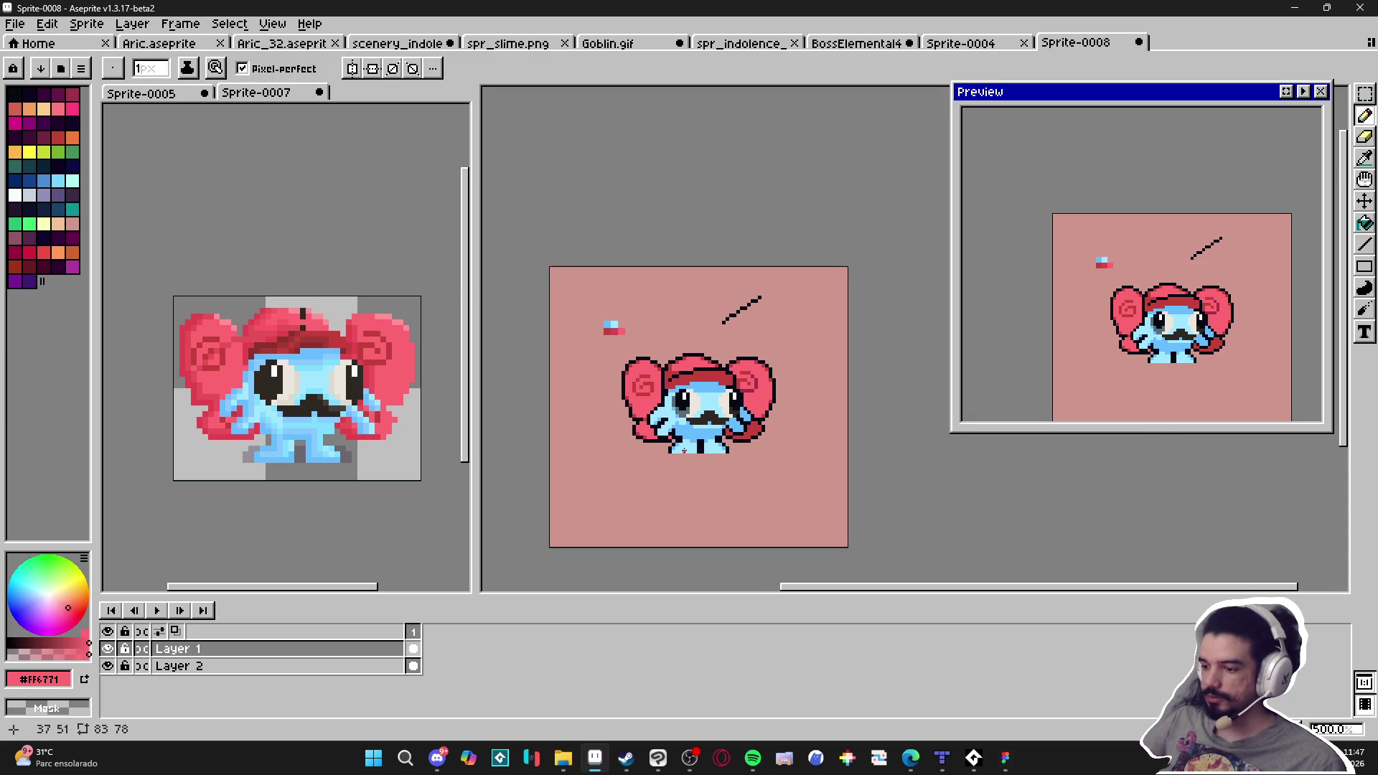
{"action": "scroll", "coordinate": [738, 435], "scroll_direction": "up", "scroll_amount": 3}
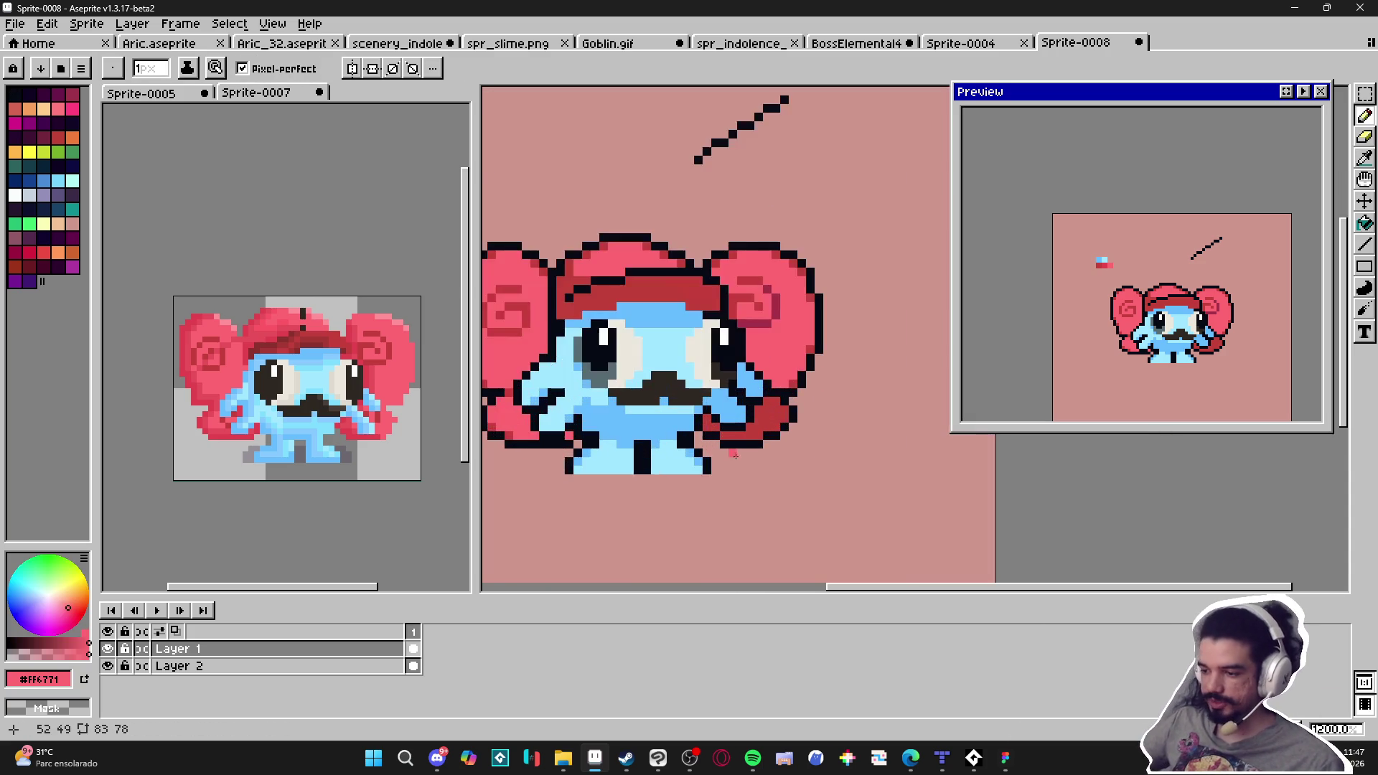
{"action": "scroll", "coordinate": [717, 467], "scroll_direction": "down", "scroll_amount": 3}
{"action": "scroll", "coordinate": [702, 494], "scroll_direction": "up", "scroll_amount": 2}
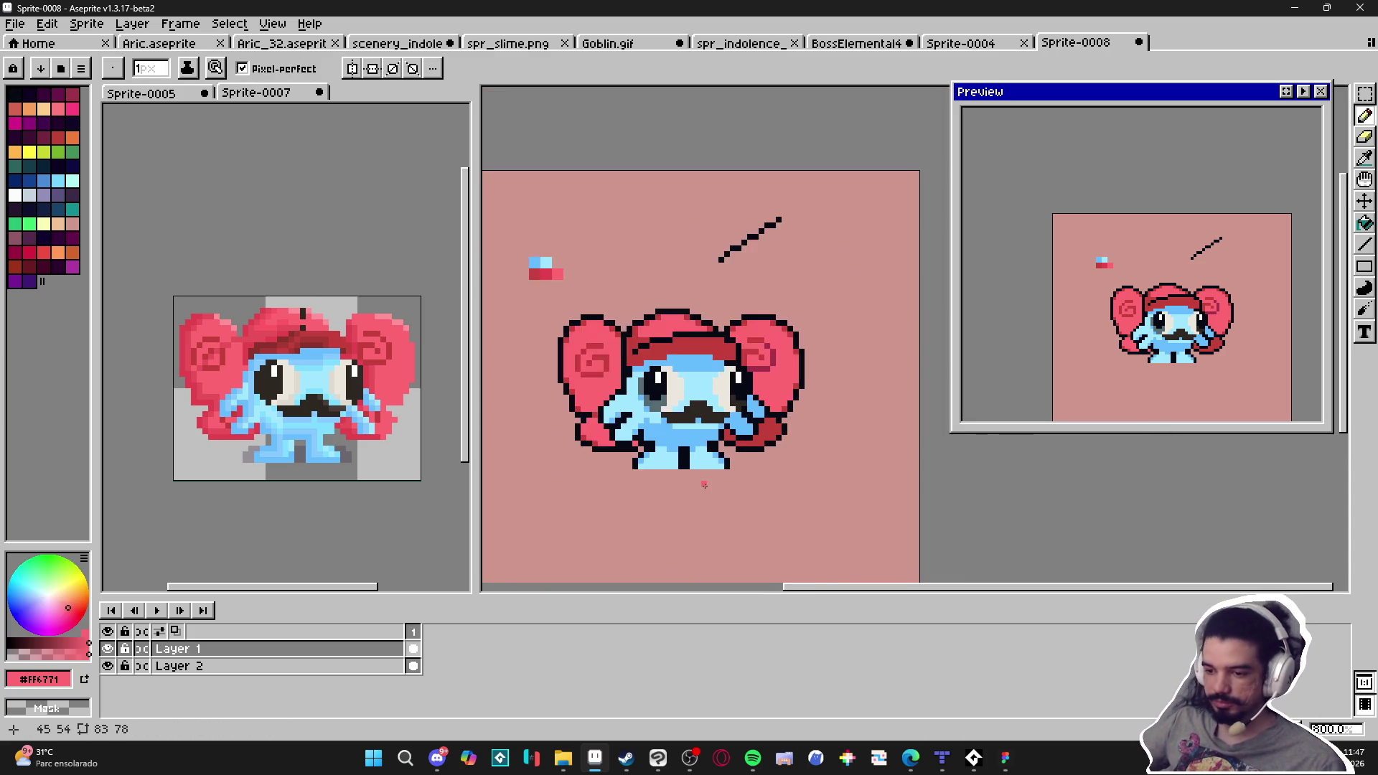
{"action": "scroll", "coordinate": [703, 484], "scroll_direction": "down", "scroll_amount": 1}
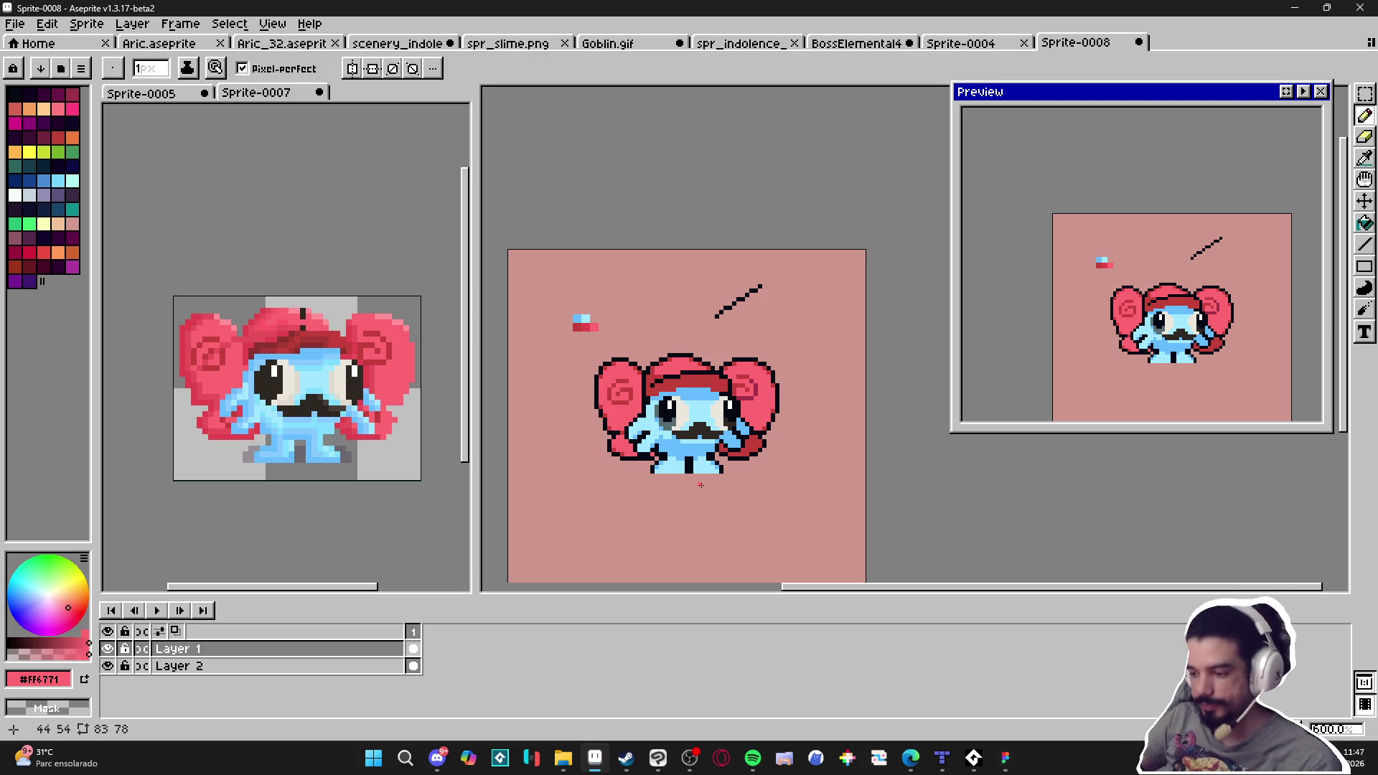
Hide and re-show Layer 1 to check the background, then switch to the browser
{"action": "left_click", "coordinate": [108, 648]}
{"action": "left_click", "coordinate": [108, 648]}
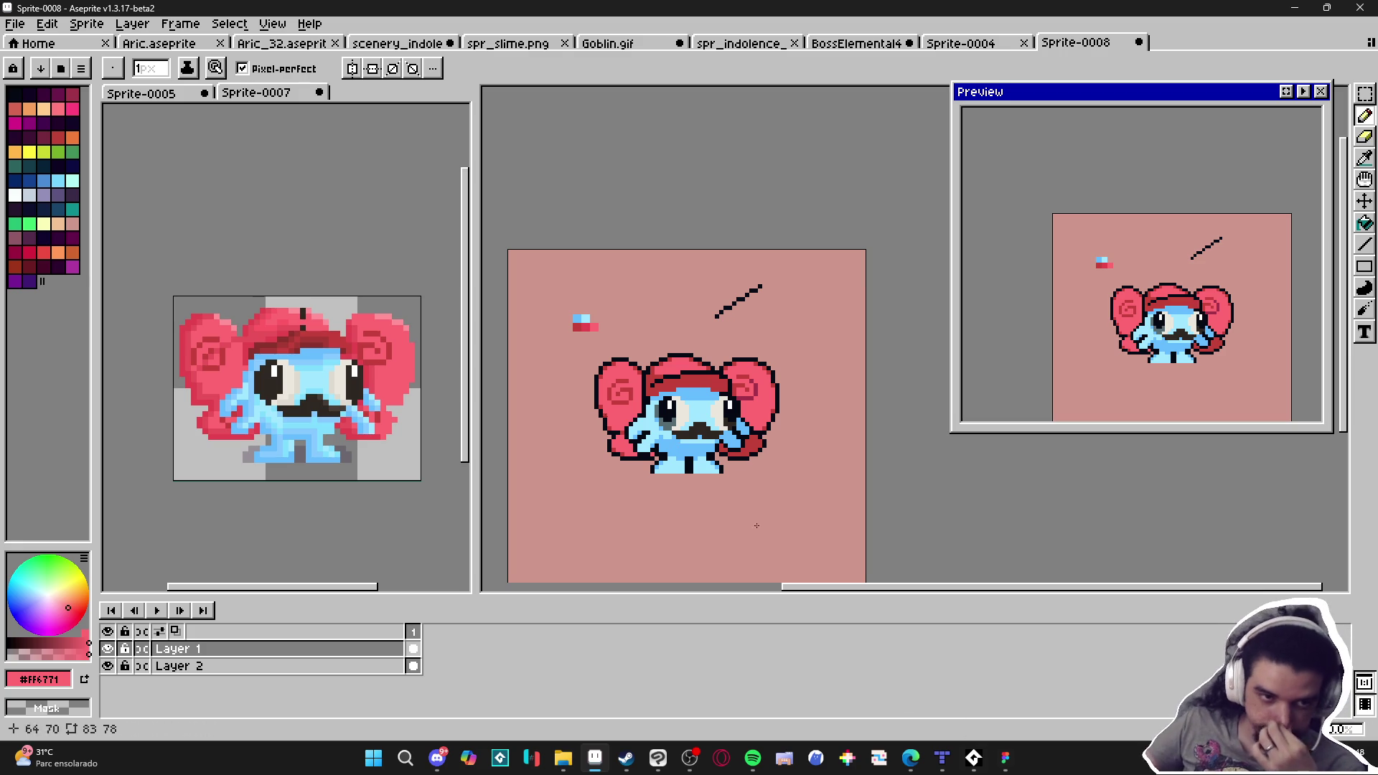
{"action": "key", "text": "alt+Tab"}
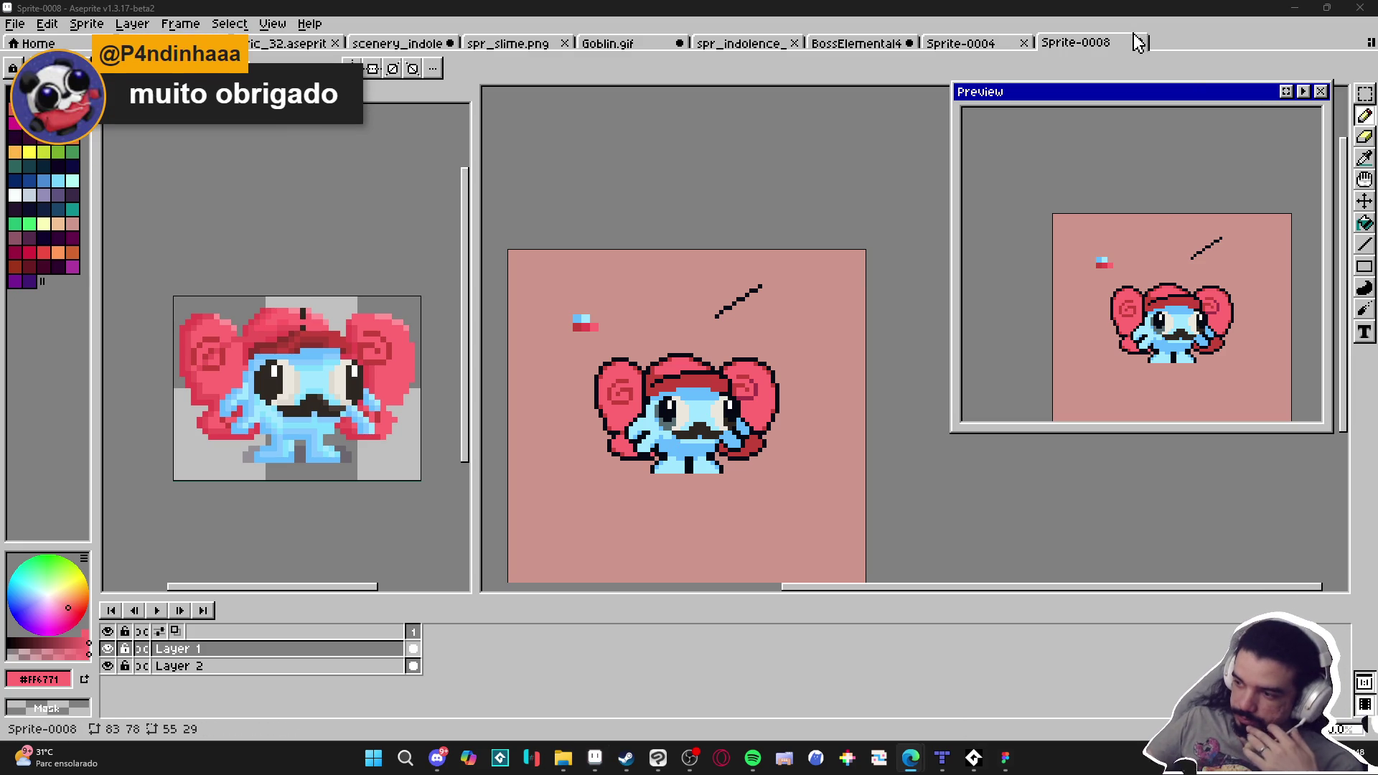
Close Sprite-0008, Sprite-0007 and Sprite-0005, discarding their unsaved changes
{"action": "left_click", "coordinate": [1143, 42]}
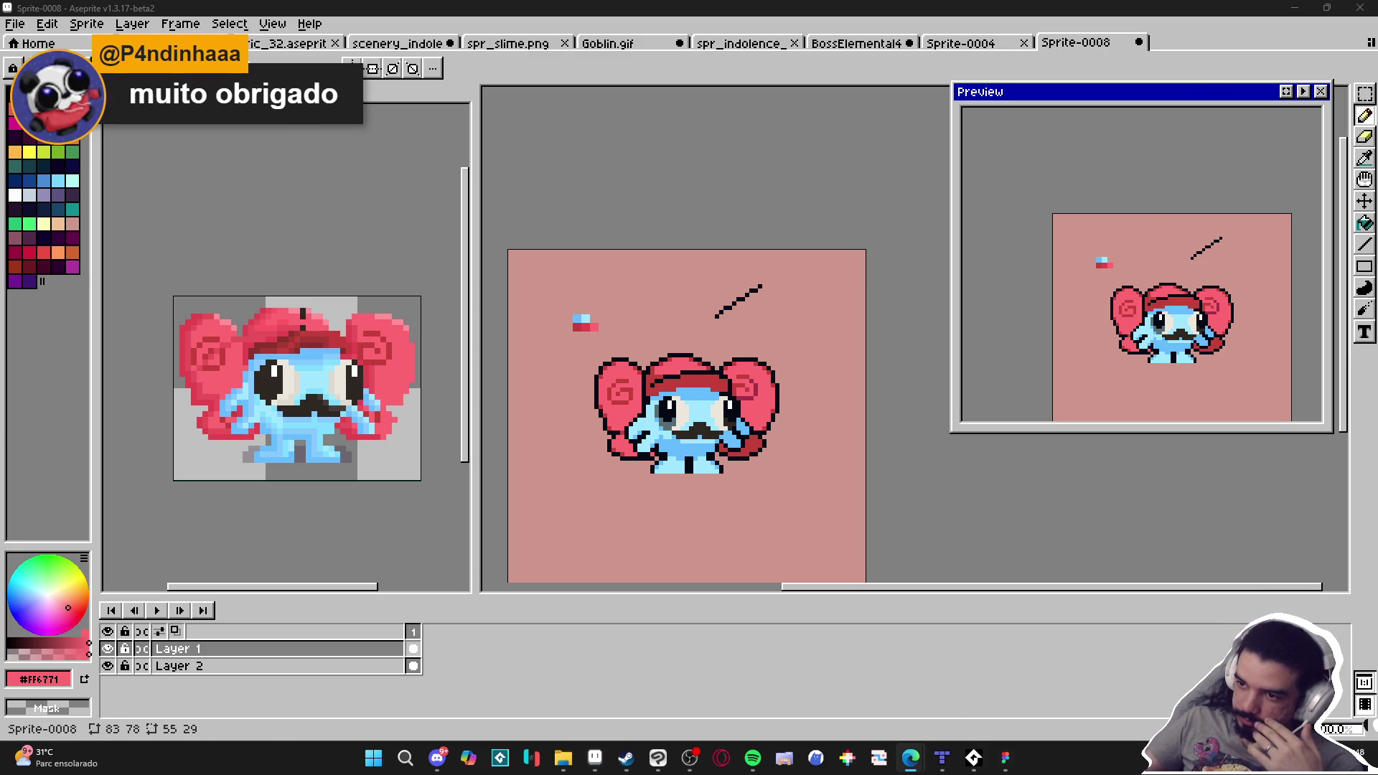
{"action": "key", "text": "ctrl+w"}
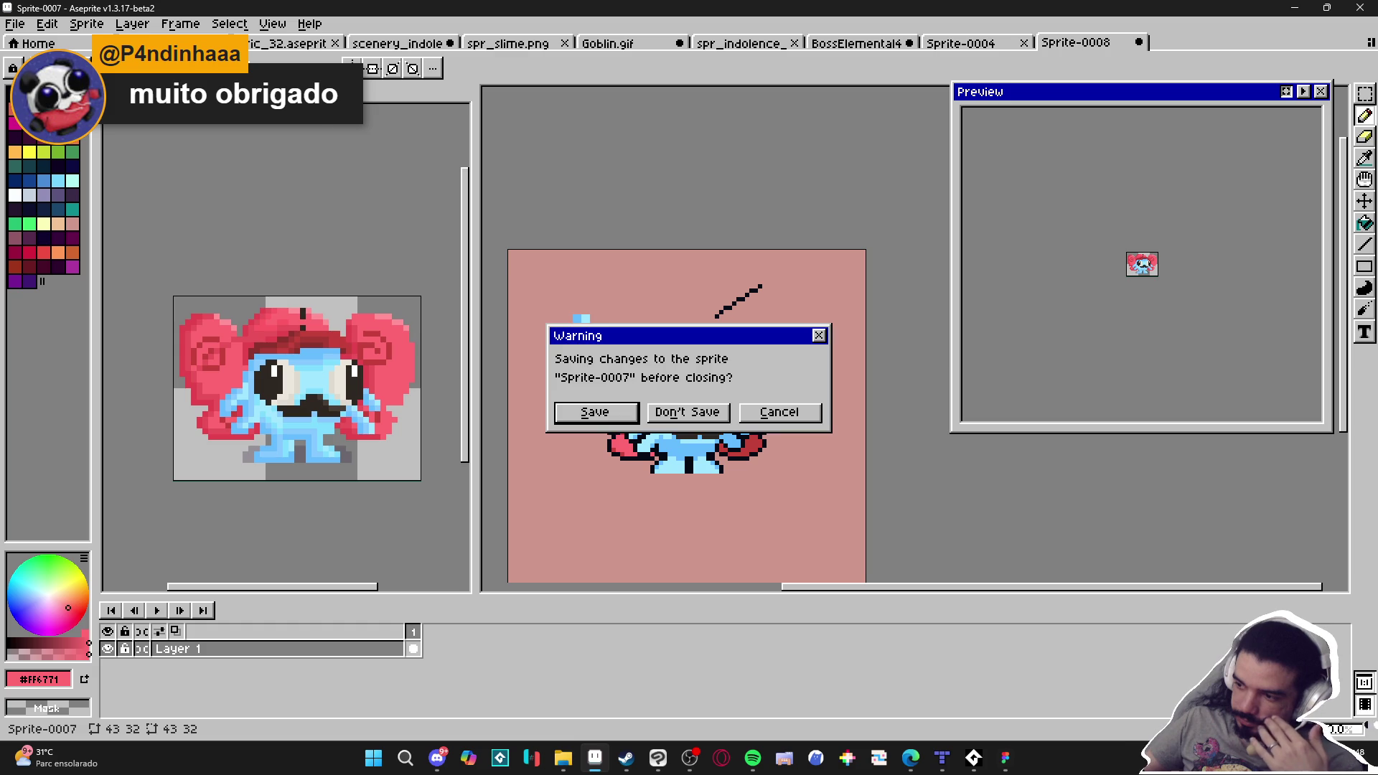
{"action": "left_click", "coordinate": [687, 407]}
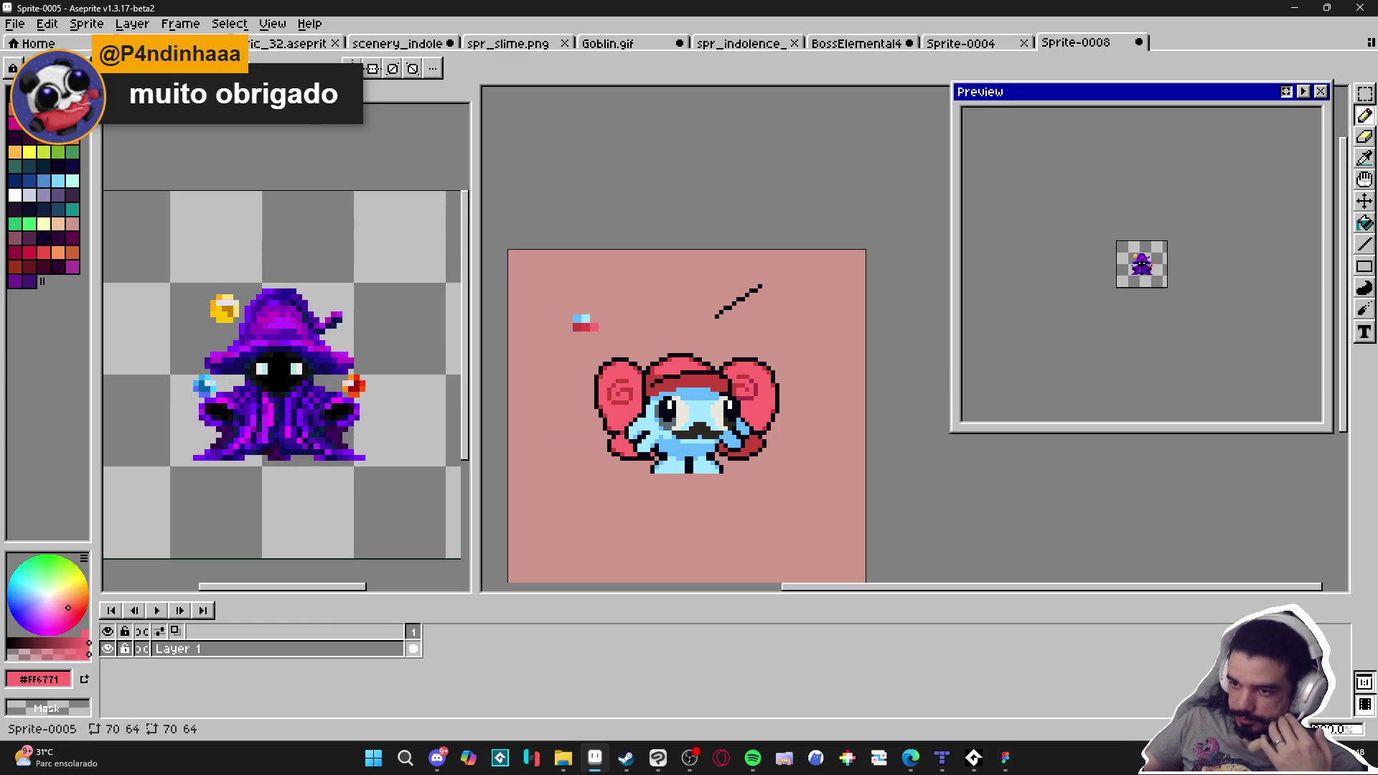
{"action": "key", "text": "ctrl+w"}
{"action": "left_click", "coordinate": [687, 412]}
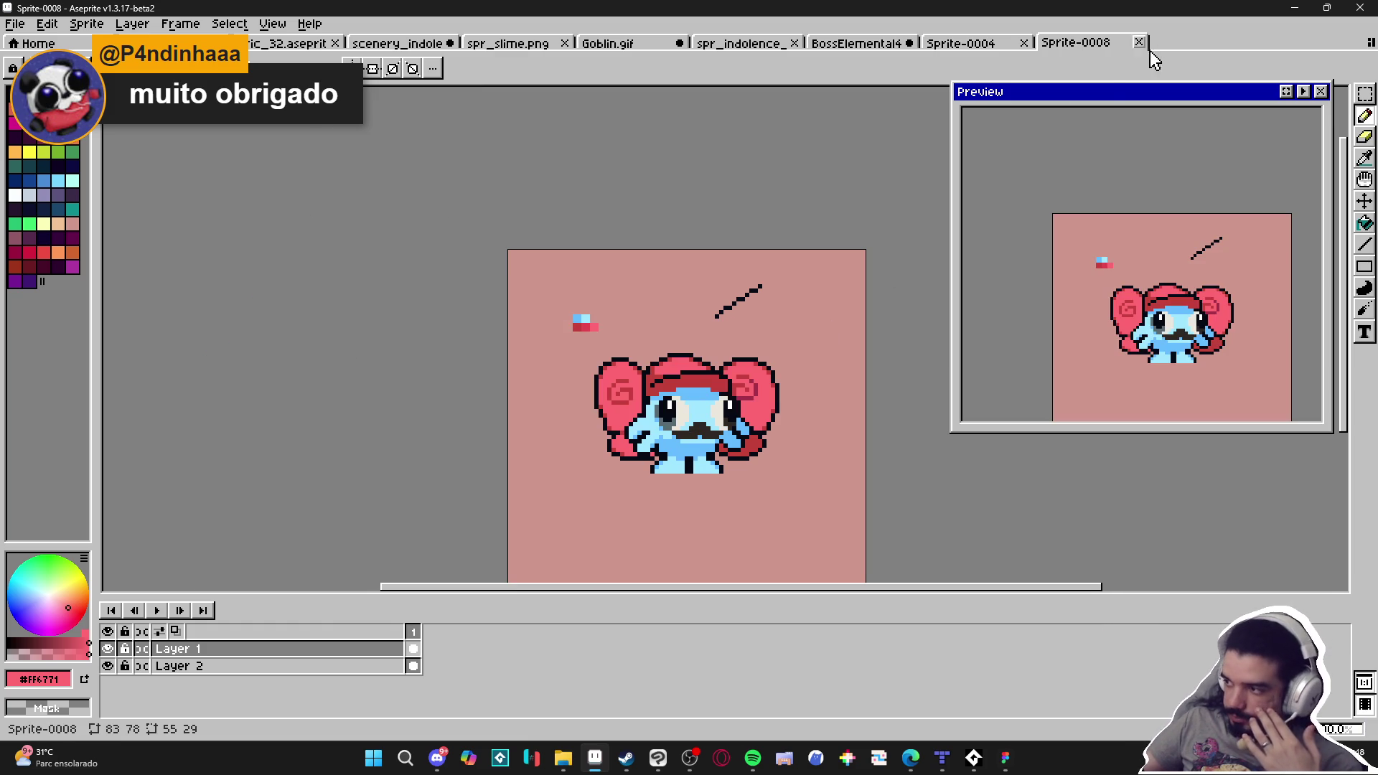
{"action": "left_click", "coordinate": [1141, 42]}
{"action": "left_click", "coordinate": [707, 412]}
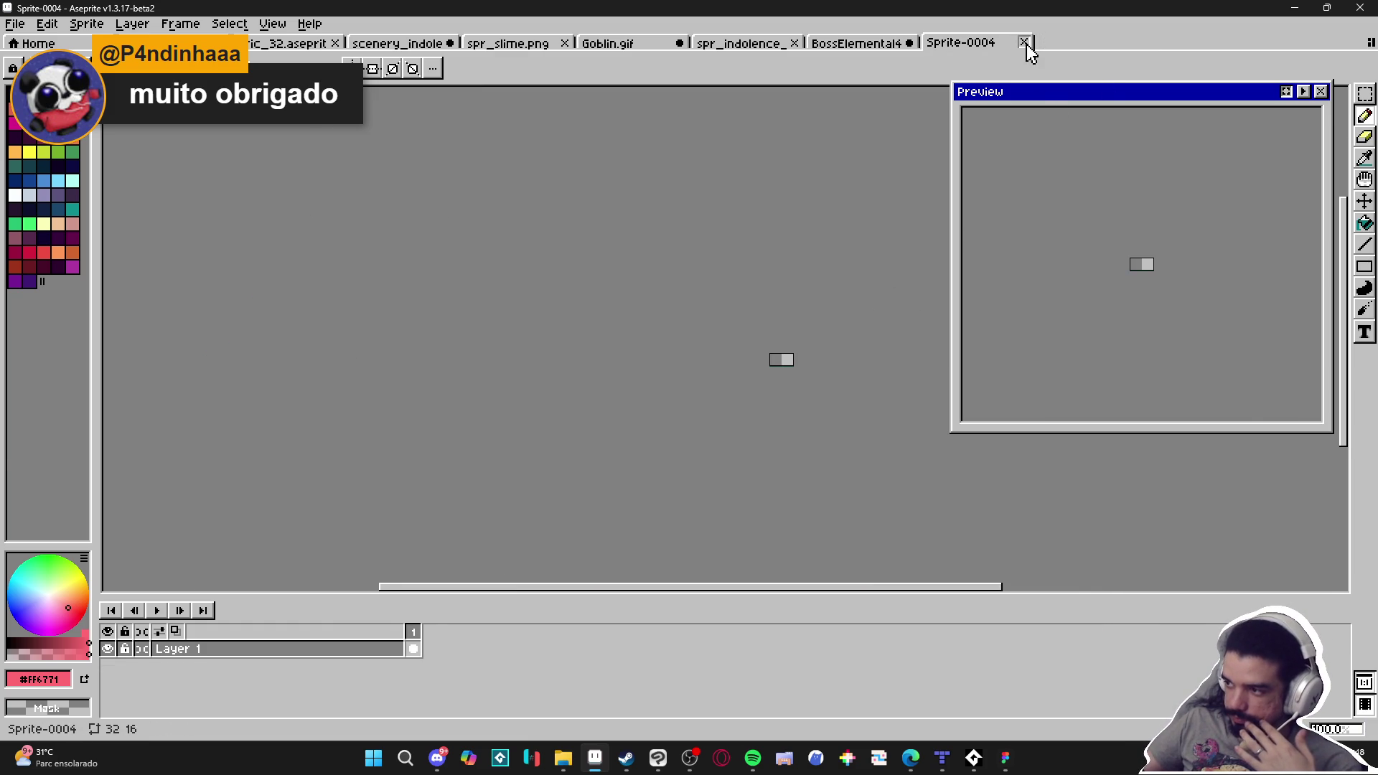
Close Sprite-0004 and BossElemental4 without saving, then switch to Goblin.gif
{"action": "left_click", "coordinate": [1025, 43]}
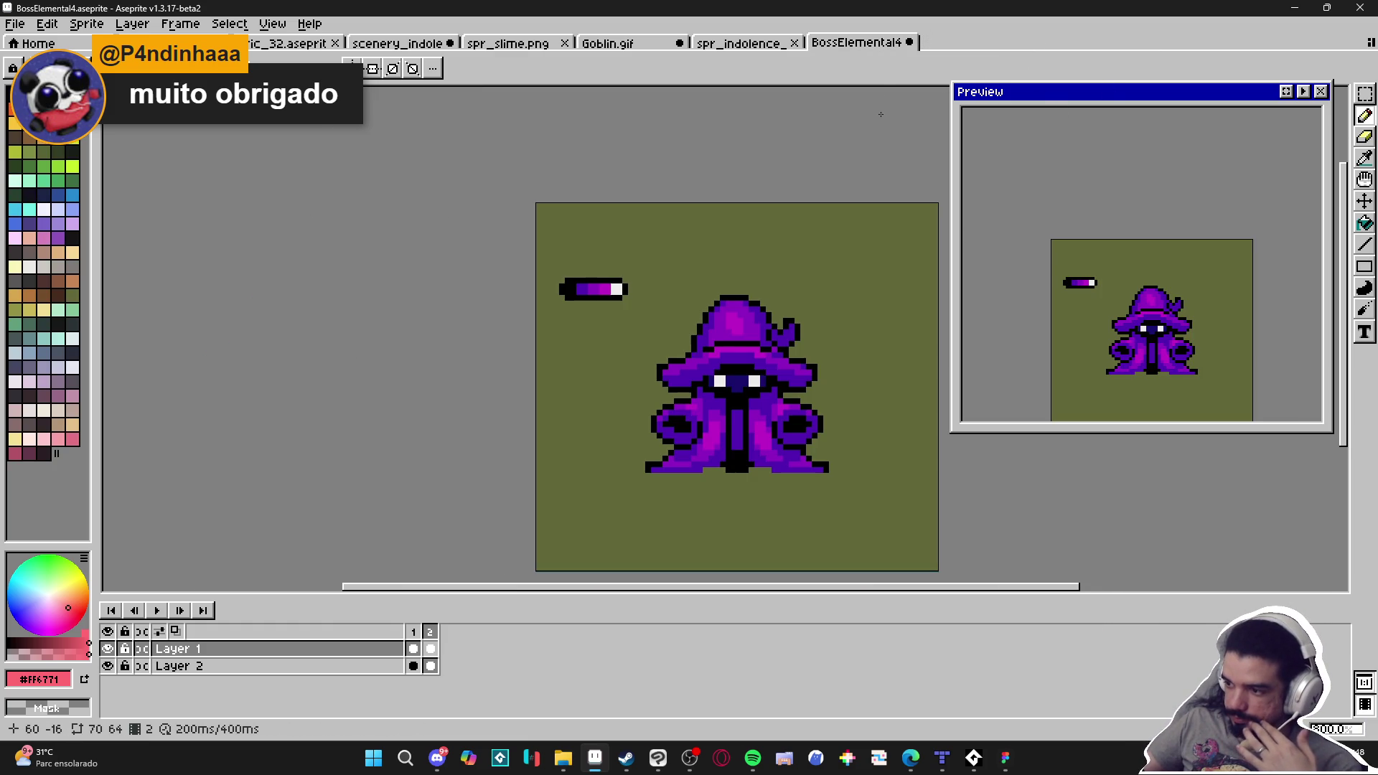
{"action": "left_click", "coordinate": [909, 43]}
{"action": "left_click", "coordinate": [704, 410]}
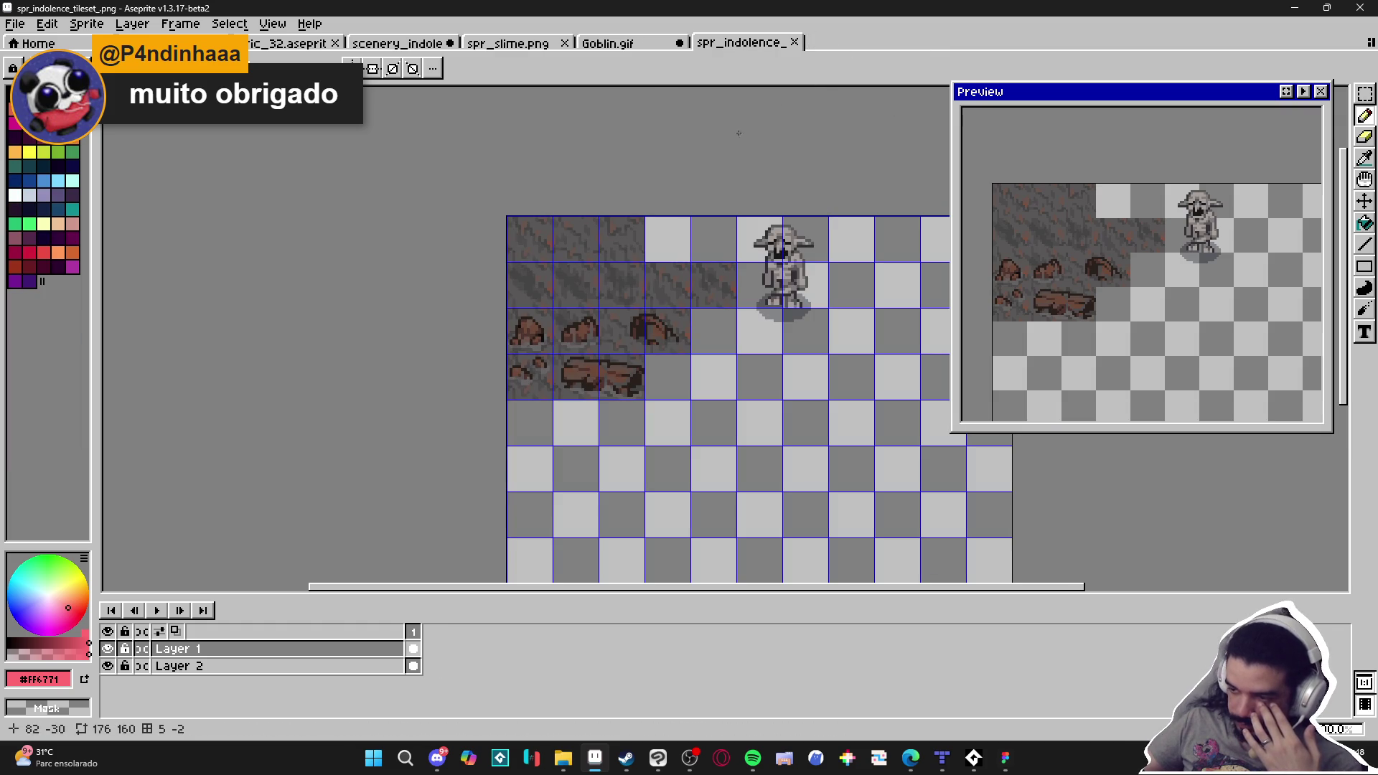
{"action": "left_click", "coordinate": [653, 42]}
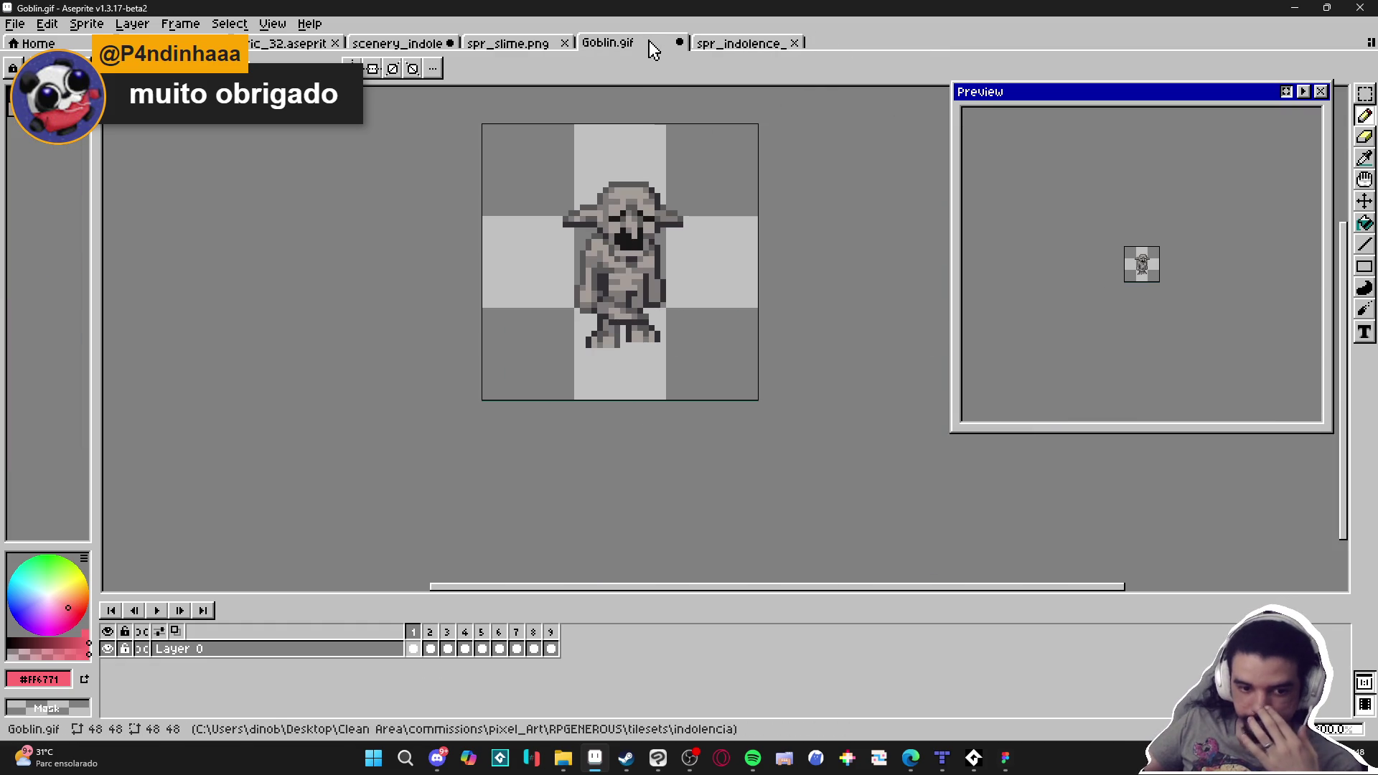
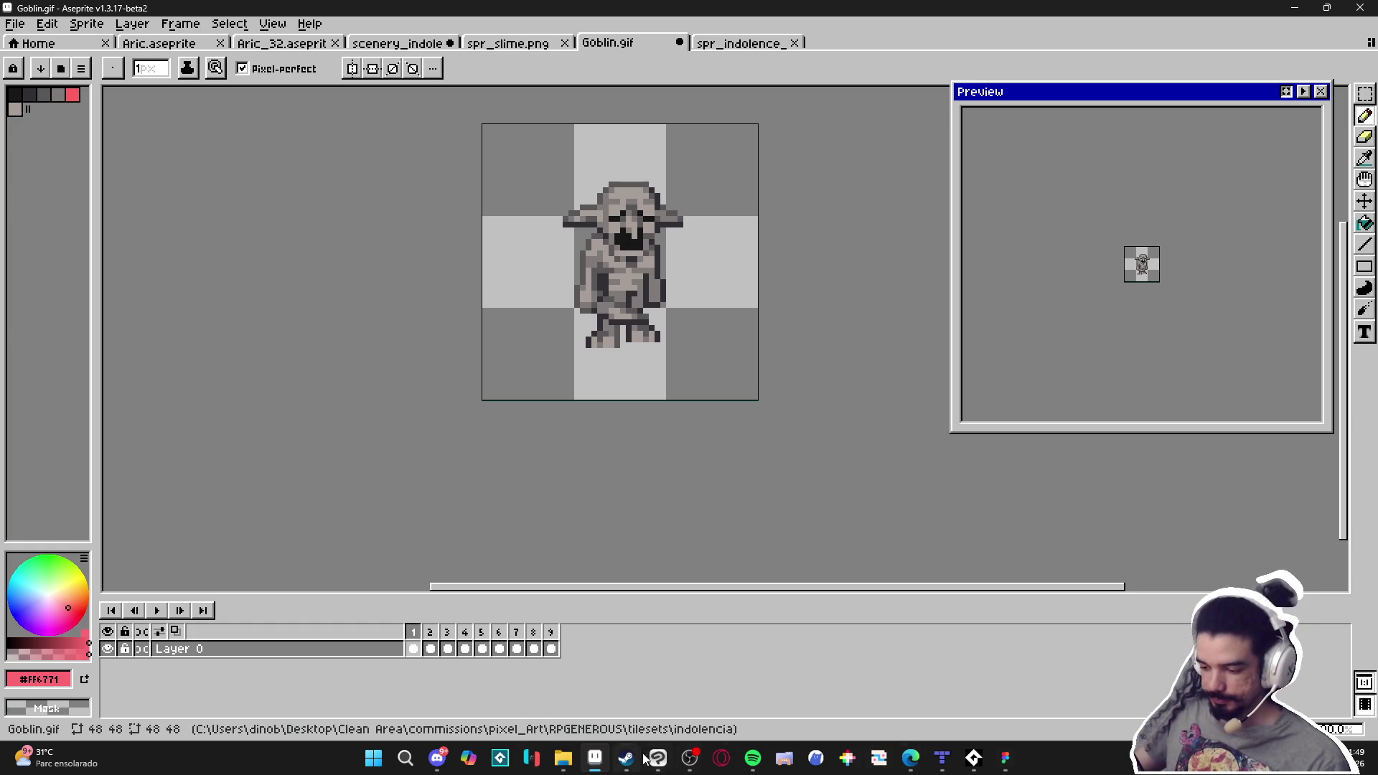
Cycle through the Goblin.gif, tileset and spr_slime.png tabs, then settle on scenery_indolence.aseprite
{"action": "left_click", "coordinate": [690, 757]}
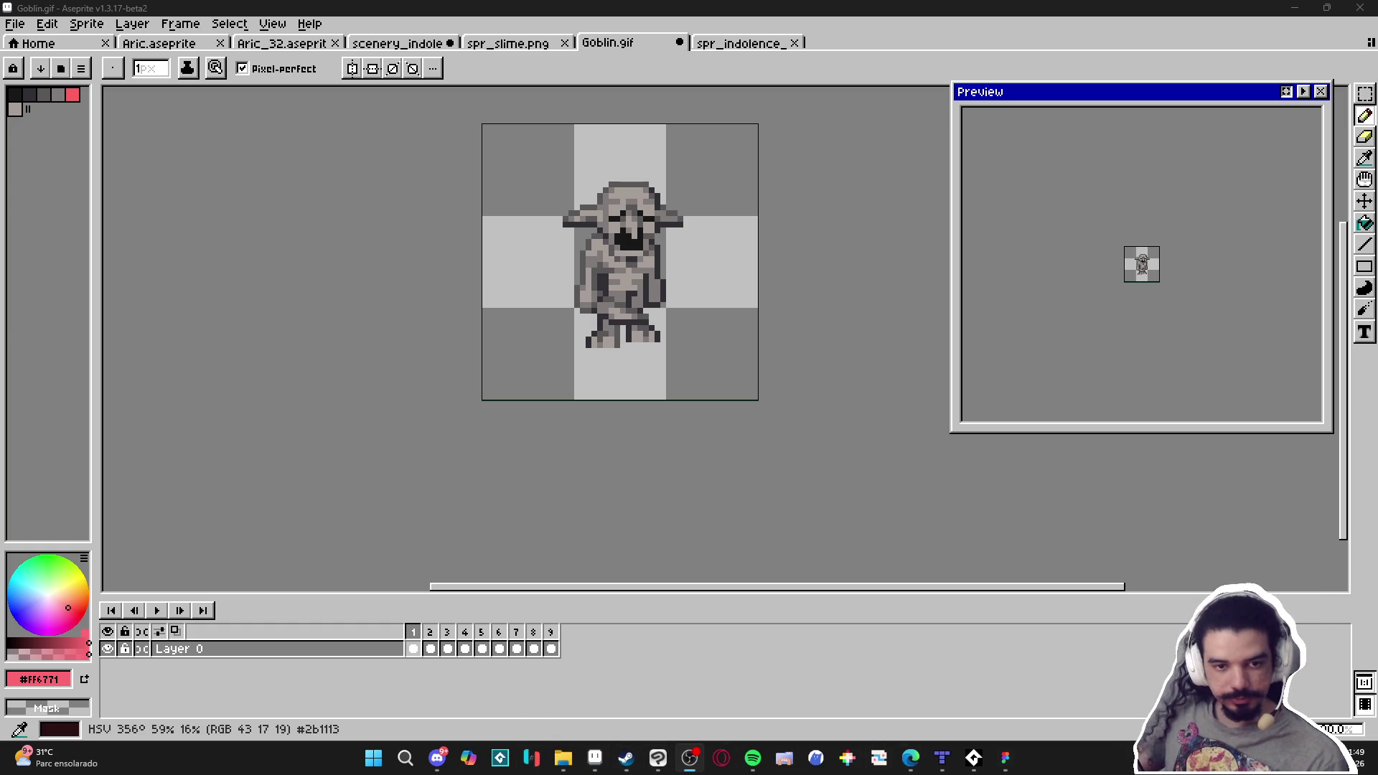
{"action": "left_click_drag", "start_coordinate": [655, 204], "coordinate": [709, 269]}
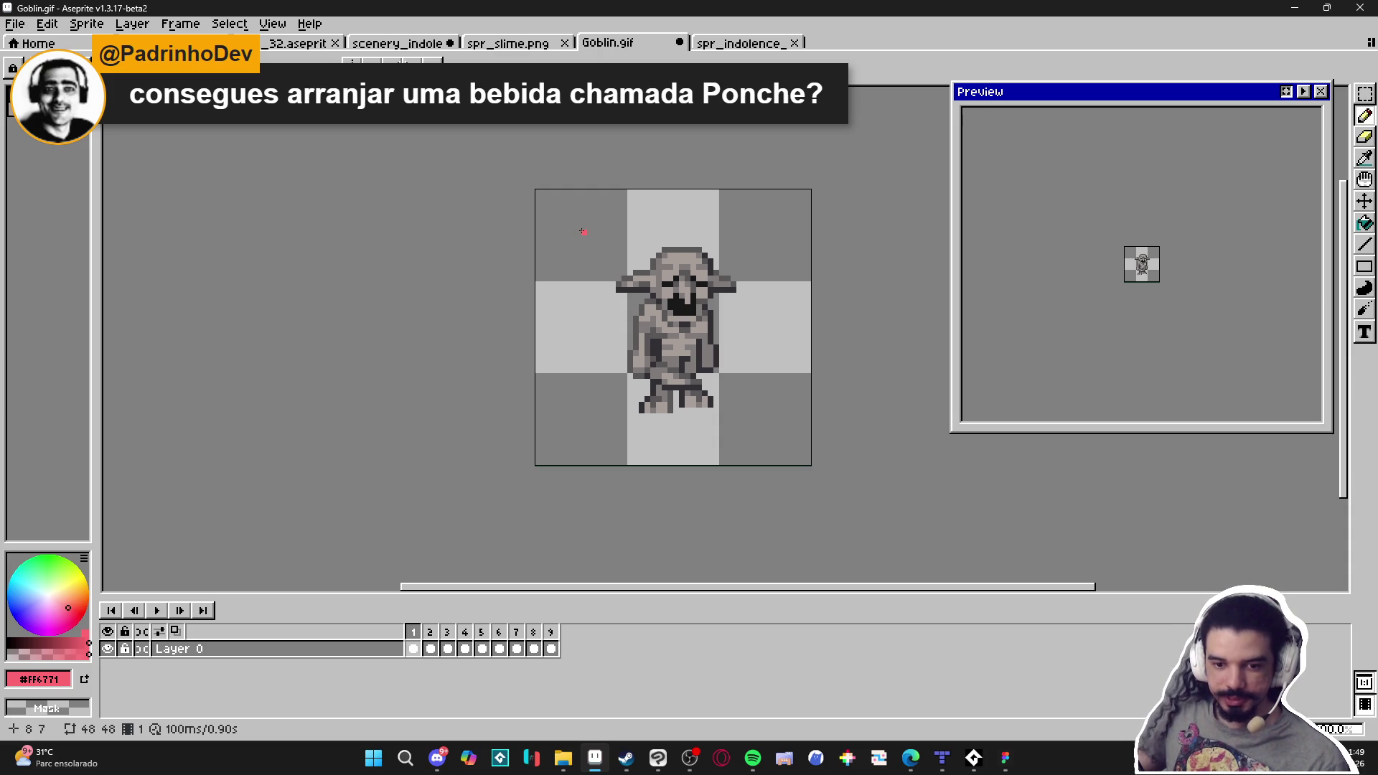
{"action": "left_click", "coordinate": [739, 44]}
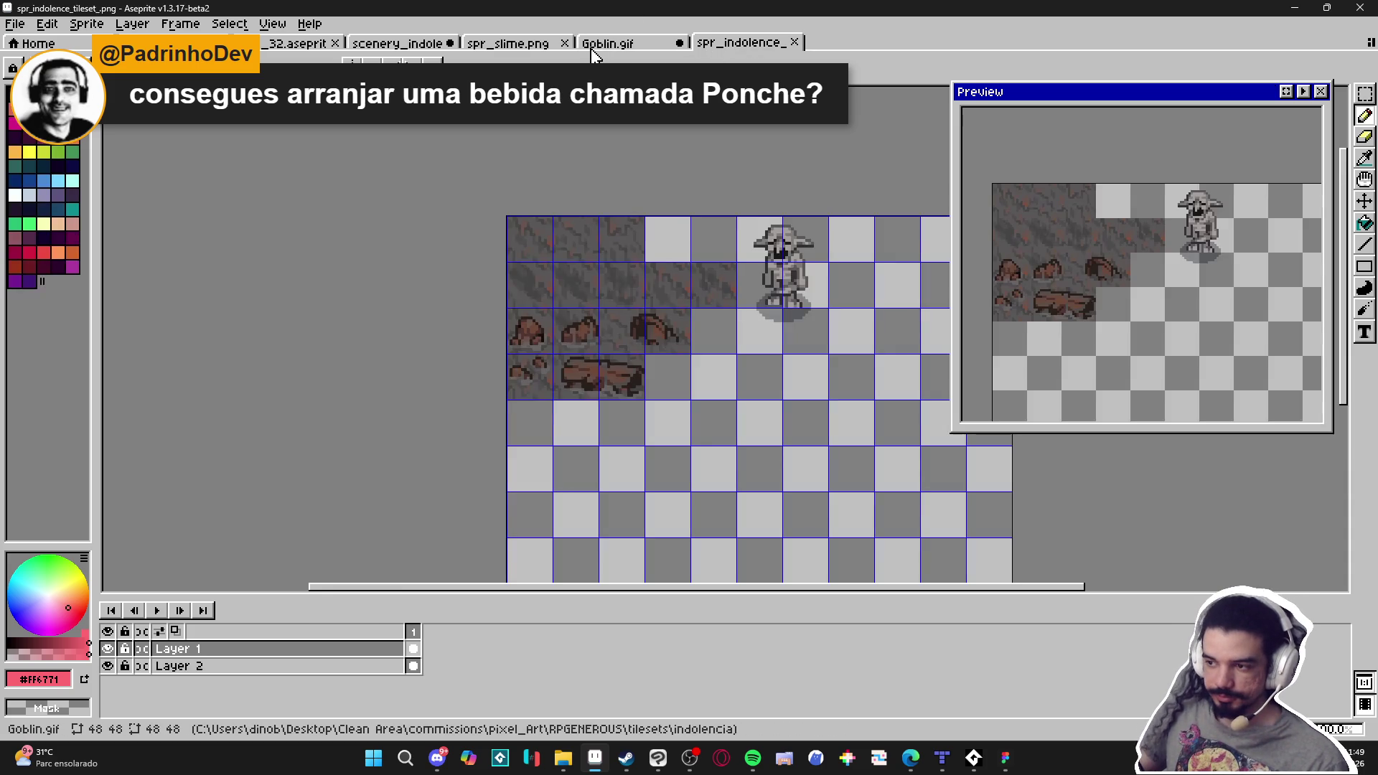
{"action": "left_click", "coordinate": [611, 45]}
{"action": "left_click", "coordinate": [512, 43]}
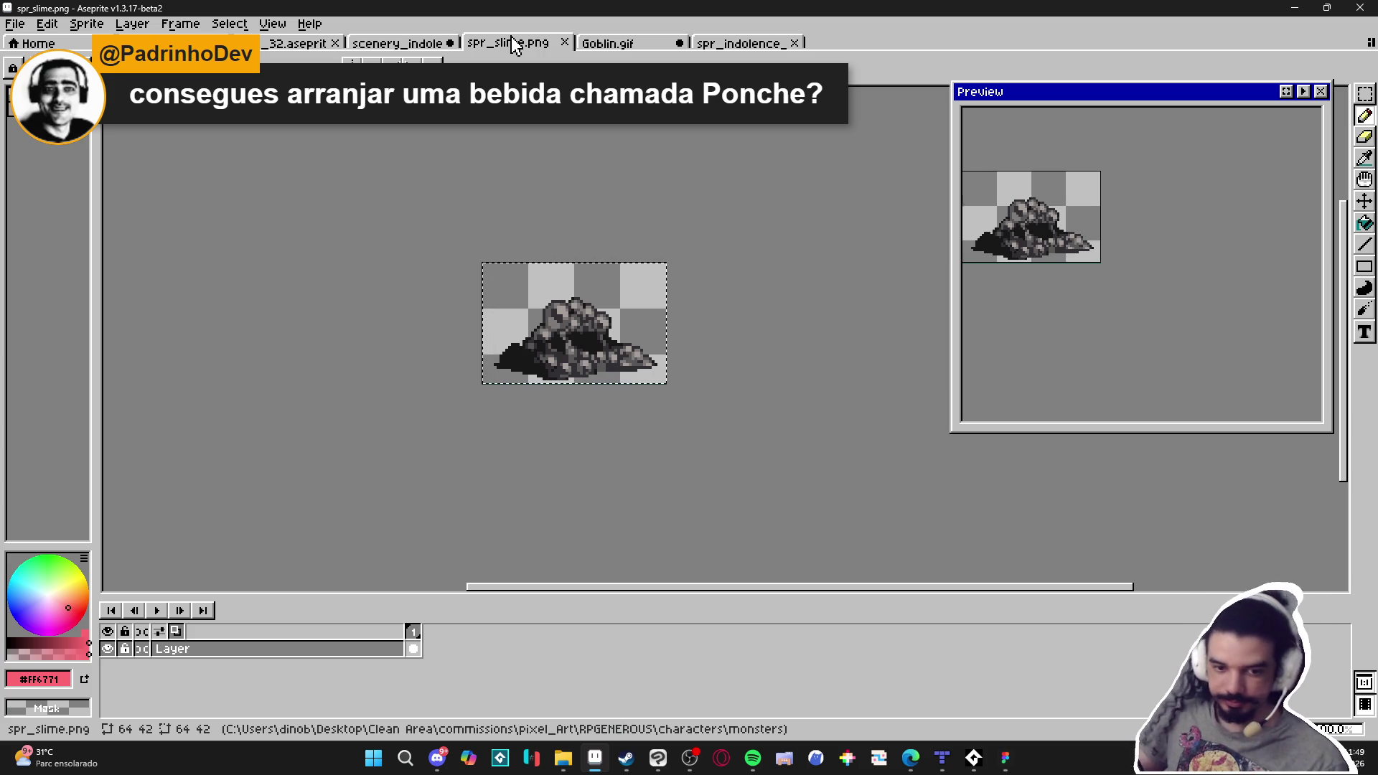
{"action": "left_click", "coordinate": [399, 43]}
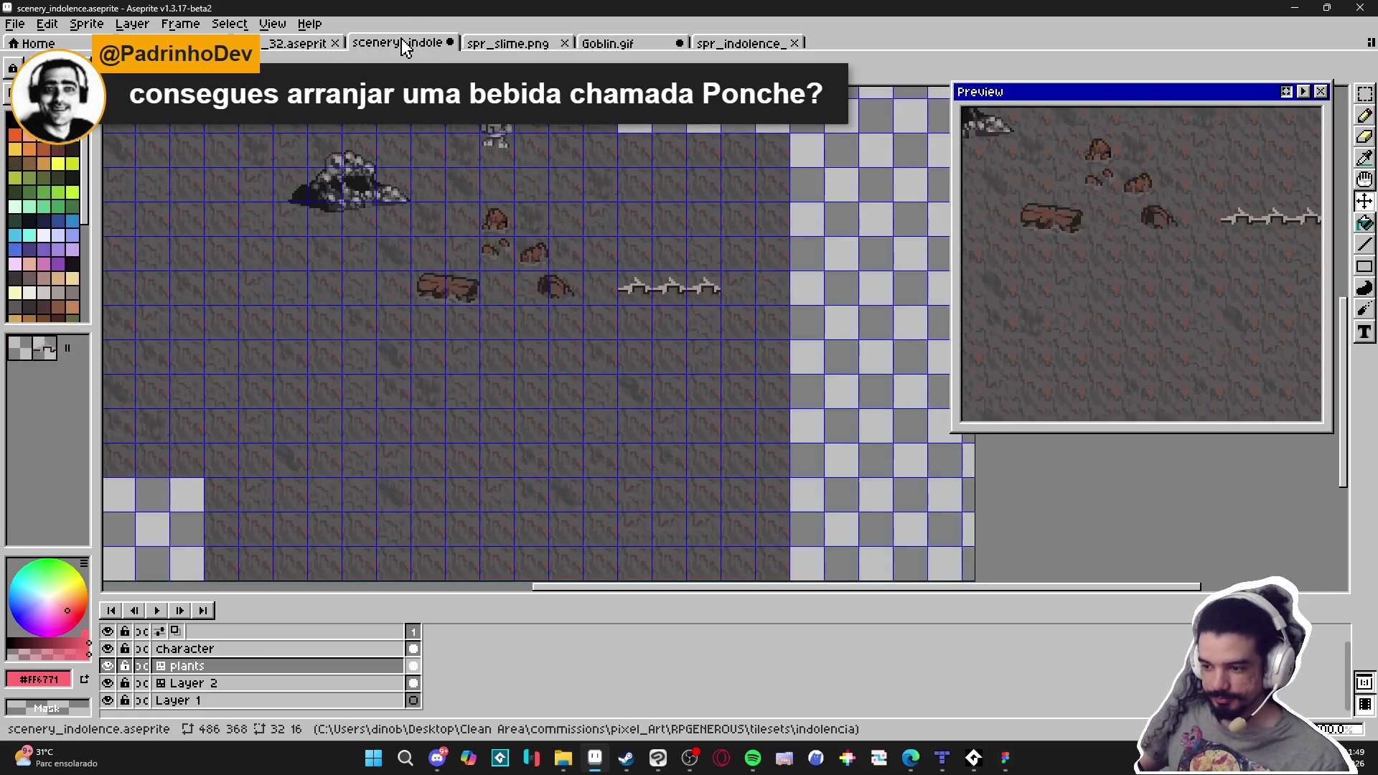
Sample the vine colour and darken outline pixels around the middle thorn
{"action": "left_click_drag", "start_coordinate": [510, 234], "coordinate": [542, 243]}
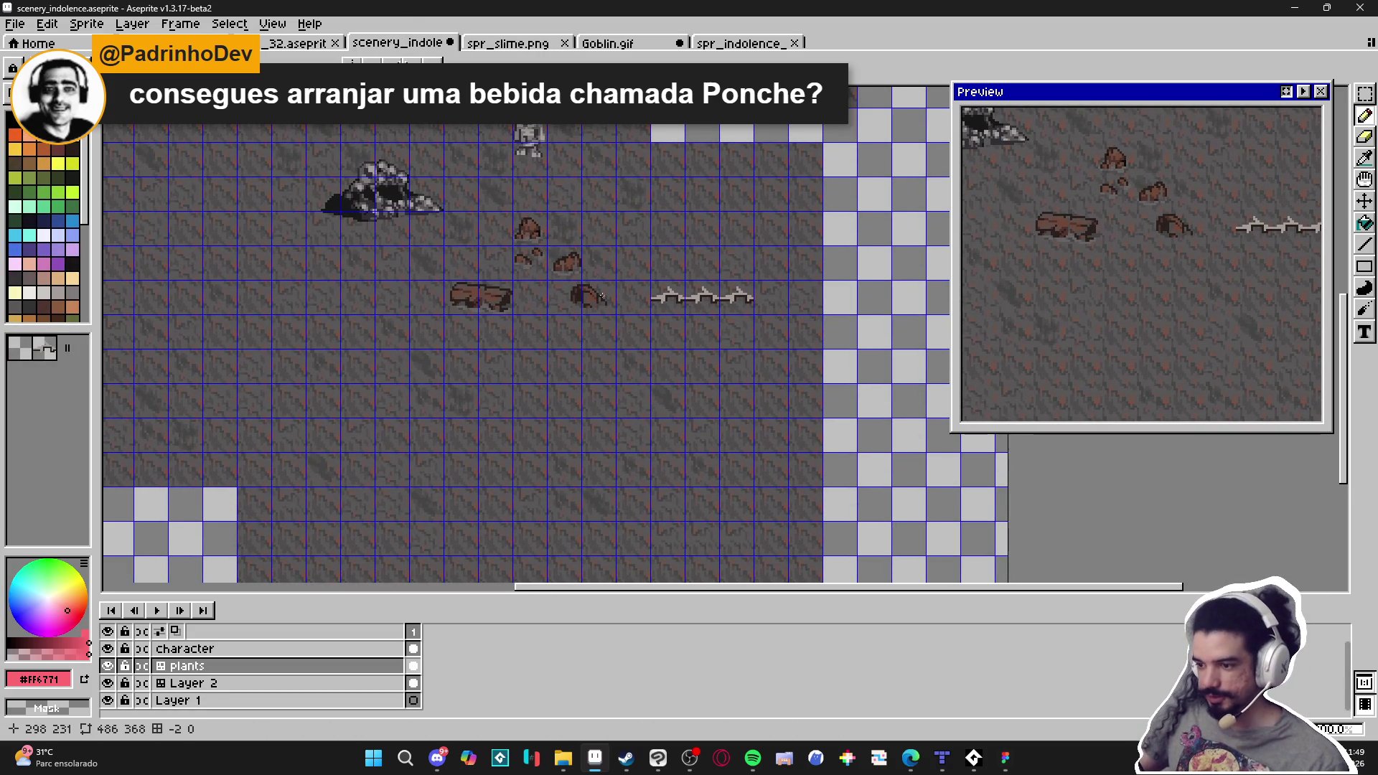
{"action": "scroll", "coordinate": [701, 296], "scroll_direction": "up", "scroll_amount": 4}
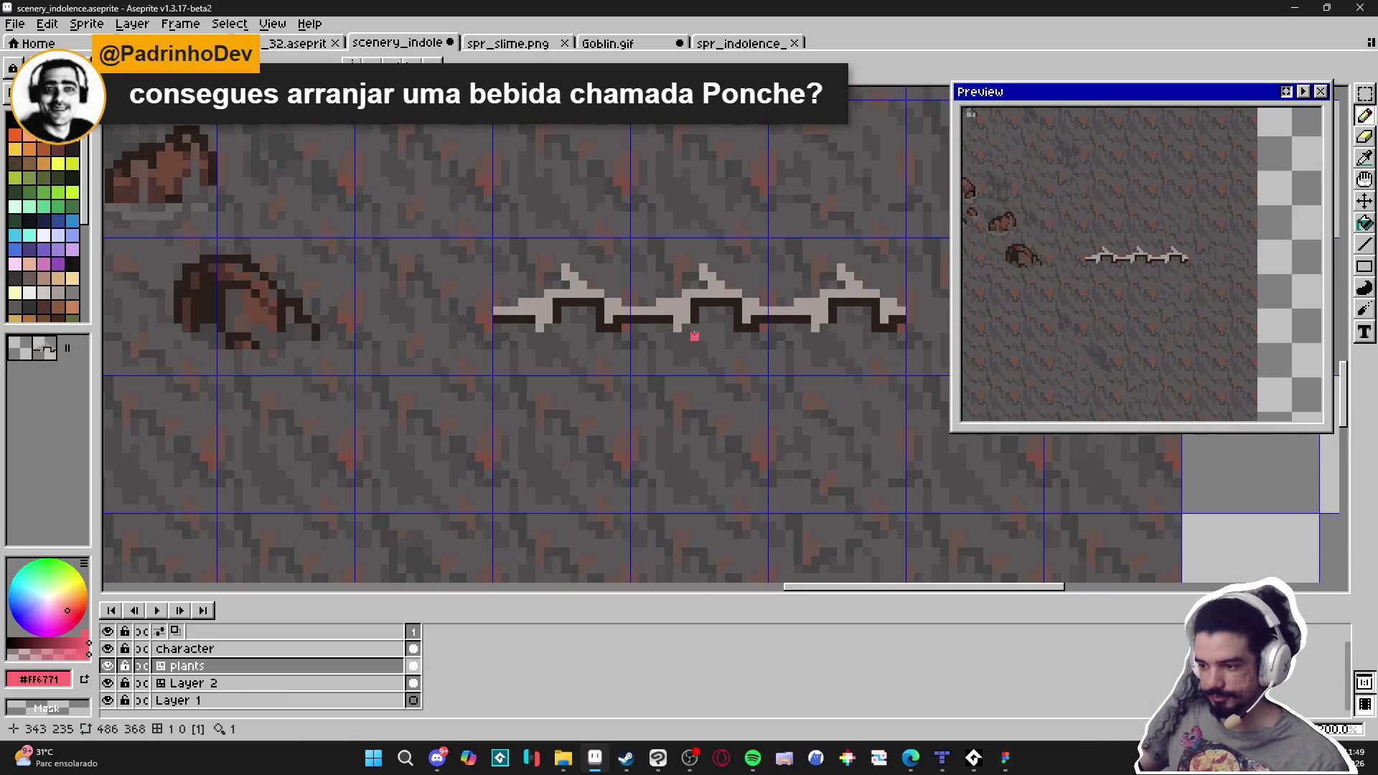
{"action": "left_click", "coordinate": [692, 301], "text": "alt"}
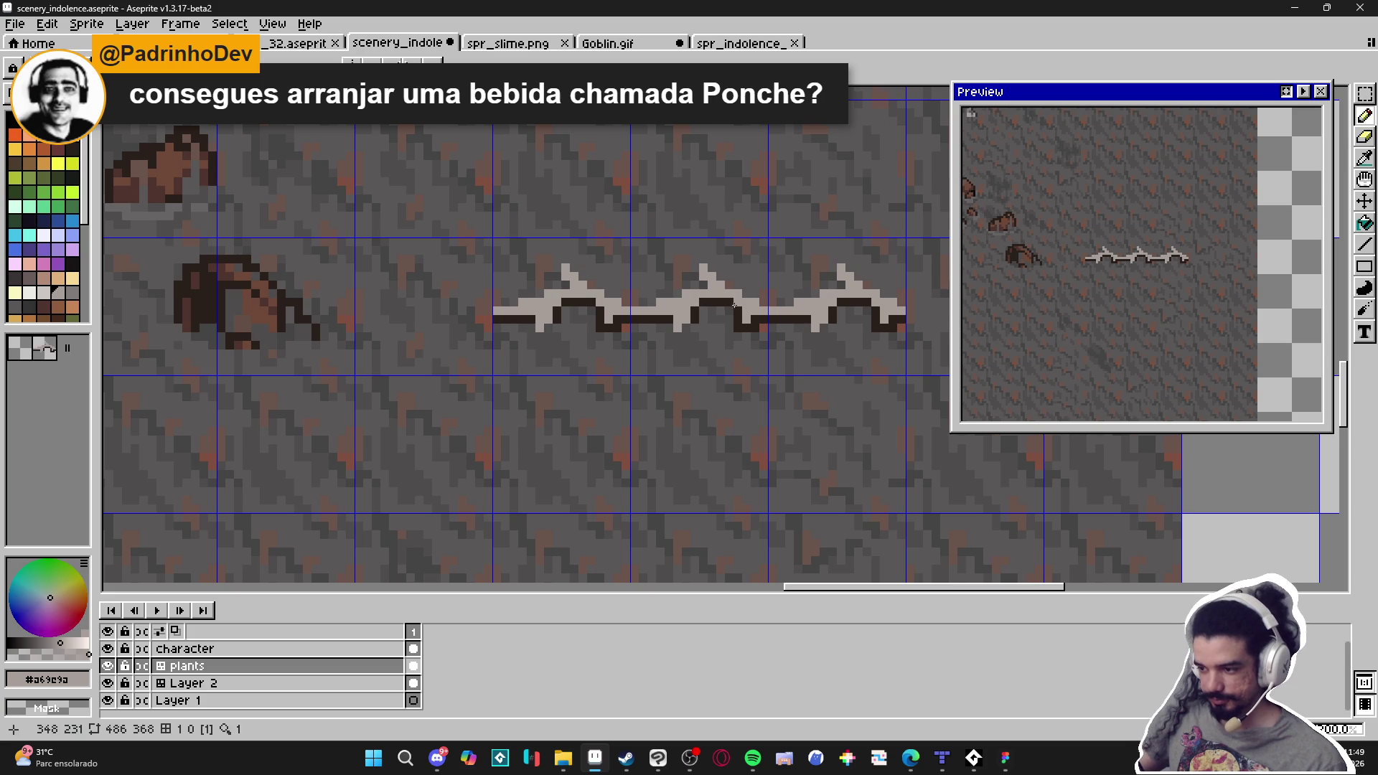
{"action": "left_click", "coordinate": [737, 305], "text": "alt"}
{"action": "left_click", "coordinate": [733, 284]}
{"action": "left_click", "coordinate": [747, 291]}
{"action": "left_click", "coordinate": [760, 296]}
Add dark outline pixels along the vine's top, around the last thorn's tips and under its bottom edge
{"action": "left_click", "coordinate": [781, 302]}
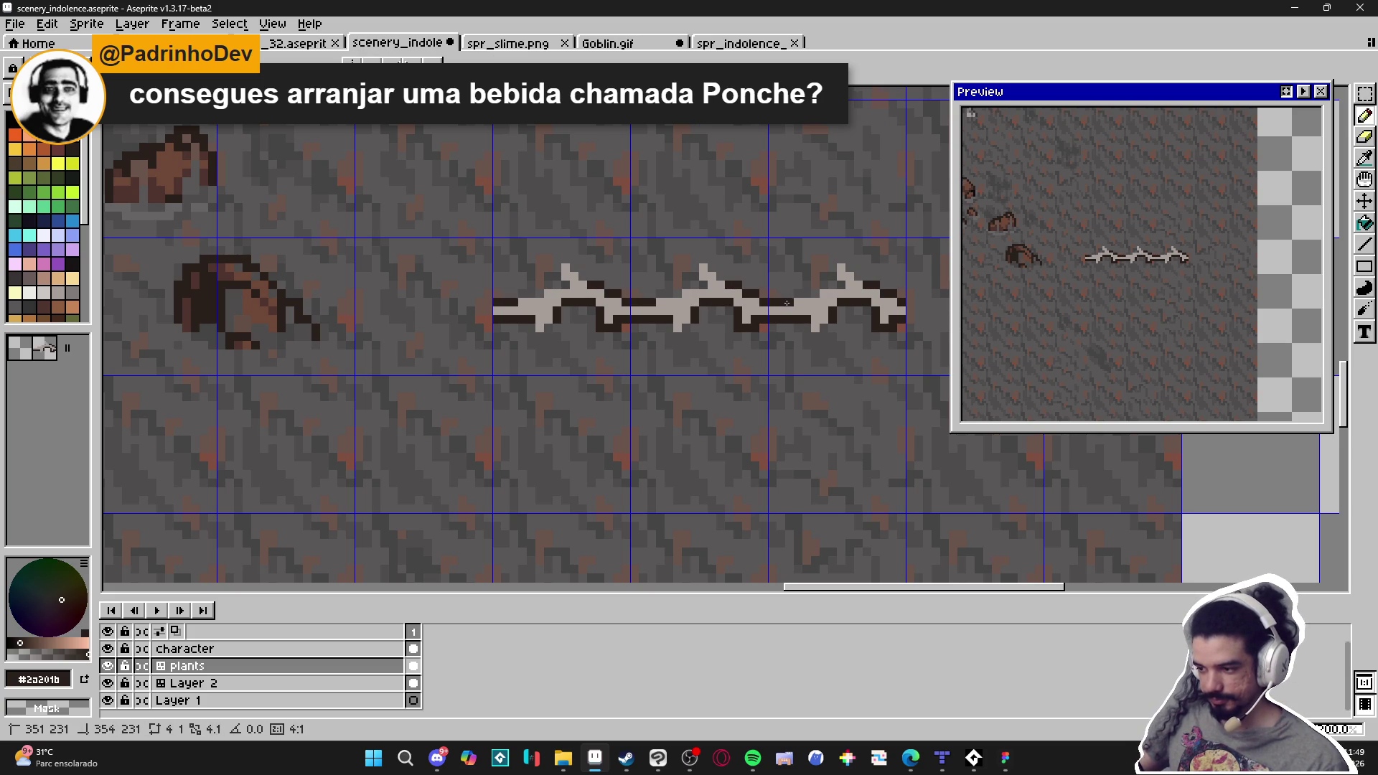
{"action": "left_click", "coordinate": [826, 294], "text": "shift"}
{"action": "left_click", "coordinate": [830, 280]}
{"action": "left_click", "coordinate": [833, 268]}
{"action": "left_click", "coordinate": [843, 259]}
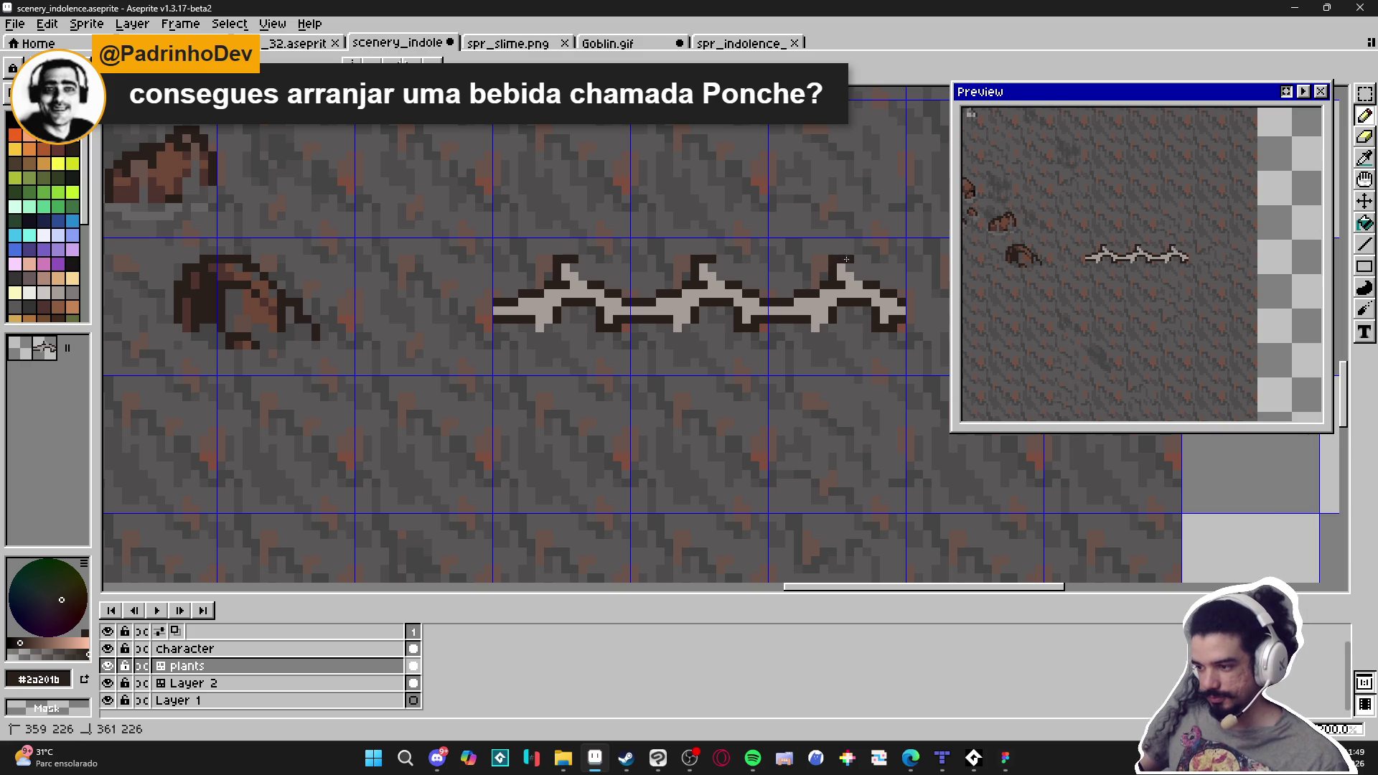
{"action": "left_click", "coordinate": [849, 268]}
{"action": "left_click", "coordinate": [859, 270]}
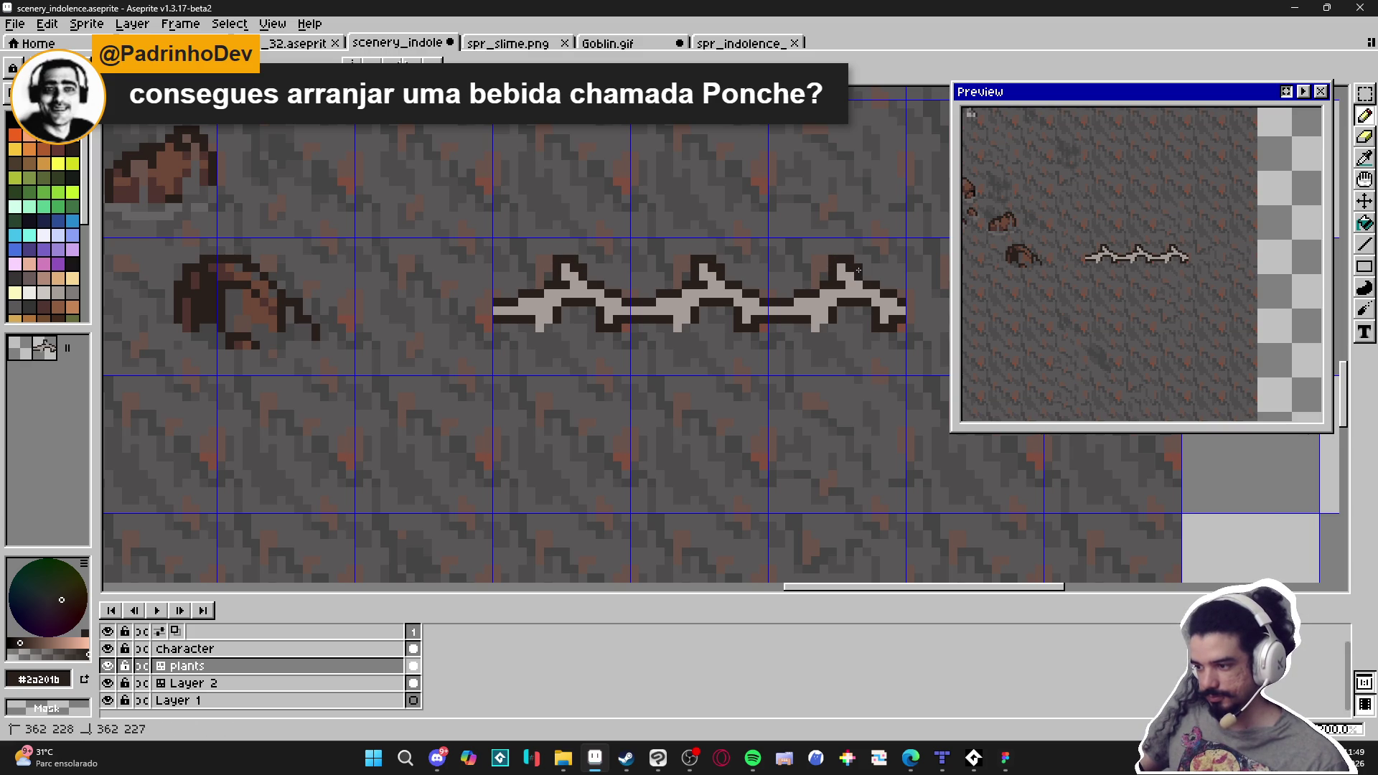
{"action": "left_click", "coordinate": [807, 333]}
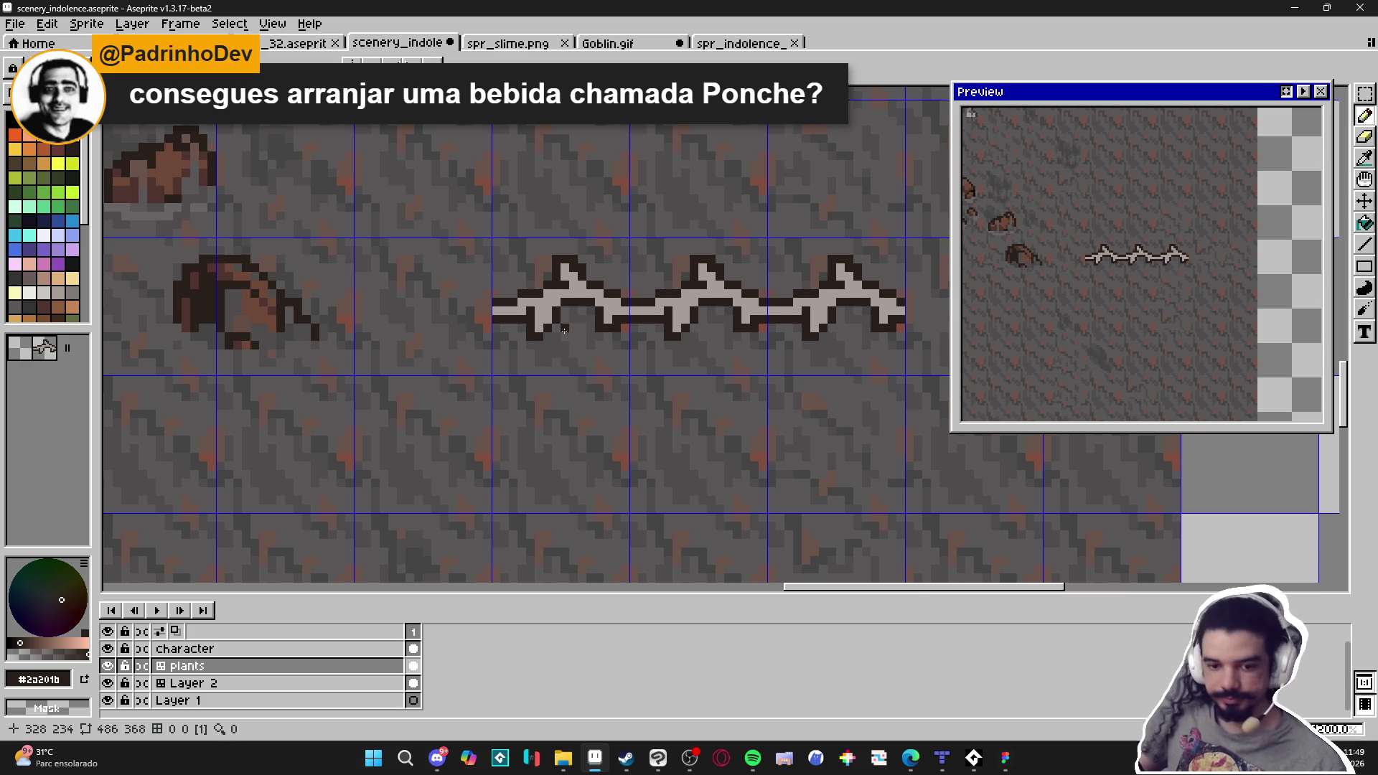
{"action": "scroll", "coordinate": [589, 344], "scroll_direction": "down", "scroll_amount": 1}
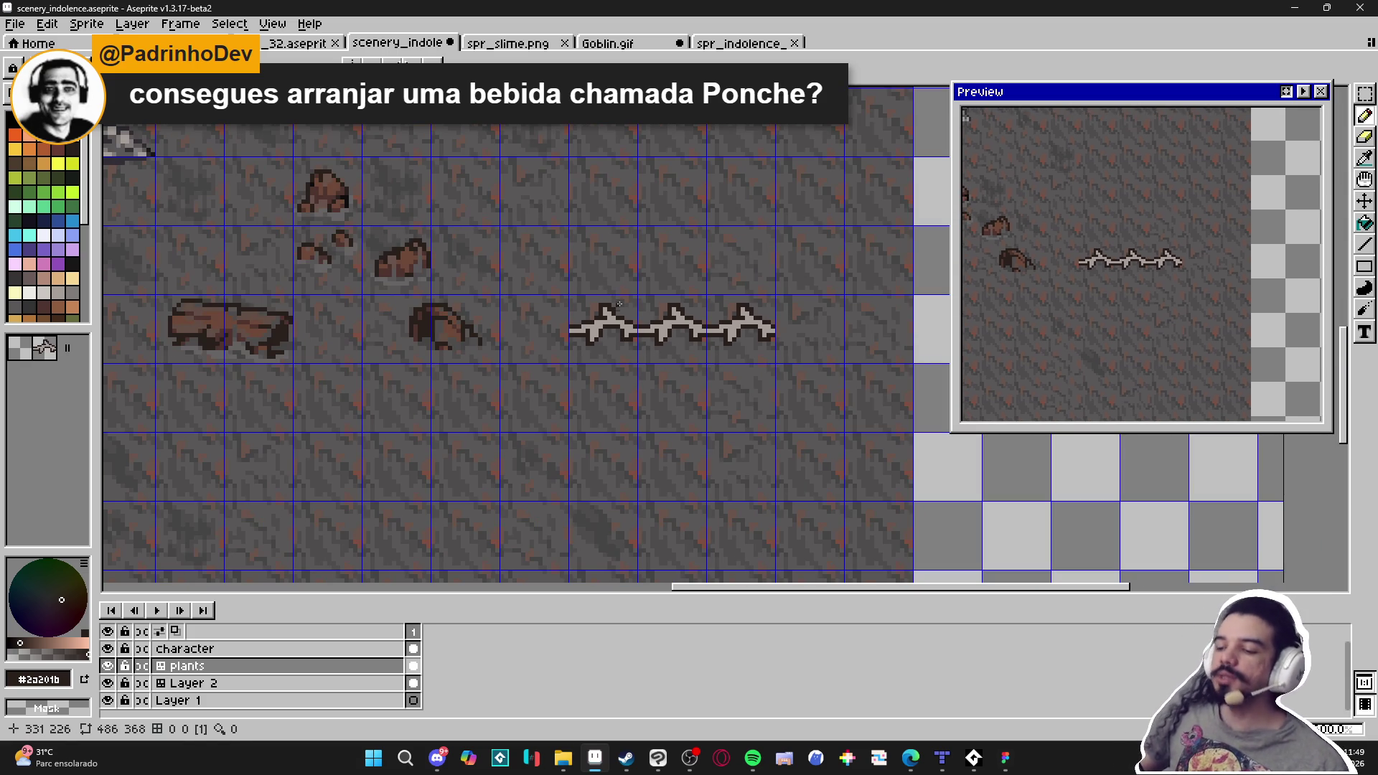
{"action": "scroll", "coordinate": [613, 302], "scroll_direction": "up", "scroll_amount": 2}
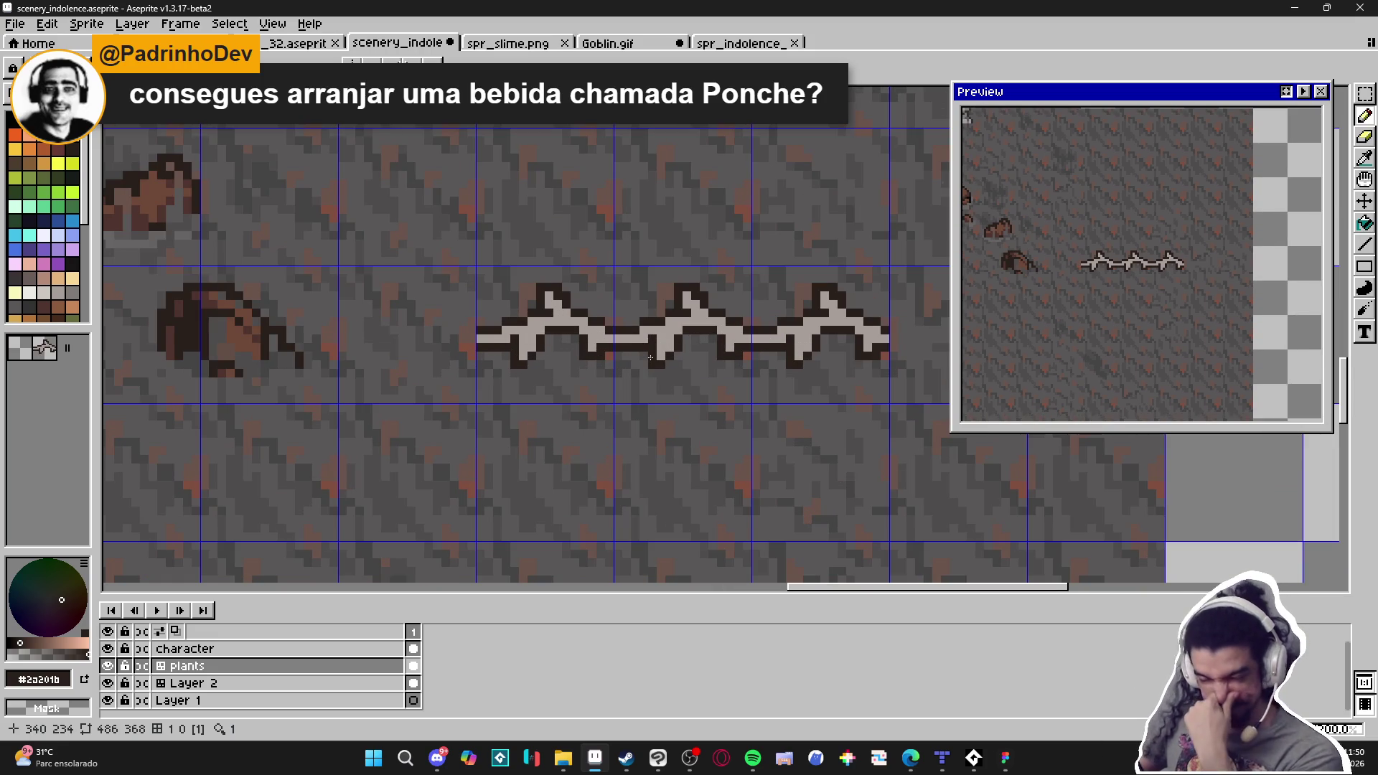
{"action": "scroll", "coordinate": [649, 354], "scroll_direction": "down", "scroll_amount": 1}
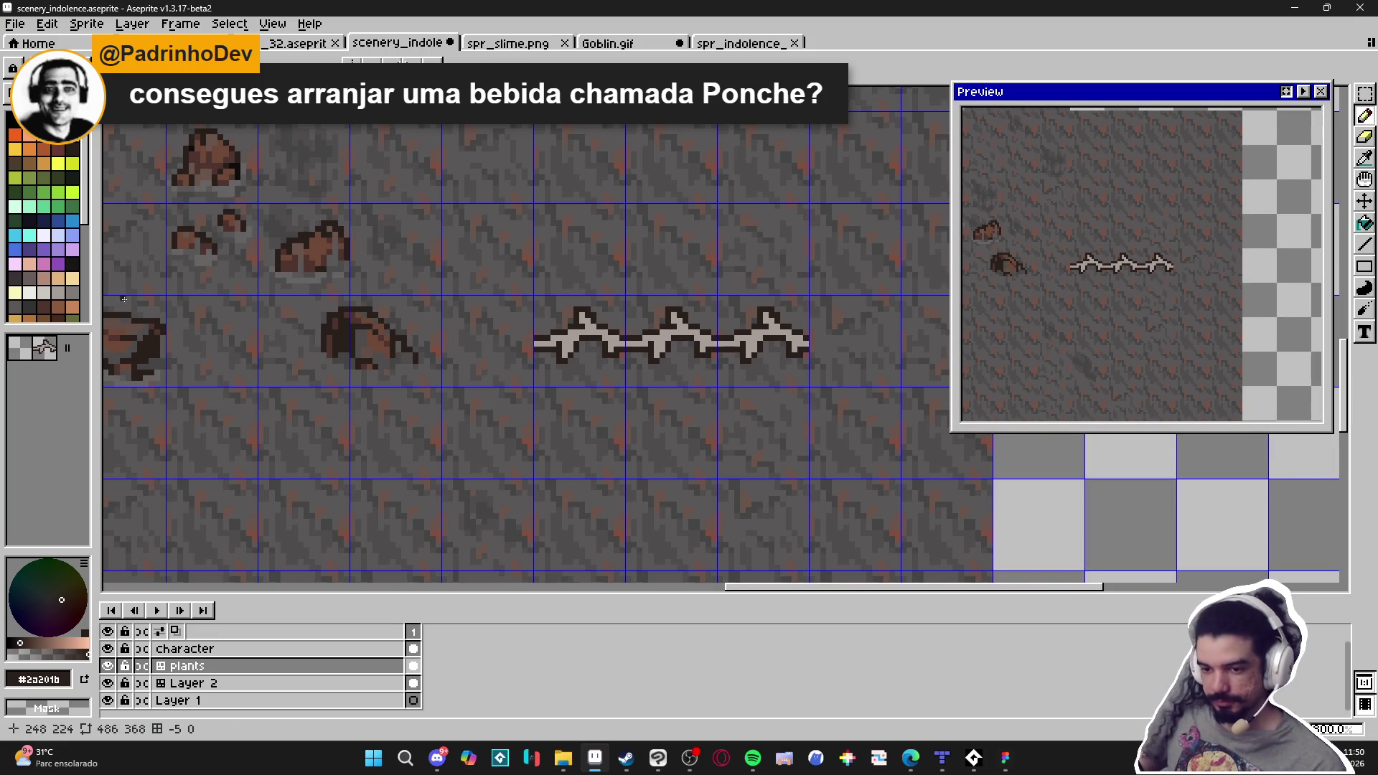
Flood-fill the vine body with tan, then refill it with the next darker palette brown
{"action": "left_click", "coordinate": [62, 284]}
{"action": "key", "text": "g"}
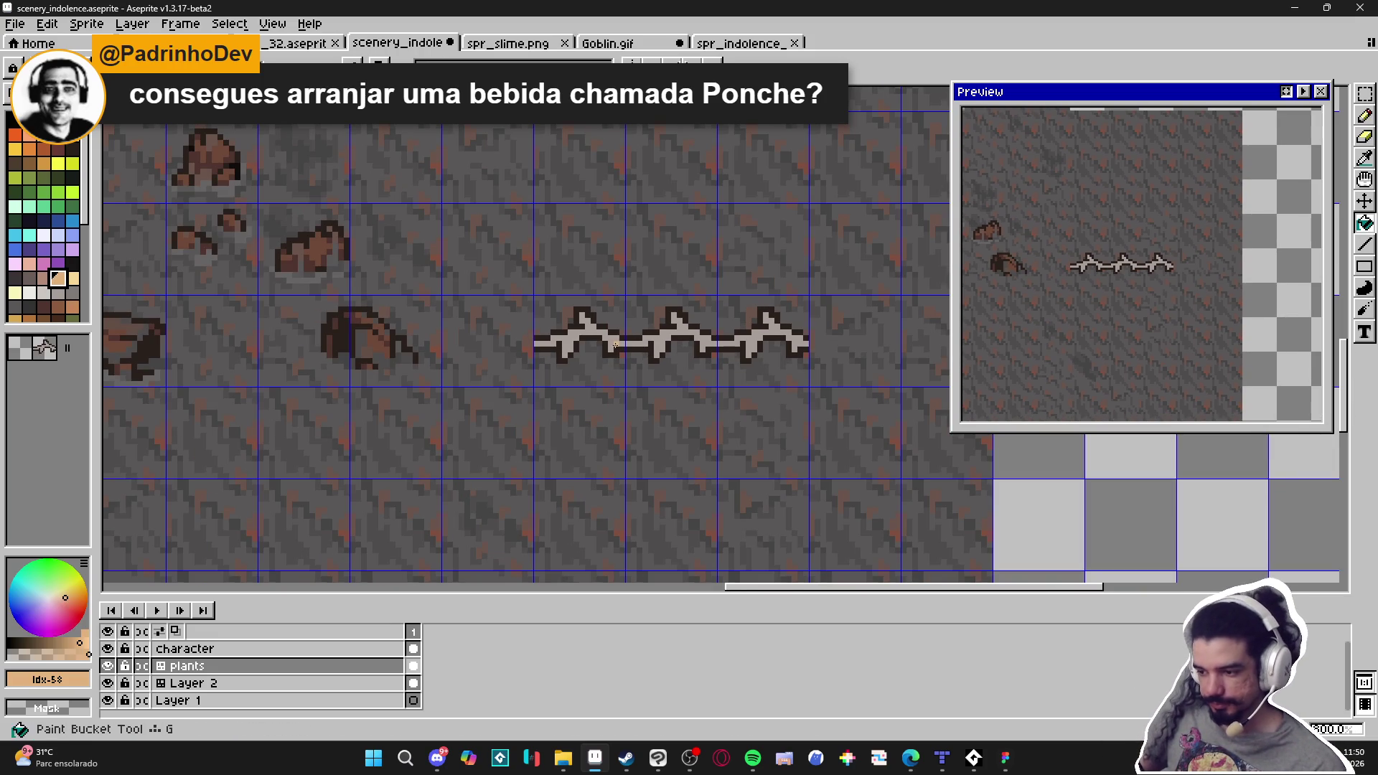
{"action": "left_click", "coordinate": [614, 345]}
{"action": "key", "text": "bracketleft"}
{"action": "left_click", "coordinate": [649, 343]}
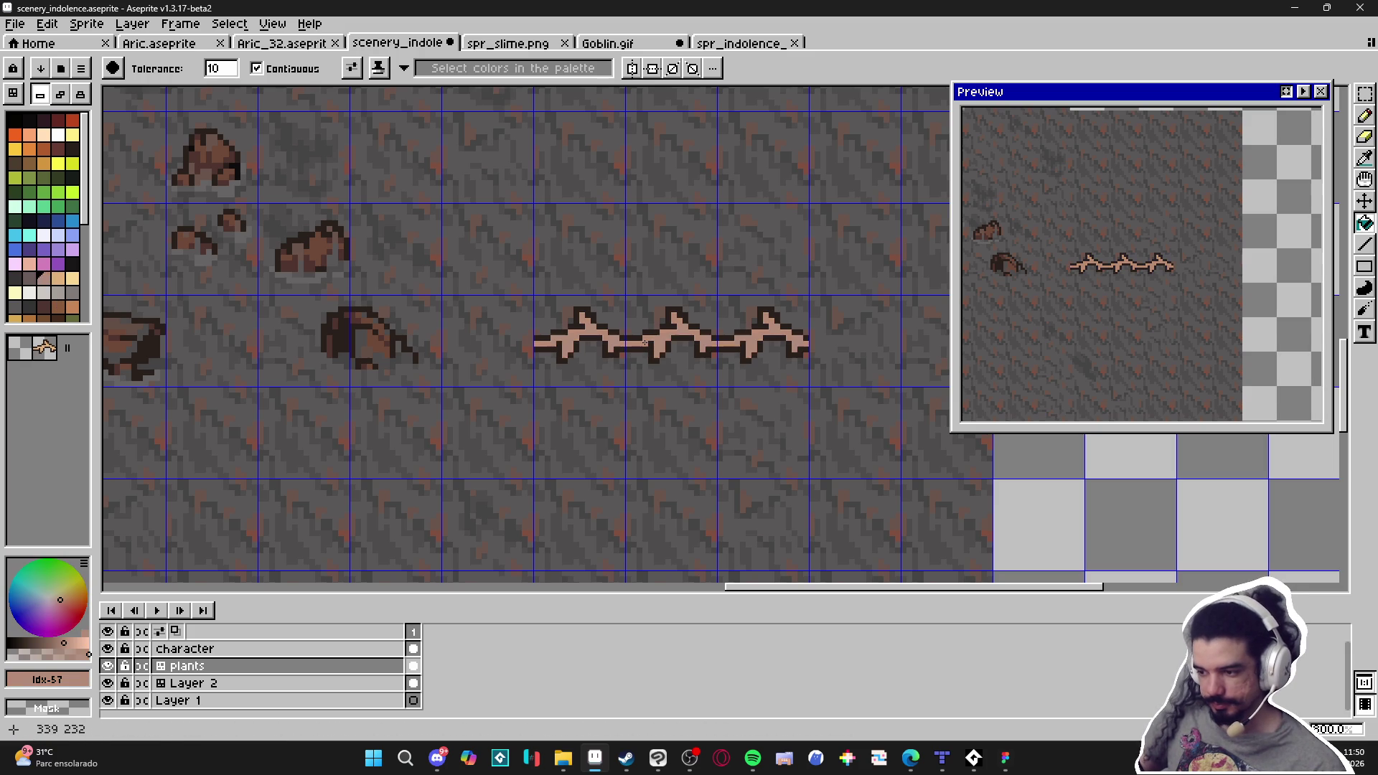
Pencil a sampled dark grey onto pixels along the vine's stem near the first arch
{"action": "key", "text": "b"}
{"action": "scroll", "coordinate": [709, 384], "scroll_direction": "down", "scroll_amount": 2}
{"action": "scroll", "coordinate": [709, 384], "scroll_direction": "up", "scroll_amount": 5}
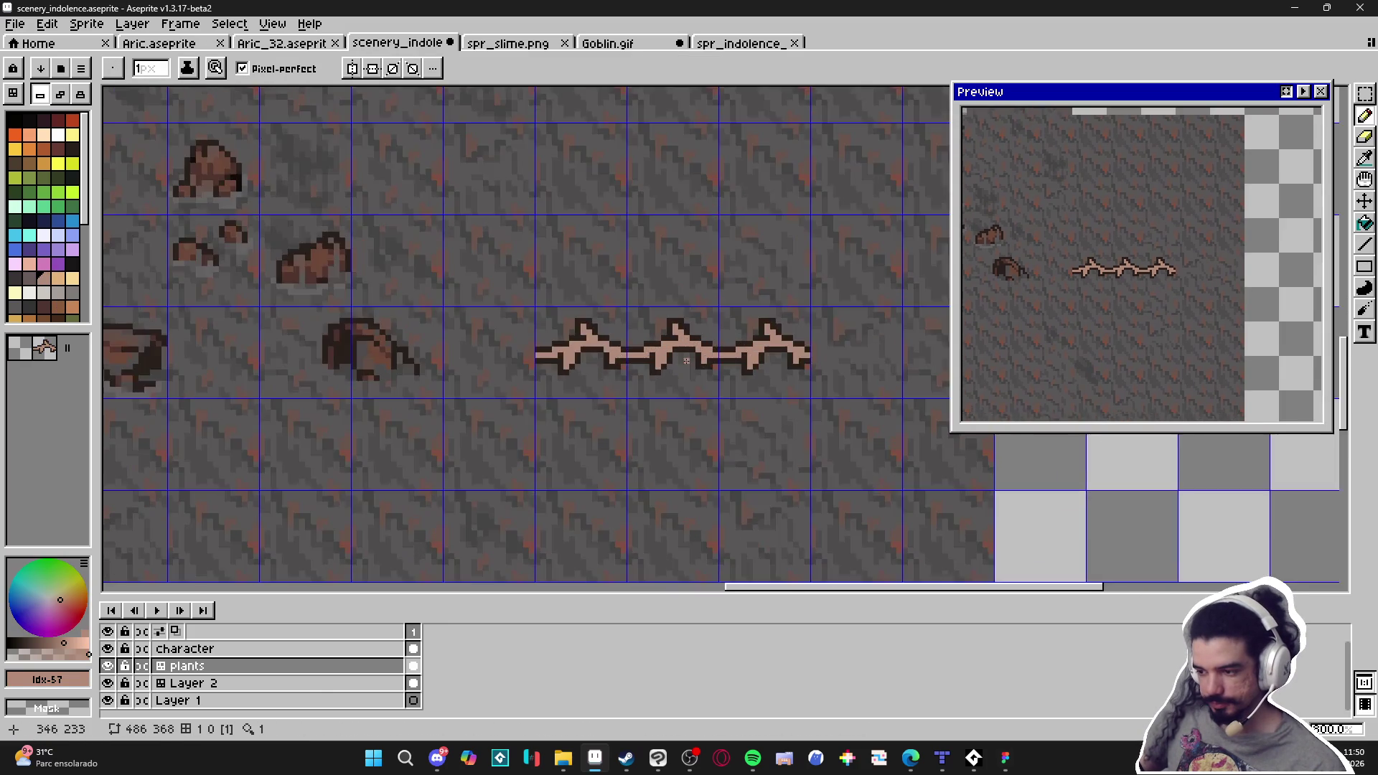
{"action": "left_click", "coordinate": [686, 392], "text": "alt"}
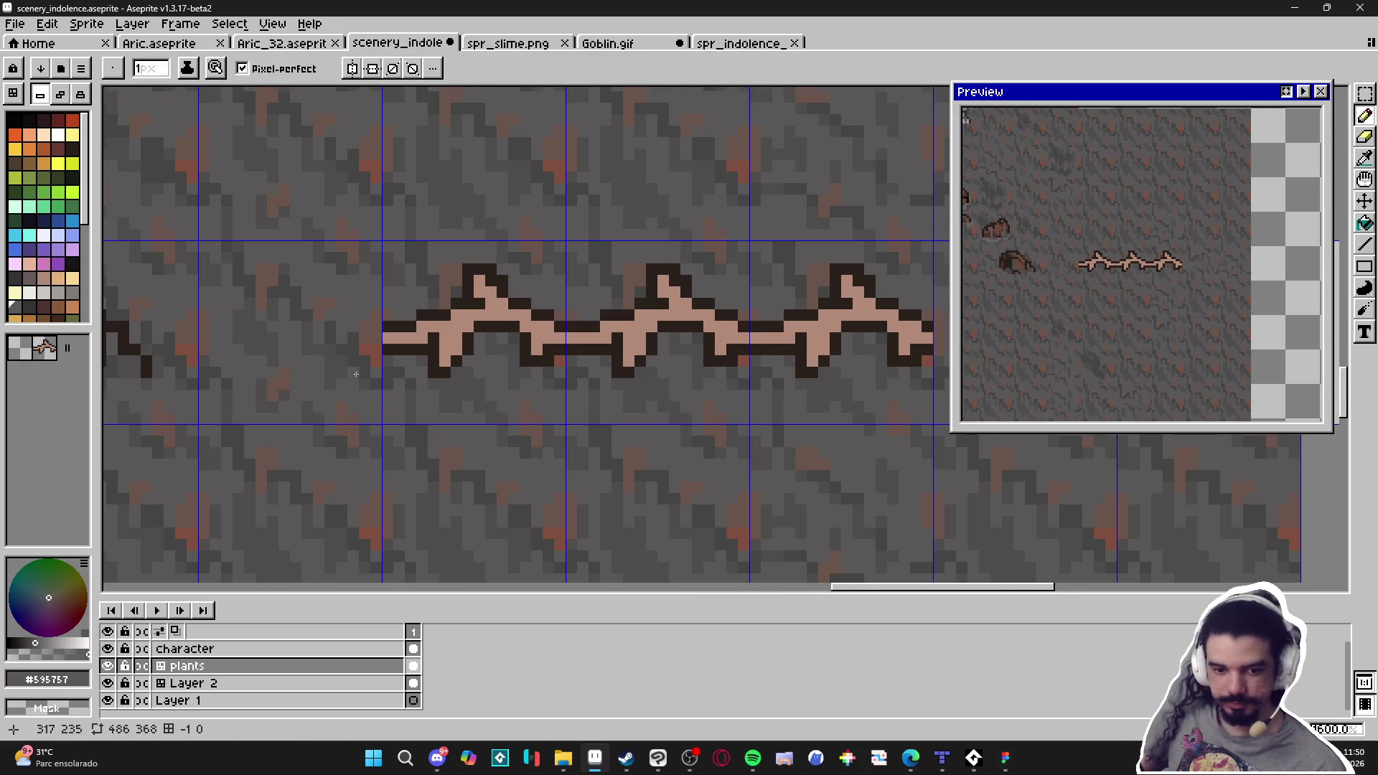
{"action": "scroll", "coordinate": [344, 375], "scroll_direction": "down", "scroll_amount": 4}
{"action": "scroll", "coordinate": [350, 394], "scroll_direction": "up", "scroll_amount": 4}
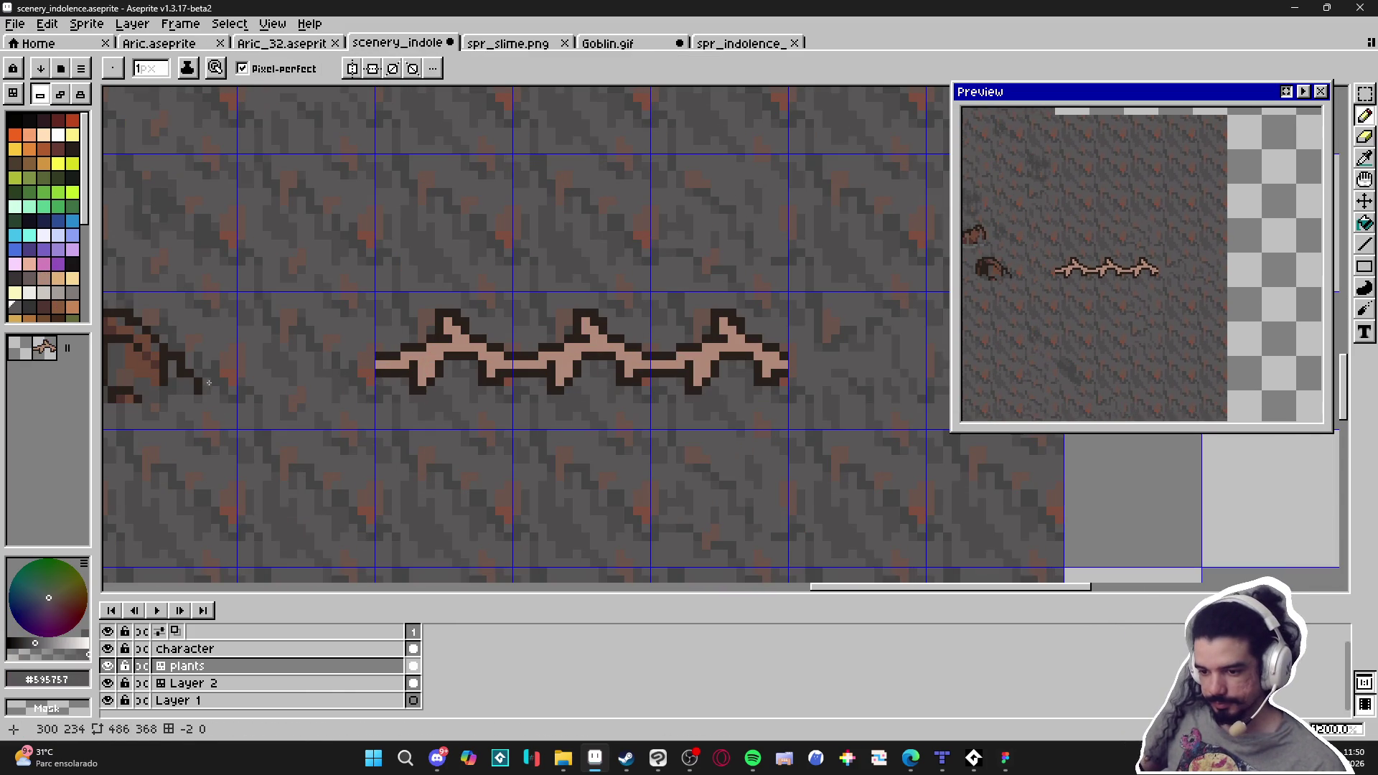
{"action": "left_click", "coordinate": [148, 390], "text": "alt"}
{"action": "left_click", "coordinate": [397, 365]}
{"action": "left_click", "coordinate": [405, 358]}
{"action": "left_click", "coordinate": [471, 352]}
{"action": "left_click", "coordinate": [461, 347]}
{"action": "left_click", "coordinate": [457, 342]}
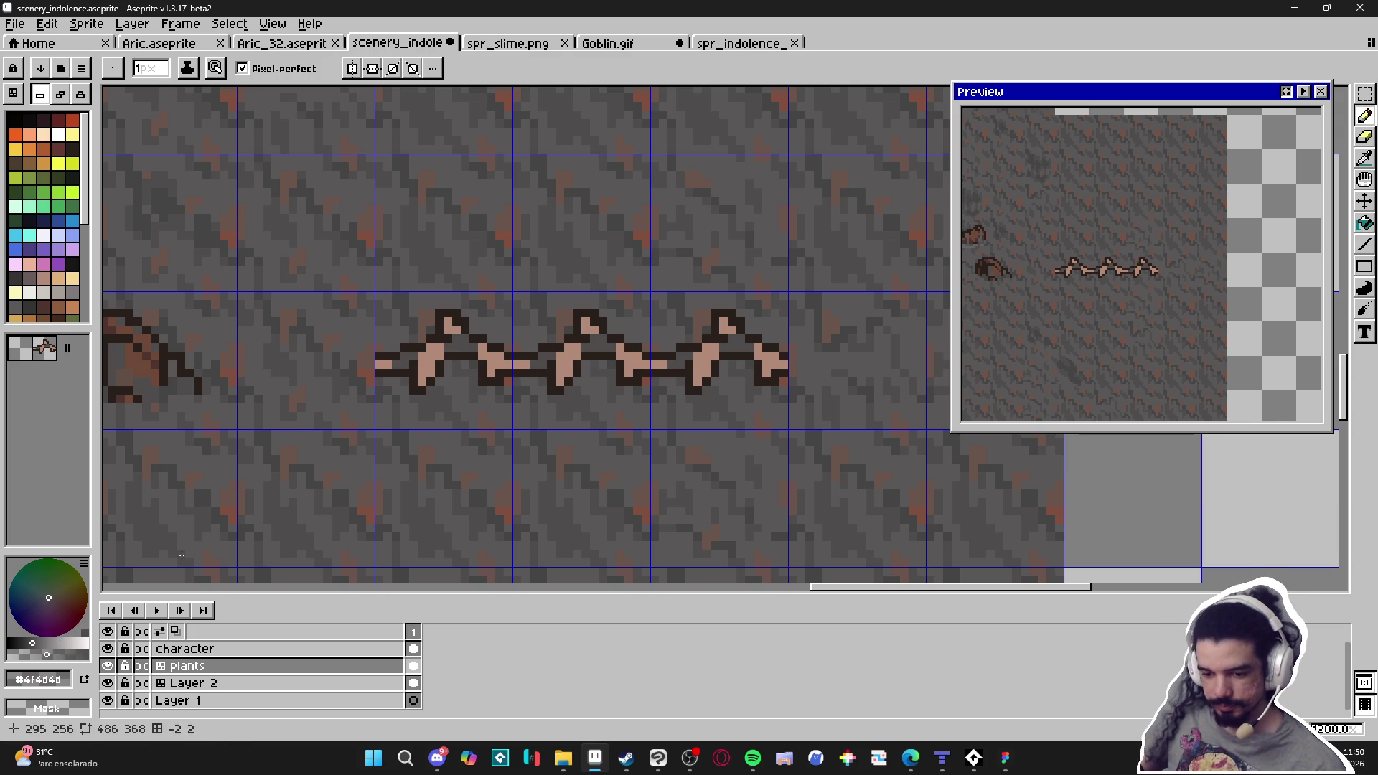
Sample the vine's brown and paint it into the thorn peak
{"action": "left_click", "coordinate": [424, 357], "text": "alt"}
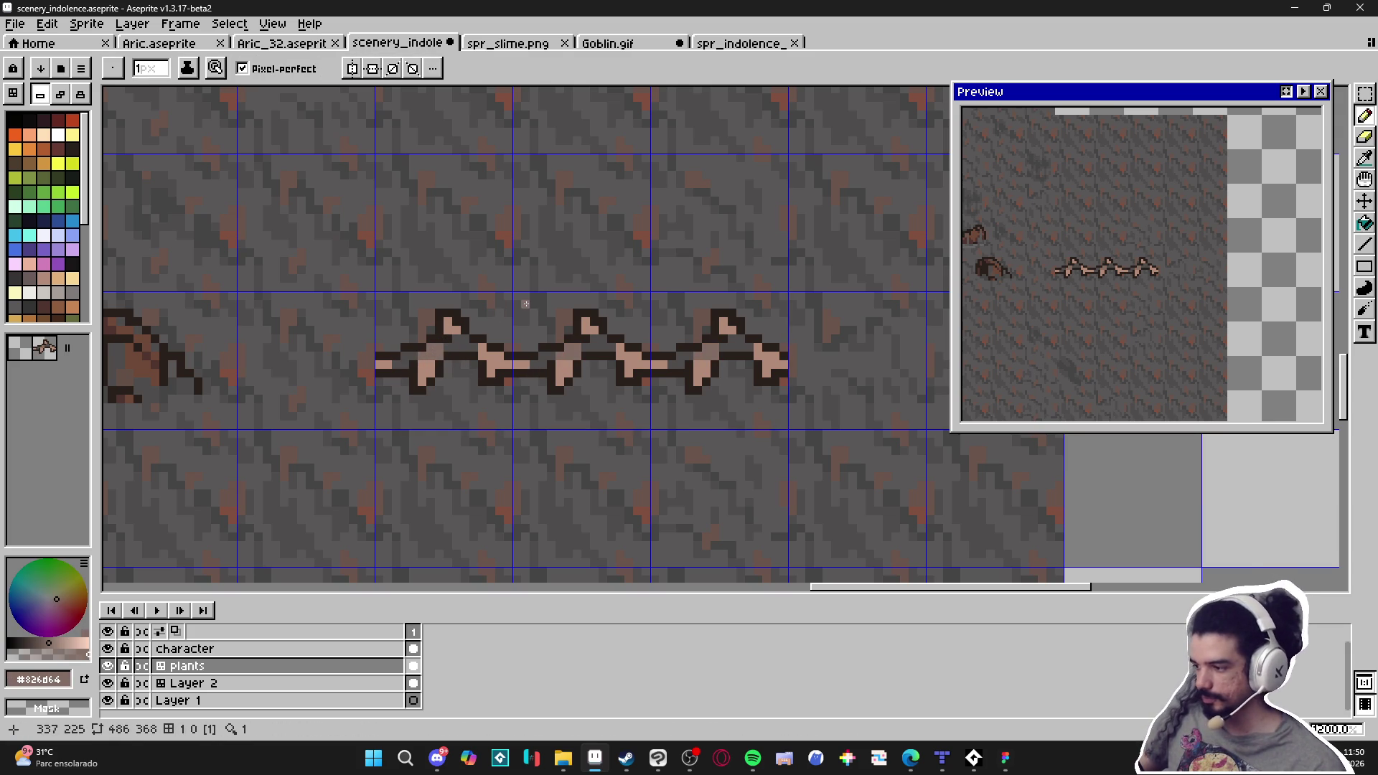
{"action": "scroll", "coordinate": [536, 310], "scroll_direction": "up", "scroll_amount": 1}
{"action": "left_click", "coordinate": [595, 324]}
{"action": "left_click", "coordinate": [600, 336]}
{"action": "scroll", "coordinate": [600, 337], "scroll_direction": "down", "scroll_amount": 4}
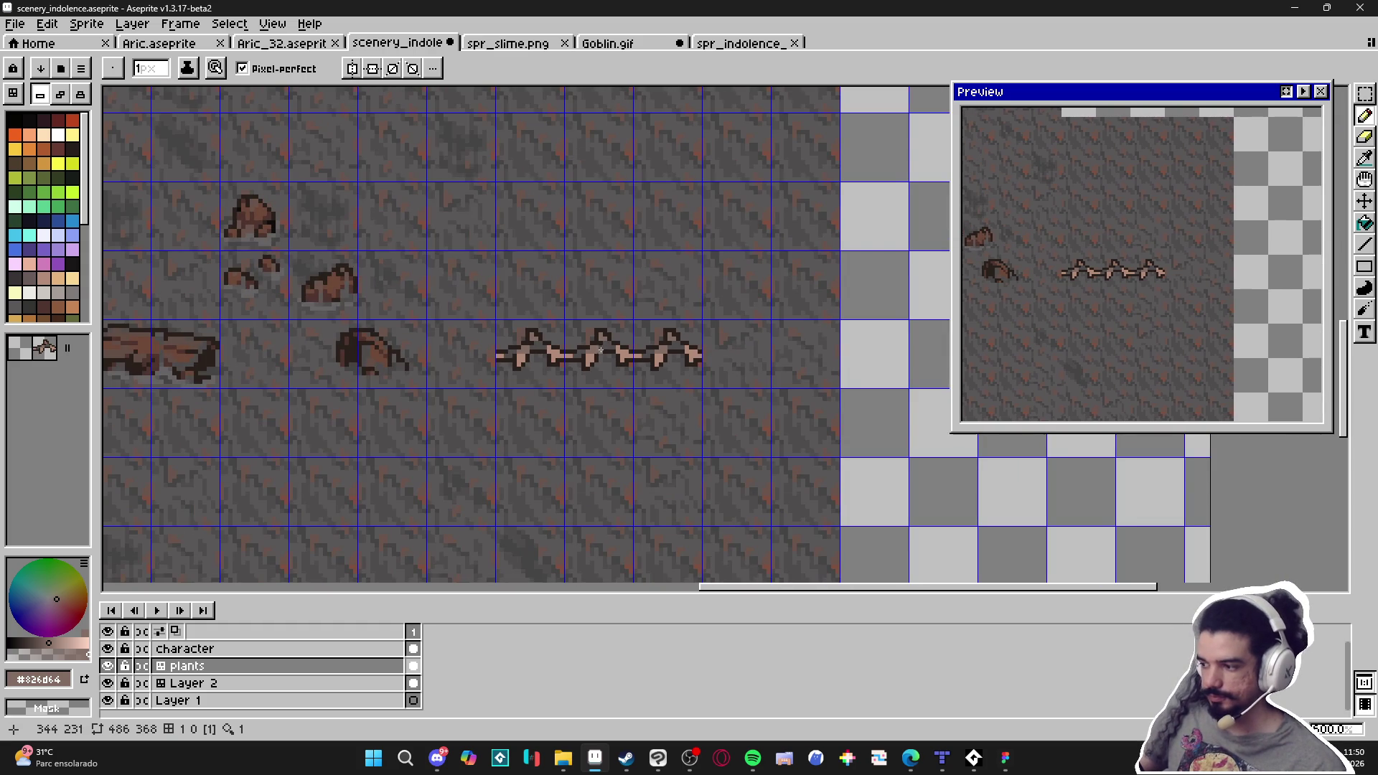
{"action": "scroll", "coordinate": [604, 357], "scroll_direction": "down", "scroll_amount": 2}
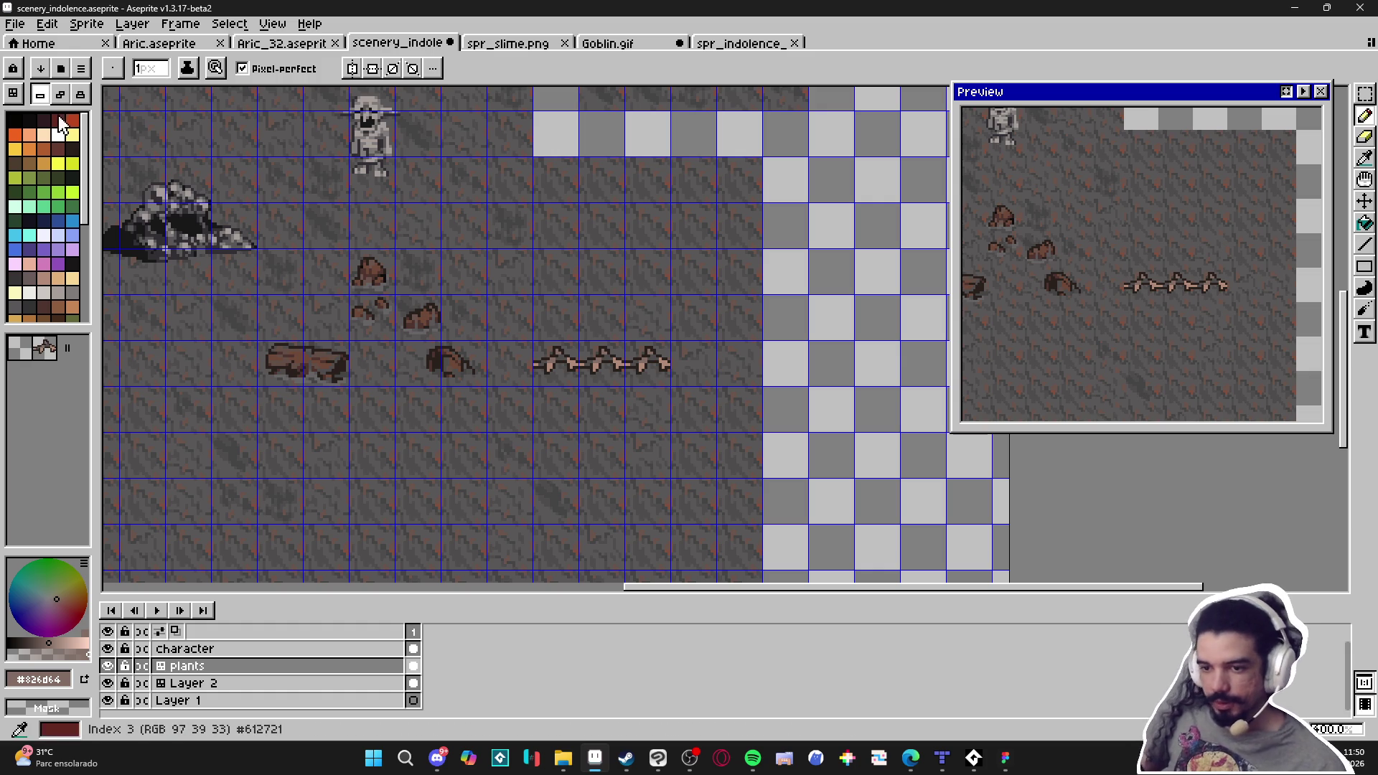
Draw a thin pink branch hanging straight down from the vine's middle
{"action": "key", "text": "b"}
{"action": "scroll", "coordinate": [613, 374], "scroll_direction": "up", "scroll_amount": 5}
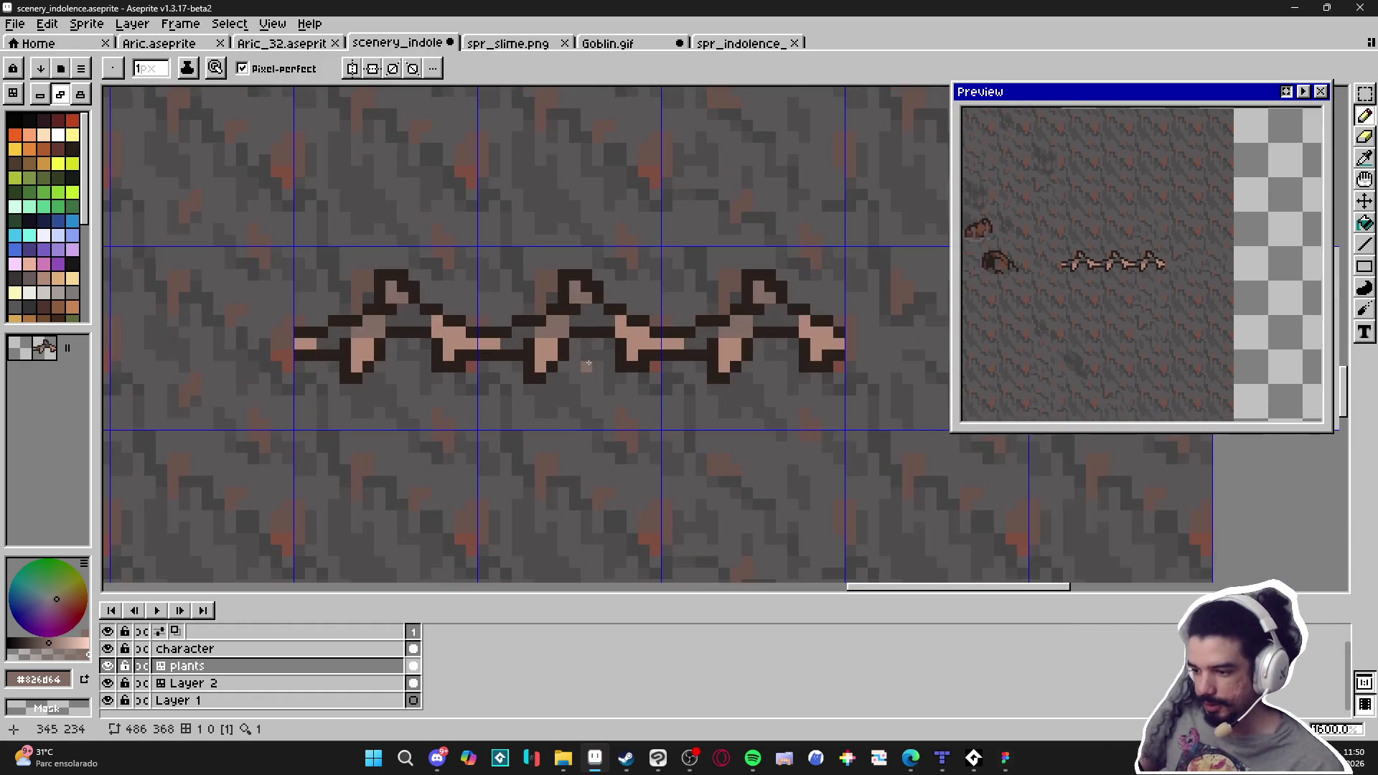
{"action": "left_click", "coordinate": [589, 323], "text": "alt"}
{"action": "left_click", "coordinate": [582, 326], "text": "alt"}
{"action": "left_click", "coordinate": [546, 352], "text": "alt"}
{"action": "left_click_drag", "start_coordinate": [585, 346], "coordinate": [574, 424]}
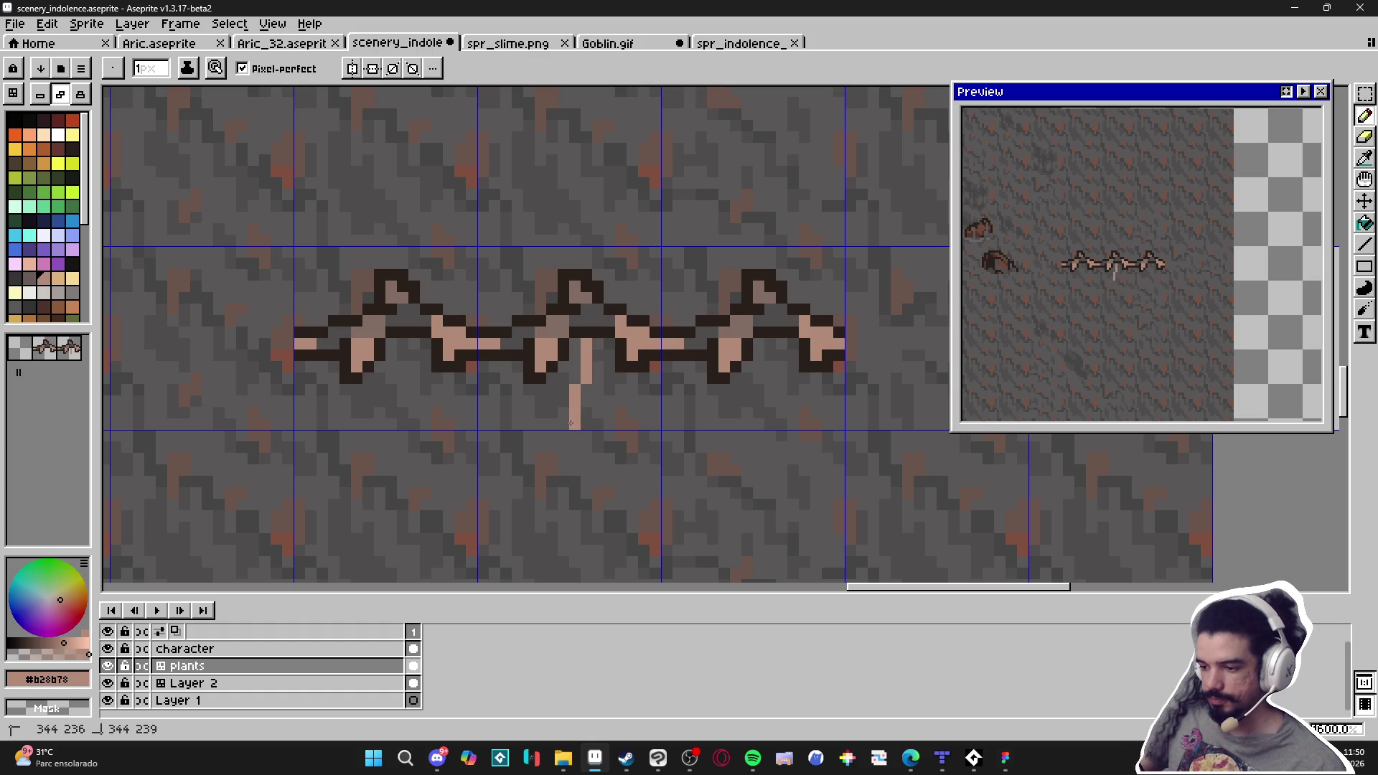
{"action": "scroll", "coordinate": [507, 370], "scroll_direction": "down", "scroll_amount": 3}
{"action": "key", "text": "ctrl"}
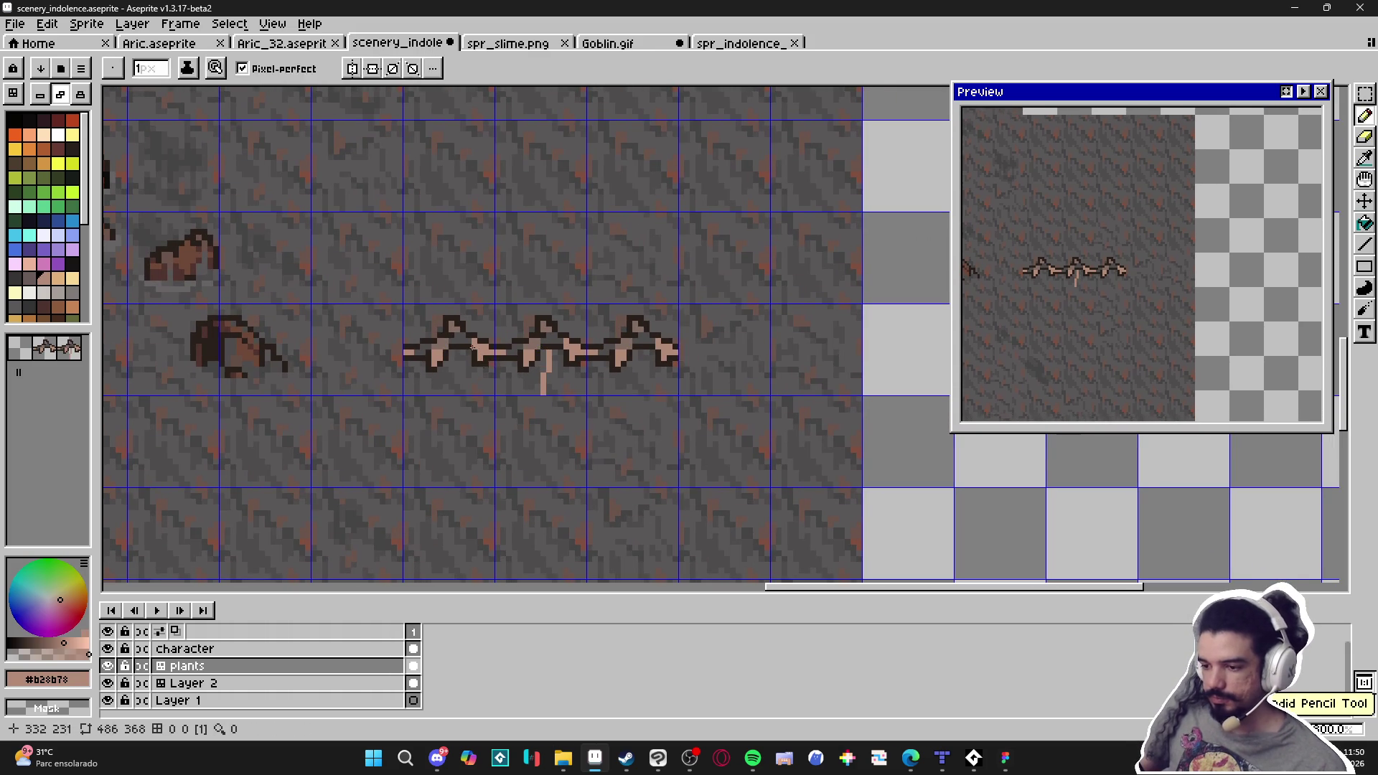
Select the left vine tile cell and turn it into a custom brush
{"action": "key", "text": "m"}
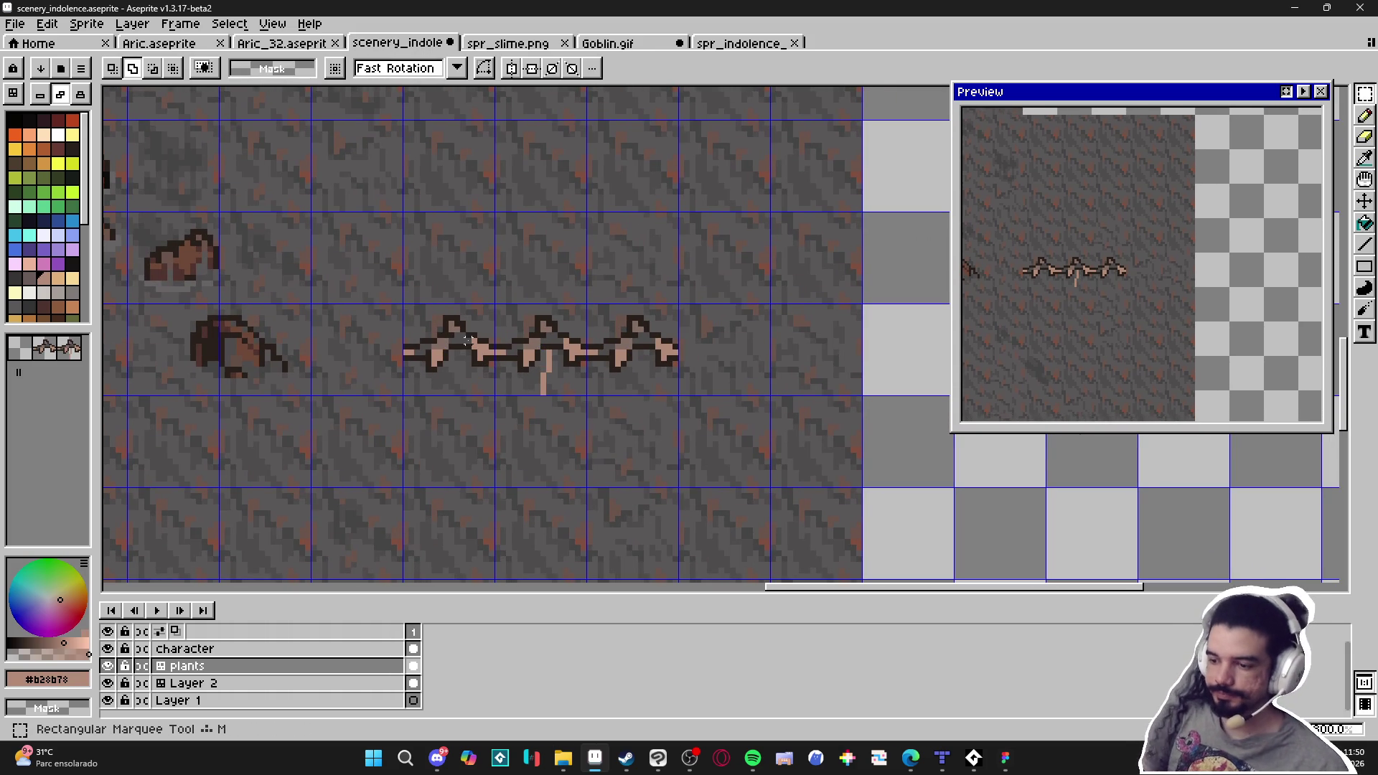
{"action": "left_click_drag", "start_coordinate": [467, 340], "coordinate": [413, 384]}
{"action": "scroll", "coordinate": [350, 174], "scroll_direction": "down", "scroll_amount": 1}
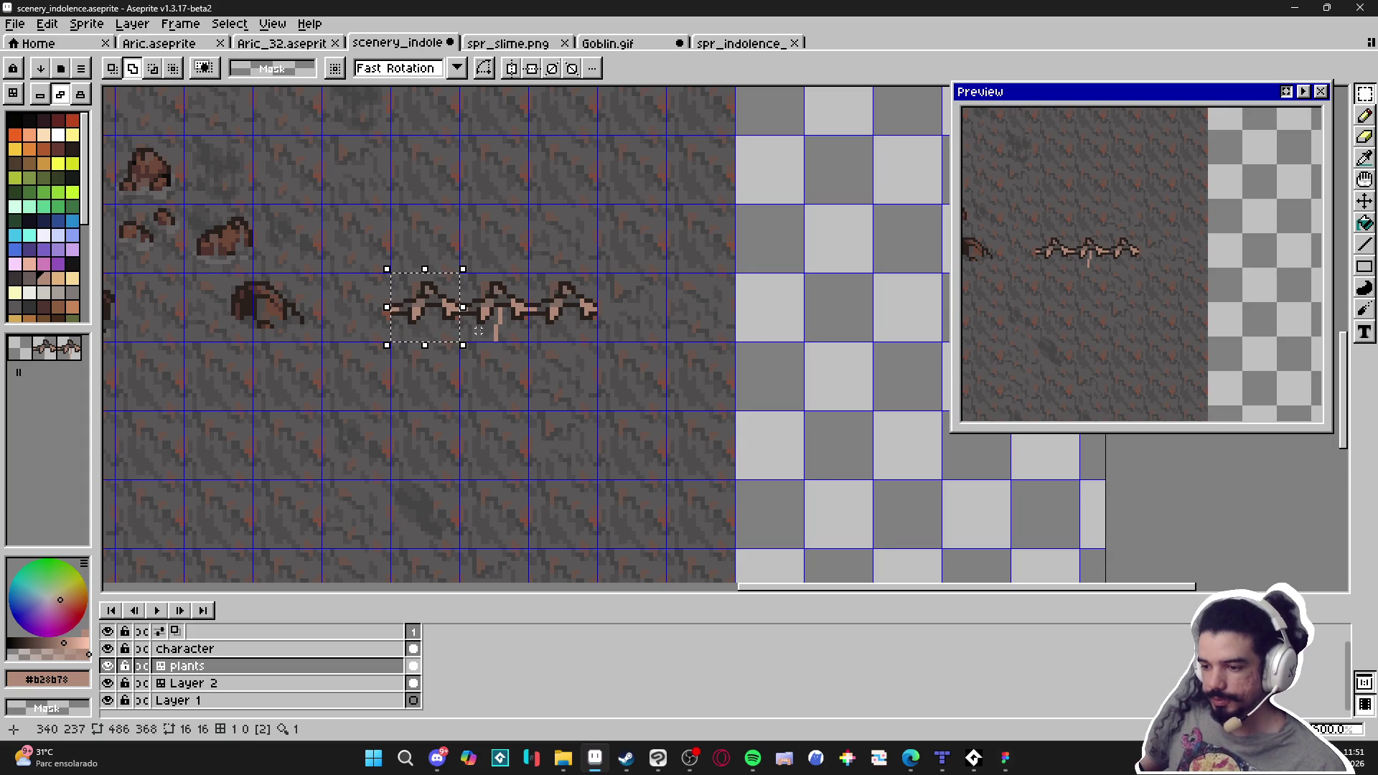
{"action": "key", "text": "ctrl+b"}
{"action": "key", "text": "space"}
{"action": "key", "text": "space"}
{"action": "key", "text": "space"}
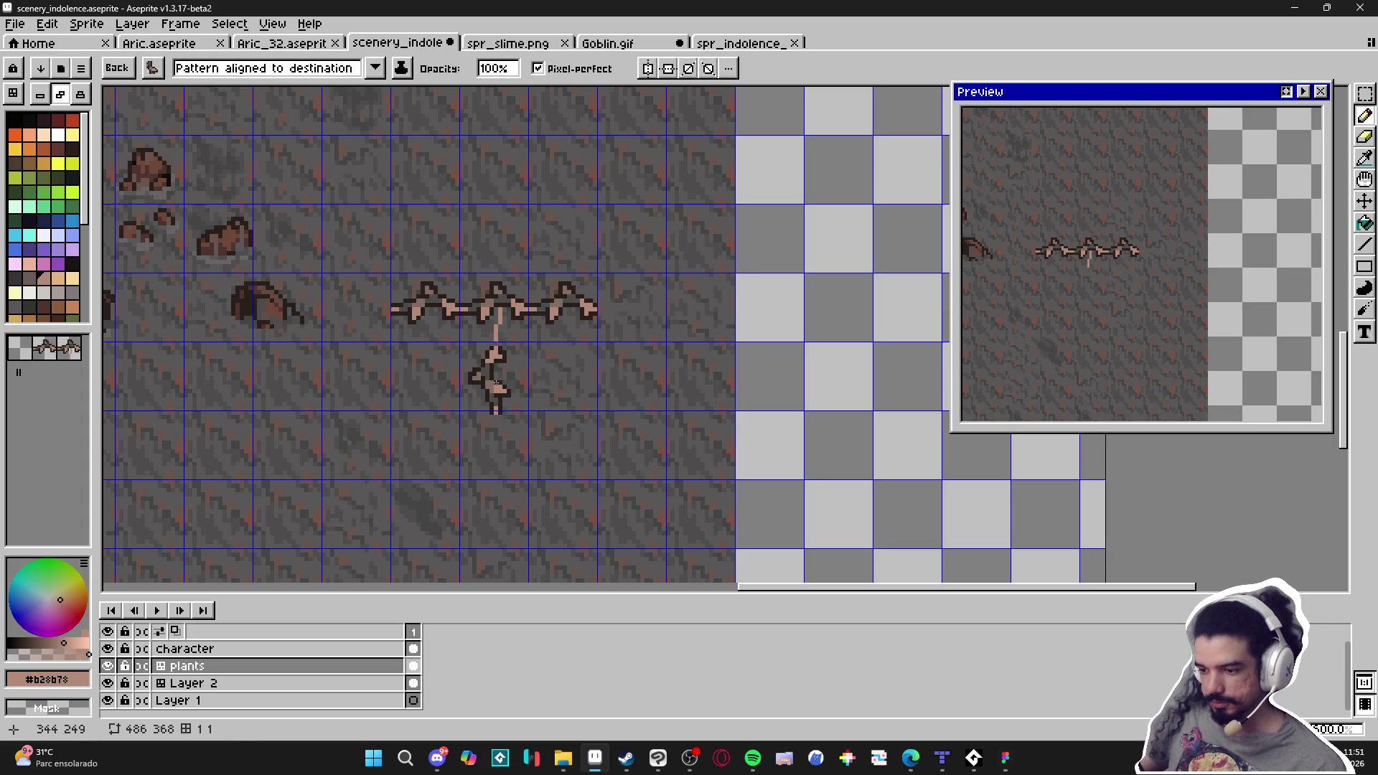
In tile mode, rotate the vine sprout tile vertical and stamp copies above and below the branch
{"action": "left_click", "coordinate": [81, 94]}
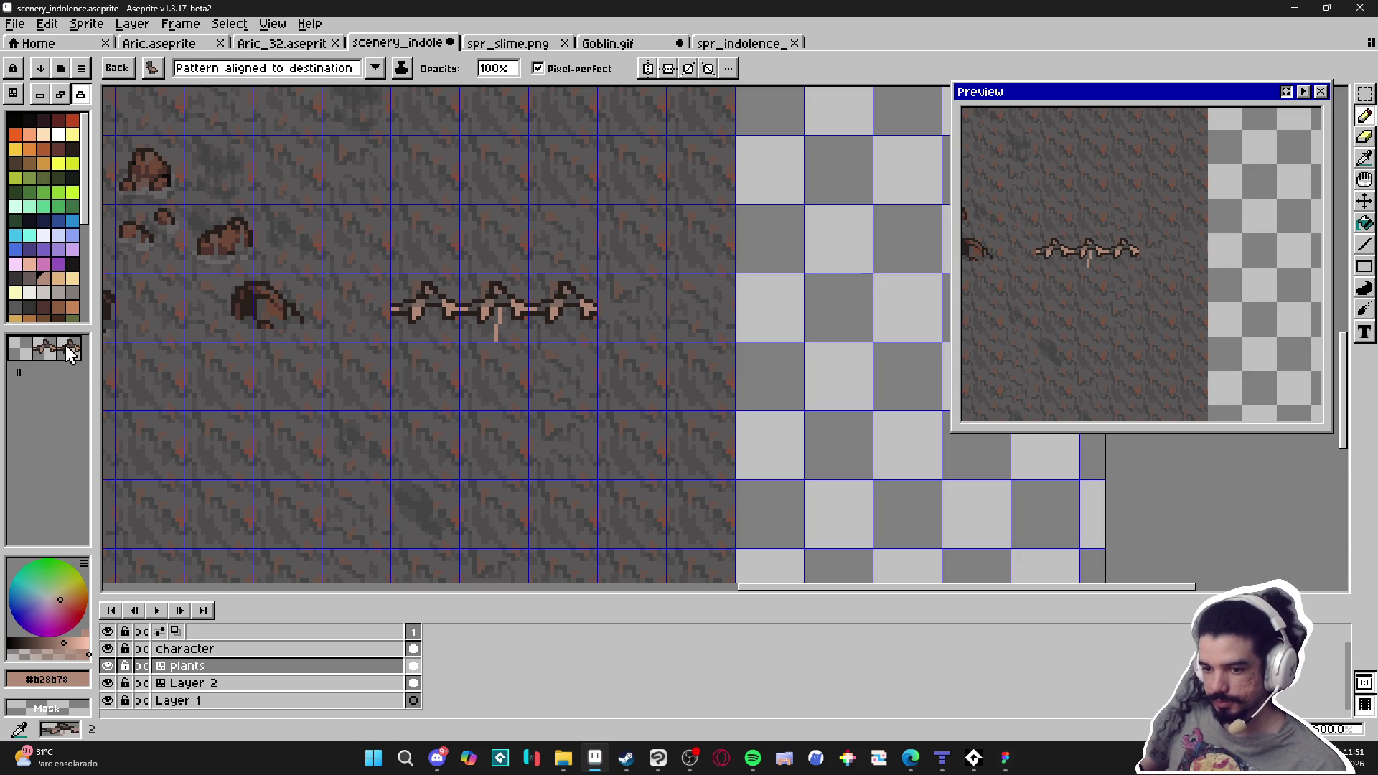
{"action": "left_click", "coordinate": [44, 348]}
{"action": "key", "text": "shift+d"}
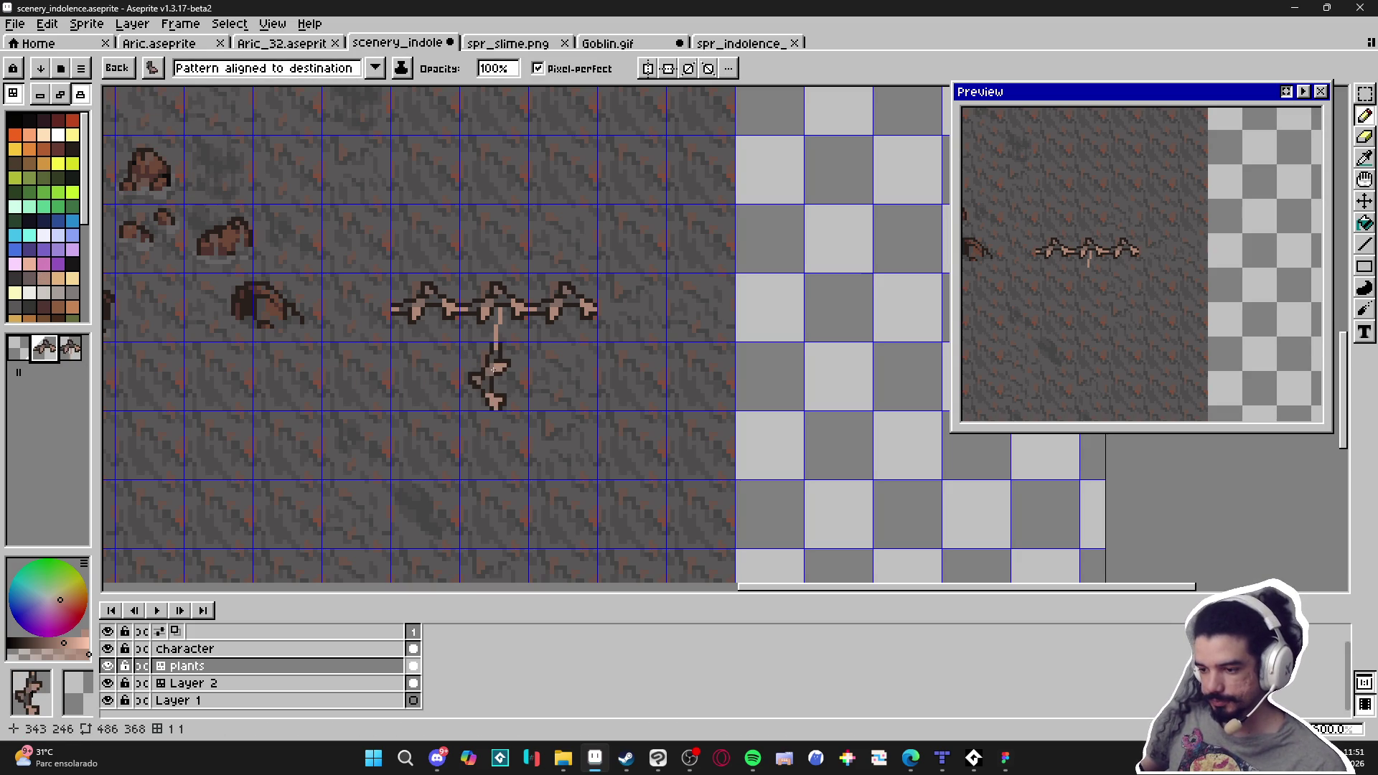
{"action": "left_click", "coordinate": [494, 369]}
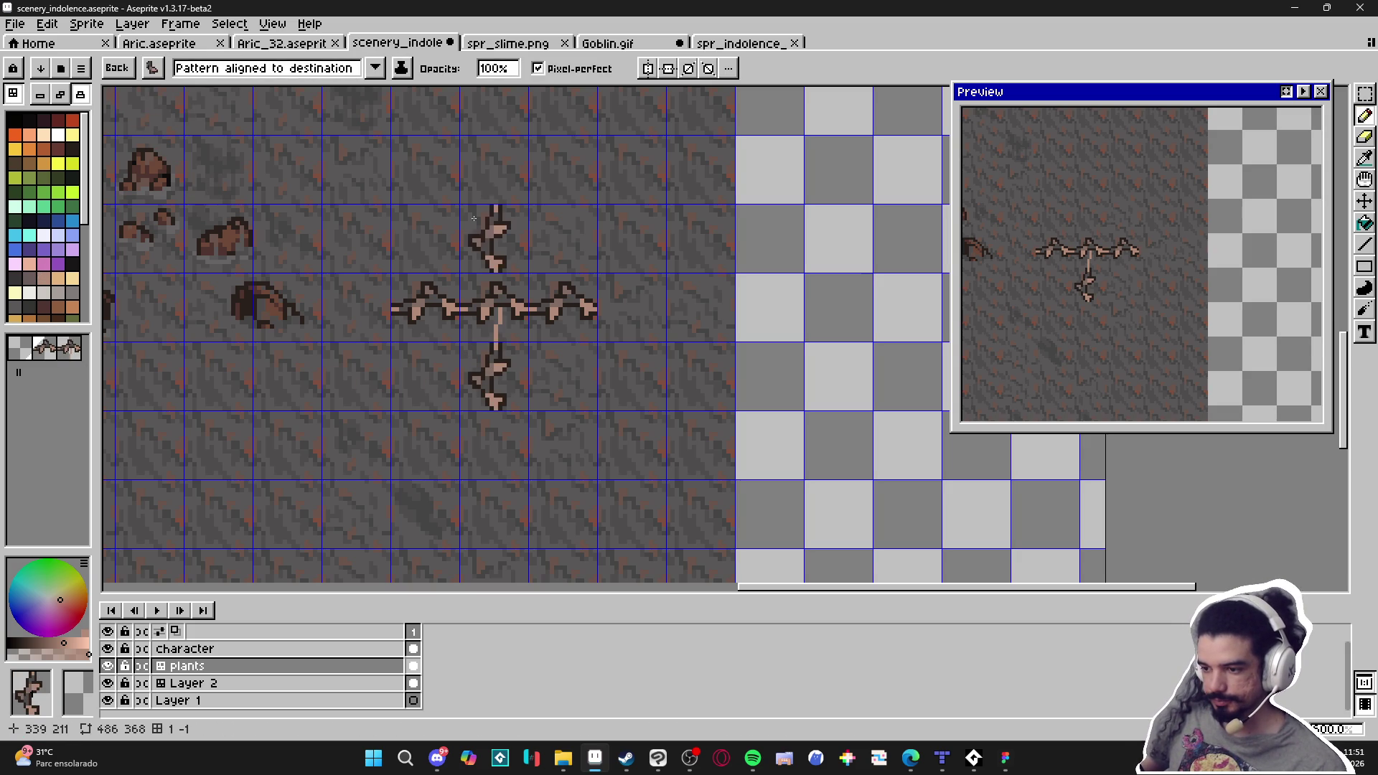
{"action": "left_click", "coordinate": [489, 234]}
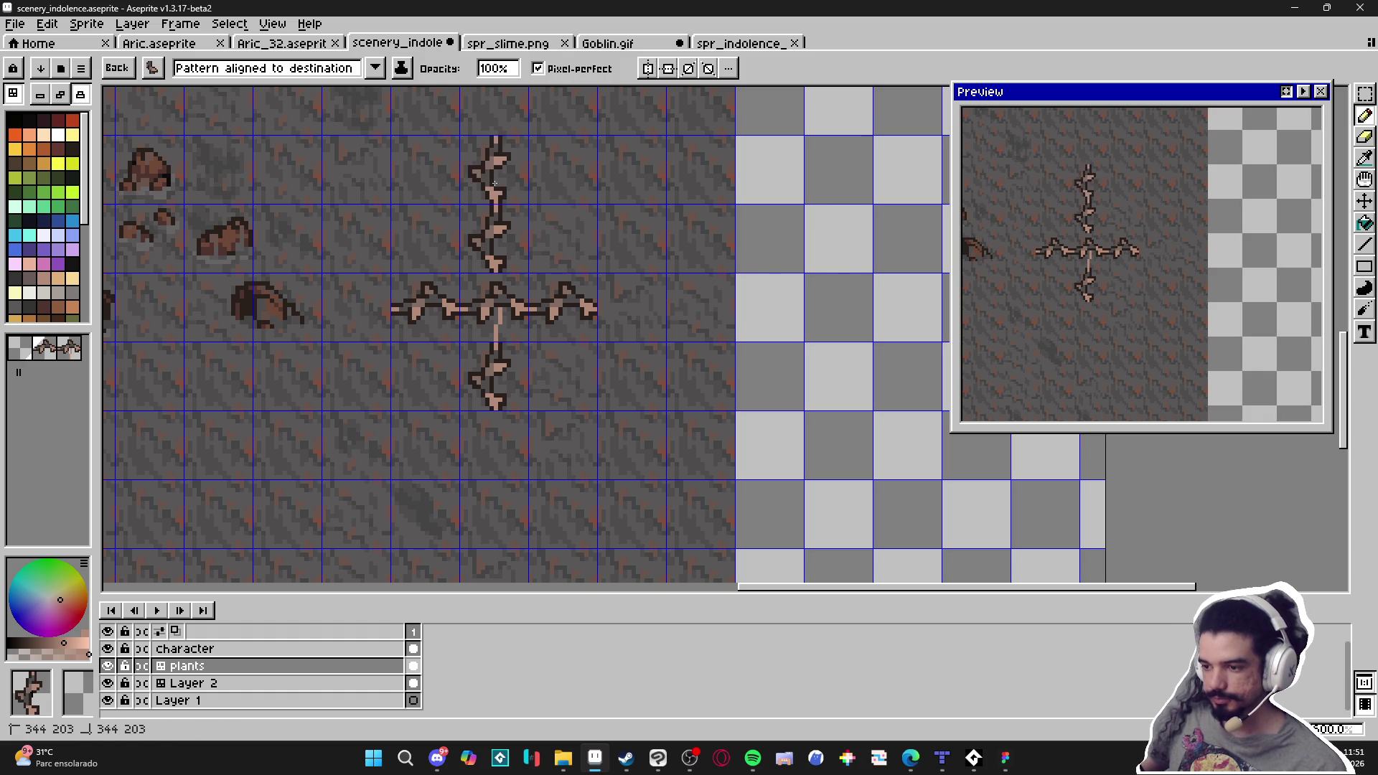
{"action": "left_click", "coordinate": [495, 459]}
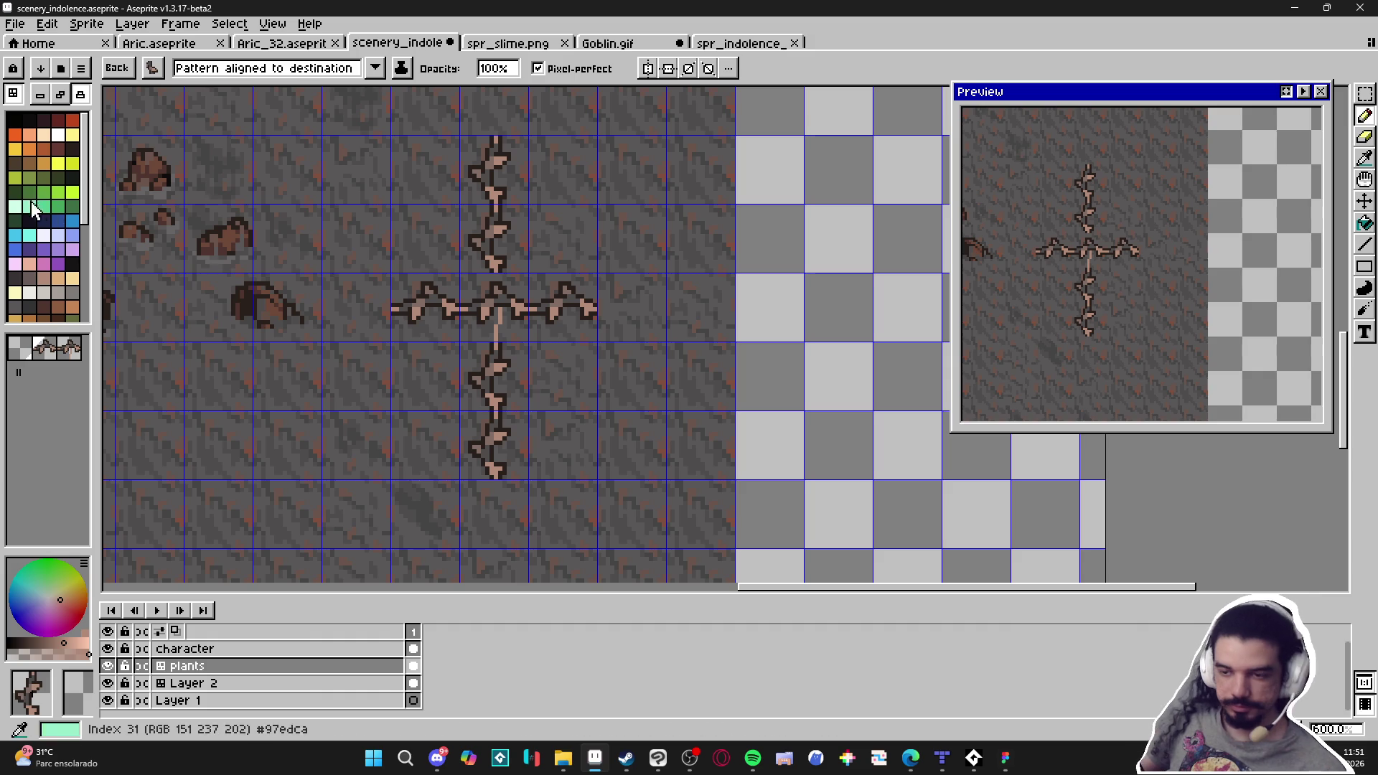
Return to pixel drawing and outline the left side of the lower stem in dark
{"action": "left_click", "coordinate": [44, 149]}
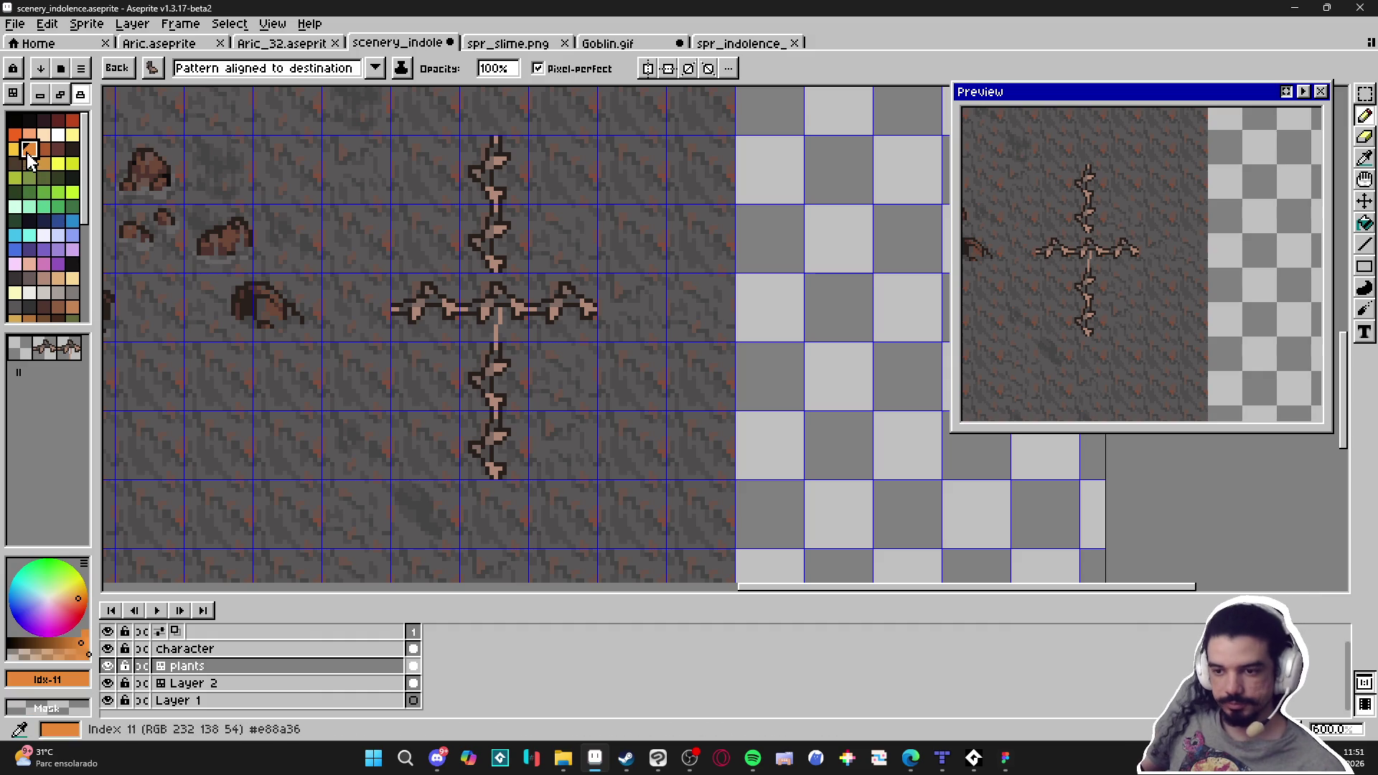
{"action": "left_click", "coordinate": [60, 93]}
{"action": "scroll", "coordinate": [567, 301], "scroll_direction": "up", "scroll_amount": 1}
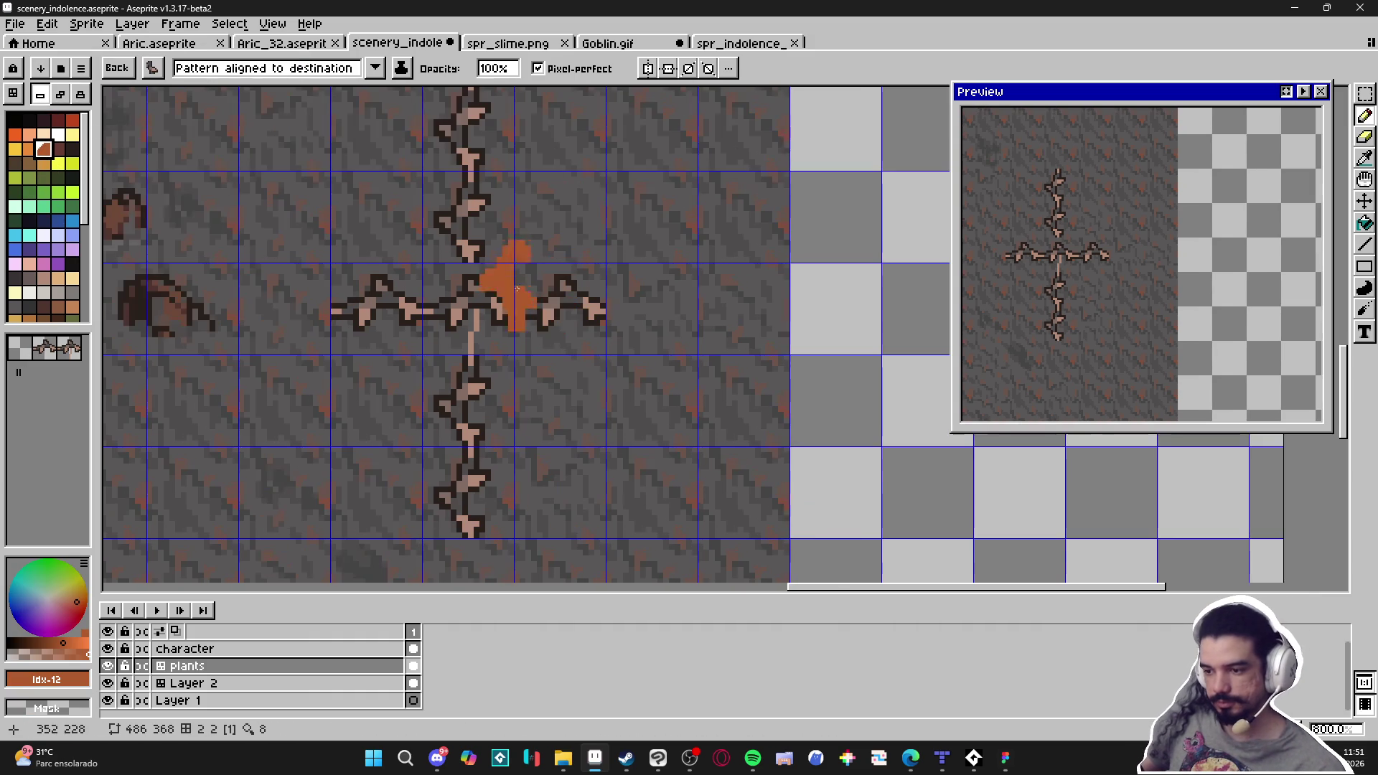
{"action": "key", "text": "Escape"}
{"action": "scroll", "coordinate": [518, 285], "scroll_direction": "up", "scroll_amount": 2}
{"action": "left_click", "coordinate": [472, 314], "text": "alt"}
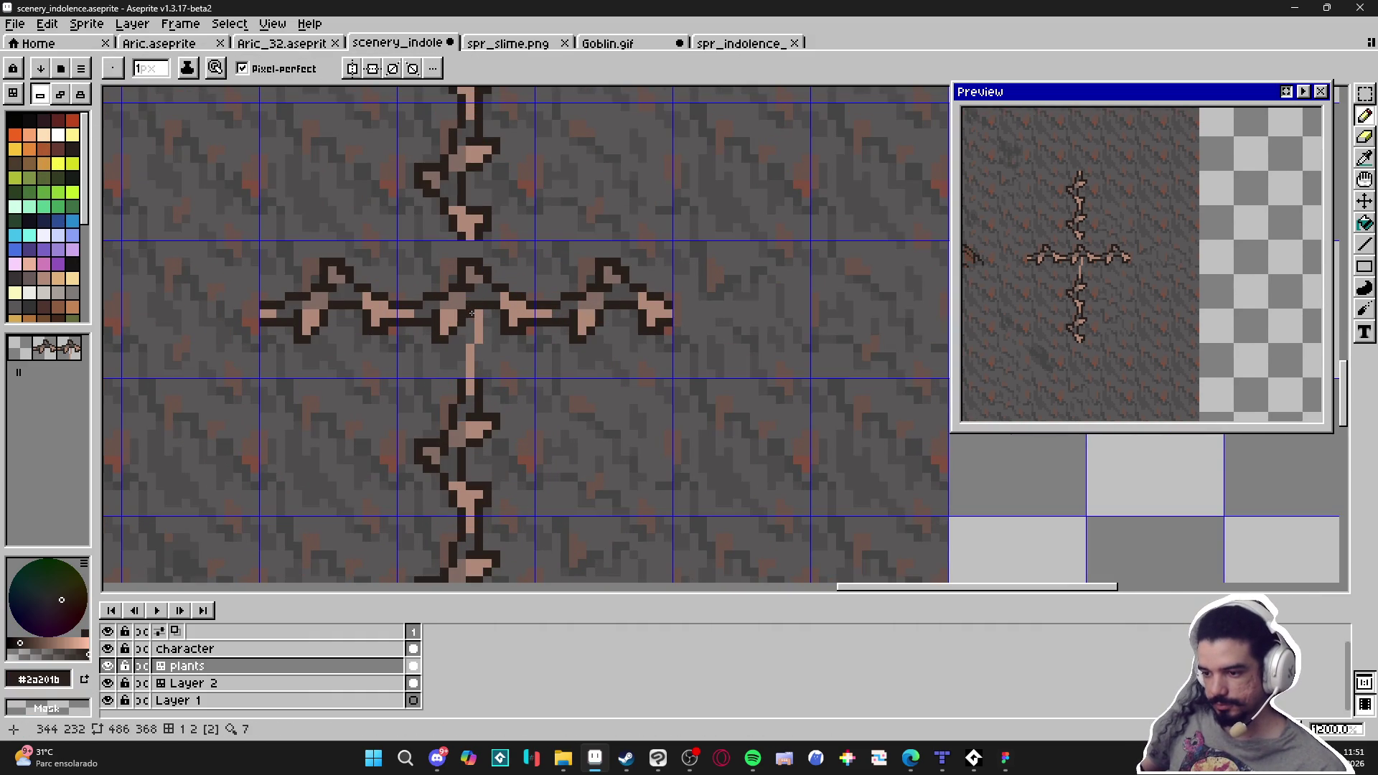
{"action": "mouse_move", "coordinate": [463, 348]}
{"action": "left_mouse_down"}
{"action": "mouse_move", "coordinate": [462, 371]}
{"action": "mouse_move", "coordinate": [485, 344]}
{"action": "left_mouse_up"}
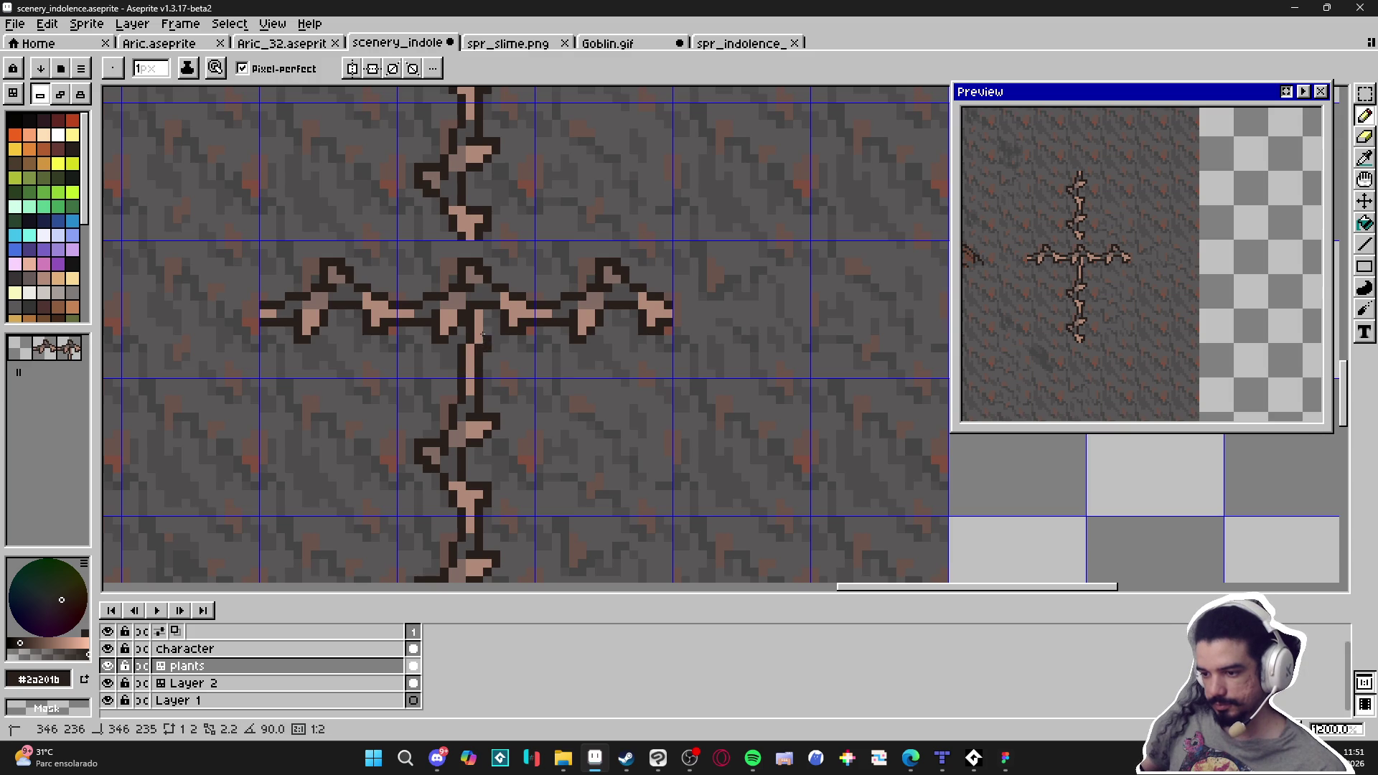
Darken pixels at the centre crossing and erase a short run of dark pixels above it
{"action": "left_click", "coordinate": [478, 319], "text": "alt"}
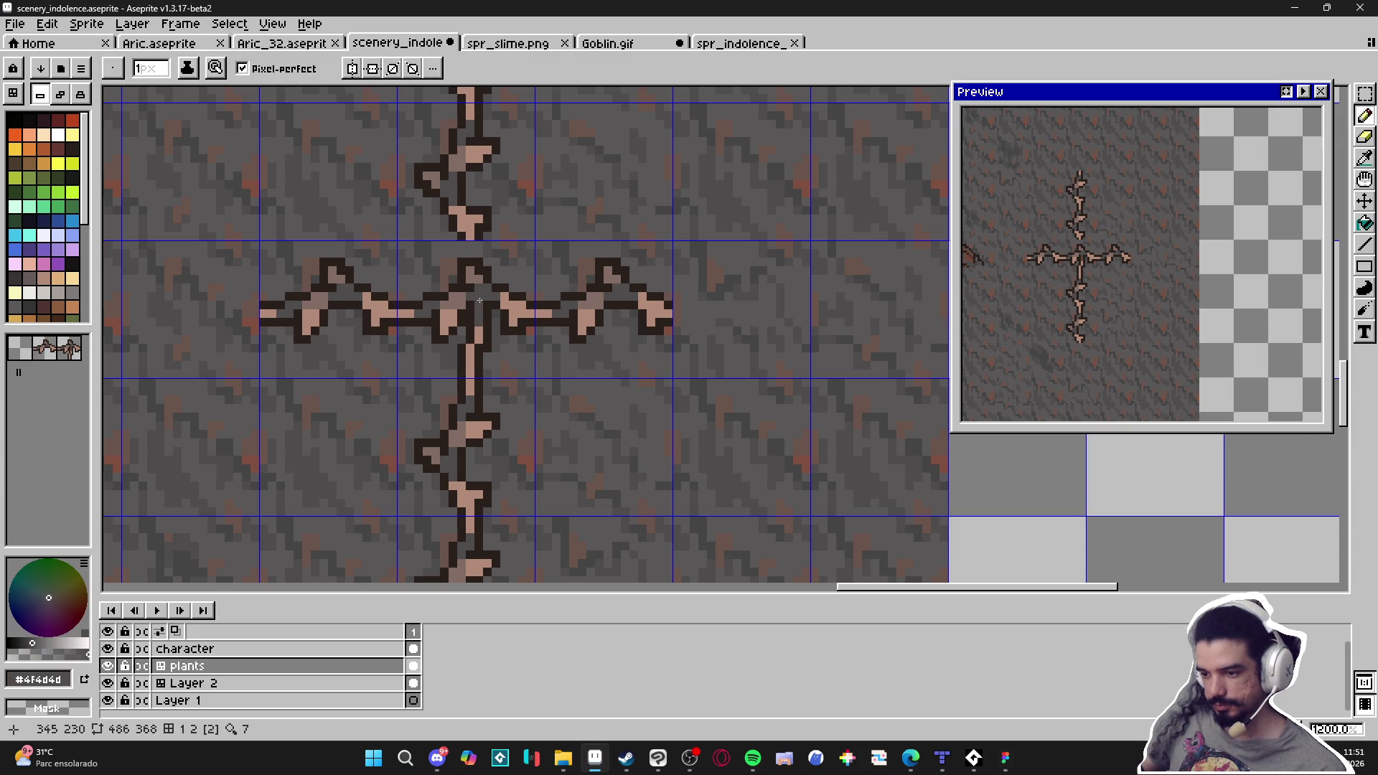
{"action": "left_click", "coordinate": [466, 304]}
{"action": "left_click", "coordinate": [473, 308], "text": "alt"}
{"action": "left_click", "coordinate": [461, 298]}
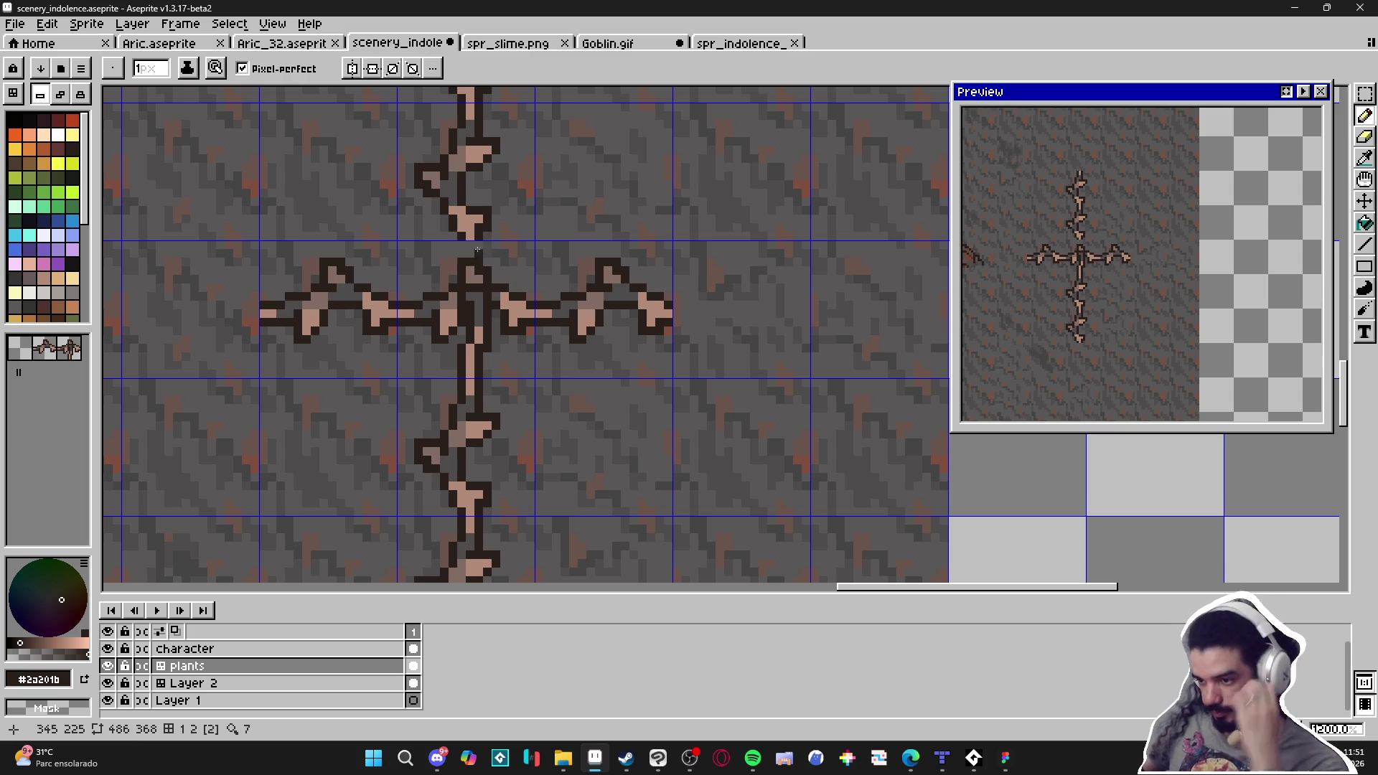
{"action": "left_click", "coordinate": [487, 254]}
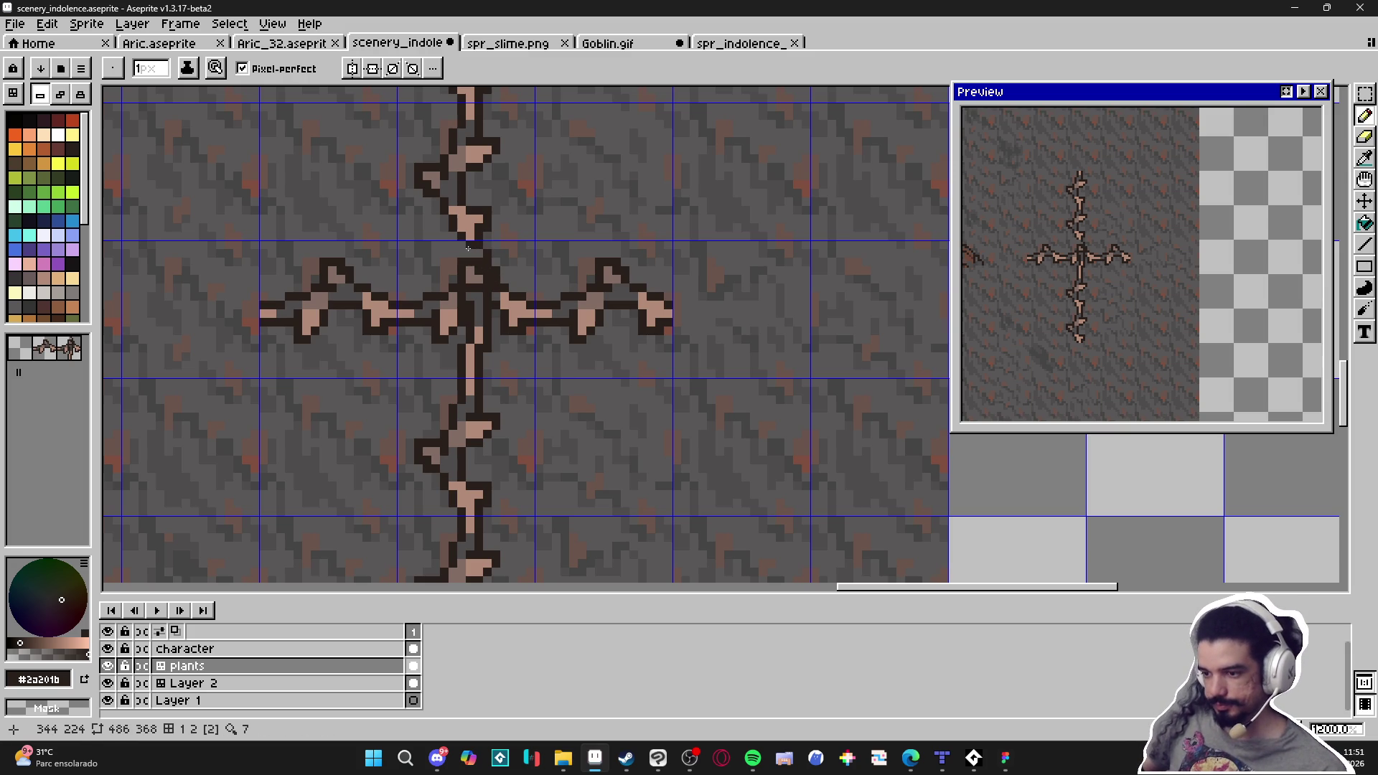
{"action": "key", "text": "e"}
{"action": "left_click_drag", "start_coordinate": [462, 280], "coordinate": [461, 263]}
{"action": "key", "text": "i"}
{"action": "left_click", "coordinate": [461, 261]}
{"action": "key", "text": "b"}
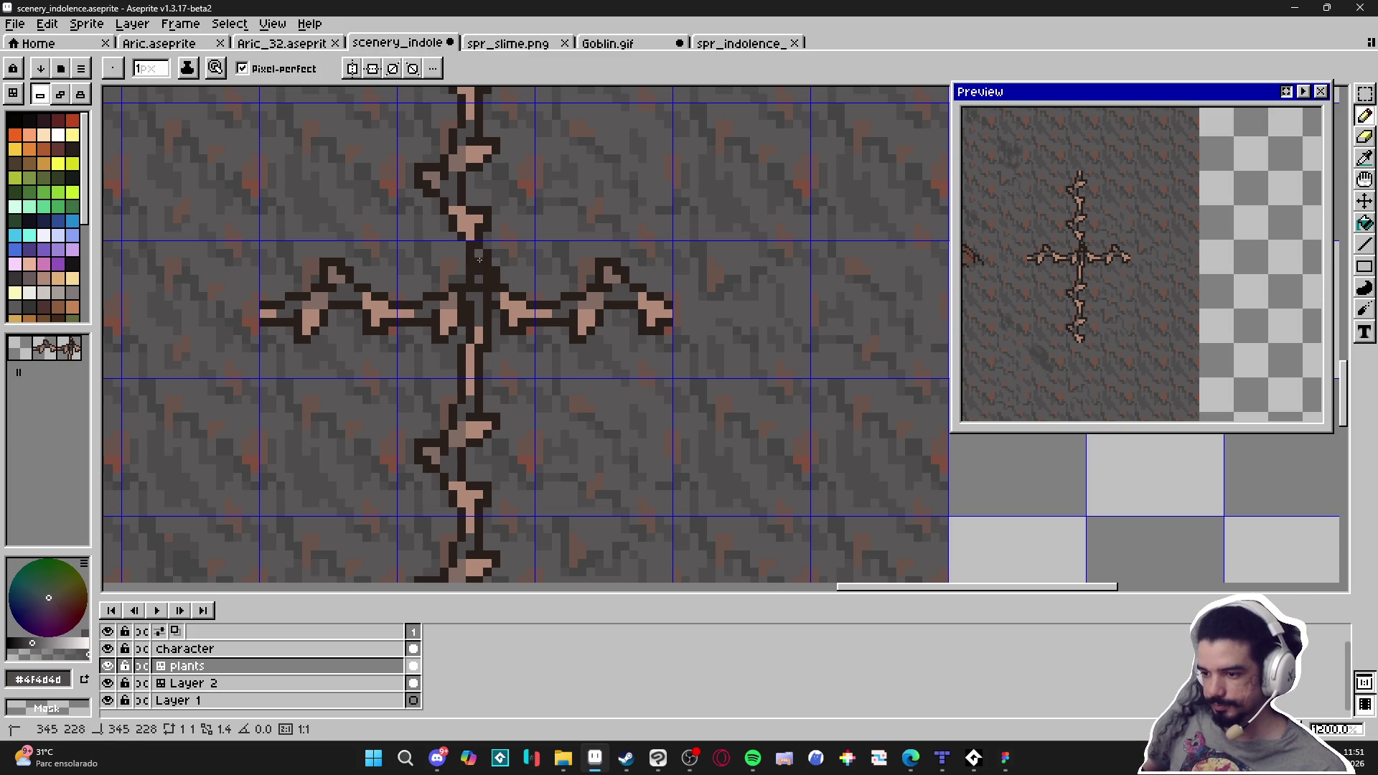
Repaint stray dark pixels above the crossing with the sampled background grey
{"action": "key", "text": "i"}
{"action": "left_click", "coordinate": [479, 253]}
{"action": "key", "text": "b"}
{"action": "scroll", "coordinate": [514, 311], "scroll_direction": "down", "scroll_amount": 3}
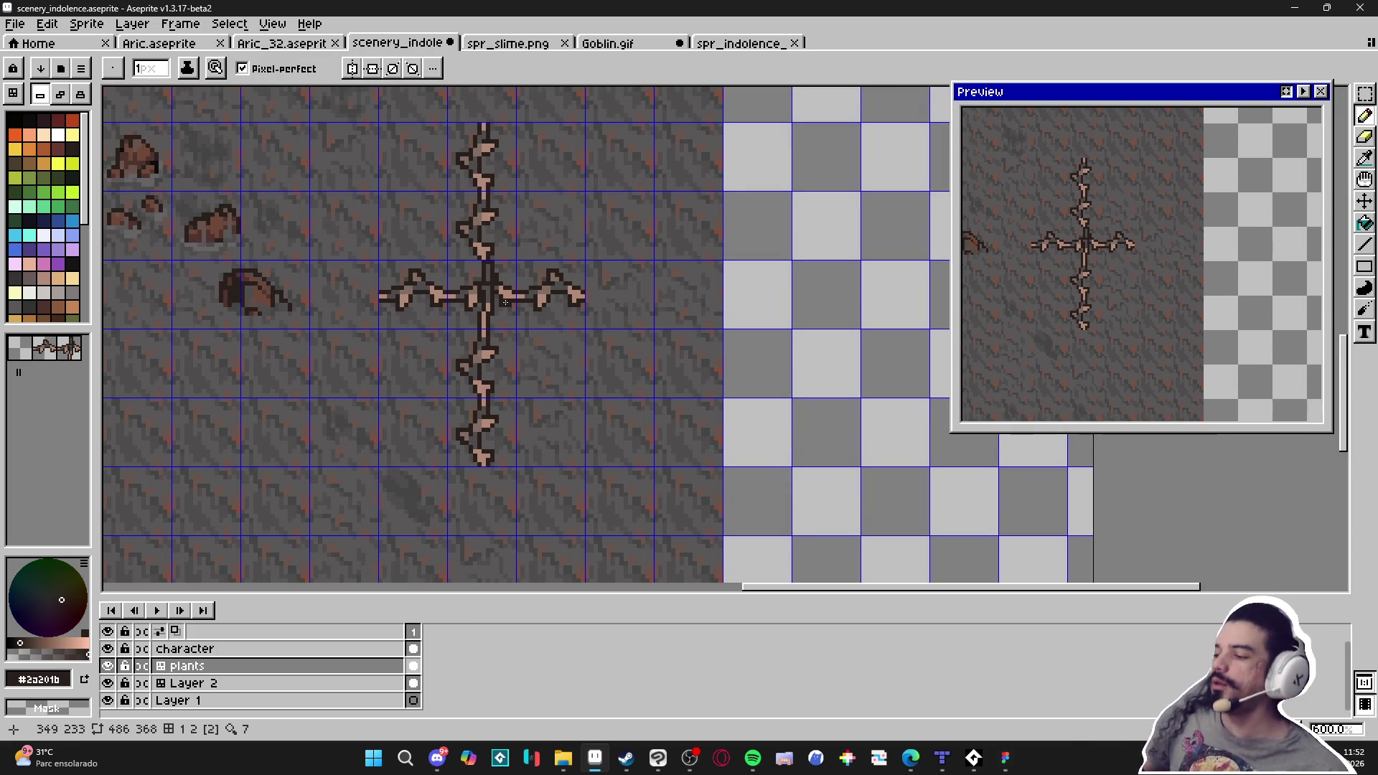
{"action": "scroll", "coordinate": [505, 302], "scroll_direction": "up", "scroll_amount": 4}
{"action": "key", "text": "i"}
{"action": "left_click", "coordinate": [519, 207]}
{"action": "key", "text": "b"}
{"action": "key", "text": "i"}
{"action": "left_click", "coordinate": [519, 207]}
{"action": "key", "text": "b"}
{"action": "key", "text": "i"}
{"action": "left_click", "coordinate": [514, 214]}
{"action": "key", "text": "b"}
{"action": "left_click", "coordinate": [535, 199]}
Try painting a stem pixel pink, undo it, and resample the dark outline colour
{"action": "key", "text": "i"}
{"action": "left_click", "coordinate": [535, 180]}
{"action": "key", "text": "b"}
{"action": "left_click", "coordinate": [550, 219]}
{"action": "key", "text": "ctrl+z"}
{"action": "scroll", "coordinate": [548, 263], "scroll_direction": "up", "scroll_amount": 1}
{"action": "key", "text": "i"}
{"action": "left_click", "coordinate": [548, 262]}
{"action": "key", "text": "b"}
{"action": "scroll", "coordinate": [549, 263], "scroll_direction": "down", "scroll_amount": 4}
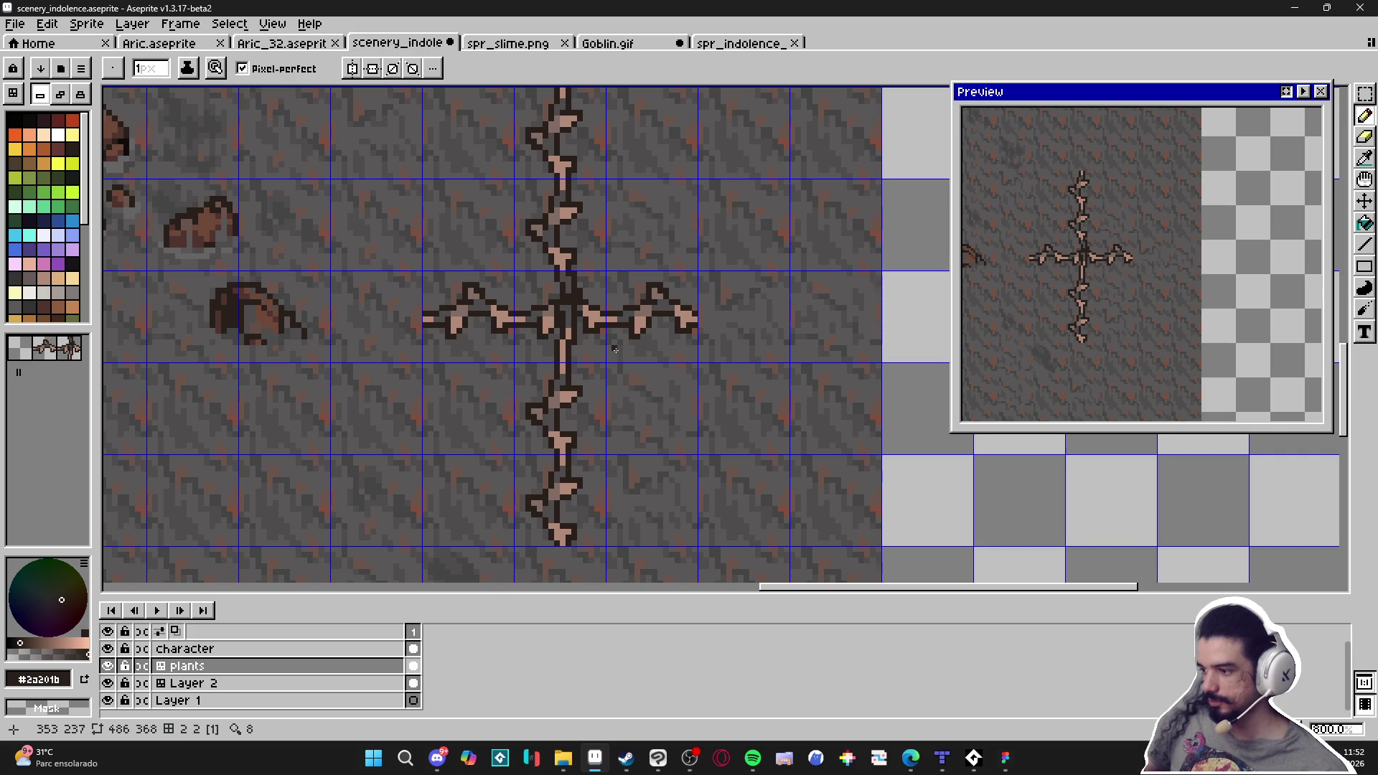
Add light pink pixels right of the stem and repaint its edge pixels in greys
{"action": "left_click_drag", "start_coordinate": [615, 350], "coordinate": [593, 354]}
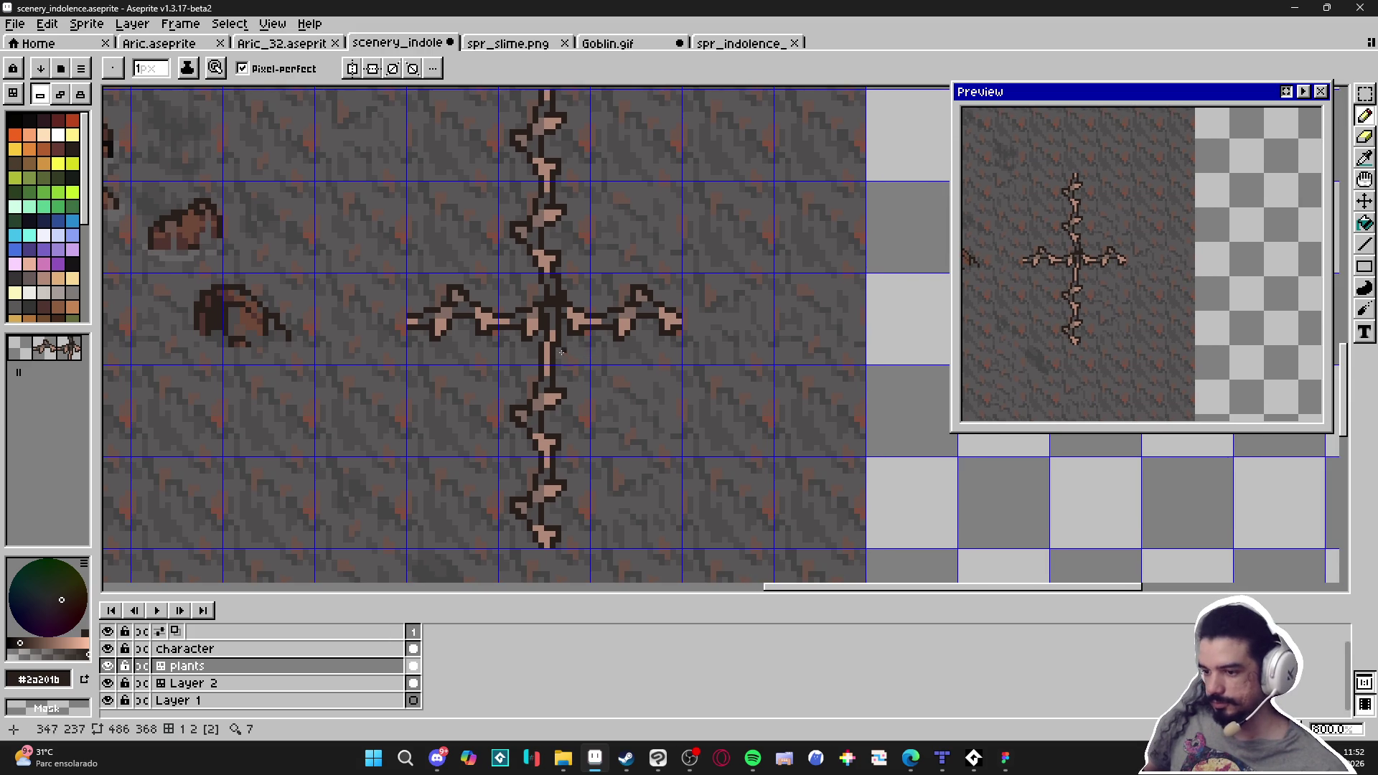
{"action": "scroll", "coordinate": [594, 354], "scroll_direction": "up", "scroll_amount": 2}
{"action": "left_click", "coordinate": [540, 354], "text": "alt"}
{"action": "mouse_move", "coordinate": [549, 354]}
{"action": "left_mouse_down"}
{"action": "mouse_move", "coordinate": [573, 345]}
{"action": "mouse_move", "coordinate": [562, 361]}
{"action": "mouse_move", "coordinate": [536, 343]}
{"action": "mouse_move", "coordinate": [532, 409]}
{"action": "mouse_move", "coordinate": [549, 337]}
{"action": "mouse_move", "coordinate": [538, 362]}
{"action": "left_mouse_up"}
{"action": "left_click", "coordinate": [561, 334], "text": "alt"}
{"action": "left_click", "coordinate": [549, 366], "text": "alt"}
{"action": "left_click", "coordinate": [537, 339]}
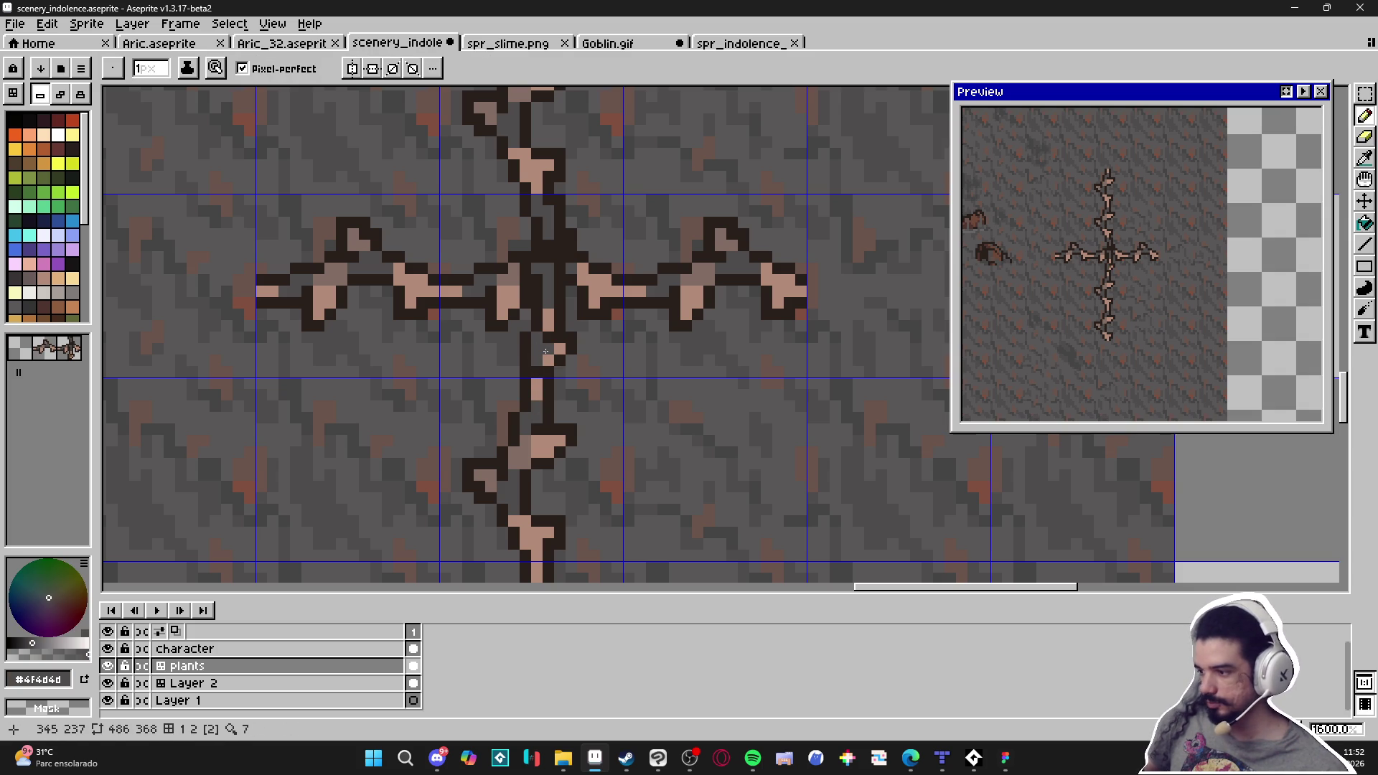
{"action": "left_click", "coordinate": [545, 361]}
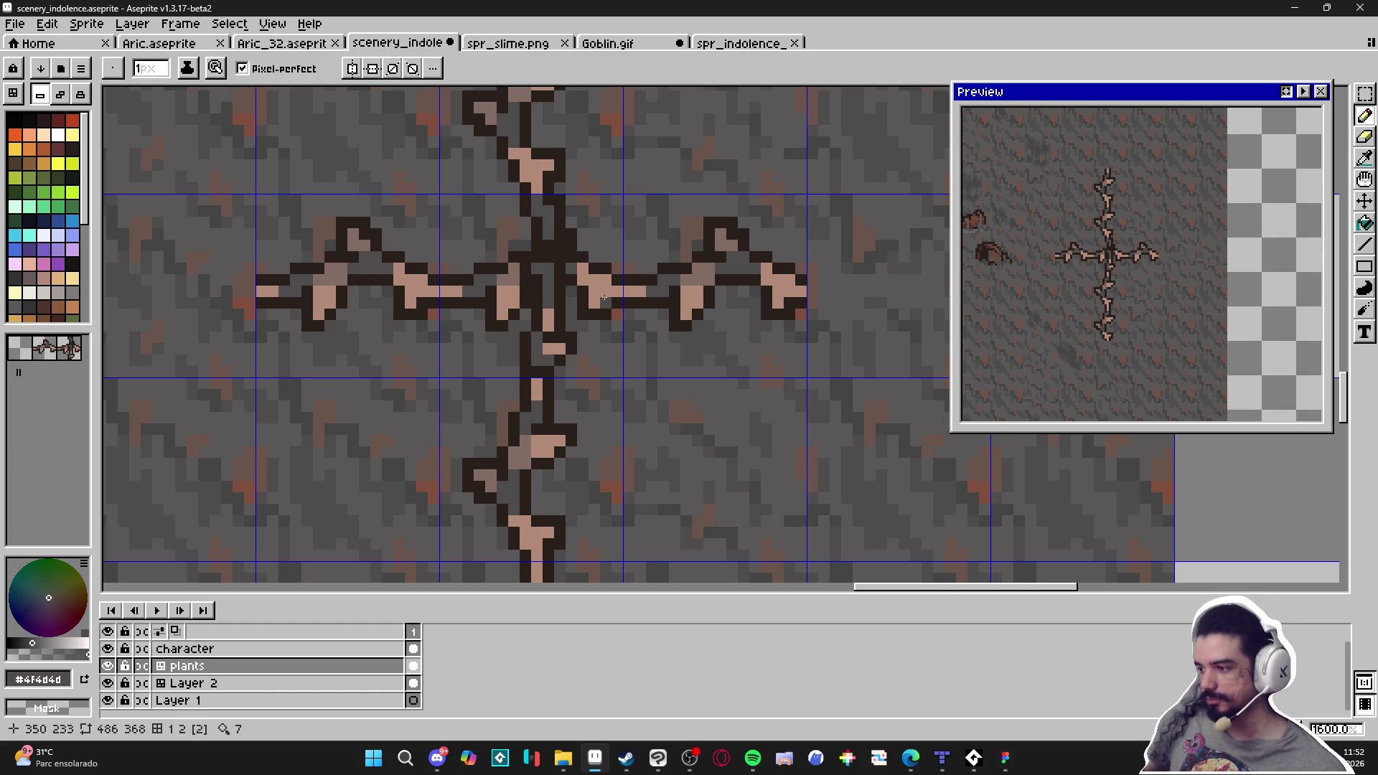
Resample outline and background colours around the upper stem, then change the tile drawing mode
{"action": "left_click", "coordinate": [514, 212], "text": "alt"}
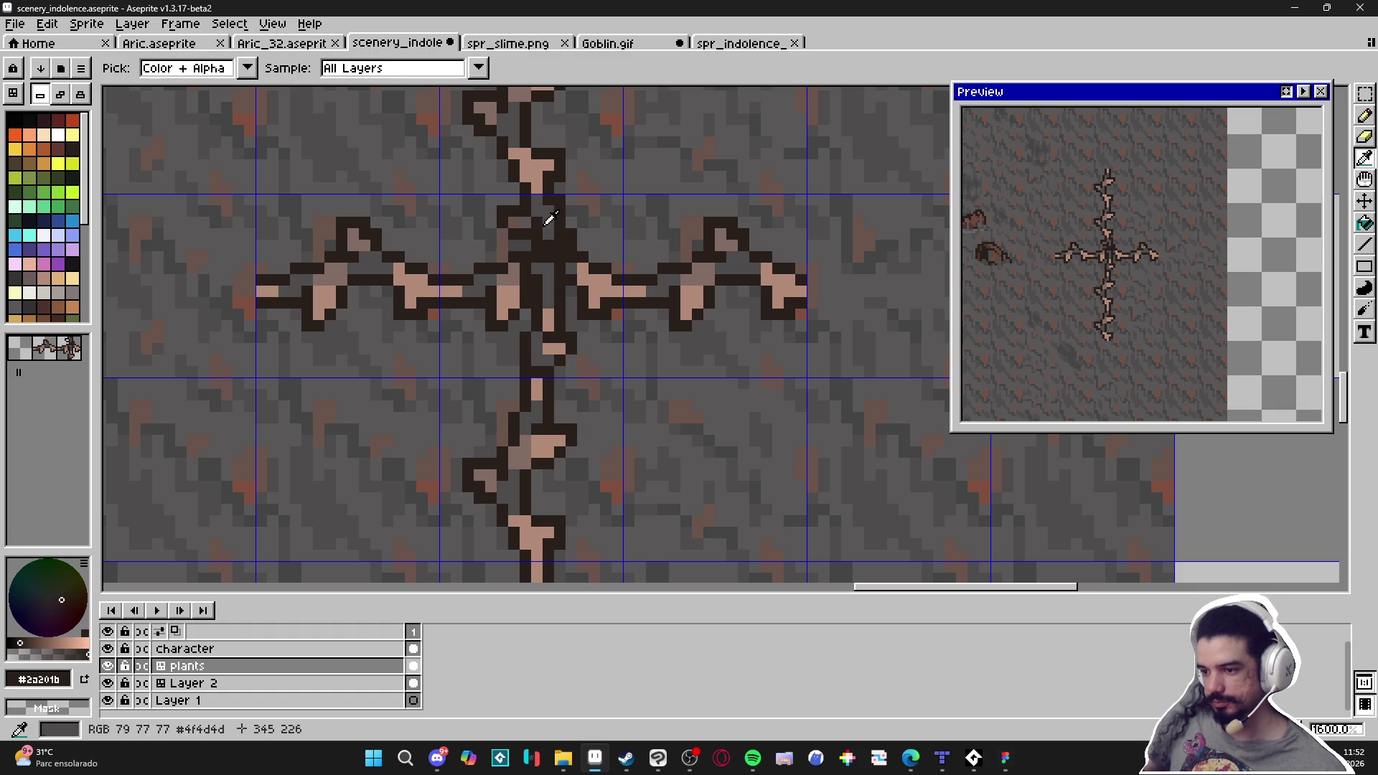
{"action": "left_click", "coordinate": [525, 218], "text": "alt"}
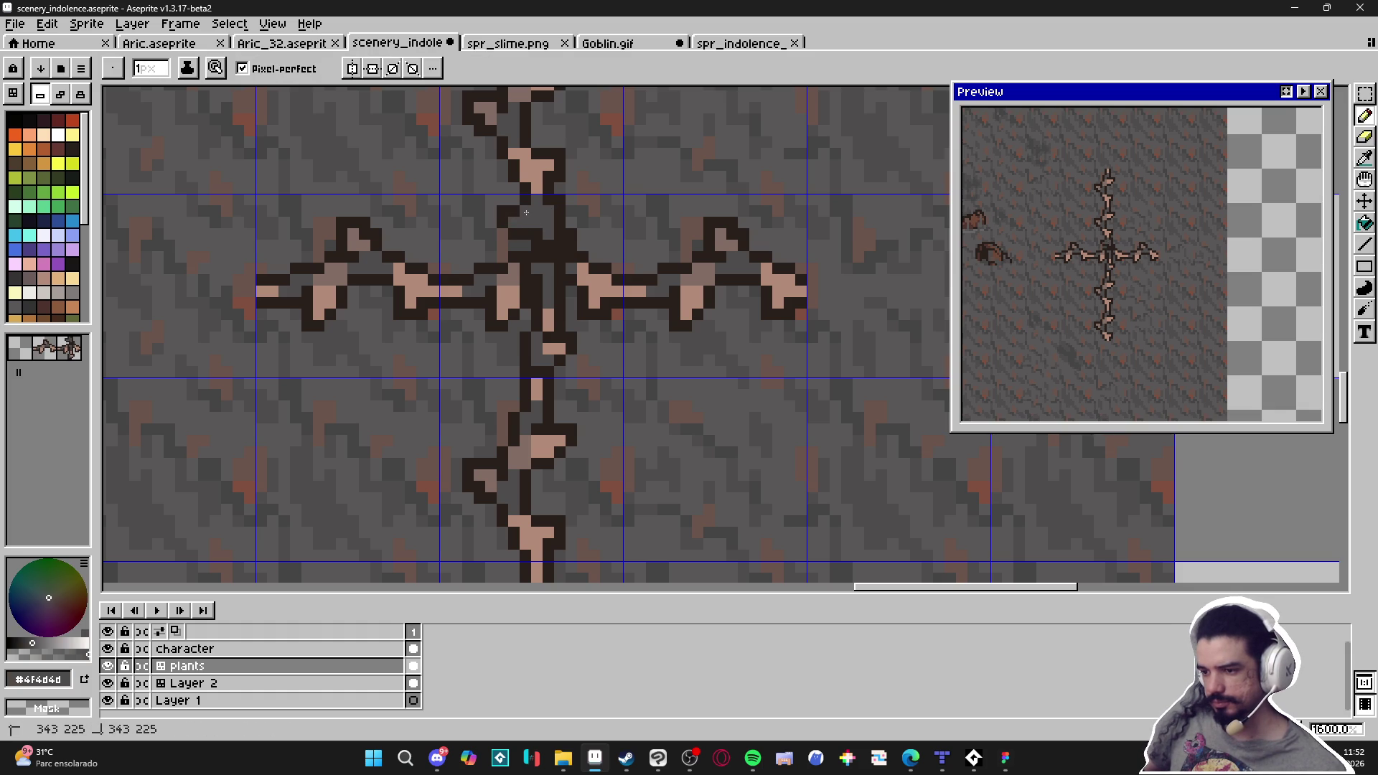
{"action": "scroll", "coordinate": [515, 218], "scroll_direction": "down", "scroll_amount": 3}
{"action": "scroll", "coordinate": [524, 204], "scroll_direction": "up", "scroll_amount": 5}
{"action": "left_click", "coordinate": [529, 181], "text": "alt"}
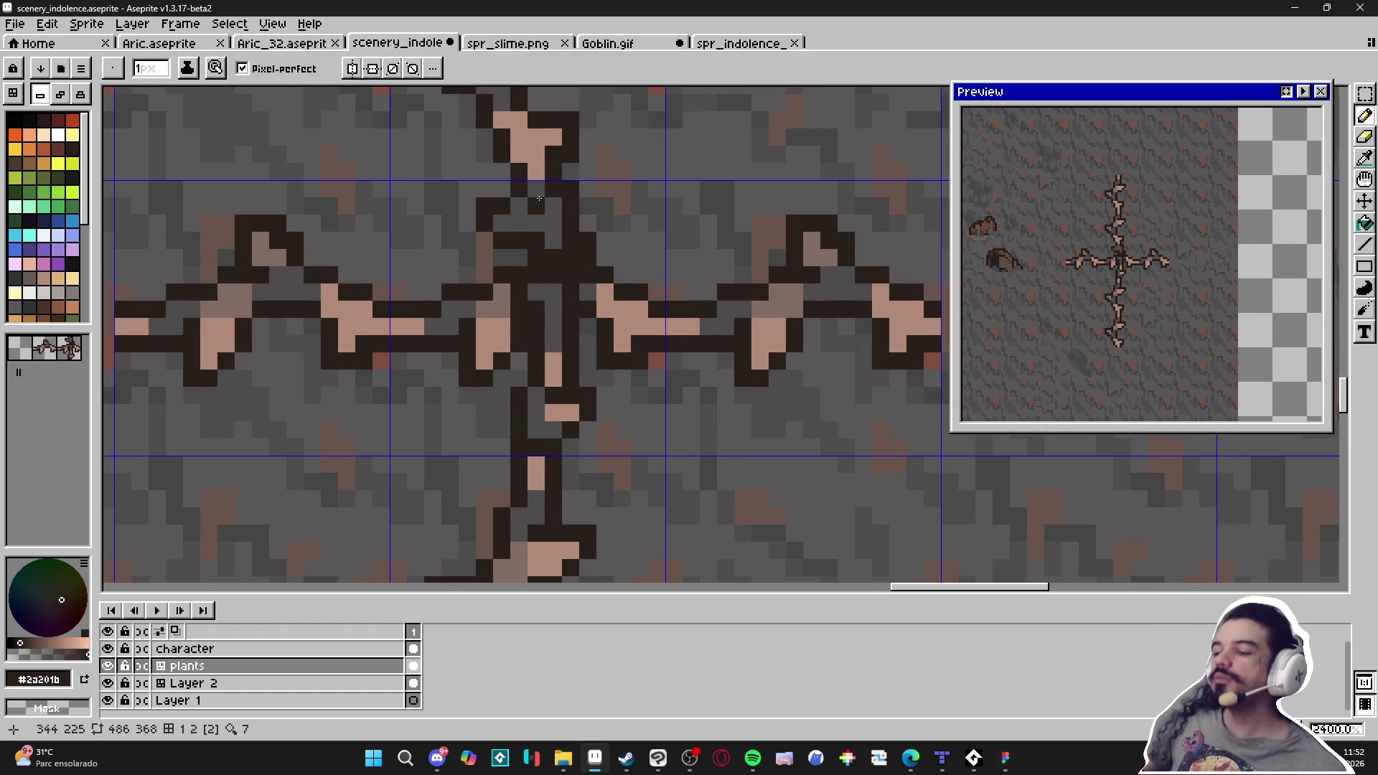
{"action": "scroll", "coordinate": [538, 201], "scroll_direction": "down", "scroll_amount": 5}
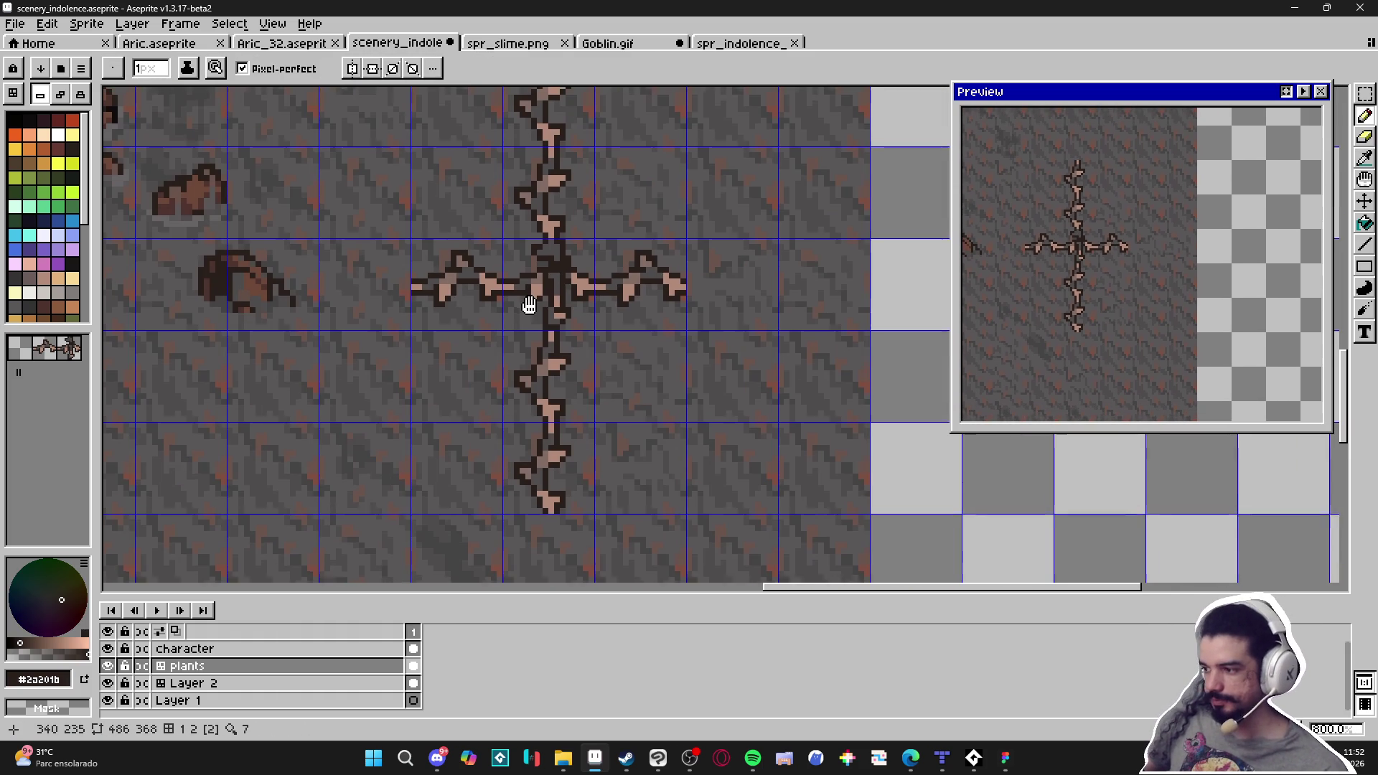
{"action": "scroll", "coordinate": [537, 314], "scroll_direction": "down", "scroll_amount": 1}
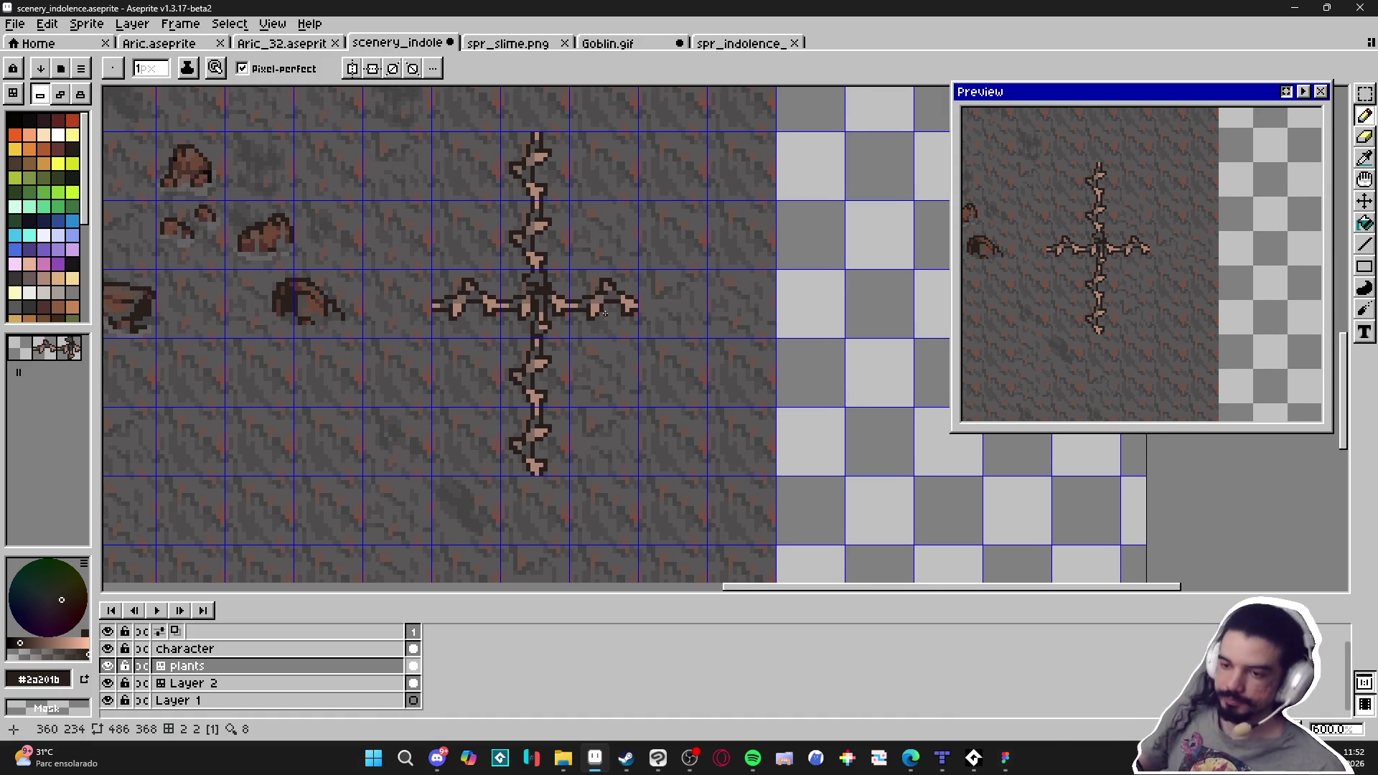
{"action": "left_click", "coordinate": [60, 94]}
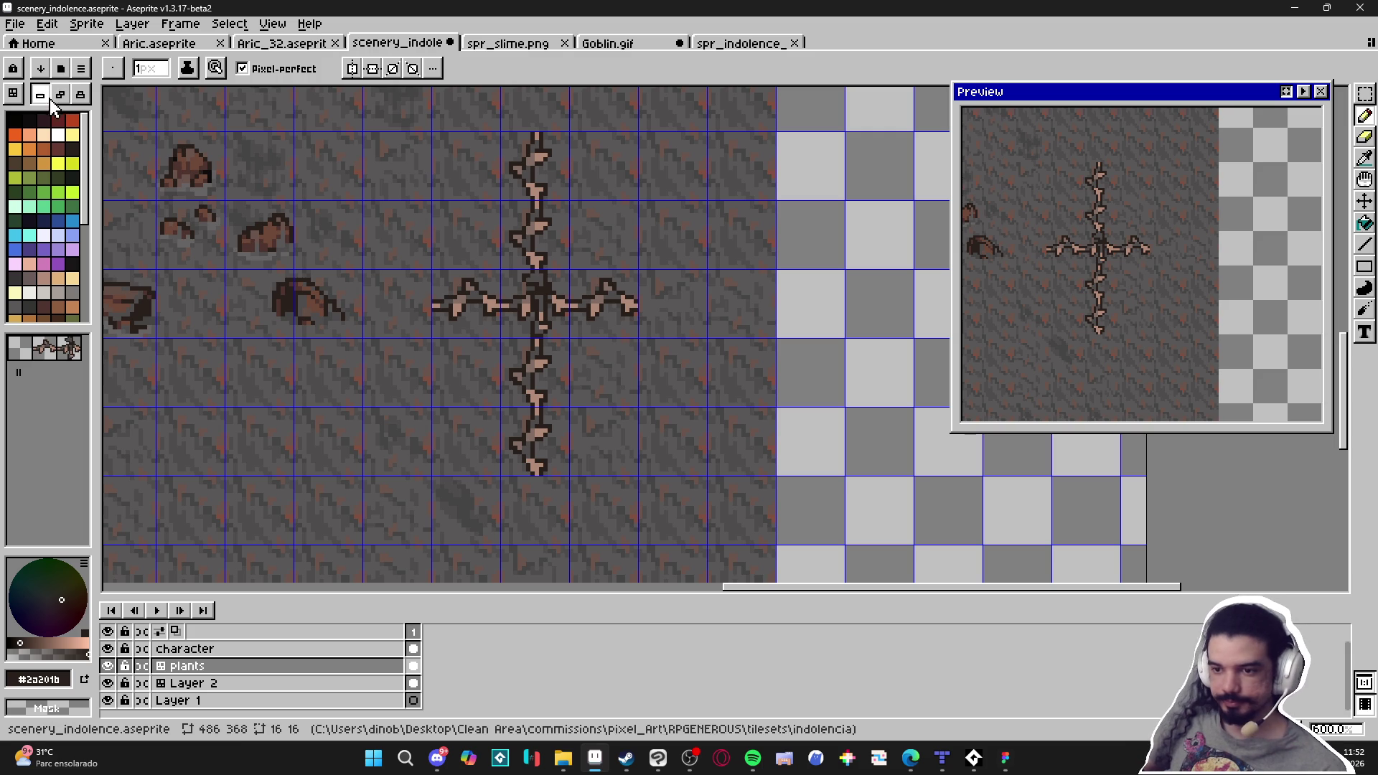
Extend the right branch tip with dark outline pixels
{"action": "scroll", "coordinate": [545, 274], "scroll_direction": "up", "scroll_amount": 4}
{"action": "mouse_move", "coordinate": [624, 297]}
{"action": "left_mouse_down"}
{"action": "mouse_move", "coordinate": [657, 299]}
{"action": "mouse_move", "coordinate": [657, 322]}
{"action": "mouse_move", "coordinate": [662, 282]}
{"action": "mouse_move", "coordinate": [667, 323]}
{"action": "mouse_move", "coordinate": [682, 310]}
{"action": "left_mouse_up"}
{"action": "left_click", "coordinate": [678, 276]}
{"action": "left_click", "coordinate": [702, 299]}
{"action": "left_click", "coordinate": [690, 276]}
{"action": "left_click", "coordinate": [701, 276]}
{"action": "left_click", "coordinate": [715, 280]}
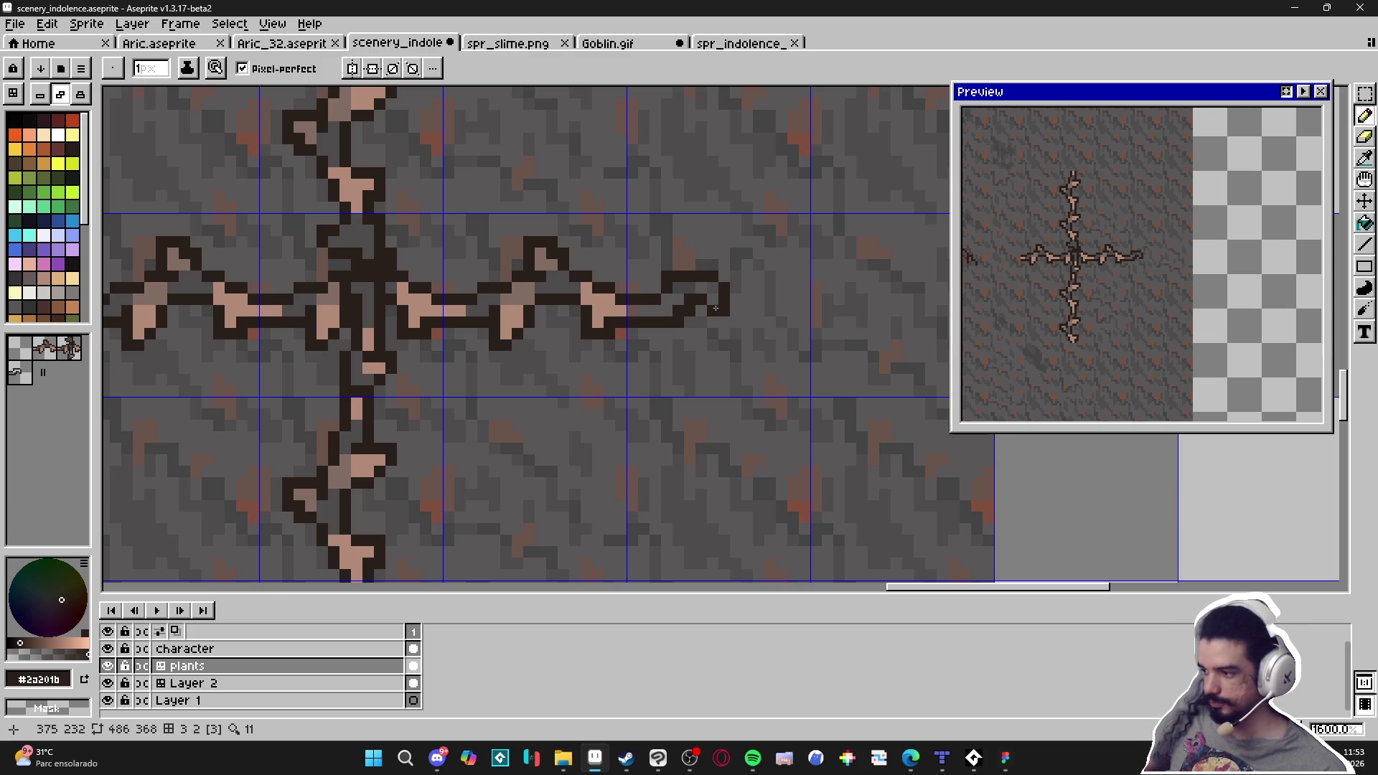
Fill the right branch with the pink stem colour, past its tip
{"action": "scroll", "coordinate": [646, 314], "scroll_direction": "up", "scroll_amount": 2}
{"action": "left_click", "coordinate": [600, 298], "text": "alt"}
{"action": "mouse_move", "coordinate": [628, 309]}
{"action": "left_mouse_down"}
{"action": "mouse_move", "coordinate": [668, 308]}
{"action": "mouse_move", "coordinate": [697, 274]}
{"action": "mouse_move", "coordinate": [746, 292]}
{"action": "left_mouse_up"}
{"action": "left_click", "coordinate": [705, 315], "text": "alt"}
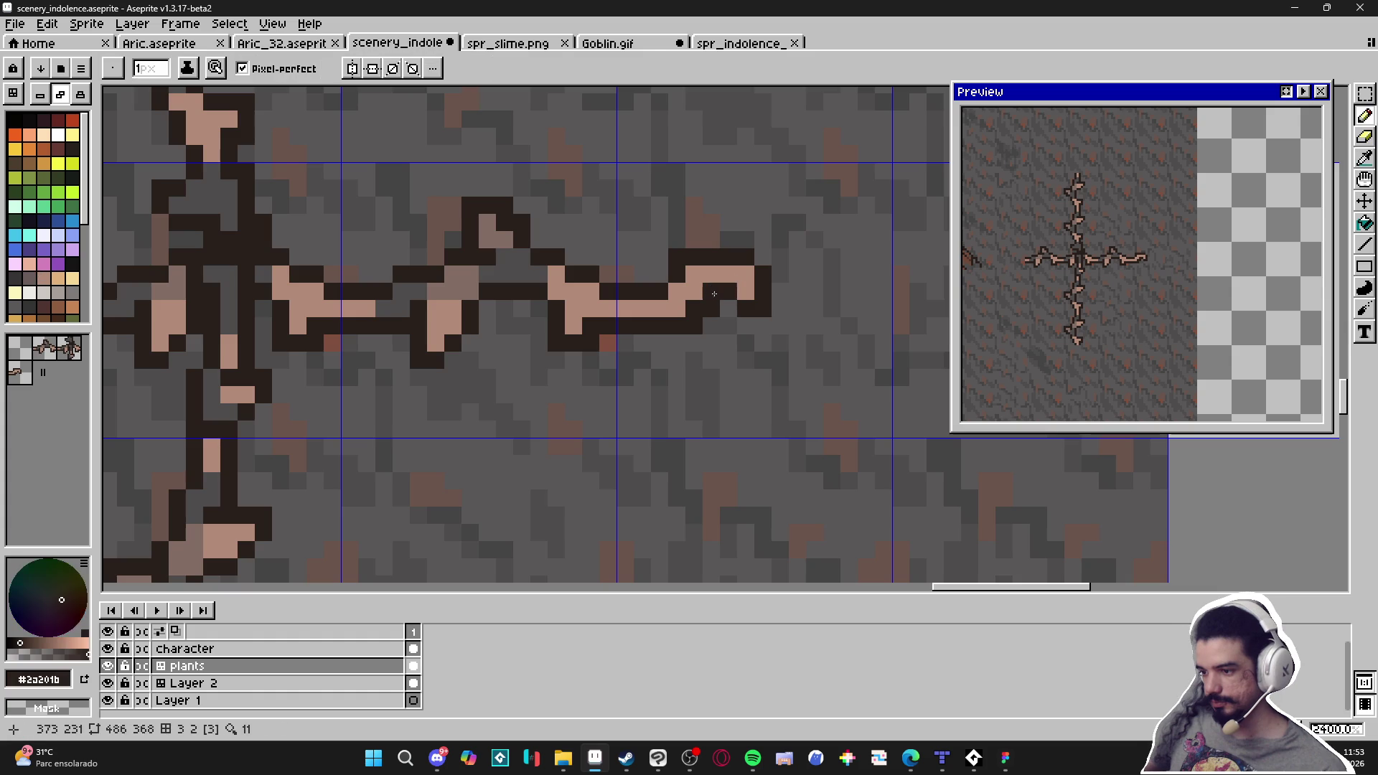
Cover the stray light tip pixels with grey background and add a muted brown pixel
{"action": "scroll", "coordinate": [705, 314], "scroll_direction": "down", "scroll_amount": 5}
{"action": "scroll", "coordinate": [705, 315], "scroll_direction": "up", "scroll_amount": 3}
{"action": "left_click", "coordinate": [746, 294], "text": "alt"}
{"action": "left_click", "coordinate": [743, 292]}
{"action": "left_click", "coordinate": [727, 299]}
{"action": "left_click", "coordinate": [714, 304]}
{"action": "left_click", "coordinate": [715, 316]}
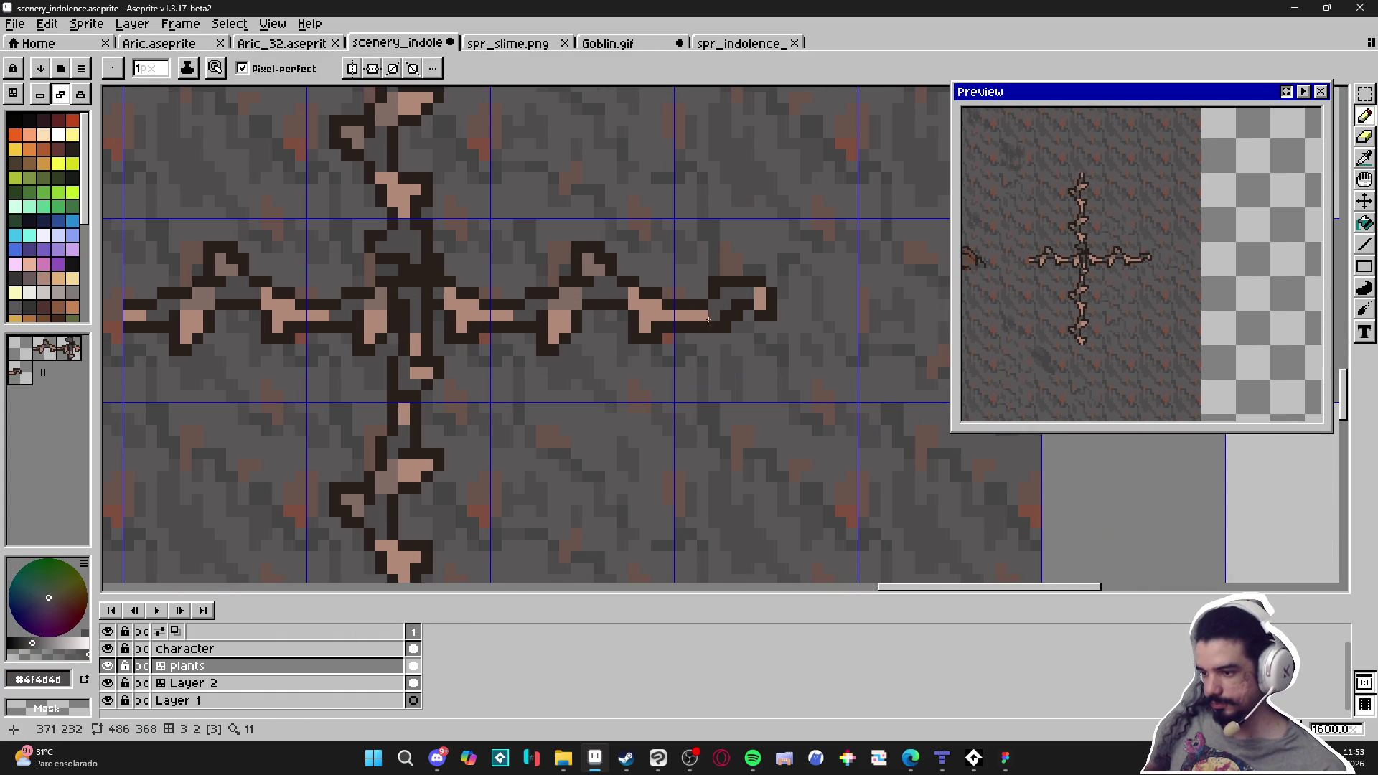
{"action": "left_click", "coordinate": [564, 310], "text": "alt"}
{"action": "left_click", "coordinate": [715, 316]}
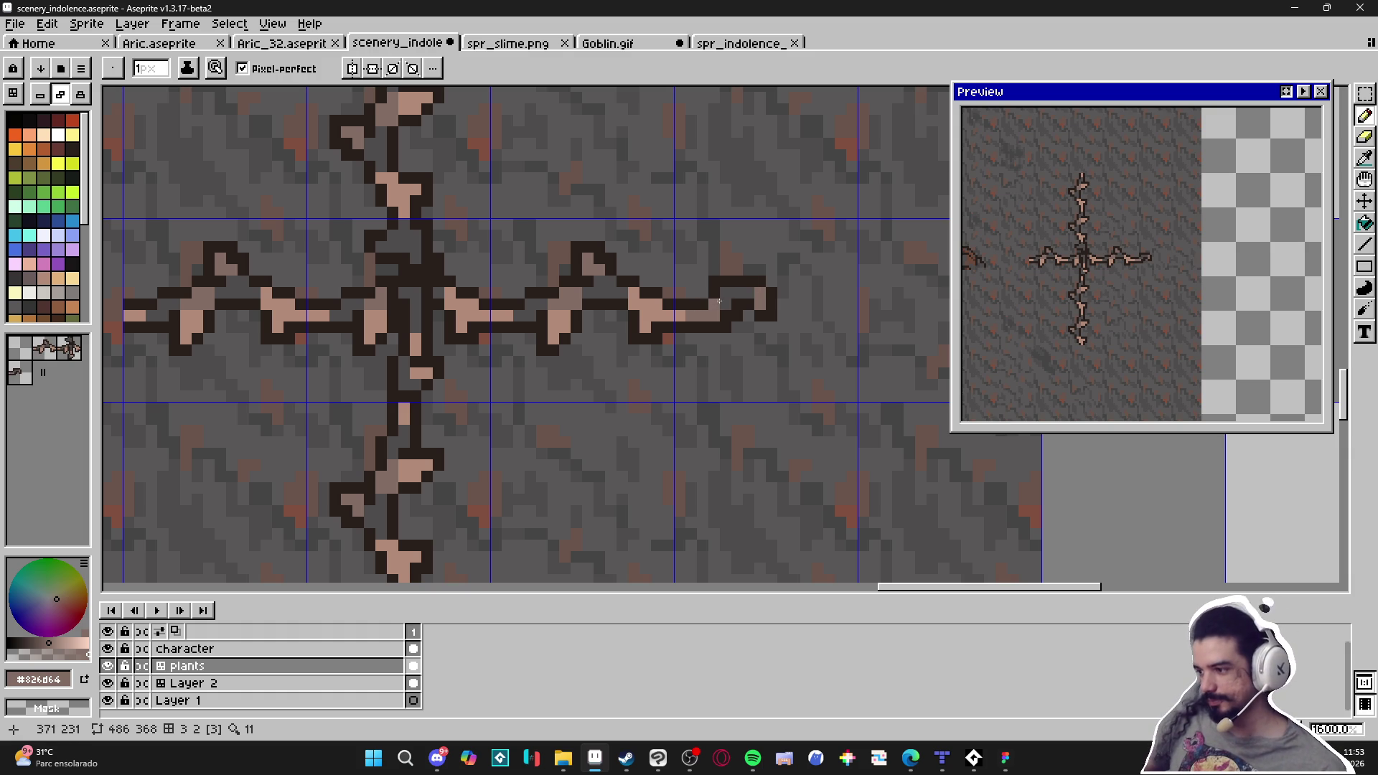
Paint a pink row along the branch, repaint two pixels dark grey, then zoom out to 500%
{"action": "scroll", "coordinate": [718, 305], "scroll_direction": "up", "scroll_amount": 2}
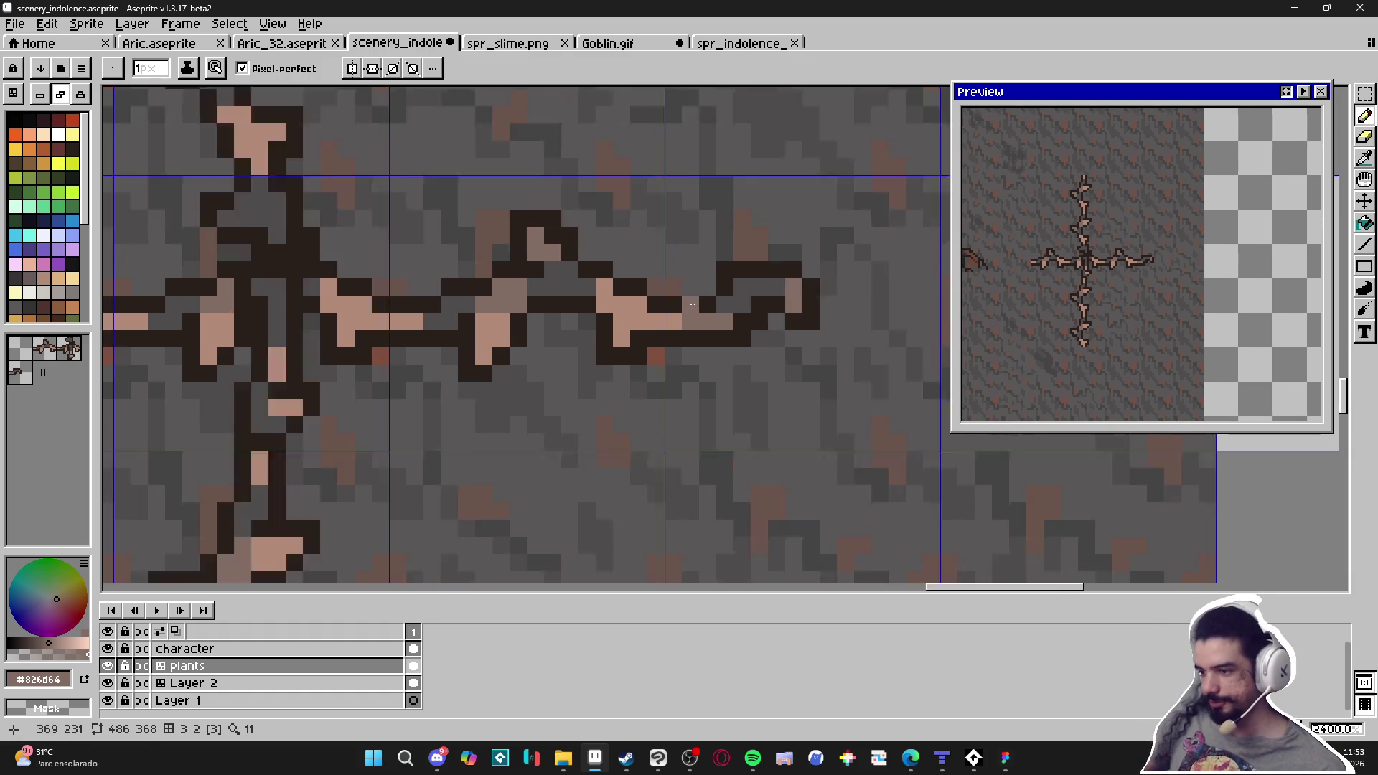
{"action": "left_click", "coordinate": [597, 327], "text": "alt"}
{"action": "left_click_drag", "start_coordinate": [804, 281], "coordinate": [766, 295]}
{"action": "left_click", "coordinate": [743, 310], "text": "alt"}
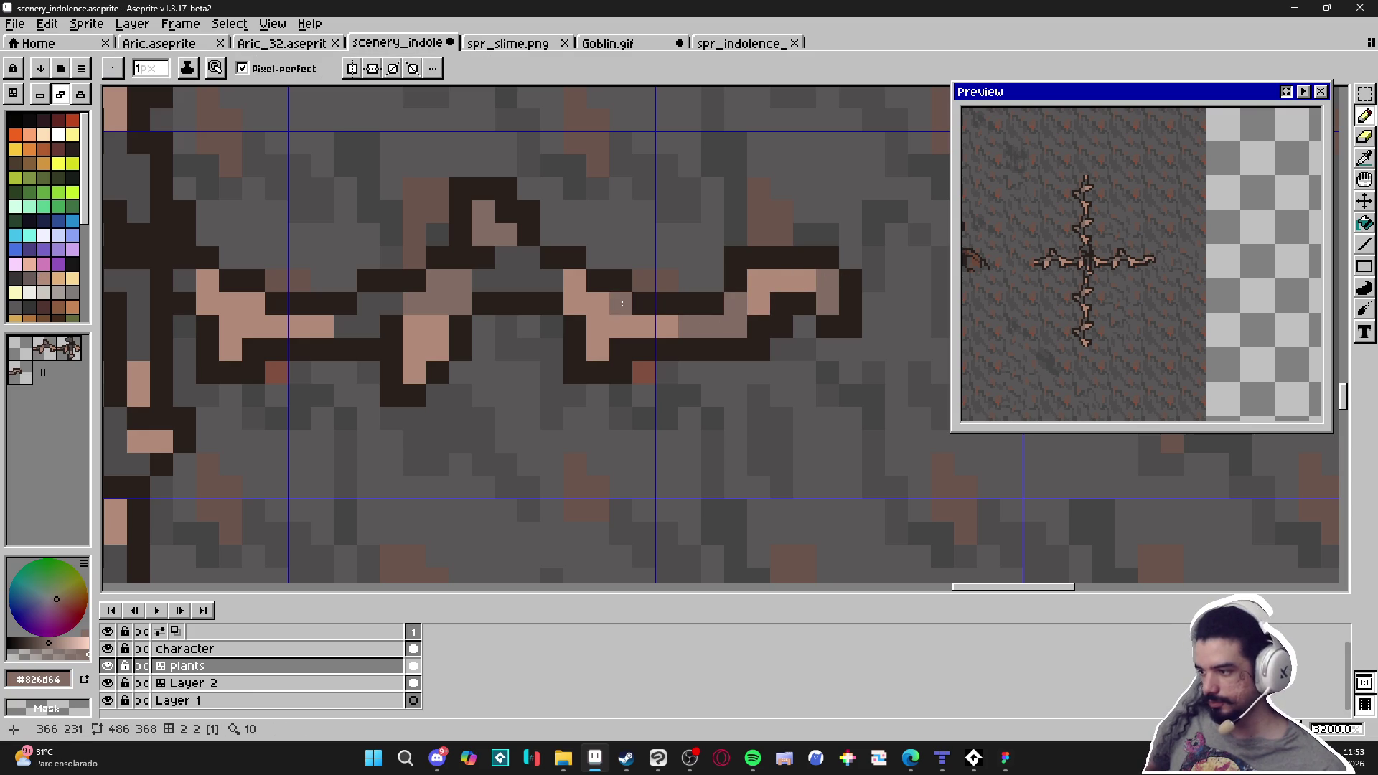
{"action": "left_click", "coordinate": [548, 267], "text": "alt"}
{"action": "left_click_drag", "start_coordinate": [689, 326], "coordinate": [709, 325]}
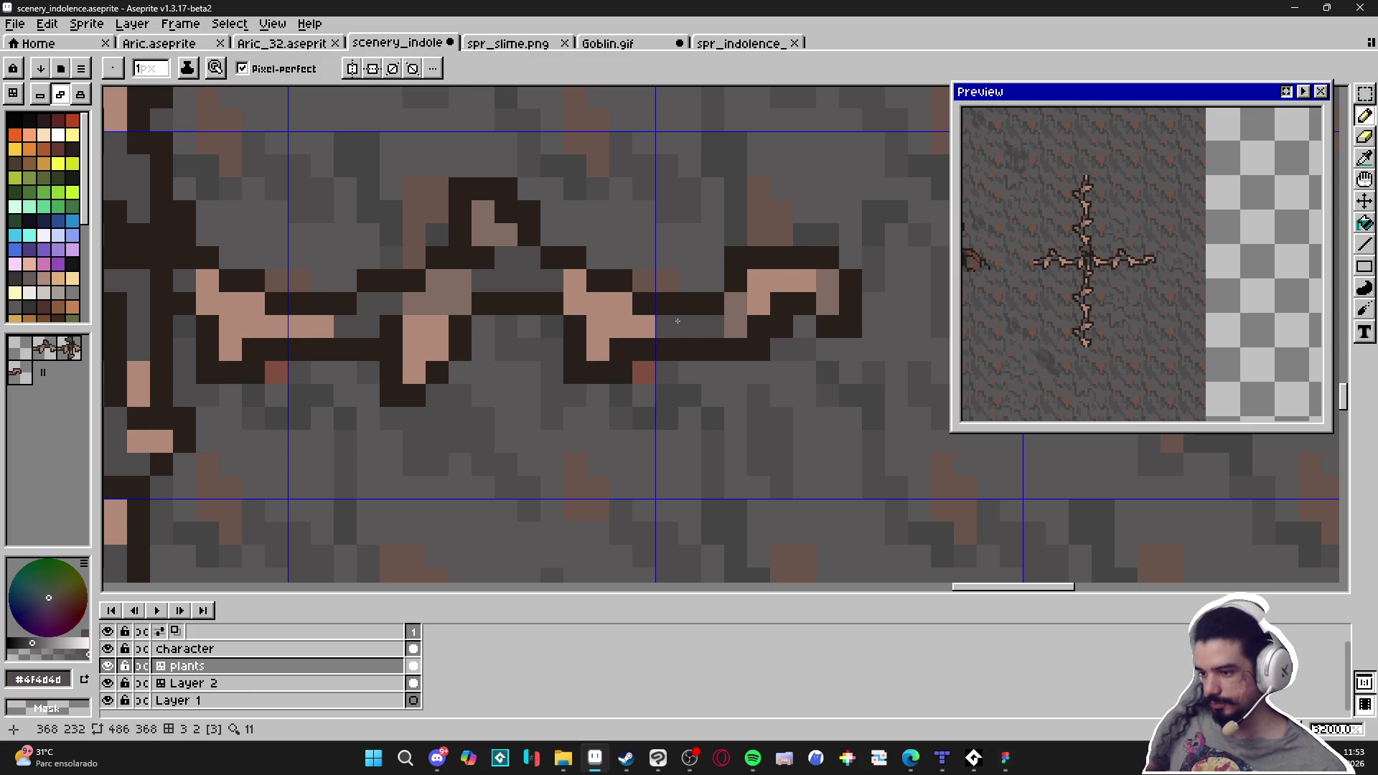
{"action": "scroll", "coordinate": [674, 337], "scroll_direction": "down", "scroll_amount": 6}
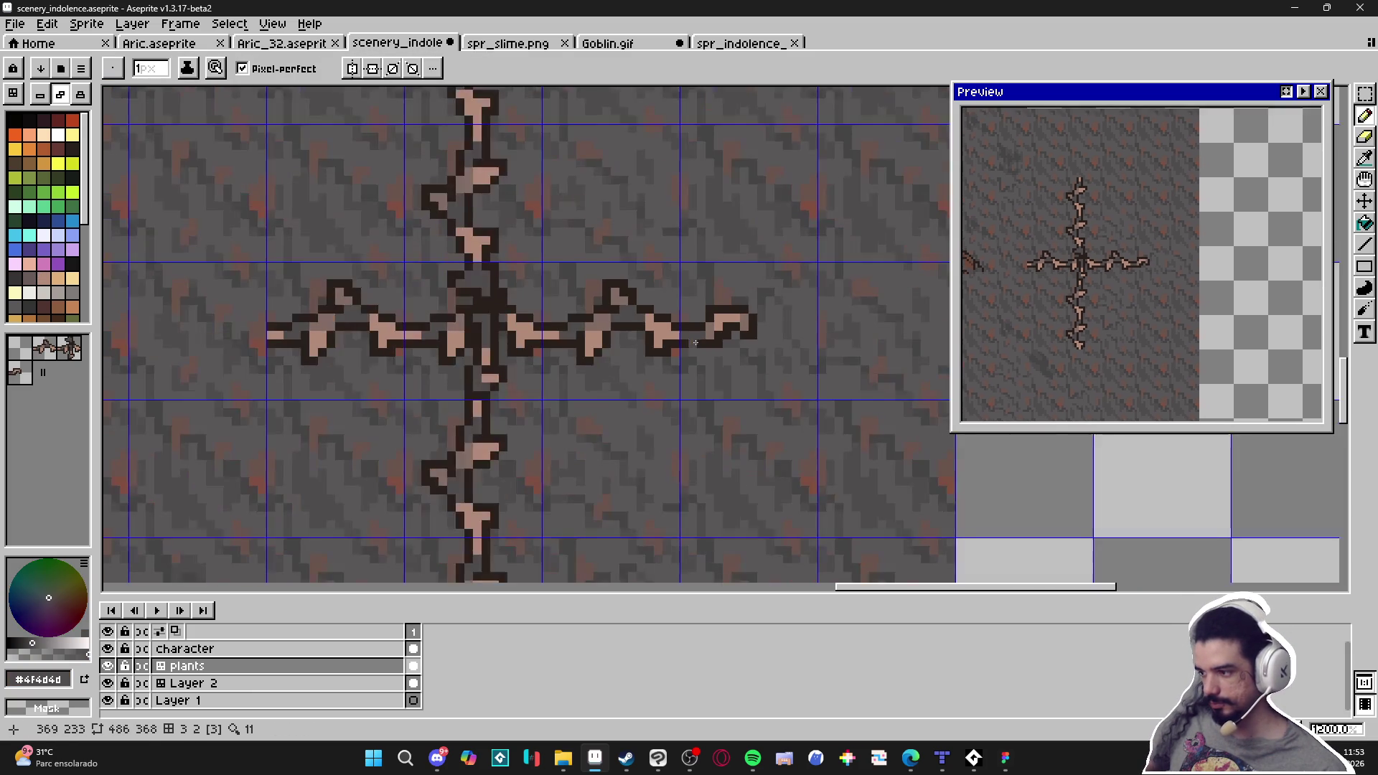
{"action": "scroll", "coordinate": [672, 343], "scroll_direction": "right", "scroll_amount": 2}
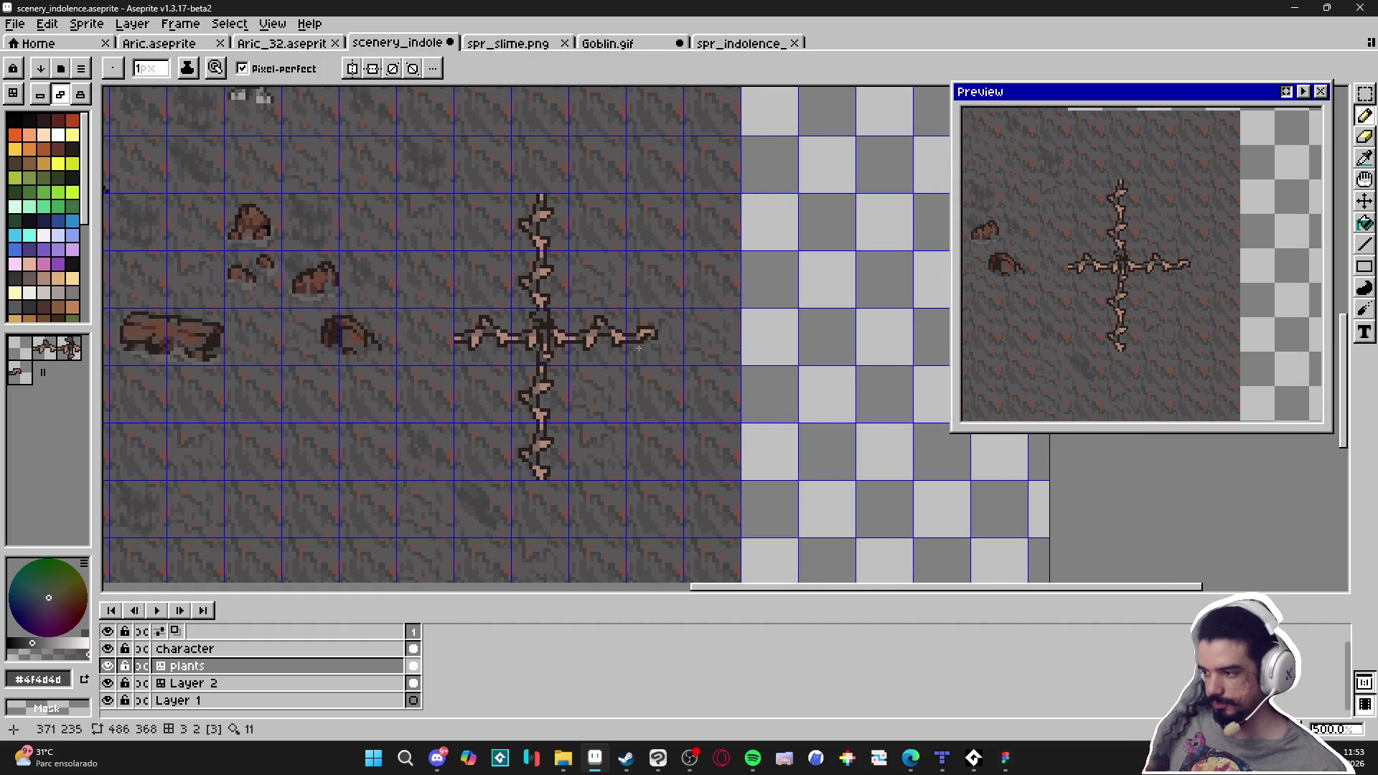
{"action": "scroll", "coordinate": [639, 348], "scroll_direction": "down", "scroll_amount": 1}
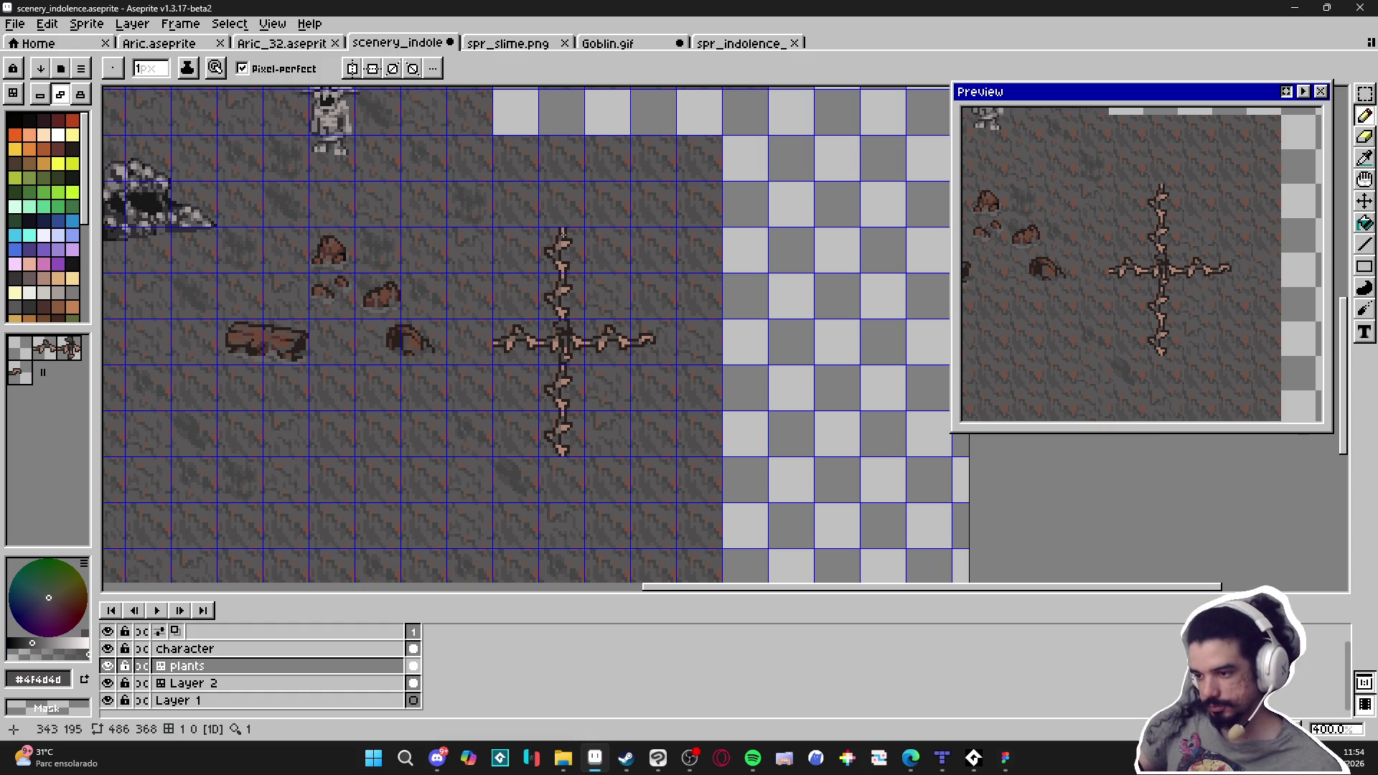
{"action": "scroll", "coordinate": [551, 212], "scroll_direction": "up", "scroll_amount": 5}
Extend the vine's top tip upward in the light vine colour
{"action": "left_click", "coordinate": [585, 265], "text": "alt"}
{"action": "mouse_move", "coordinate": [579, 242]}
{"action": "left_mouse_down"}
{"action": "mouse_move", "coordinate": [544, 280]}
{"action": "mouse_move", "coordinate": [535, 262]}
{"action": "left_mouse_up"}
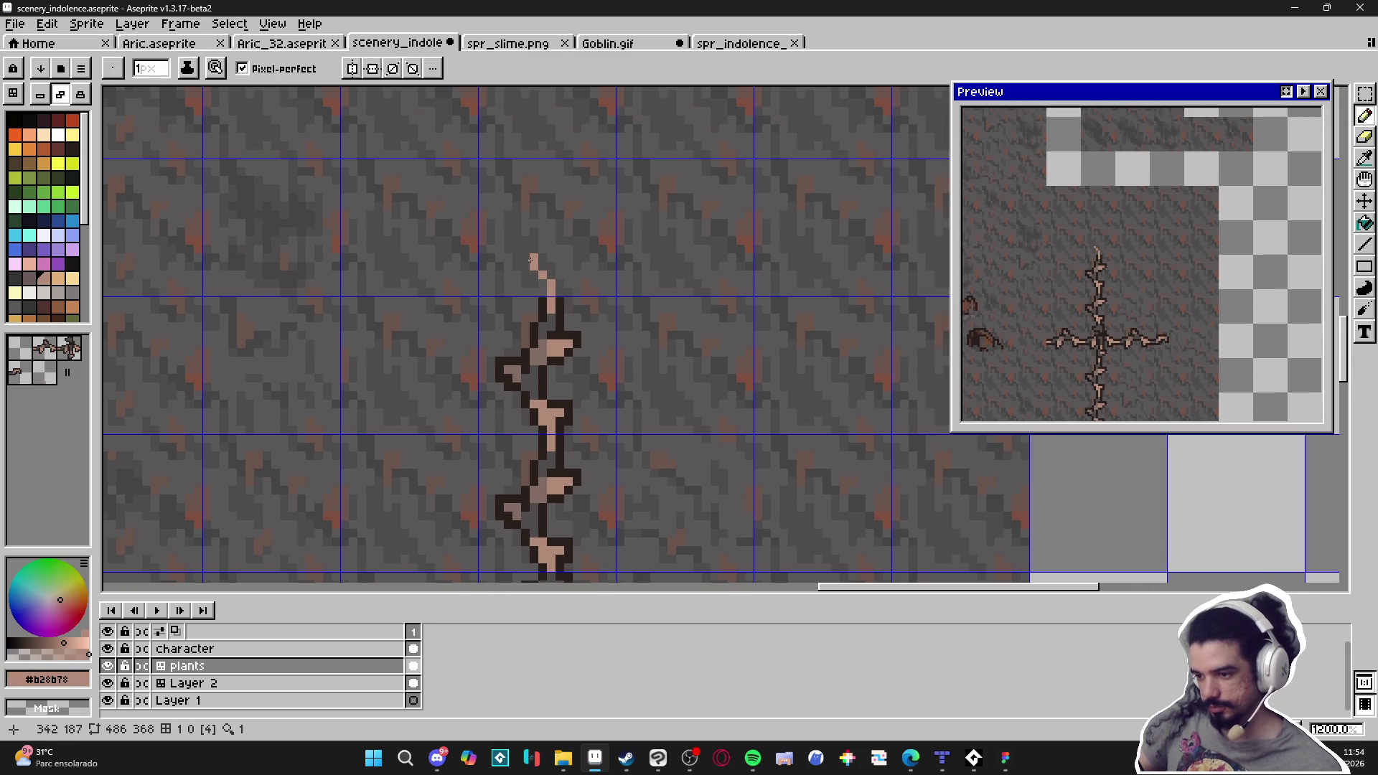
{"action": "scroll", "coordinate": [542, 187], "scroll_direction": "down", "scroll_amount": 3}
Stamp the small thorny branch tile in the cell above-right of the cross
{"action": "key", "text": "v"}
{"action": "key", "text": "Tab"}
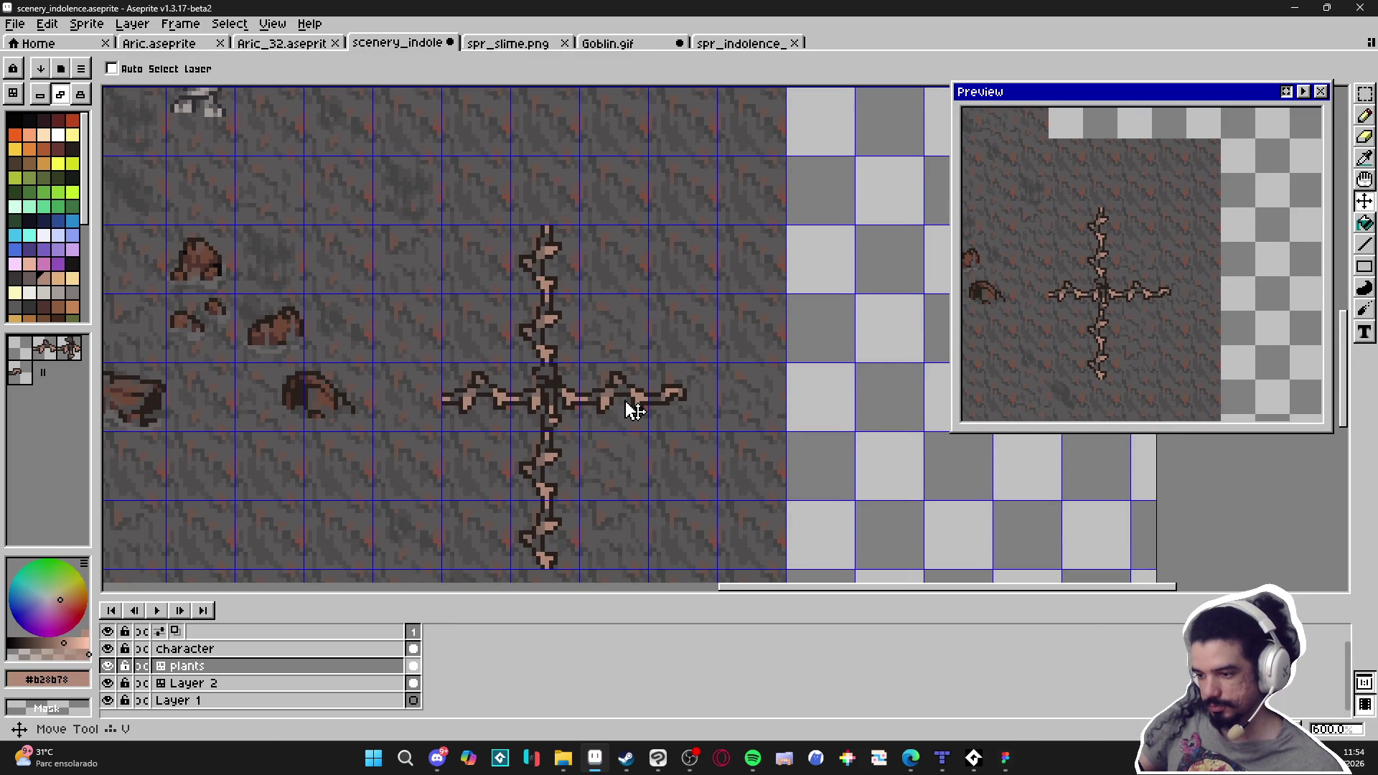
{"action": "left_click", "coordinate": [44, 348]}
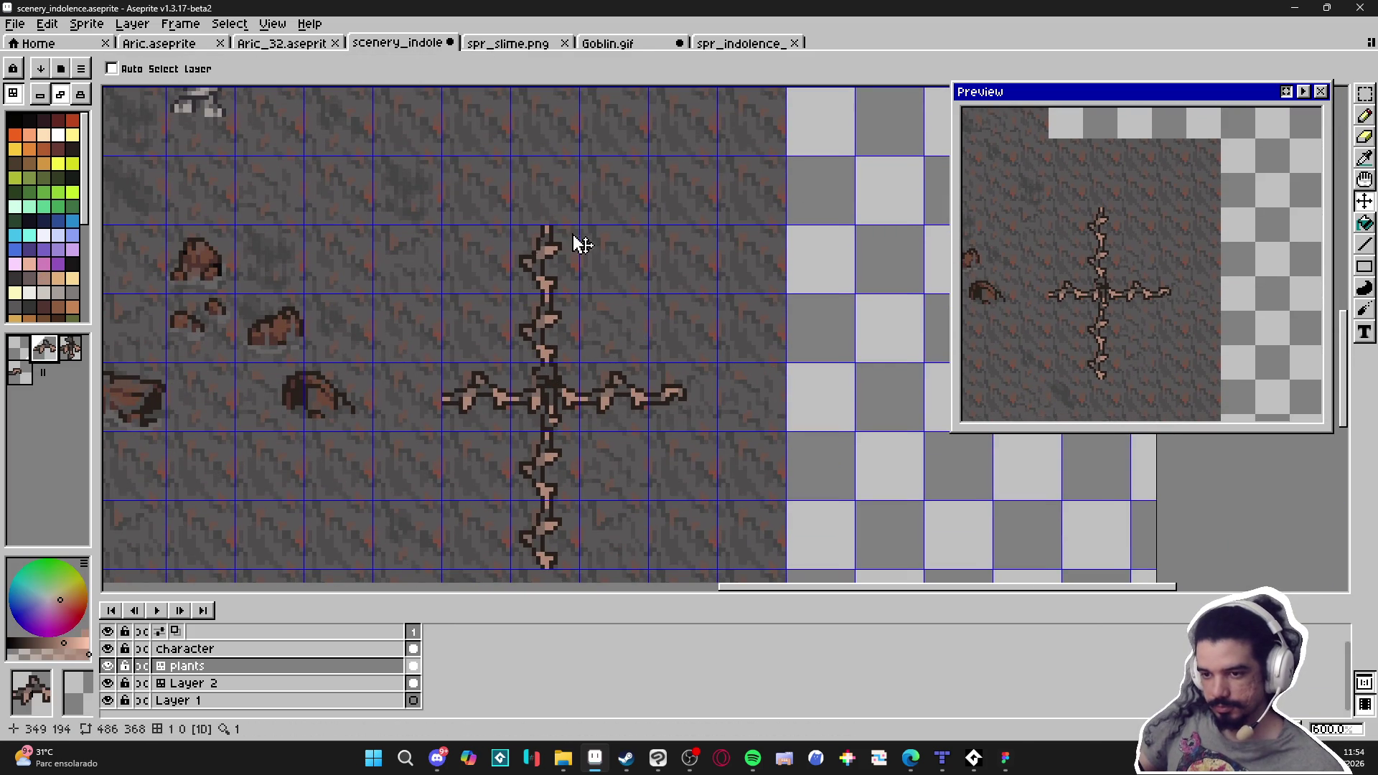
{"action": "key", "text": "b"}
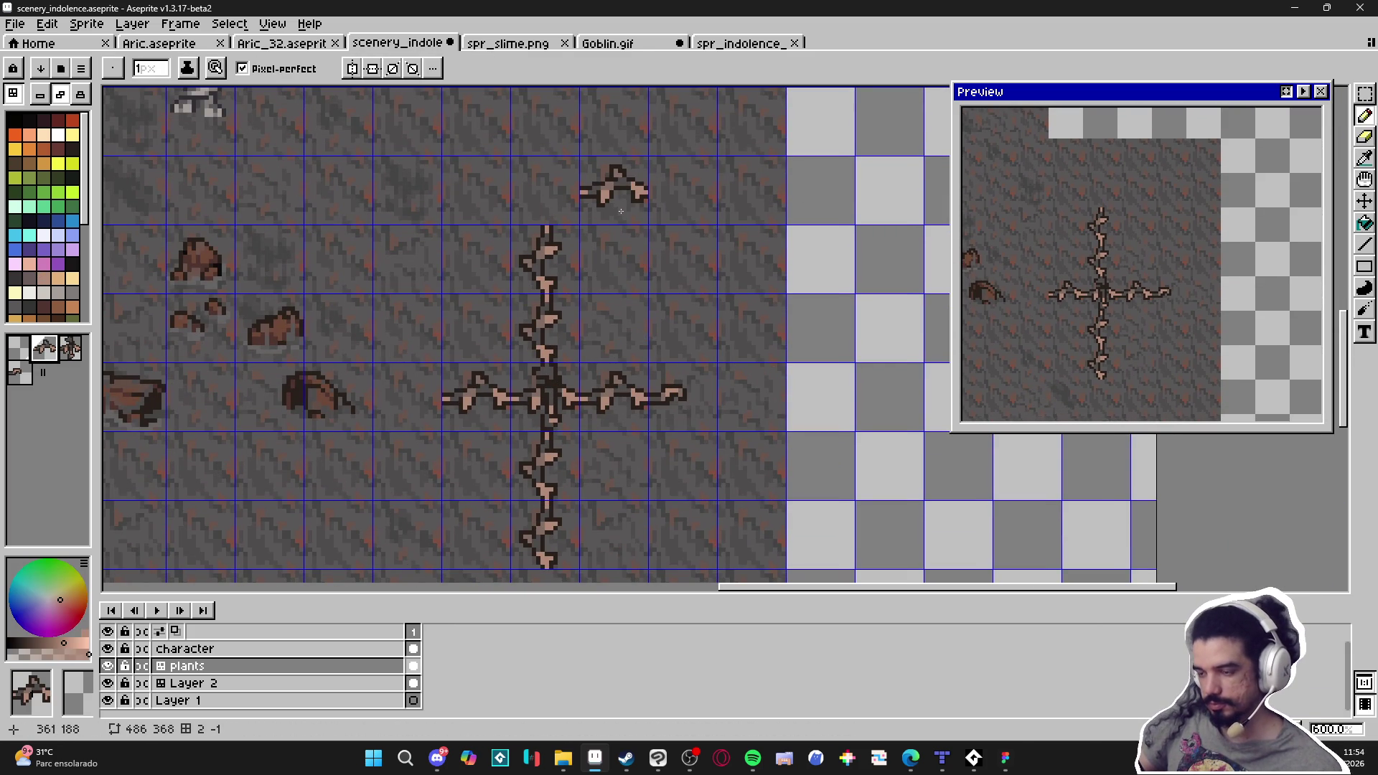
{"action": "left_click", "coordinate": [621, 211]}
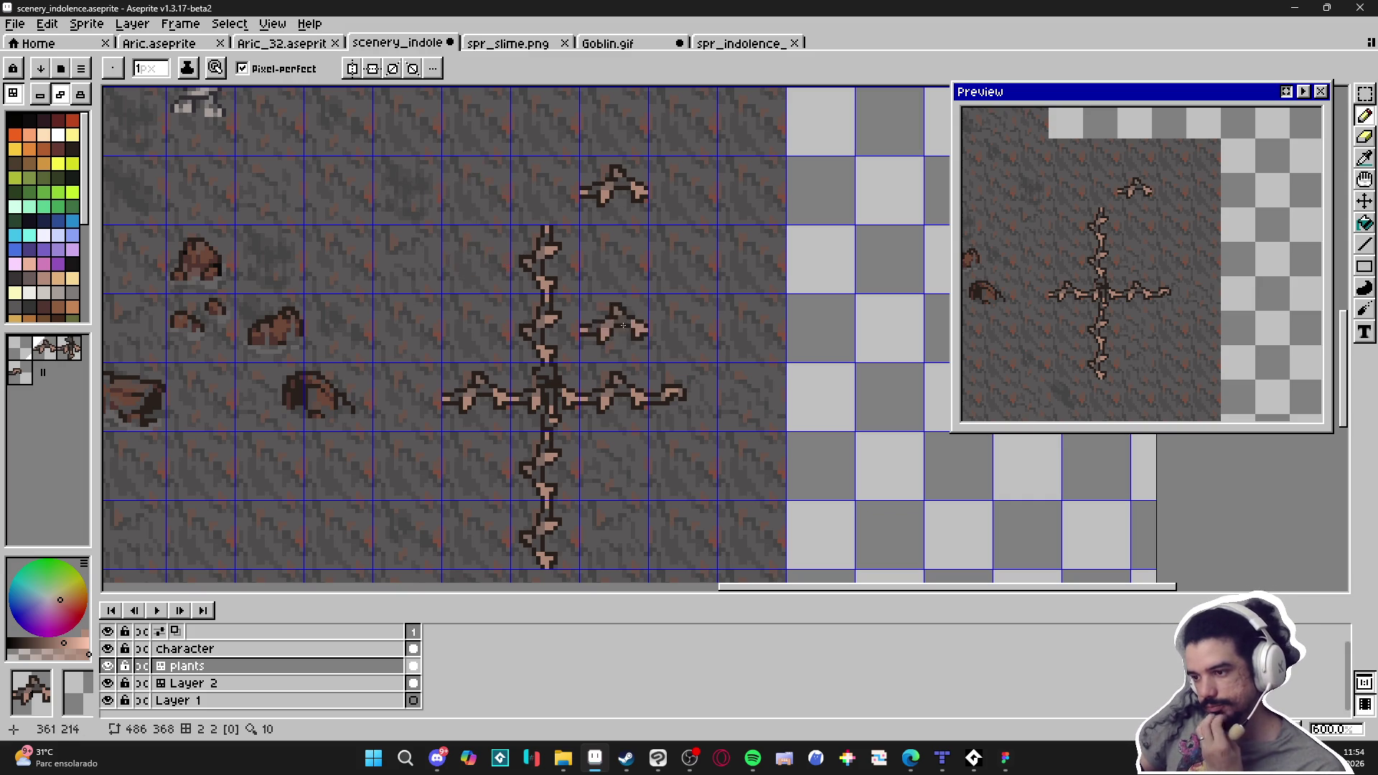
{"action": "scroll", "coordinate": [595, 288], "scroll_direction": "down", "scroll_amount": 2}
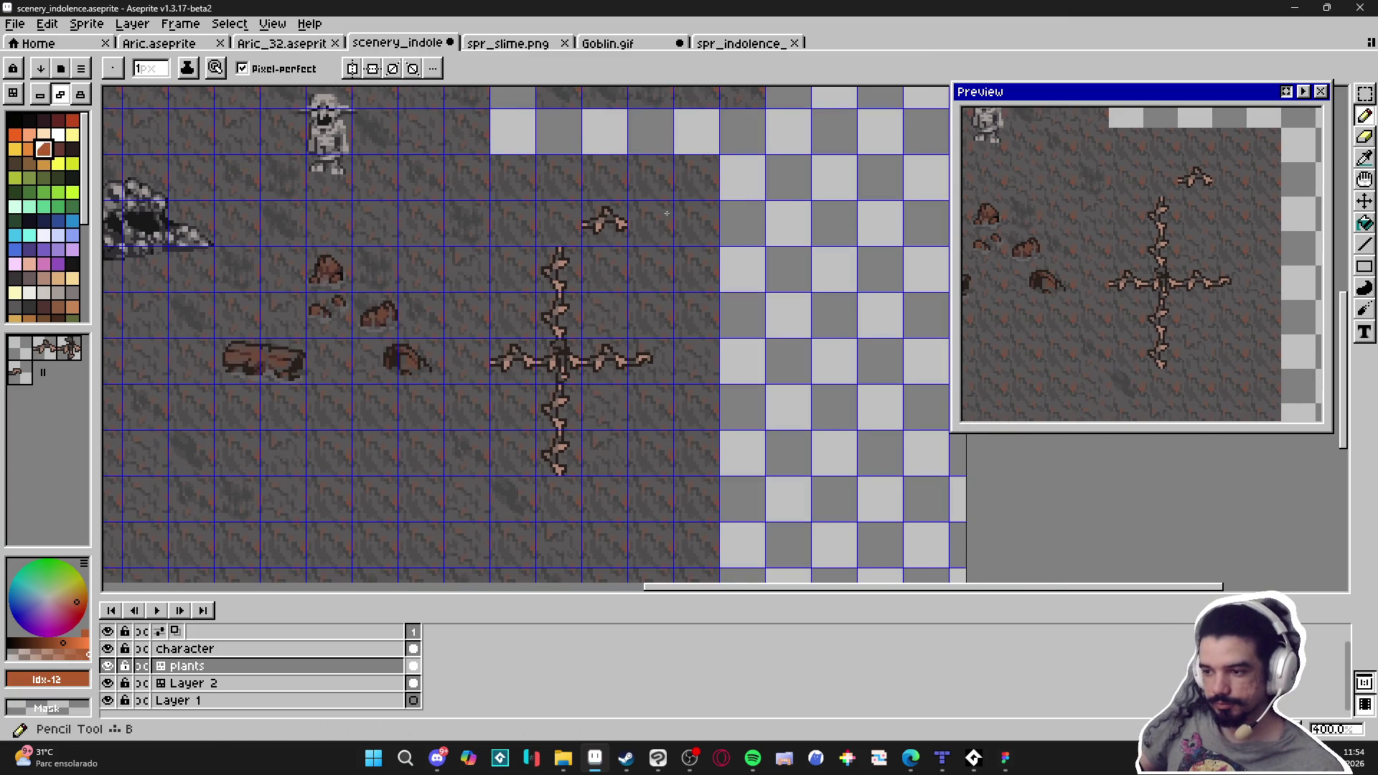
Draw the bent stem's first dark outline leftward from the branch, erasing stray pixels
{"action": "scroll", "coordinate": [581, 226], "scroll_direction": "up", "scroll_amount": 6}
{"action": "left_click", "coordinate": [578, 249], "text": "alt"}
{"action": "mouse_move", "coordinate": [578, 249]}
{"action": "left_mouse_down"}
{"action": "mouse_move", "coordinate": [523, 239]}
{"action": "mouse_move", "coordinate": [497, 277]}
{"action": "mouse_move", "coordinate": [508, 322]}
{"action": "left_mouse_up"}
{"action": "left_click_drag", "start_coordinate": [485, 266], "coordinate": [497, 236]}
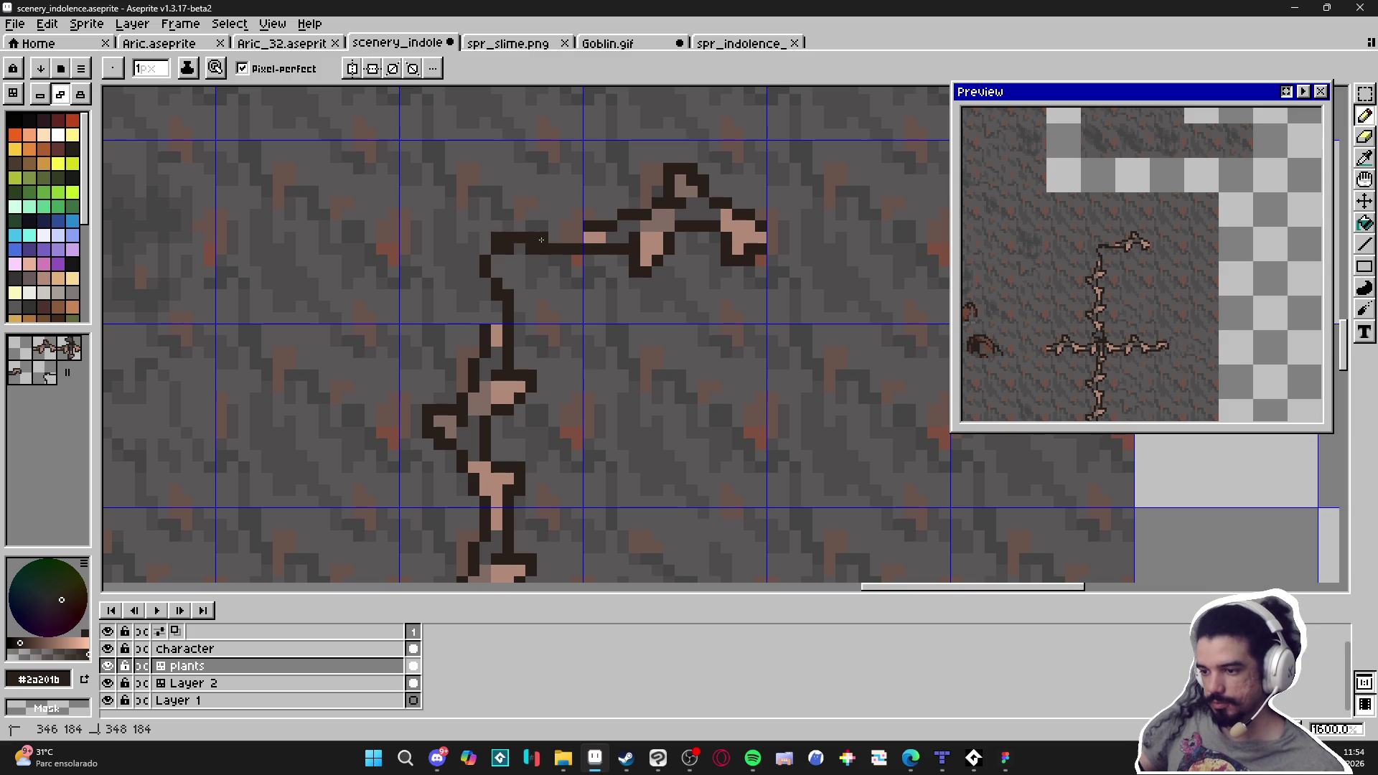
{"action": "key", "text": "e"}
{"action": "left_click_drag", "start_coordinate": [554, 250], "coordinate": [519, 249]}
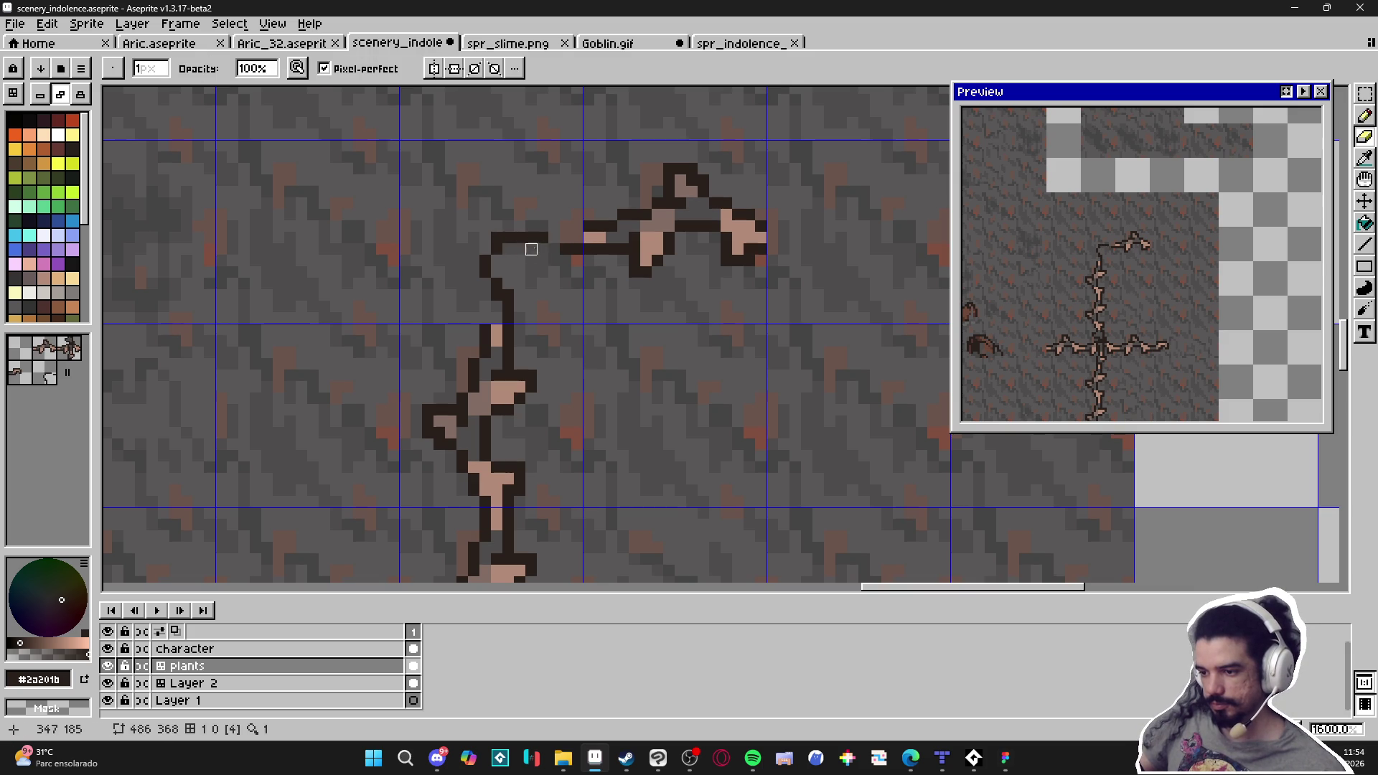
{"action": "key", "text": "b"}
{"action": "left_click", "coordinate": [549, 251]}
{"action": "key", "text": "e"}
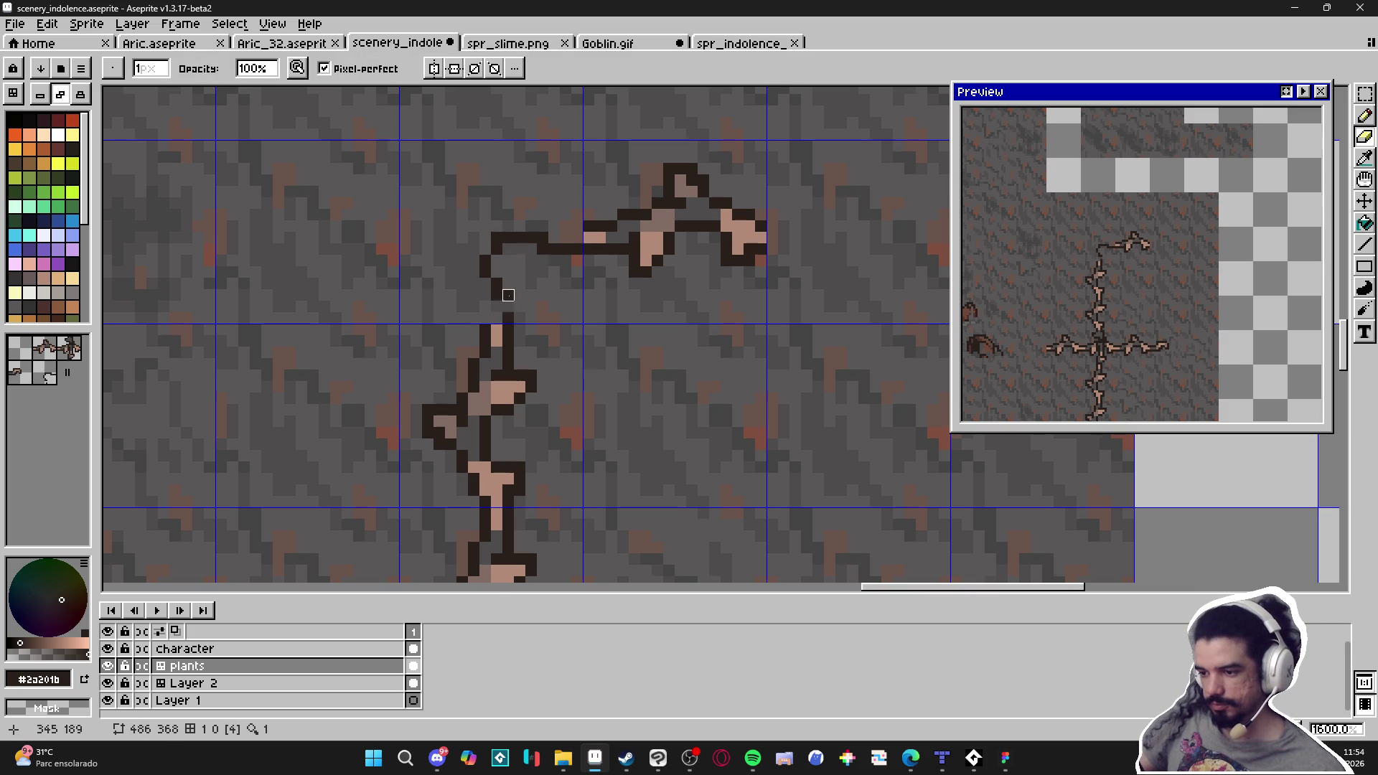
{"action": "key", "text": "b"}
Draw the stem's second outline and fill its interior with light brown
{"action": "scroll", "coordinate": [544, 298], "scroll_direction": "down", "scroll_amount": 2}
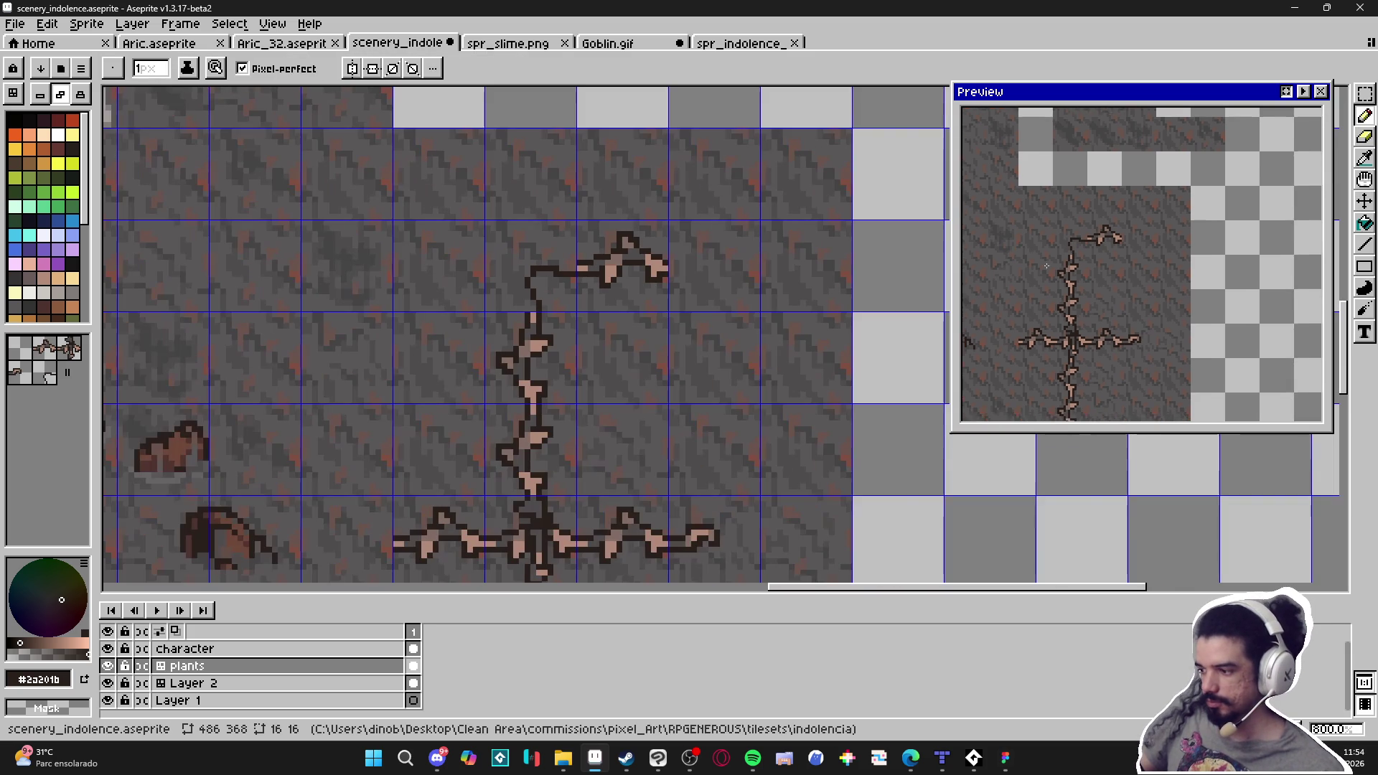
{"action": "scroll", "coordinate": [585, 270], "scroll_direction": "up", "scroll_amount": 2}
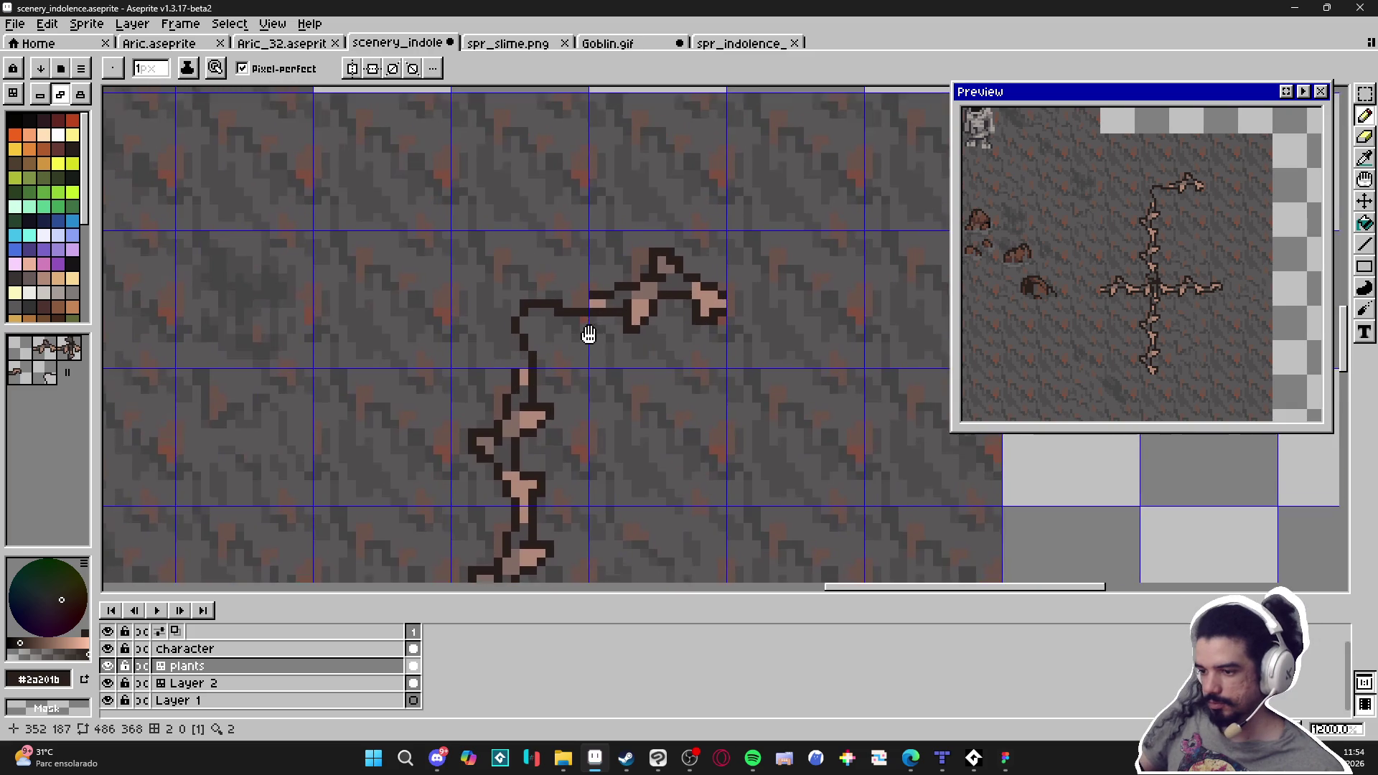
{"action": "mouse_move", "coordinate": [518, 356]}
{"action": "left_mouse_down"}
{"action": "mouse_move", "coordinate": [498, 327]}
{"action": "mouse_move", "coordinate": [511, 263]}
{"action": "mouse_move", "coordinate": [576, 260]}
{"action": "left_mouse_up"}
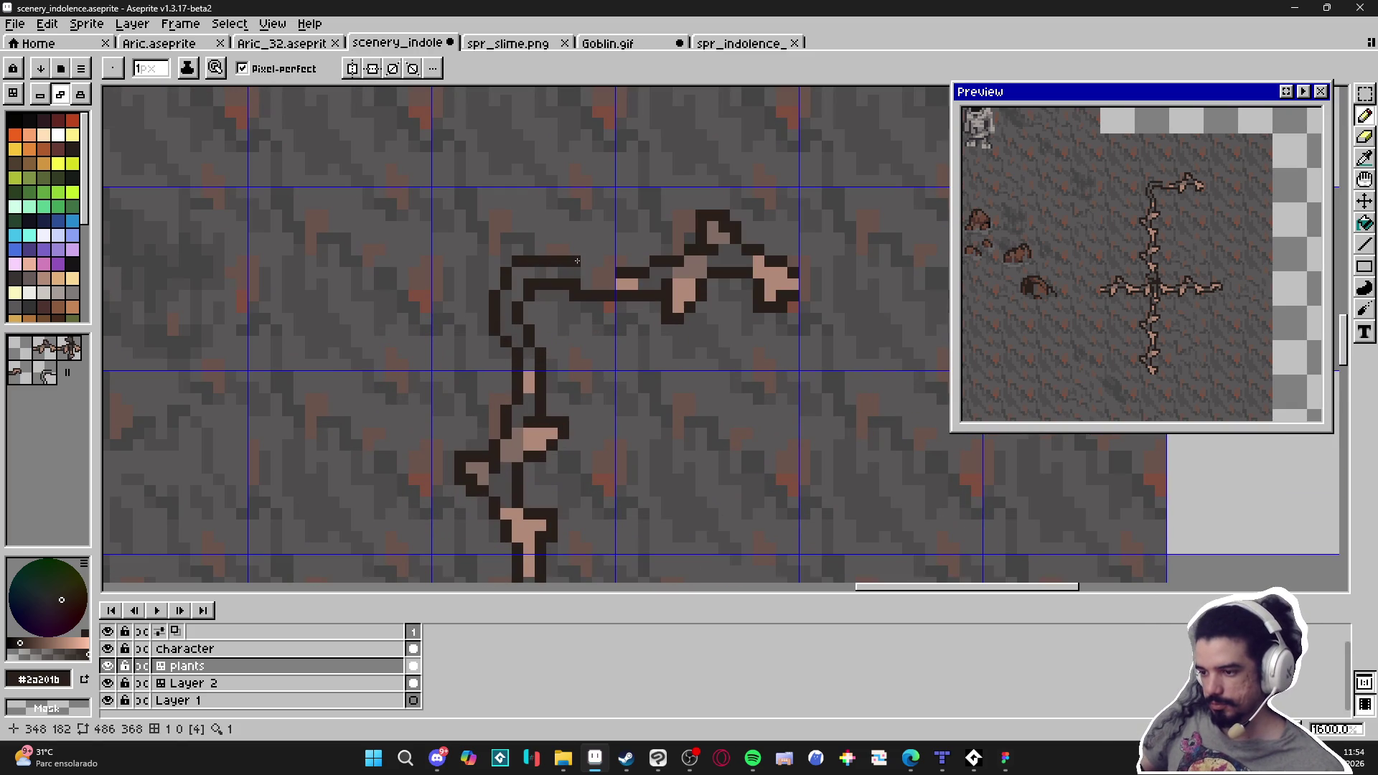
{"action": "left_click", "coordinate": [624, 281], "text": "alt"}
{"action": "left_click", "coordinate": [593, 291]}
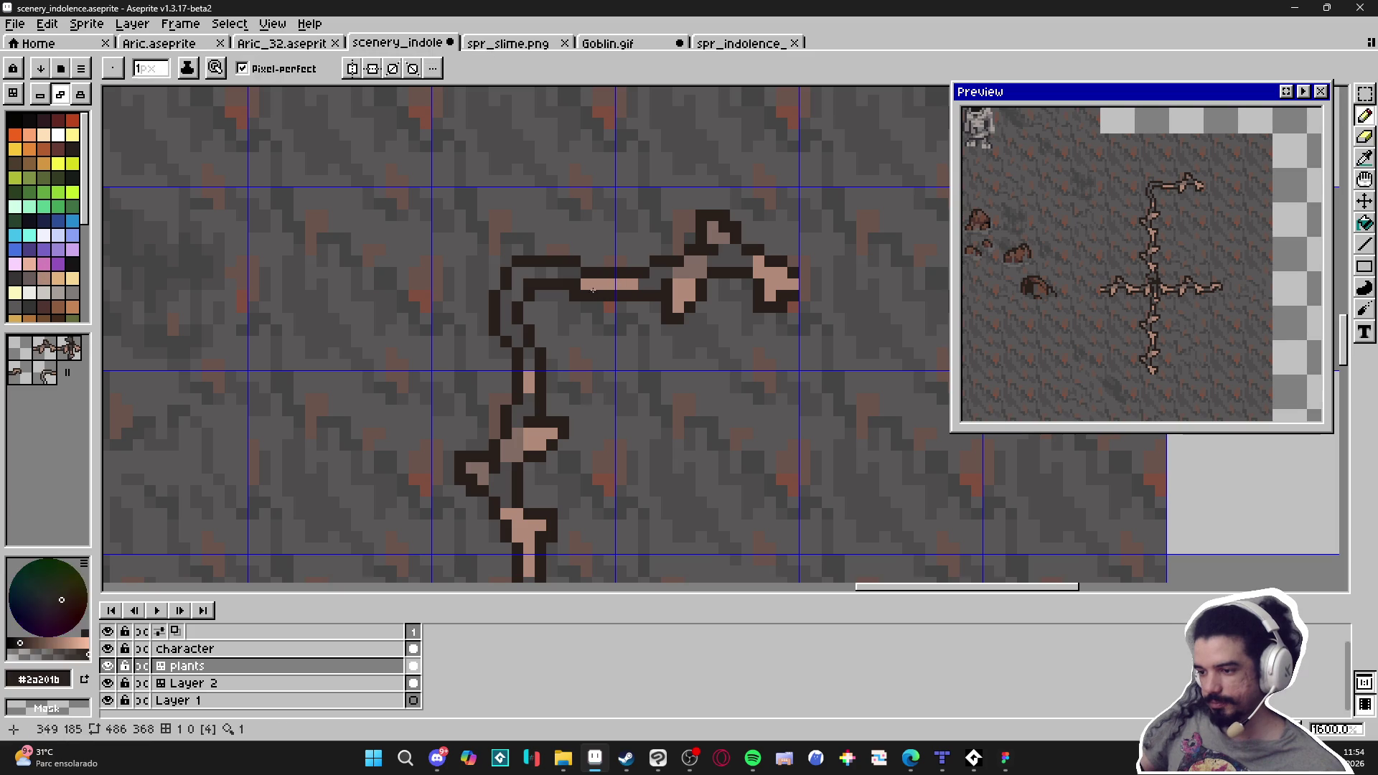
{"action": "key", "text": "g"}
{"action": "left_click", "coordinate": [530, 317]}
{"action": "key", "text": "b"}
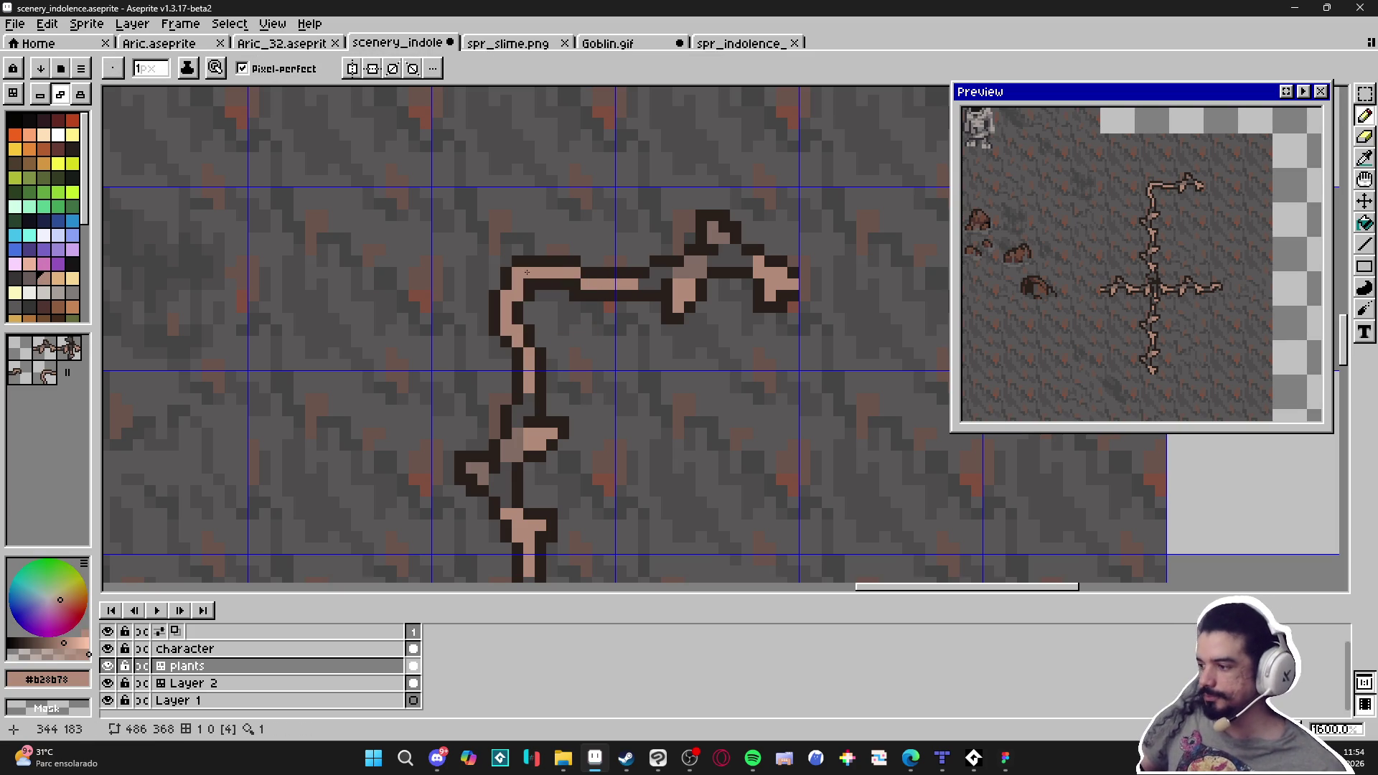
{"action": "scroll", "coordinate": [564, 261], "scroll_direction": "up", "scroll_amount": 2}
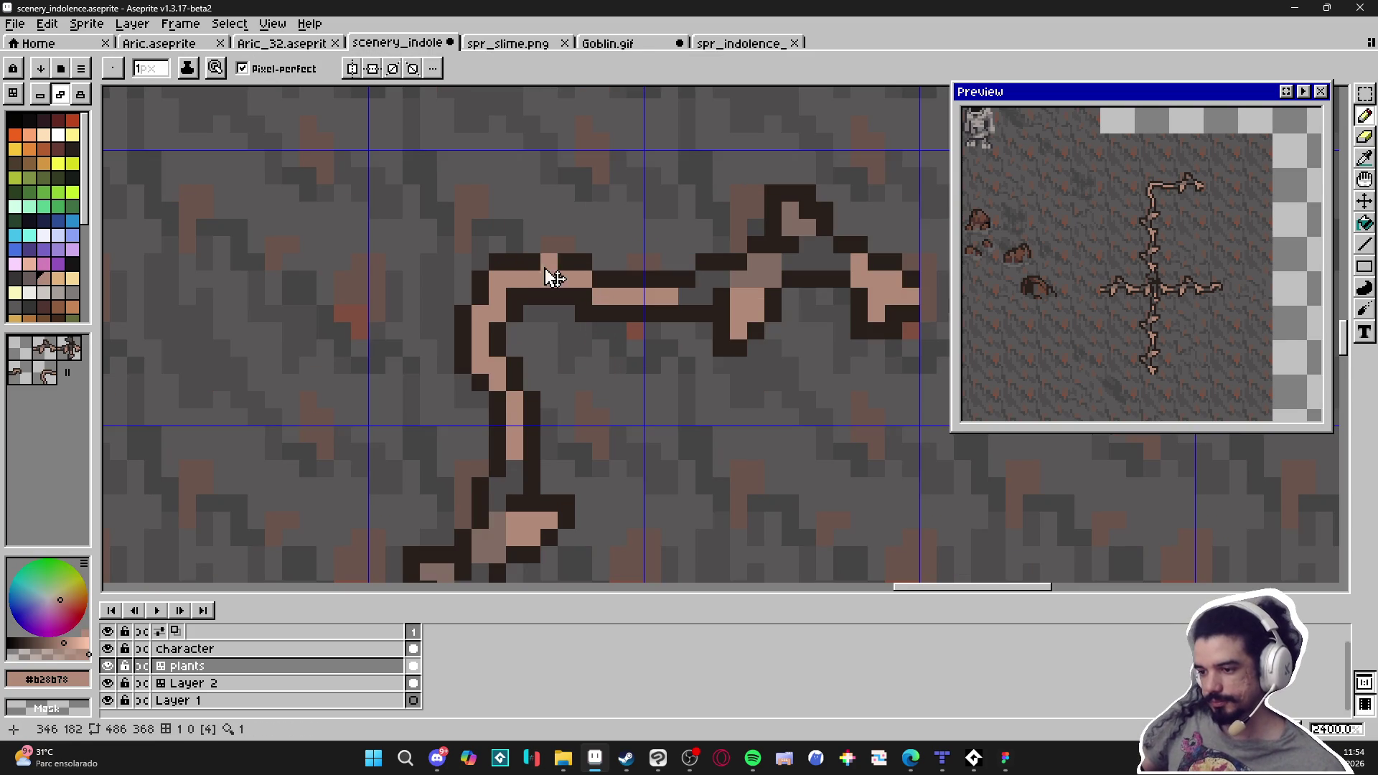
Paint light-brown thorns around the vine's corner and left side with a 2-pixel brush
{"action": "key", "text": "plus"}
{"action": "left_click", "coordinate": [544, 266]}
{"action": "key", "text": "minus"}
{"action": "left_click", "coordinate": [549, 227]}
{"action": "left_click", "coordinate": [601, 330]}
{"action": "left_click", "coordinate": [618, 312]}
{"action": "key", "text": "v"}
{"action": "key", "text": "b"}
{"action": "left_click", "coordinate": [617, 348]}
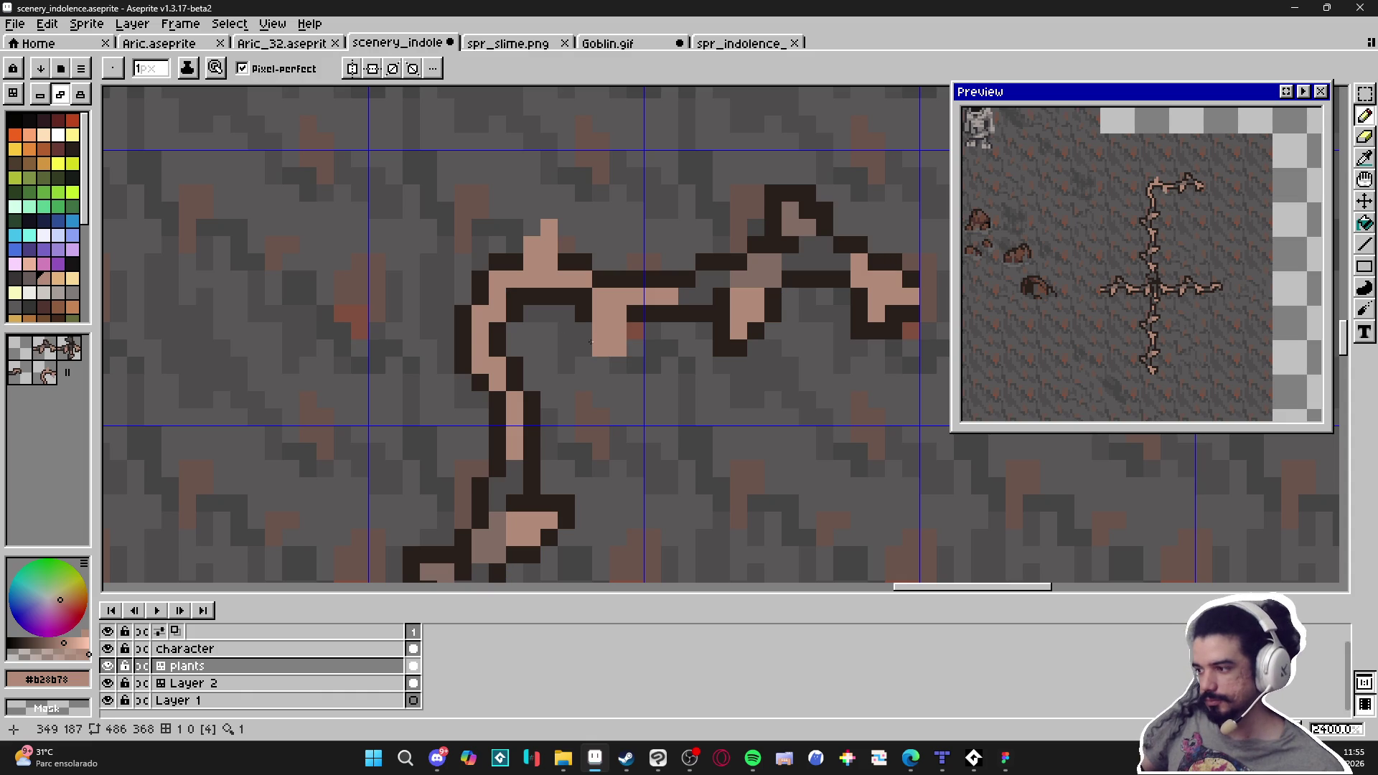
{"action": "left_click", "coordinate": [464, 333]}
{"action": "key", "text": "minus"}
{"action": "left_click", "coordinate": [428, 313]}
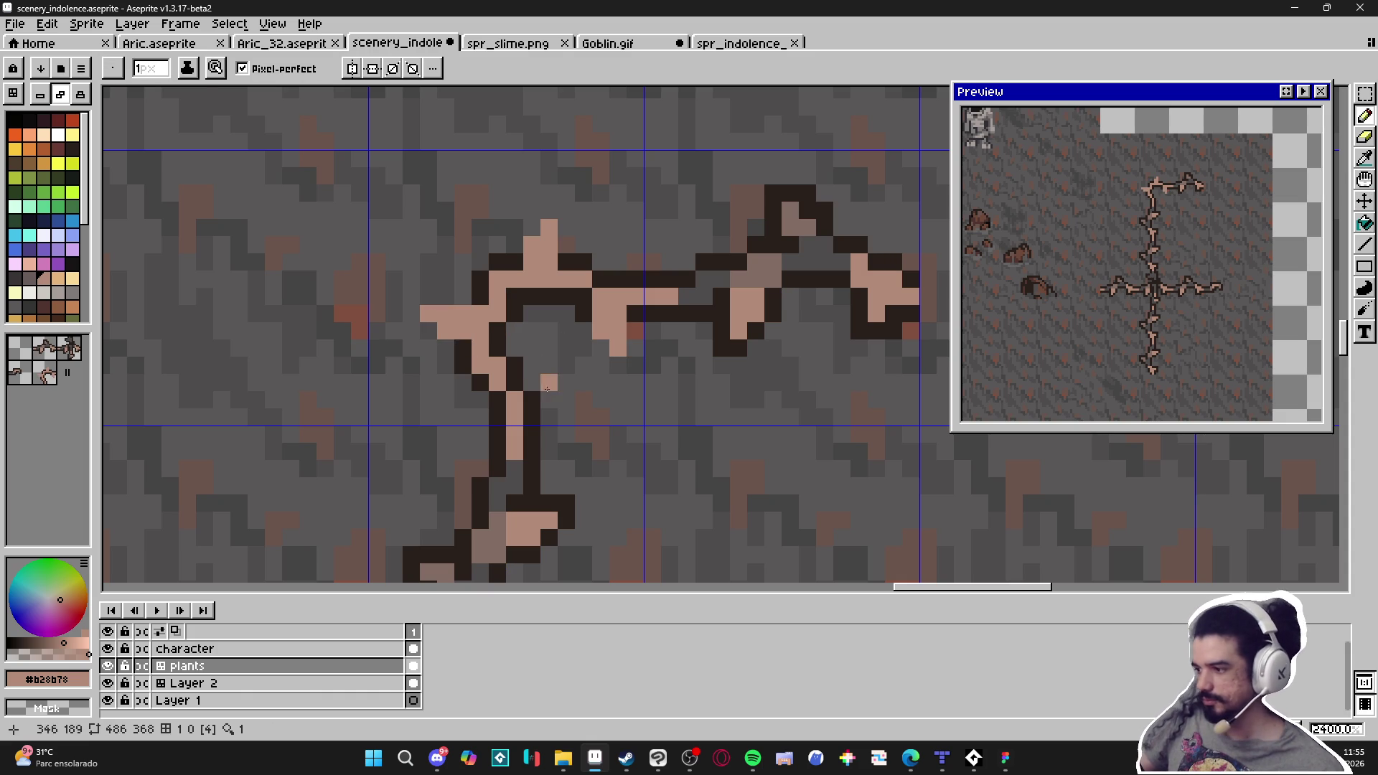
Outline the vine's left end, middle thorn and left thorn with the dark outline colour
{"action": "left_click", "coordinate": [481, 278], "text": "alt"}
{"action": "mouse_move", "coordinate": [481, 296]}
{"action": "left_mouse_down"}
{"action": "mouse_move", "coordinate": [430, 296]}
{"action": "mouse_move", "coordinate": [429, 330]}
{"action": "mouse_move", "coordinate": [446, 347]}
{"action": "mouse_move", "coordinate": [549, 210]}
{"action": "mouse_move", "coordinate": [567, 229]}
{"action": "mouse_move", "coordinate": [549, 278]}
{"action": "mouse_move", "coordinate": [562, 277]}
{"action": "left_mouse_up"}
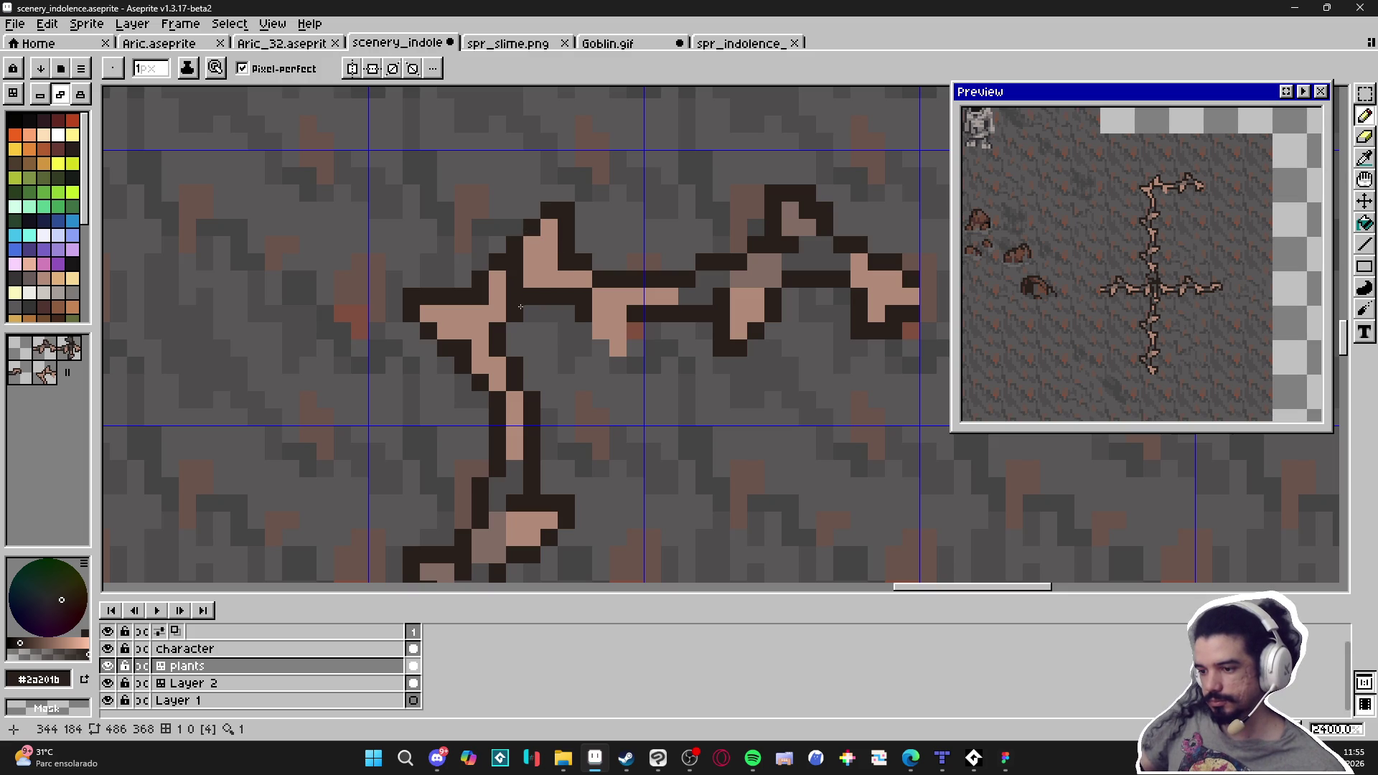
{"action": "mouse_move", "coordinate": [583, 331]}
{"action": "left_mouse_down"}
{"action": "mouse_move", "coordinate": [600, 365]}
{"action": "mouse_move", "coordinate": [635, 330]}
{"action": "left_mouse_up"}
{"action": "key", "text": "i"}
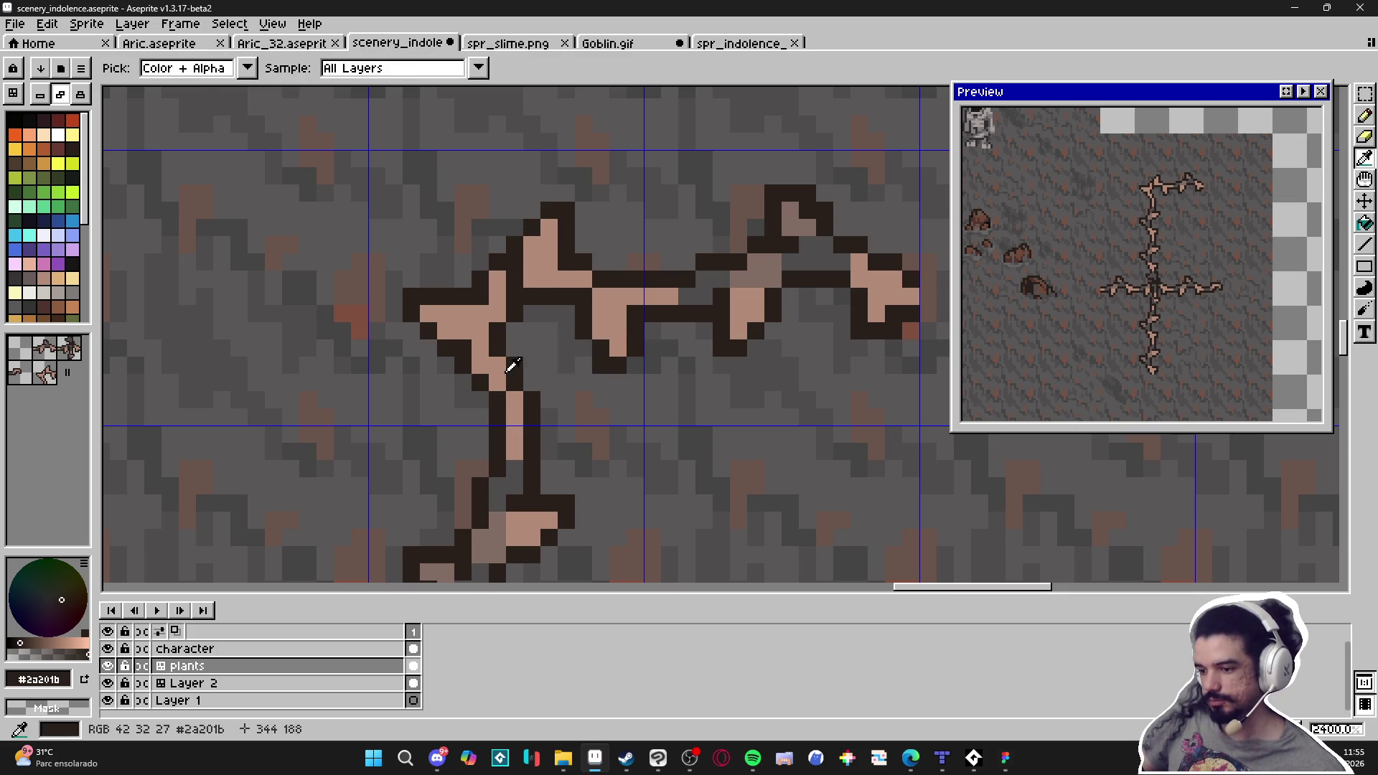
{"action": "left_click", "coordinate": [519, 371], "text": "alt"}
{"action": "left_click", "coordinate": [515, 381]}
{"action": "left_click", "coordinate": [531, 382], "text": "alt"}
{"action": "left_click_drag", "start_coordinate": [531, 382], "coordinate": [554, 368]}
{"action": "left_click", "coordinate": [532, 348]}
{"action": "left_click", "coordinate": [547, 348]}
{"action": "left_click", "coordinate": [515, 348]}
{"action": "left_click", "coordinate": [558, 365]}
{"action": "key", "text": "ctrl+z"}
Touch up the stem's edge outline and paint stray pink pixels in the left arm grey
{"action": "left_click", "coordinate": [511, 378], "text": "alt"}
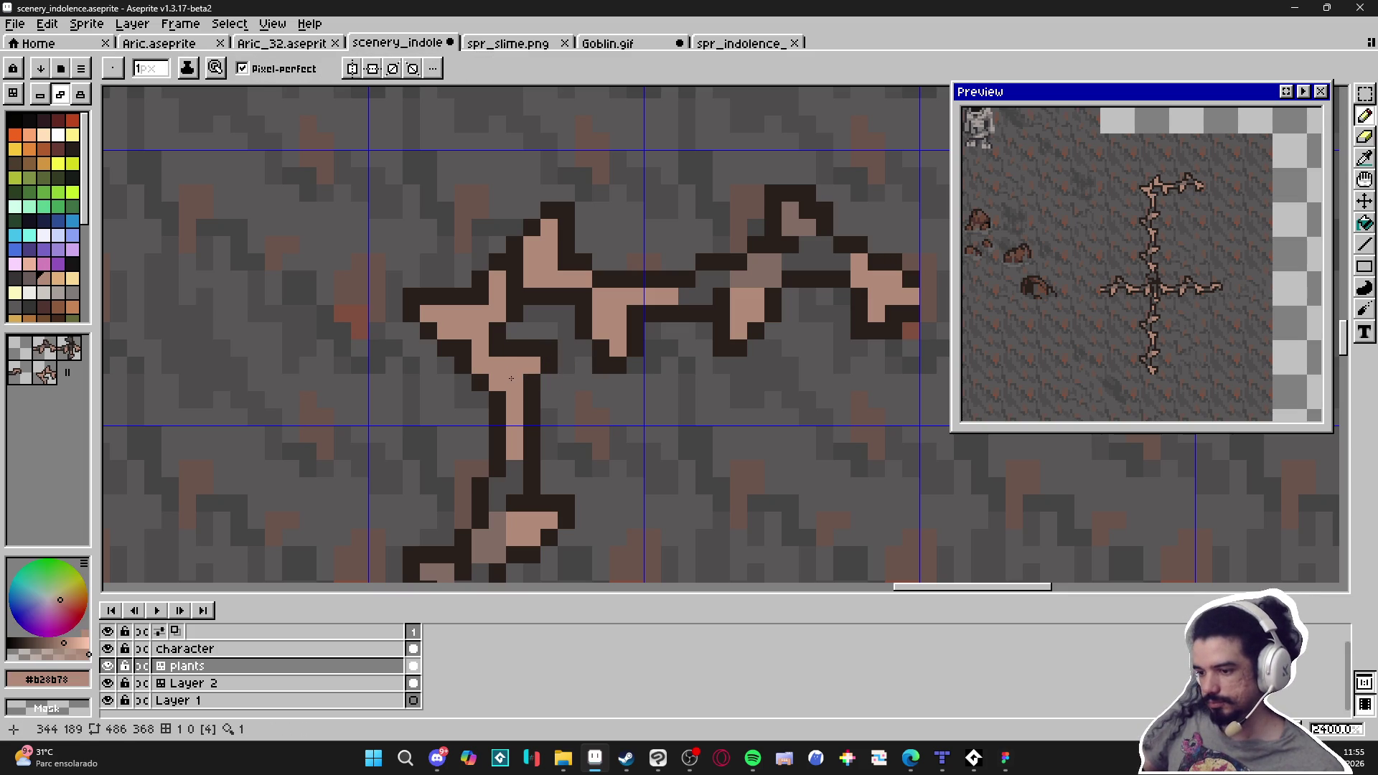
{"action": "left_click", "coordinate": [531, 390], "text": "alt"}
{"action": "left_click", "coordinate": [514, 403]}
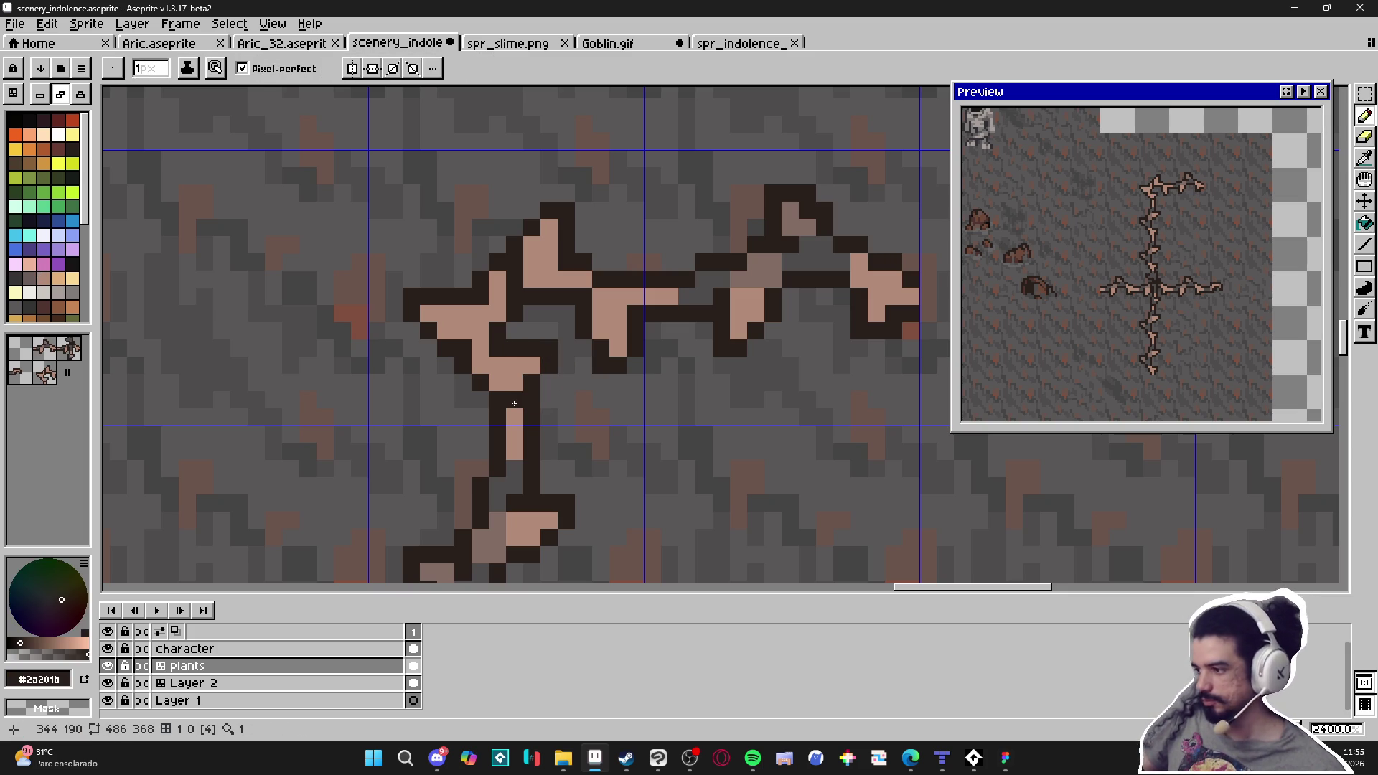
{"action": "left_click", "coordinate": [512, 390]}
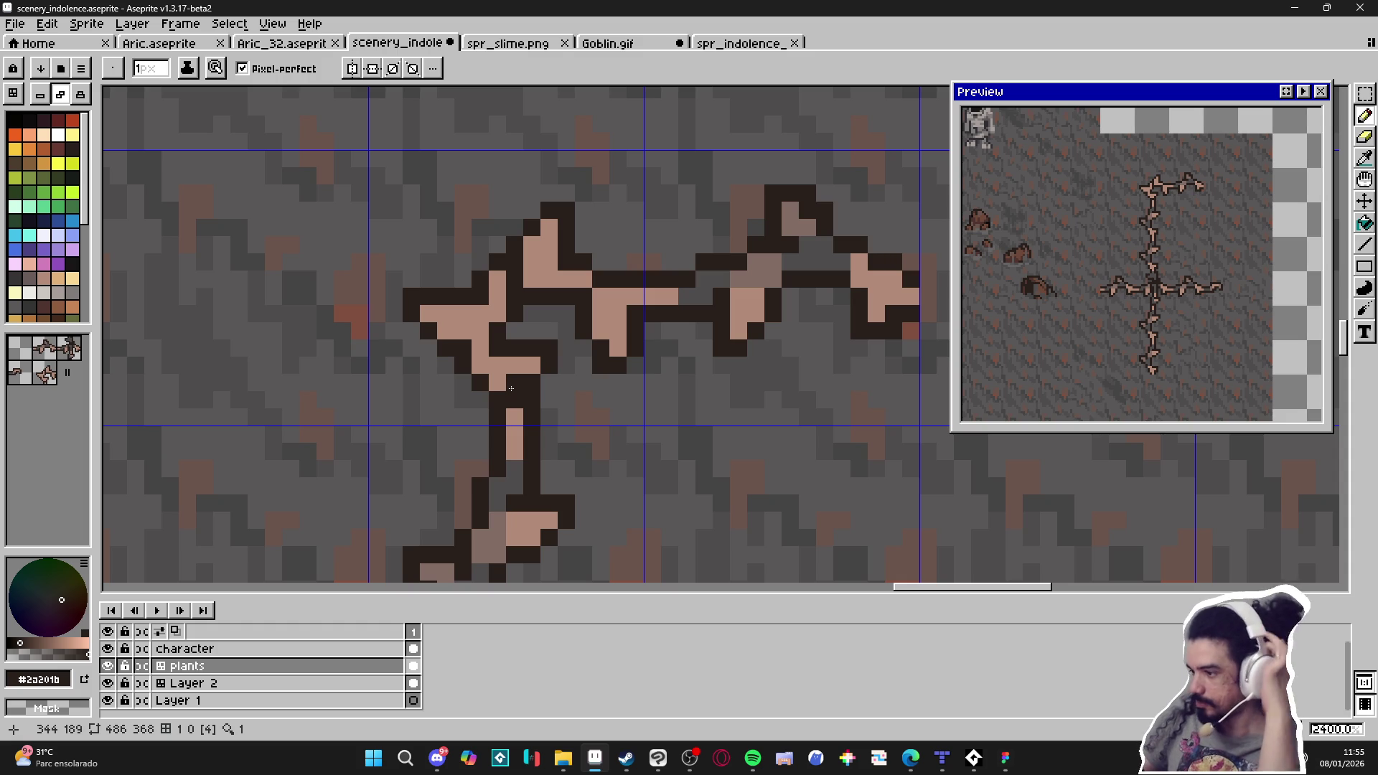
{"action": "key", "text": "ctrl+z"}
{"action": "left_click", "coordinate": [498, 285]}
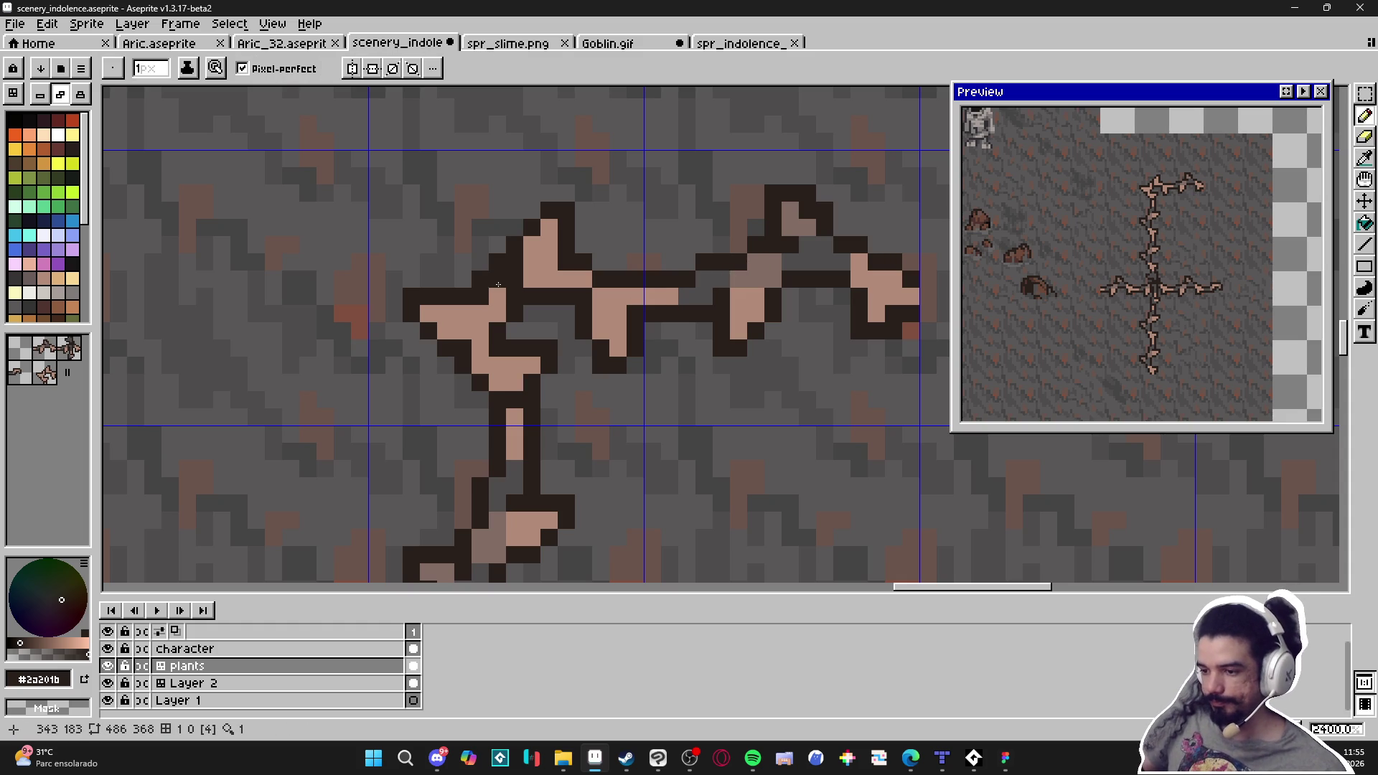
{"action": "key", "text": "ctrl+z"}
{"action": "left_click", "coordinate": [711, 277], "text": "alt"}
{"action": "left_click_drag", "start_coordinate": [497, 280], "coordinate": [480, 366]}
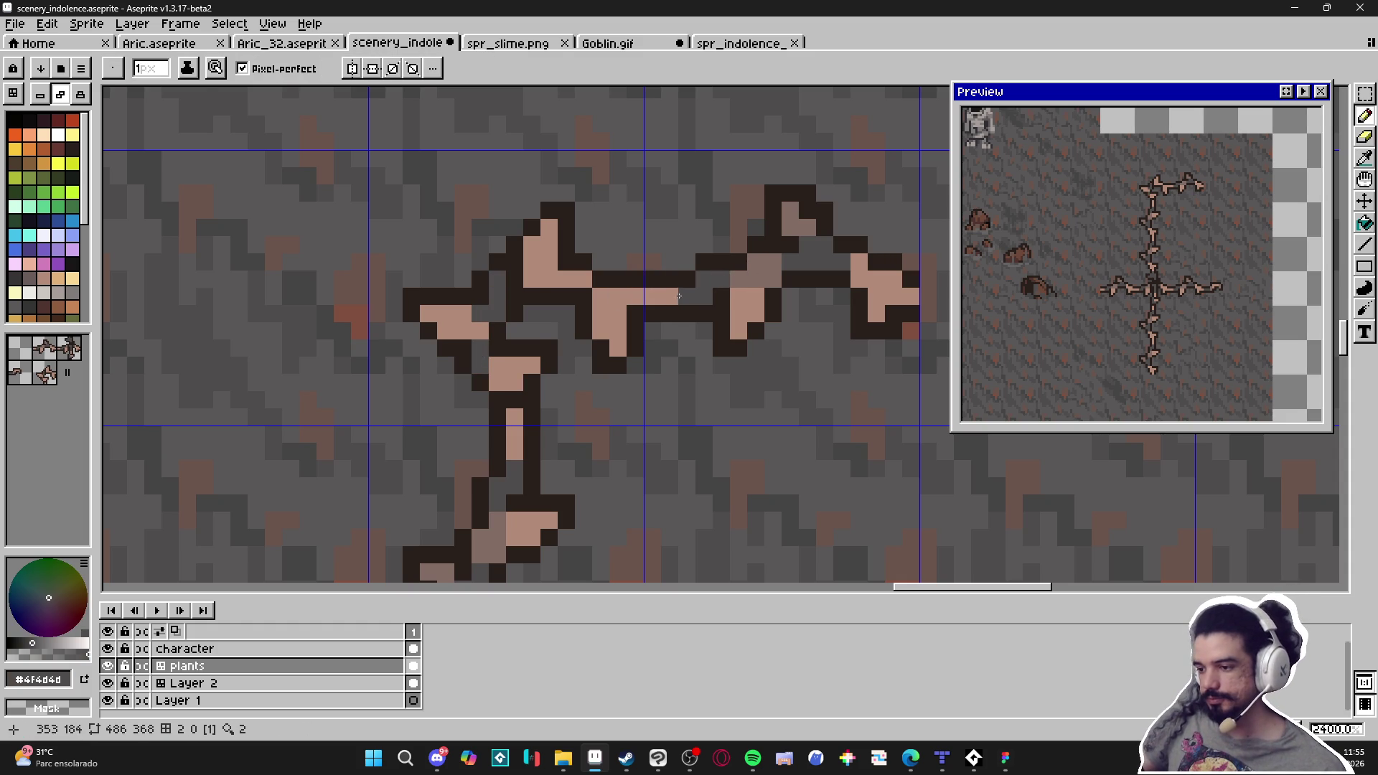
{"action": "left_click", "coordinate": [583, 277]}
{"action": "left_click", "coordinate": [566, 278]}
{"action": "left_click_drag", "start_coordinate": [618, 313], "coordinate": [608, 307]}
{"action": "key", "text": "ctrl+z"}
Shade the thorns, left arm and stem with muted brown, undoing unwanted strokes
{"action": "left_click", "coordinate": [747, 273], "text": "alt"}
{"action": "left_click", "coordinate": [480, 314]}
{"action": "left_click", "coordinate": [480, 331]}
{"action": "left_click", "coordinate": [463, 331]}
{"action": "left_click", "coordinate": [532, 244]}
{"action": "left_click", "coordinate": [551, 226]}
{"action": "left_click", "coordinate": [549, 280]}
{"action": "left_click", "coordinate": [532, 279]}
{"action": "key", "text": "plus"}
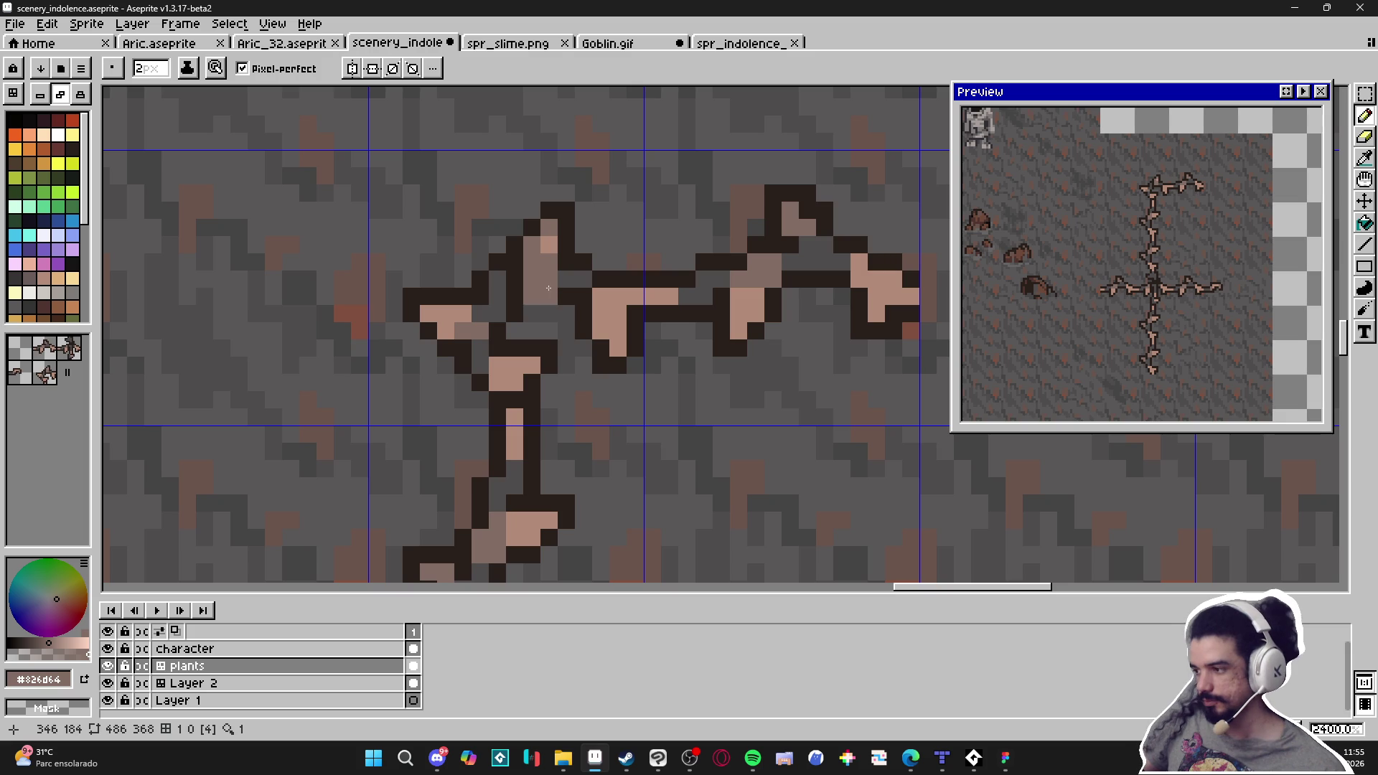
{"action": "key", "text": "ctrl+z"}
{"action": "key", "text": "ctrl+z"}
{"action": "key", "text": "minus"}
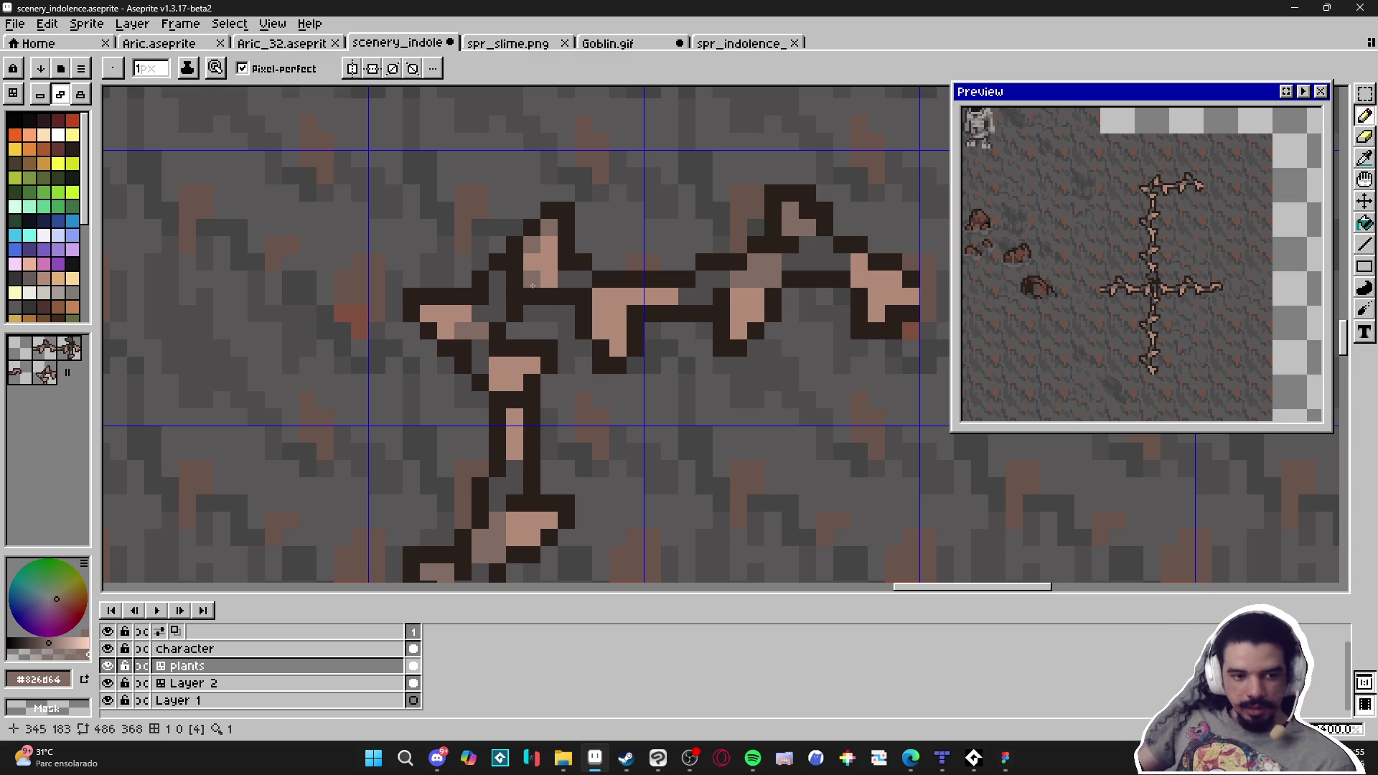
{"action": "scroll", "coordinate": [560, 290], "scroll_direction": "right", "scroll_amount": 1}
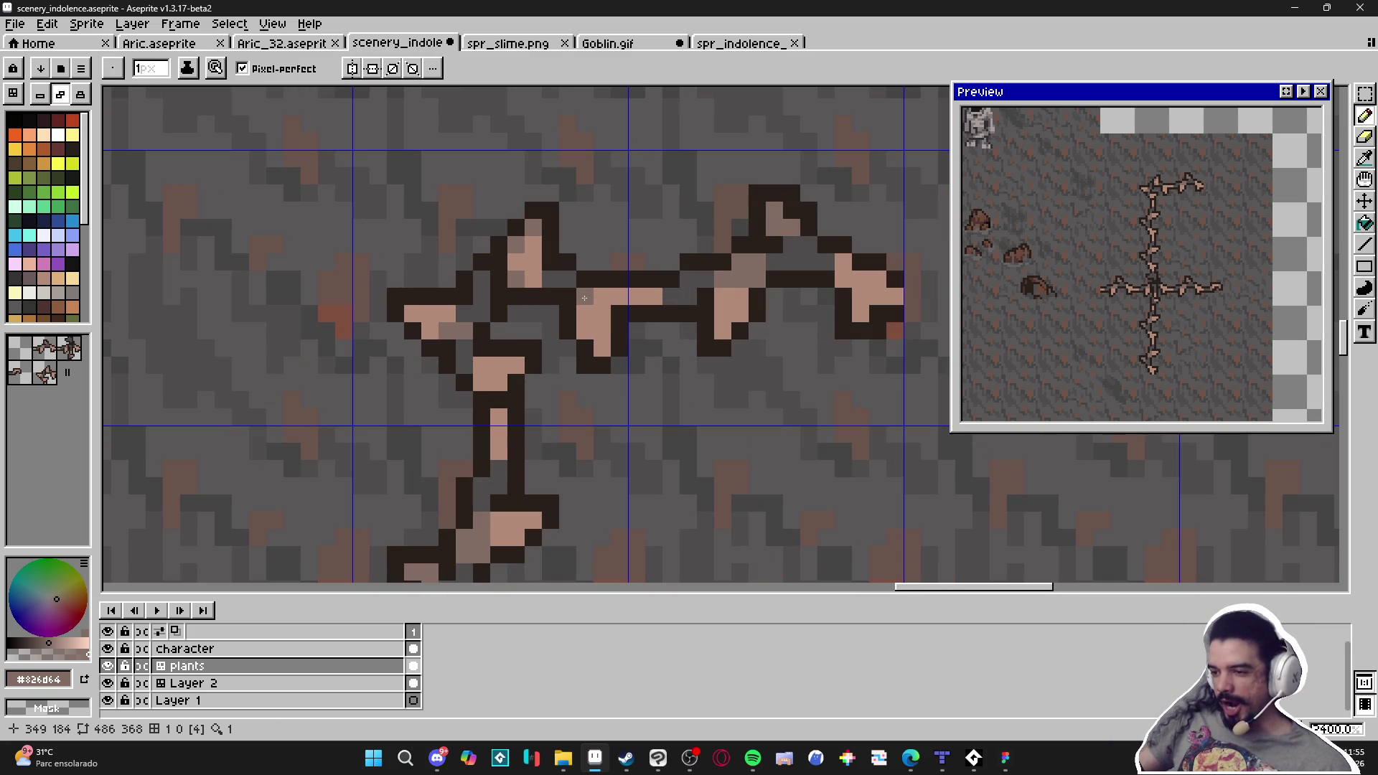
{"action": "left_click_drag", "start_coordinate": [584, 298], "coordinate": [600, 317]}
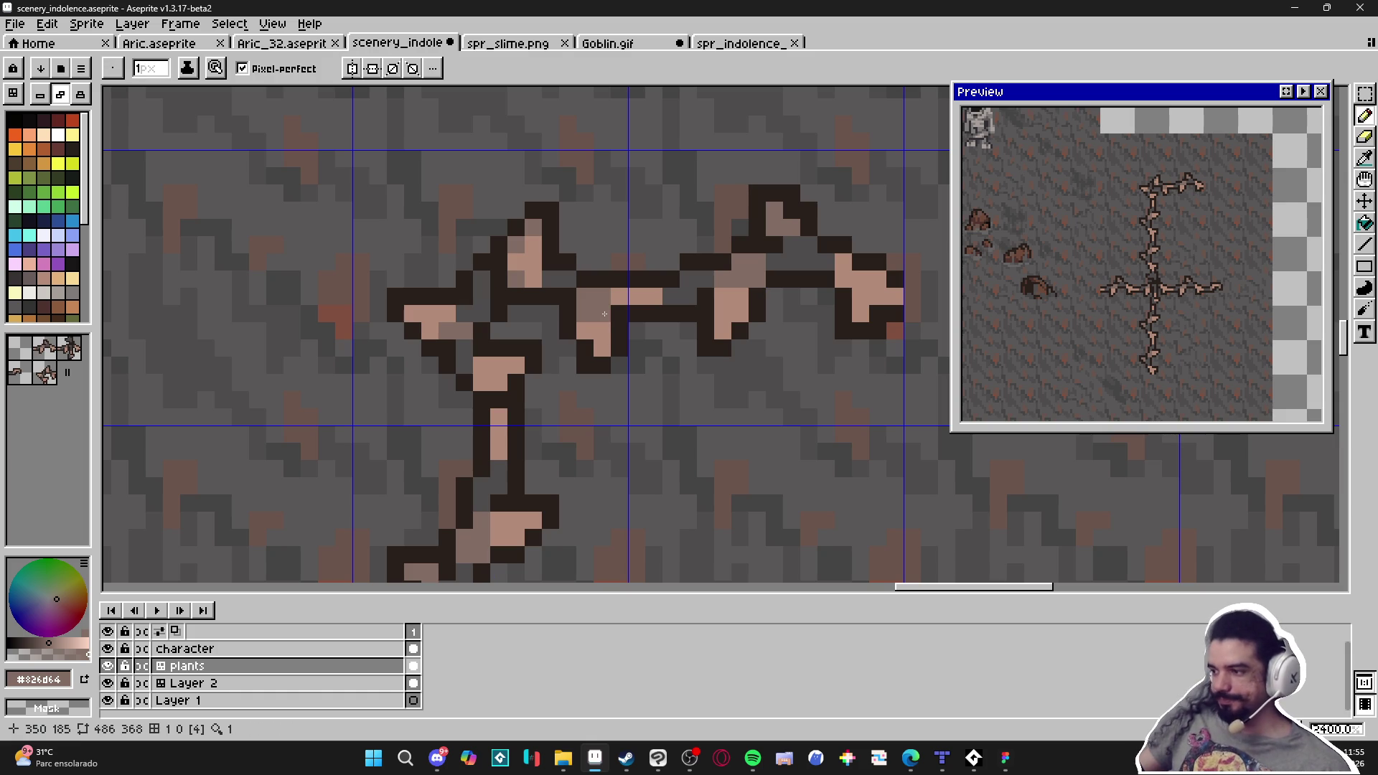
{"action": "key", "text": "ctrl+z"}
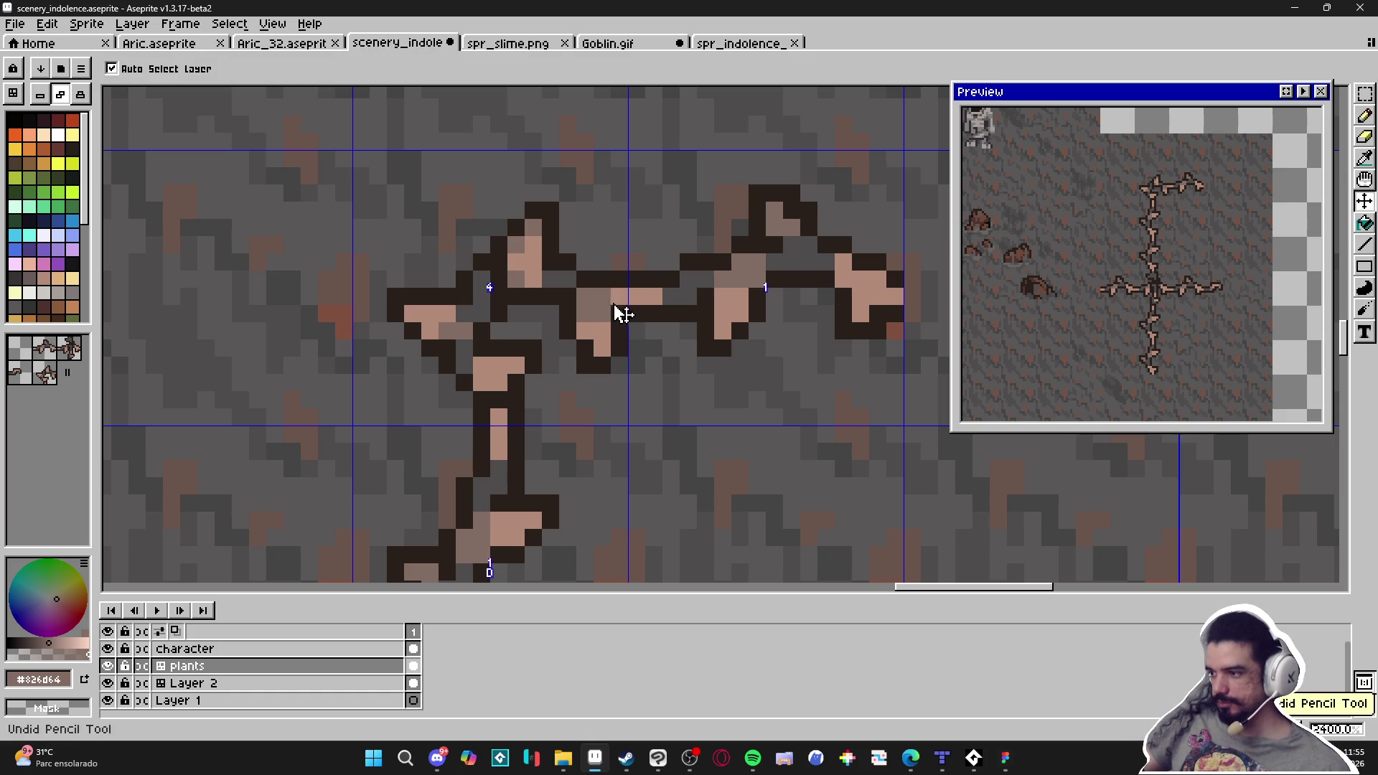
{"action": "key", "text": "ctrl+z"}
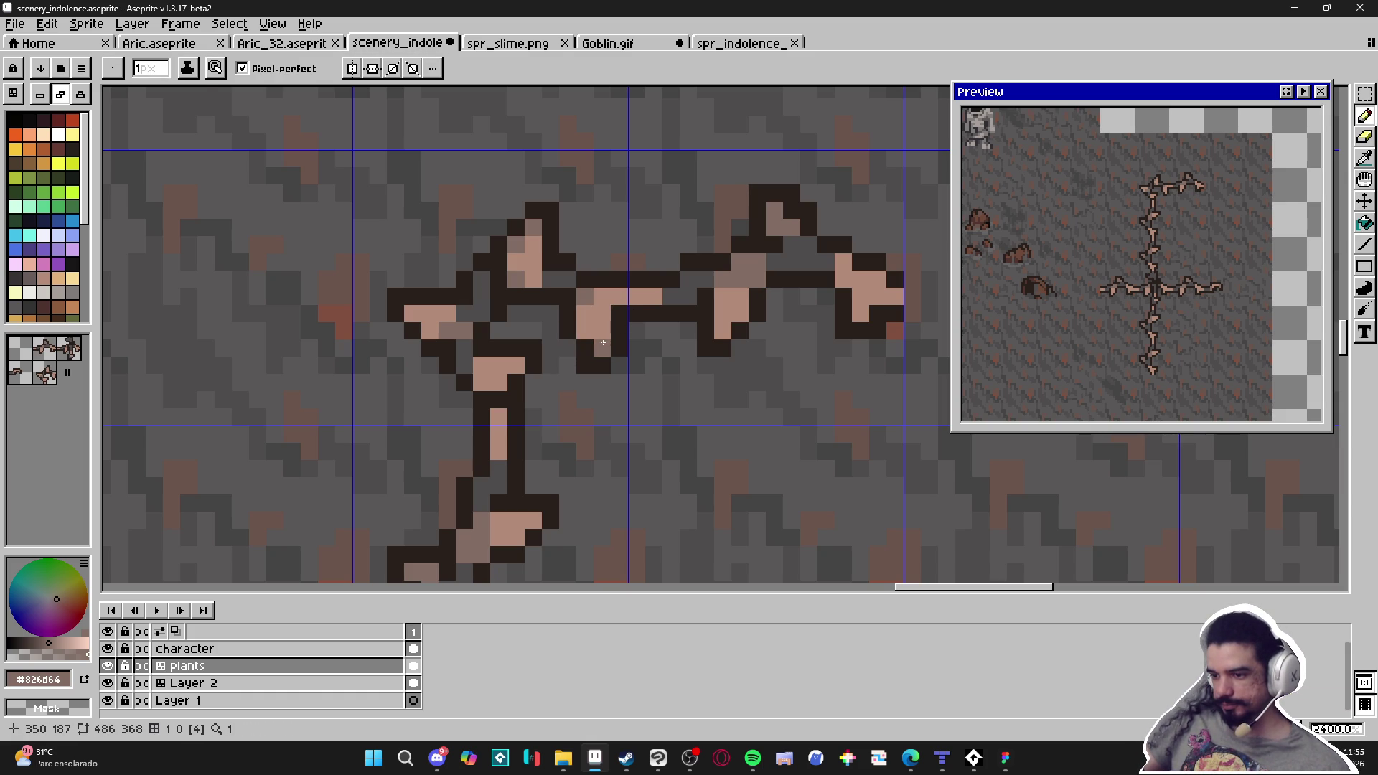
Cover remaining stray light pixels with grey using a 2-pixel brush and restore a brown stem pixel
{"action": "scroll", "coordinate": [503, 366], "scroll_direction": "down", "scroll_amount": 3}
{"action": "left_click_drag", "start_coordinate": [511, 362], "coordinate": [511, 328]}
{"action": "scroll", "coordinate": [500, 336], "scroll_direction": "down", "scroll_amount": 2}
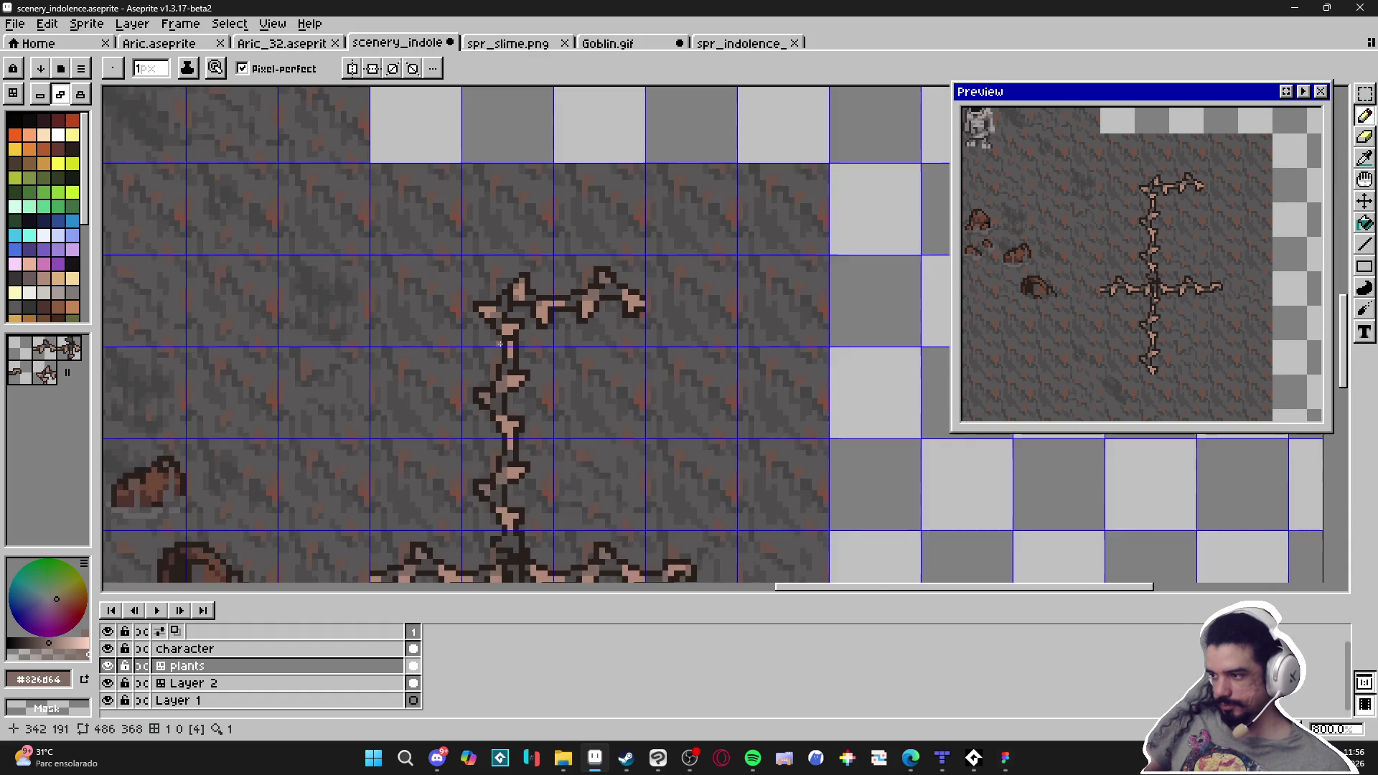
{"action": "scroll", "coordinate": [497, 315], "scroll_direction": "up", "scroll_amount": 3}
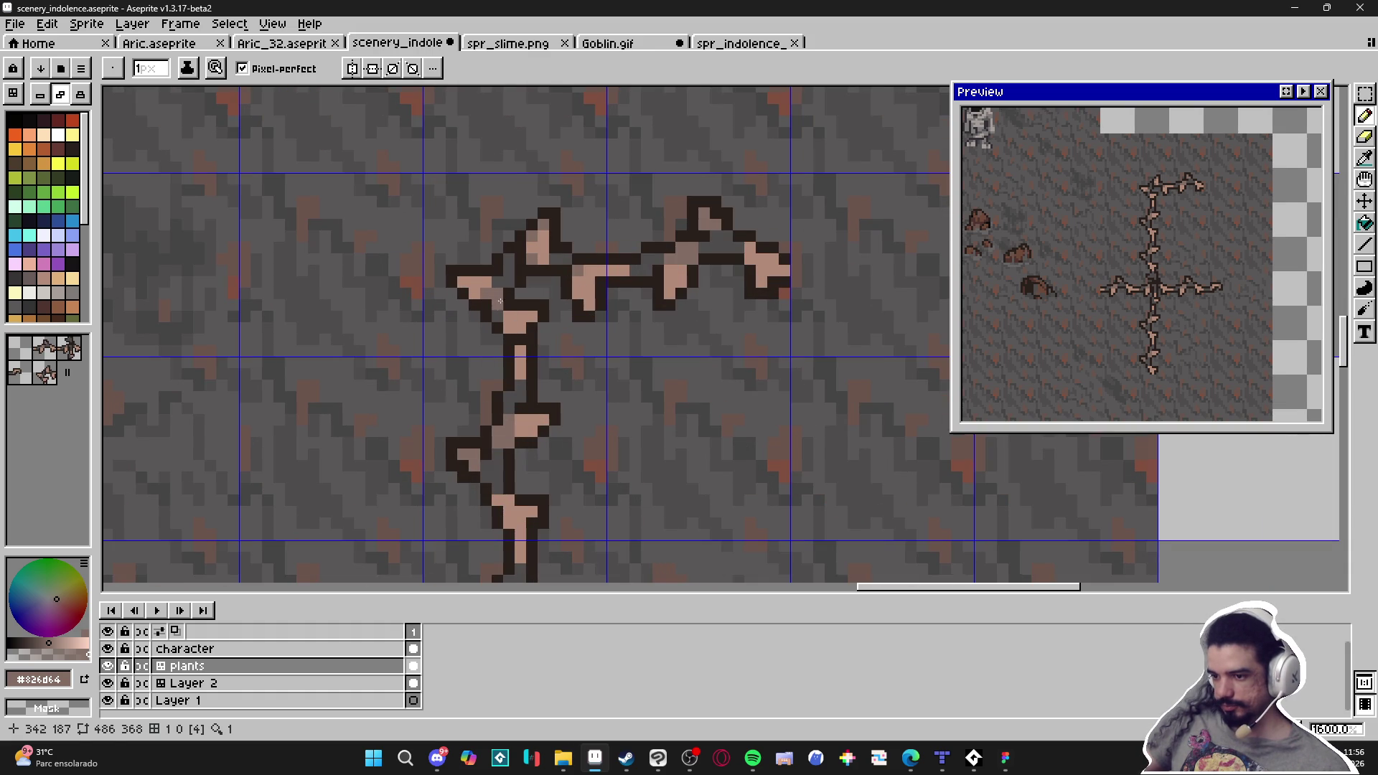
{"action": "left_click", "coordinate": [507, 269], "text": "alt"}
{"action": "key", "text": "plus"}
{"action": "left_click", "coordinate": [481, 290]}
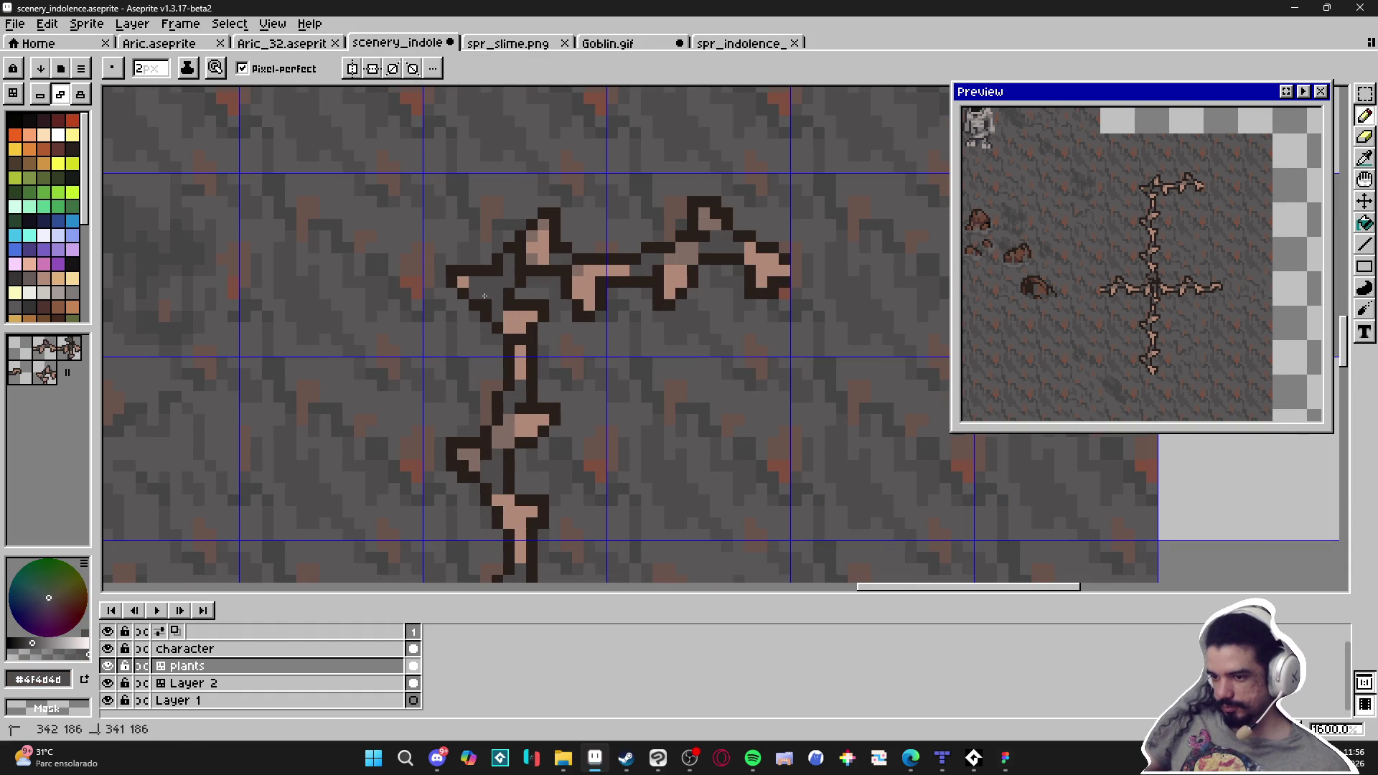
{"action": "left_click", "coordinate": [463, 283]}
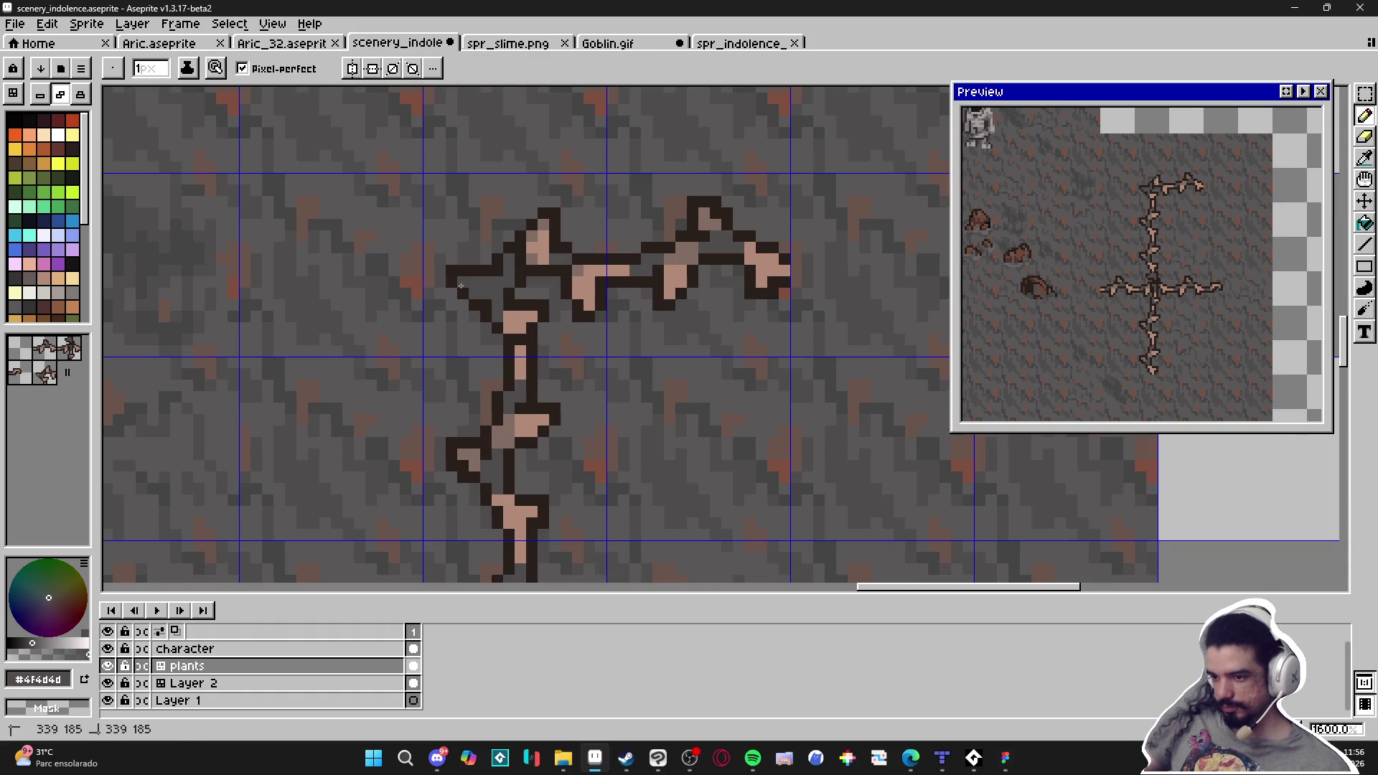
{"action": "left_click", "coordinate": [538, 230], "text": "alt"}
{"action": "left_click", "coordinate": [468, 283]}
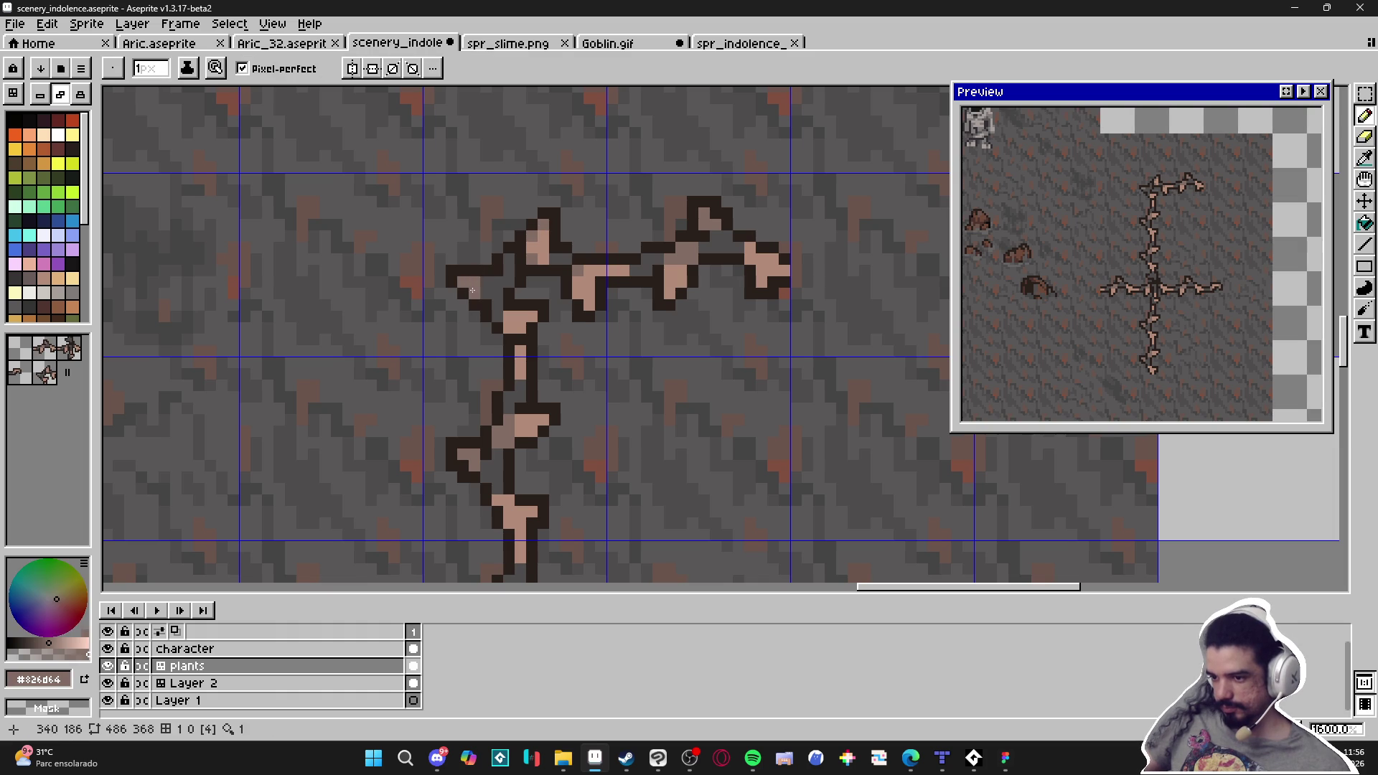
{"action": "scroll", "coordinate": [488, 296], "scroll_direction": "down", "scroll_amount": 4}
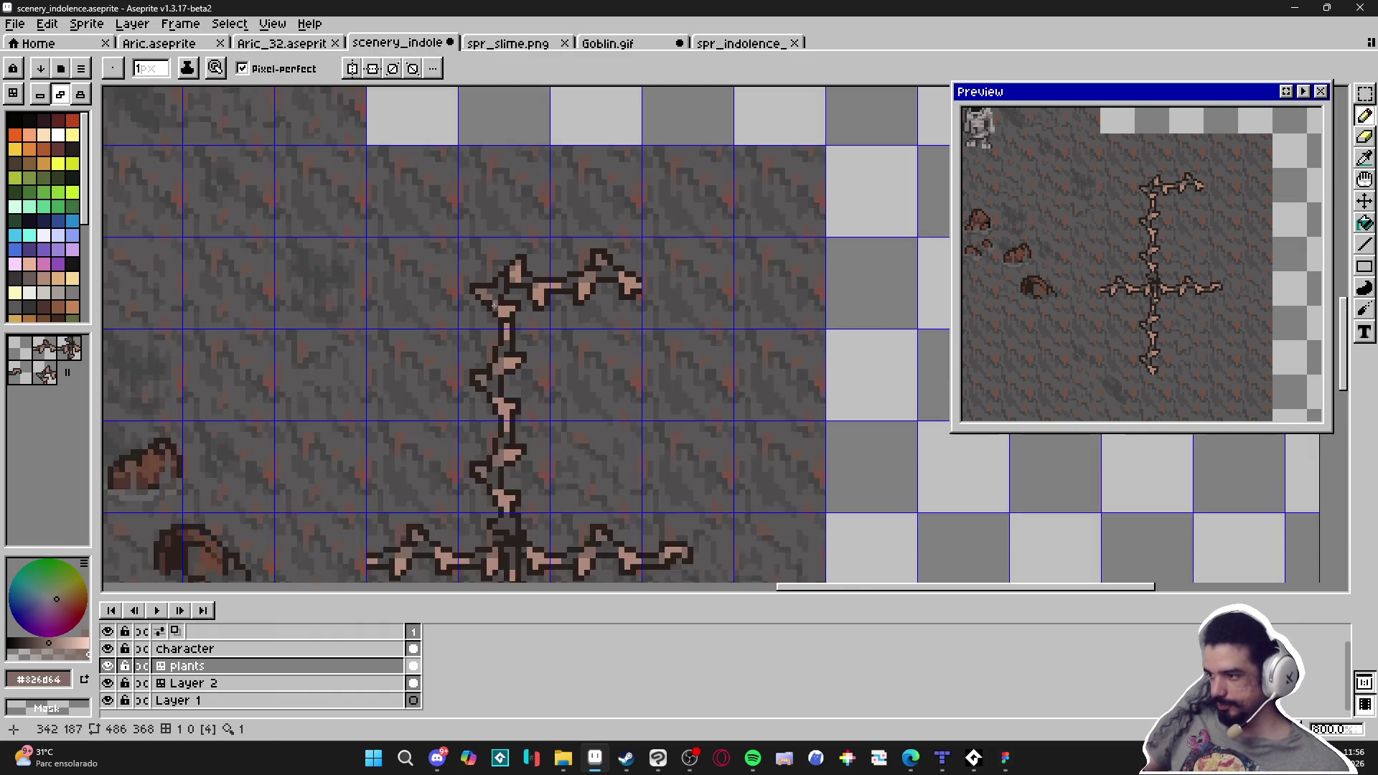
{"action": "scroll", "coordinate": [502, 347], "scroll_direction": "down", "scroll_amount": 1}
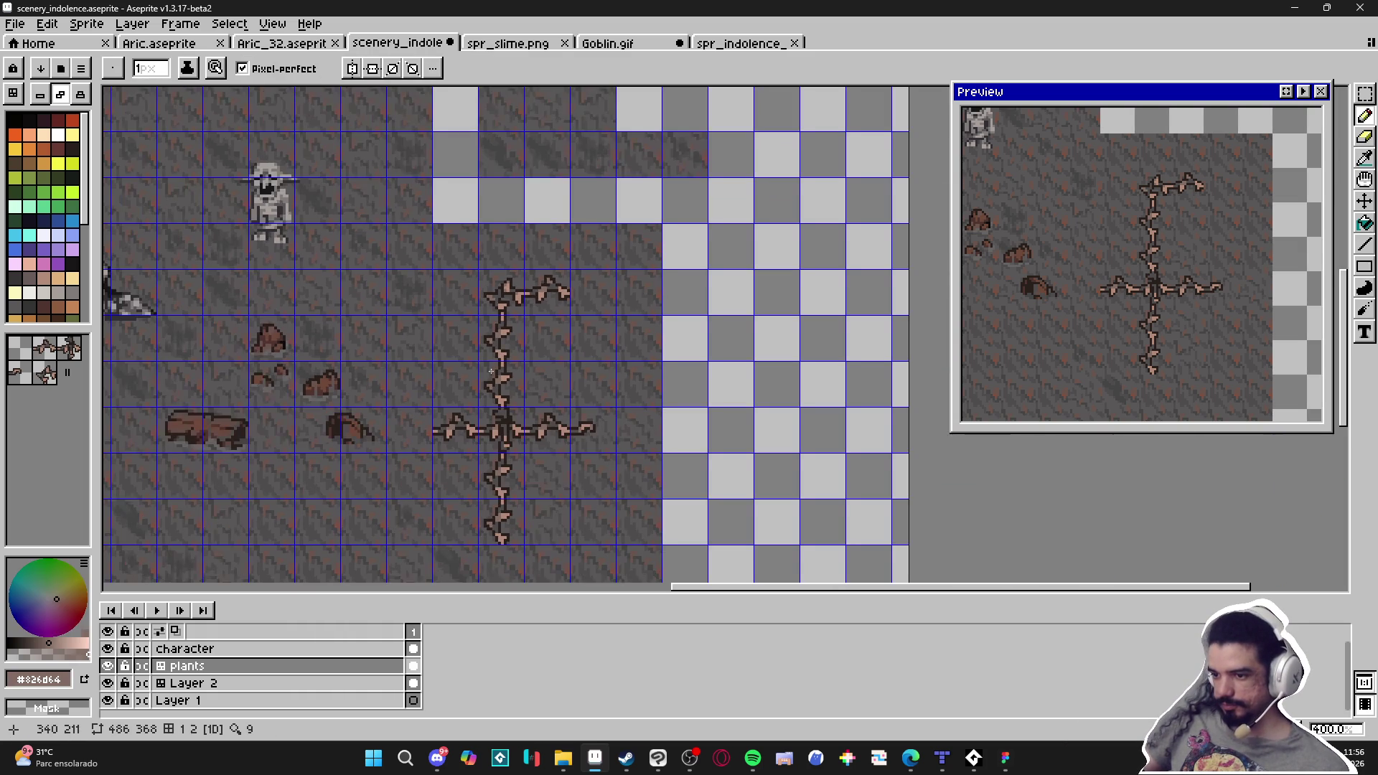
Hide the grid, centre the vine tiles and save scenery_indolence.aseprite
{"action": "key", "text": "ctrl+apostrophe"}
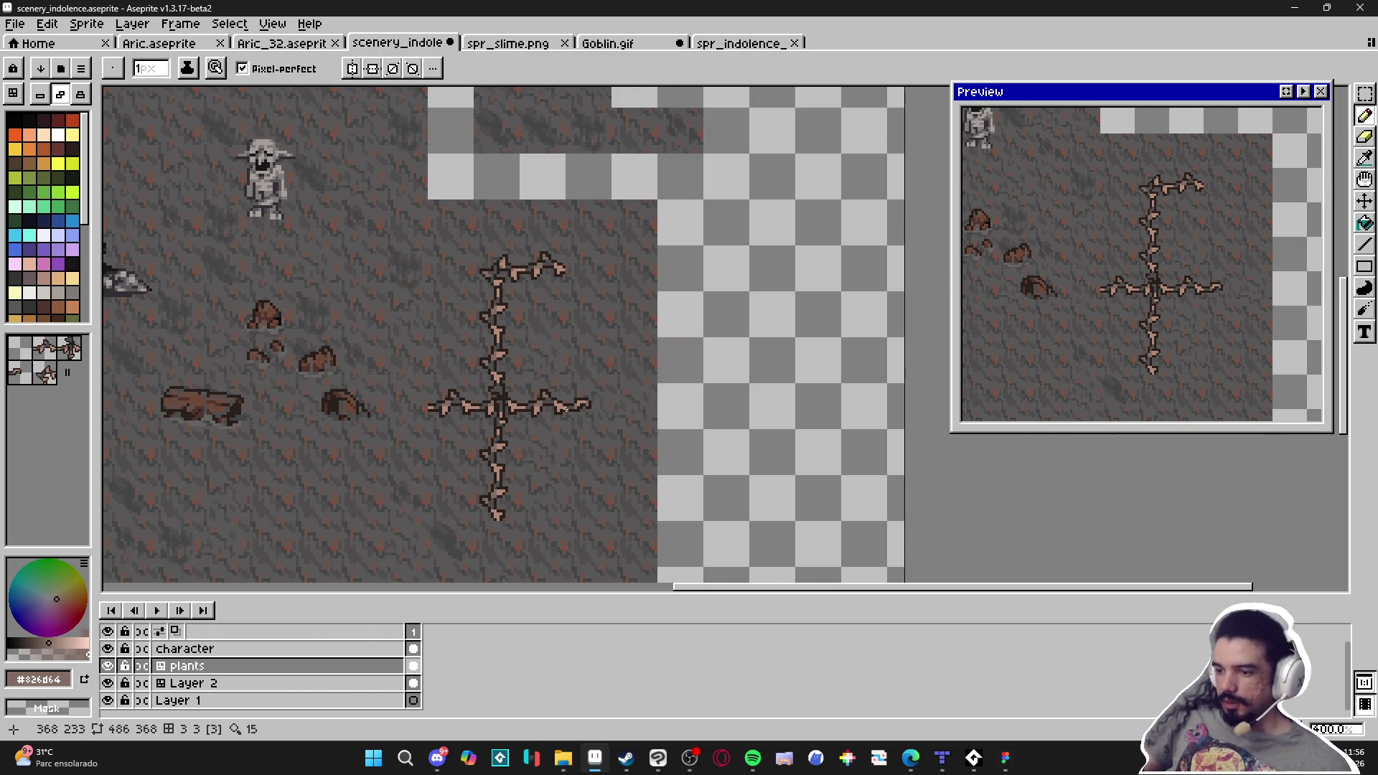
{"action": "left_click_drag", "start_coordinate": [556, 411], "coordinate": [577, 374]}
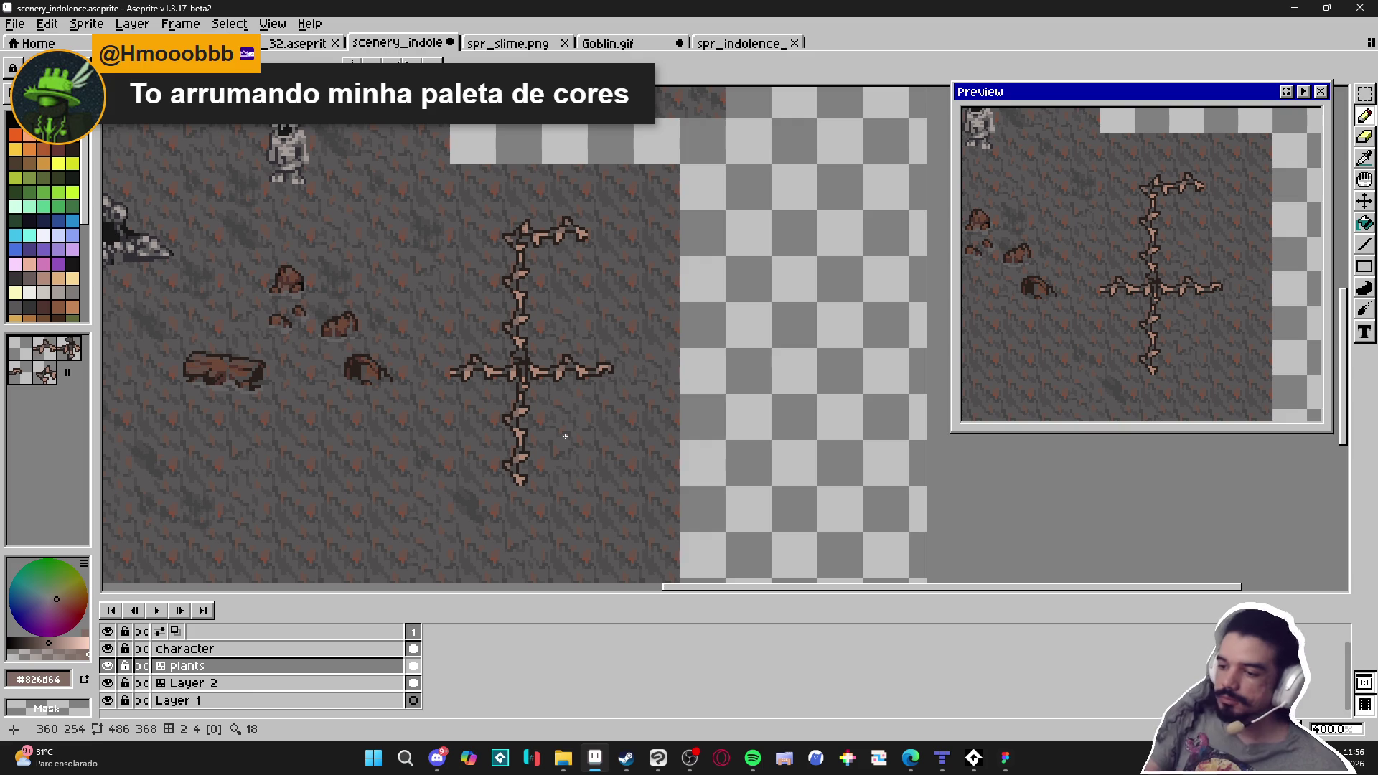
{"action": "key", "text": "m"}
{"action": "scroll", "coordinate": [566, 435], "scroll_direction": "down", "scroll_amount": 1}
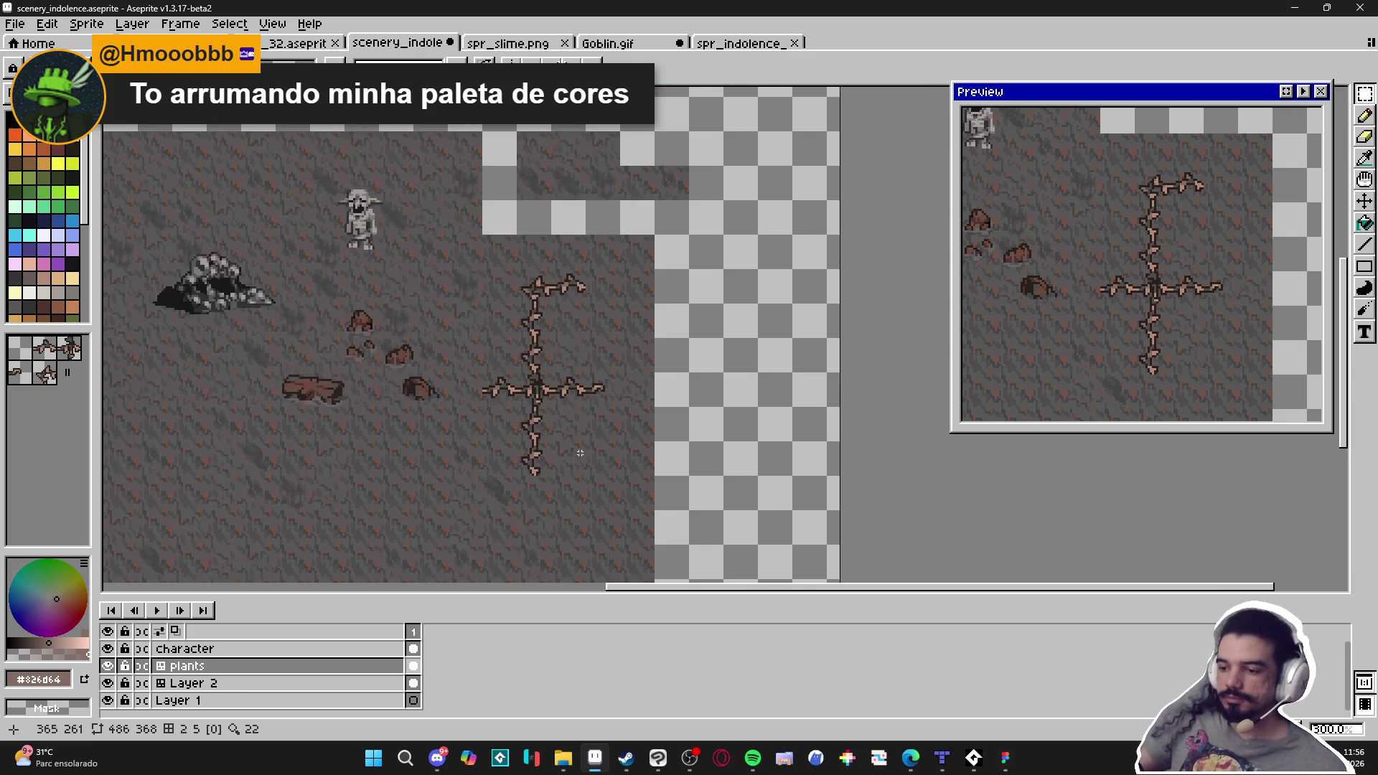
{"action": "key", "text": "ctrl+s"}
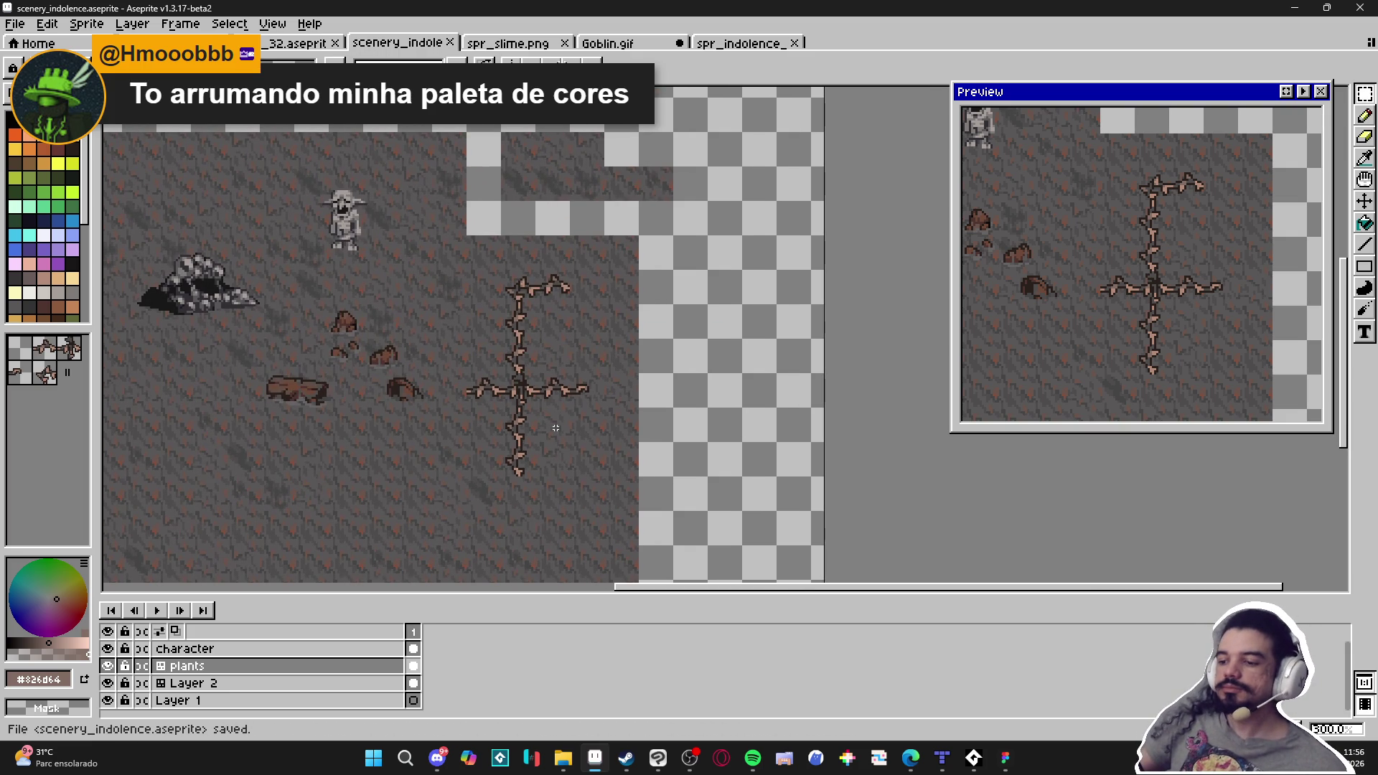
{"action": "scroll", "coordinate": [556, 428], "scroll_direction": "down", "scroll_amount": 1}
{"action": "scroll", "coordinate": [557, 435], "scroll_direction": "up", "scroll_amount": 1}
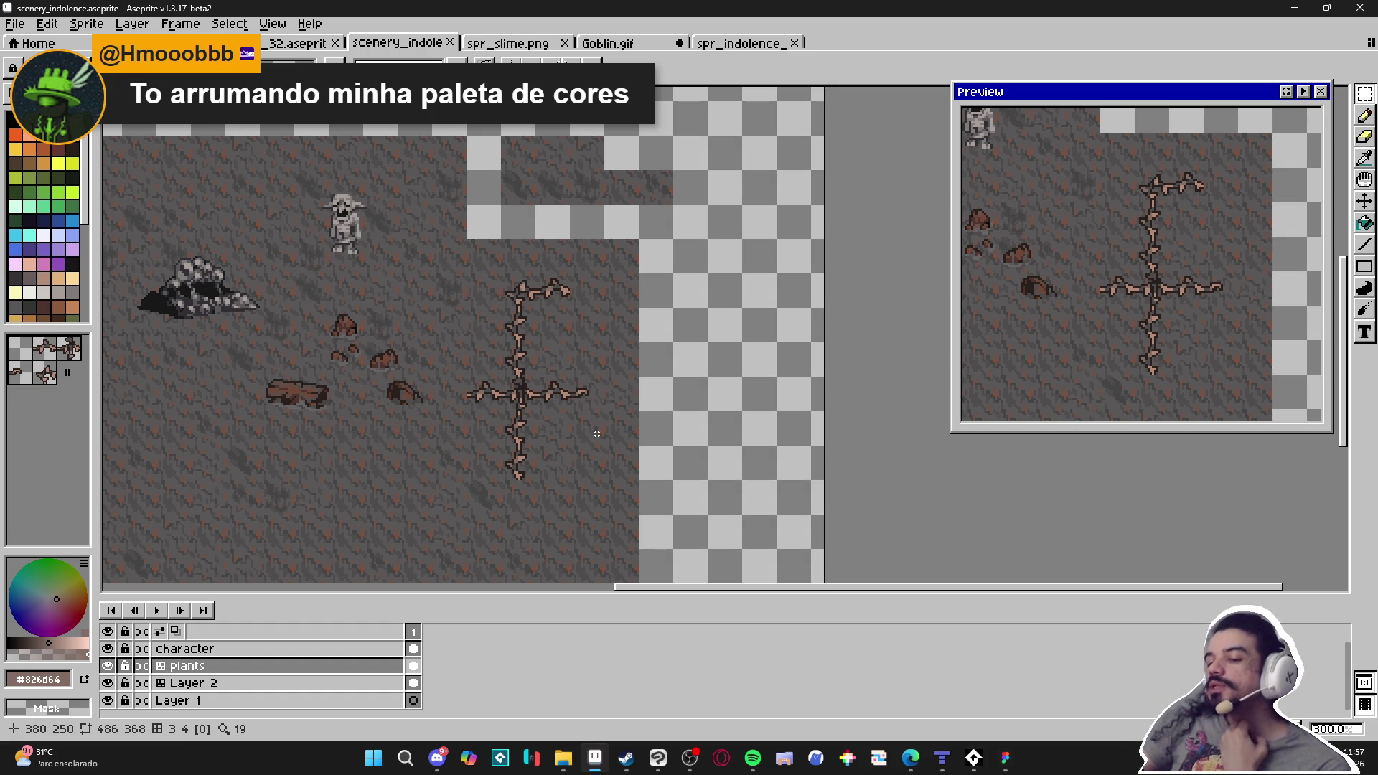
Show the 16-pixel tile grid again over the finished vine
{"action": "scroll", "coordinate": [518, 273], "scroll_direction": "up", "scroll_amount": 2}
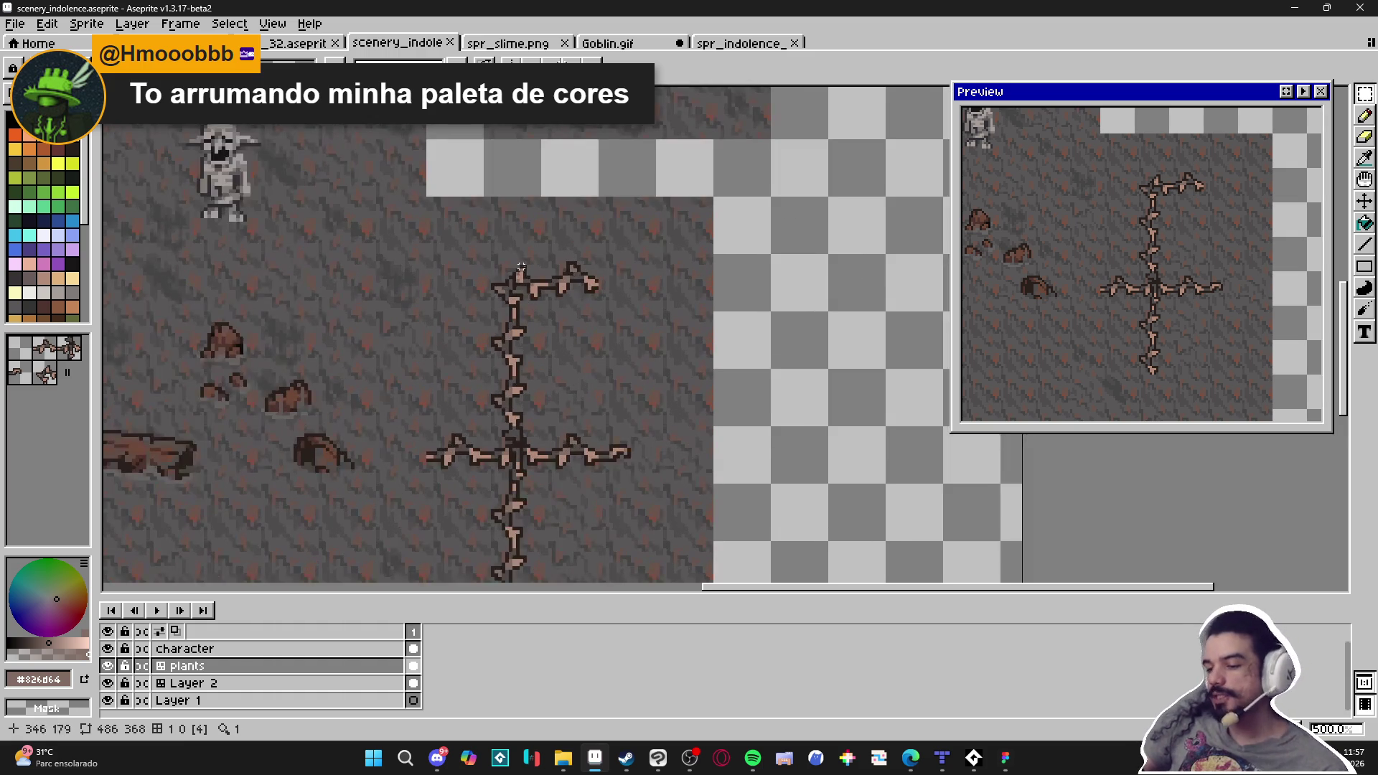
{"action": "key", "text": "ctrl+apostrophe"}
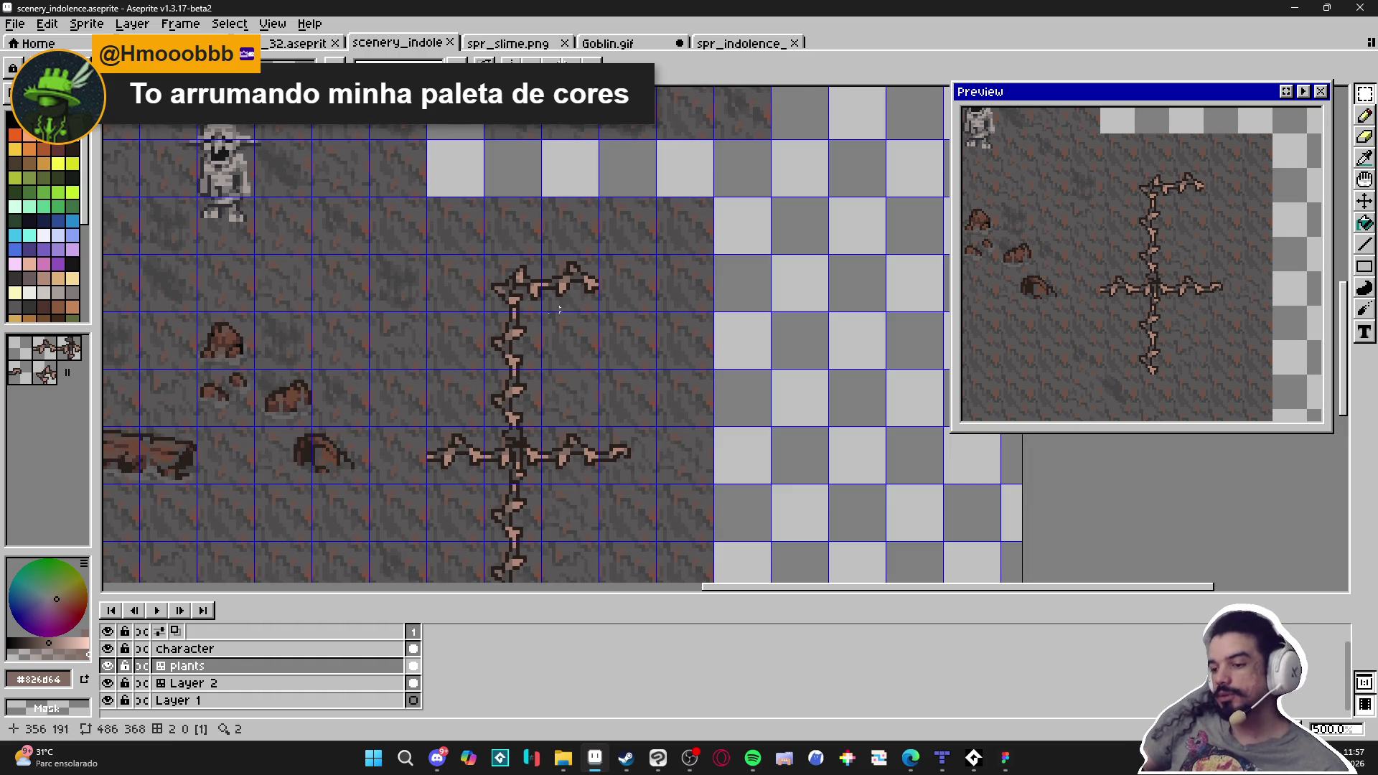
{"action": "scroll", "coordinate": [478, 370], "scroll_direction": "left", "scroll_amount": 1}
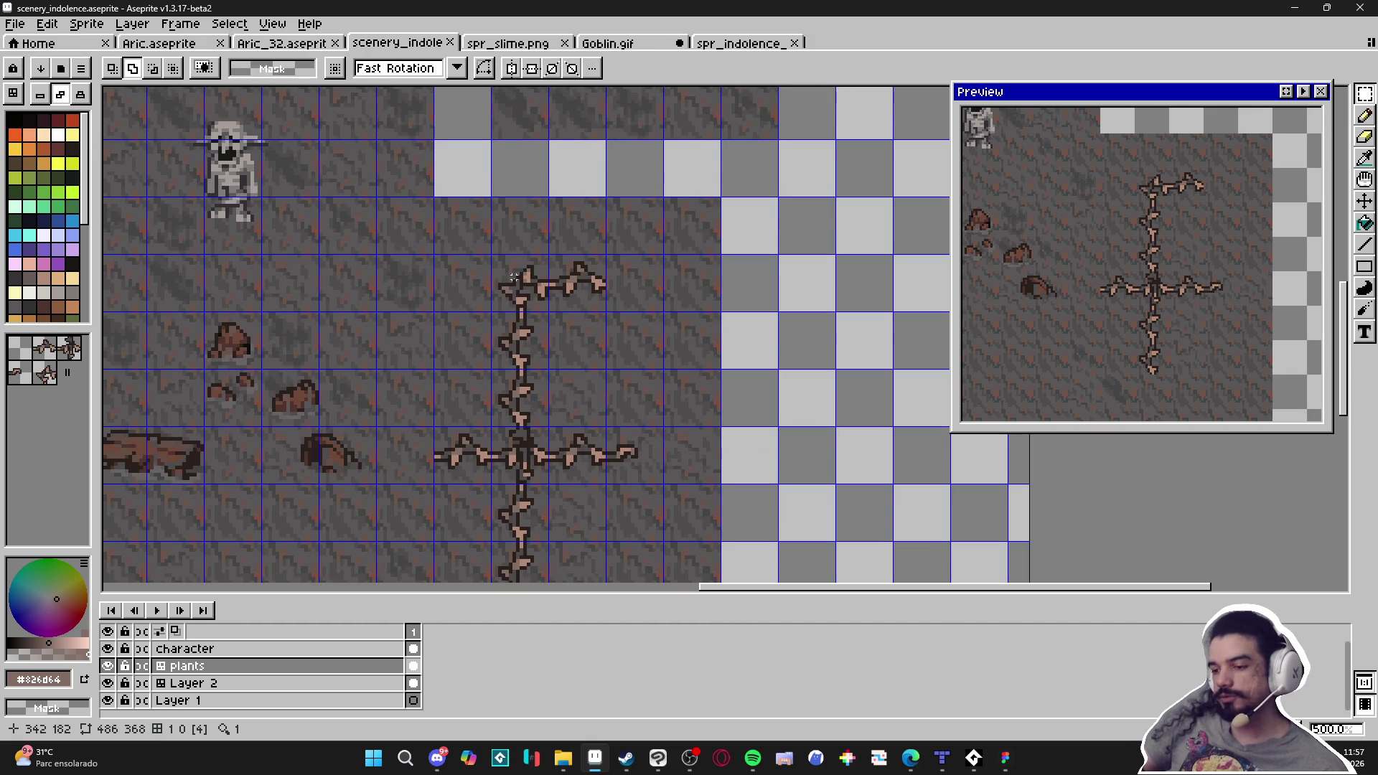
Stamp four branch tiles into empty cells in tile mode and marquee-select them
{"action": "key", "text": "b"}
{"action": "scroll", "coordinate": [571, 261], "scroll_direction": "down", "scroll_amount": 1}
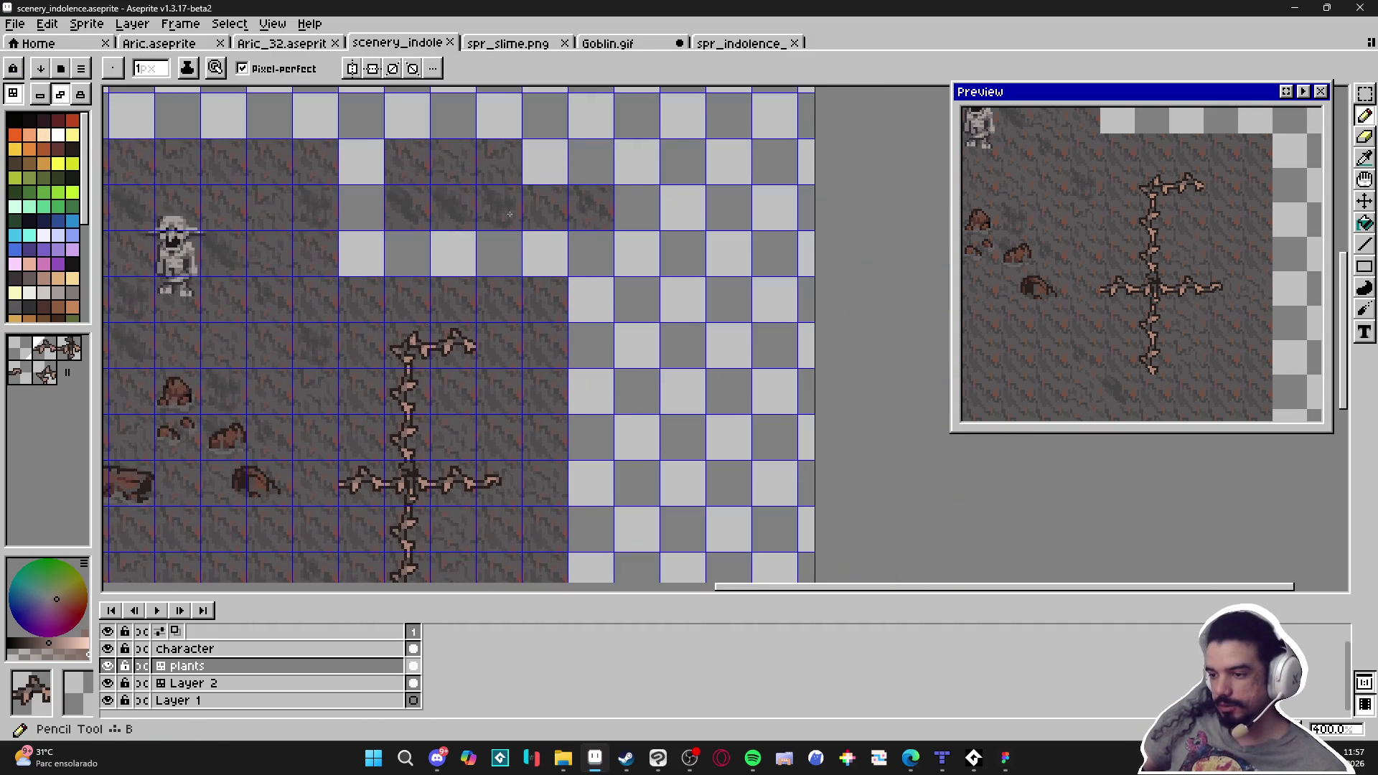
{"action": "key", "text": "space+Tab"}
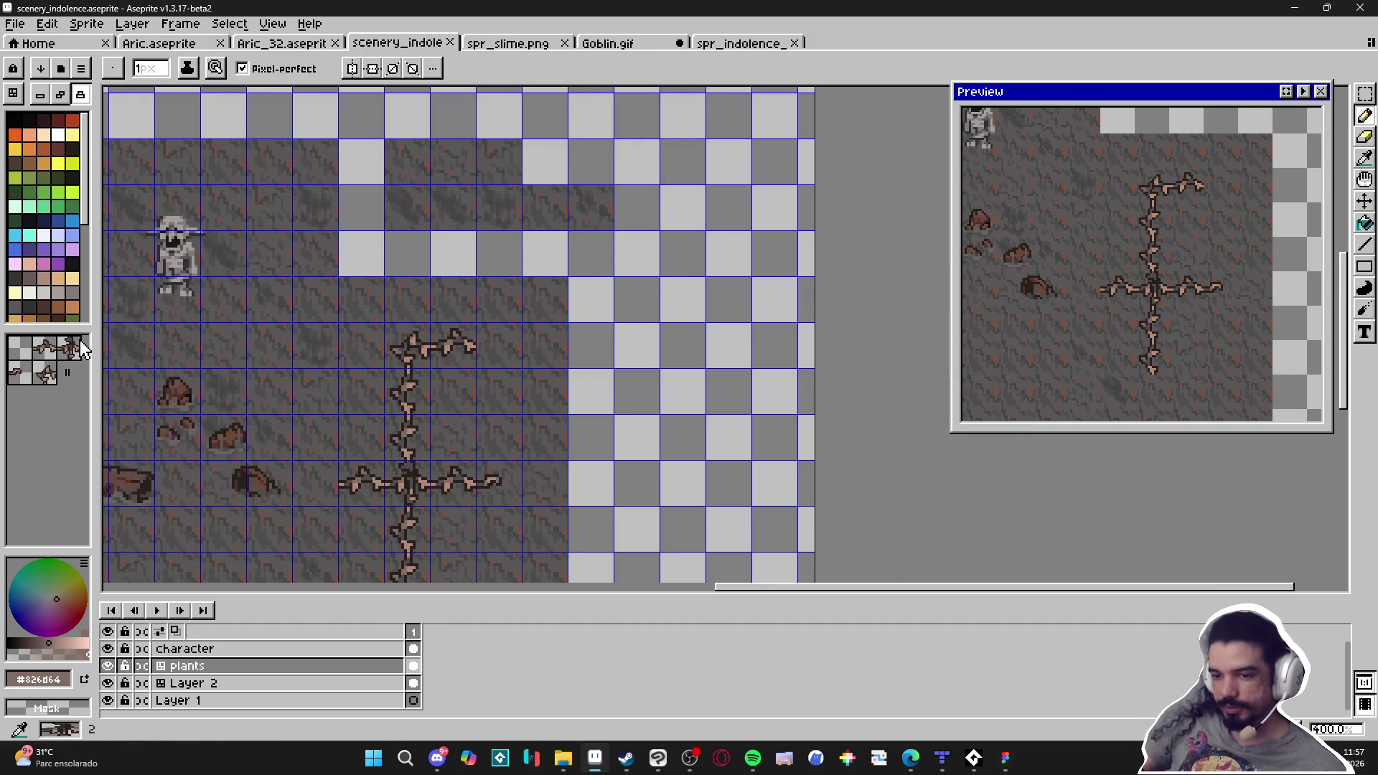
{"action": "left_click", "coordinate": [69, 353]}
{"action": "left_click", "coordinate": [590, 297]}
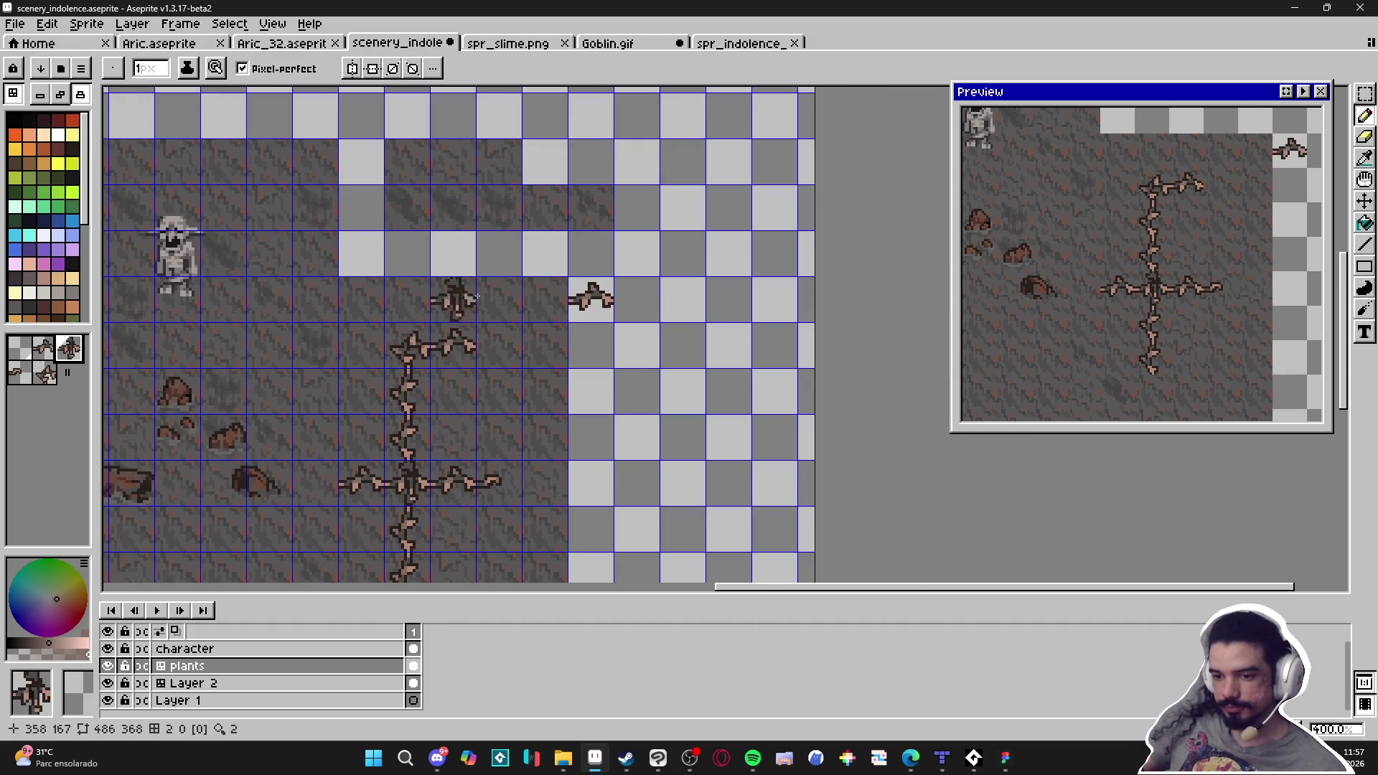
{"action": "left_click", "coordinate": [637, 300]}
{"action": "left_click", "coordinate": [31, 374]}
{"action": "left_click", "coordinate": [678, 300]}
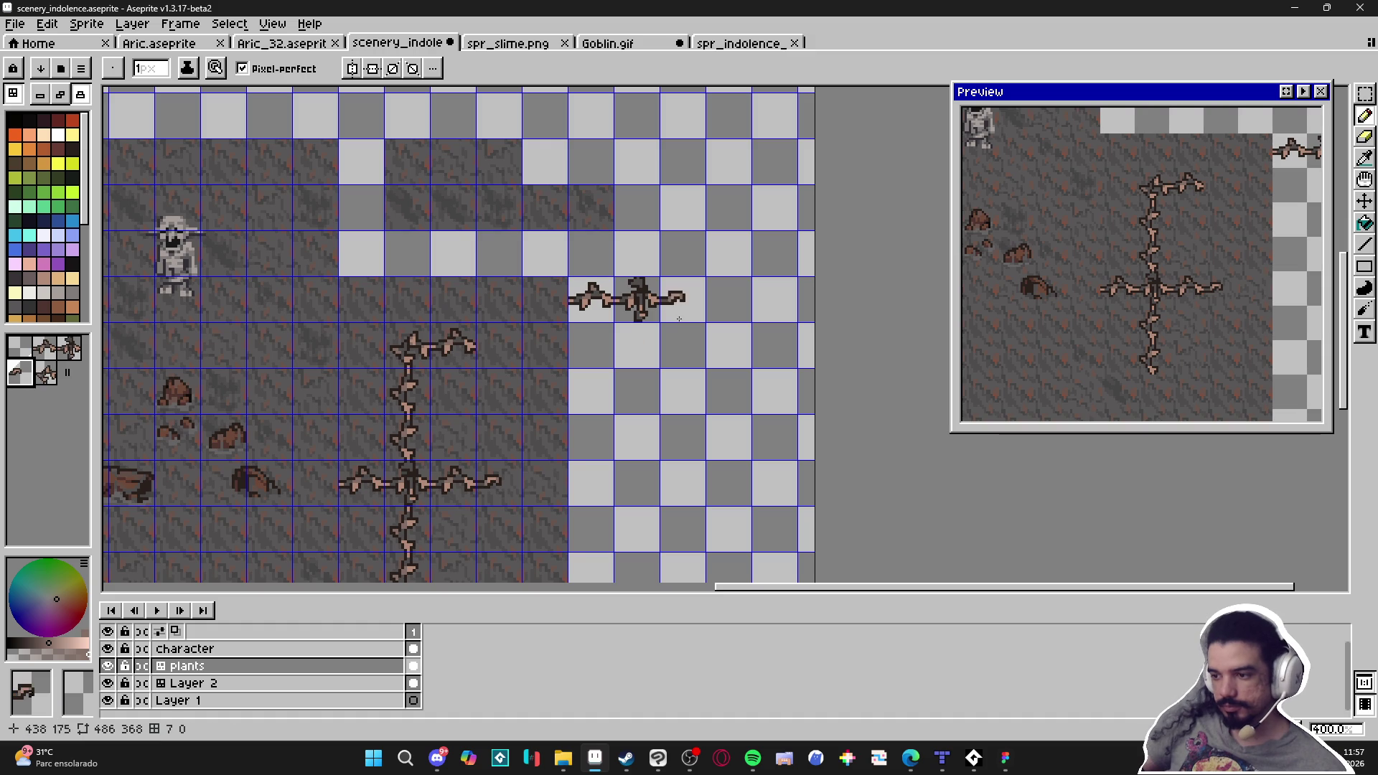
{"action": "left_click", "coordinate": [45, 372]}
{"action": "left_click", "coordinate": [595, 349]}
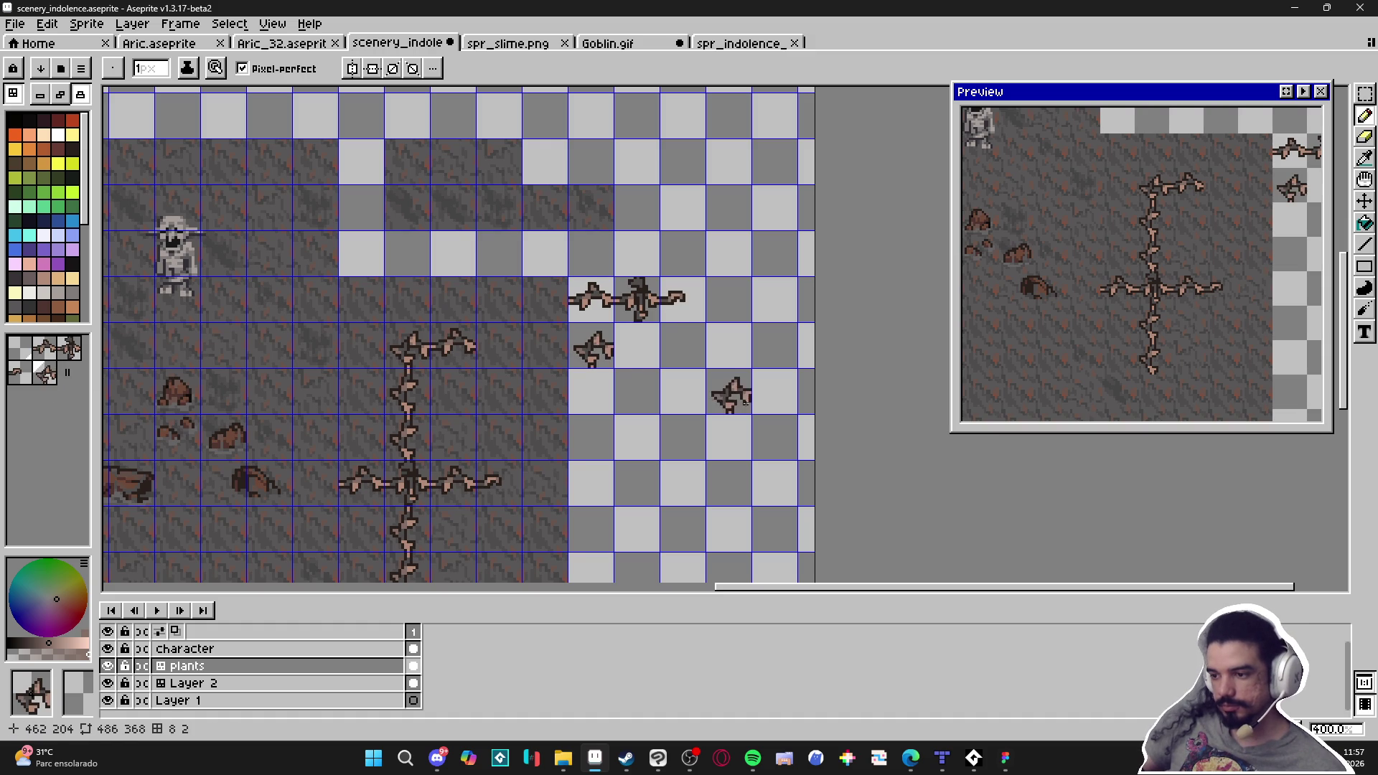
{"action": "left_click", "coordinate": [1365, 93]}
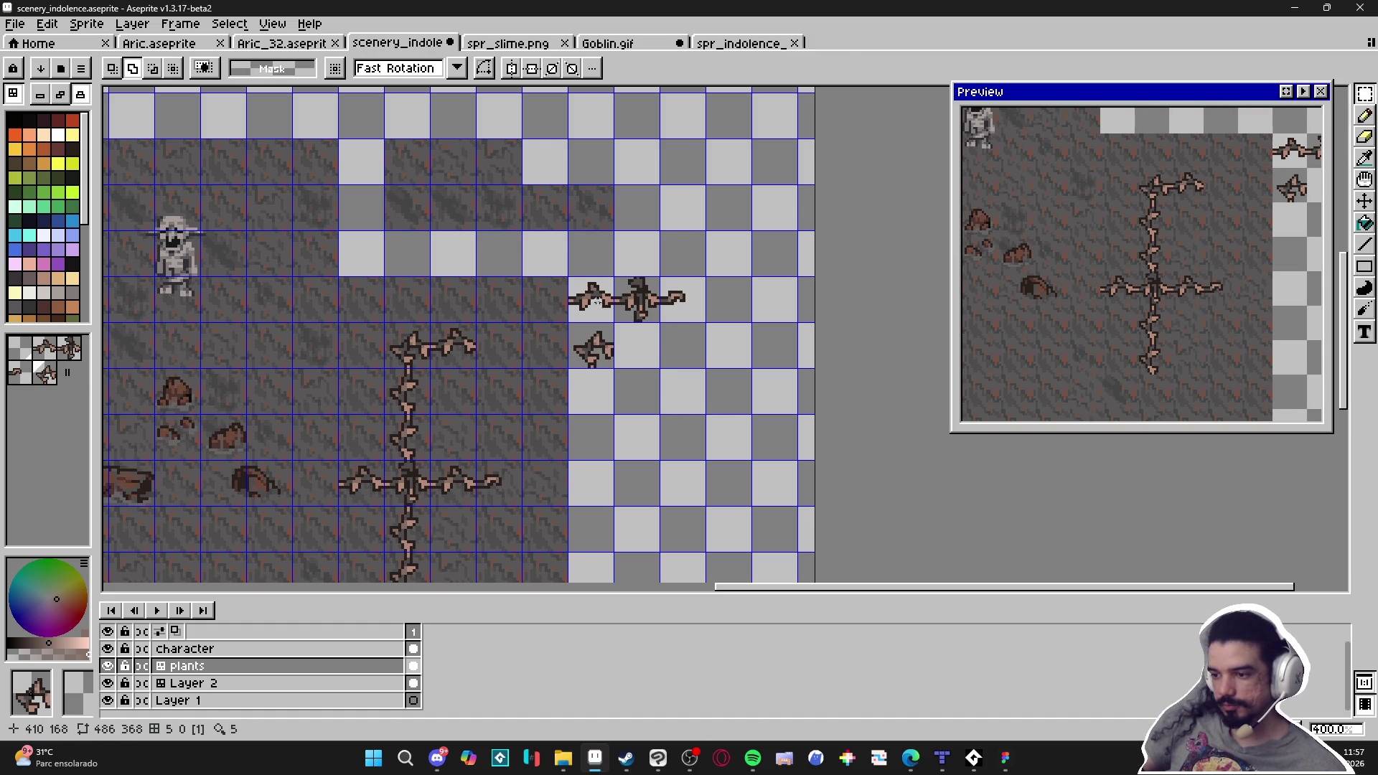
{"action": "left_click_drag", "start_coordinate": [575, 284], "coordinate": [606, 302]}
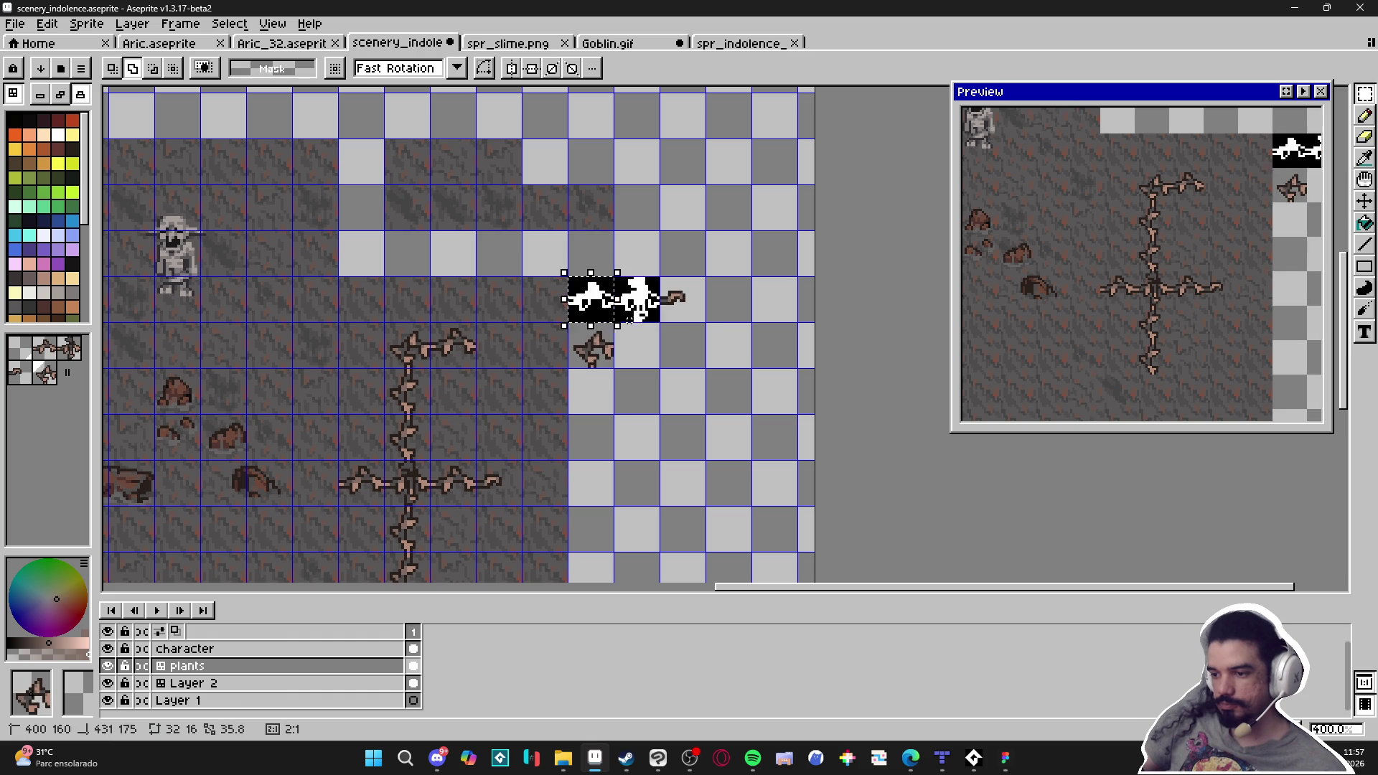
Save spr_indolence_tileset_.png, close Goblin.gif without saving, and close spr_slime.png
{"action": "left_click", "coordinate": [775, 43]}
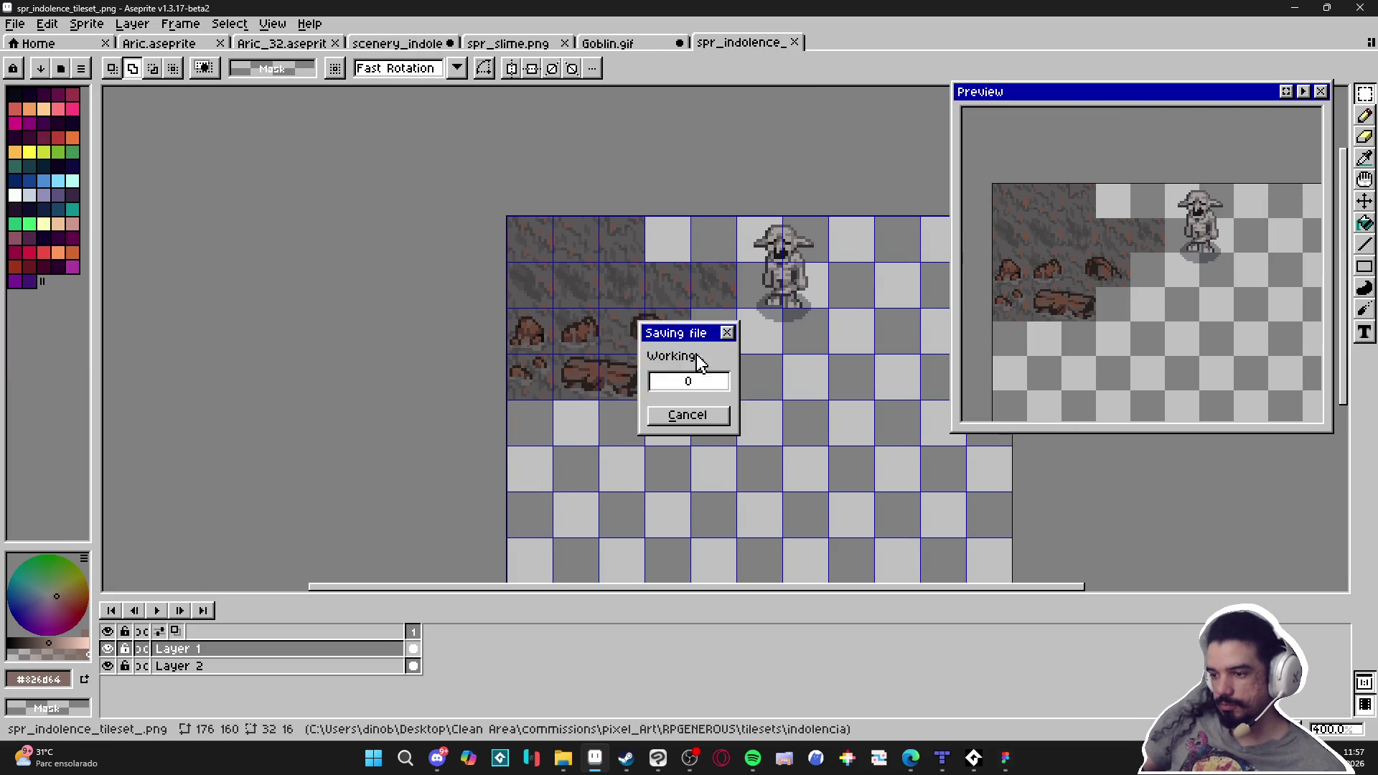
{"action": "key", "text": "ctrl+s"}
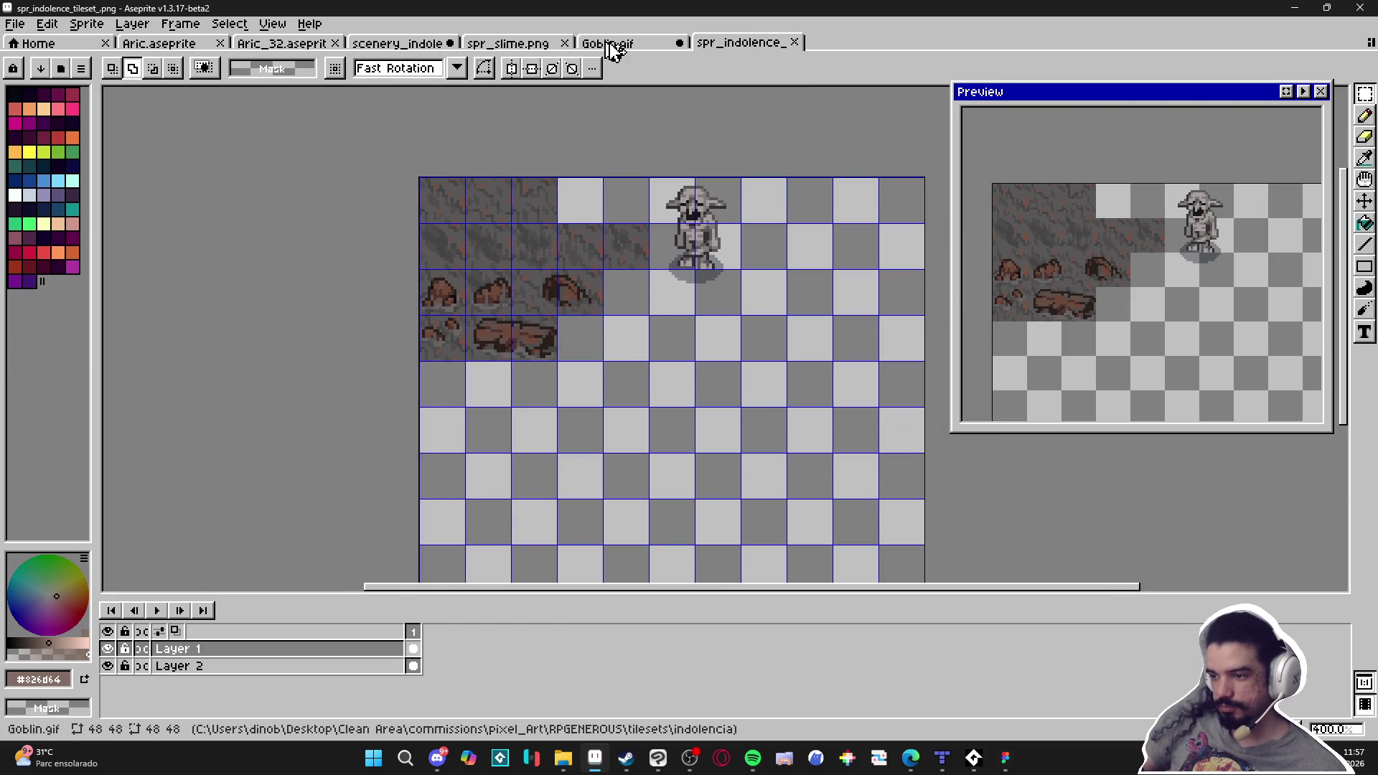
{"action": "left_click", "coordinate": [614, 45]}
{"action": "left_click", "coordinate": [679, 43]}
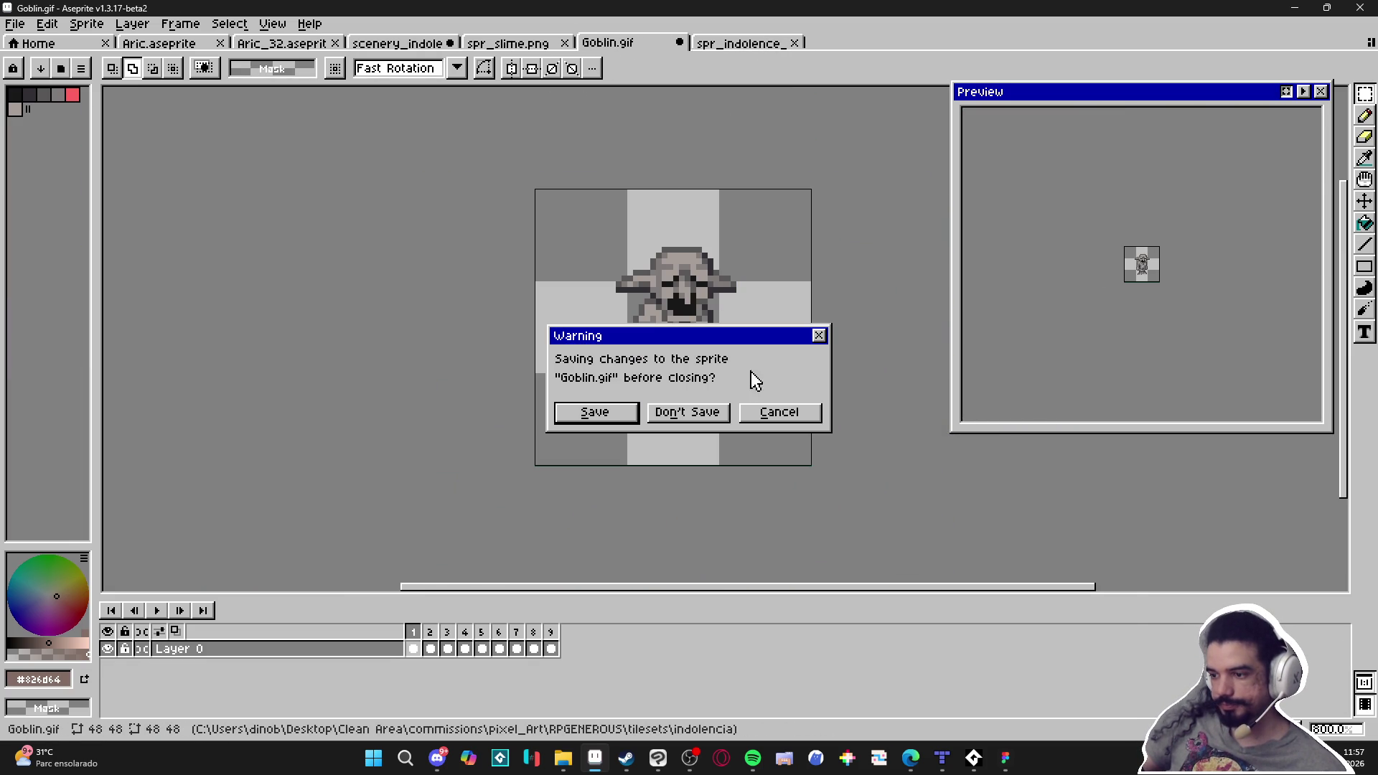
{"action": "left_click", "coordinate": [689, 418]}
{"action": "left_click", "coordinate": [540, 44]}
{"action": "left_click", "coordinate": [565, 43]}
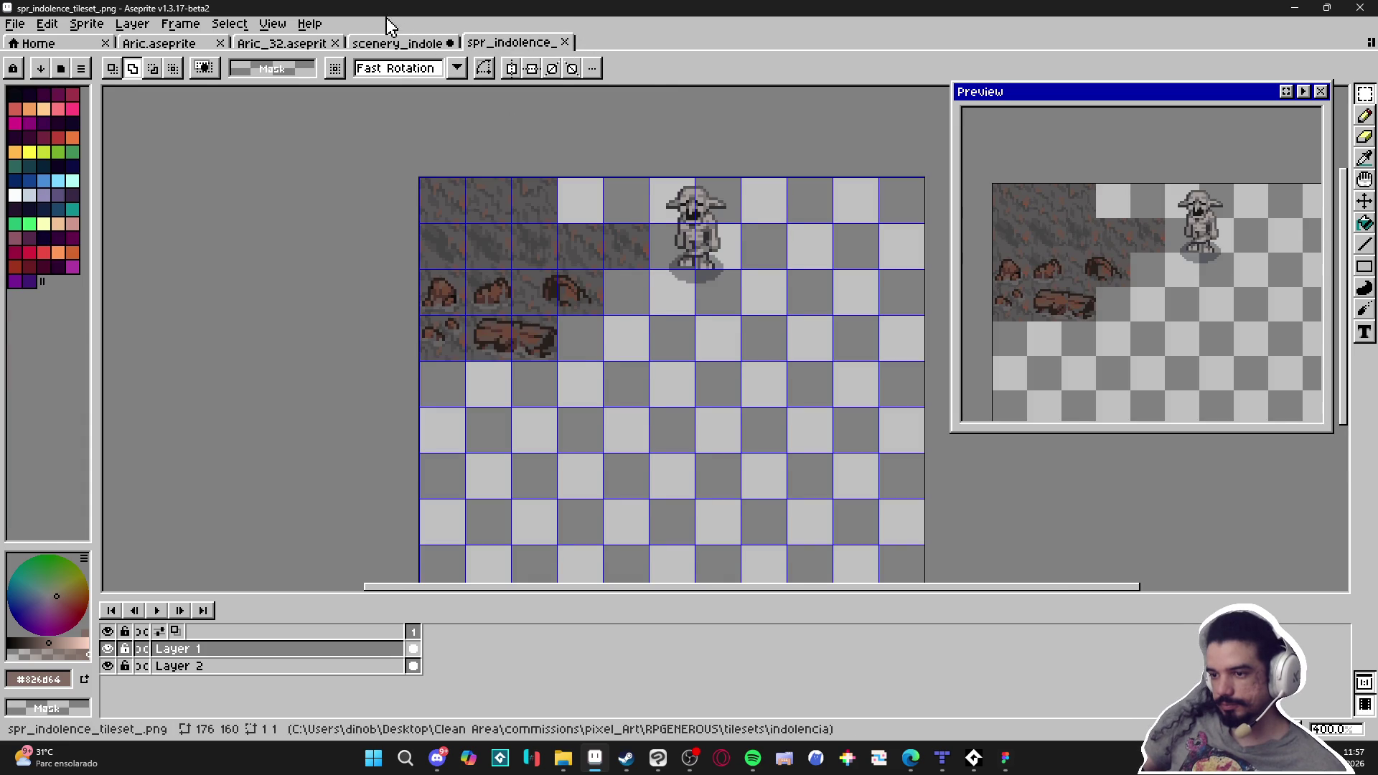
{"action": "left_click", "coordinate": [409, 43]}
Paste the new vine tiles from scenery_indolence into the tileset PNG and save it
{"action": "key", "text": "v"}
{"action": "key", "text": "m"}
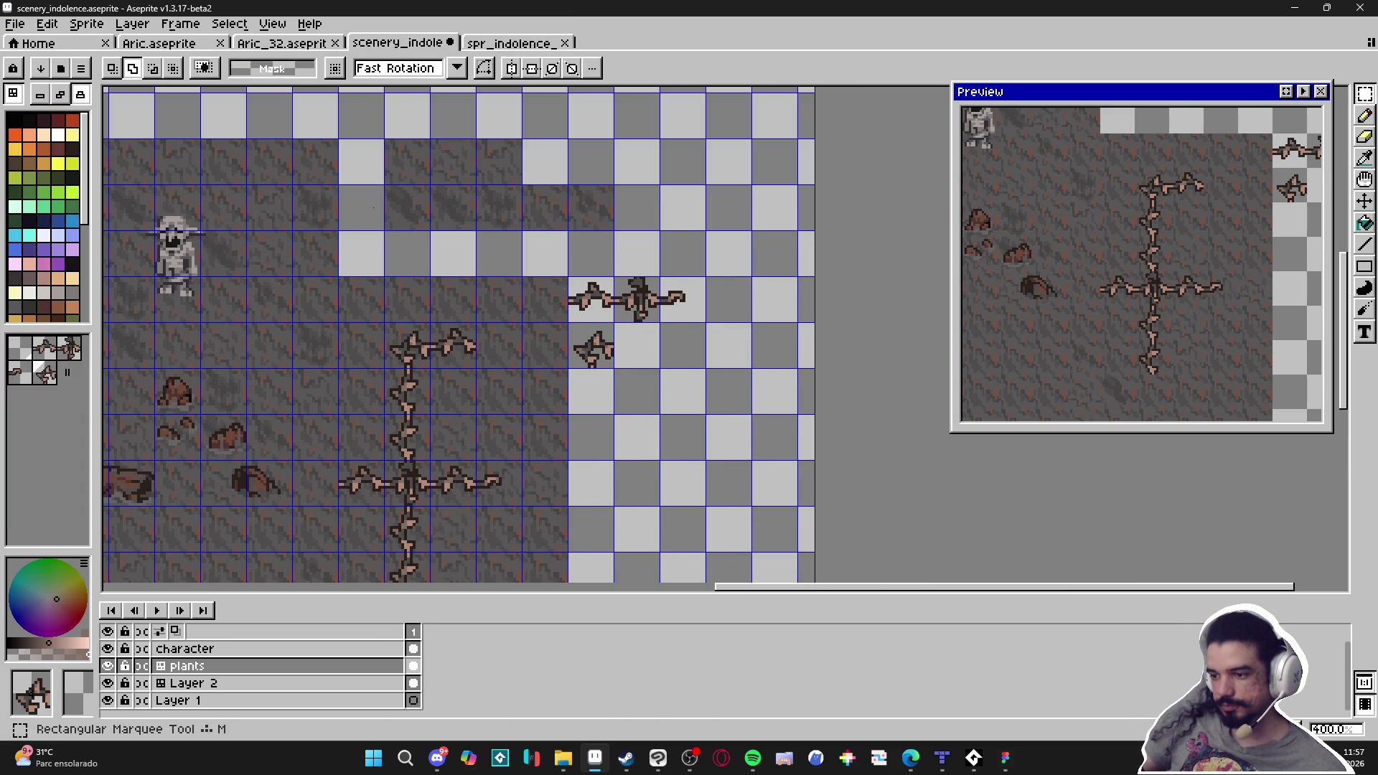
{"action": "mouse_move", "coordinate": [569, 277]}
{"action": "left_mouse_down"}
{"action": "mouse_move", "coordinate": [706, 366]}
{"action": "mouse_move", "coordinate": [637, 314]}
{"action": "mouse_move", "coordinate": [564, 388]}
{"action": "mouse_move", "coordinate": [493, 354]}
{"action": "left_mouse_up"}
{"action": "left_click", "coordinate": [511, 43]}
{"action": "key", "text": "ctrl+v"}
{"action": "scroll", "coordinate": [710, 326], "scroll_direction": "up", "scroll_amount": 2}
{"action": "scroll", "coordinate": [531, 373], "scroll_direction": "up", "scroll_amount": 4}
{"action": "key", "text": "ctrl+s"}
{"action": "scroll", "coordinate": [524, 358], "scroll_direction": "down", "scroll_amount": 4}
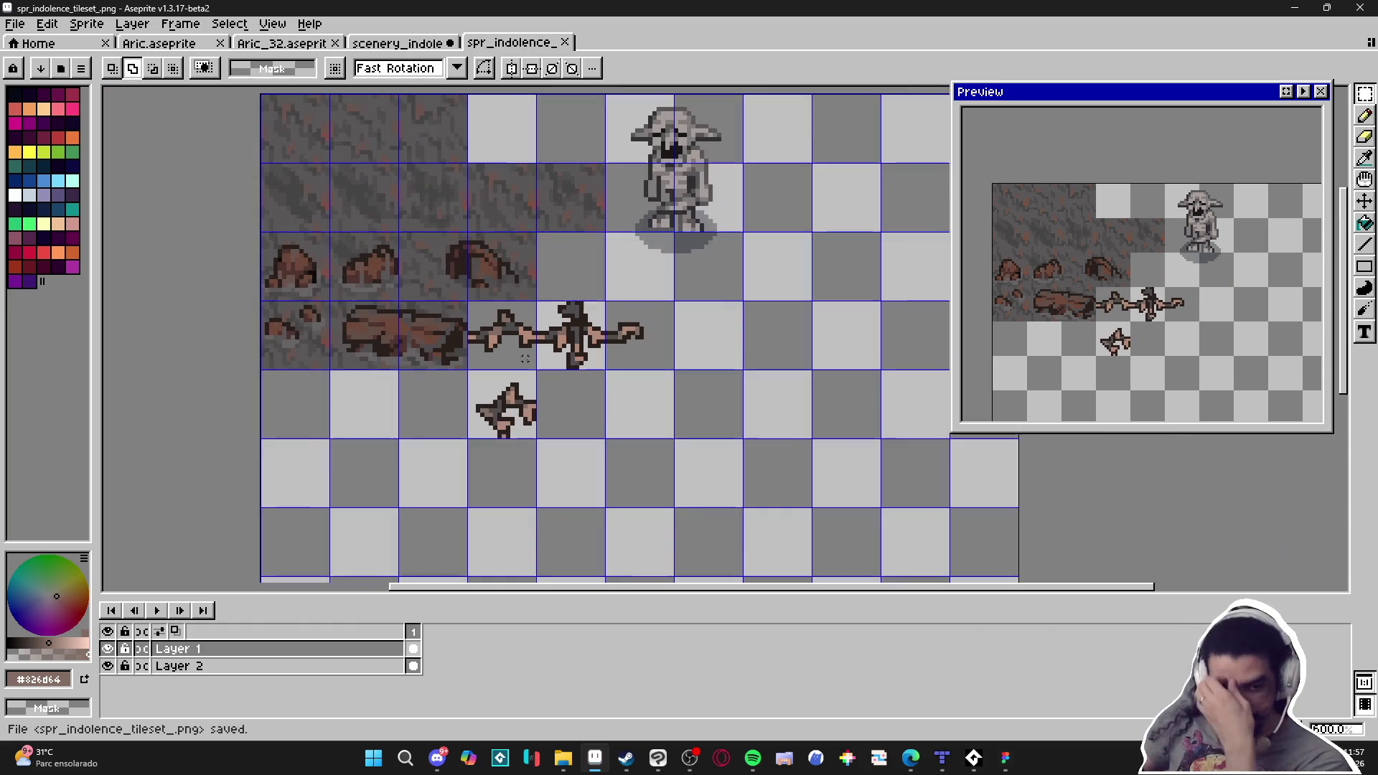
{"action": "left_click", "coordinate": [942, 758]}
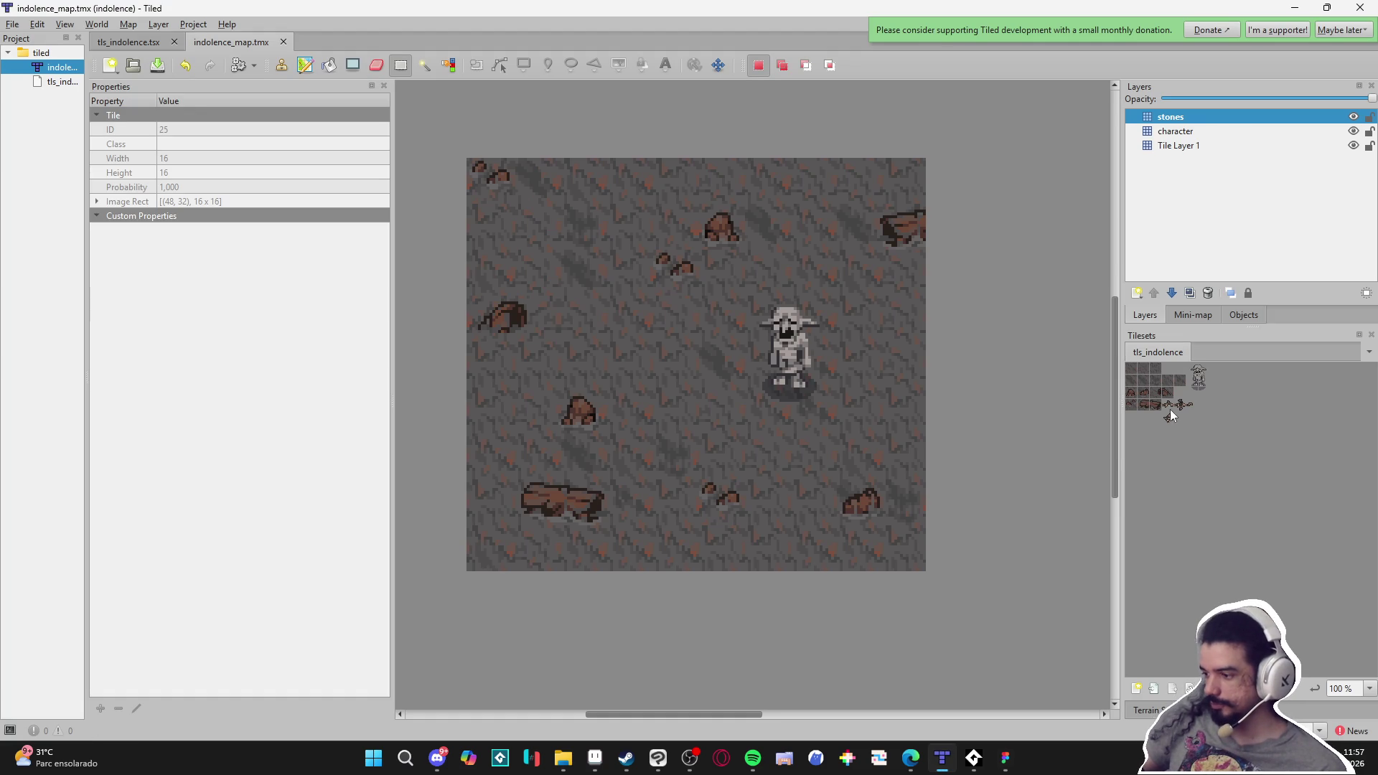
Paint a horizontal vine run leftward from the map's right edge
{"action": "scroll", "coordinate": [1173, 411], "scroll_direction": "up", "scroll_amount": 3}
{"action": "left_click", "coordinate": [1197, 446]}
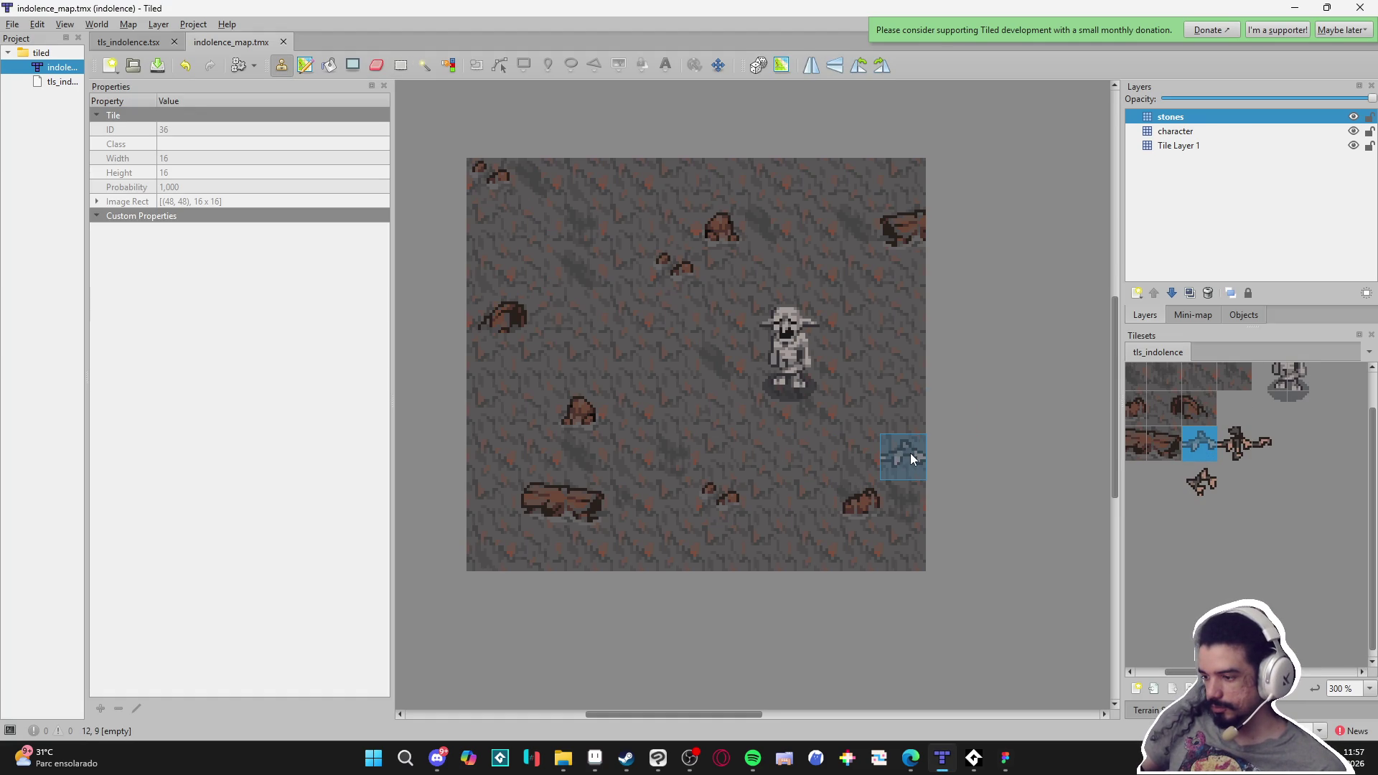
{"action": "left_click", "coordinate": [909, 460]}
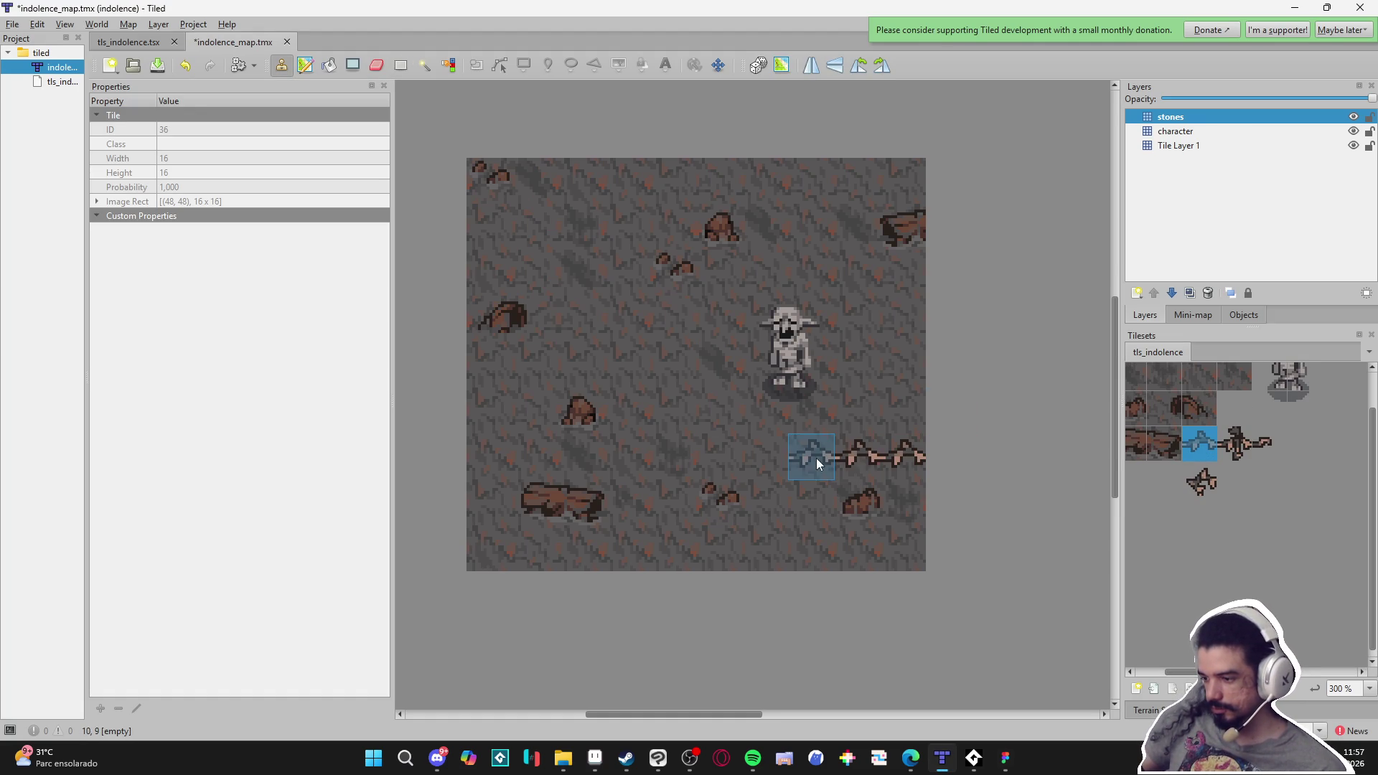
{"action": "left_click", "coordinate": [816, 459]}
Add a junction piece at the run's left end and drop the vine downward to another junction
{"action": "left_click", "coordinate": [1199, 479]}
{"action": "left_click", "coordinate": [762, 449]}
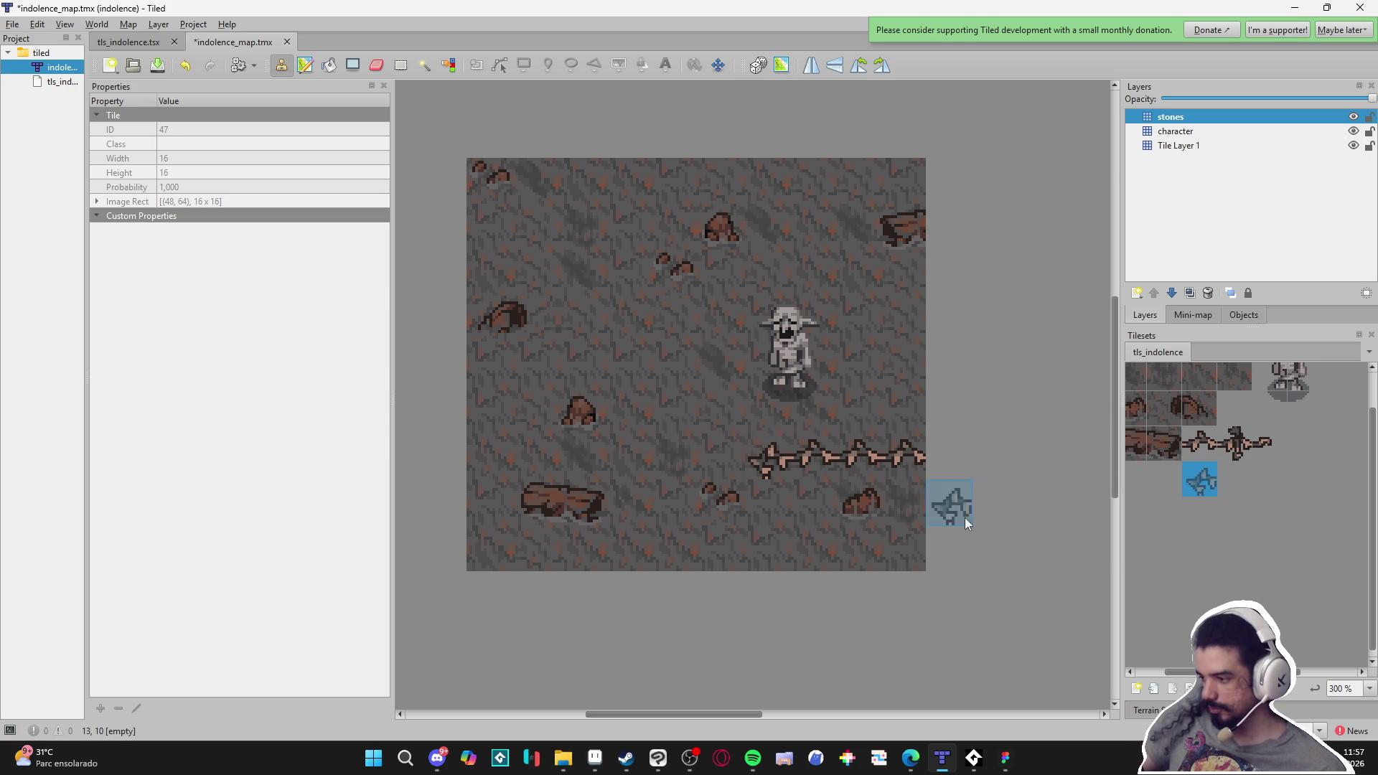
{"action": "left_click", "coordinate": [1195, 448]}
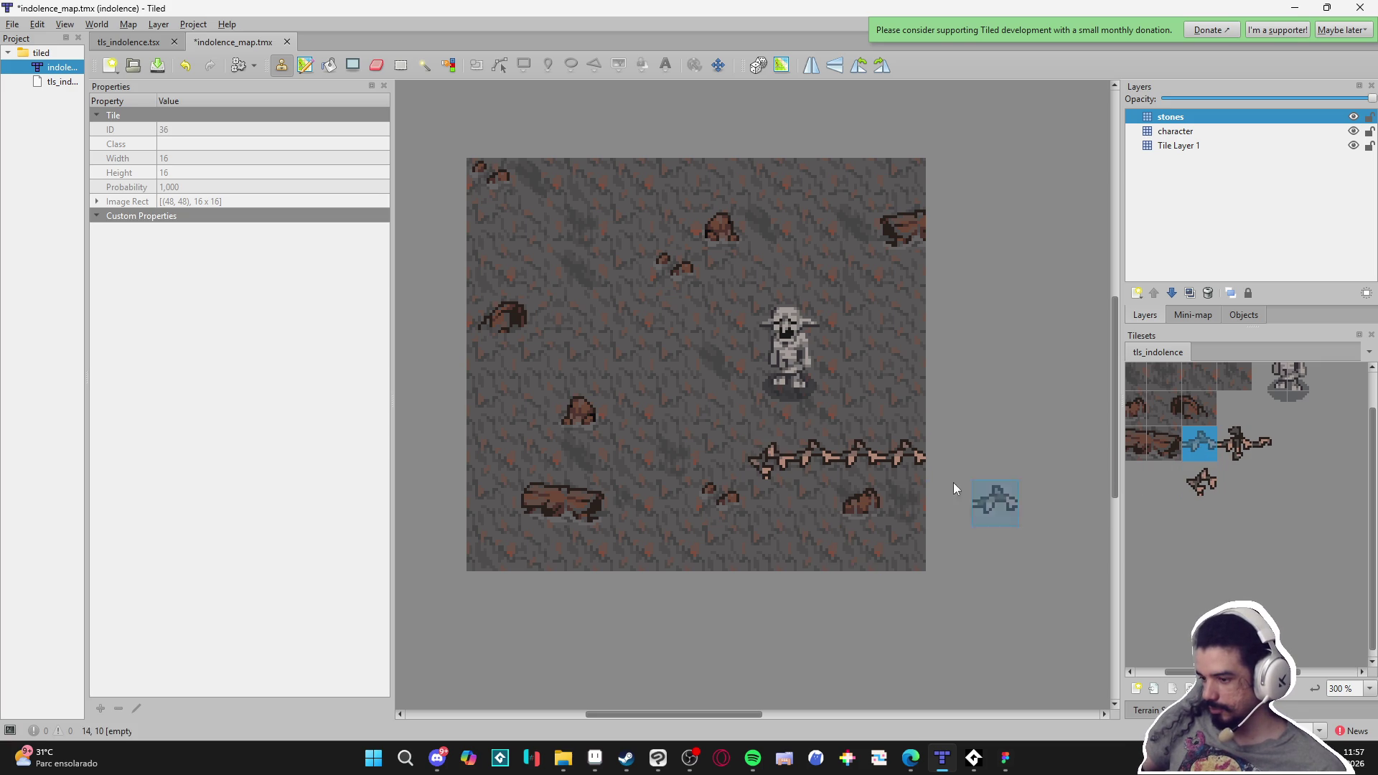
{"action": "left_click", "coordinate": [785, 500]}
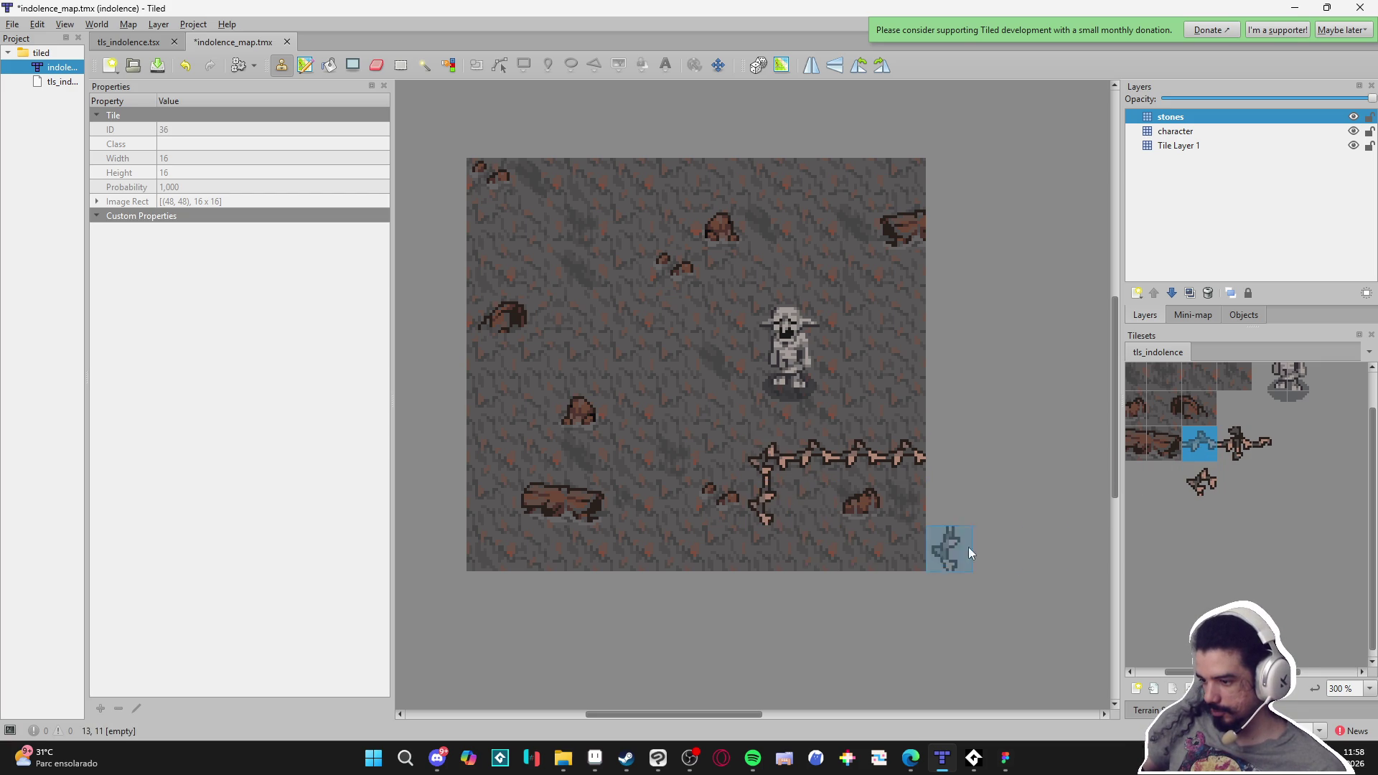
{"action": "left_click", "coordinate": [1194, 473]}
{"action": "left_click", "coordinate": [784, 542]}
Paint a vine run leftward along the bottom, ending in a junction piece
{"action": "left_click", "coordinate": [1190, 450]}
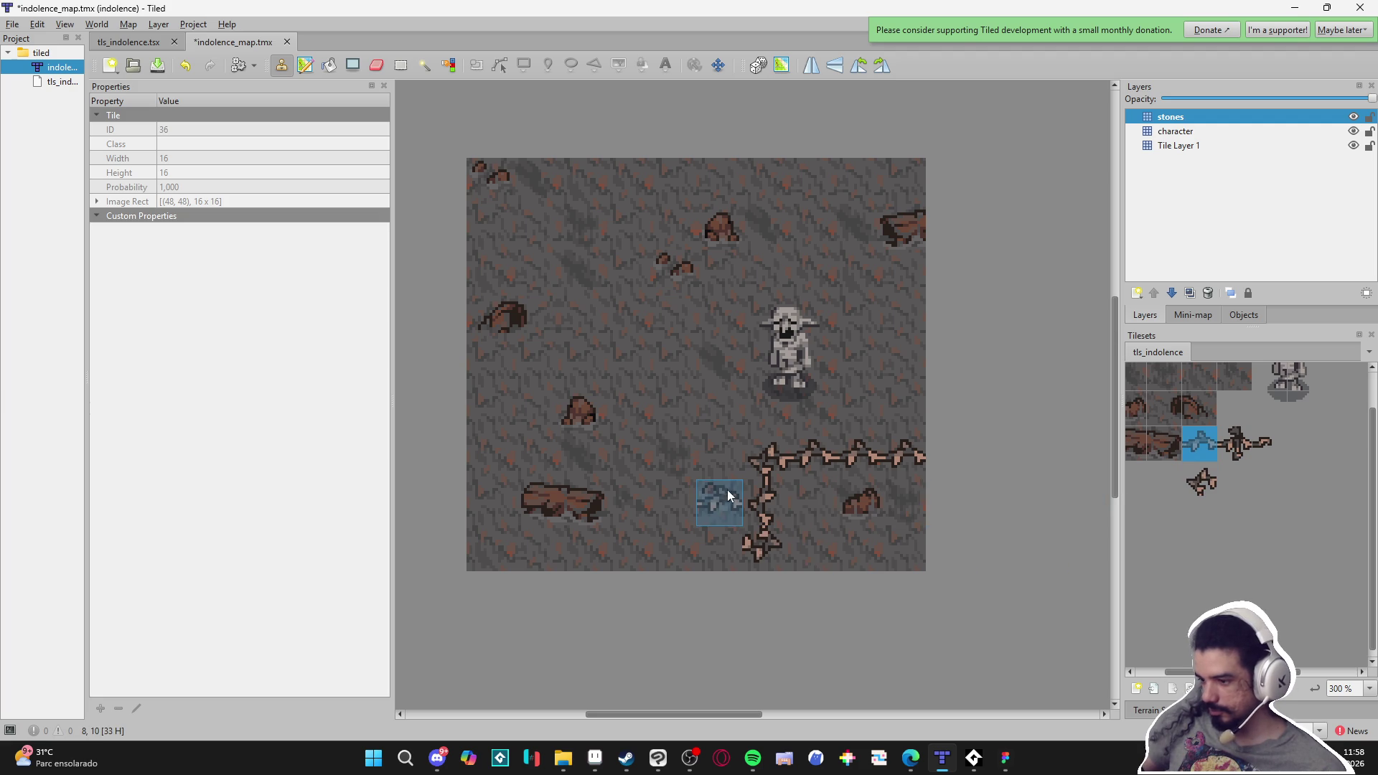
{"action": "left_click", "coordinate": [716, 554]}
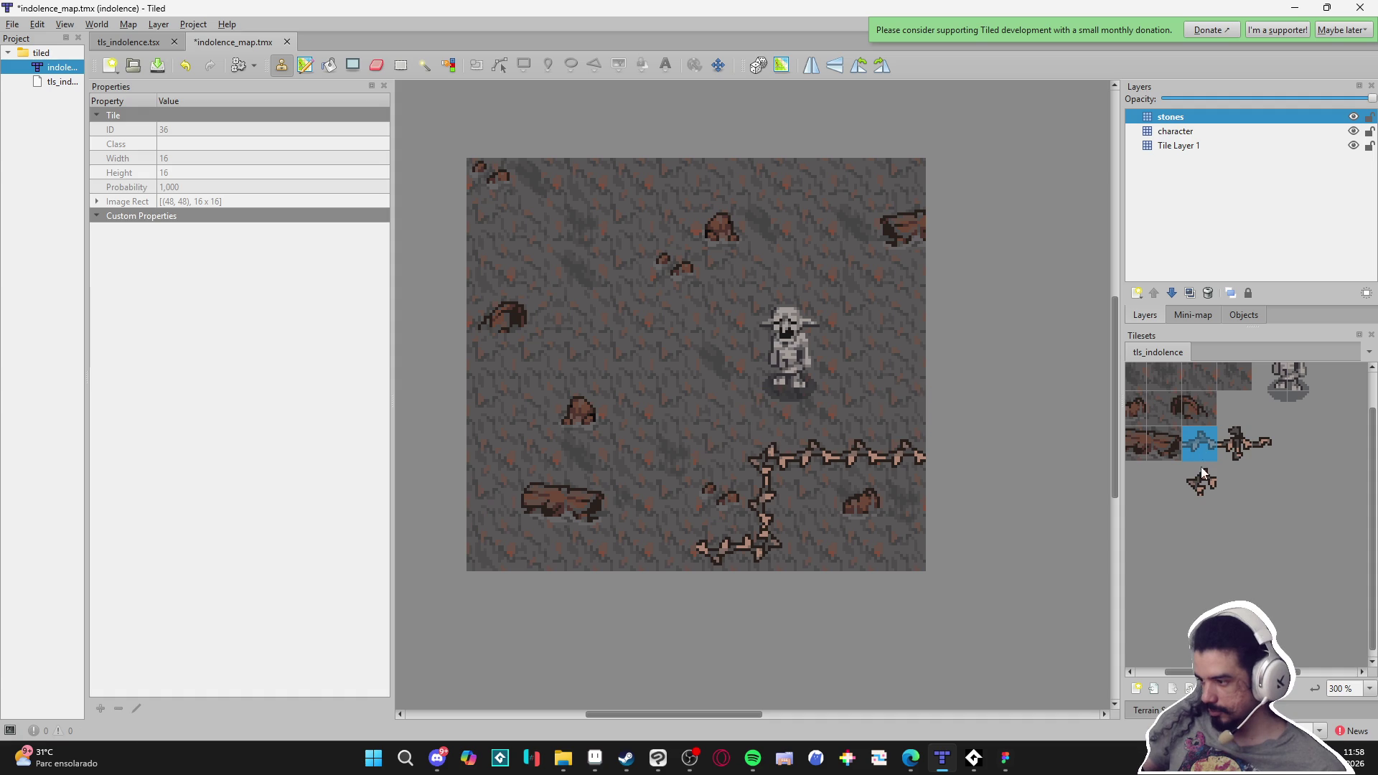
{"action": "left_click", "coordinate": [1230, 446]}
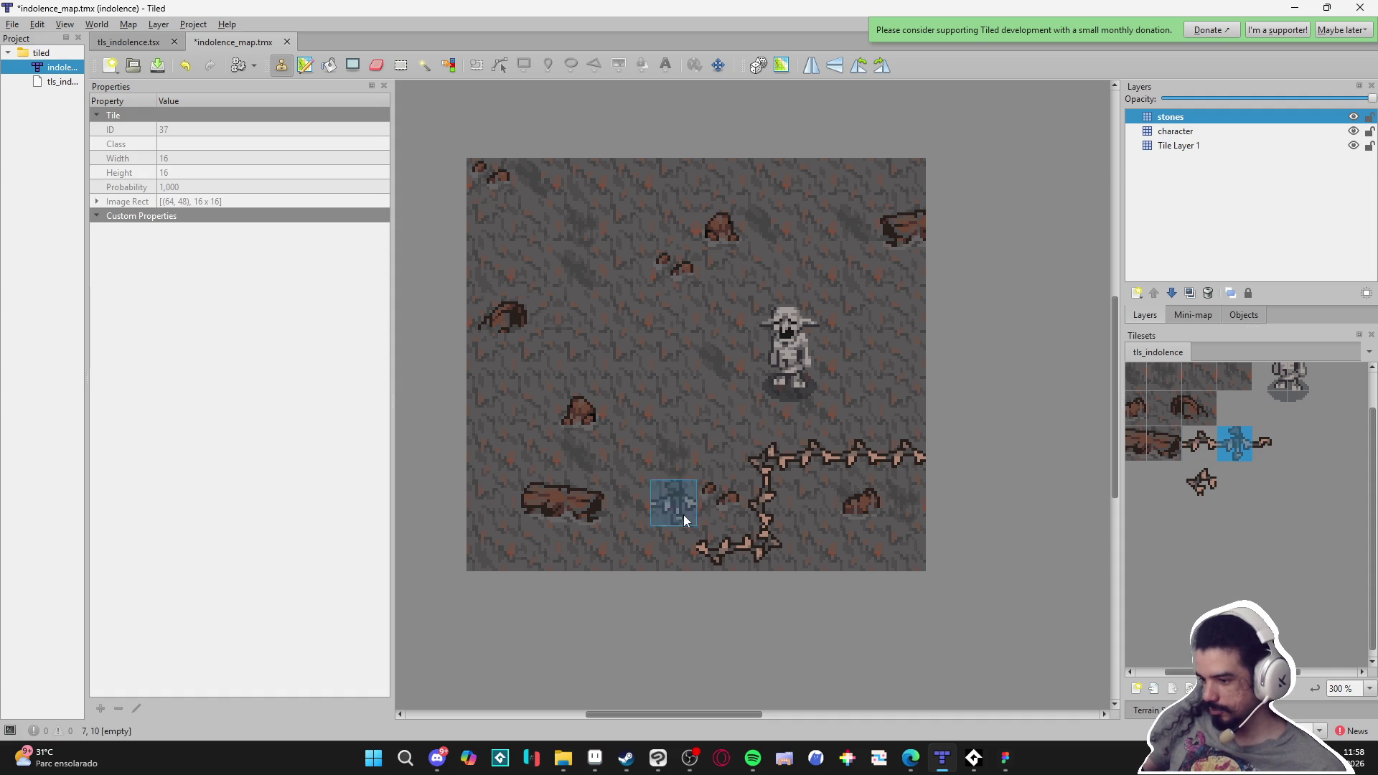
{"action": "left_click", "coordinate": [681, 548]}
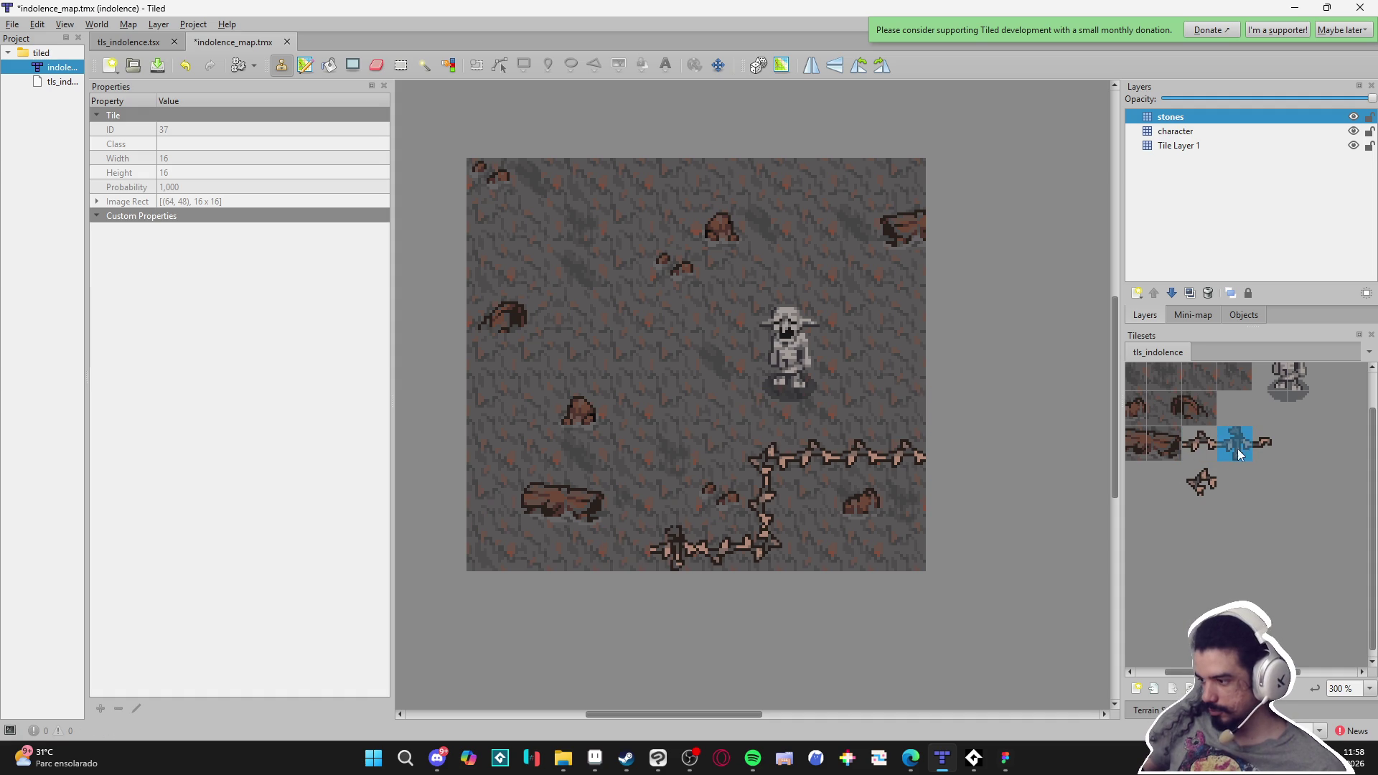
{"action": "left_click", "coordinate": [666, 511]}
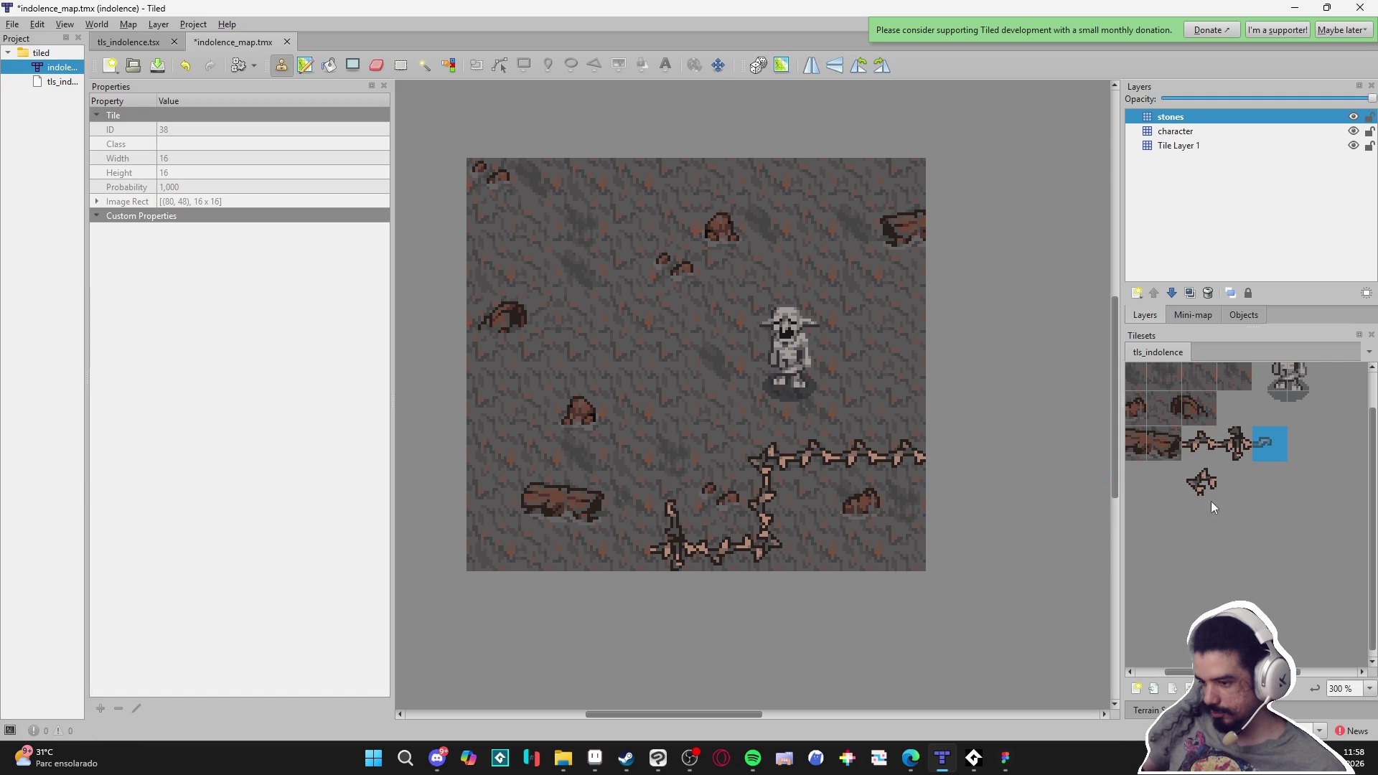
{"action": "left_click", "coordinate": [1199, 479]}
{"action": "left_click", "coordinate": [614, 540]}
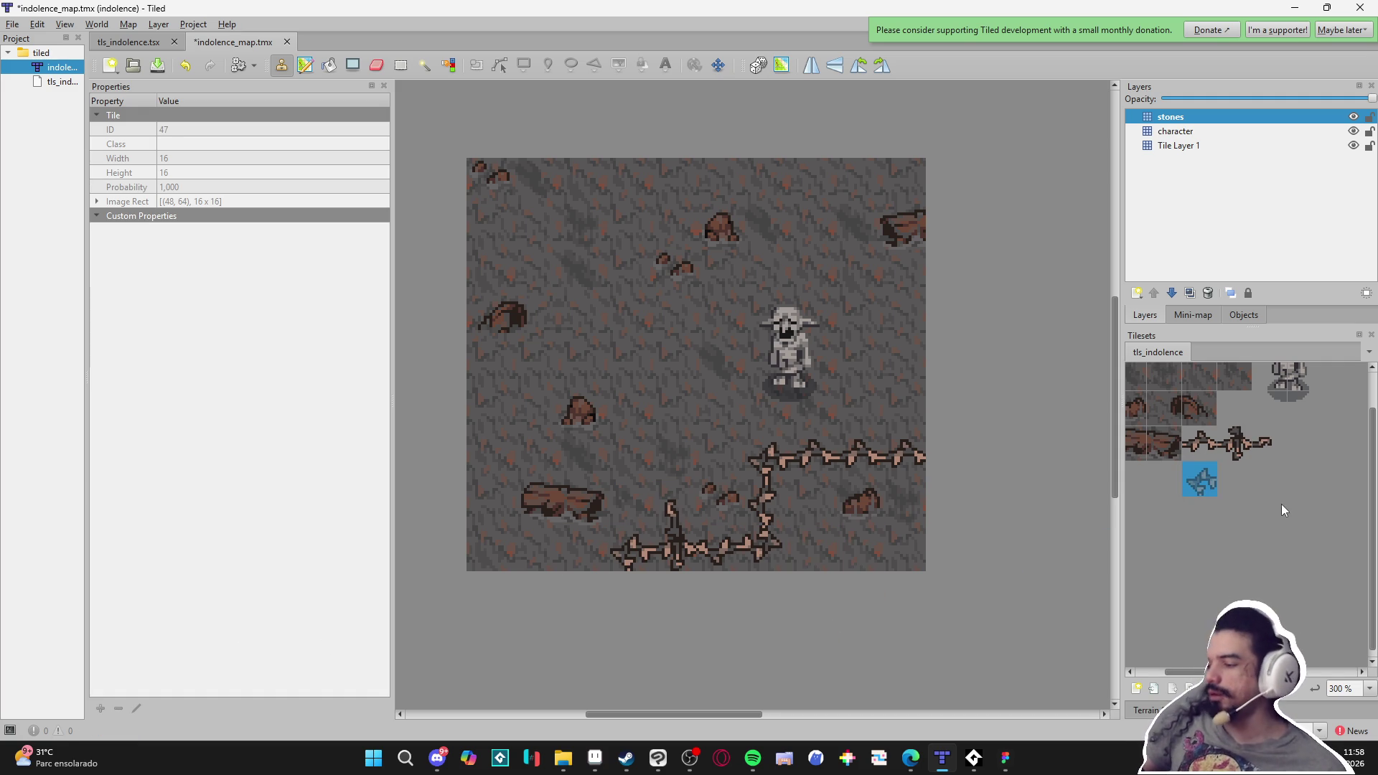
Start a new vine at the map's left edge, capped with an end piece
{"action": "left_click", "coordinate": [1199, 443]}
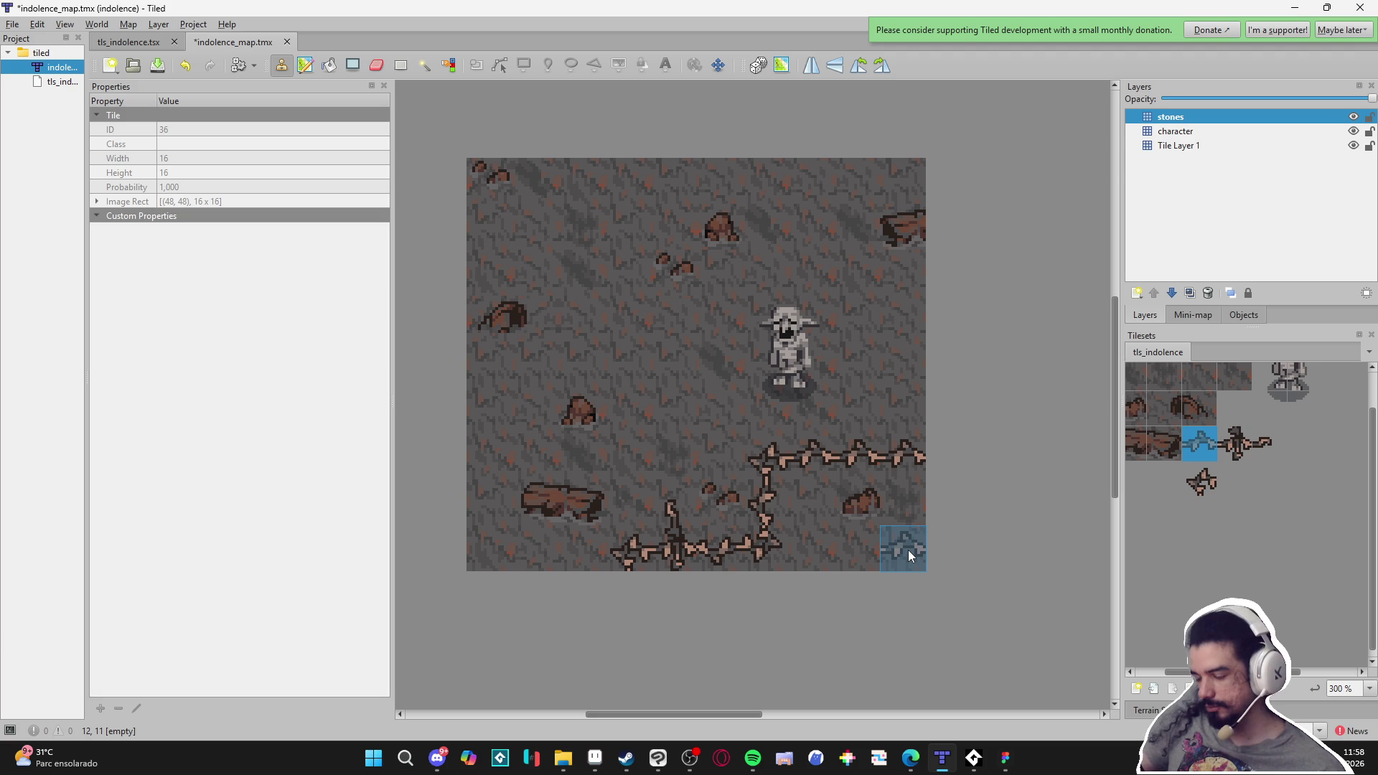
{"action": "left_click", "coordinate": [500, 460]}
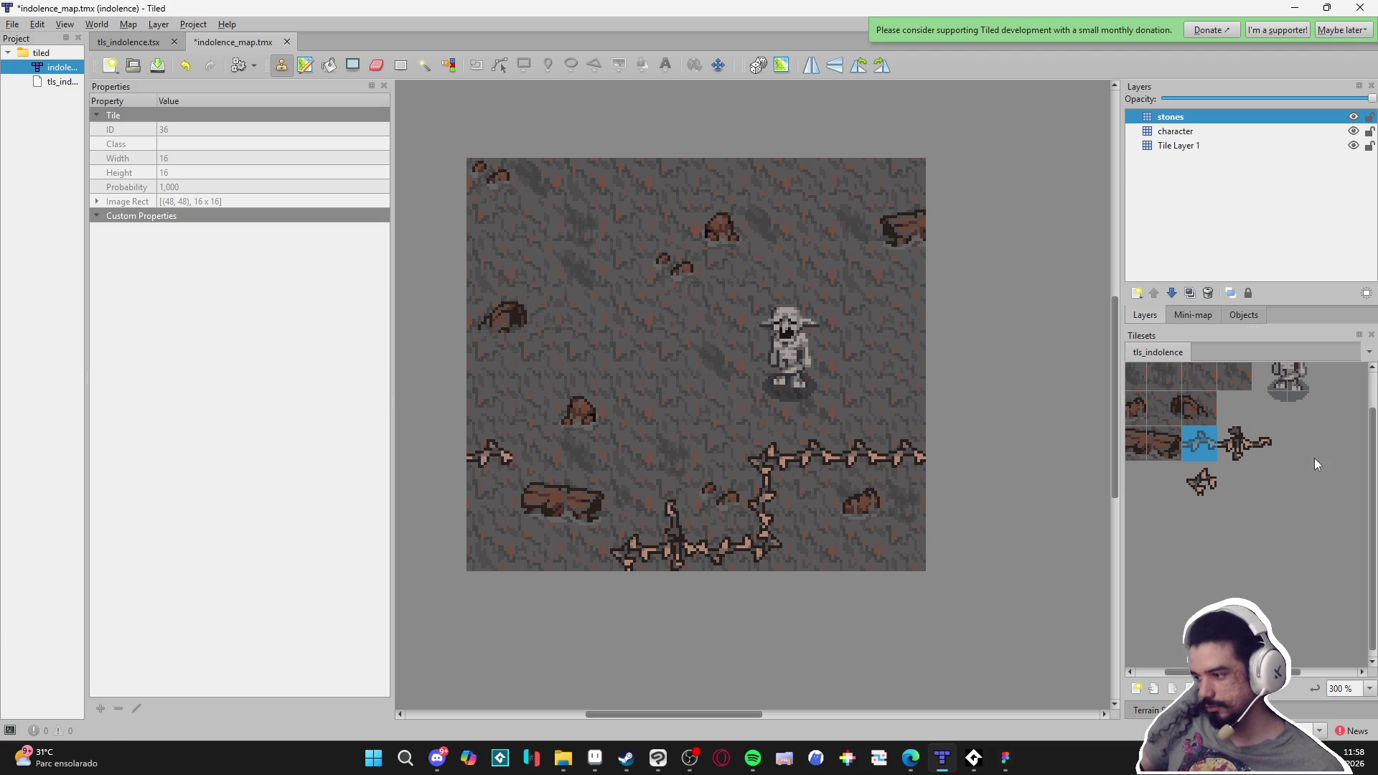
{"action": "left_click", "coordinate": [1263, 445]}
{"action": "left_click", "coordinate": [536, 450]}
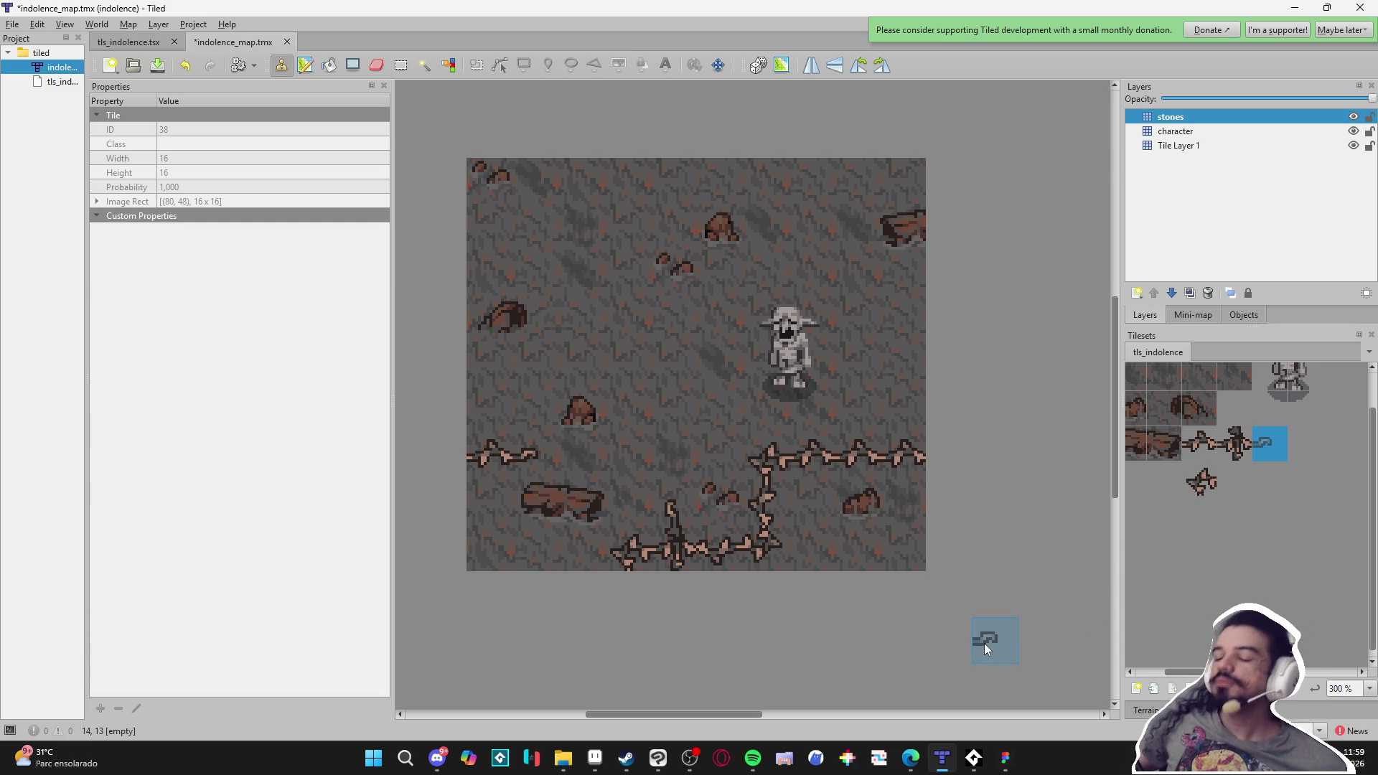
Erase the vertical and bottom vine tiles with the Eraser, then go back to Aseprite
{"action": "key", "text": "e"}
{"action": "mouse_move", "coordinate": [688, 526]}
{"action": "left_mouse_down"}
{"action": "mouse_move", "coordinate": [673, 541]}
{"action": "mouse_move", "coordinate": [744, 566]}
{"action": "mouse_move", "coordinate": [770, 465]}
{"action": "left_mouse_up"}
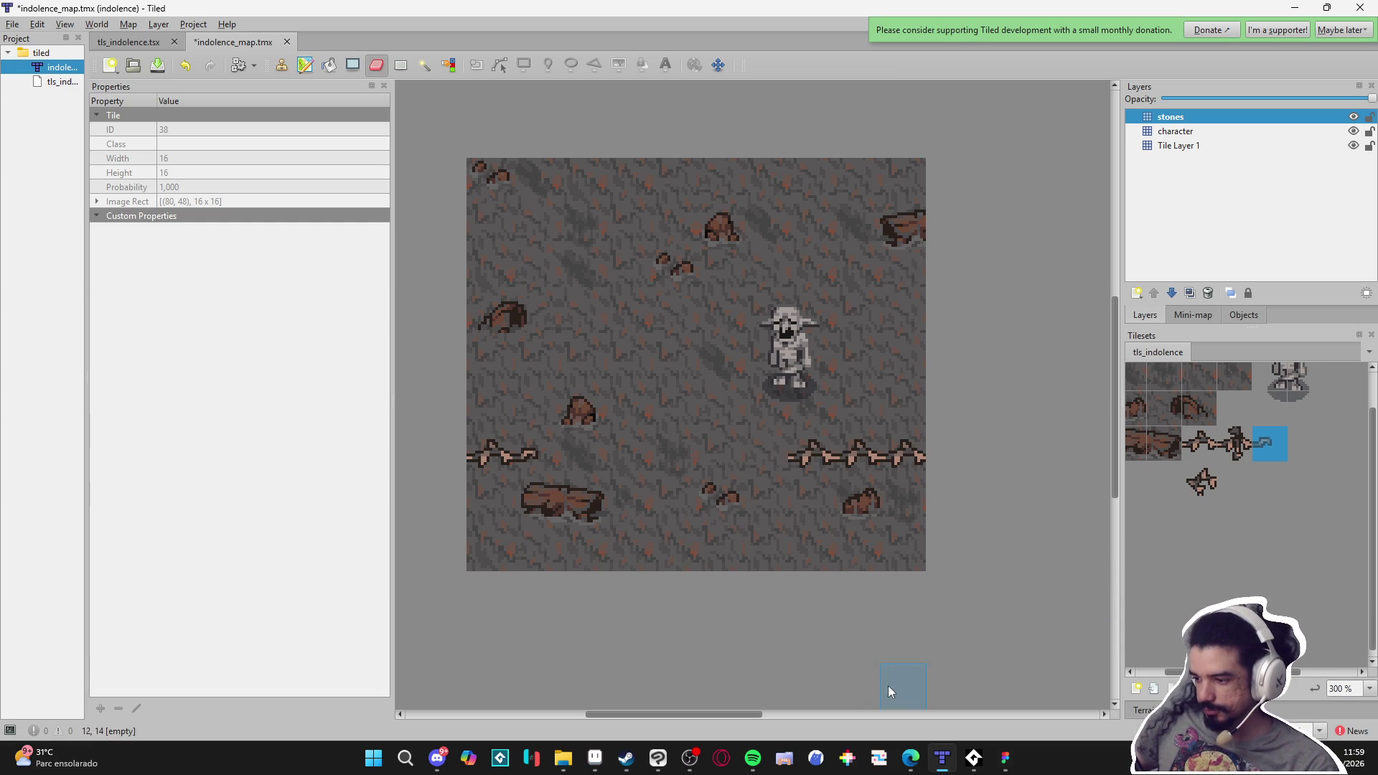
{"action": "left_click", "coordinate": [595, 758]}
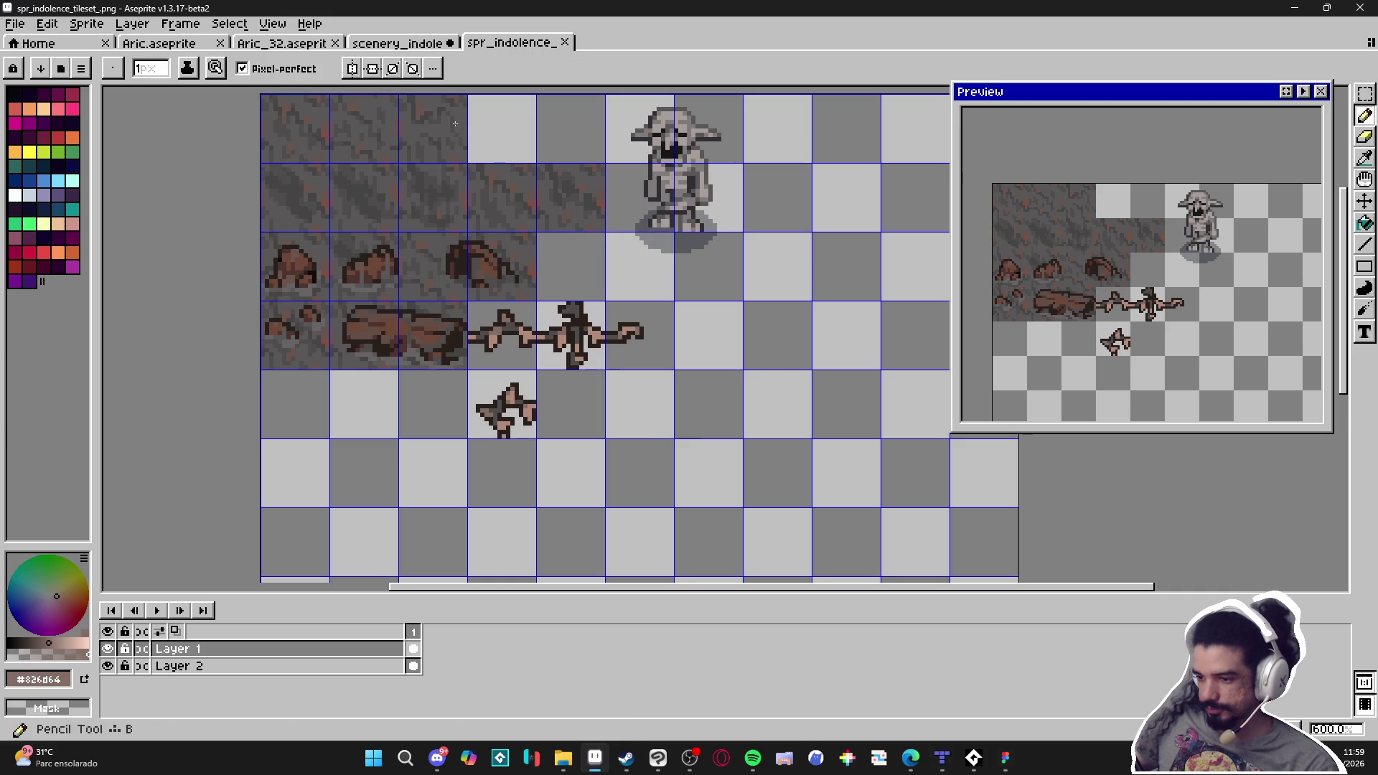
In the scenery mockup, erase the upper spike at the vine's corner junction
{"action": "left_click", "coordinate": [398, 43]}
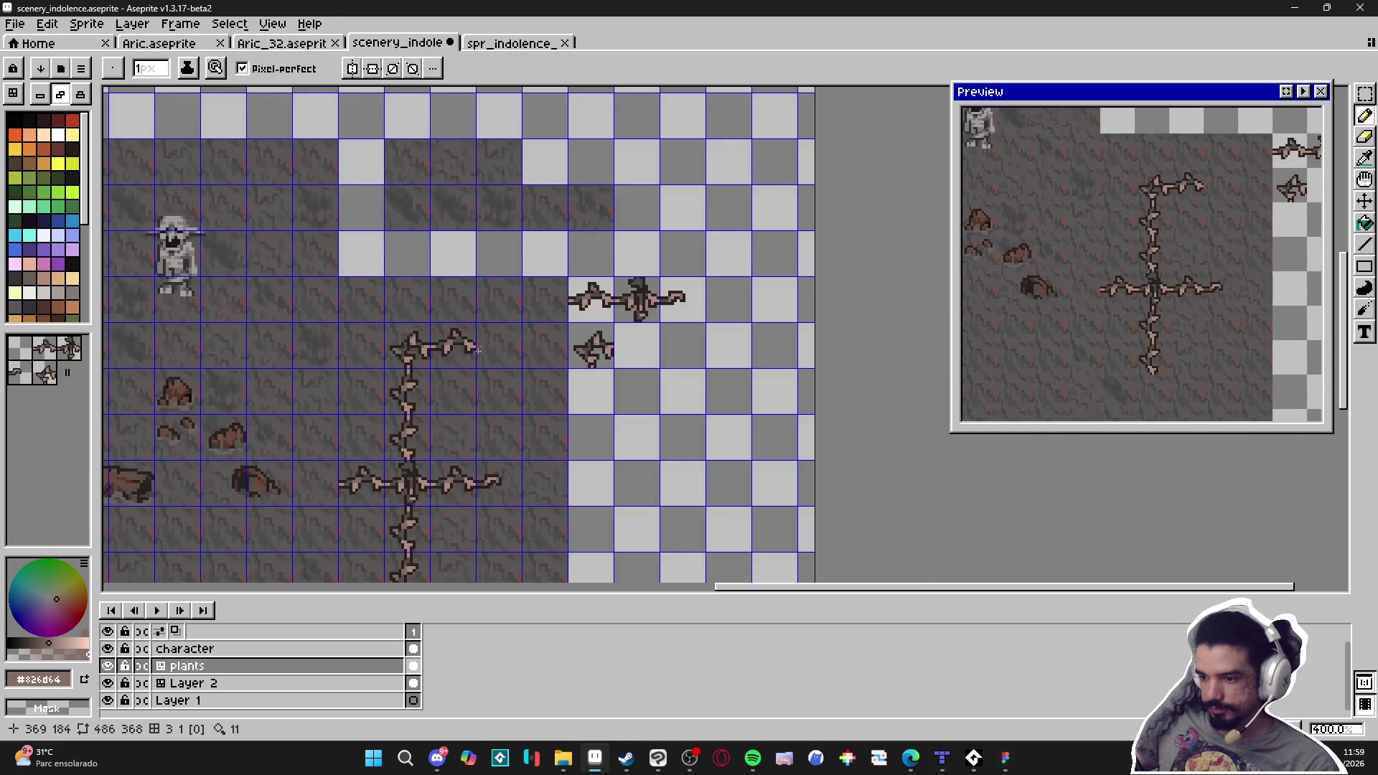
{"action": "scroll", "coordinate": [397, 342], "scroll_direction": "up", "scroll_amount": 4}
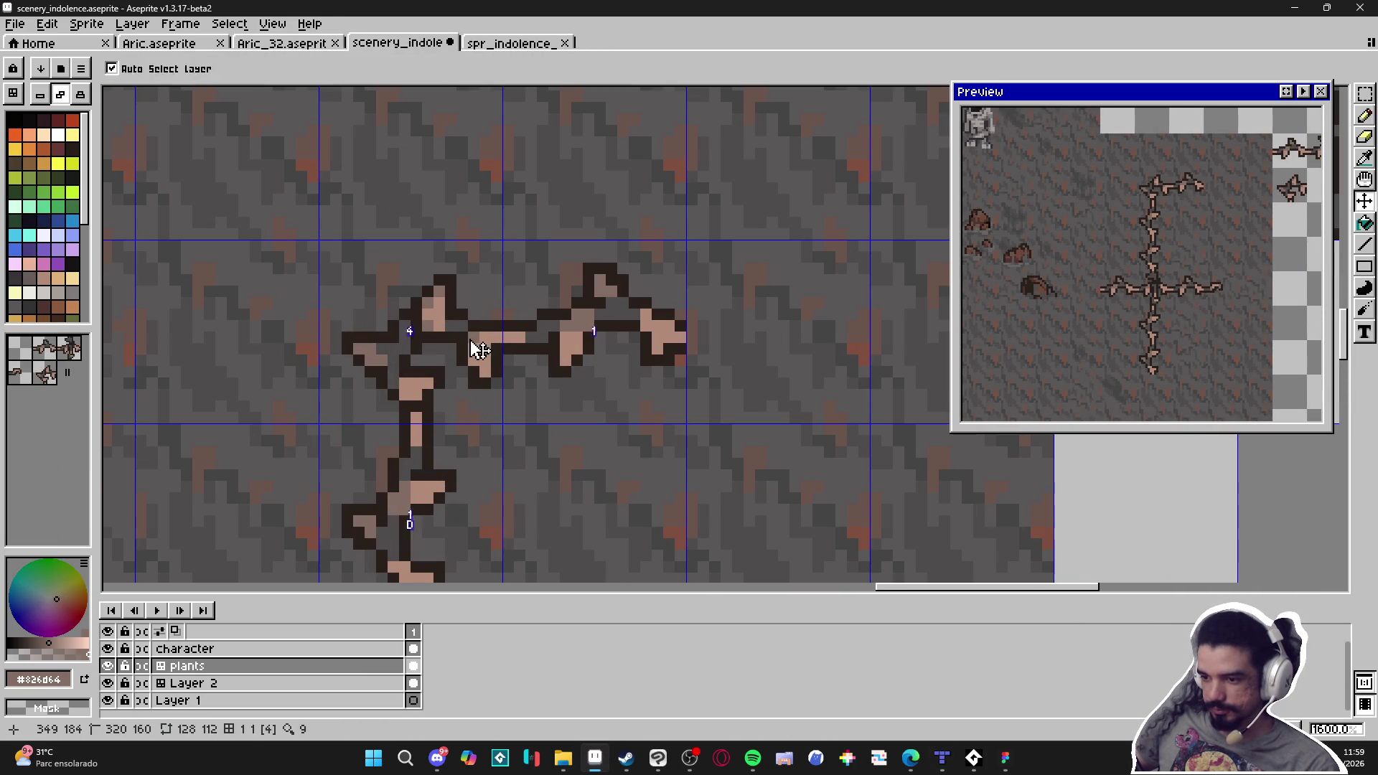
{"action": "left_click", "coordinate": [445, 359]}
{"action": "key", "text": "e"}
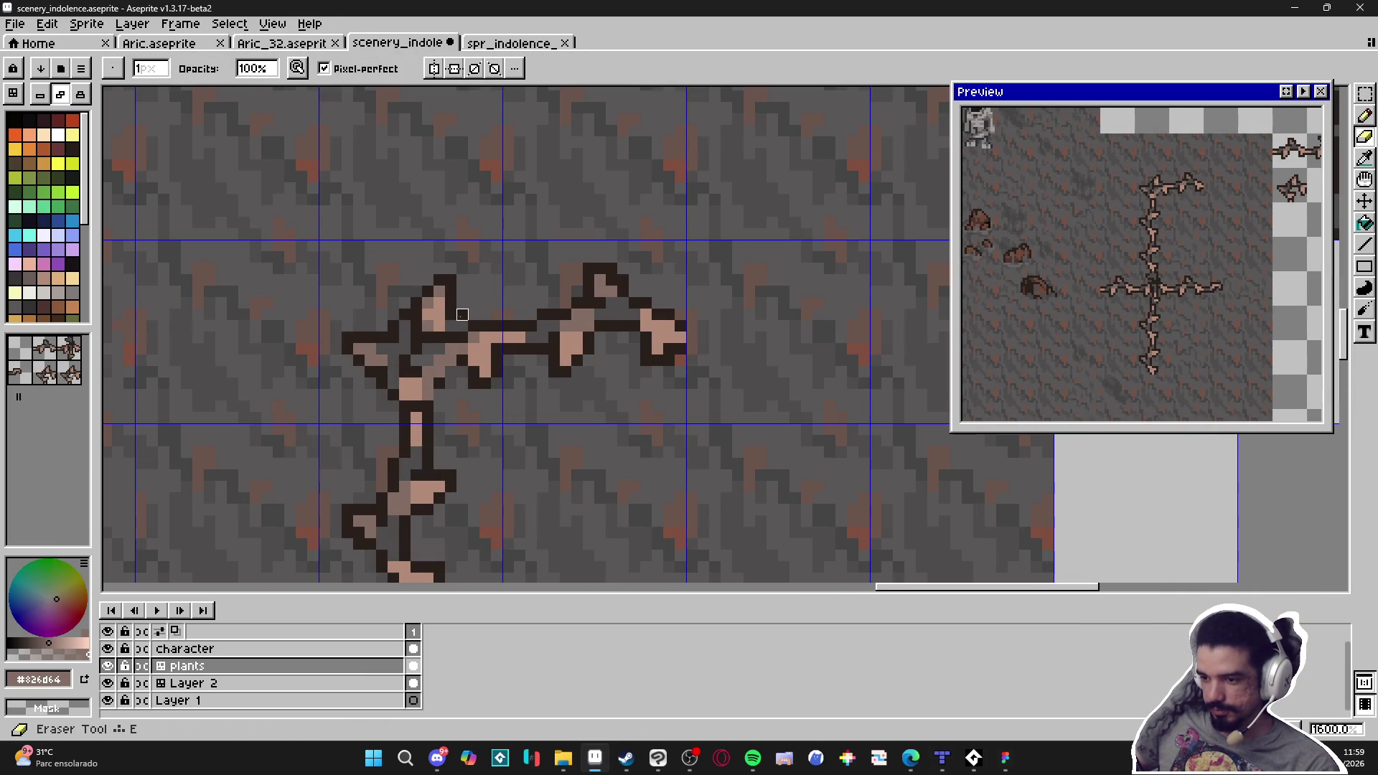
{"action": "mouse_move", "coordinate": [445, 320]}
{"action": "left_mouse_down"}
{"action": "mouse_move", "coordinate": [434, 294]}
{"action": "mouse_move", "coordinate": [381, 378]}
{"action": "mouse_move", "coordinate": [400, 304]}
{"action": "mouse_move", "coordinate": [363, 326]}
{"action": "mouse_move", "coordinate": [445, 378]}
{"action": "left_mouse_up"}
Draw dark outline pixels to close off the left junction
{"action": "key", "text": "b"}
{"action": "left_click", "coordinate": [416, 372], "text": "alt"}
{"action": "left_click", "coordinate": [451, 350]}
{"action": "left_click", "coordinate": [439, 361]}
{"action": "left_click", "coordinate": [439, 391]}
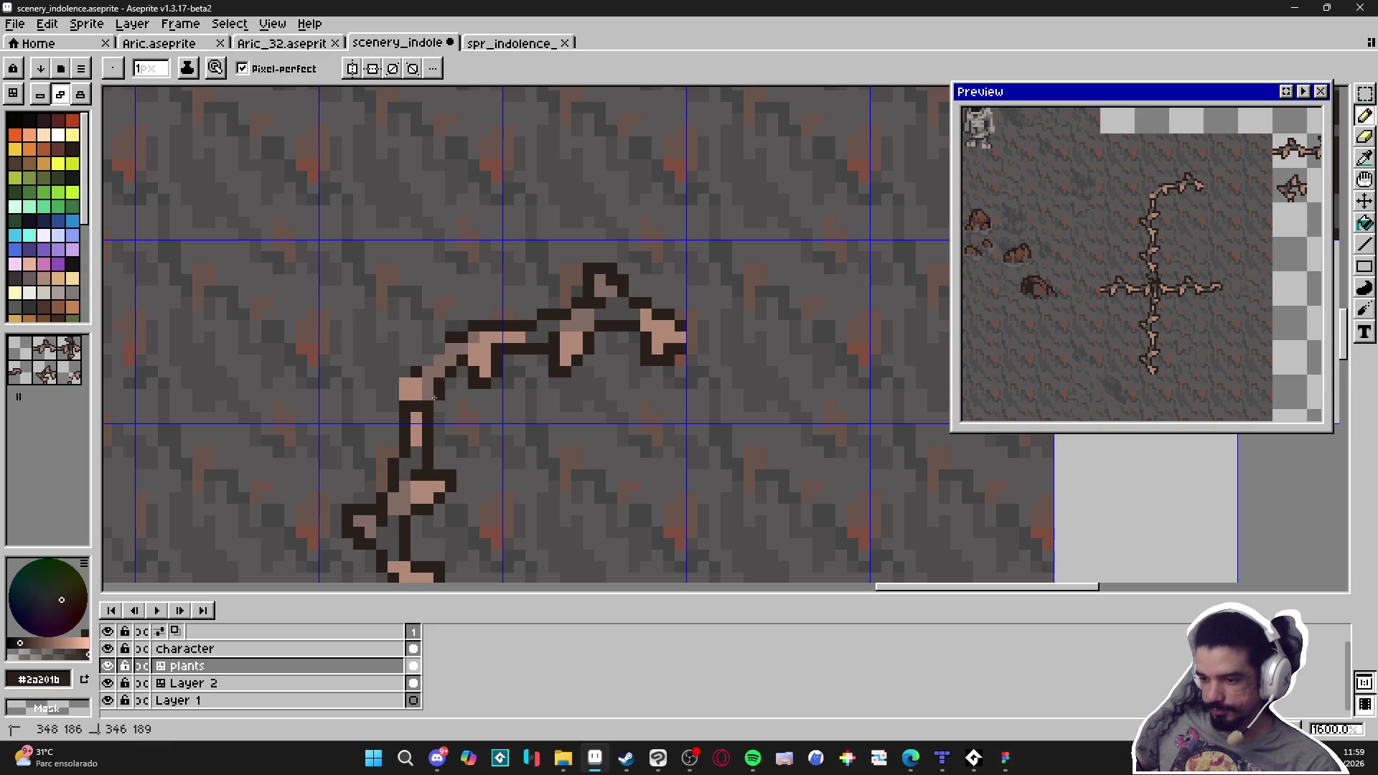
{"action": "left_click", "coordinate": [405, 394]}
{"action": "left_click", "coordinate": [416, 382]}
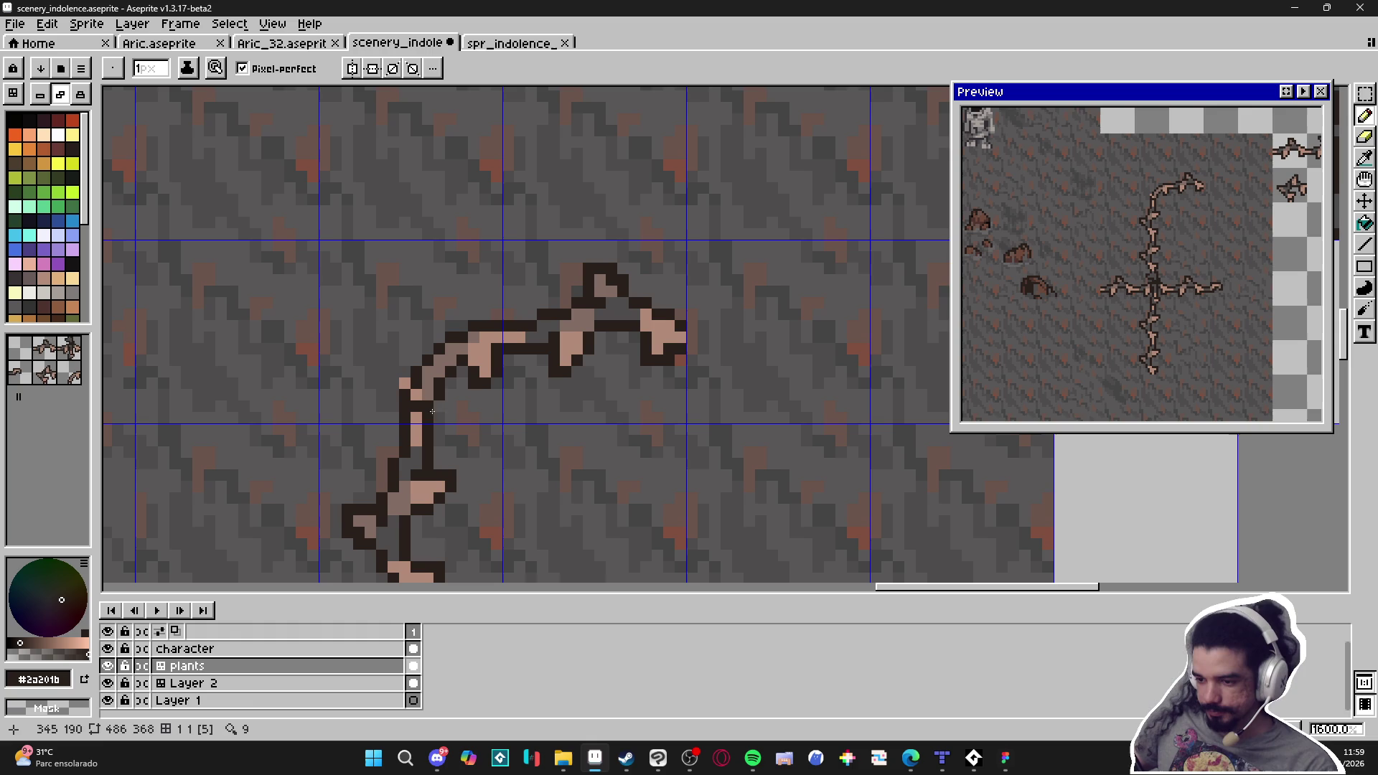
With a 1px brush, paint dark outline on the corner and cover stray pixels with background grey
{"action": "left_click", "coordinate": [435, 381], "text": "alt"}
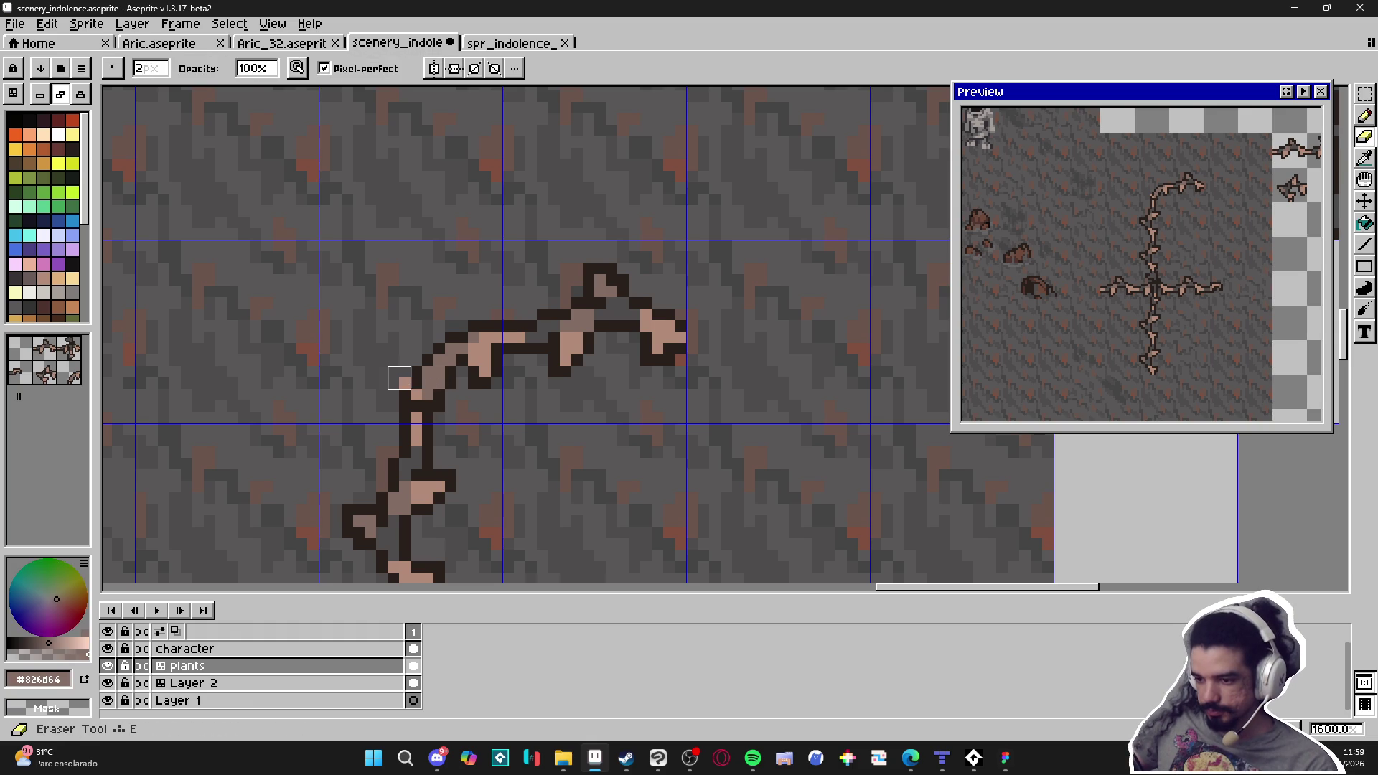
{"action": "left_click", "coordinate": [422, 396], "text": "alt"}
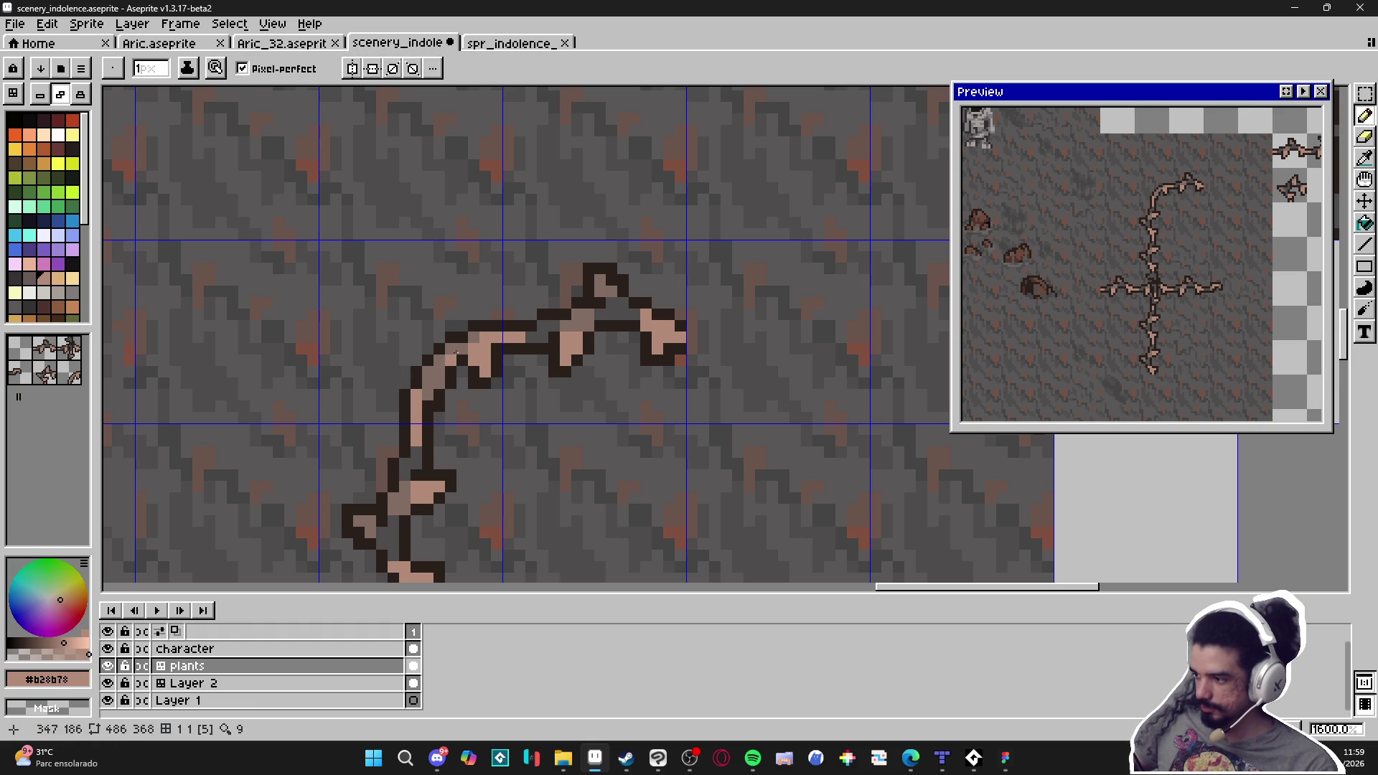
{"action": "key", "text": "alt"}
{"action": "left_click", "coordinate": [450, 346], "text": "alt"}
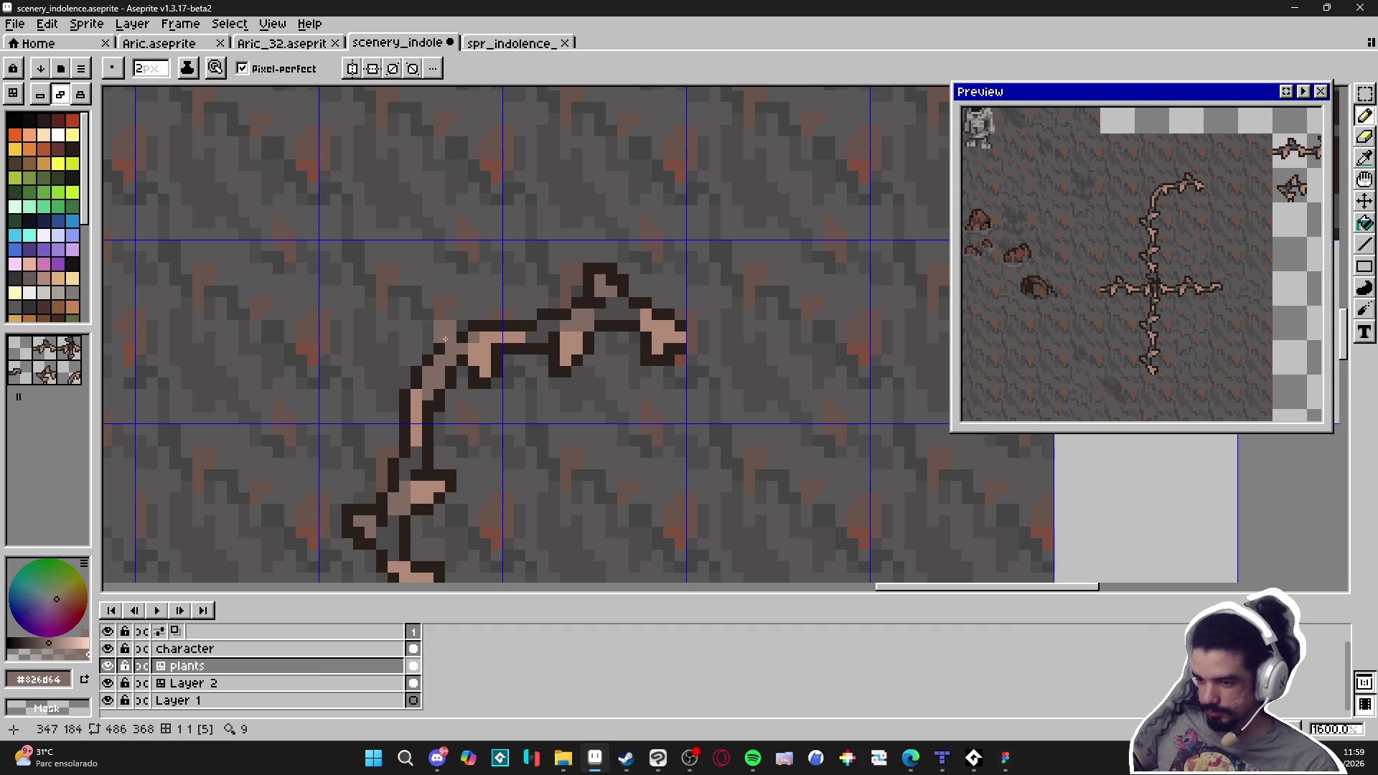
{"action": "key", "text": "minus"}
{"action": "left_click", "coordinate": [463, 324], "text": "alt"}
{"action": "left_click_drag", "start_coordinate": [450, 315], "coordinate": [416, 326]}
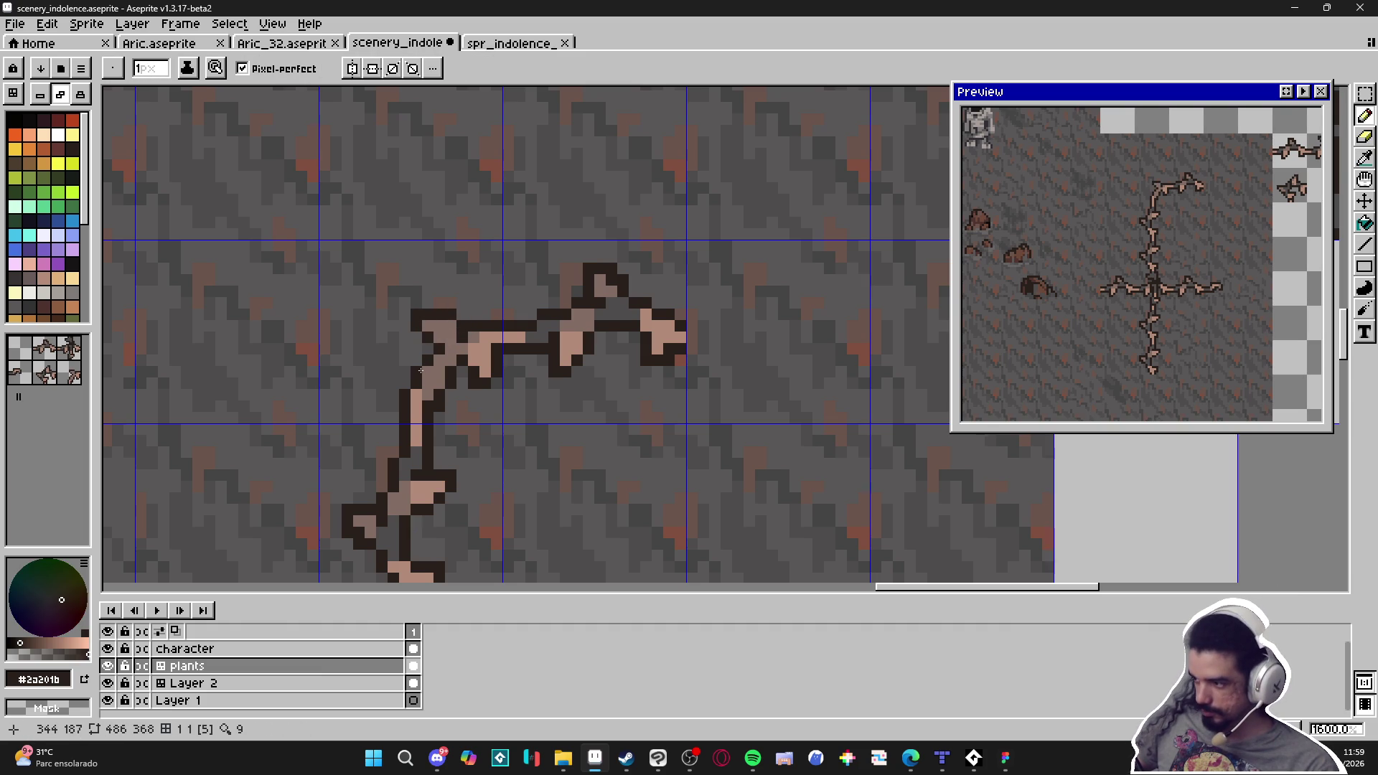
{"action": "left_click", "coordinate": [448, 395]}
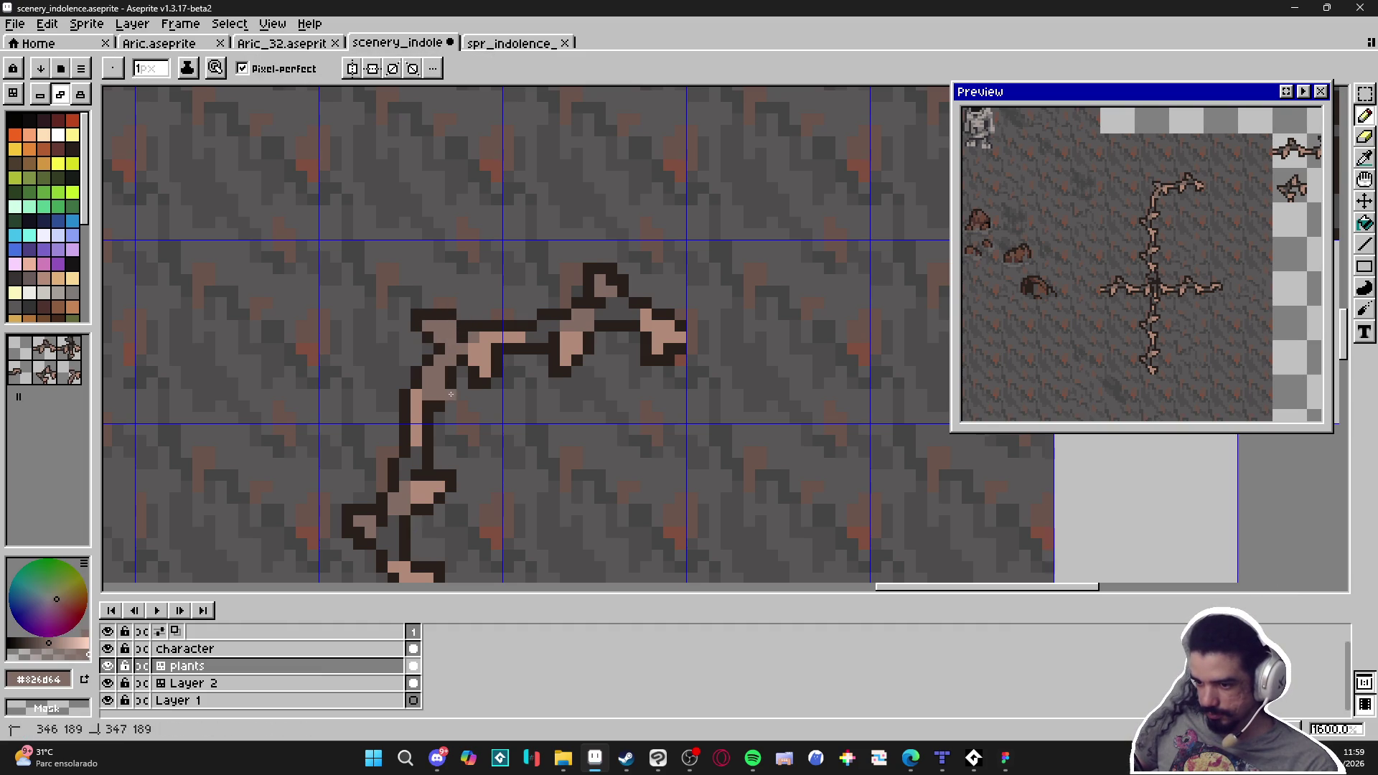
{"action": "left_click", "coordinate": [450, 395]}
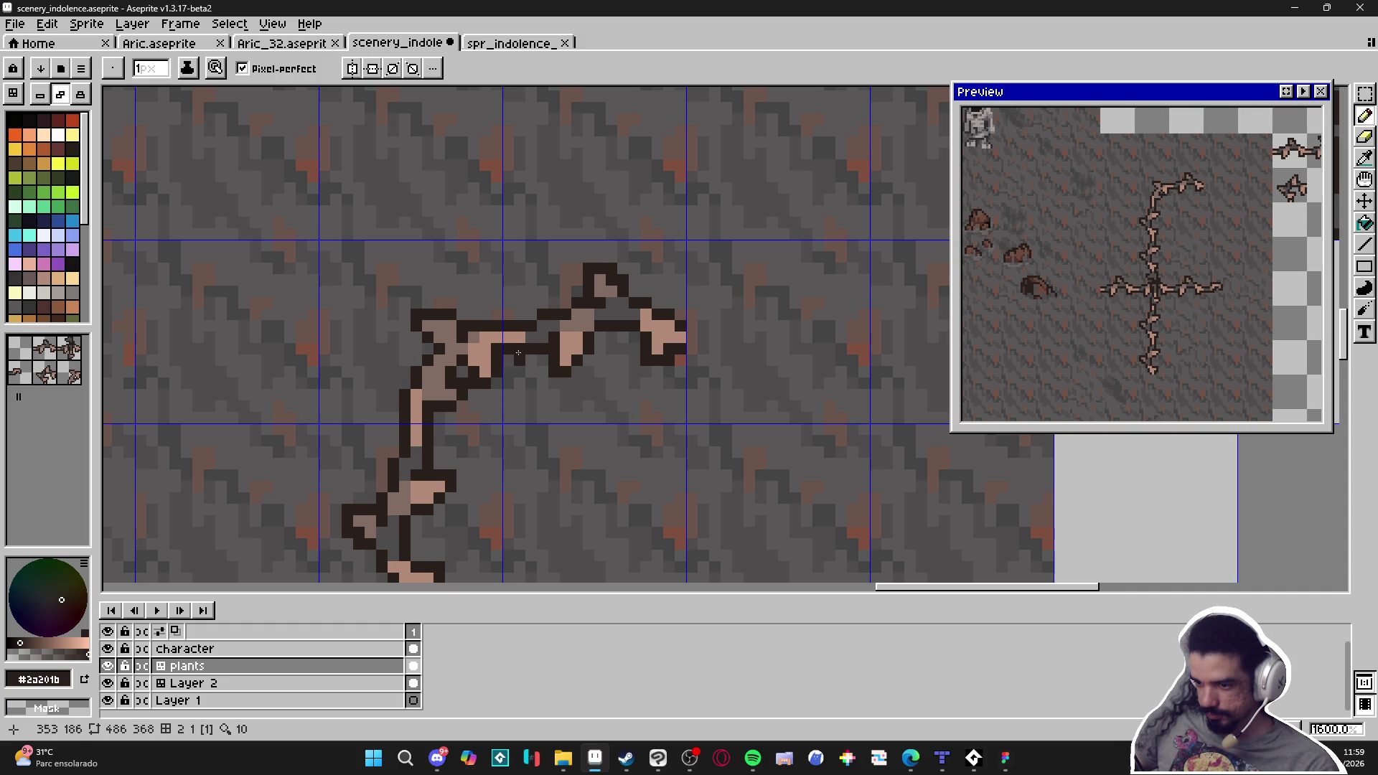
{"action": "left_click", "coordinate": [501, 340], "text": "alt"}
{"action": "left_click_drag", "start_coordinate": [450, 349], "coordinate": [442, 360]}
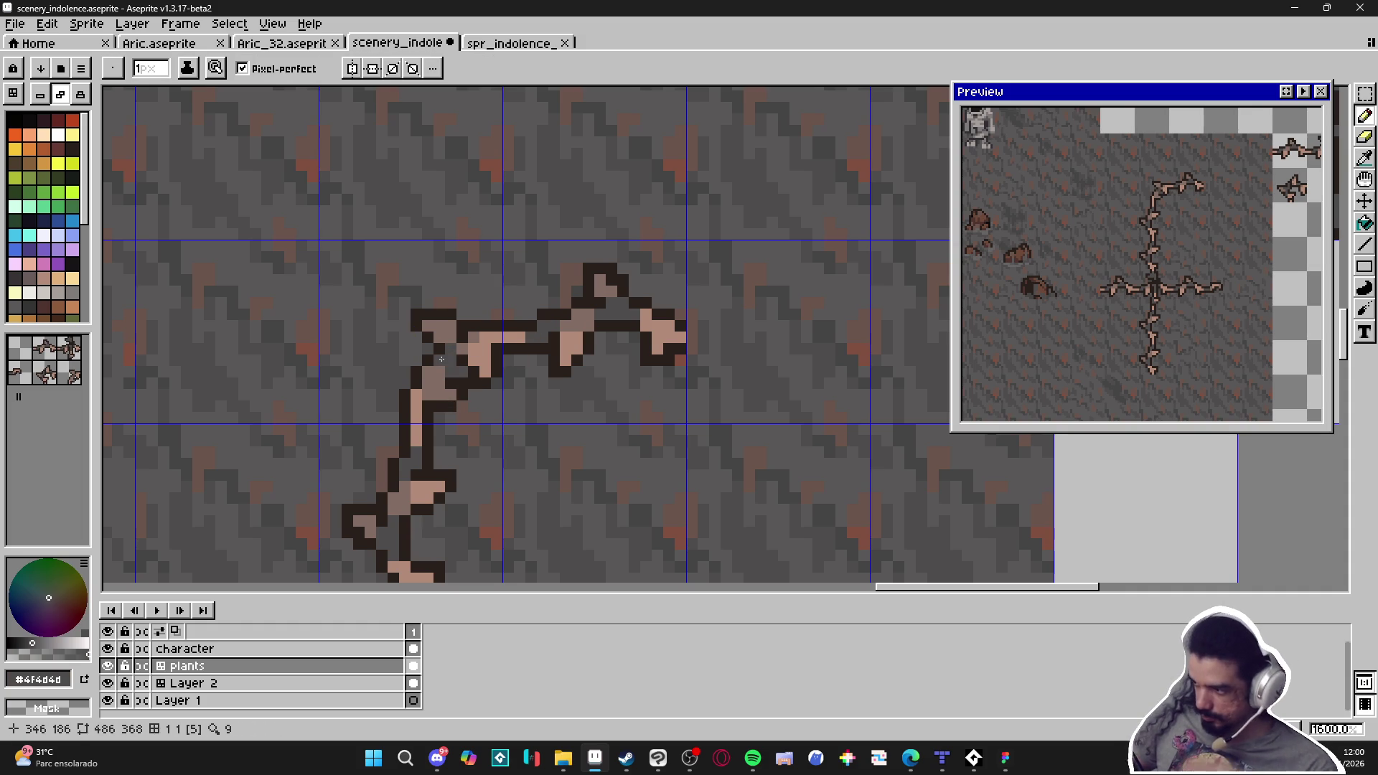
{"action": "key", "text": "m"}
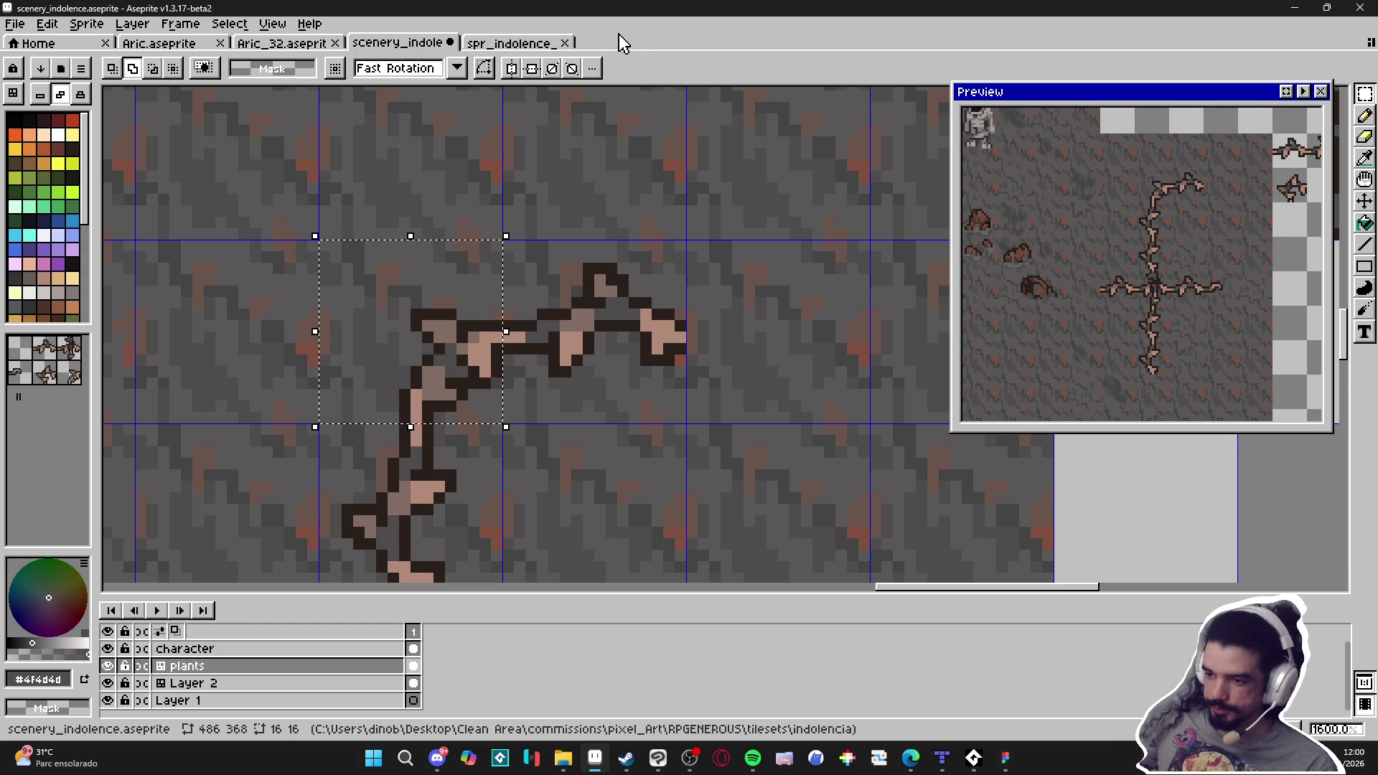
{"action": "left_click", "coordinate": [543, 45]}
Cut the small vine piece, move it into the lower tile, nudge it into place, and save
{"action": "scroll", "coordinate": [570, 361], "scroll_direction": "up", "scroll_amount": 1}
{"action": "key", "text": "v"}
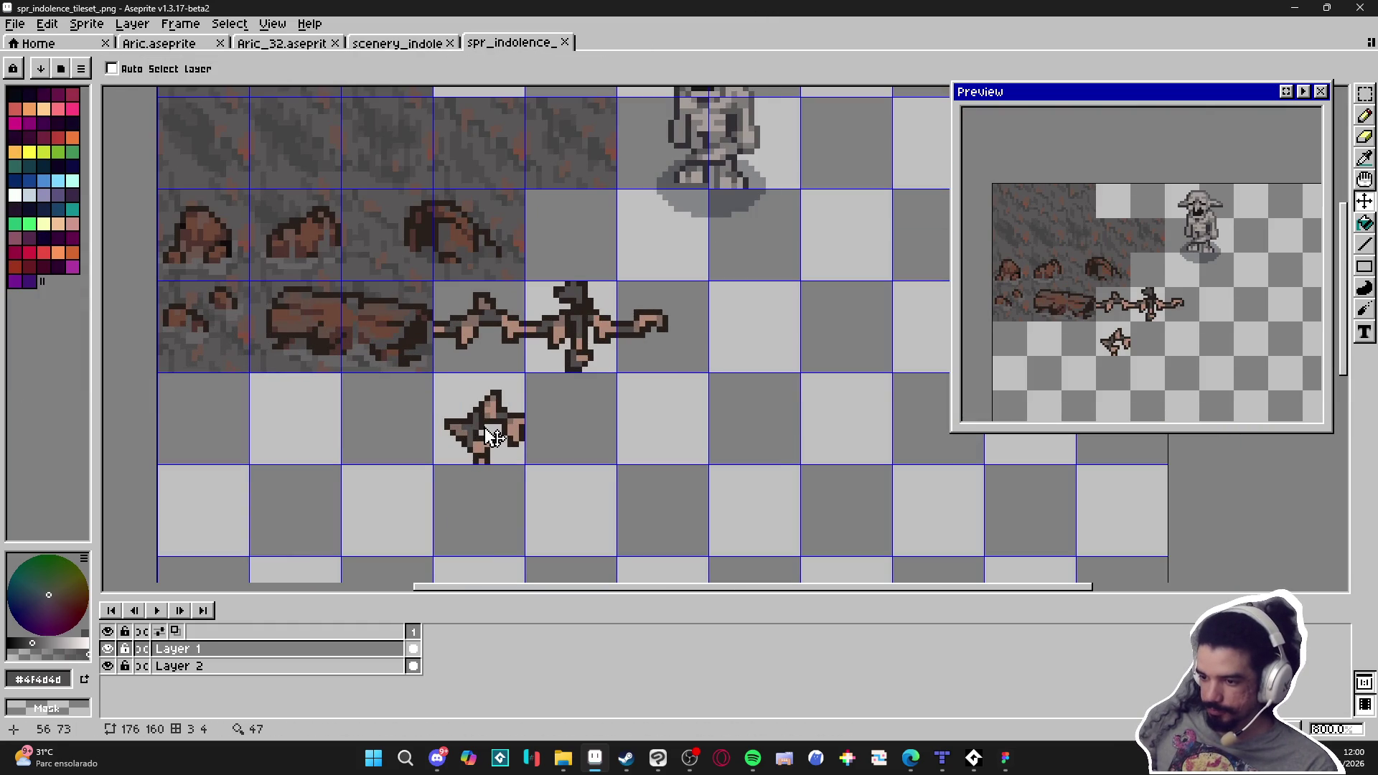
{"action": "key", "text": "m"}
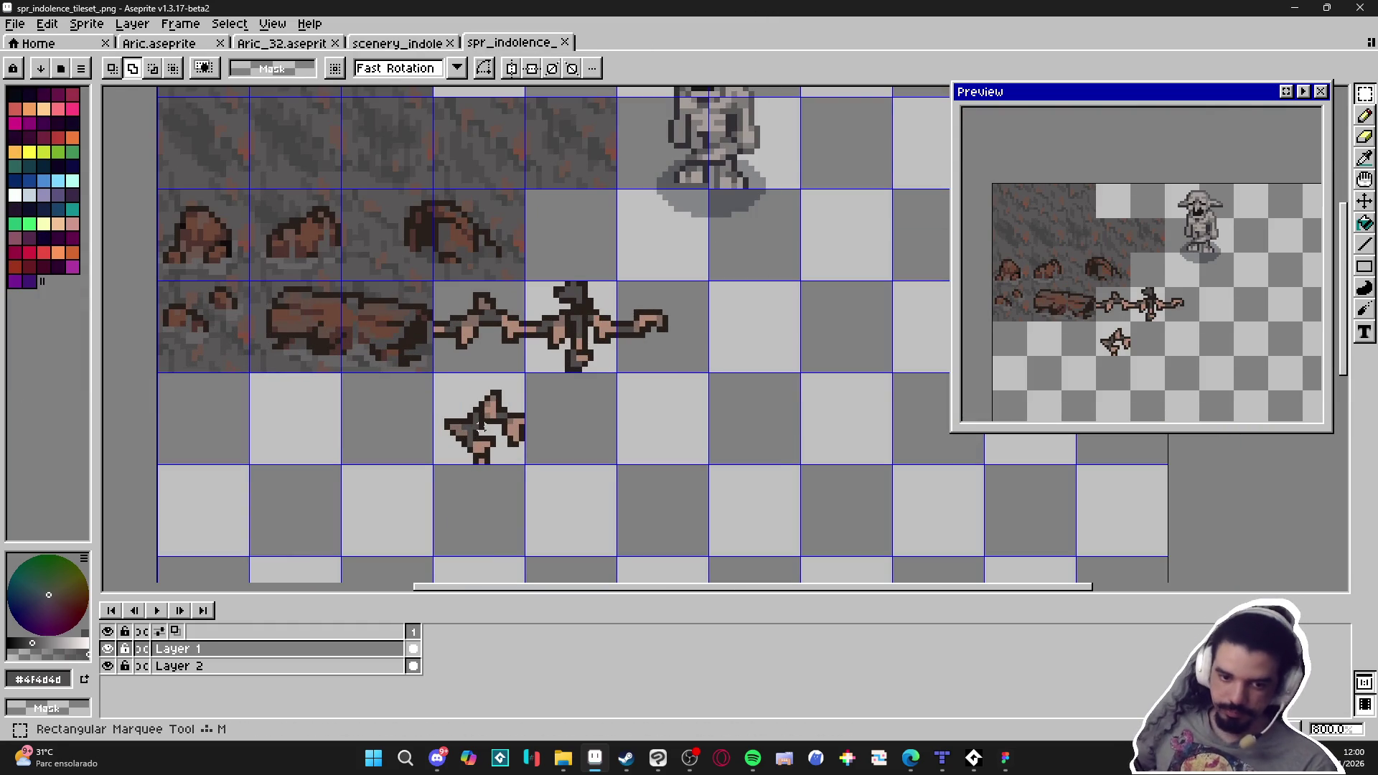
{"action": "left_click_drag", "start_coordinate": [480, 425], "coordinate": [482, 427]}
{"action": "key", "text": "ctrl+x"}
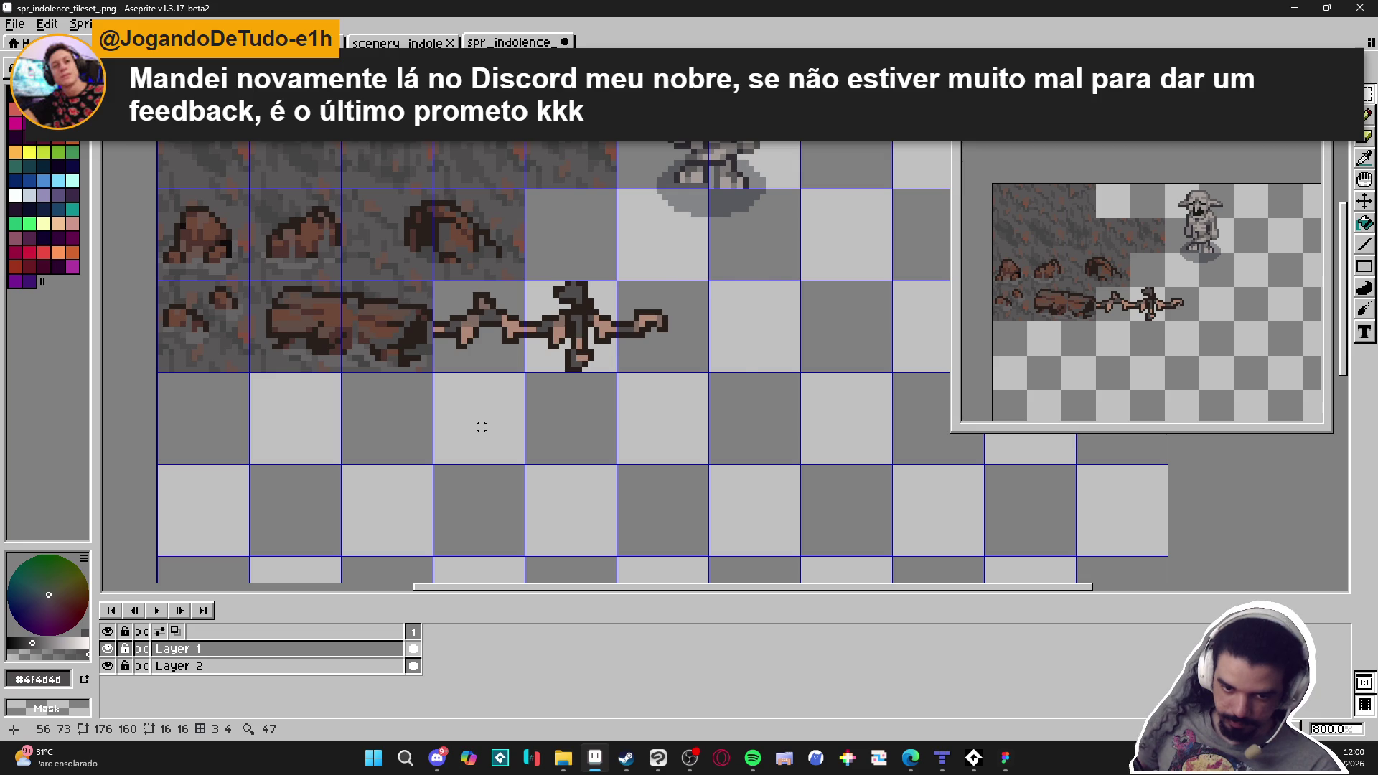
{"action": "key", "text": "ctrl+v"}
{"action": "mouse_move", "coordinate": [737, 348]}
{"action": "left_mouse_down"}
{"action": "mouse_move", "coordinate": [459, 445]}
{"action": "mouse_move", "coordinate": [516, 429]}
{"action": "left_mouse_up"}
{"action": "scroll", "coordinate": [481, 429], "scroll_direction": "up", "scroll_amount": 5}
{"action": "key", "text": "ctrl+d"}
{"action": "key", "text": "ctrl+s"}
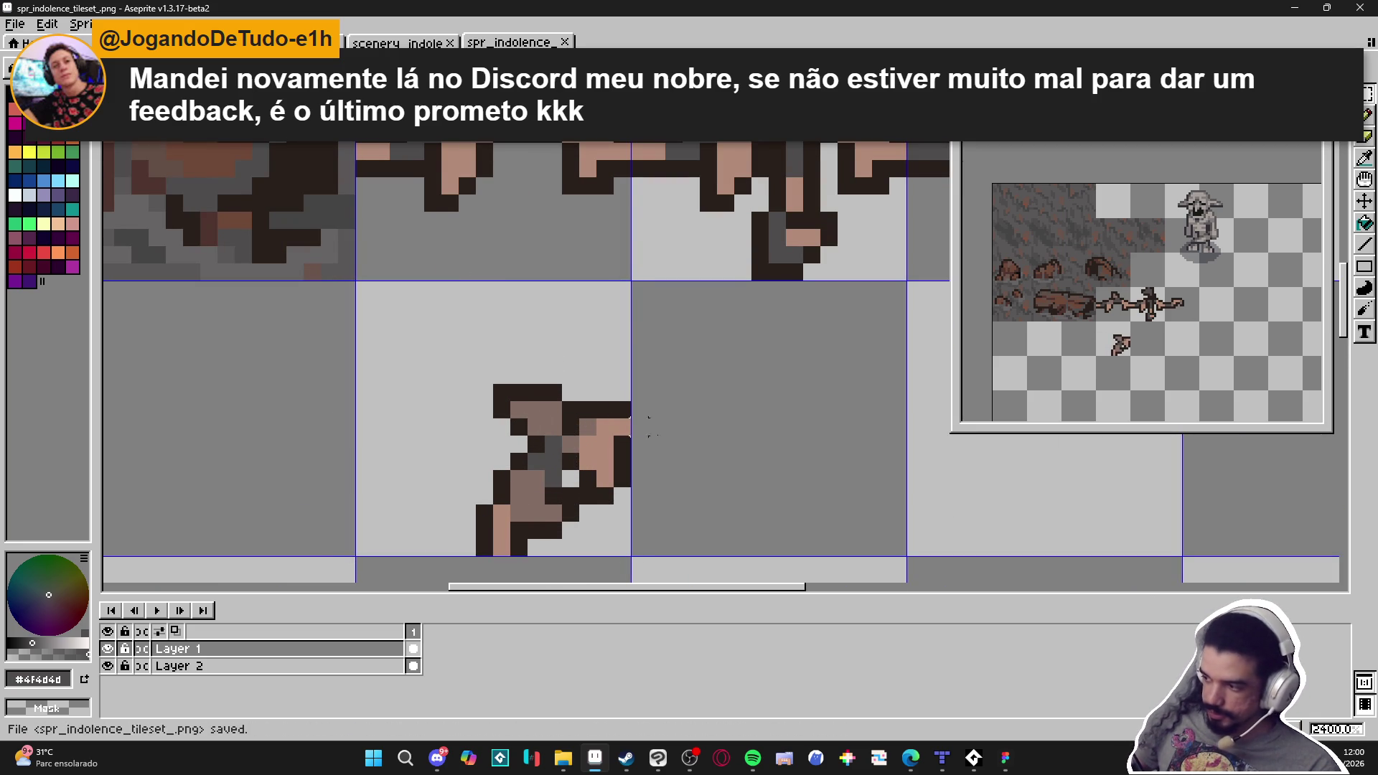
After checking in Tiled, undo that placement, paste the branch into the empty tile instead, and save
{"action": "left_click", "coordinate": [941, 769]}
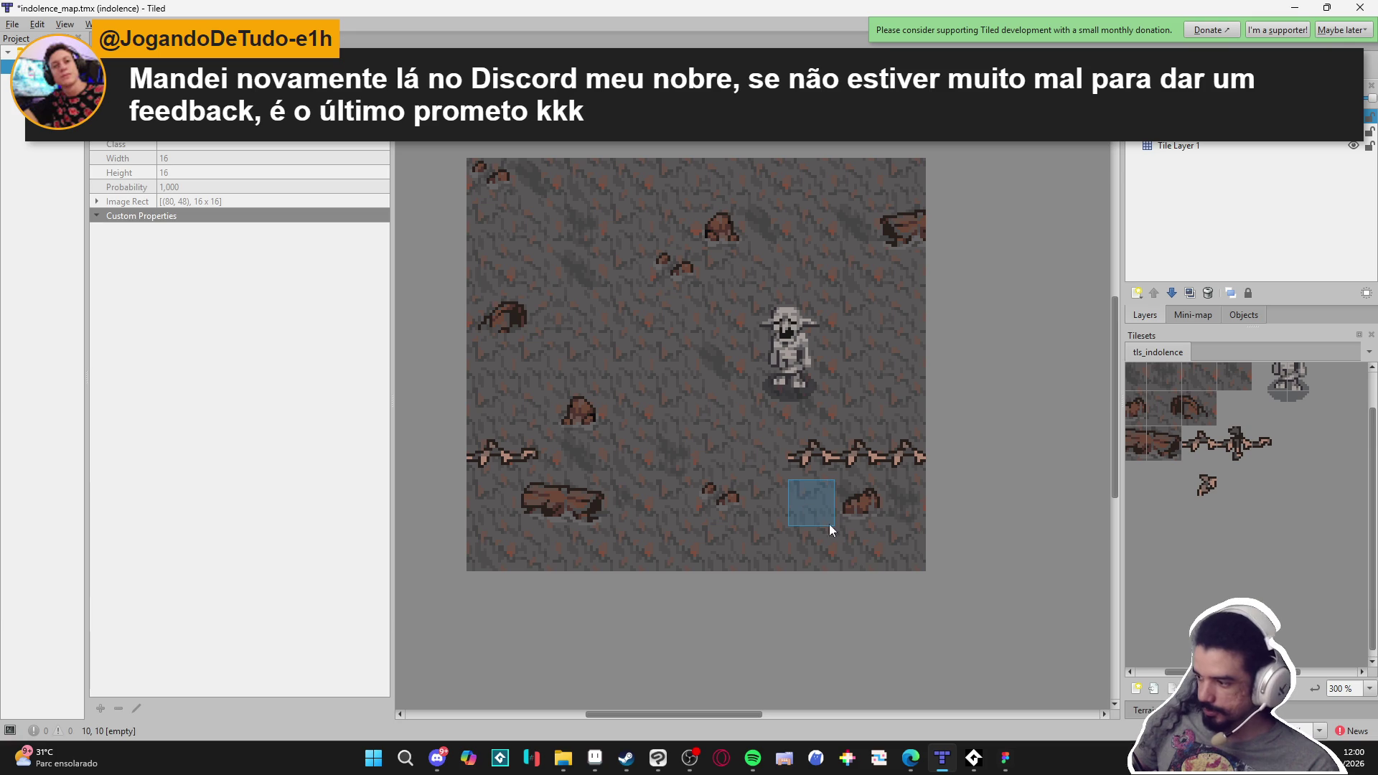
{"action": "left_click", "coordinate": [595, 758]}
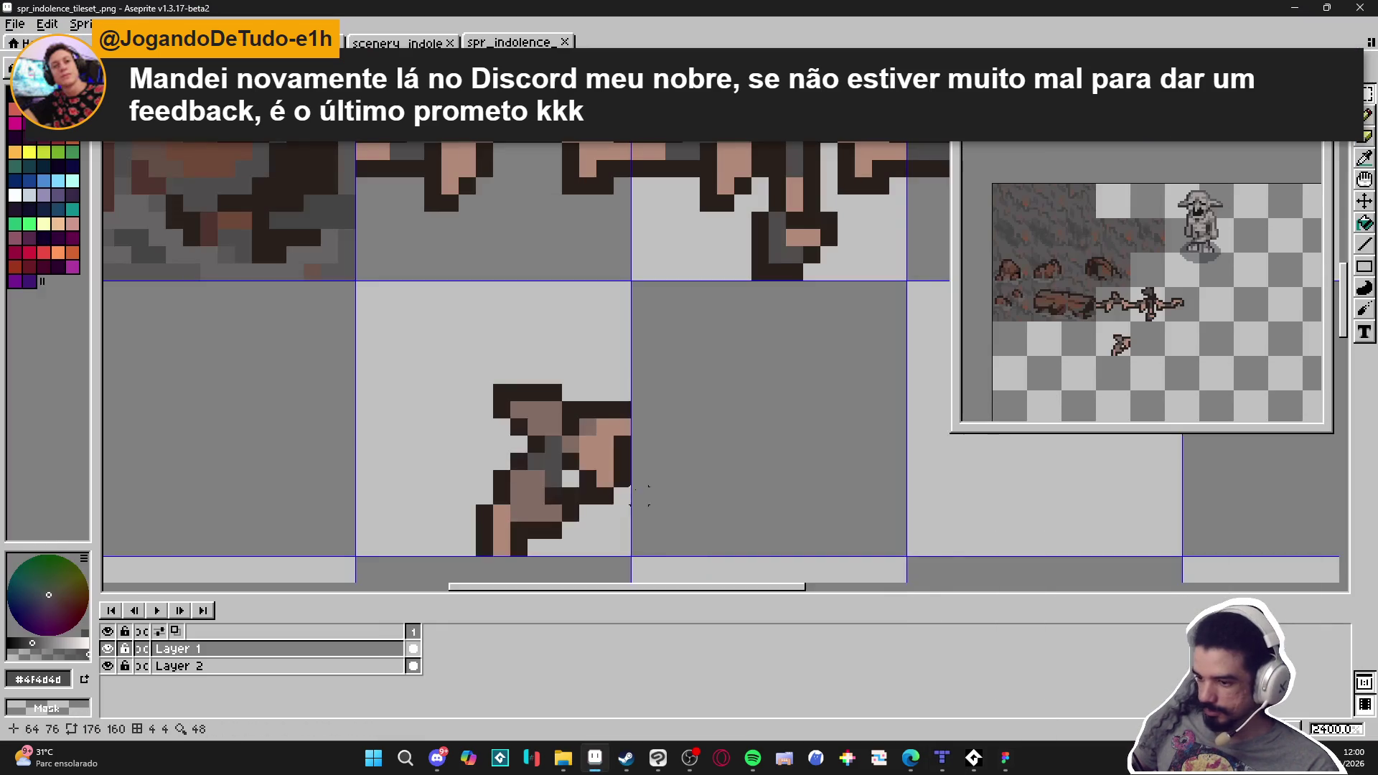
{"action": "scroll", "coordinate": [689, 479], "scroll_direction": "down", "scroll_amount": 1}
{"action": "key", "text": "ctrl+z"}
{"action": "key", "text": "ctrl+z"}
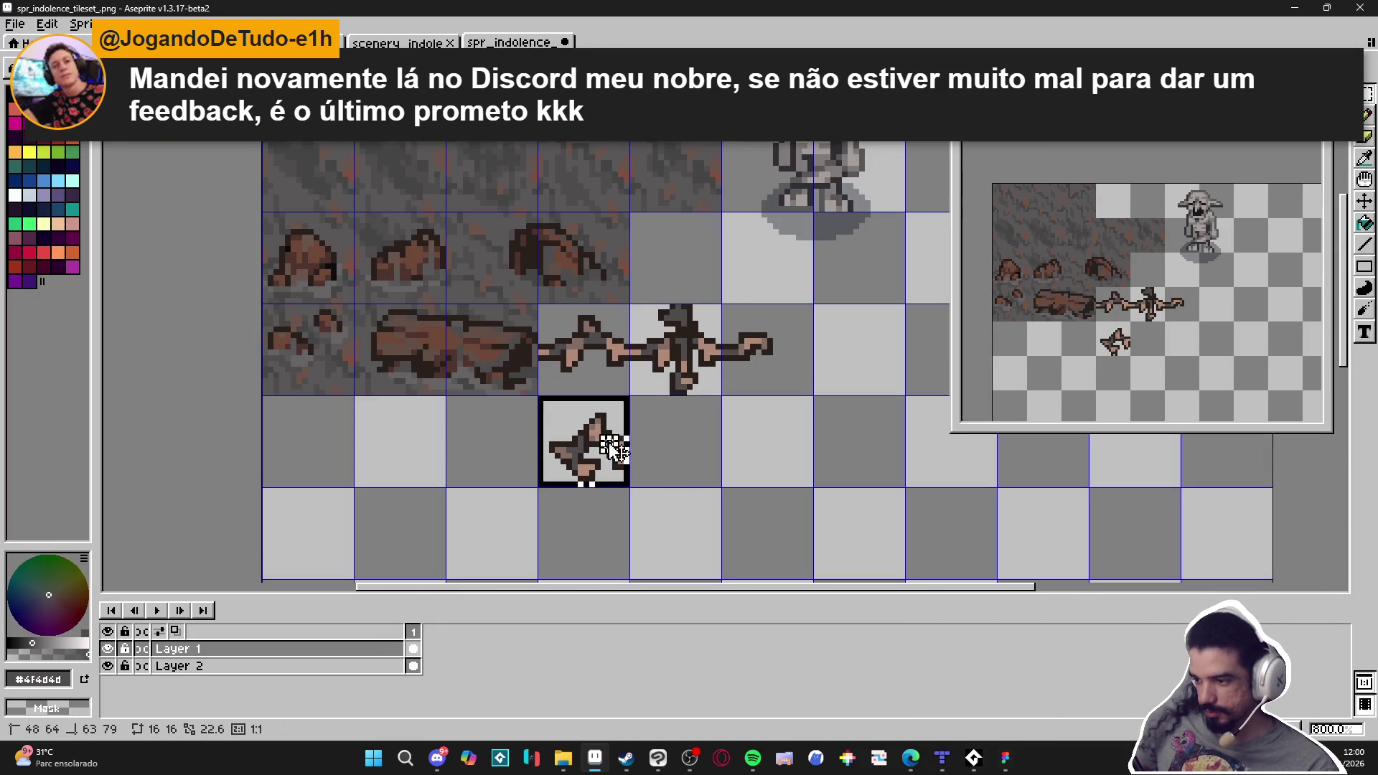
{"action": "key", "text": "ctrl+z"}
{"action": "scroll", "coordinate": [614, 439], "scroll_direction": "up", "scroll_amount": 1}
{"action": "key", "text": "ctrl+v"}
{"action": "mouse_move", "coordinate": [748, 400]}
{"action": "left_mouse_down"}
{"action": "mouse_move", "coordinate": [590, 483]}
{"action": "mouse_move", "coordinate": [590, 514]}
{"action": "left_mouse_up"}
{"action": "key", "text": "ctrl+s"}
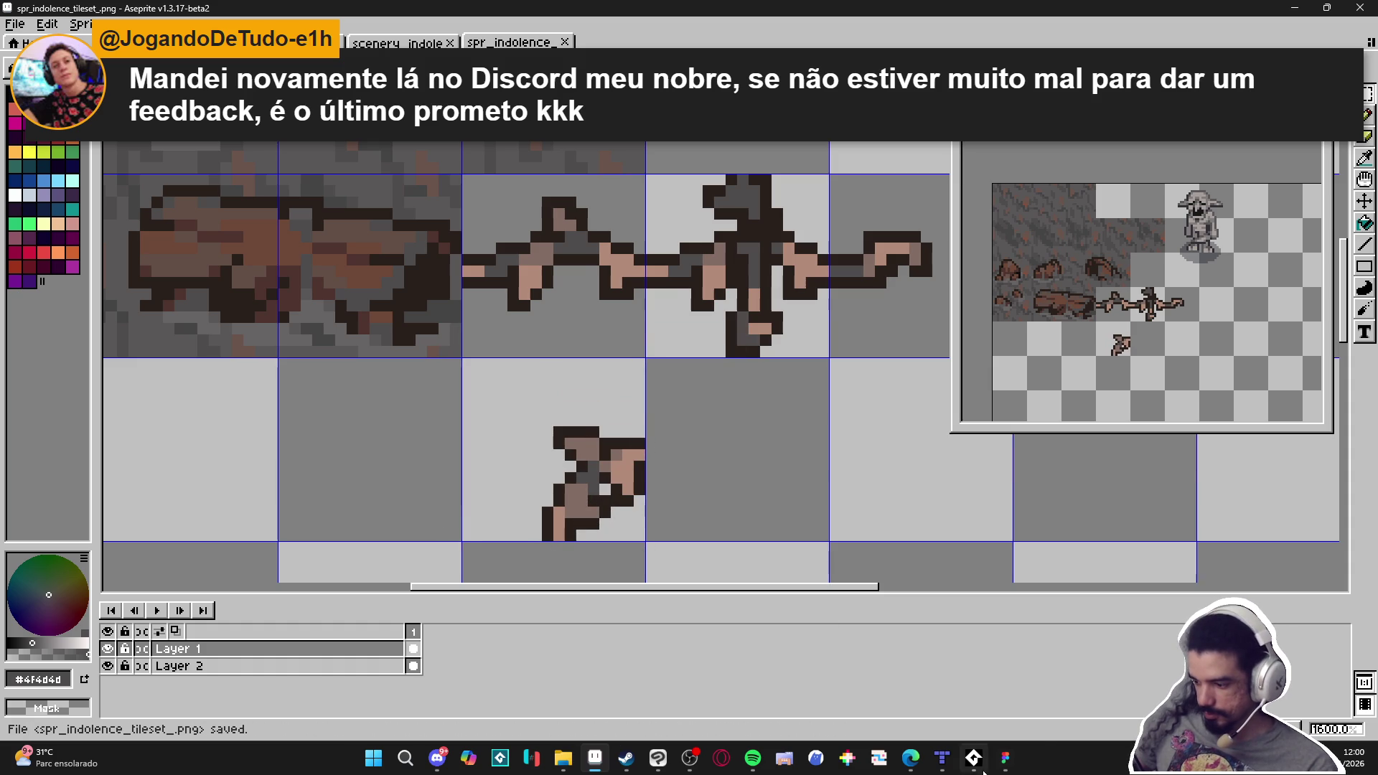
{"action": "left_click", "coordinate": [943, 757]}
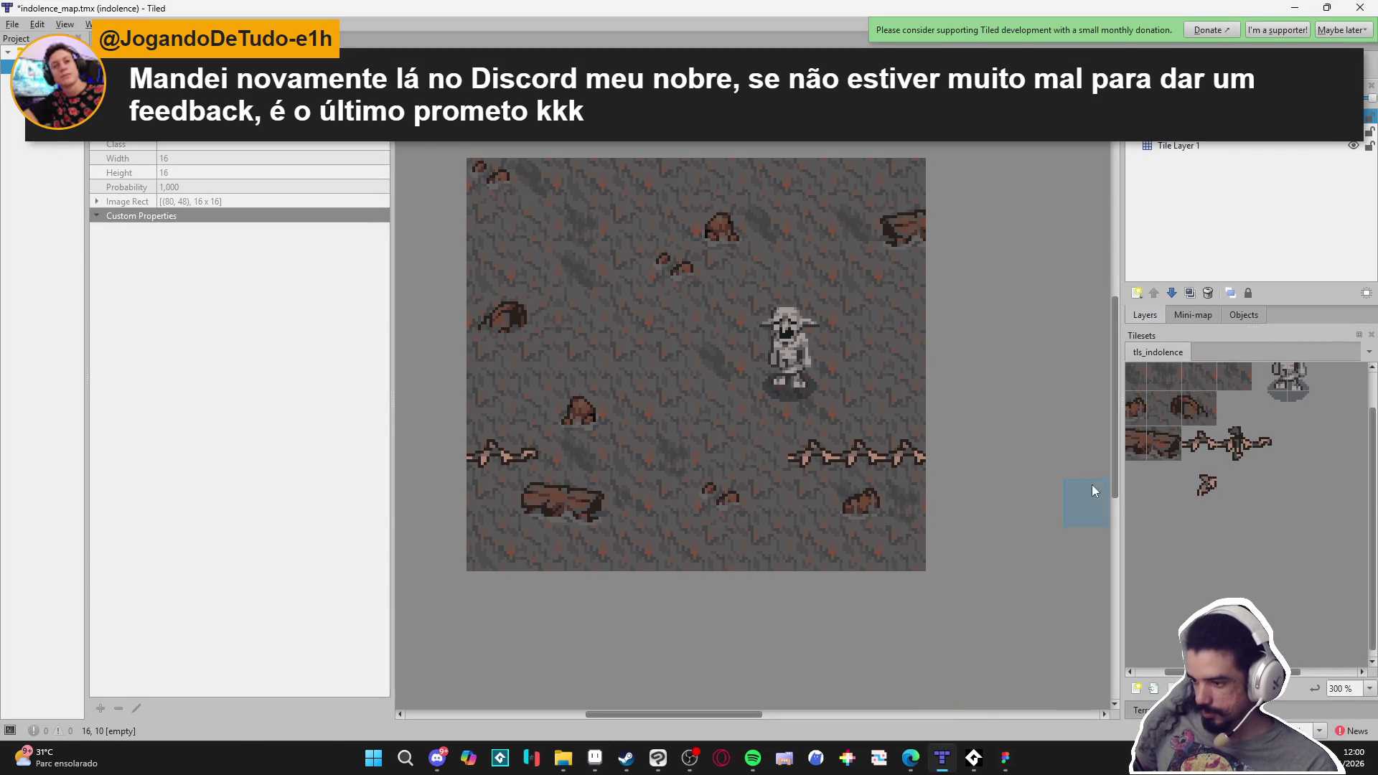
Cap the right vine row with the small branch tile and run a rotated vertical vine down to a corner
{"action": "left_click", "coordinate": [1199, 479]}
{"action": "left_click", "coordinate": [778, 456]}
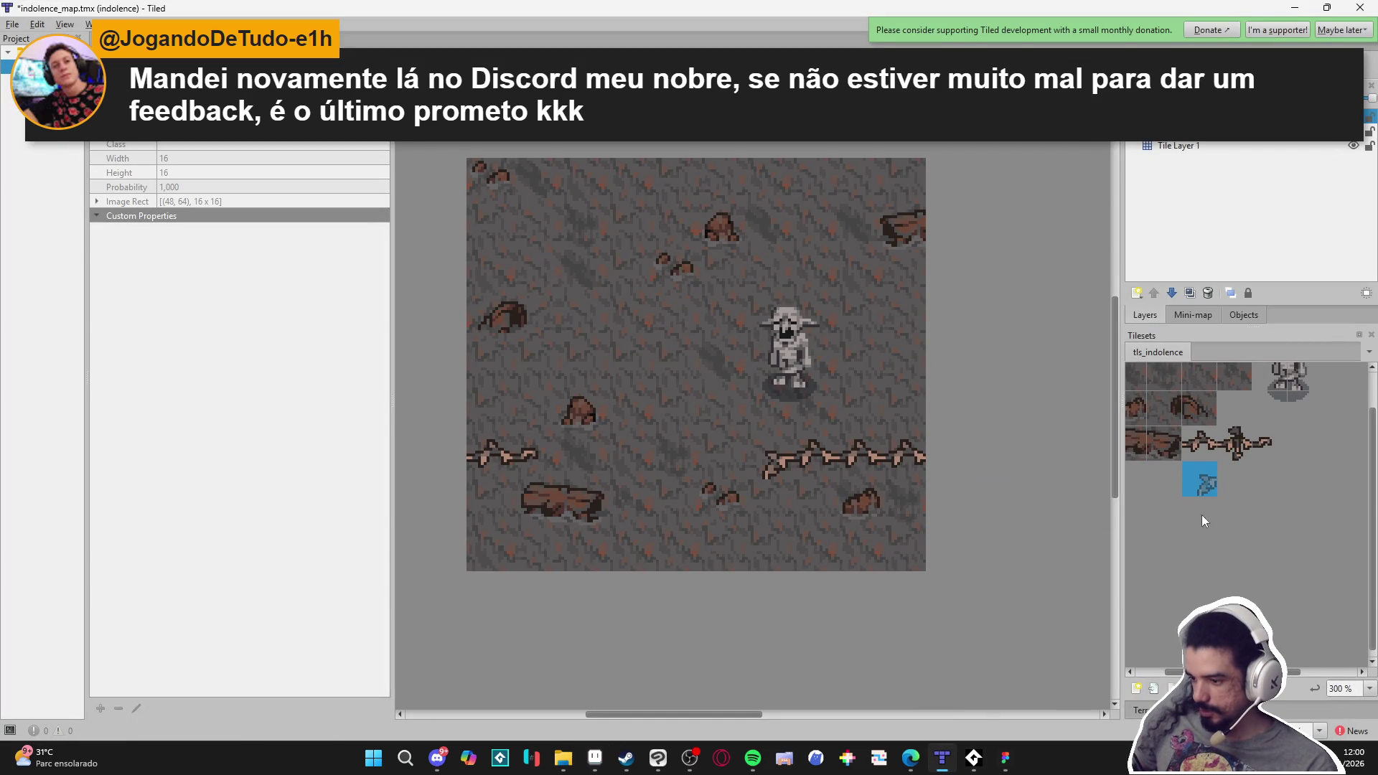
{"action": "left_click", "coordinate": [1205, 436]}
{"action": "key", "text": "z"}
{"action": "left_click_drag", "start_coordinate": [764, 491], "coordinate": [765, 514]}
{"action": "left_click", "coordinate": [1202, 479]}
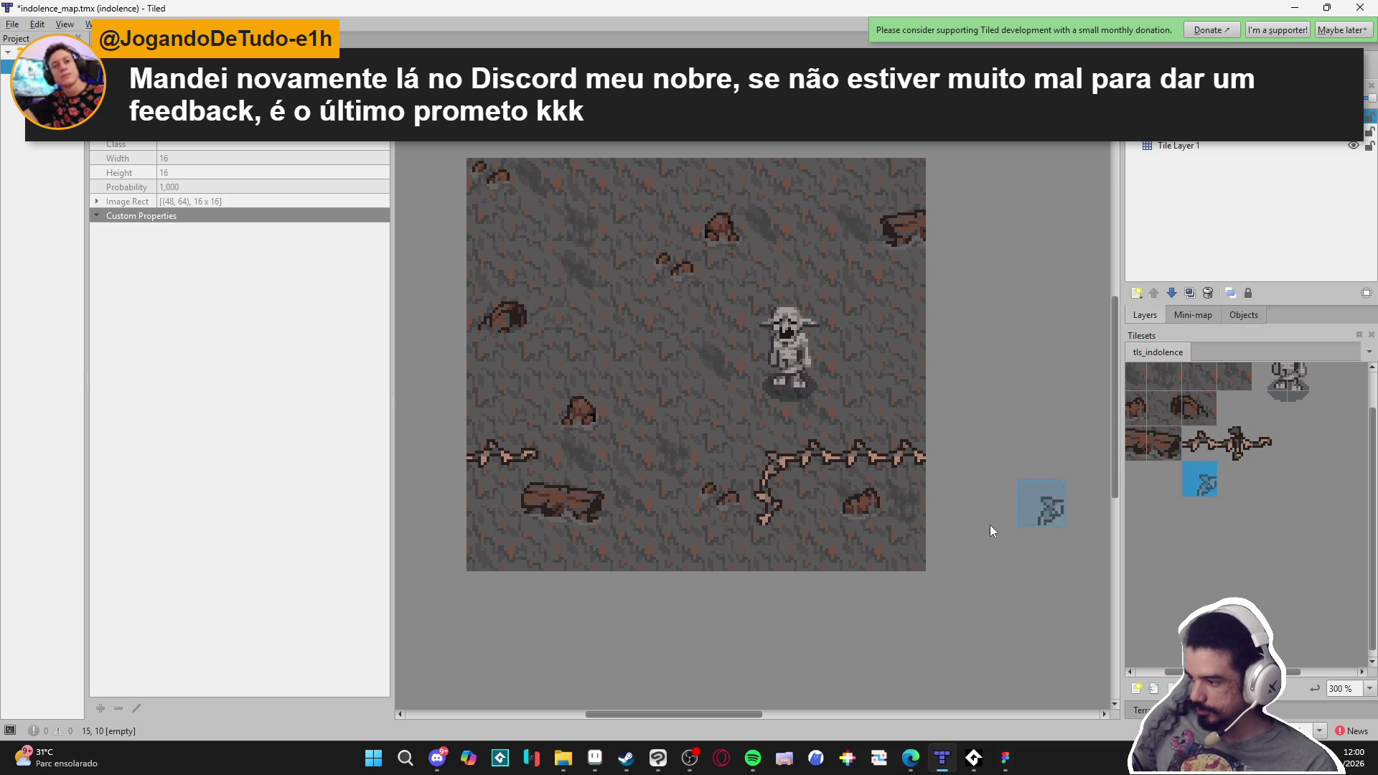
{"action": "left_click", "coordinate": [755, 546]}
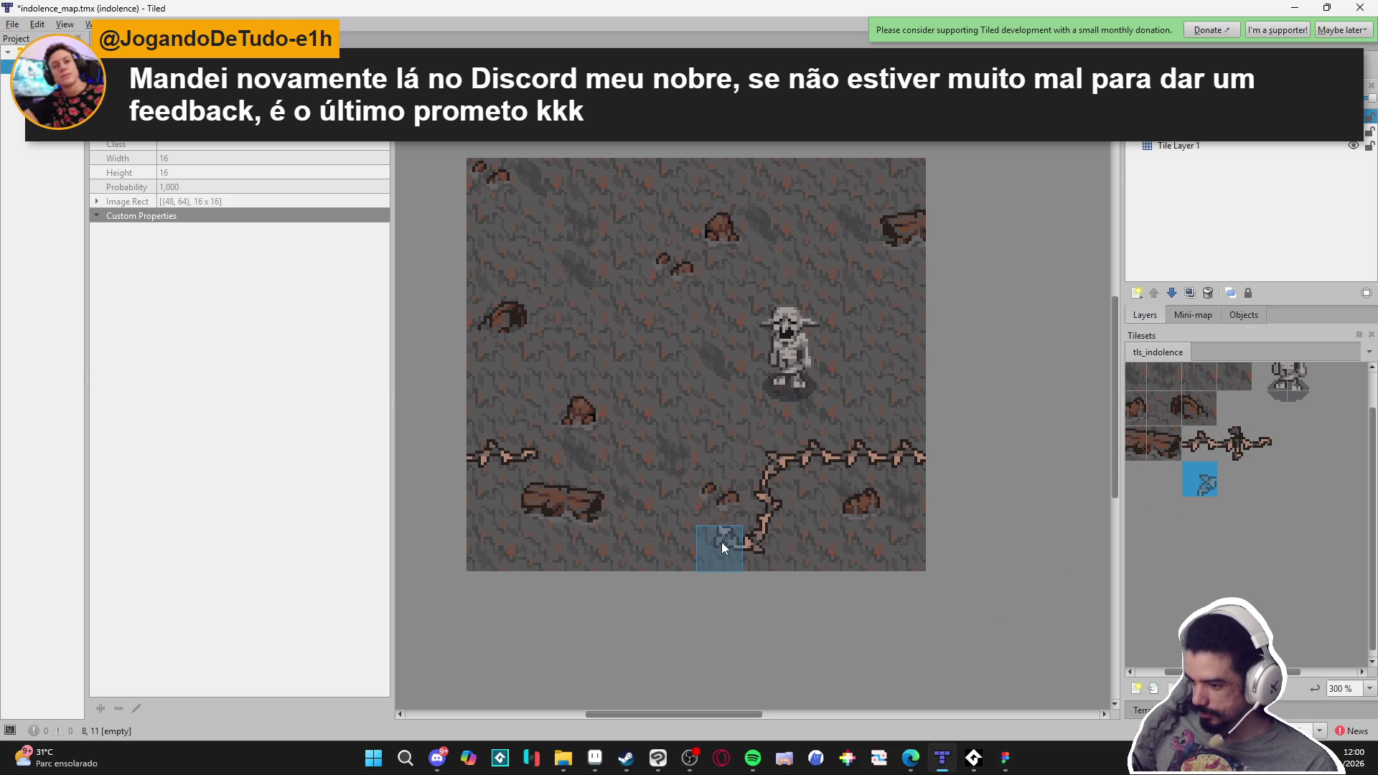
Extend the lower vine two cells to the left with straight and corner tiles
{"action": "left_click", "coordinate": [1196, 443]}
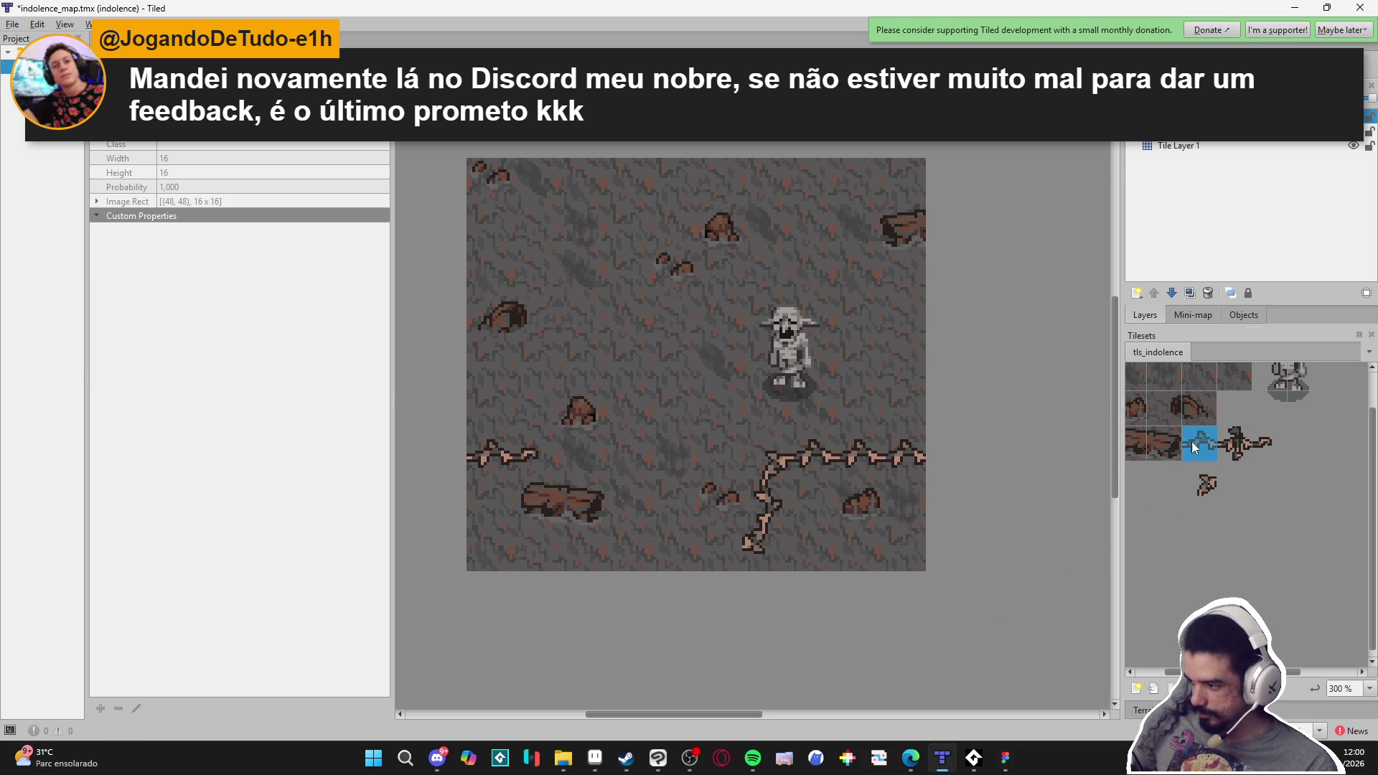
{"action": "left_click", "coordinate": [695, 533]}
{"action": "left_click", "coordinate": [1207, 485]}
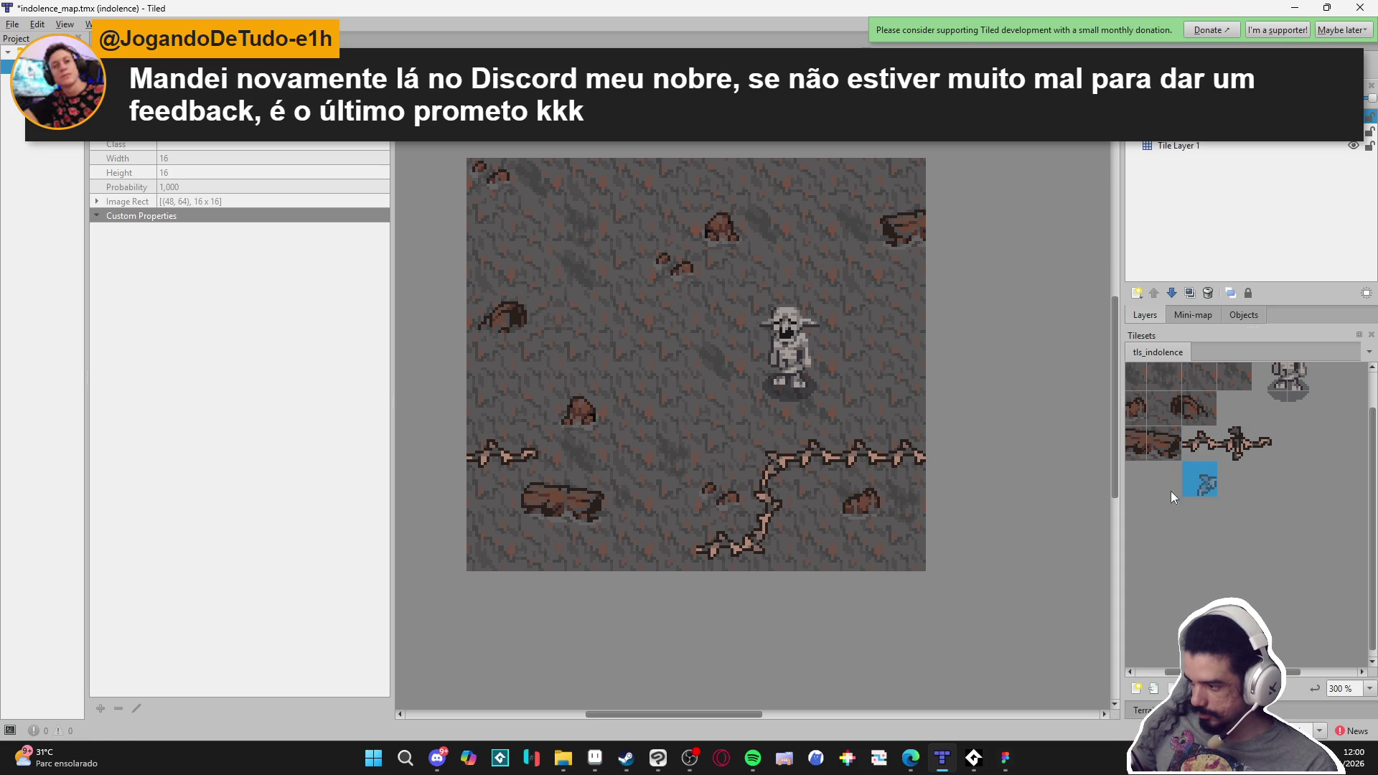
{"action": "left_click", "coordinate": [671, 547]}
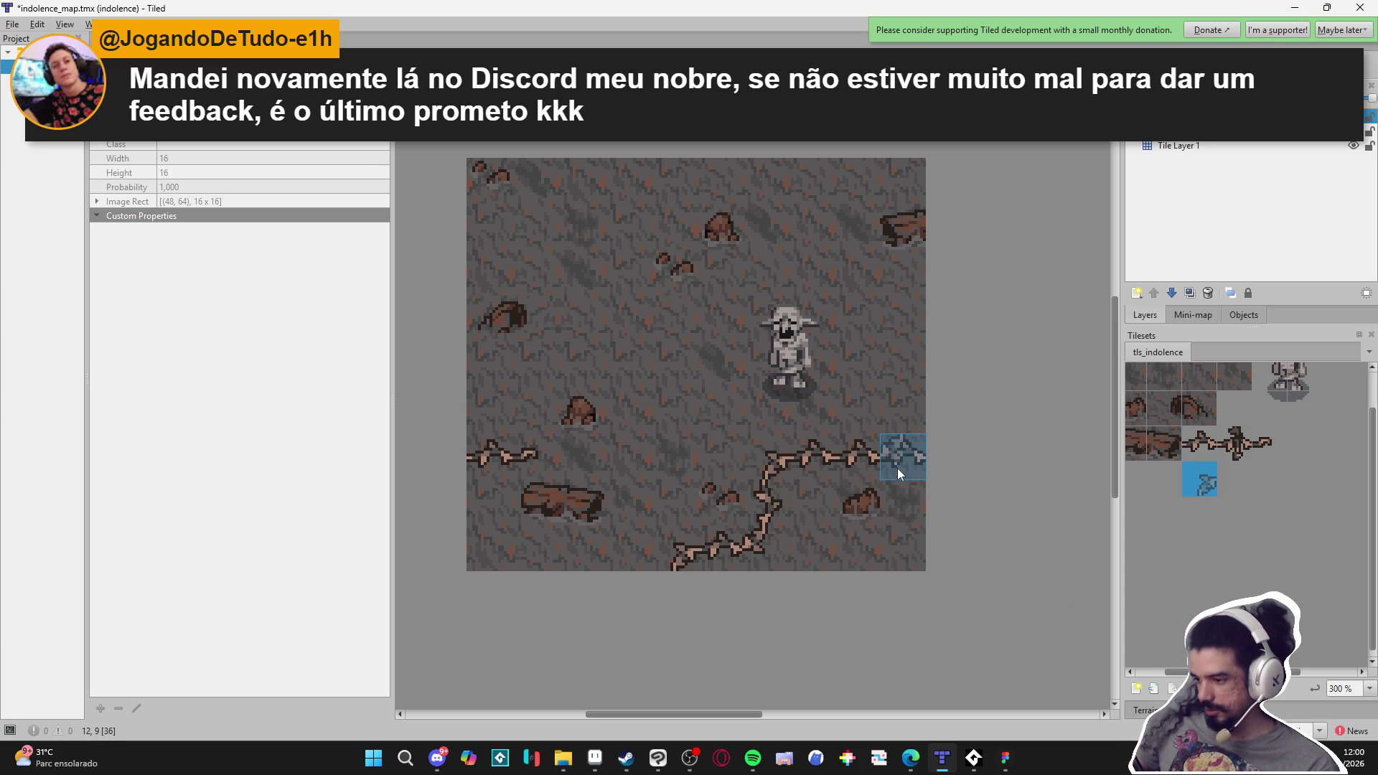
Stamp 180-degree-rotated vine pieces at the map's right edge and bottom-right corner
{"action": "key", "text": "z"}
{"action": "key", "text": "z"}
{"action": "left_click", "coordinate": [916, 514]}
{"action": "left_click", "coordinate": [872, 559]}
{"action": "left_click", "coordinate": [1195, 456]}
{"action": "left_click", "coordinate": [913, 556]}
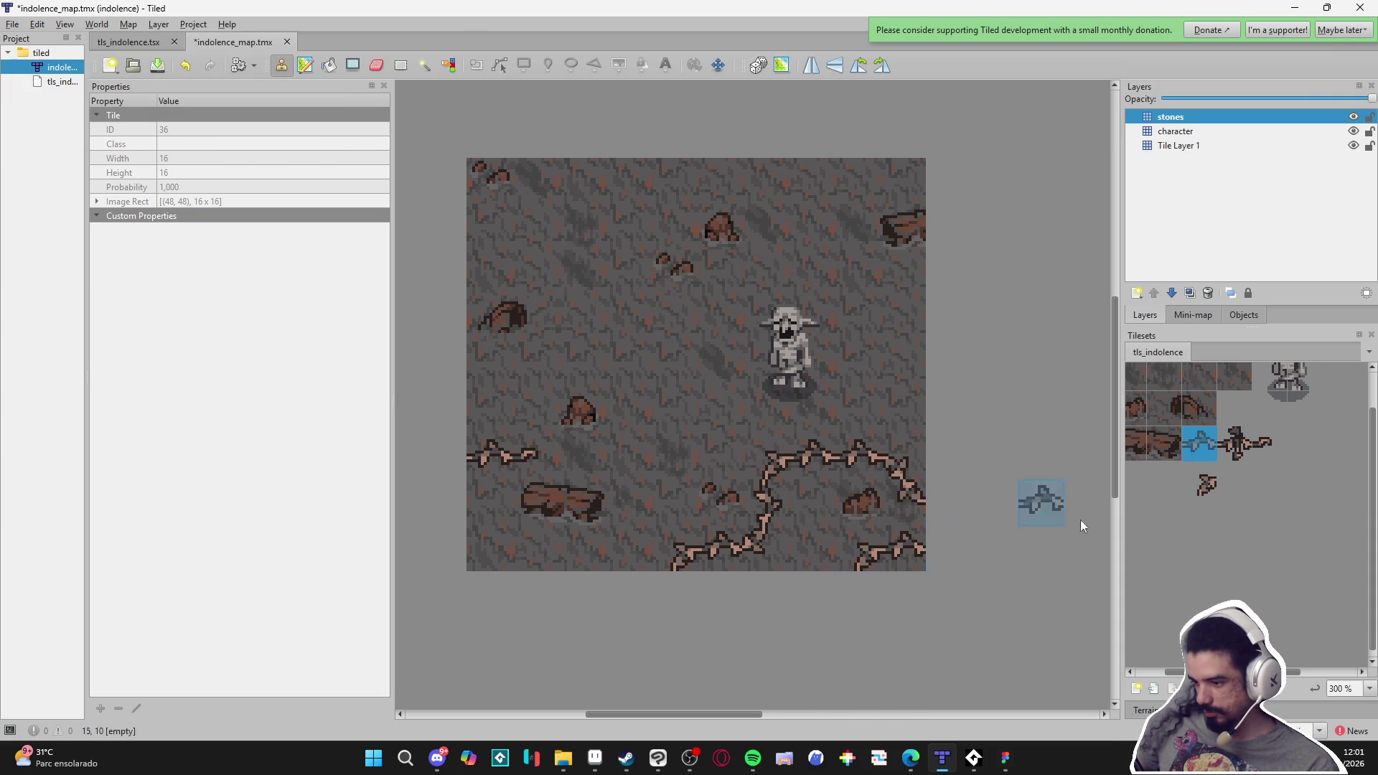
{"action": "left_click", "coordinate": [1268, 441]}
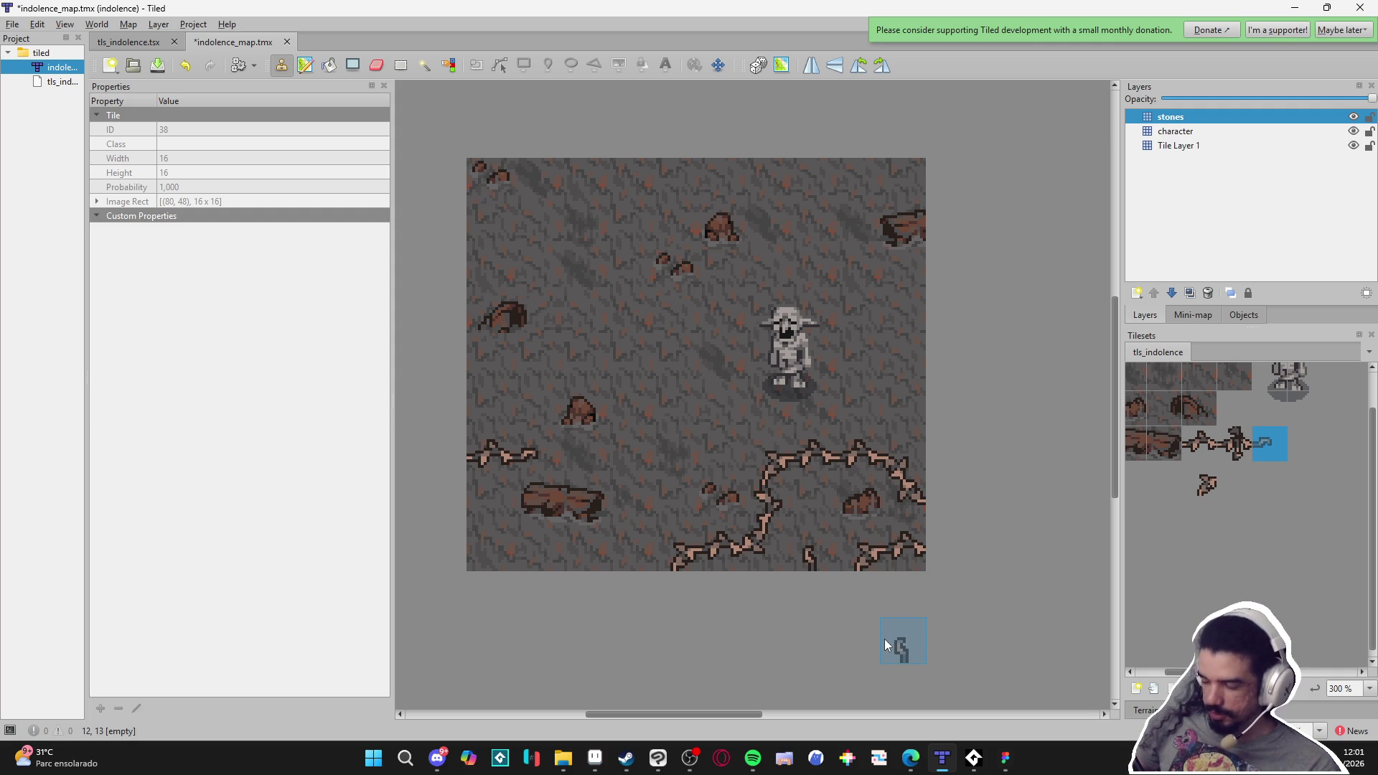
Add a straight vine at the upper right edge with a branch tile to its left, then save the map
{"action": "left_click", "coordinate": [1204, 437]}
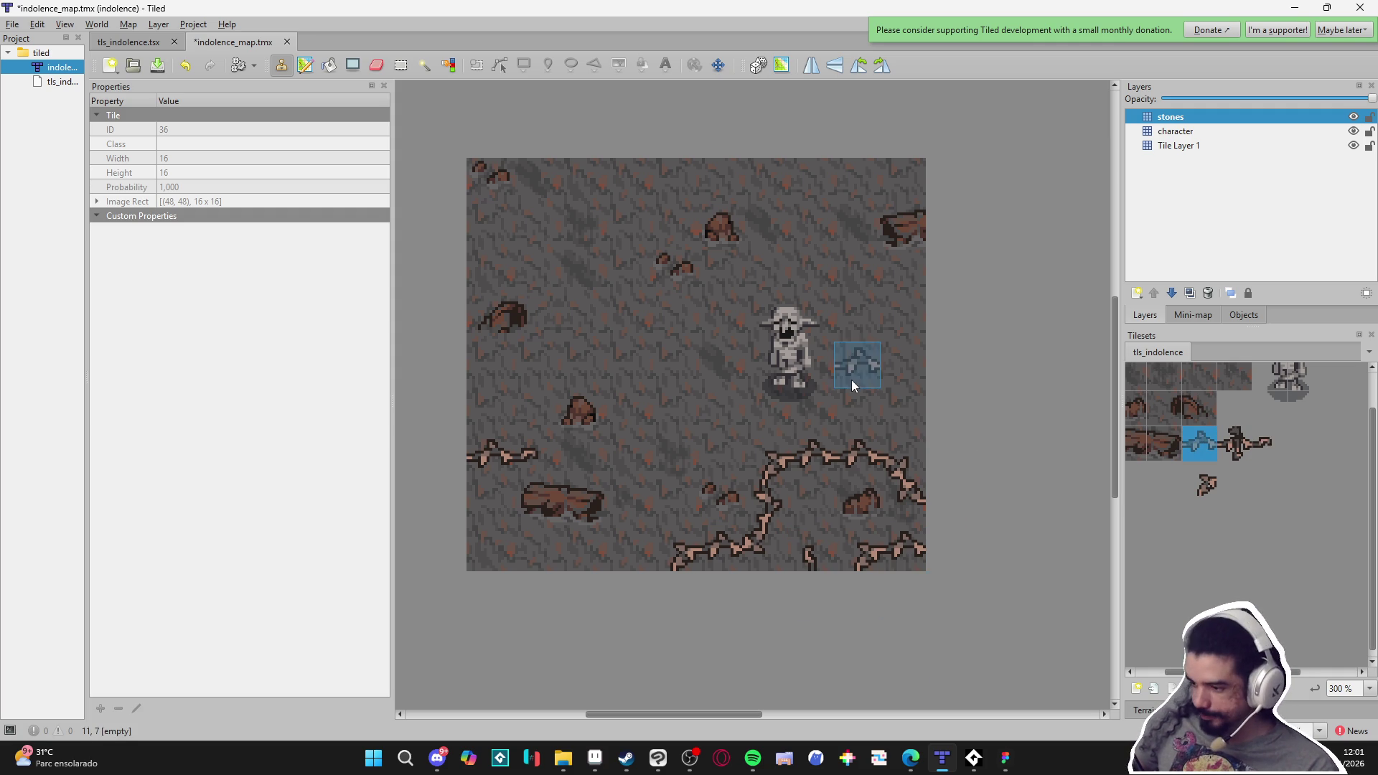
{"action": "left_click", "coordinate": [908, 402]}
{"action": "left_click", "coordinate": [1268, 443]}
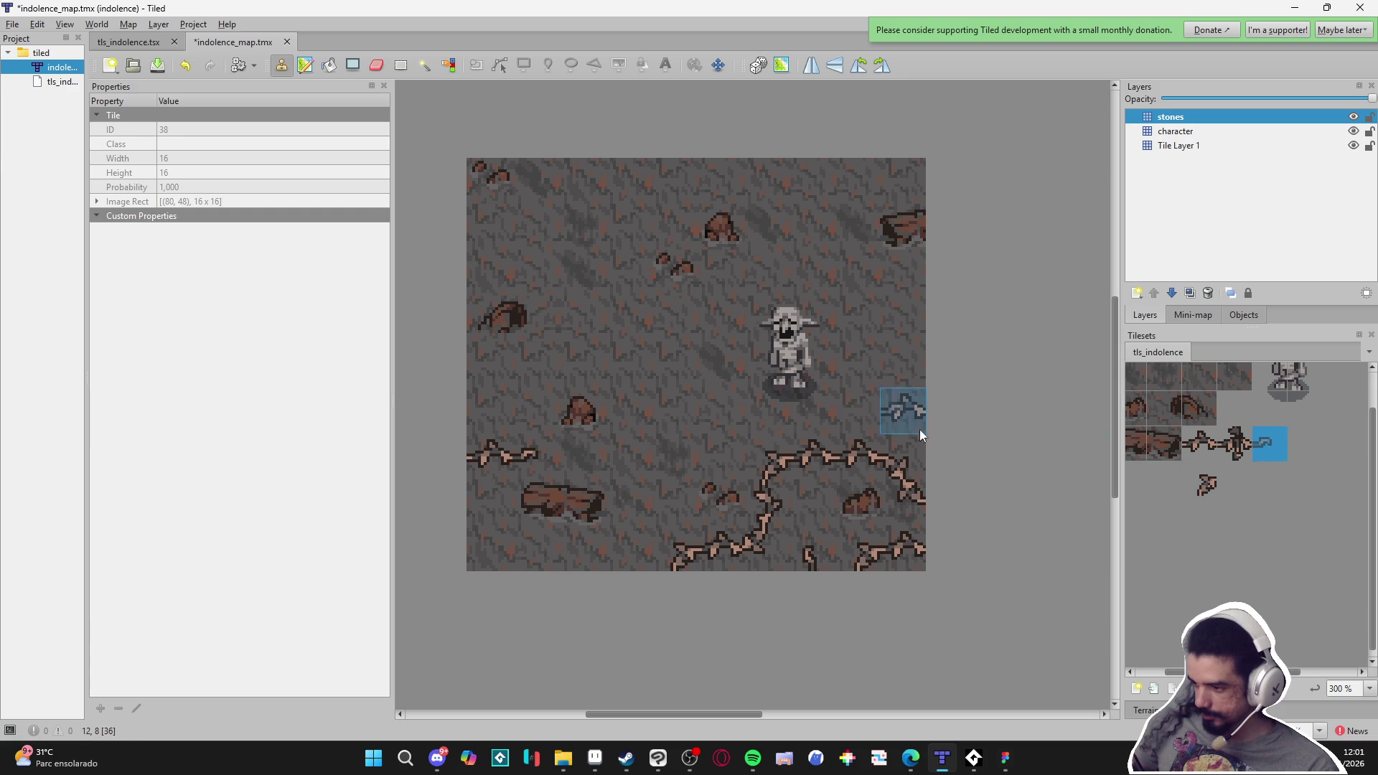
{"action": "left_click", "coordinate": [869, 407]}
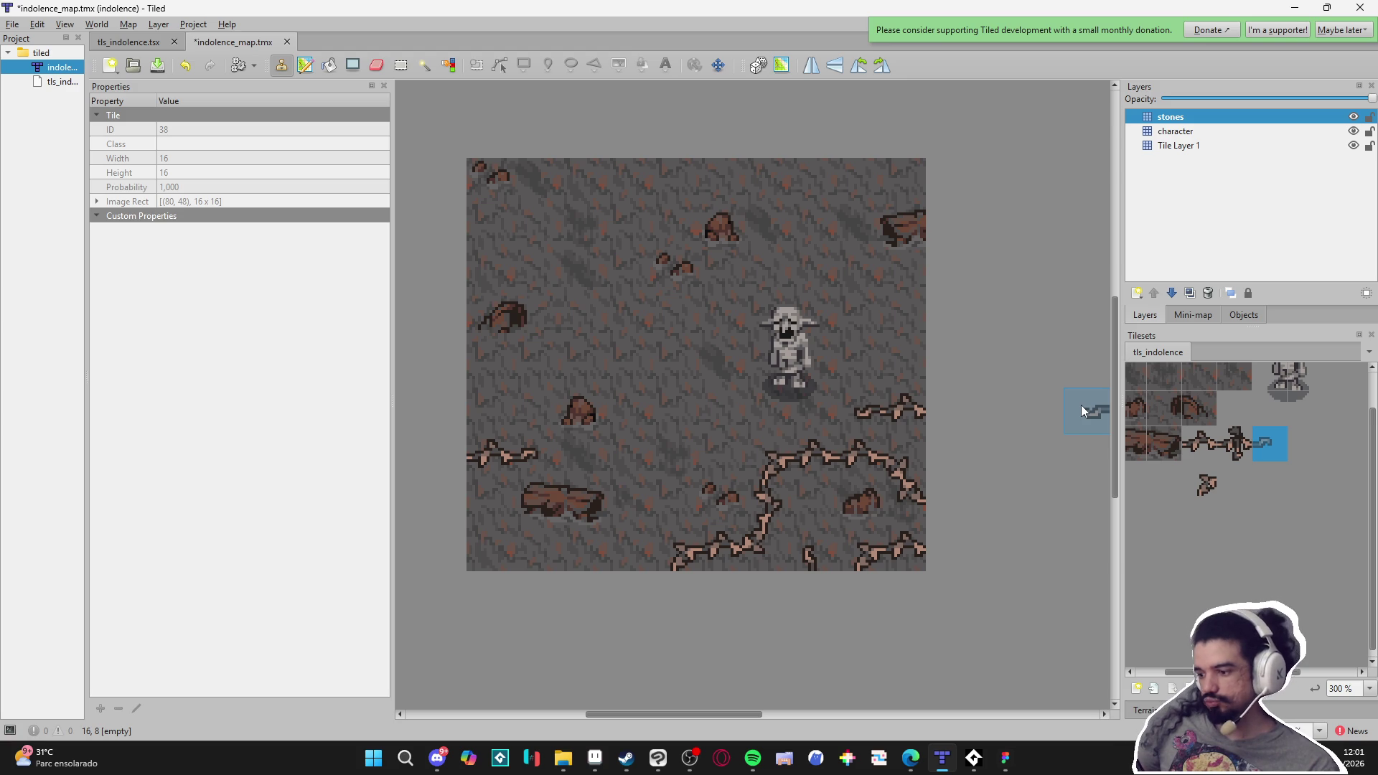
{"action": "scroll", "coordinate": [1080, 405], "scroll_direction": "down", "scroll_amount": 1}
{"action": "scroll", "coordinate": [1028, 424], "scroll_direction": "up", "scroll_amount": 1}
{"action": "key", "text": "ctrl+s"}
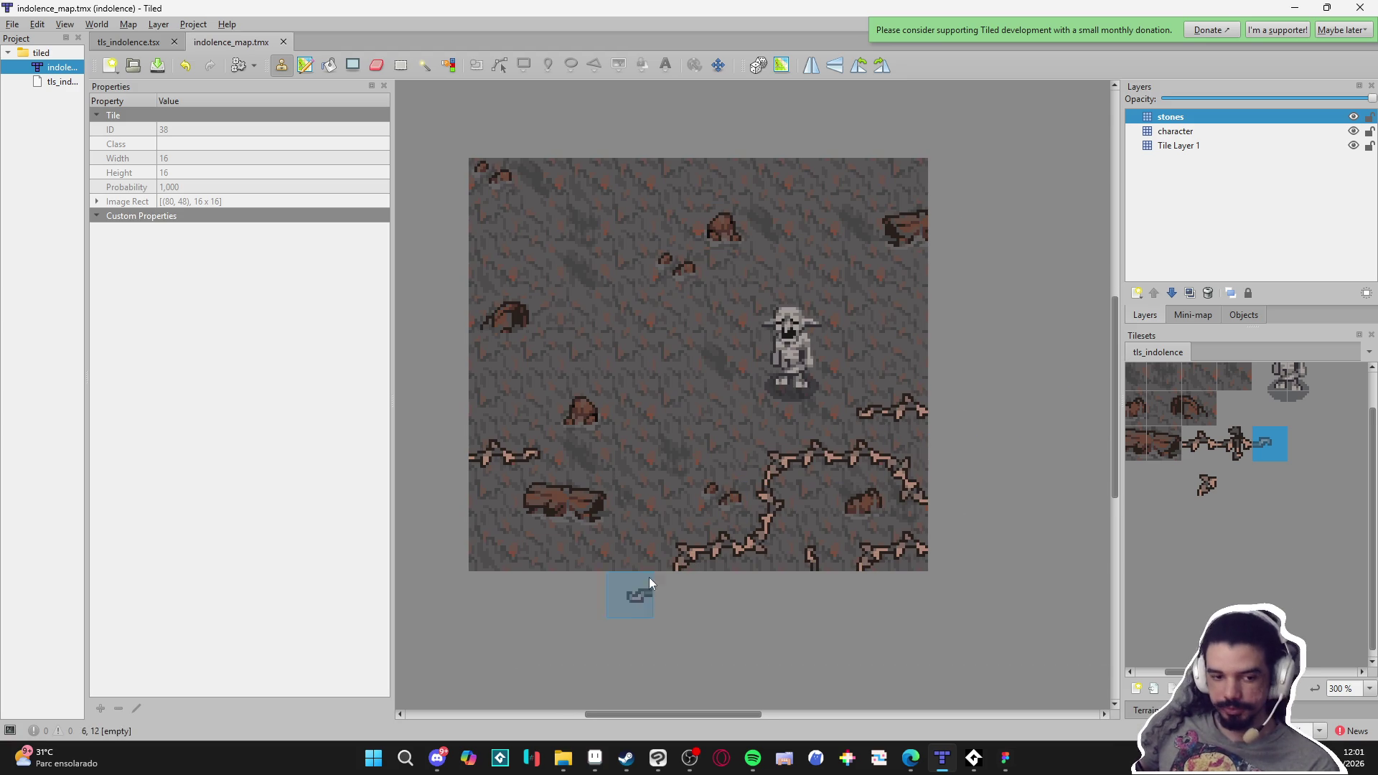
{"action": "left_click", "coordinate": [437, 758]}
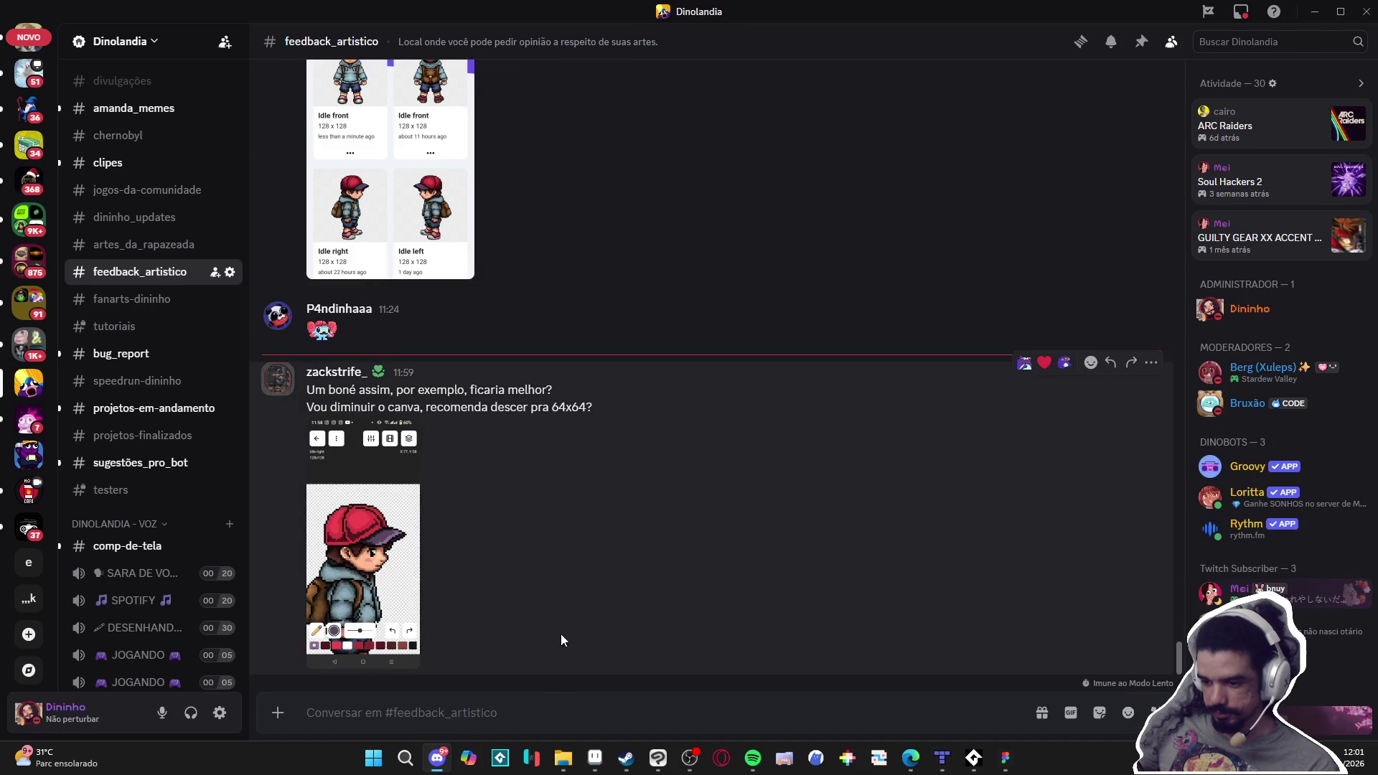
{"action": "left_click", "coordinate": [379, 549]}
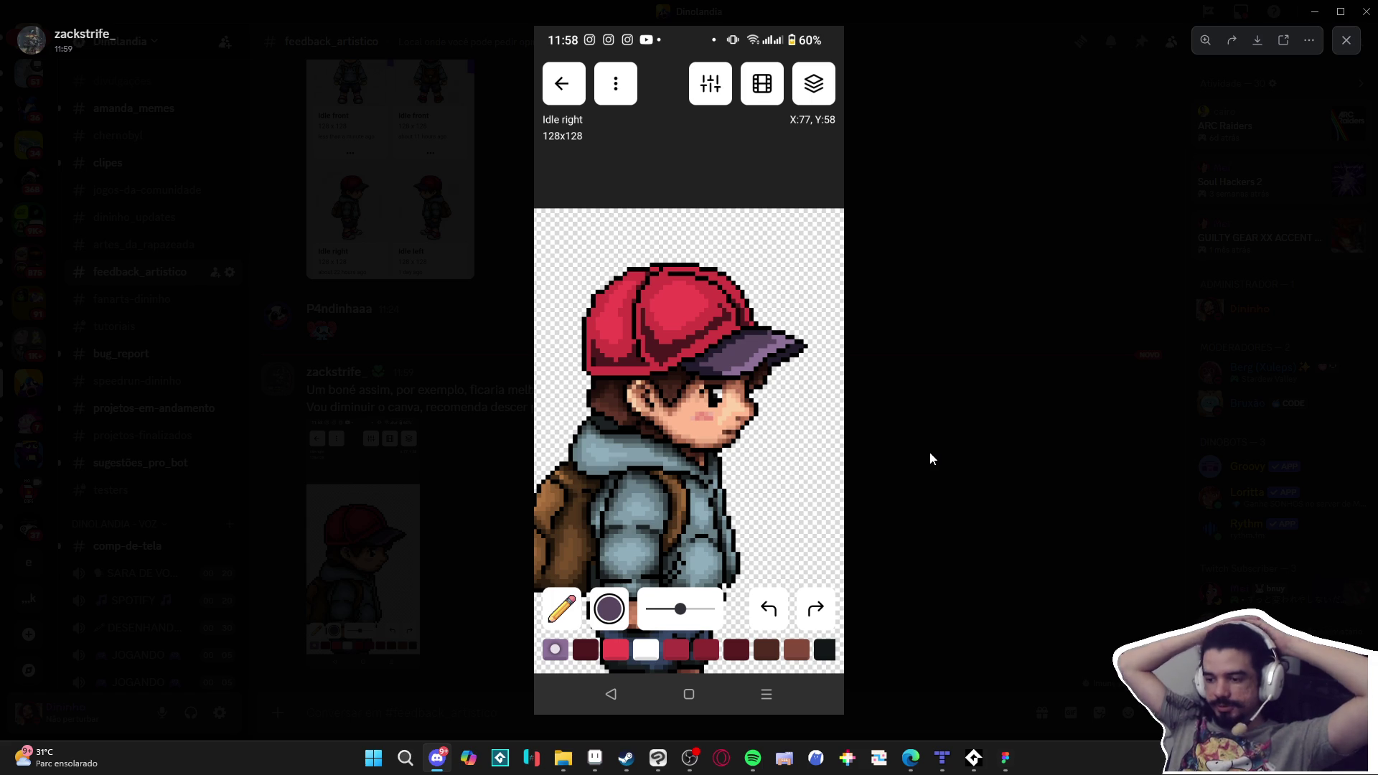
{"action": "left_click", "coordinate": [929, 451]}
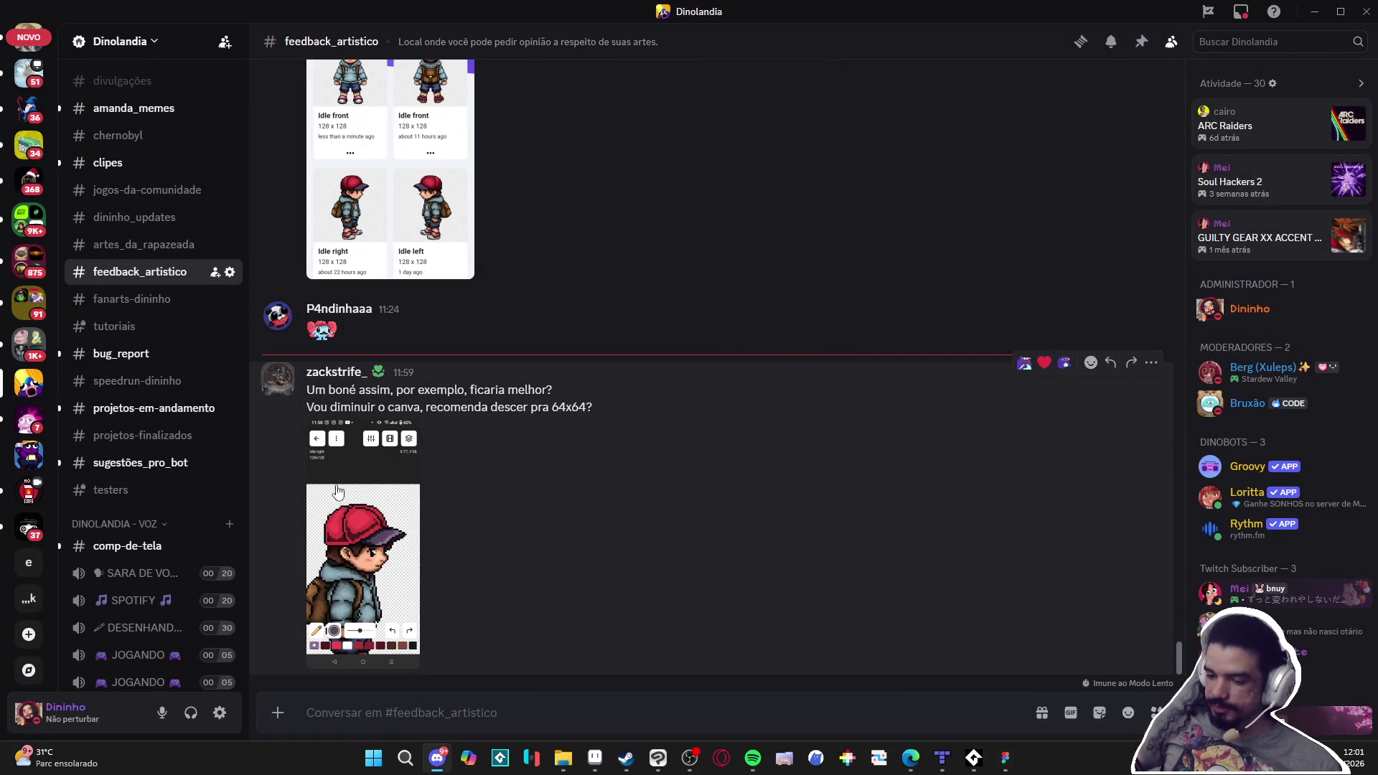
{"action": "scroll", "coordinate": [384, 562], "scroll_direction": "up", "scroll_amount": 1}
{"action": "scroll", "coordinate": [384, 561], "scroll_direction": "down", "scroll_amount": 1}
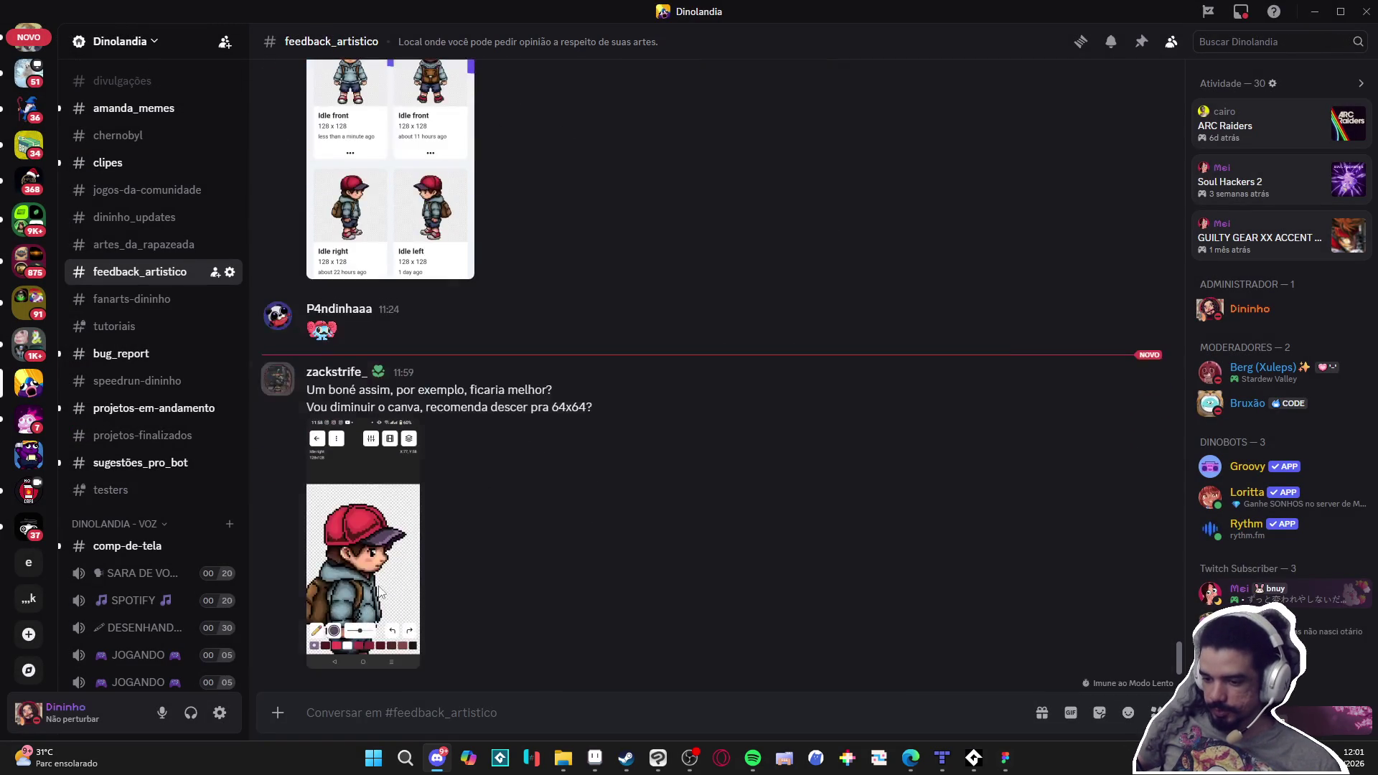
{"action": "left_click", "coordinate": [386, 574]}
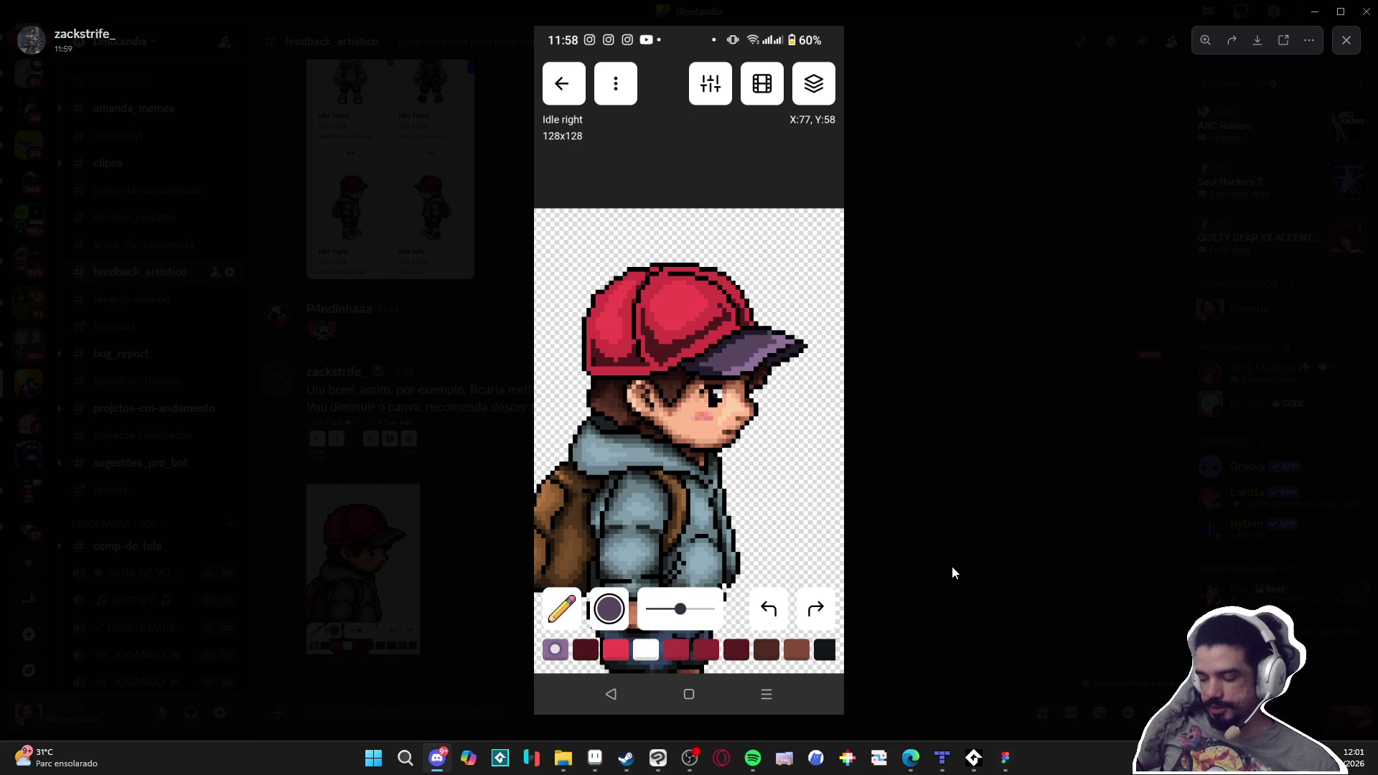
{"action": "left_click", "coordinate": [952, 565]}
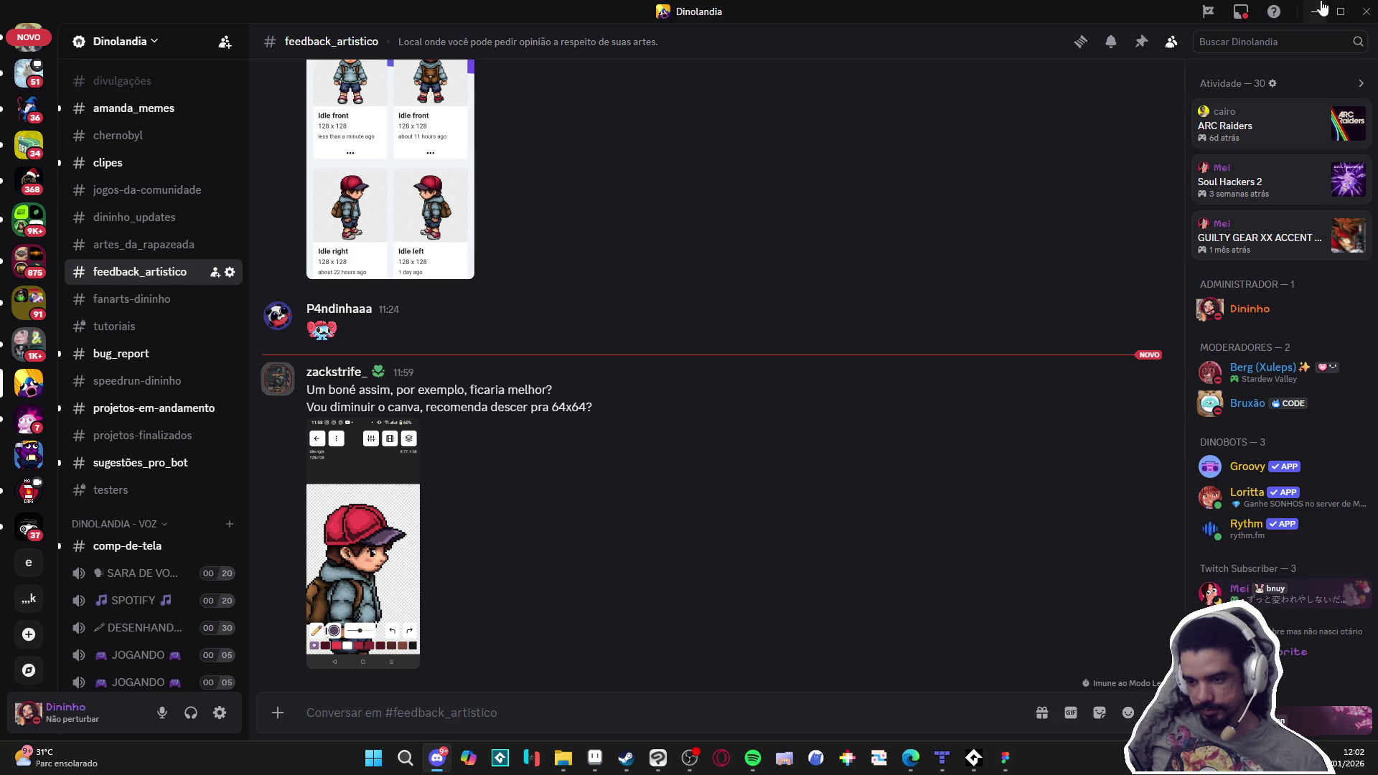
{"action": "left_click", "coordinate": [1320, 10]}
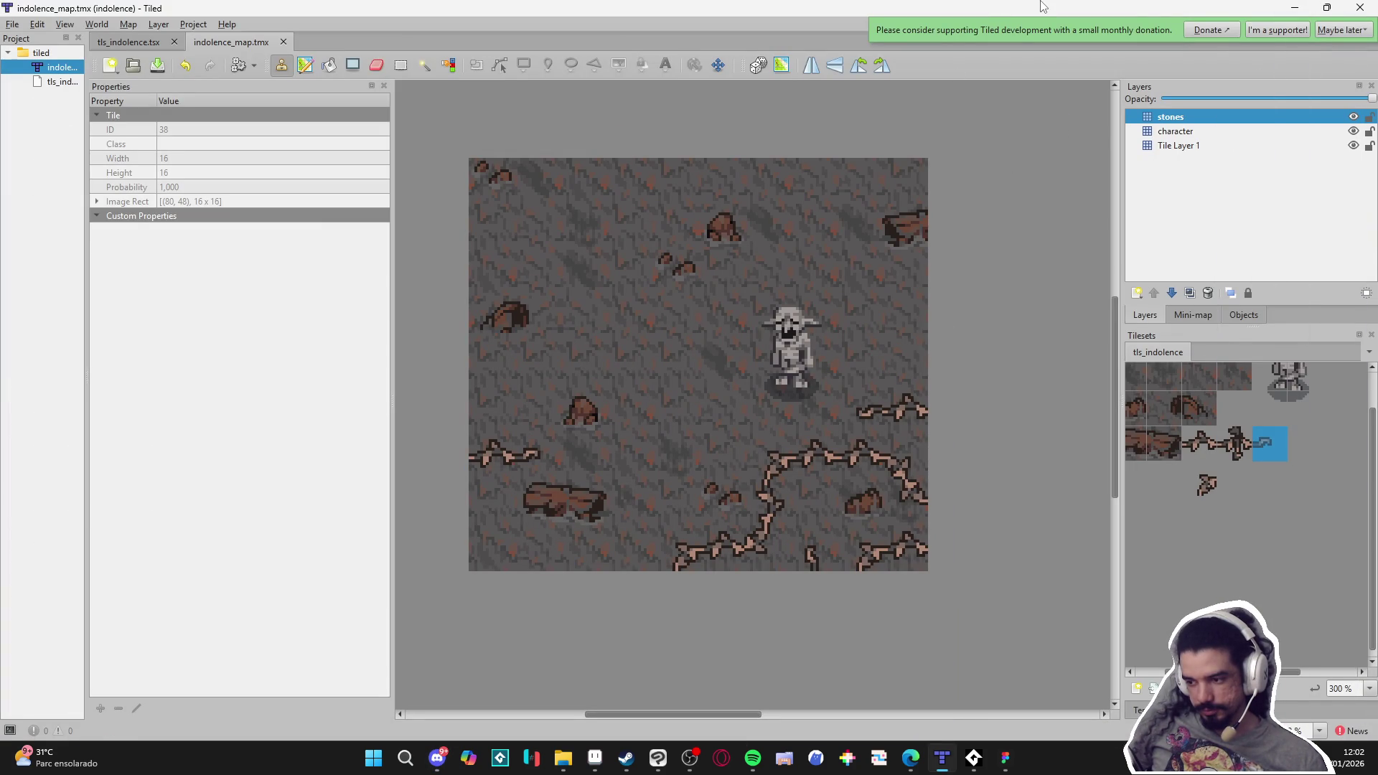